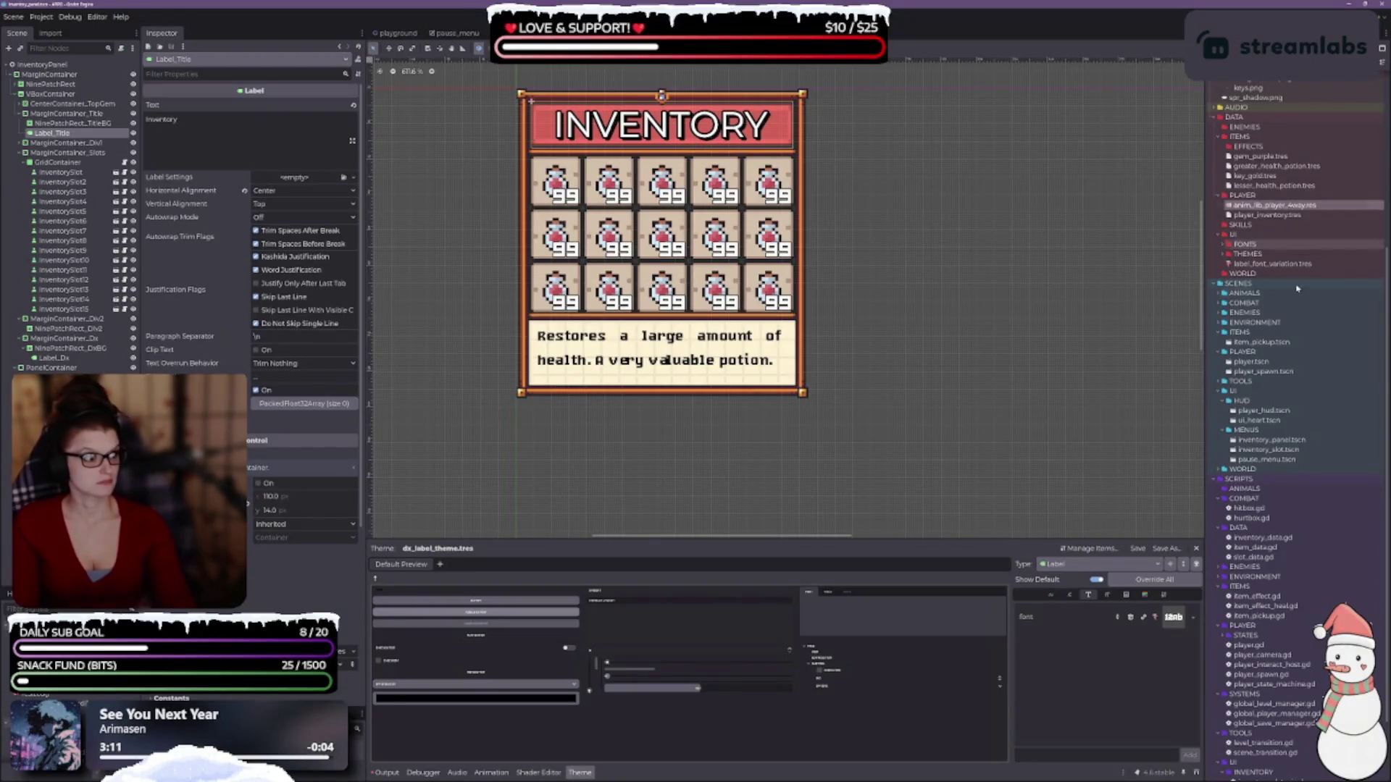
- Collapse ART/ITEMS and UI_SET and expand UI/MISC to show its remaining image files
scroll(1284, 210, up, 3)
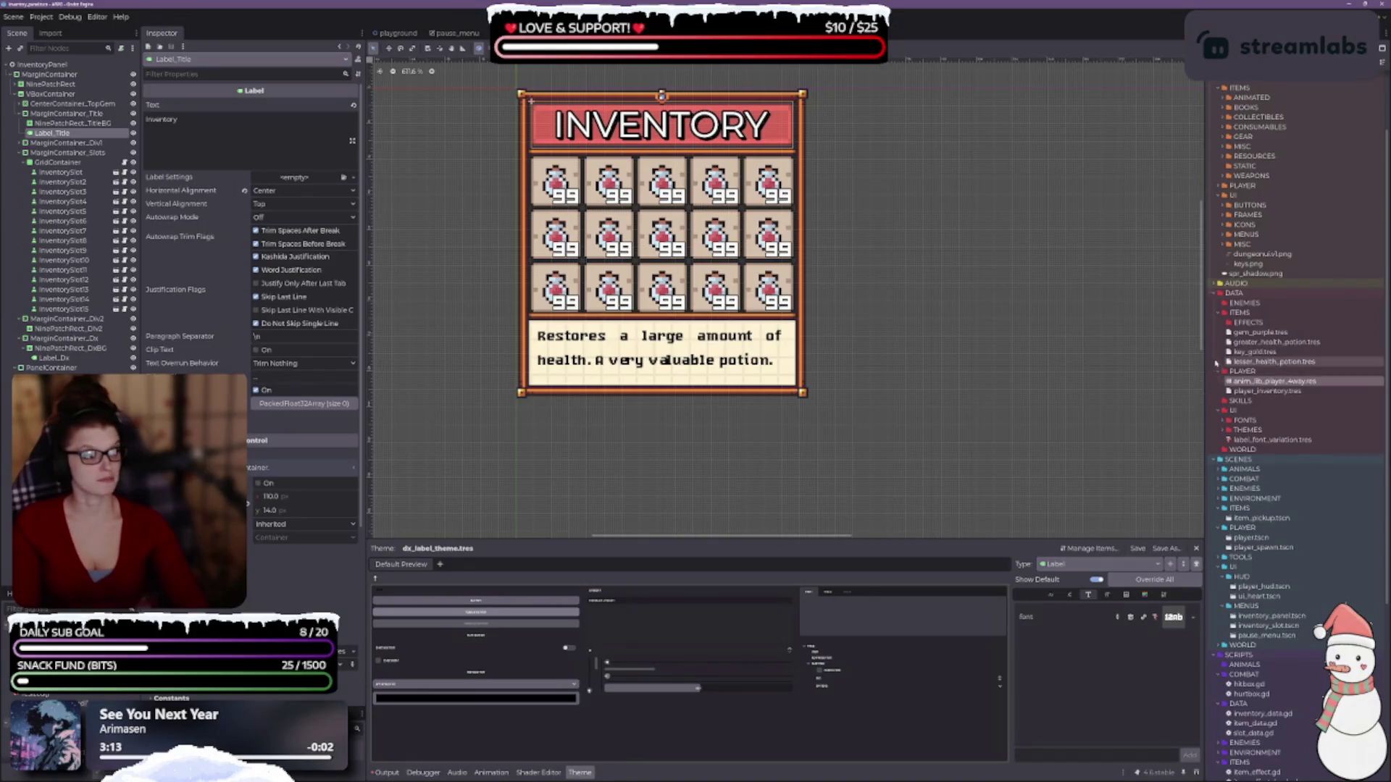
scroll(1255, 284, up, 2)
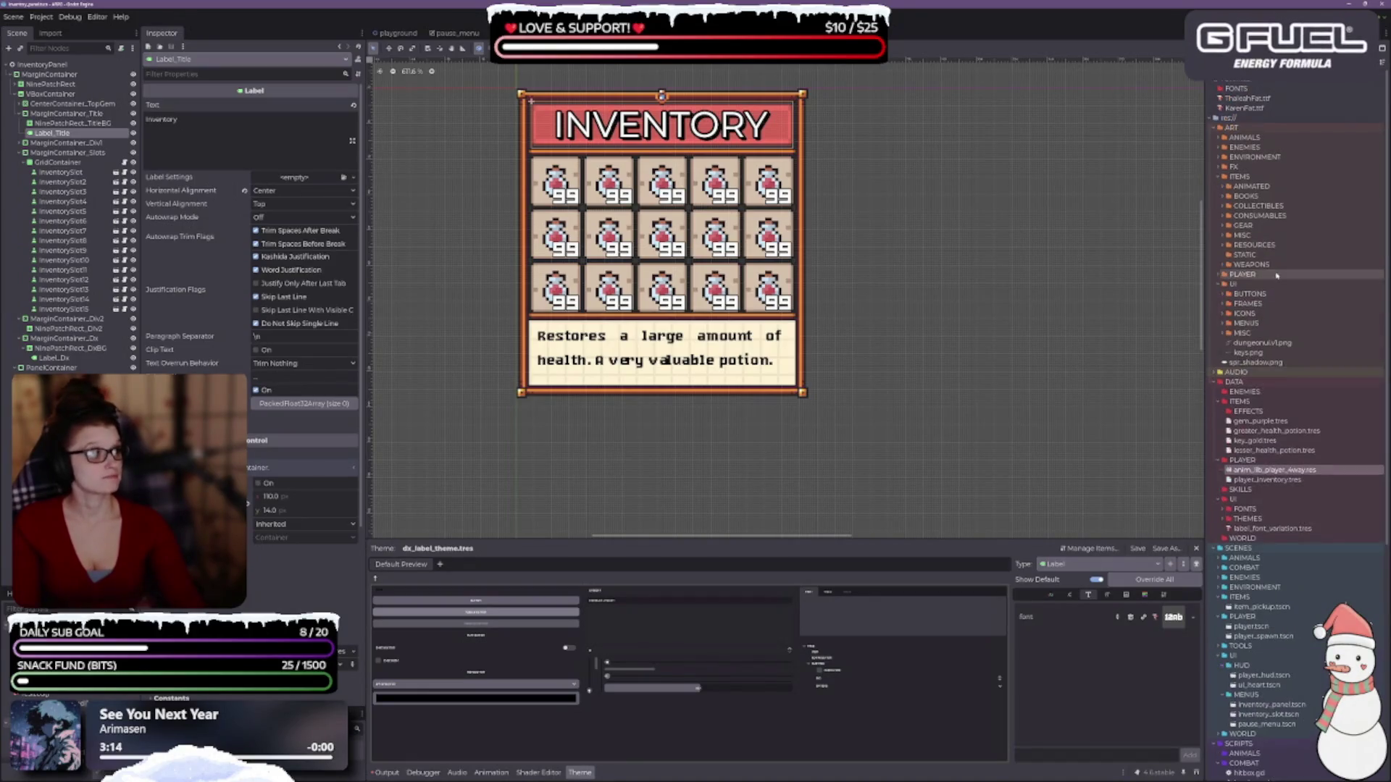
click(1219, 177)
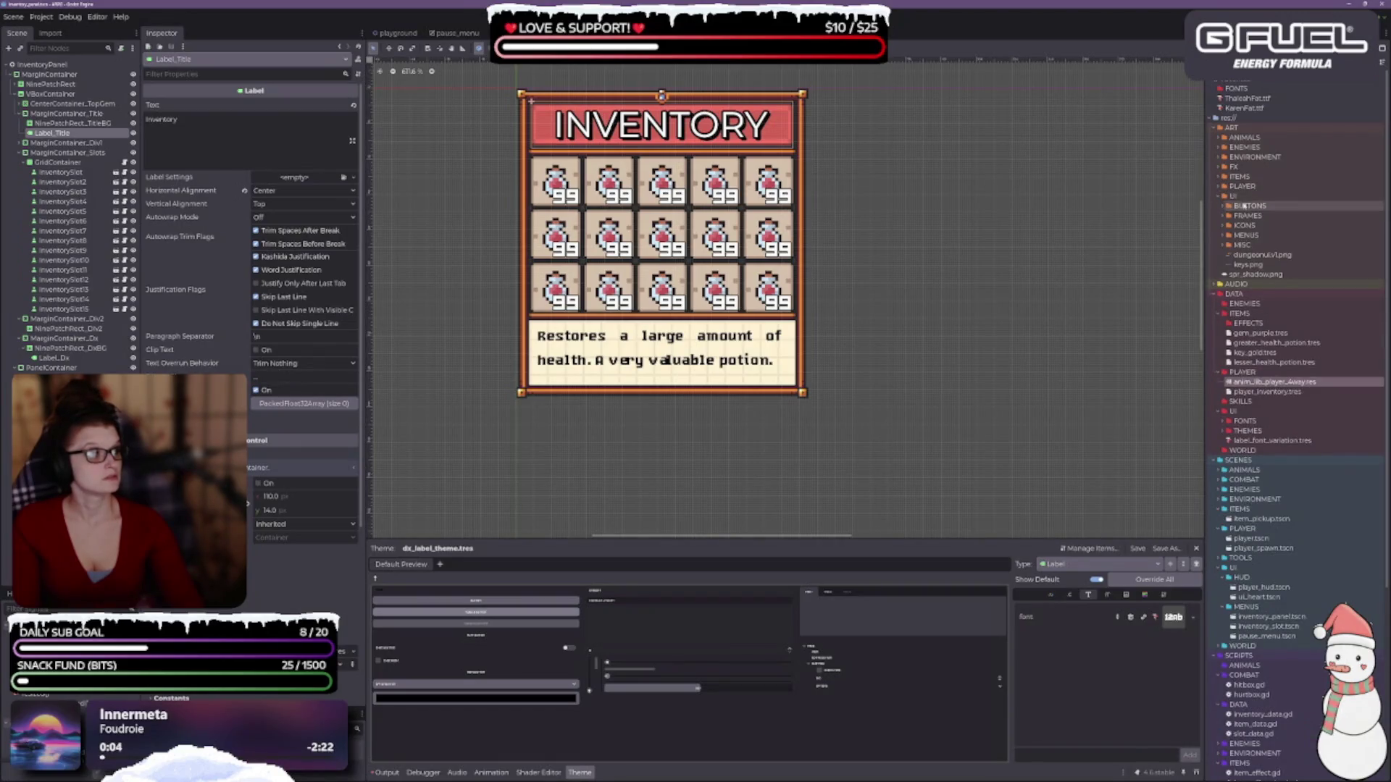
click(1225, 245)
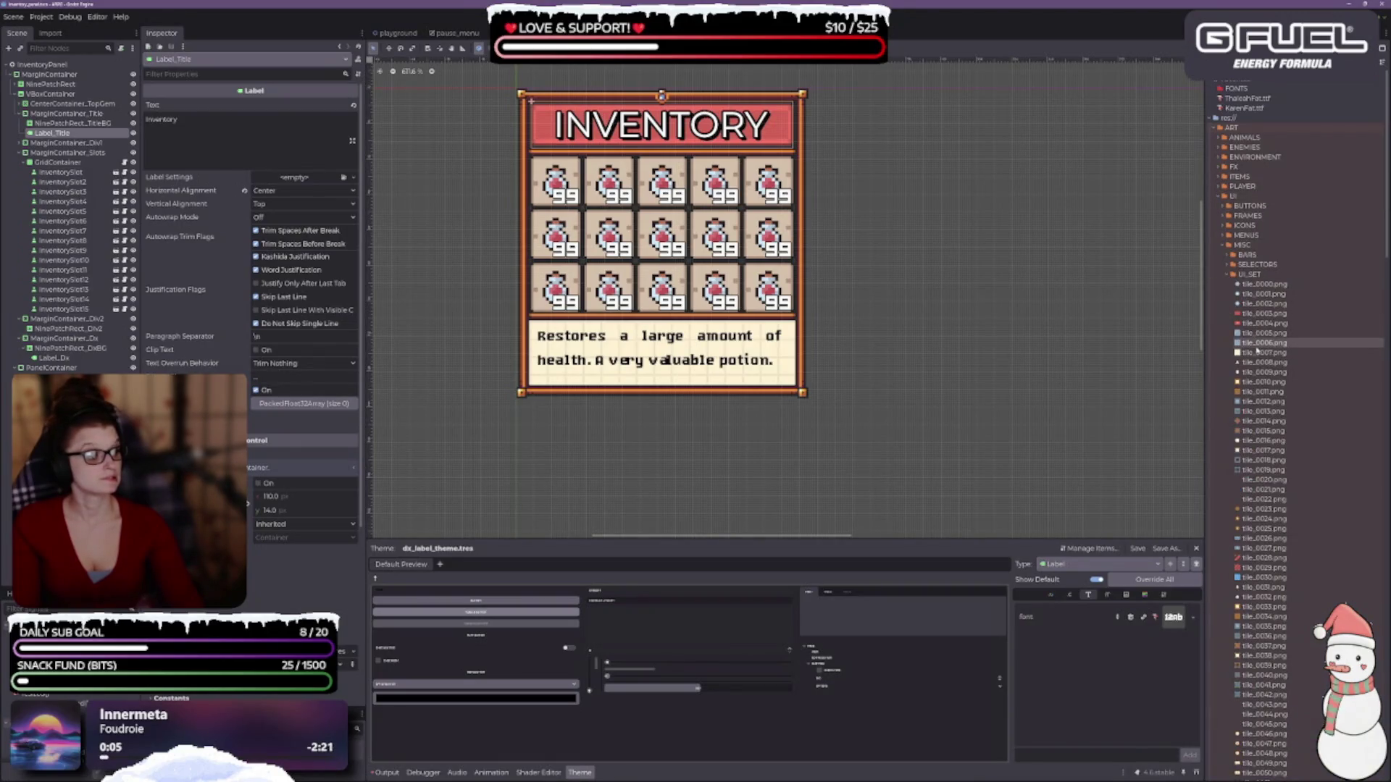
mouse_move(1251, 335)
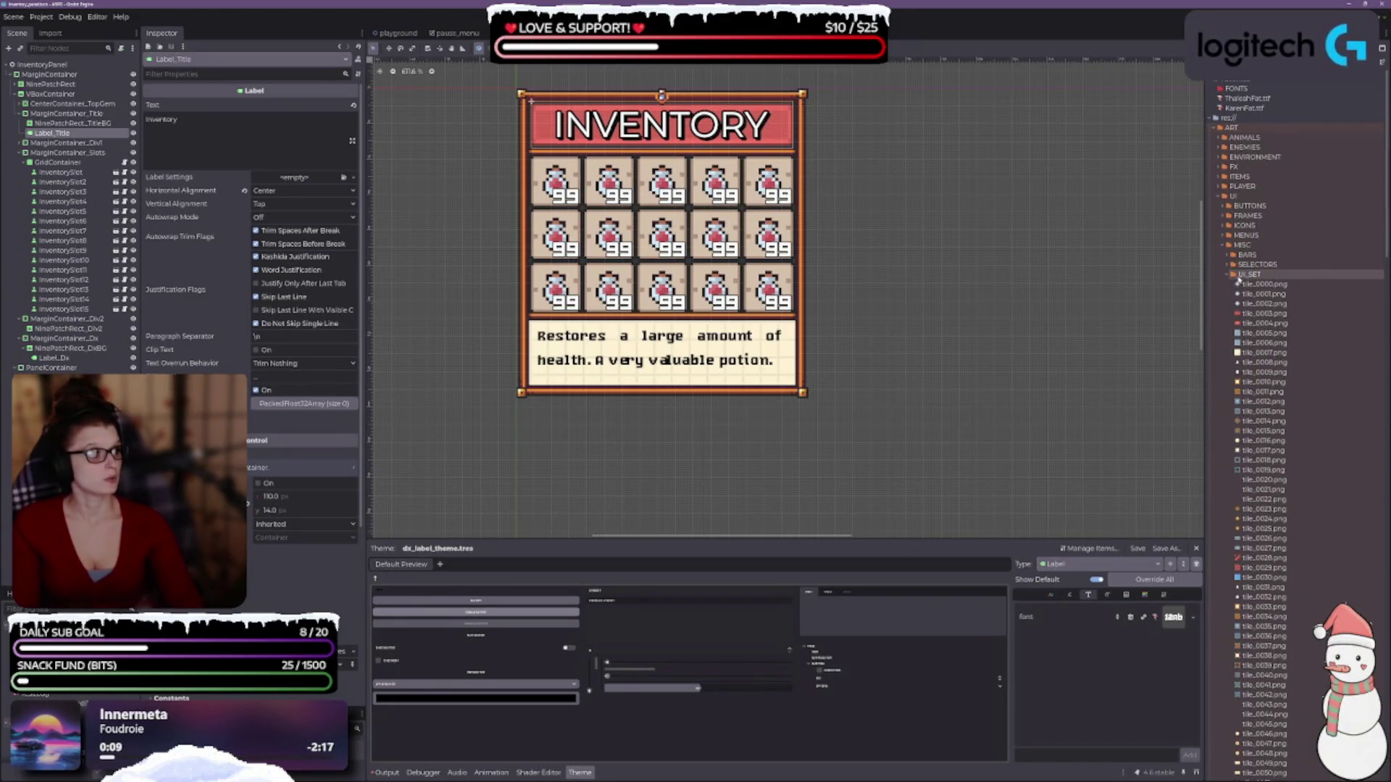
click(1237, 274)
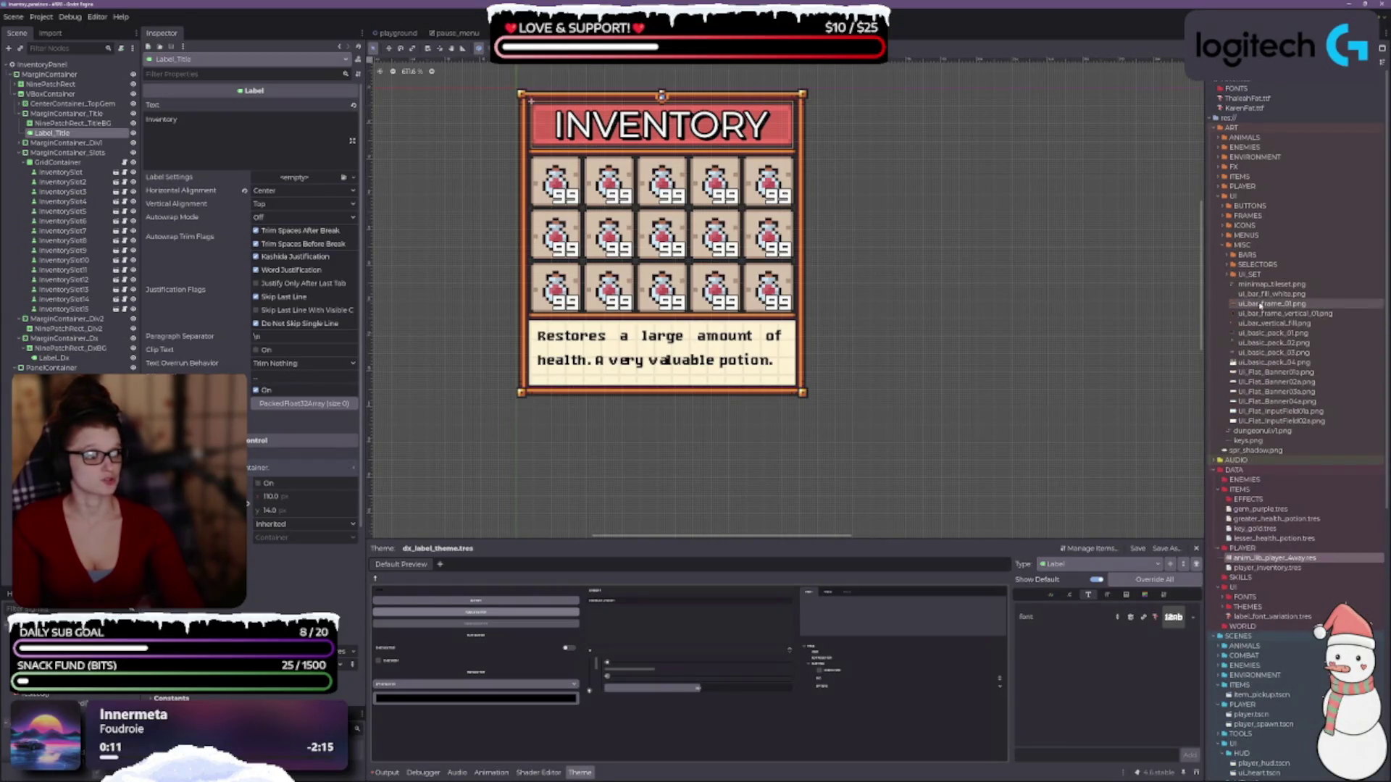
scroll(1245, 403, down, 5)
scroll(1245, 403, up, 3)
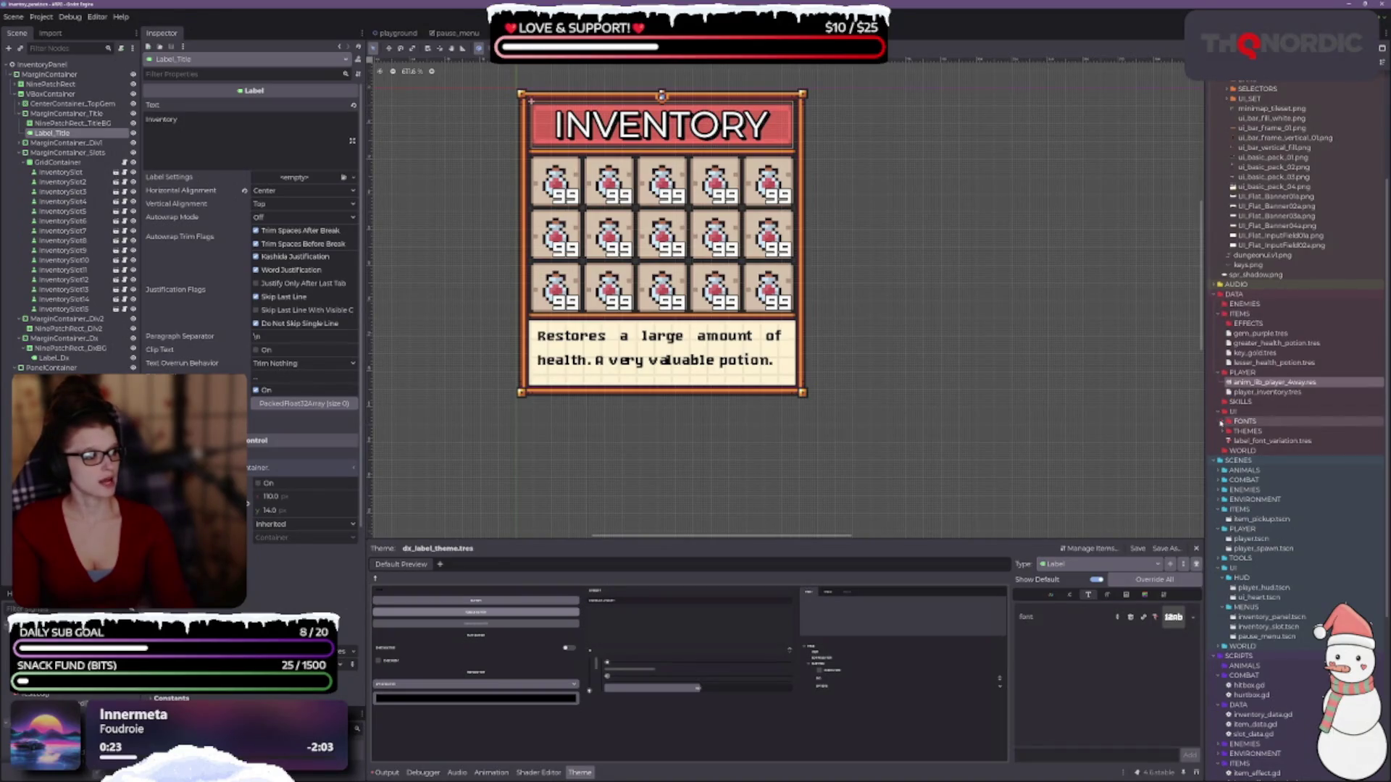
- Expand DATA/UI THEMES and FONTS to list the four theme files and the .ttf fonts
click(1227, 431)
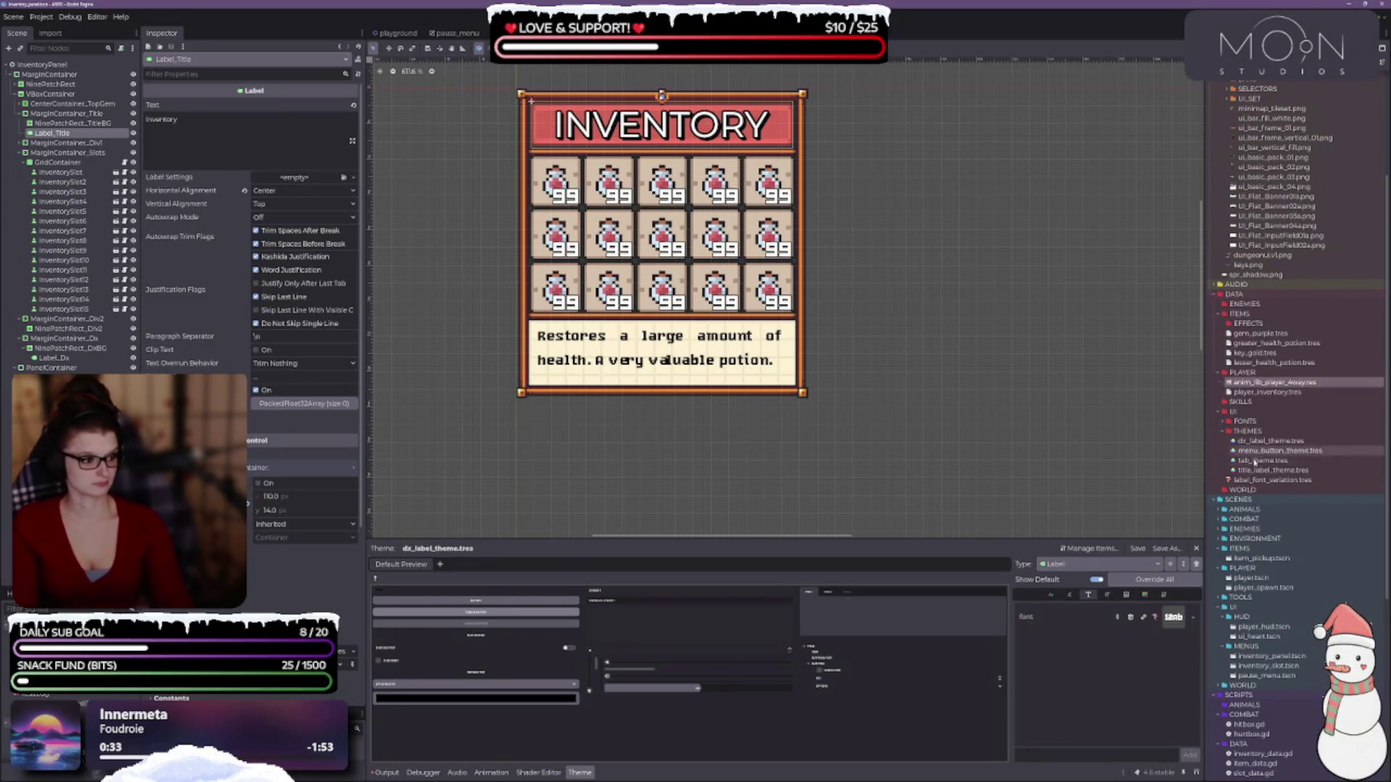
click(1225, 421)
scroll(1295, 492, down, 5)
scroll(1297, 481, up, 5)
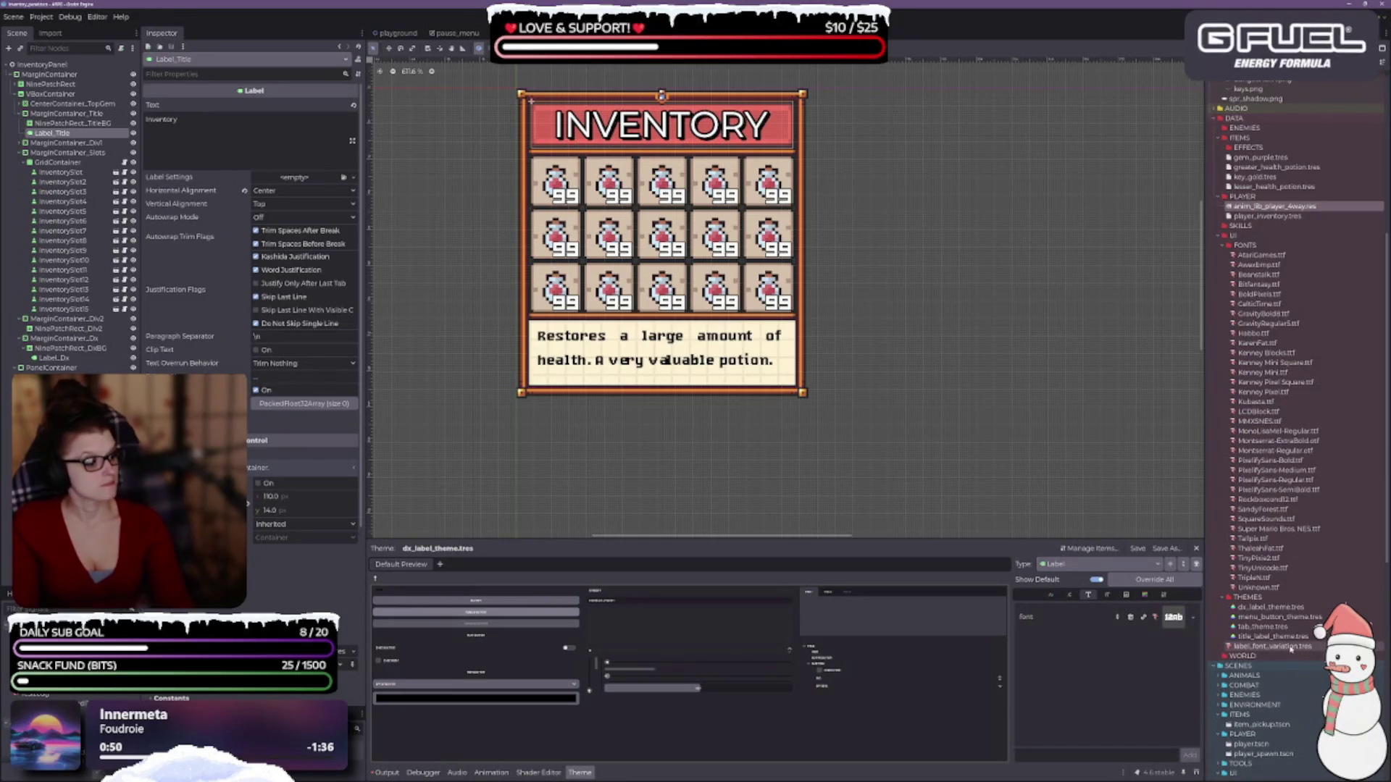
- Rename label_font_variation.tres to dx_label_font_variation.tres by adding the dx_ prefix
click(1259, 647)
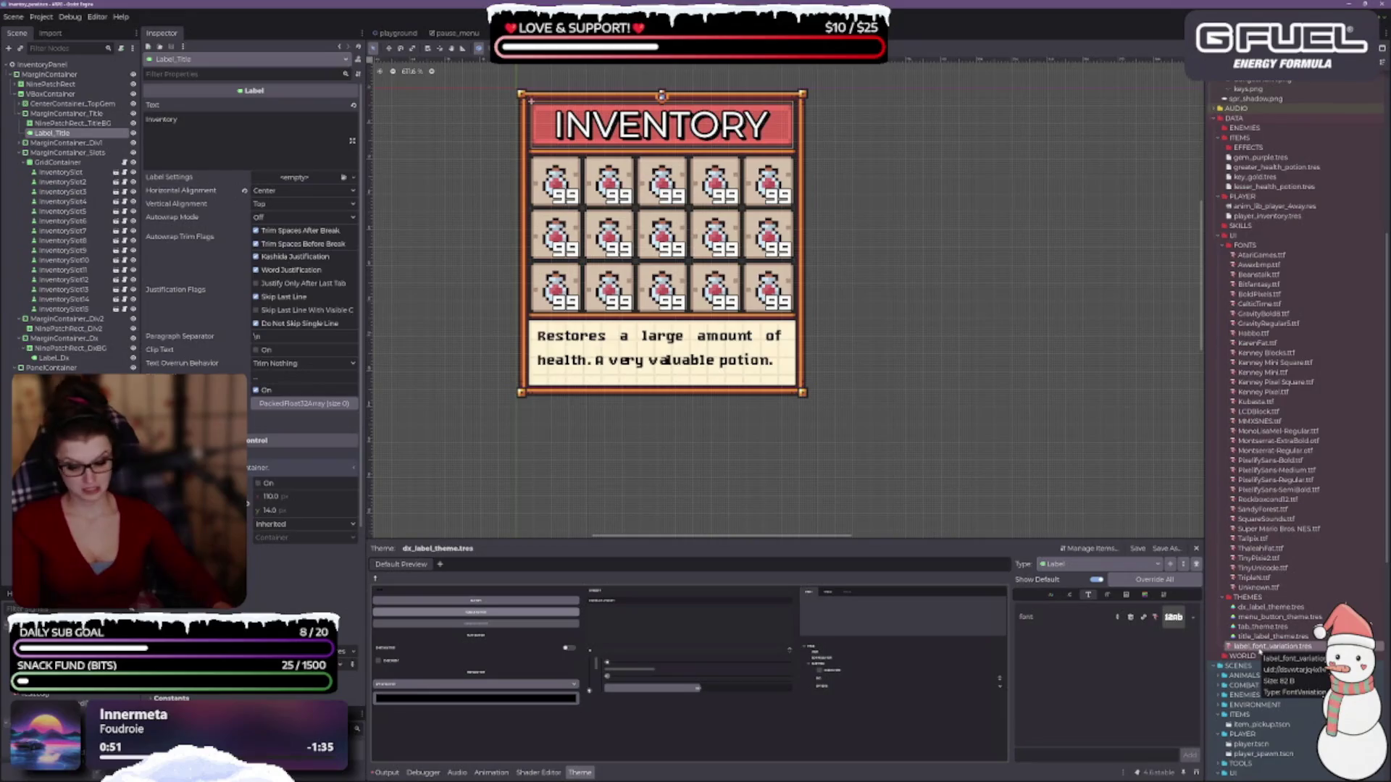
key(F2)
key(Home)
text(dx_)
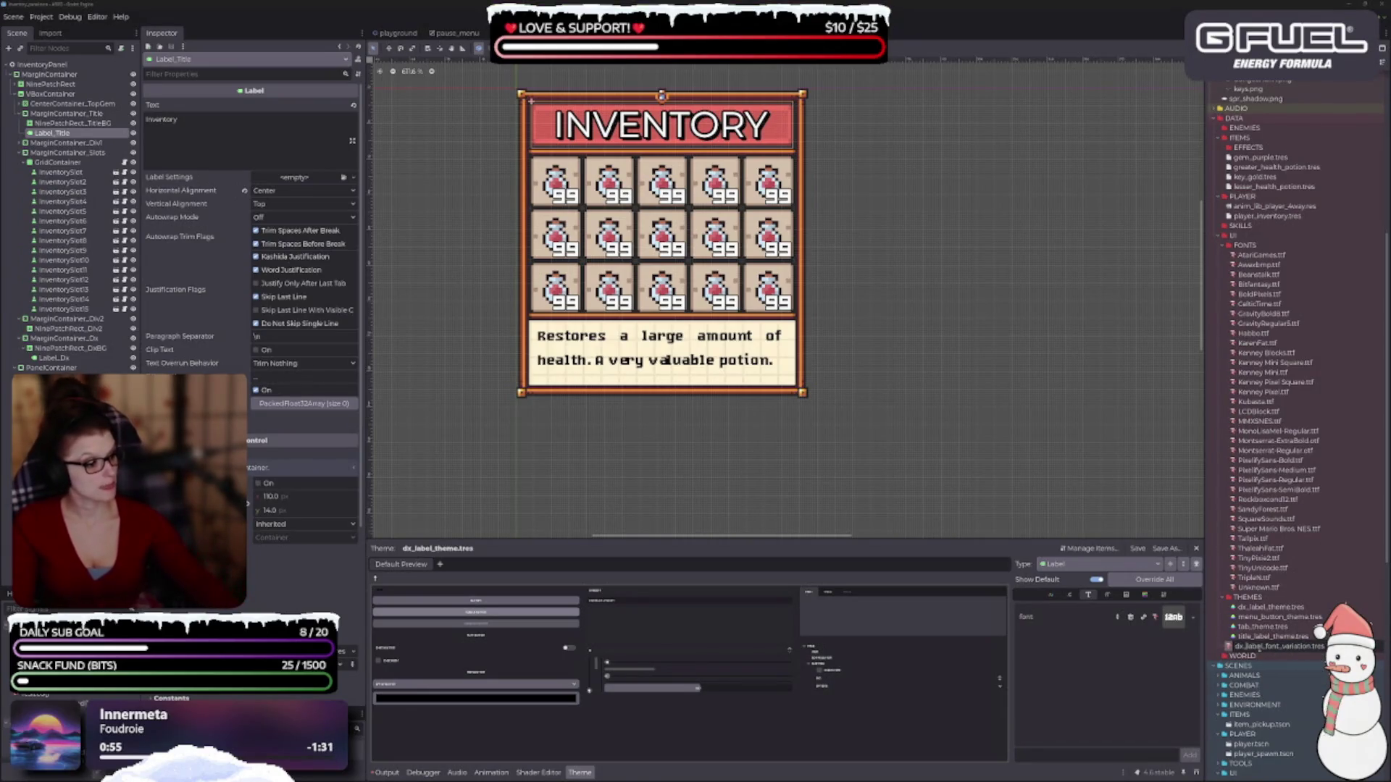
key(Return)
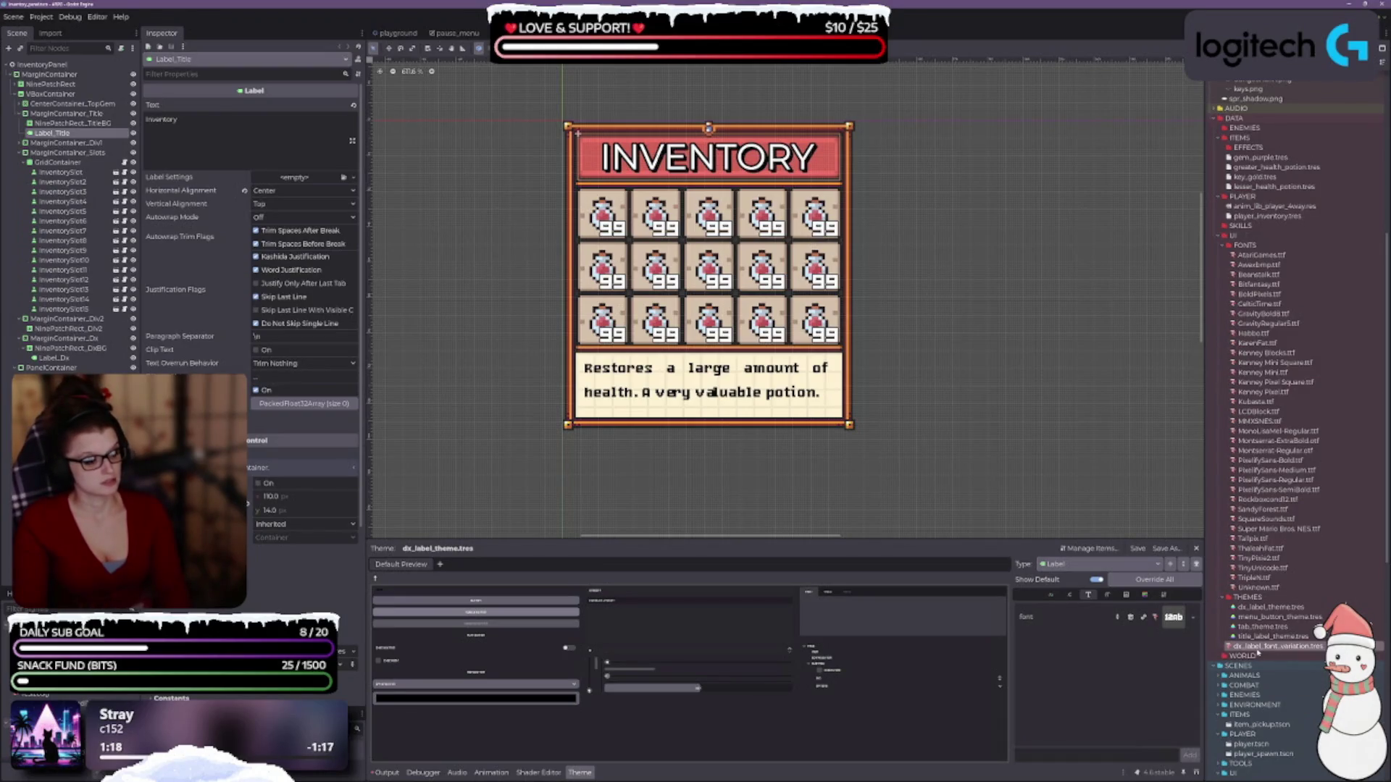
- Select the label font variation file in the FileSystem dock
click(1257, 647)
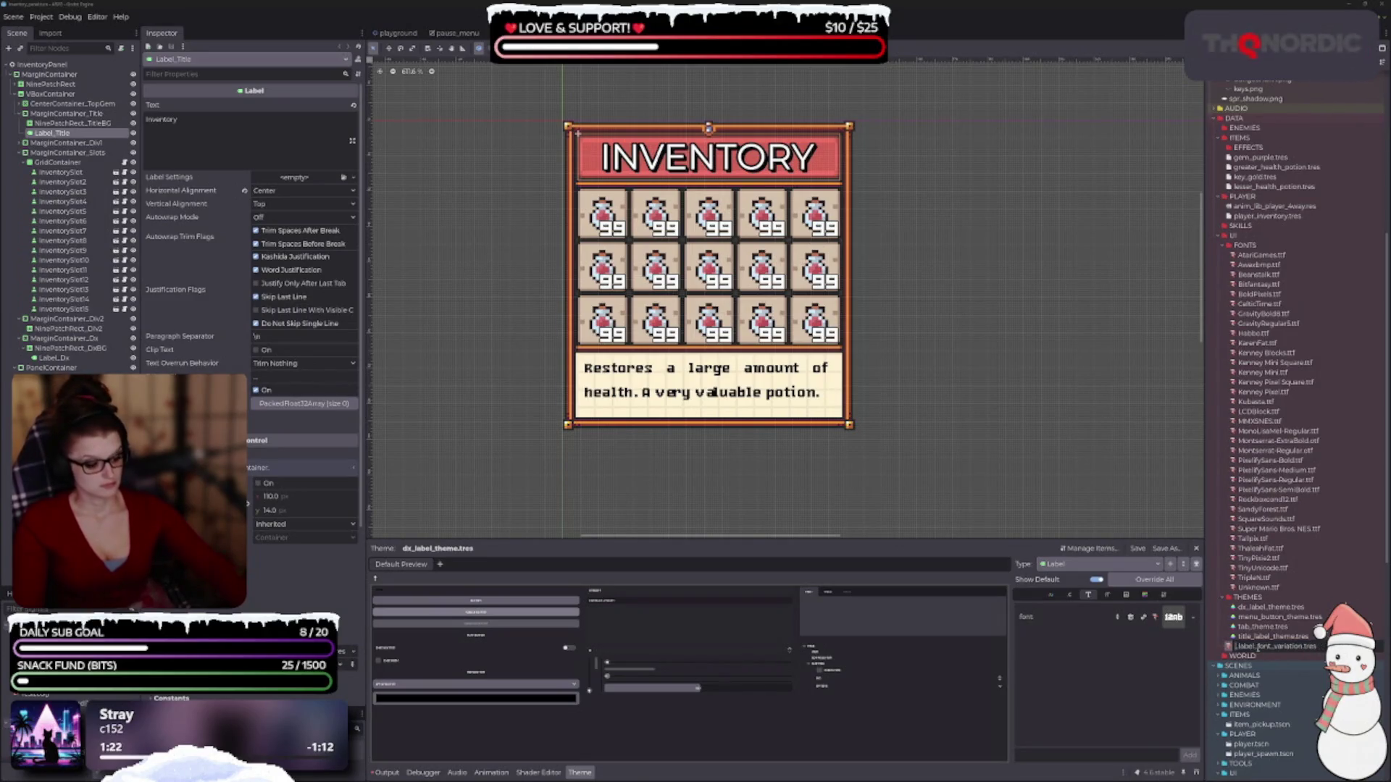
- Rename the font variation to title_label_font_variation.tres and save the scene
text(title_)
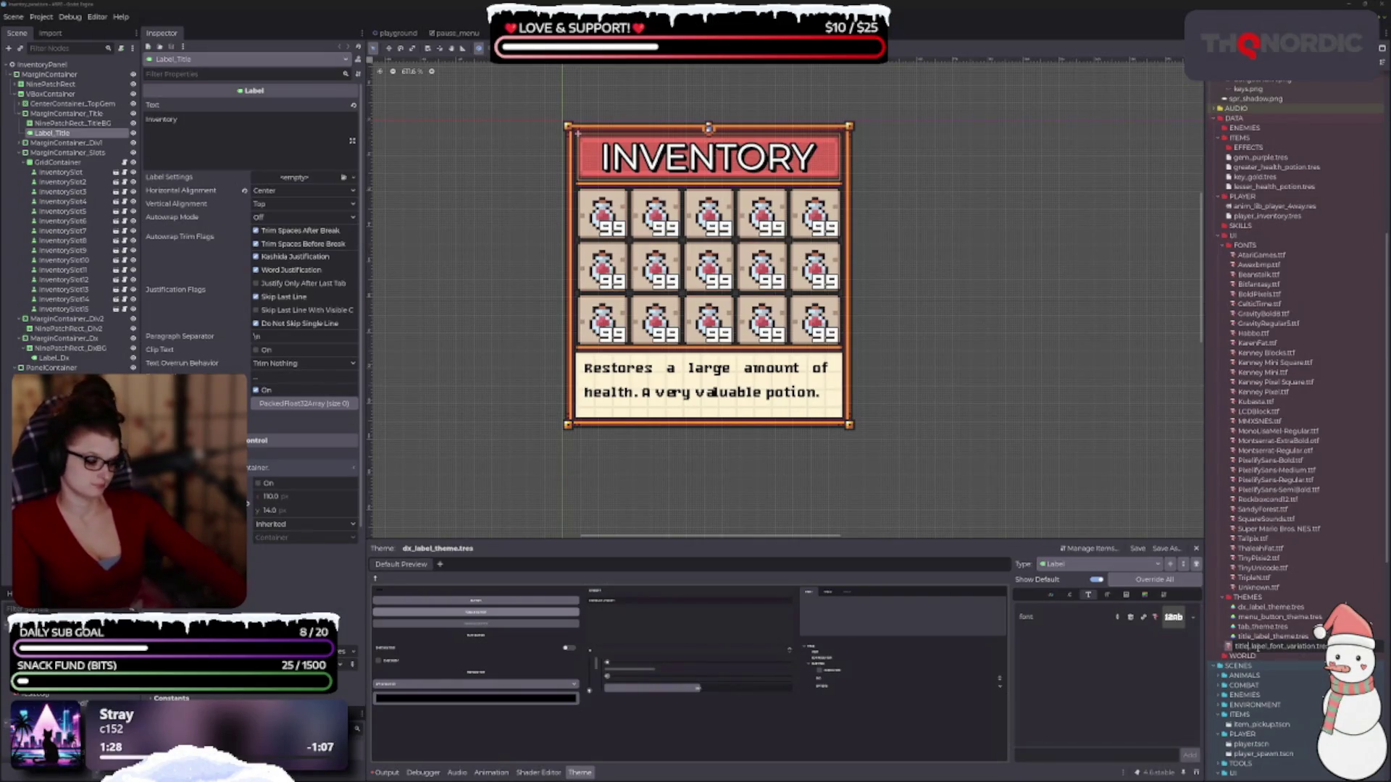
key(Return)
key(ctrl+s)
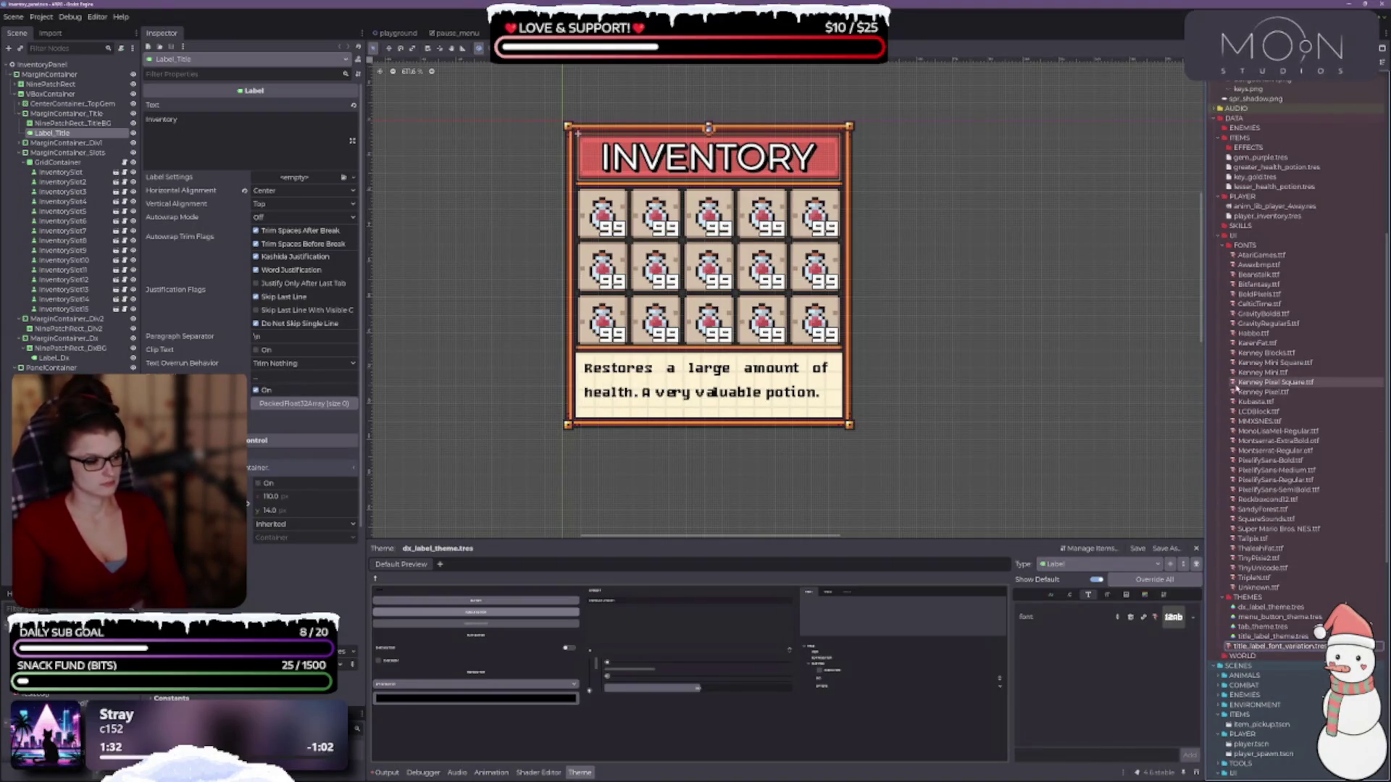
- Create a new folder named VARIATIONS inside FONTS
right_click(1242, 248)
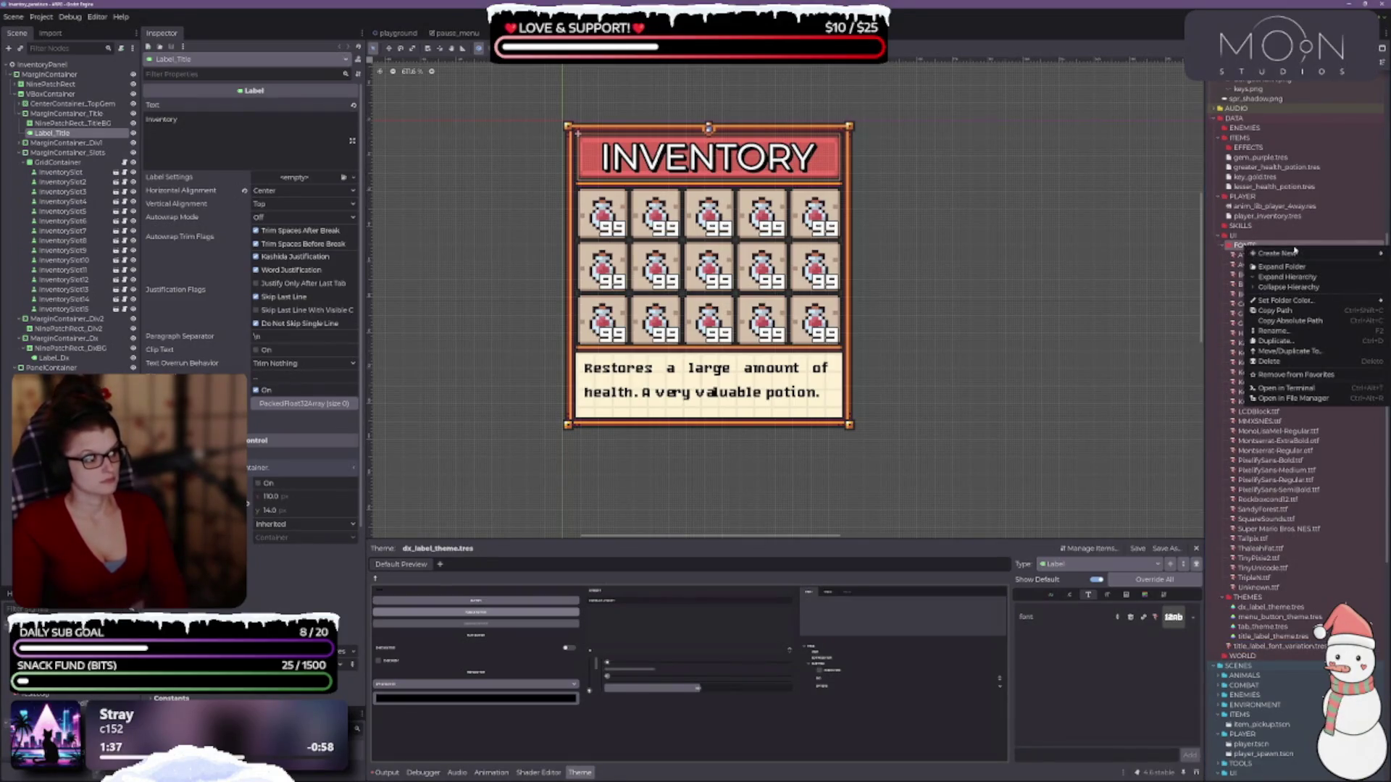
mouse_move(1295, 254)
click(1215, 254)
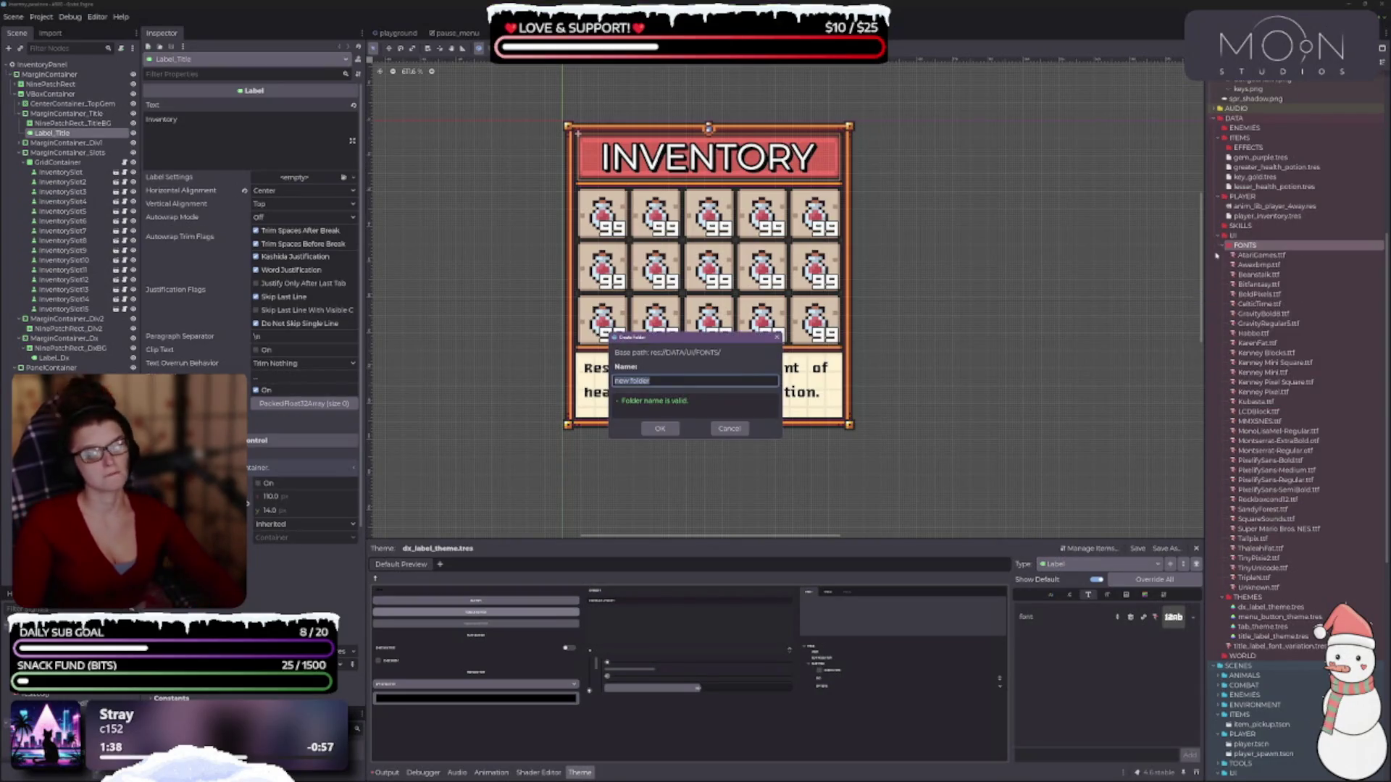
text(VARIATIONS)
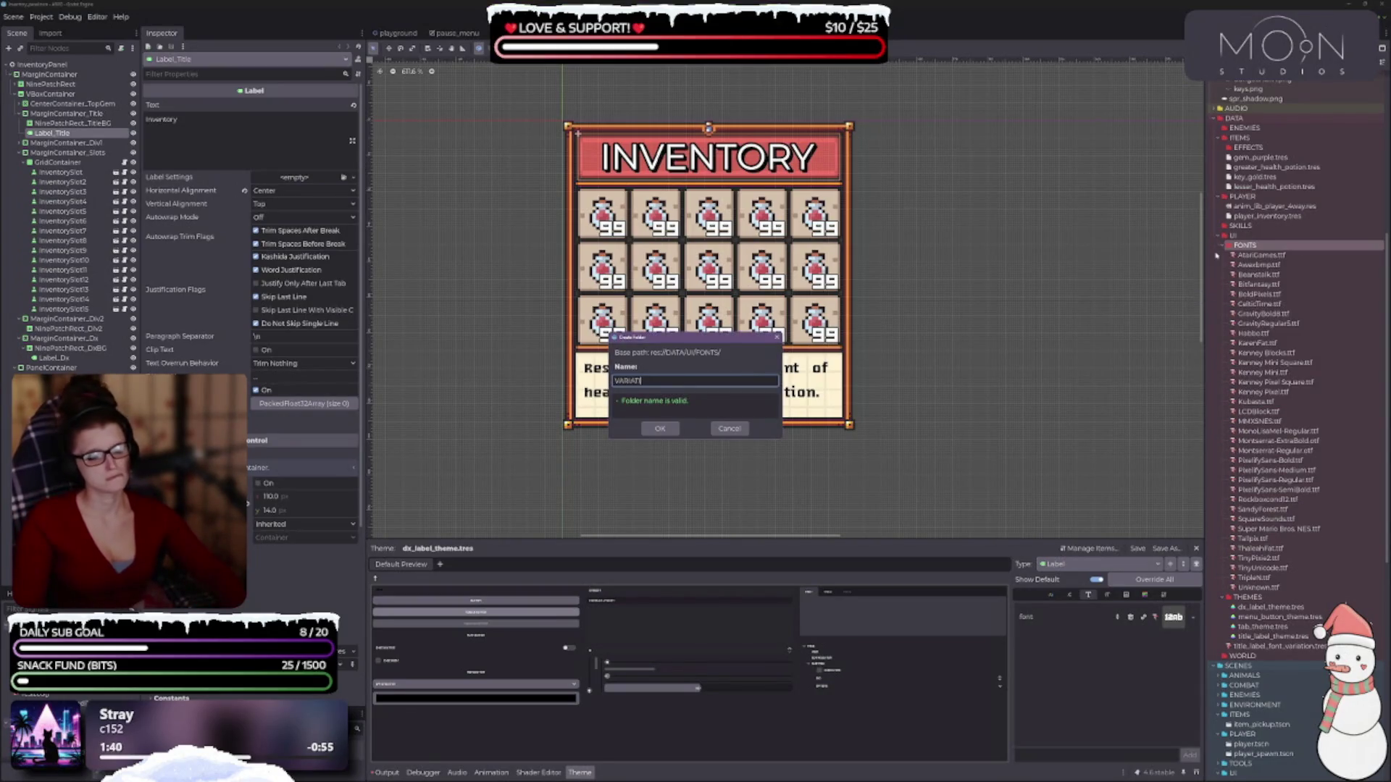
key(Return)
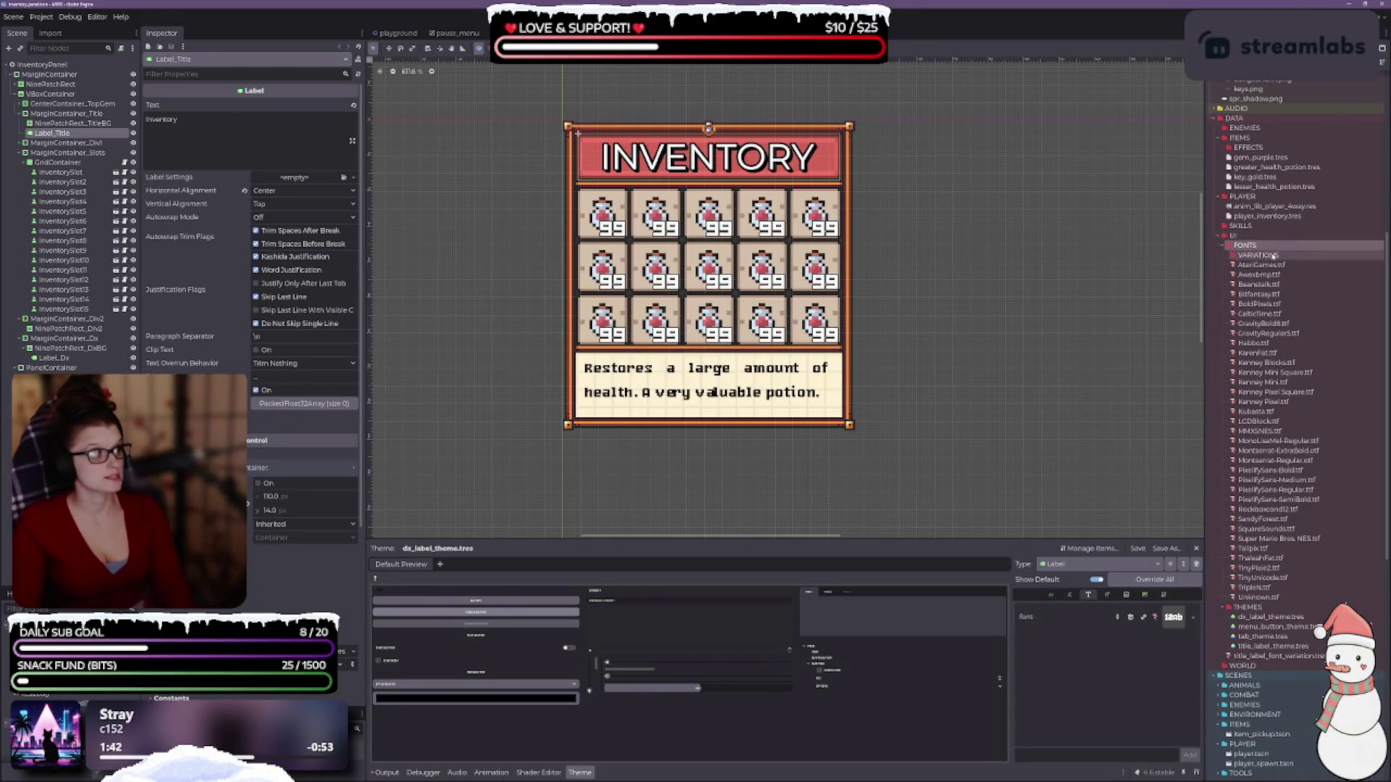
- Move title_label_font_variation.tres into VARIATIONS and select it there
drag(1273, 658, 1258, 255)
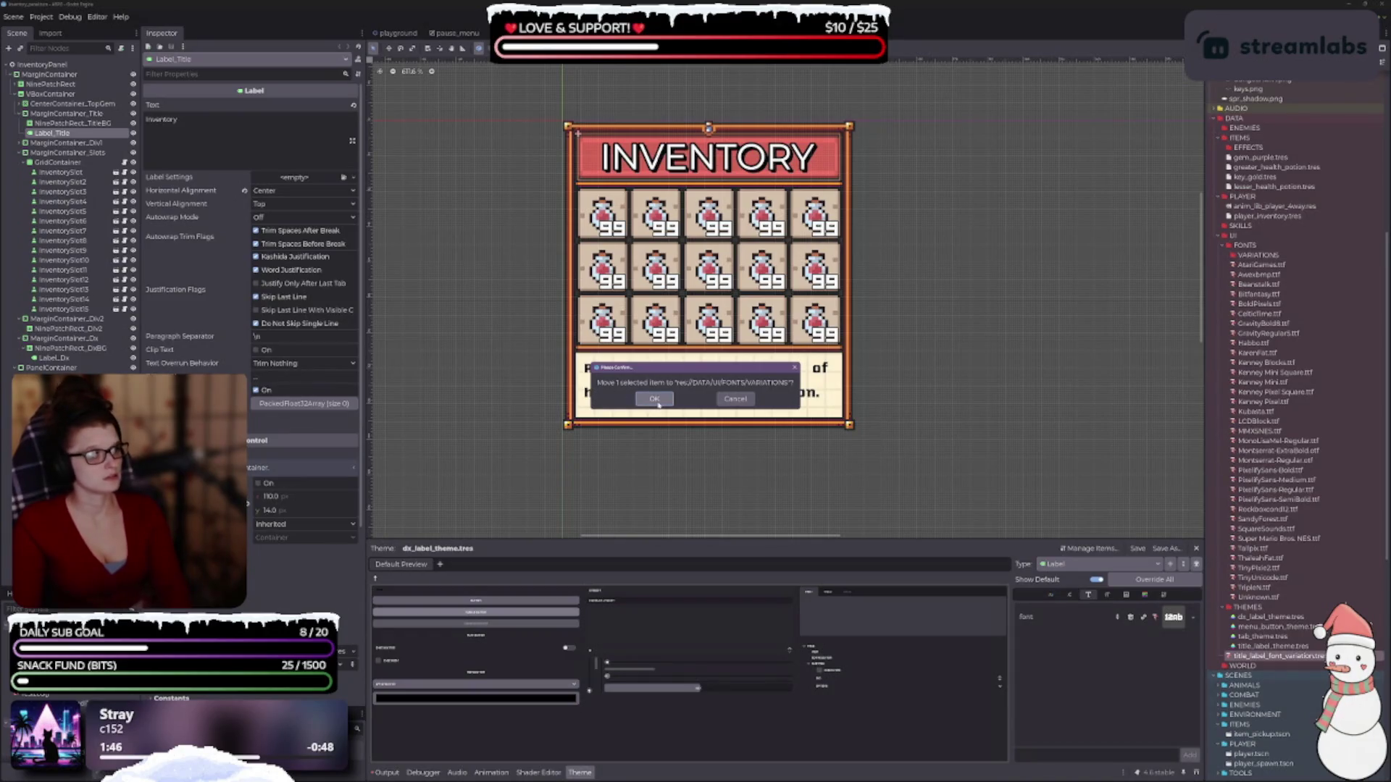
click(655, 398)
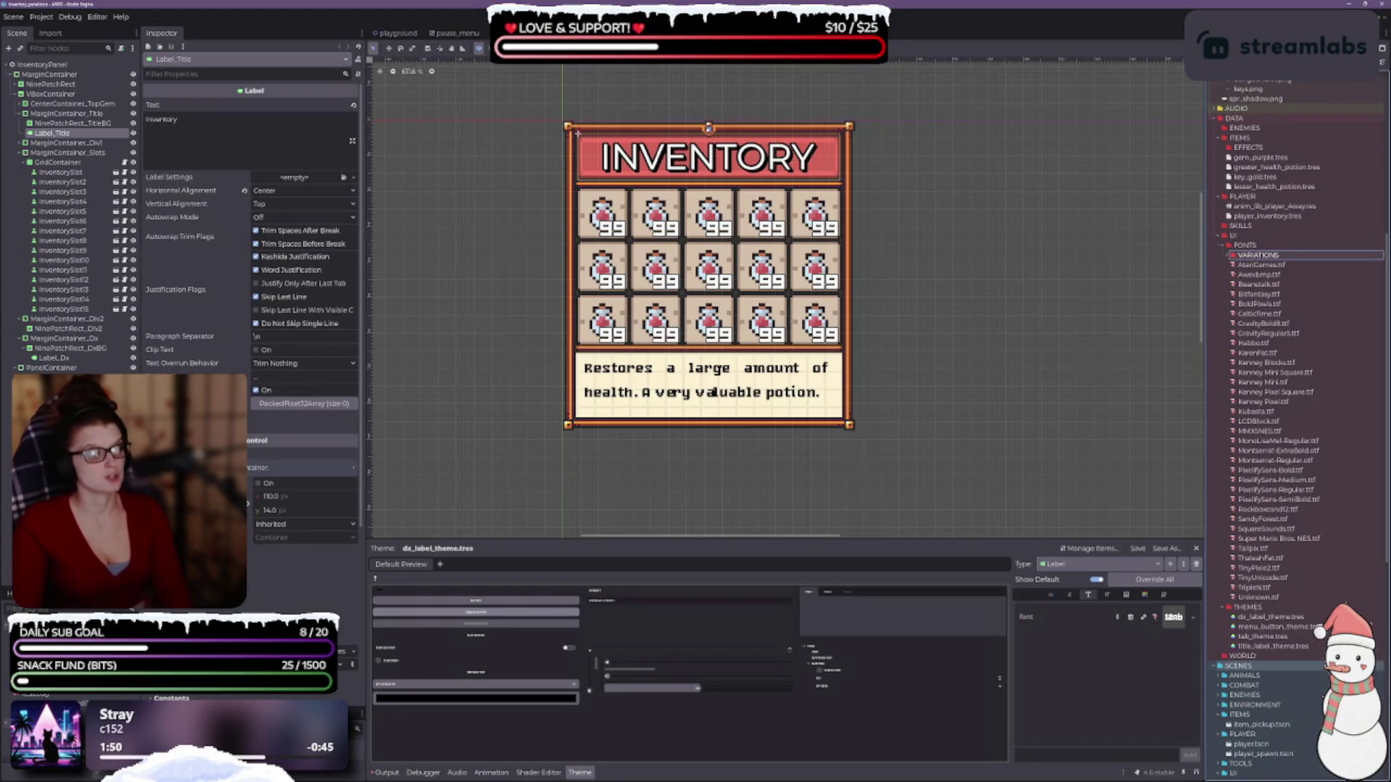
click(1228, 256)
click(1247, 265)
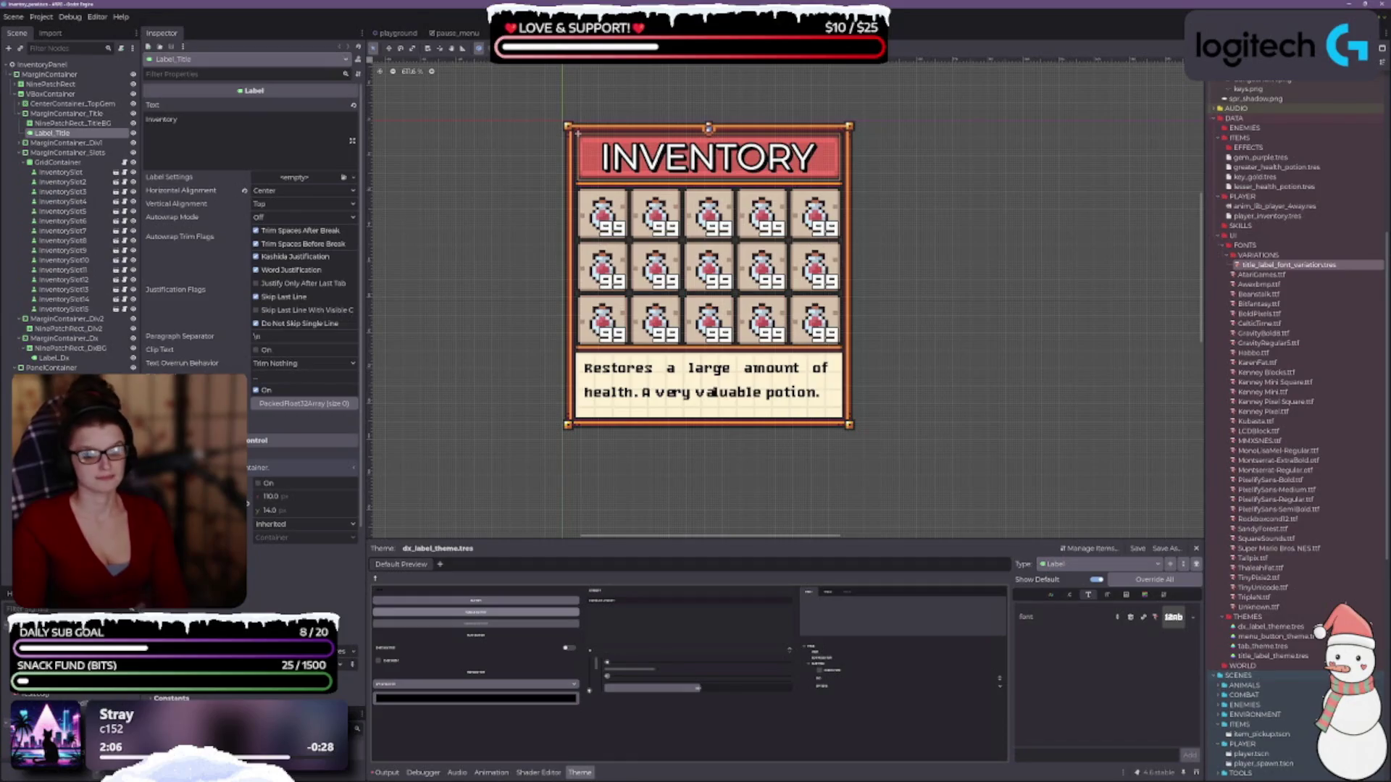
scroll(250, 246, down, 5)
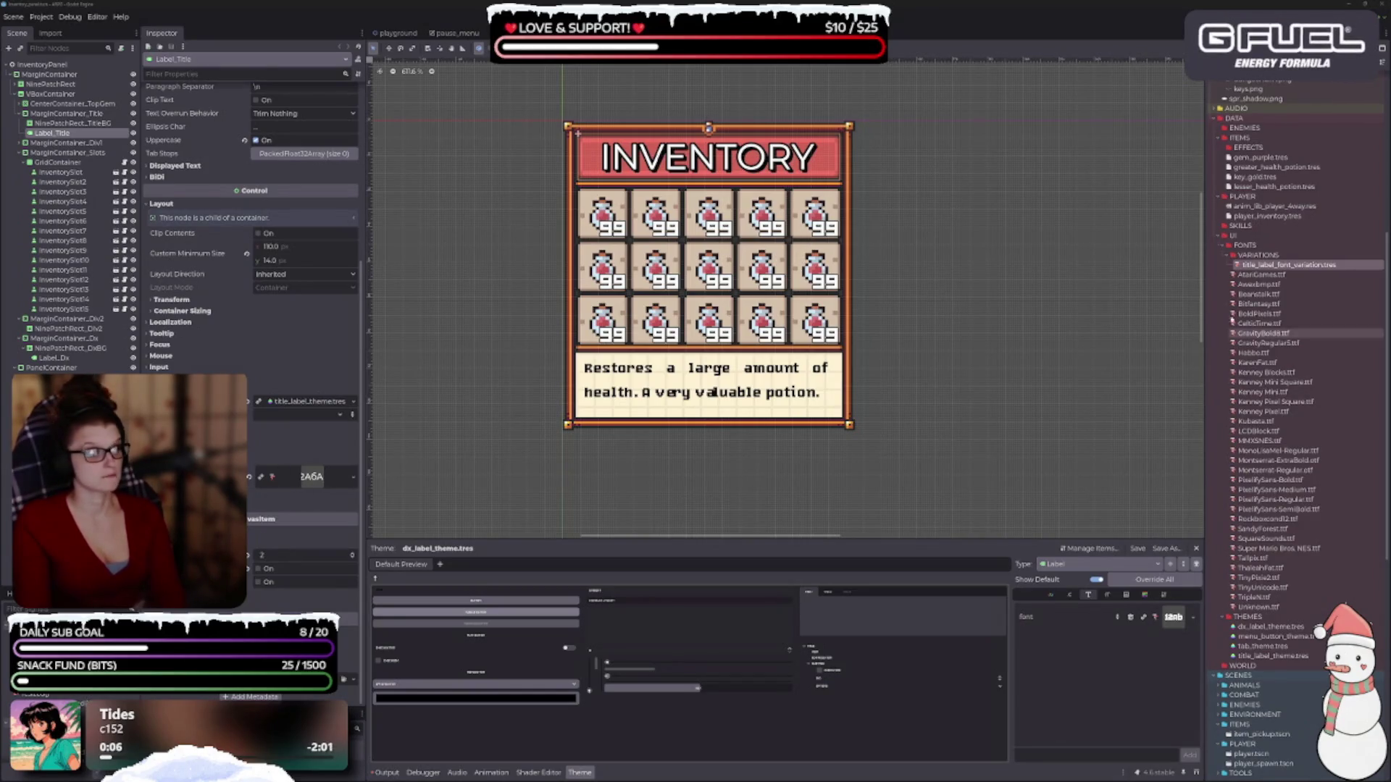
- Assign the title font variation to the title label, using AtariGames.ttf as its base font
mouse_move(1273, 271)
mouse_down()
mouse_move(971, 394)
mouse_move(311, 478)
mouse_up()
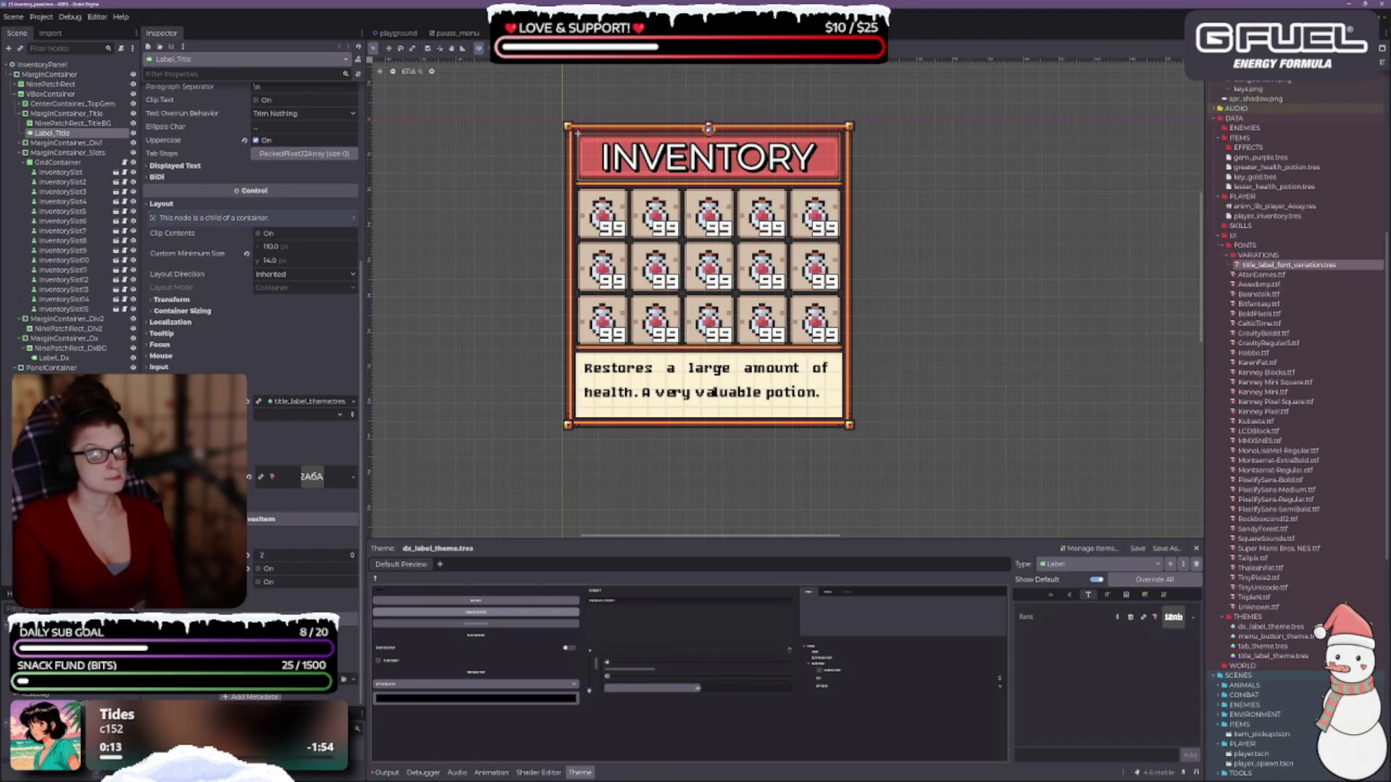
click(347, 476)
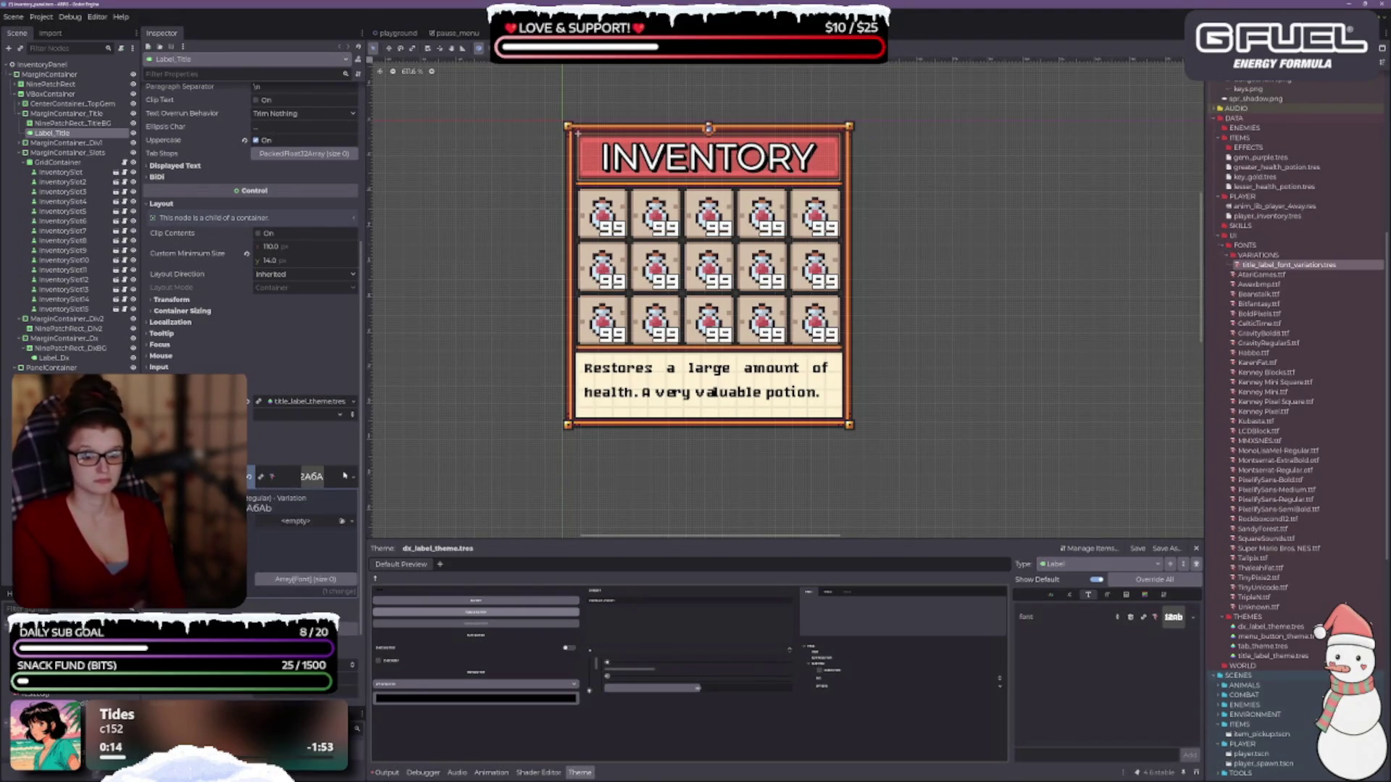
scroll(253, 326, down, 3)
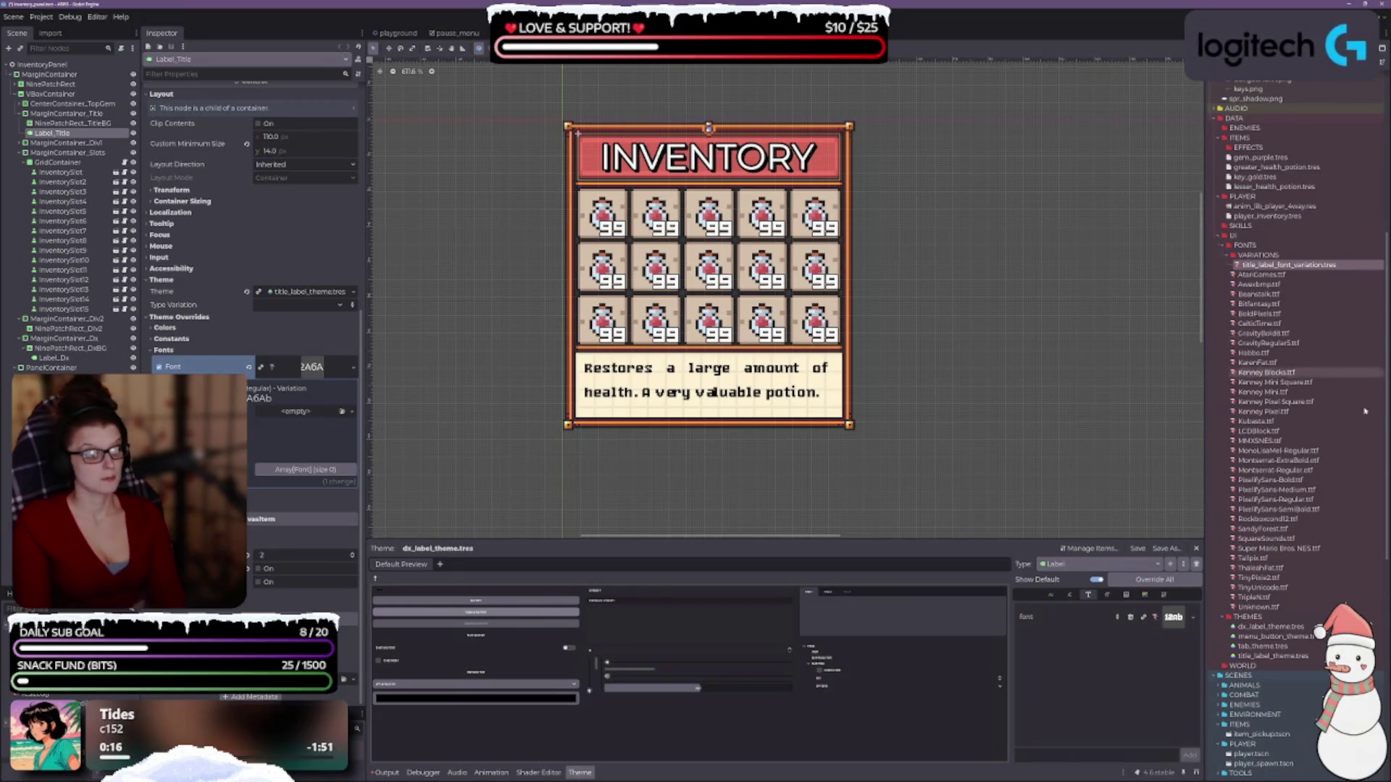
click(1284, 275)
mouse_move(1284, 275)
mouse_down()
mouse_move(304, 438)
mouse_move(319, 419)
mouse_up()
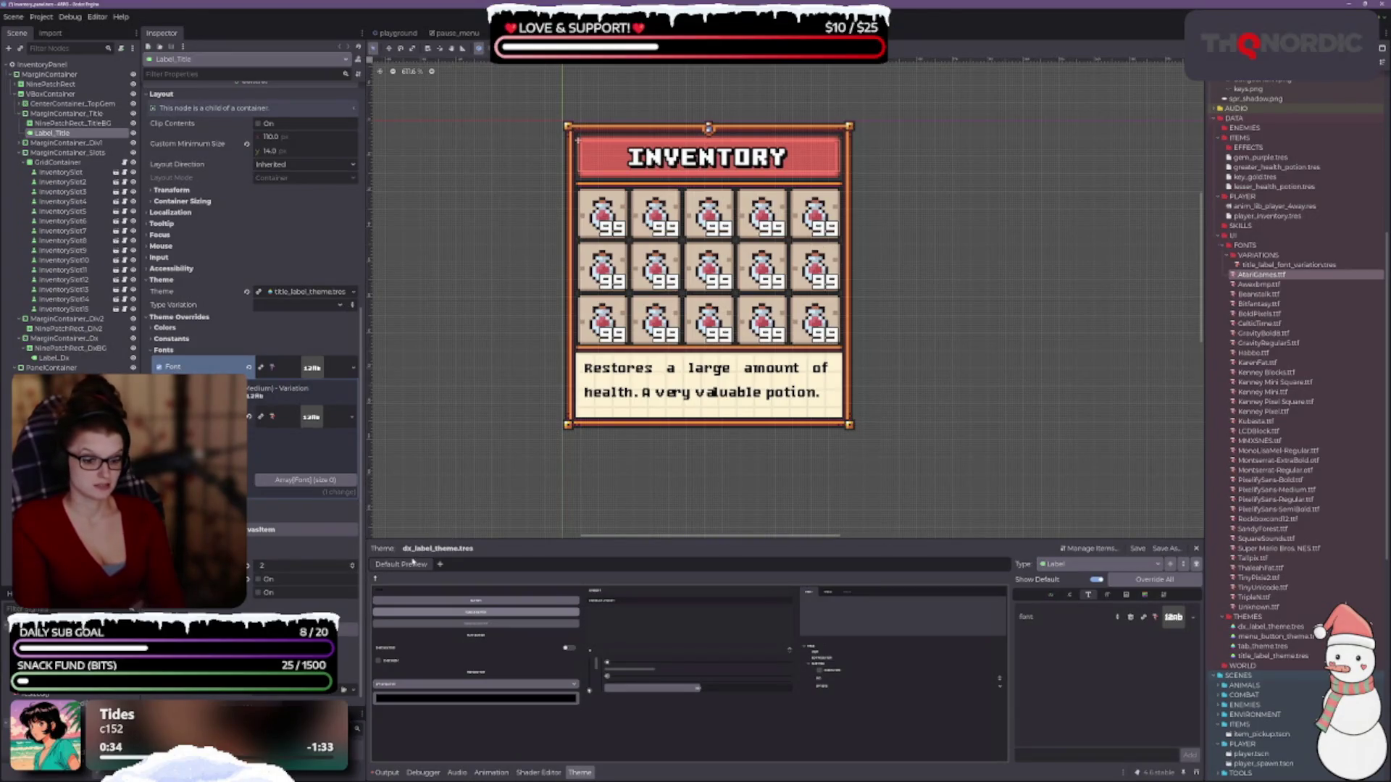
- Cancel choosing a theme preview scene and open title_label_theme.tres for editing
click(439, 565)
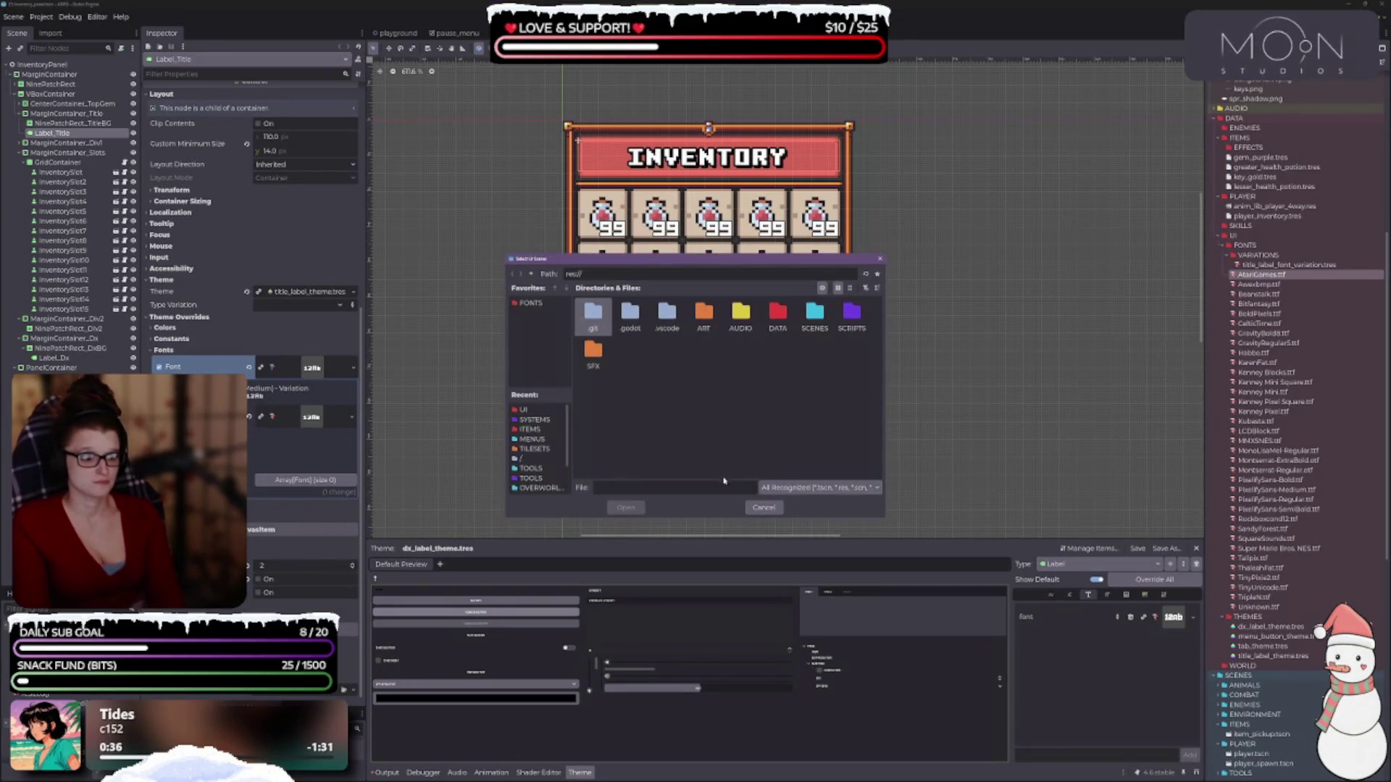
click(763, 507)
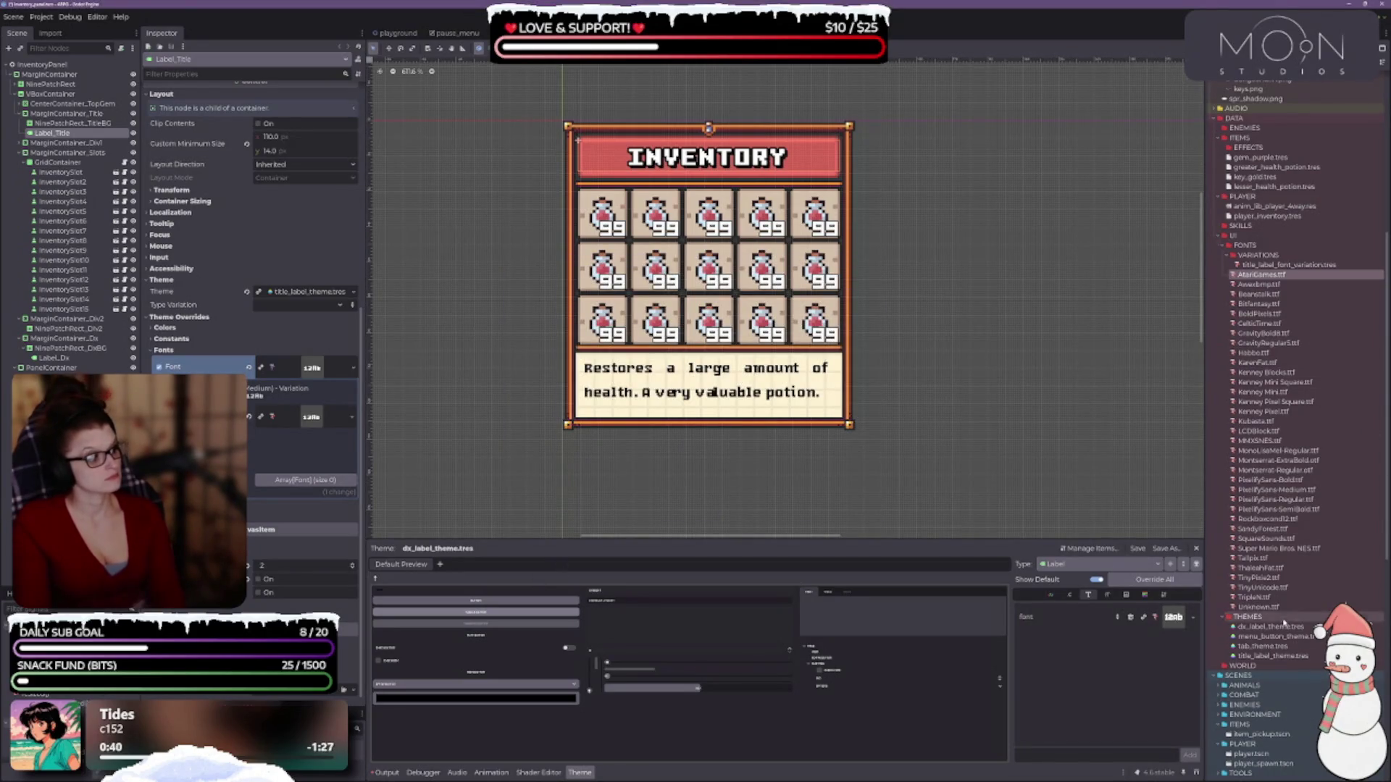
click(1275, 655)
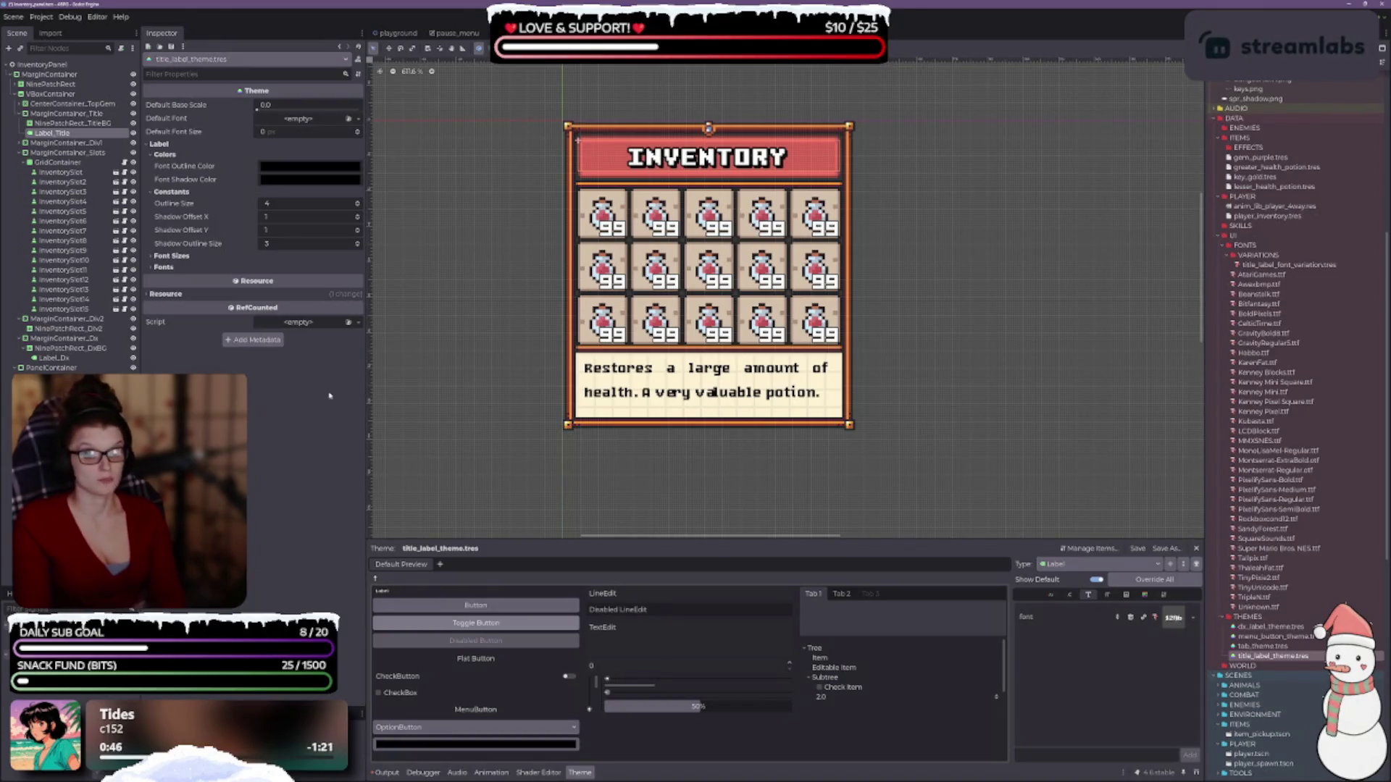
- Select Label_Title and drop Bitfantasy.ttf into its Font override
click(55, 133)
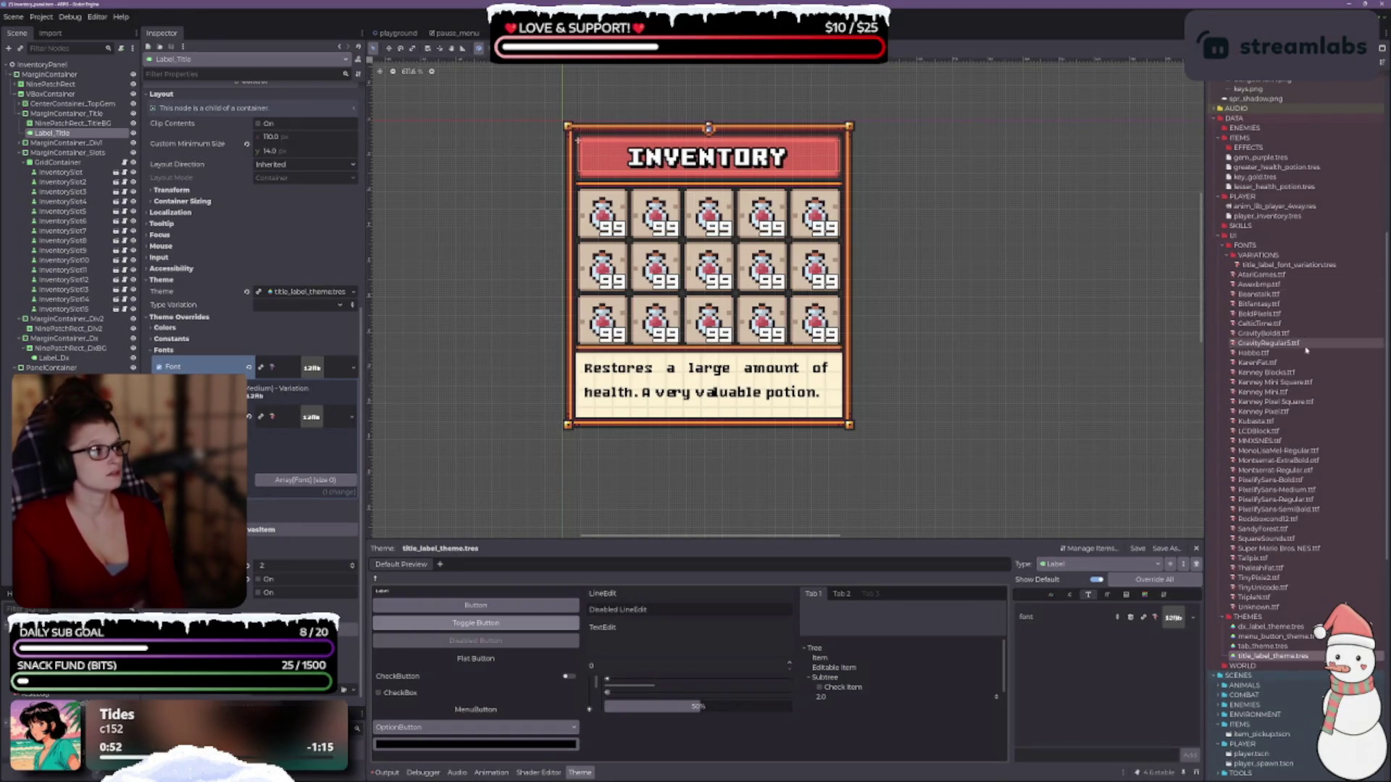
mouse_move(1296, 307)
mouse_down()
mouse_move(1091, 364)
mouse_move(297, 389)
mouse_move(340, 417)
mouse_up()
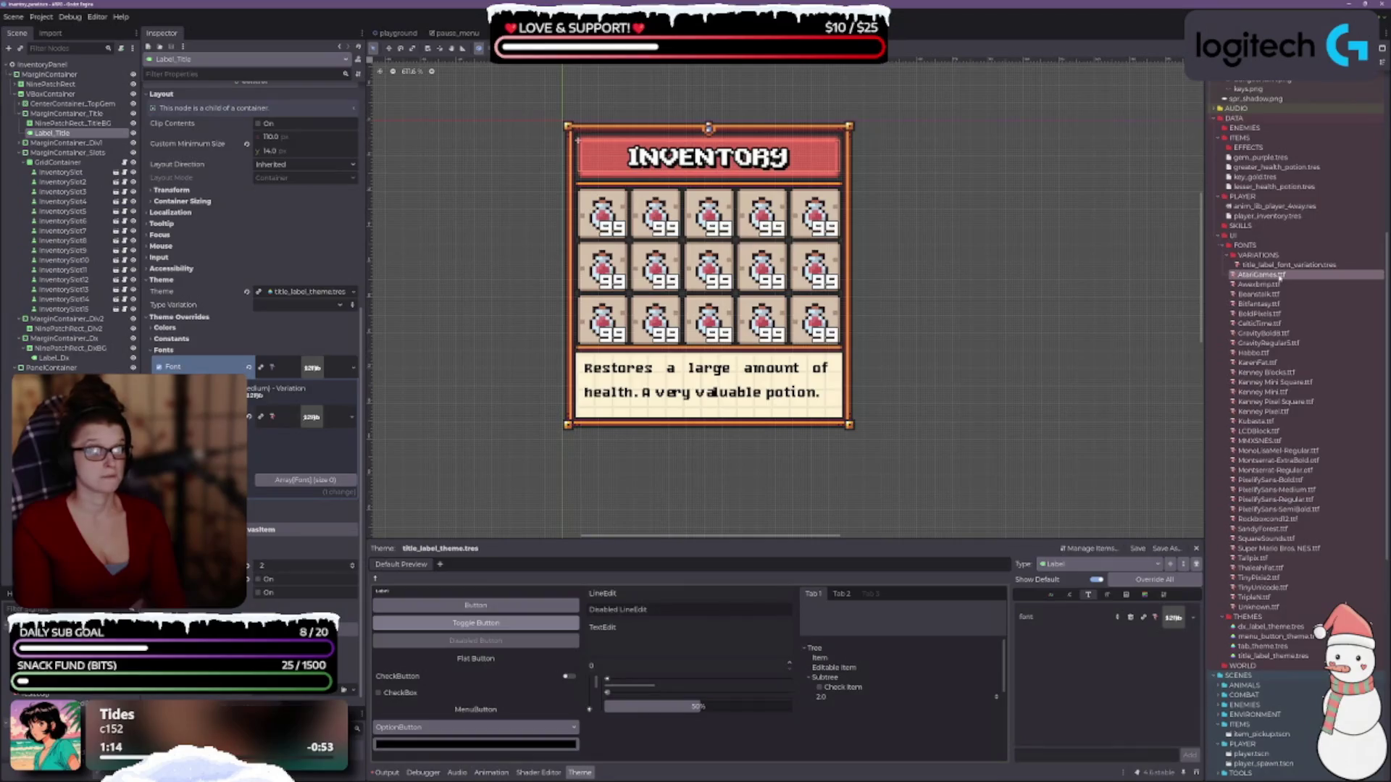
- Try AtariGames.ttf and Super Mario Bros. NES.ttf as the title's font override
mouse_move(1282, 281)
mouse_down()
mouse_move(458, 314)
mouse_move(334, 445)
mouse_move(311, 418)
mouse_up()
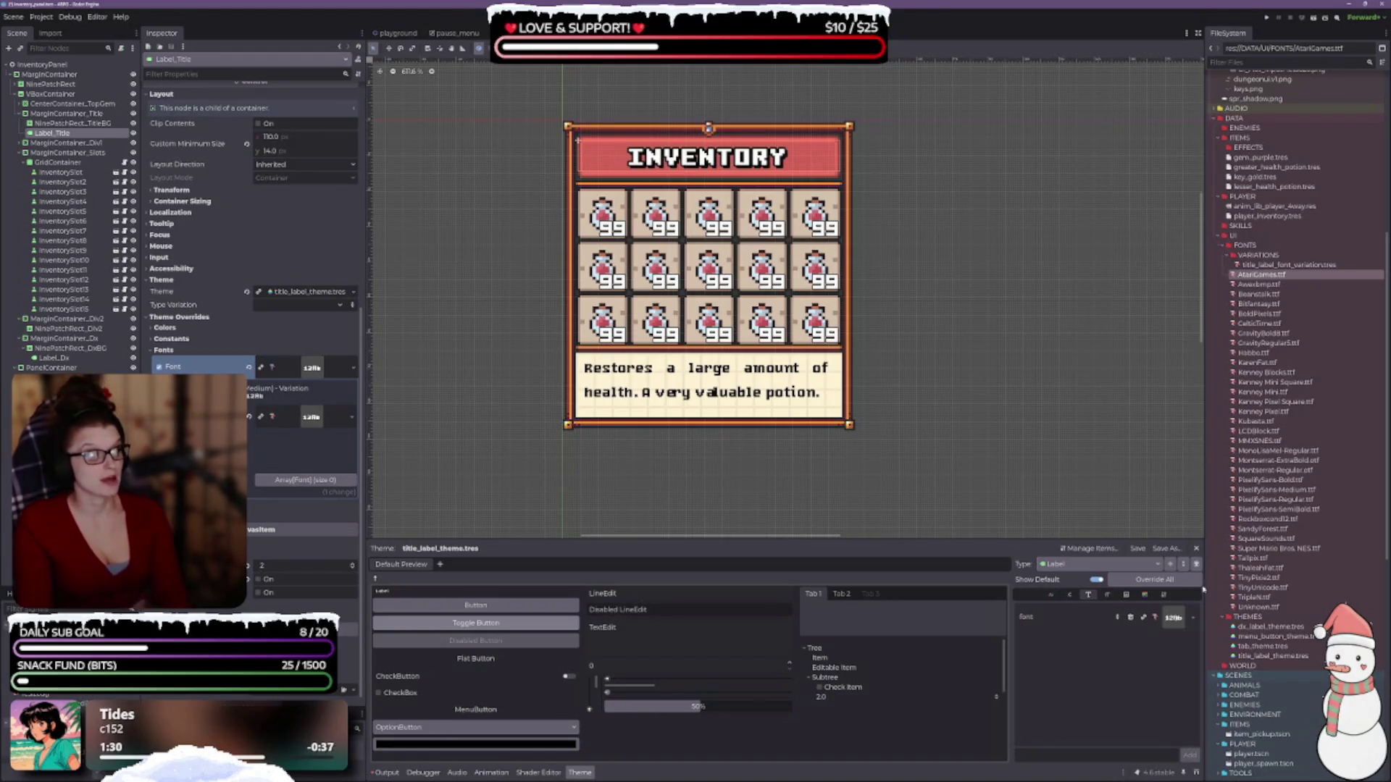
mouse_move(1279, 549)
mouse_down()
mouse_move(688, 500)
mouse_move(342, 439)
mouse_move(319, 416)
mouse_up()
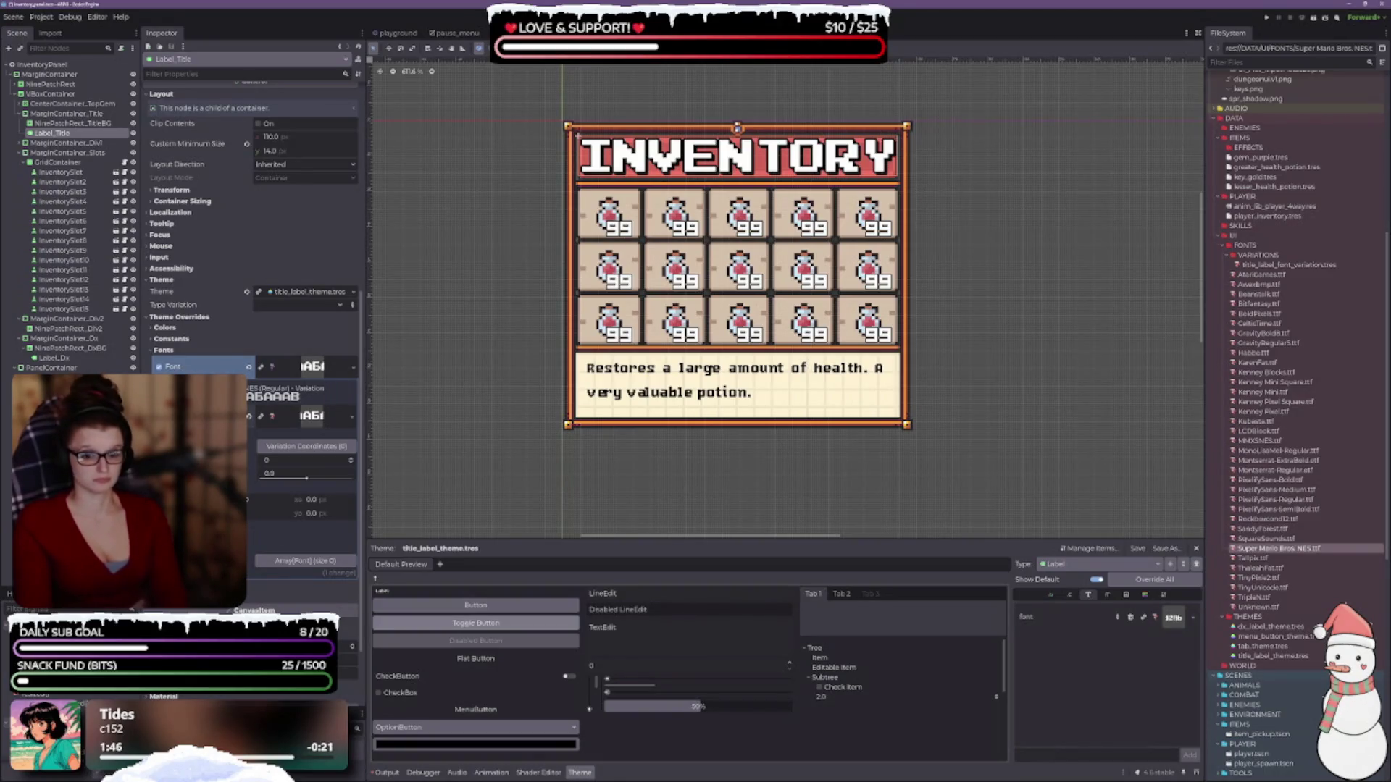
scroll(253, 290, down, 3)
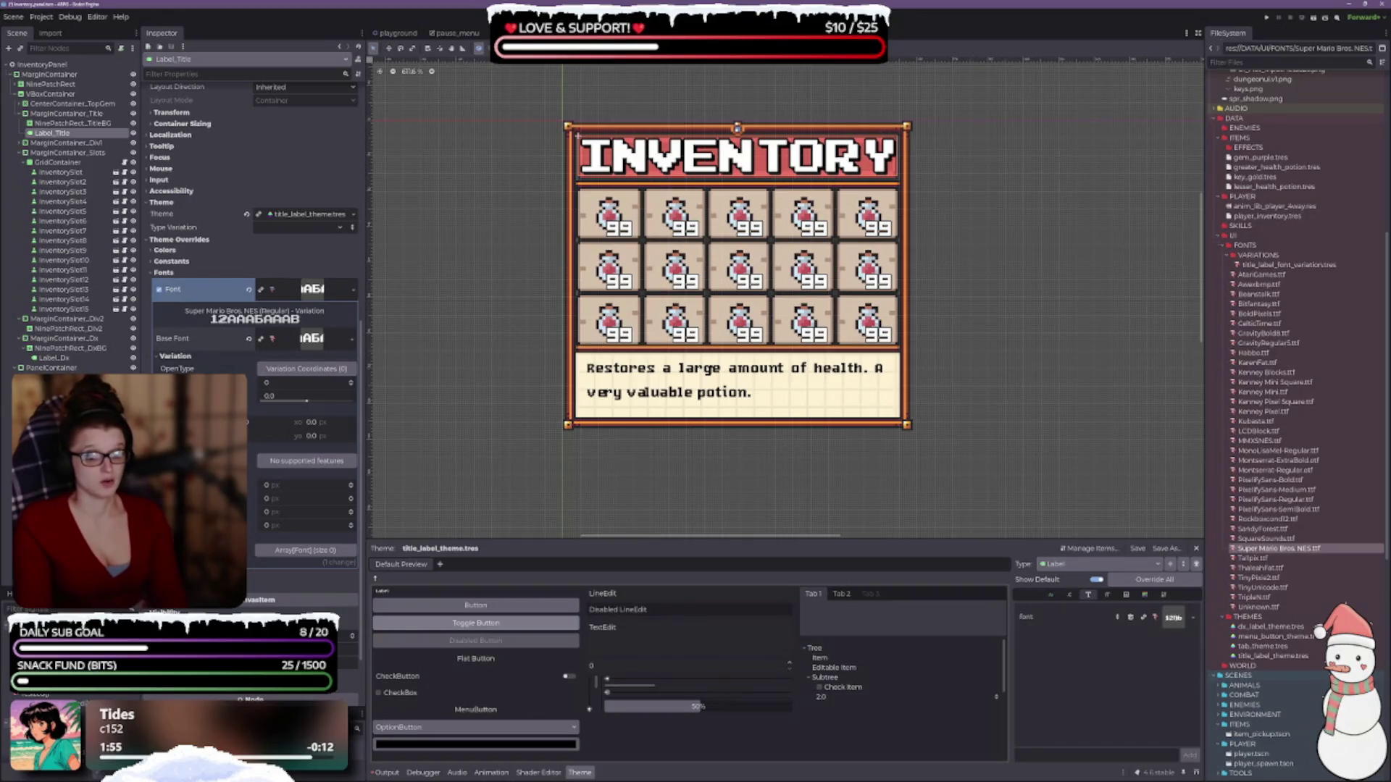
- Lower the title's font size step by step down to 9 px
click(258, 576)
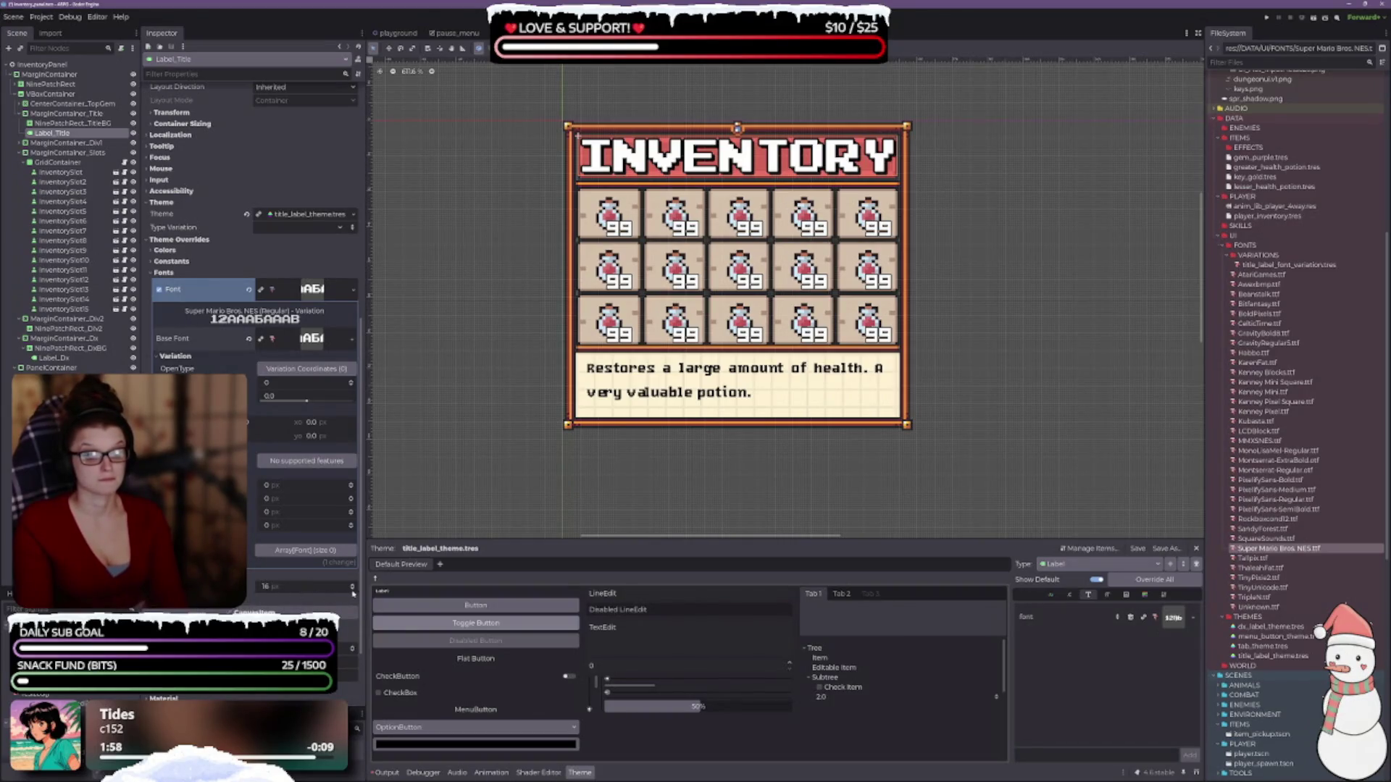
click(352, 592)
click(353, 592)
click(353, 593)
click(352, 593)
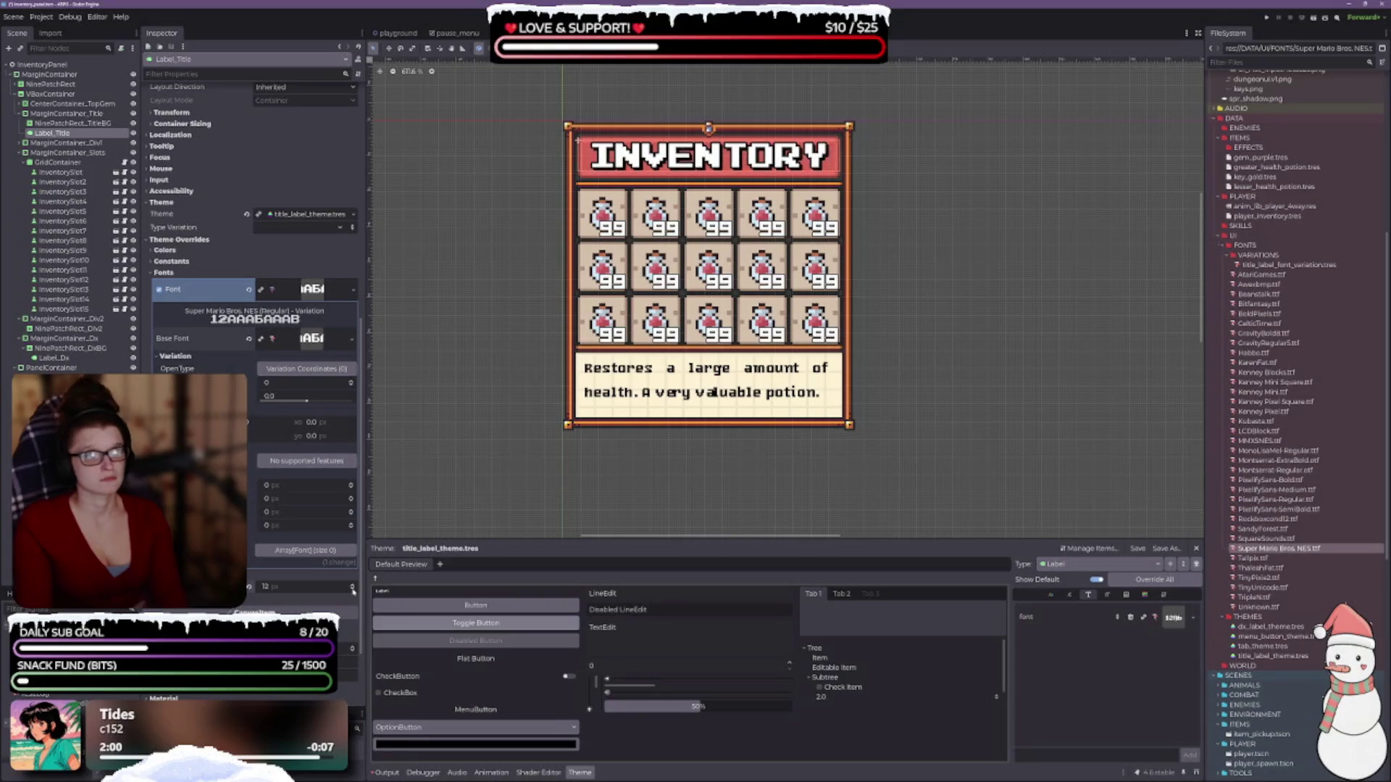
click(353, 590)
click(352, 591)
click(353, 590)
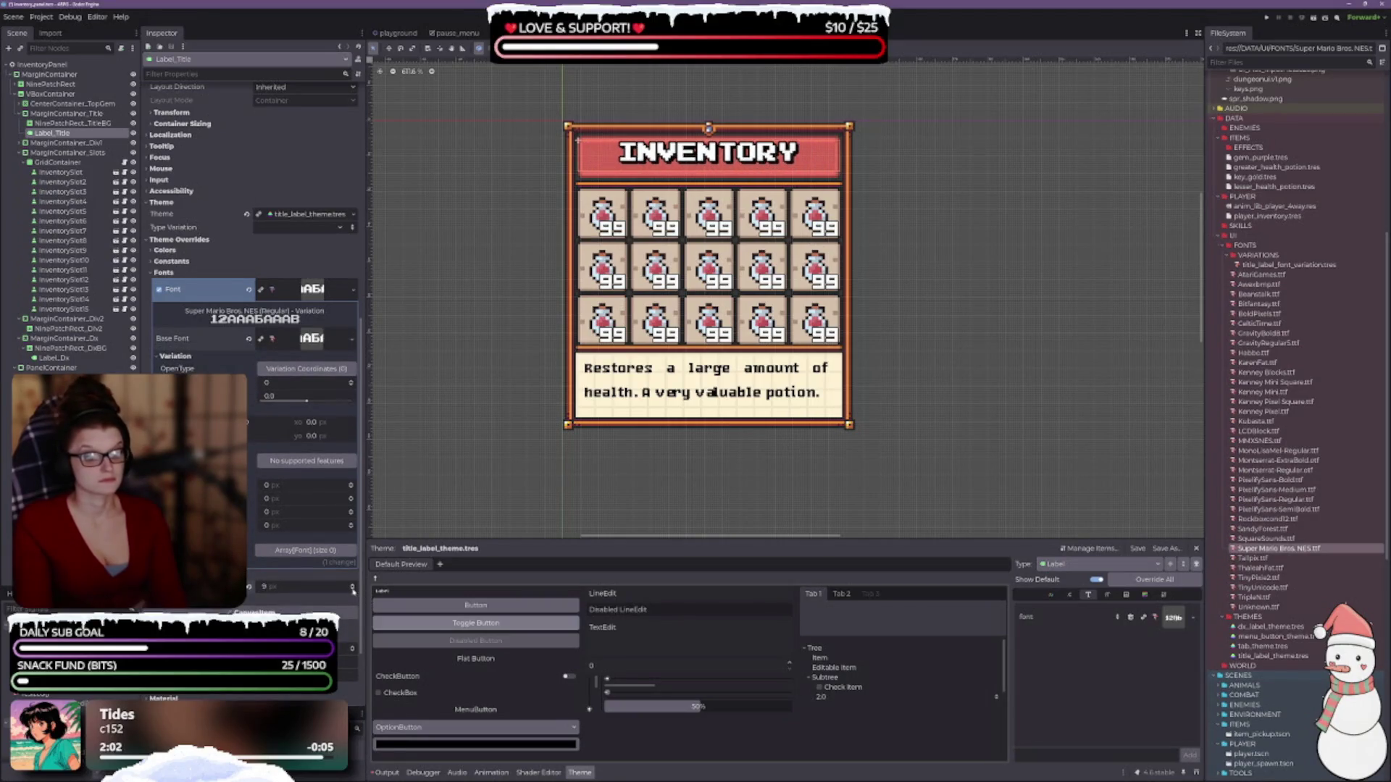
click(353, 591)
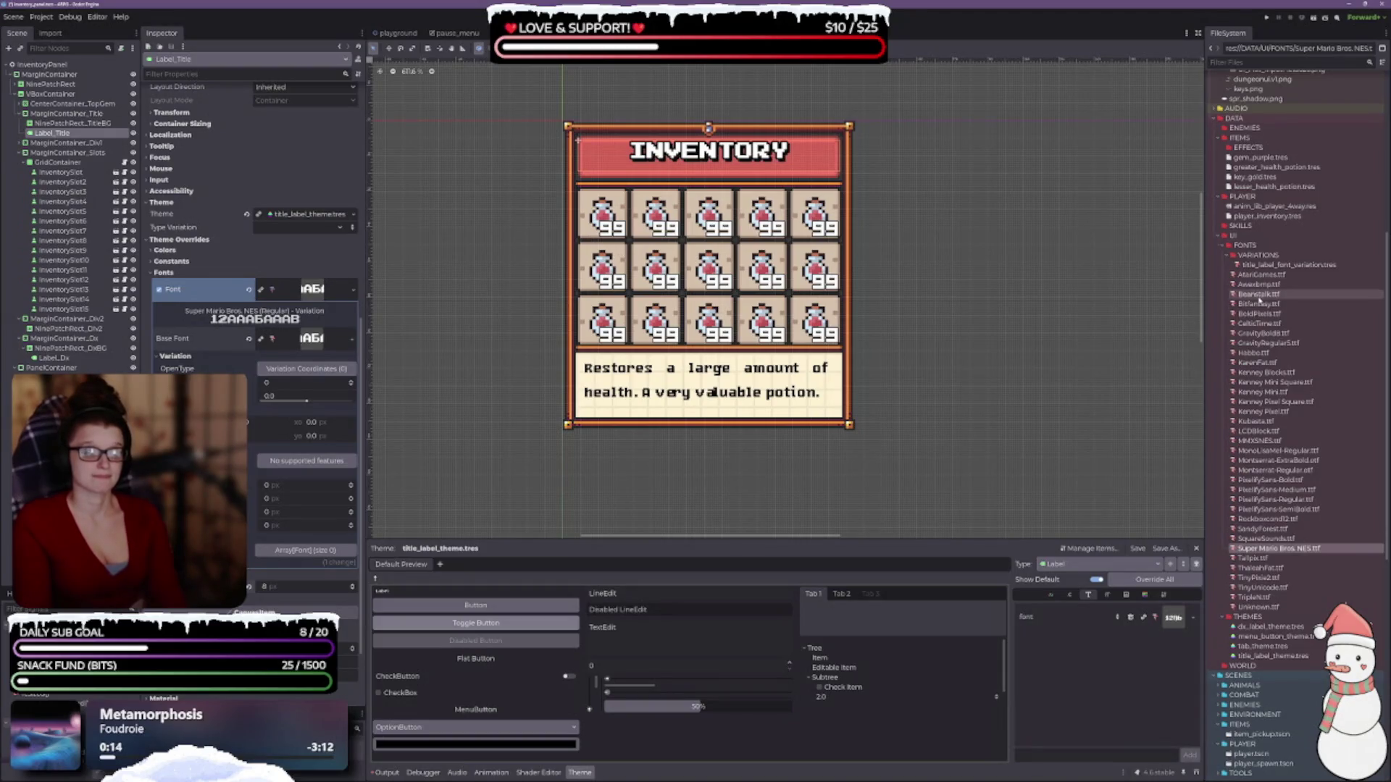
- Make AtariGames.ttf the title's base font at 16 px and the theme's label font
click(1280, 275)
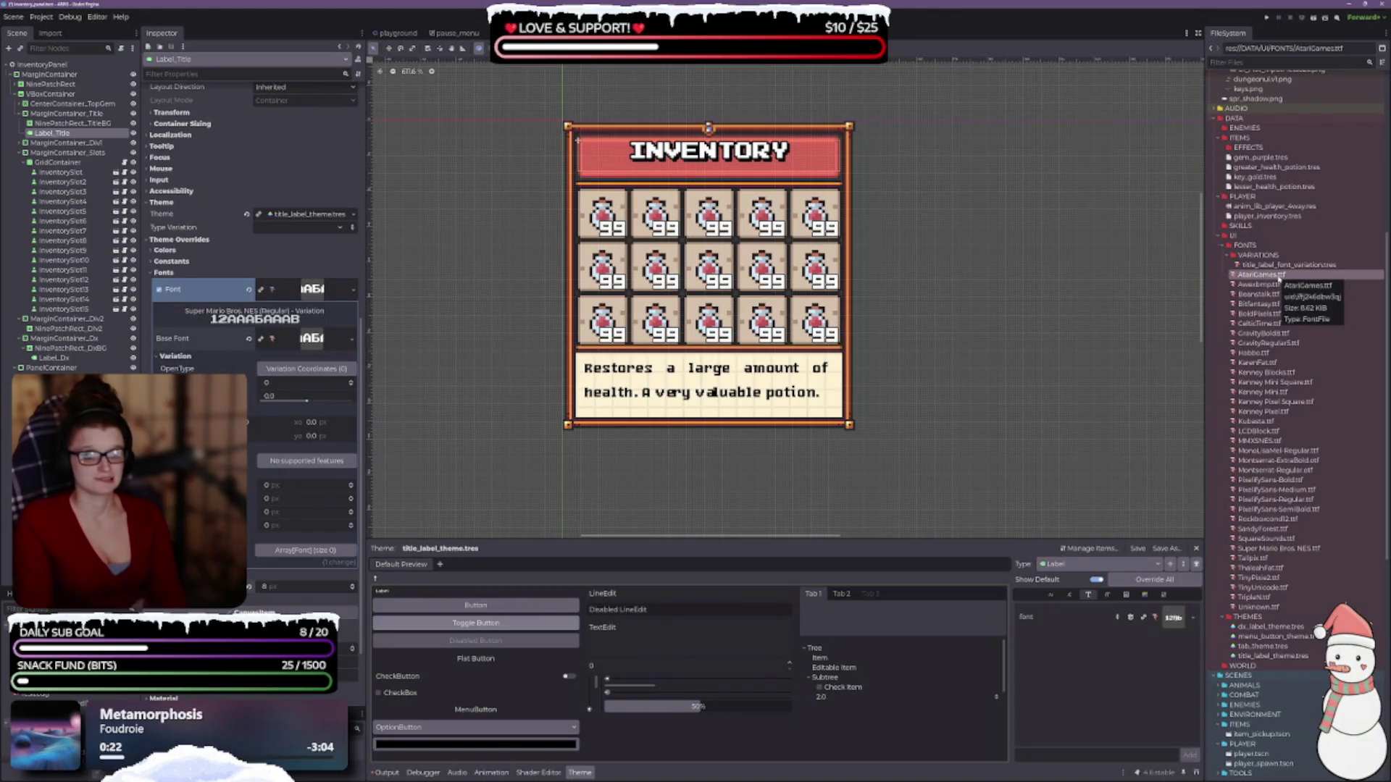
drag(1258, 279, 360, 335)
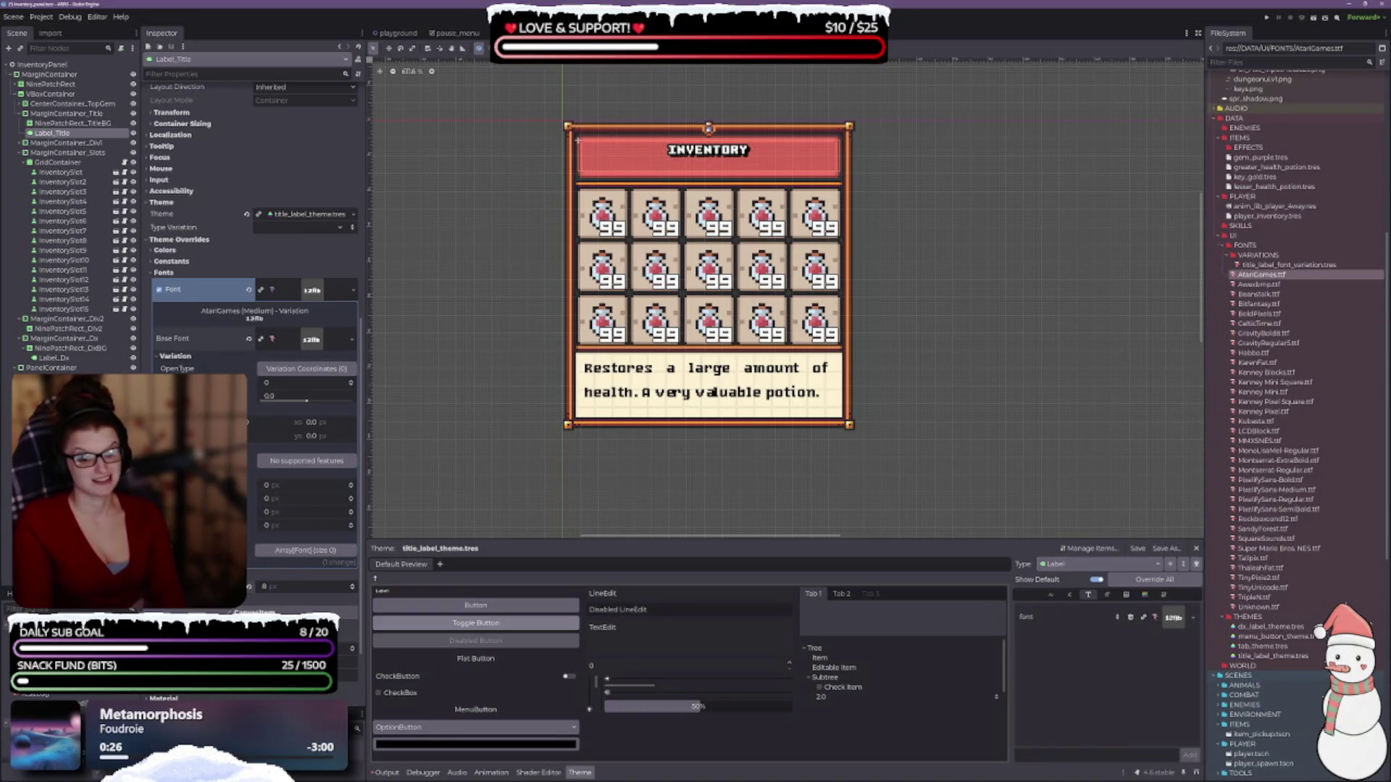
text(16)
key(Return)
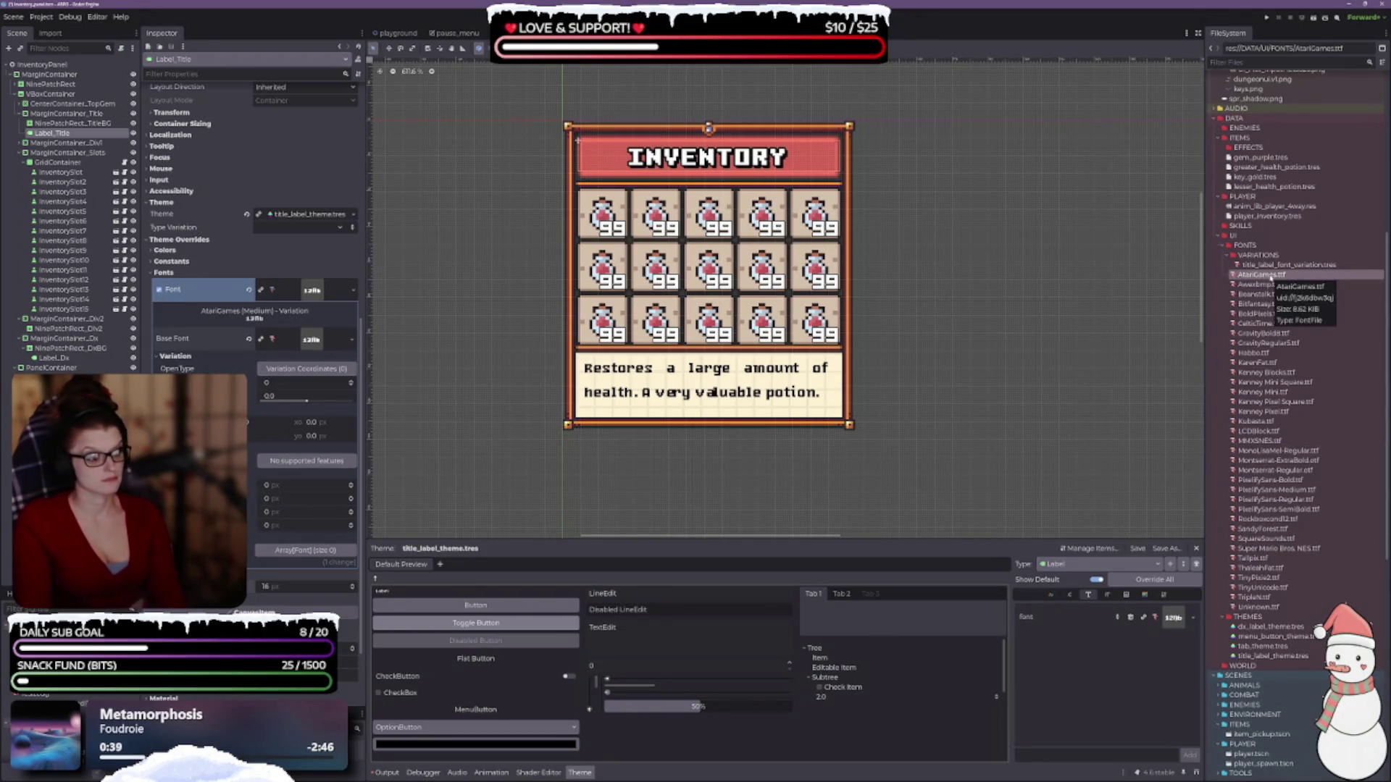
mouse_move(1269, 278)
mouse_down()
mouse_move(1275, 406)
mouse_move(1232, 587)
mouse_move(1173, 618)
mouse_up()
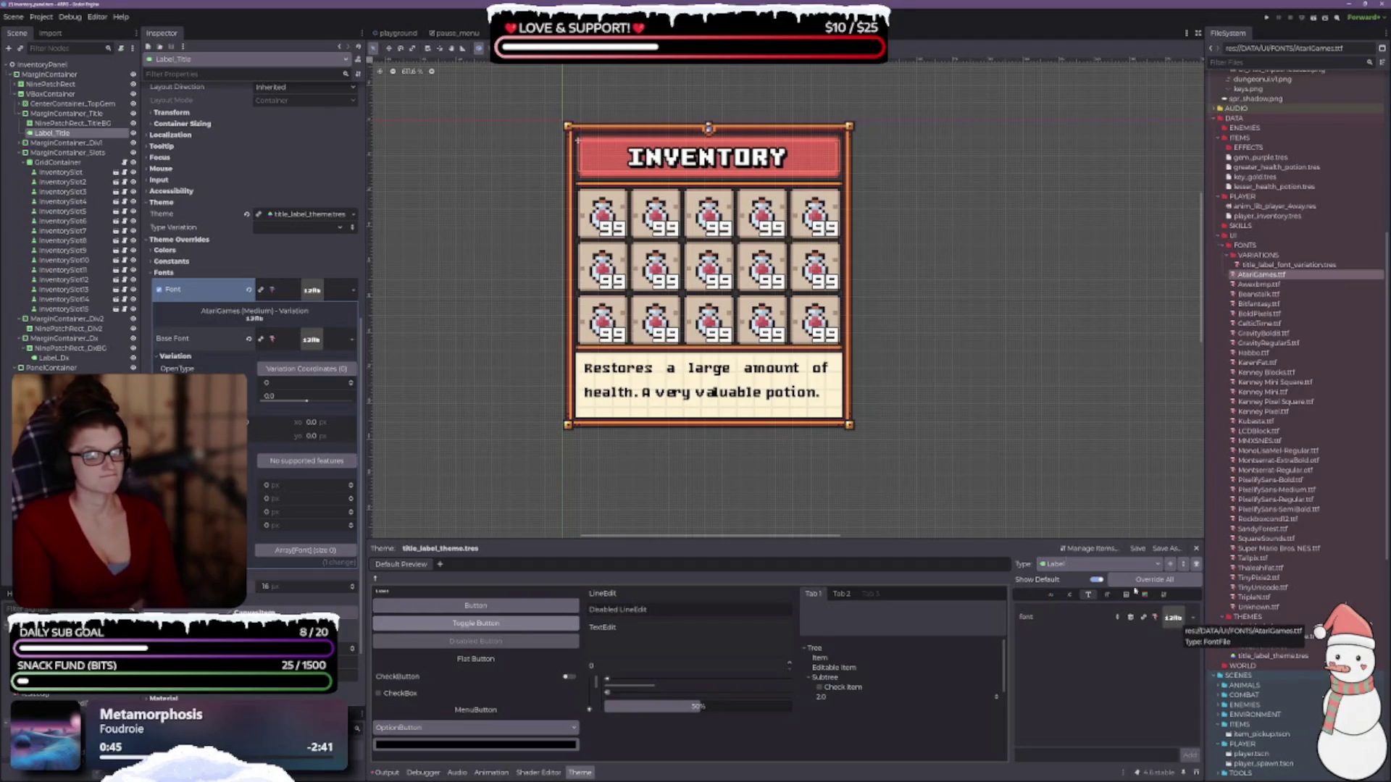
- Revert Label_Title's Base Font and Font theme override so the theme font applies
click(249, 341)
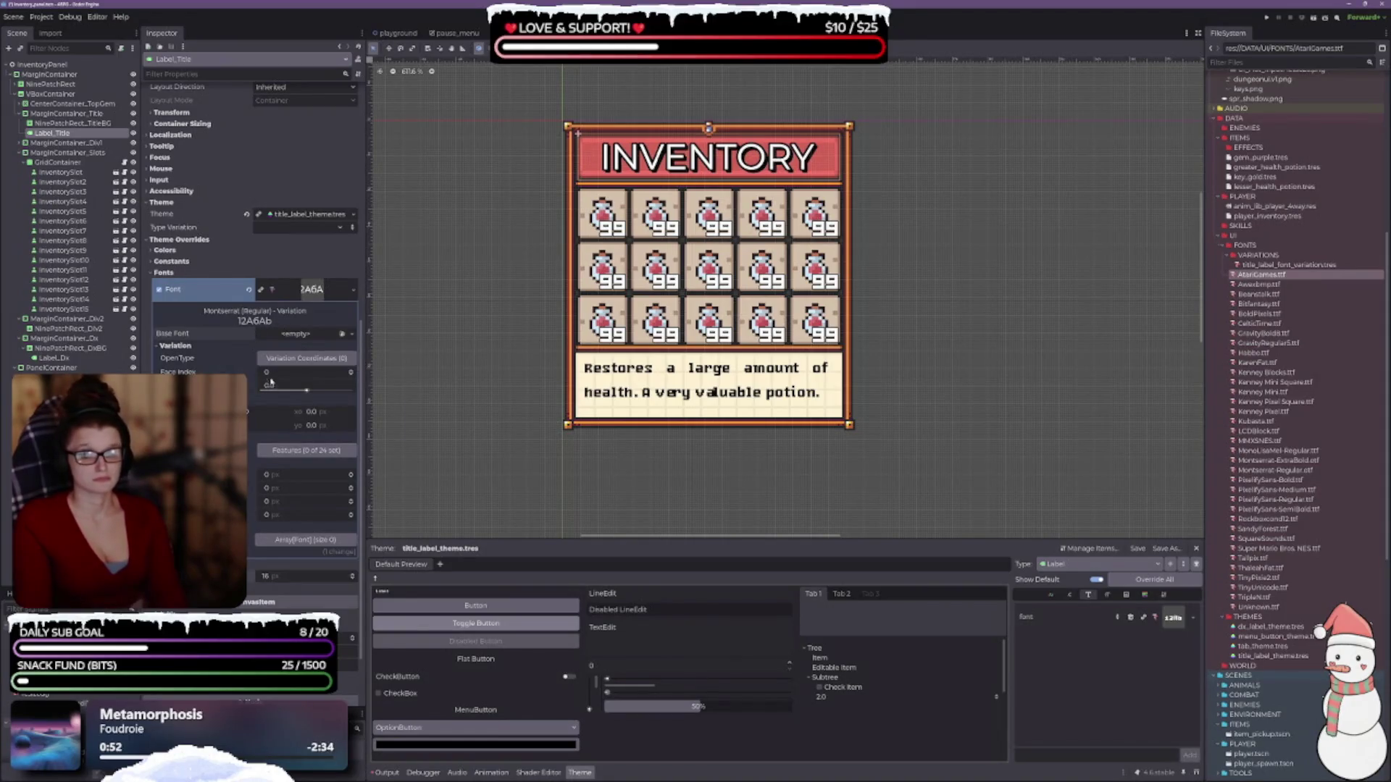
click(249, 290)
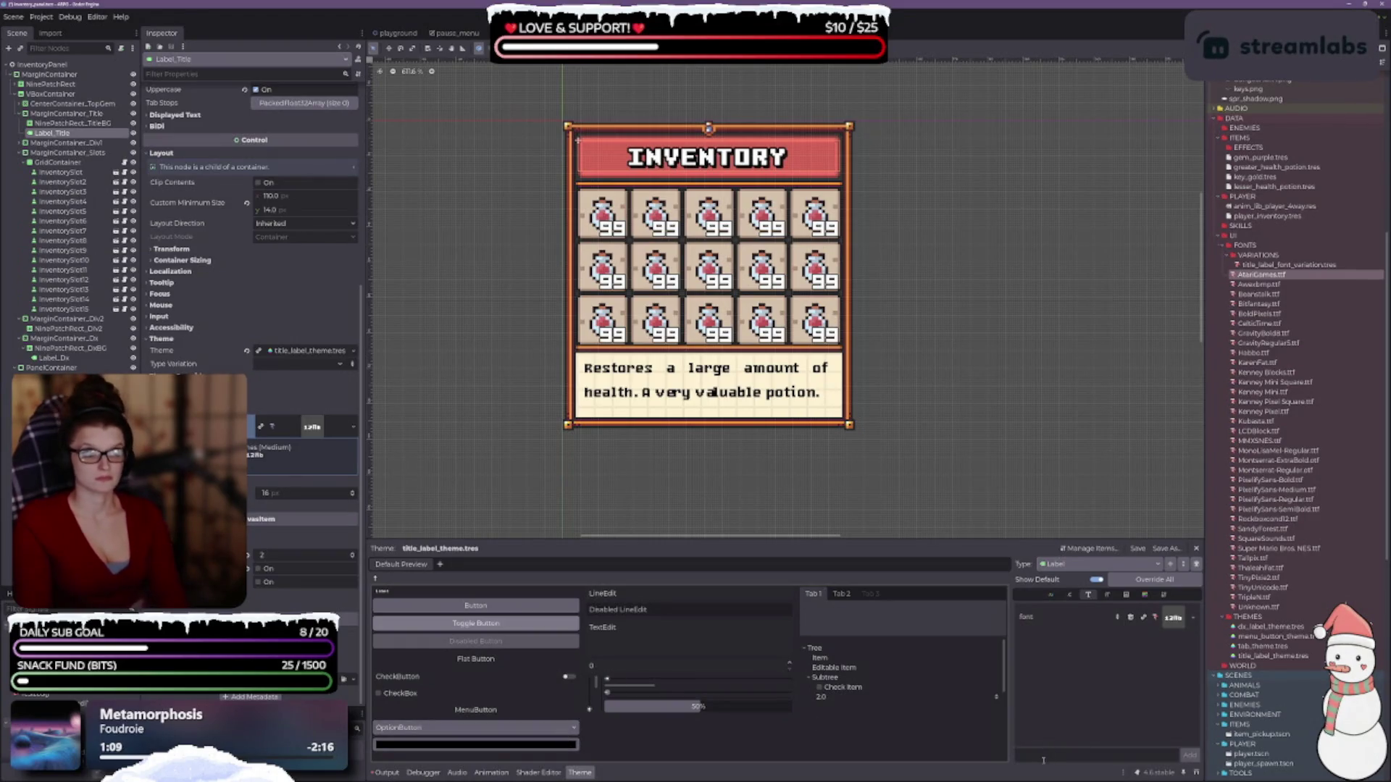
scroll(660, 149, up, 3)
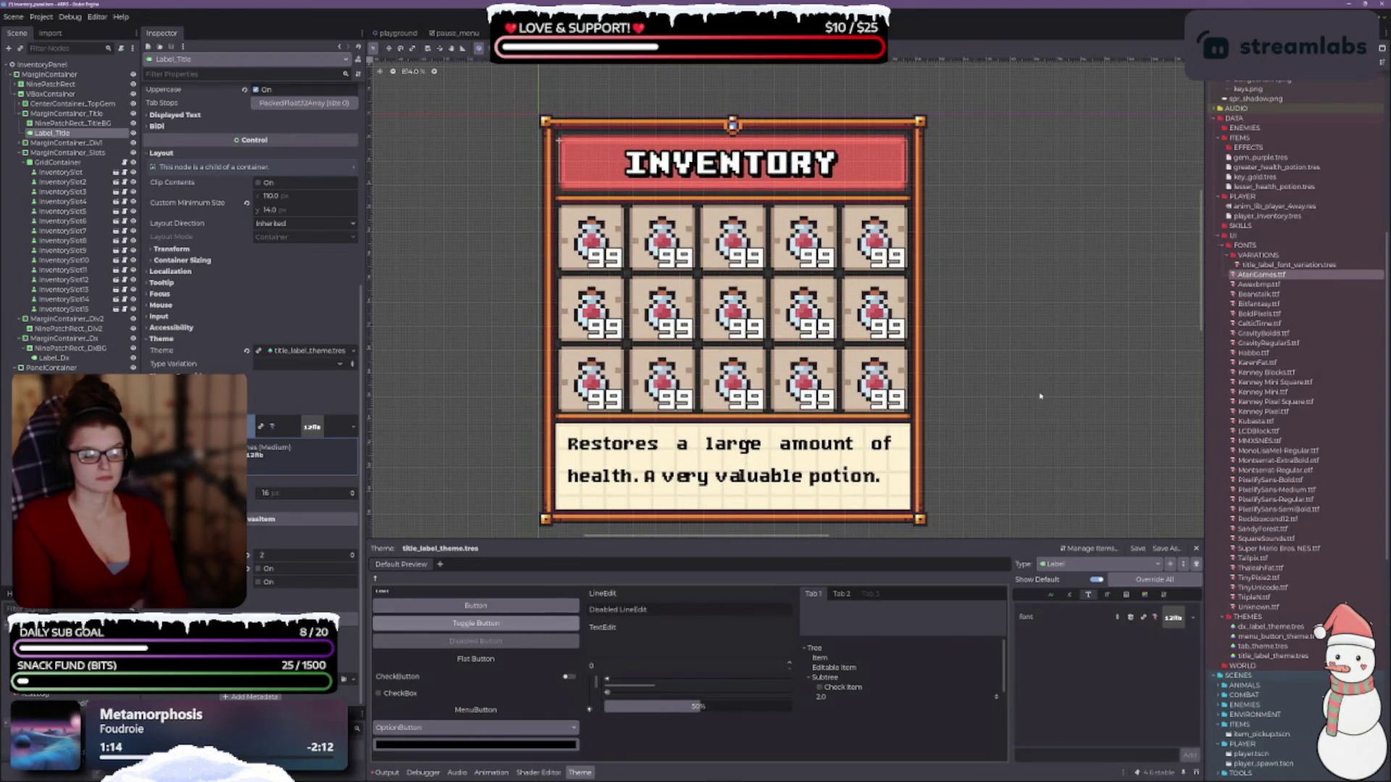
- Raise title_label_theme's Label font_size from 16 to 18
click(1107, 594)
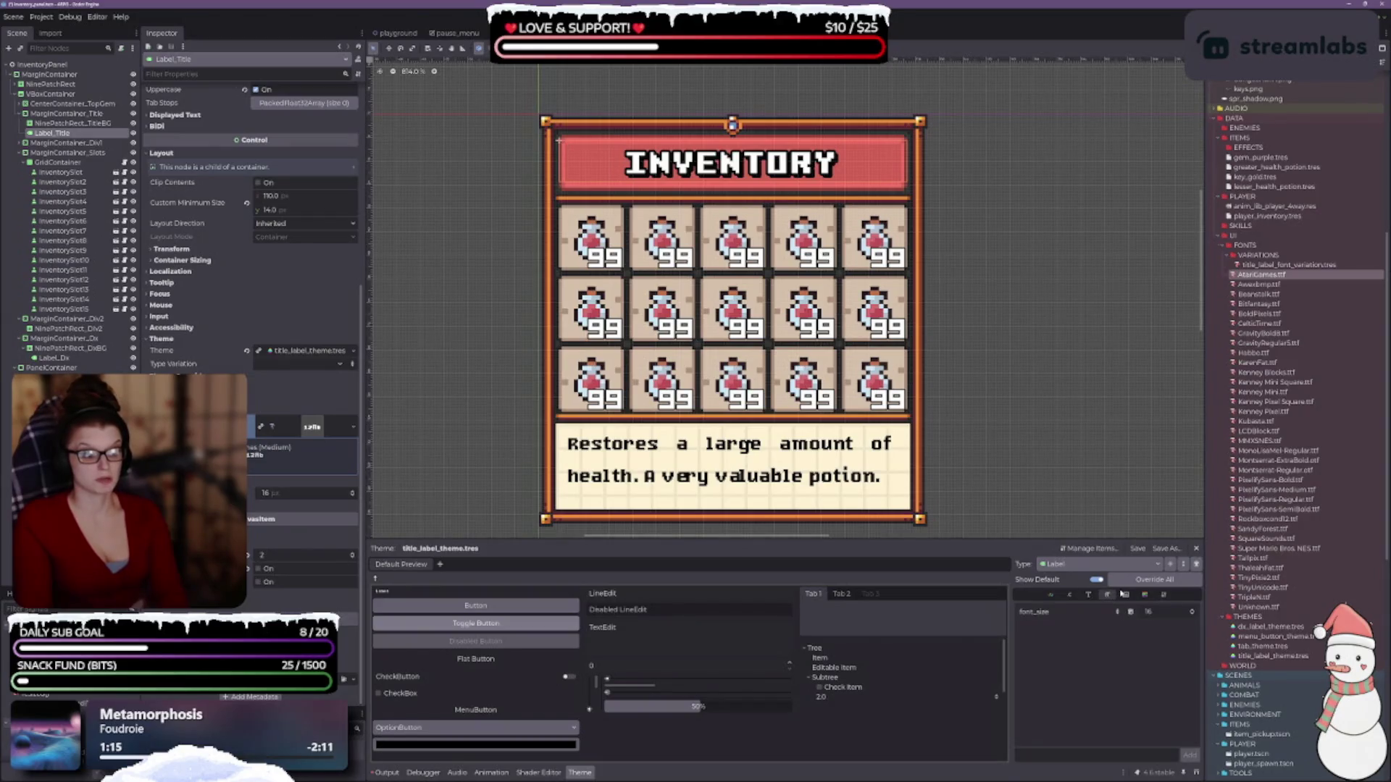
click(1193, 611)
click(1193, 611)
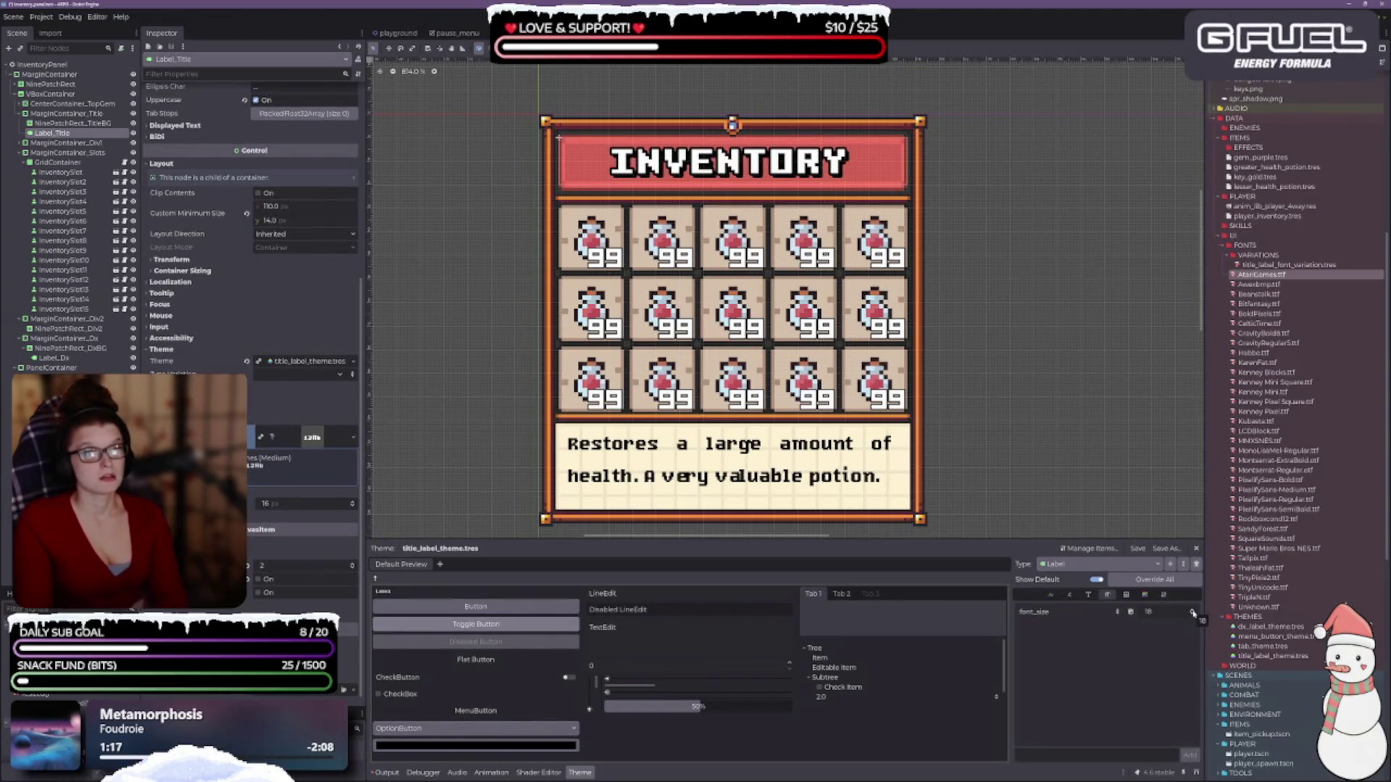
scroll(876, 348, down, 1)
scroll(877, 352, down, 1)
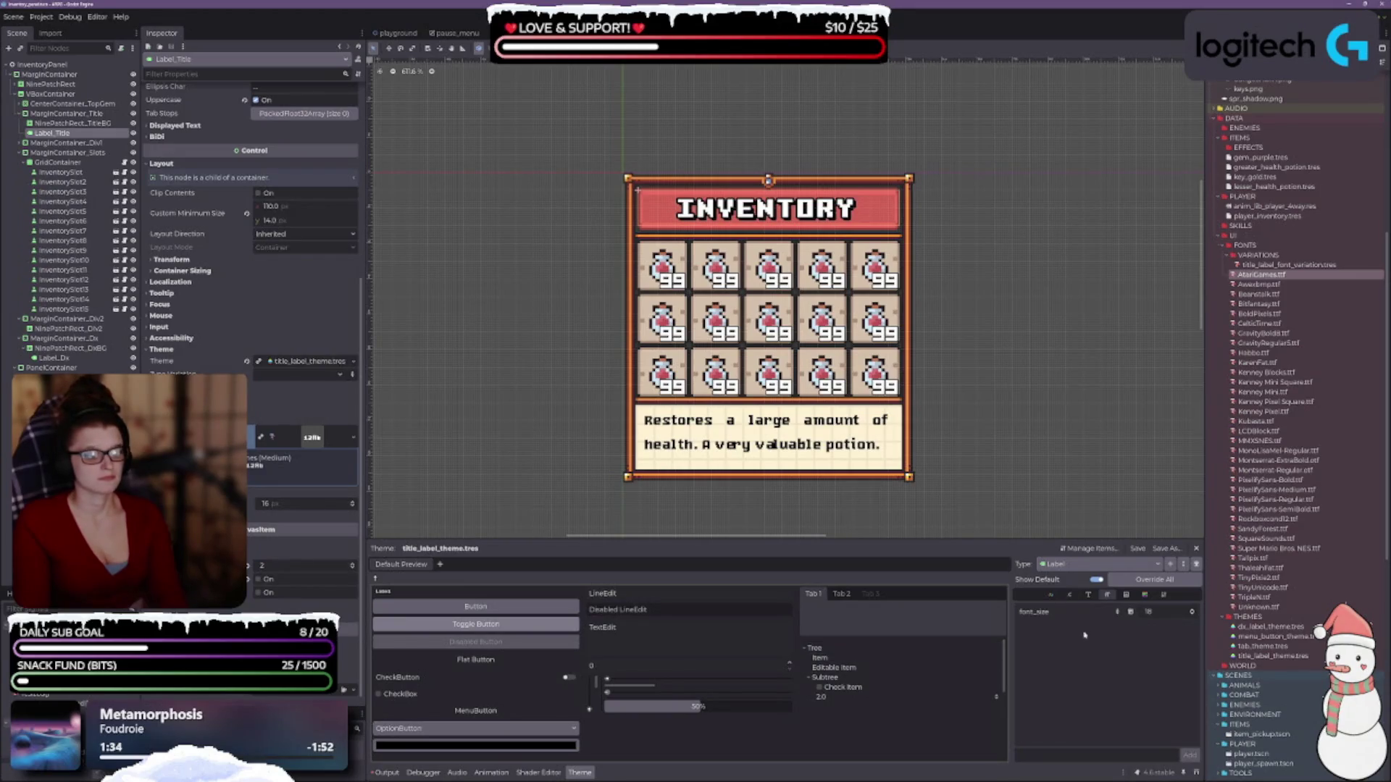
click(1088, 594)
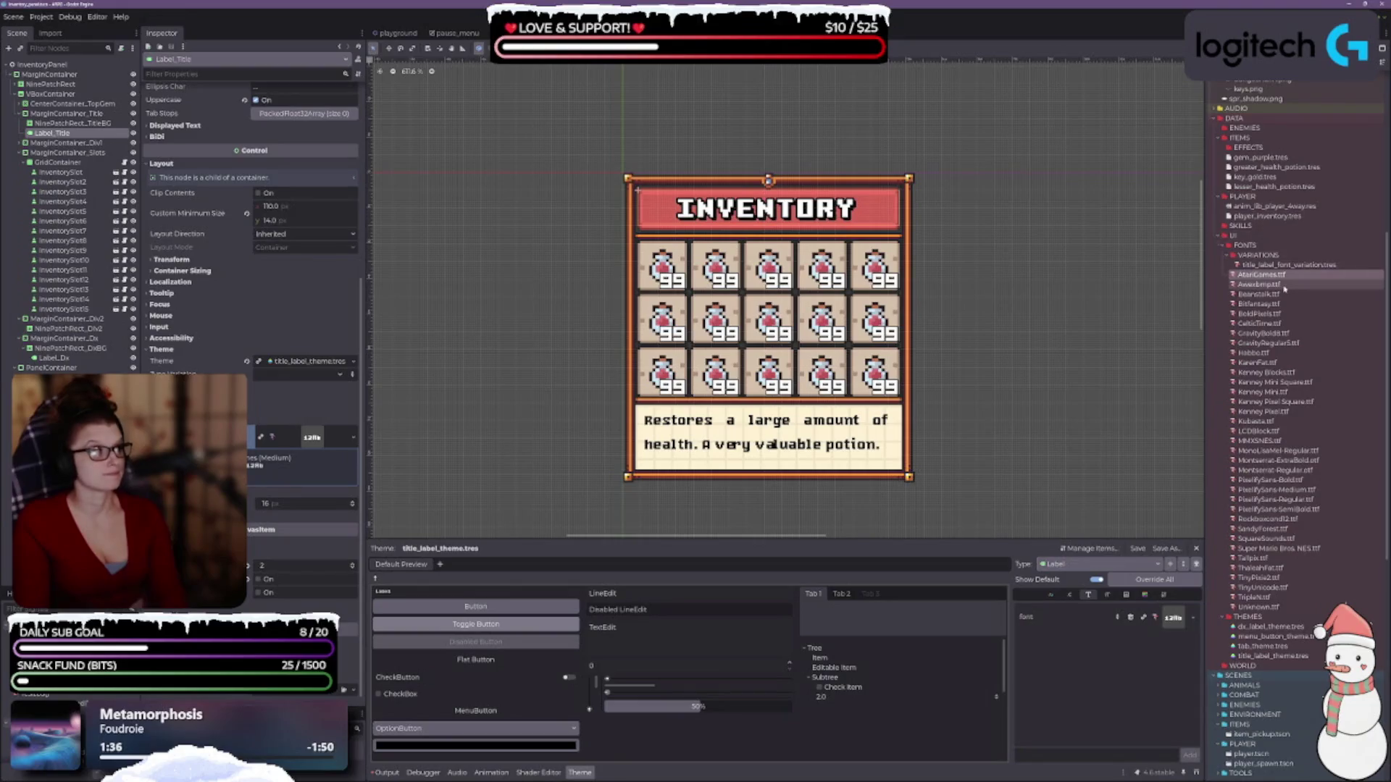
- Try several pixel fonts, including AtariGames.ttf, on the INVENTORY title theme
mouse_move(1261, 284)
mouse_down()
mouse_move(1279, 294)
mouse_move(1189, 627)
mouse_move(1175, 619)
mouse_up()
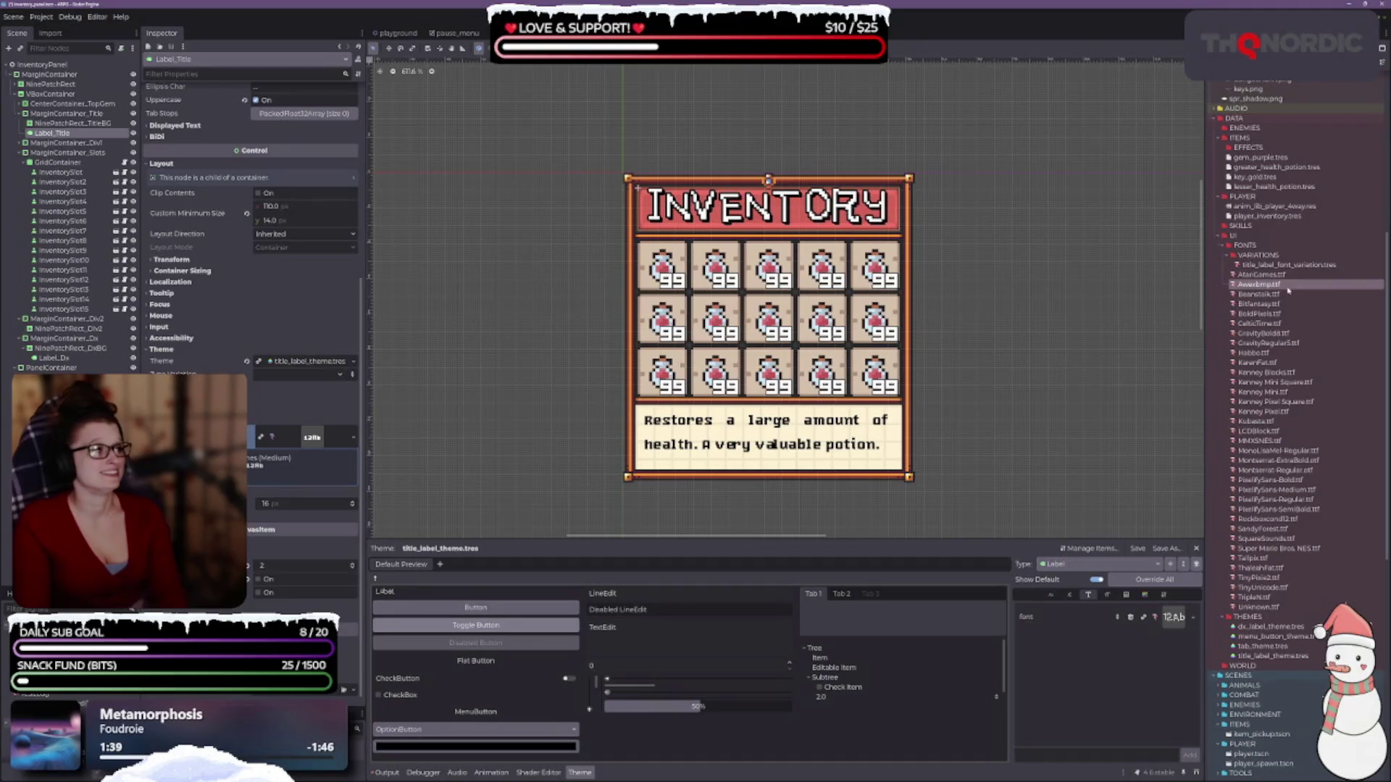
mouse_move(1258, 294)
mouse_down()
mouse_move(1210, 615)
mouse_move(1172, 616)
mouse_up()
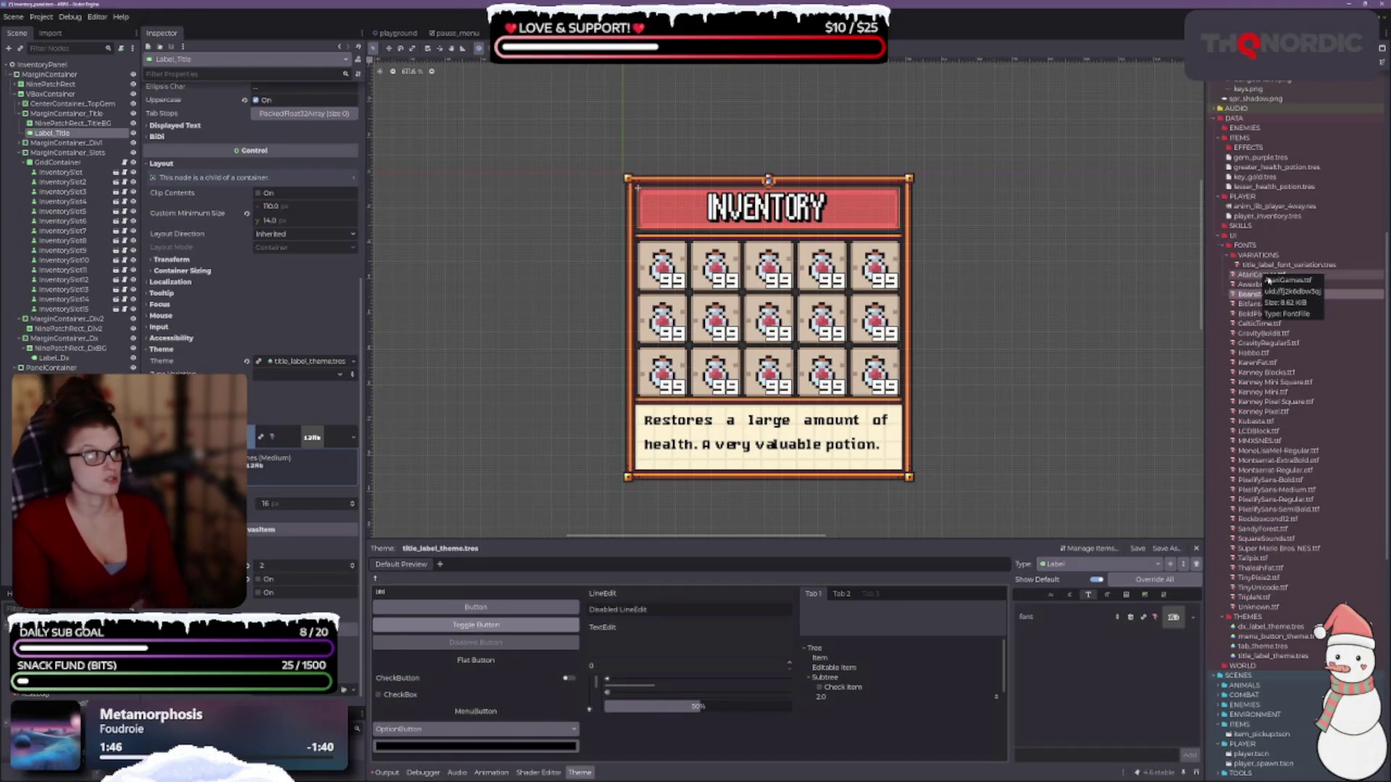
drag(1259, 275, 1149, 619)
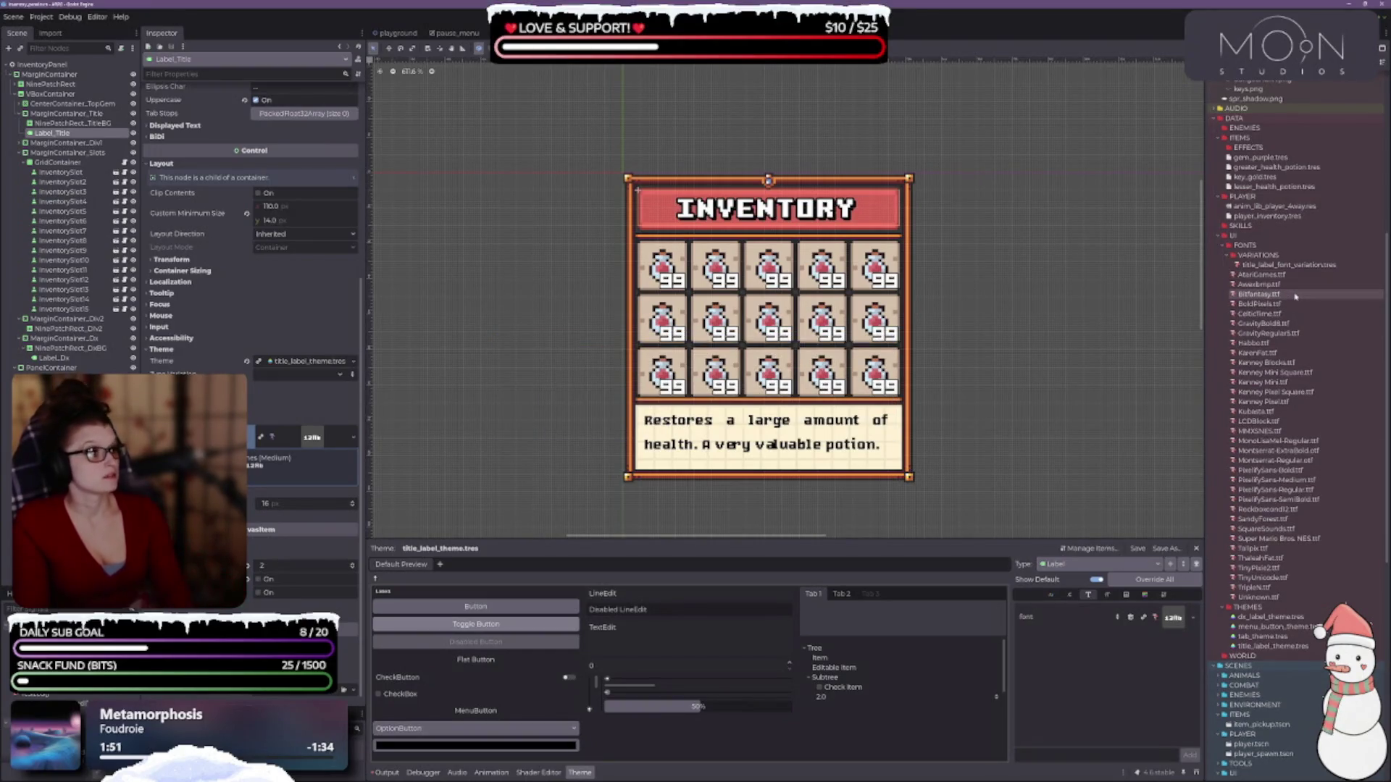
mouse_move(1277, 286)
mouse_down()
mouse_move(1224, 536)
mouse_move(1173, 617)
mouse_up()
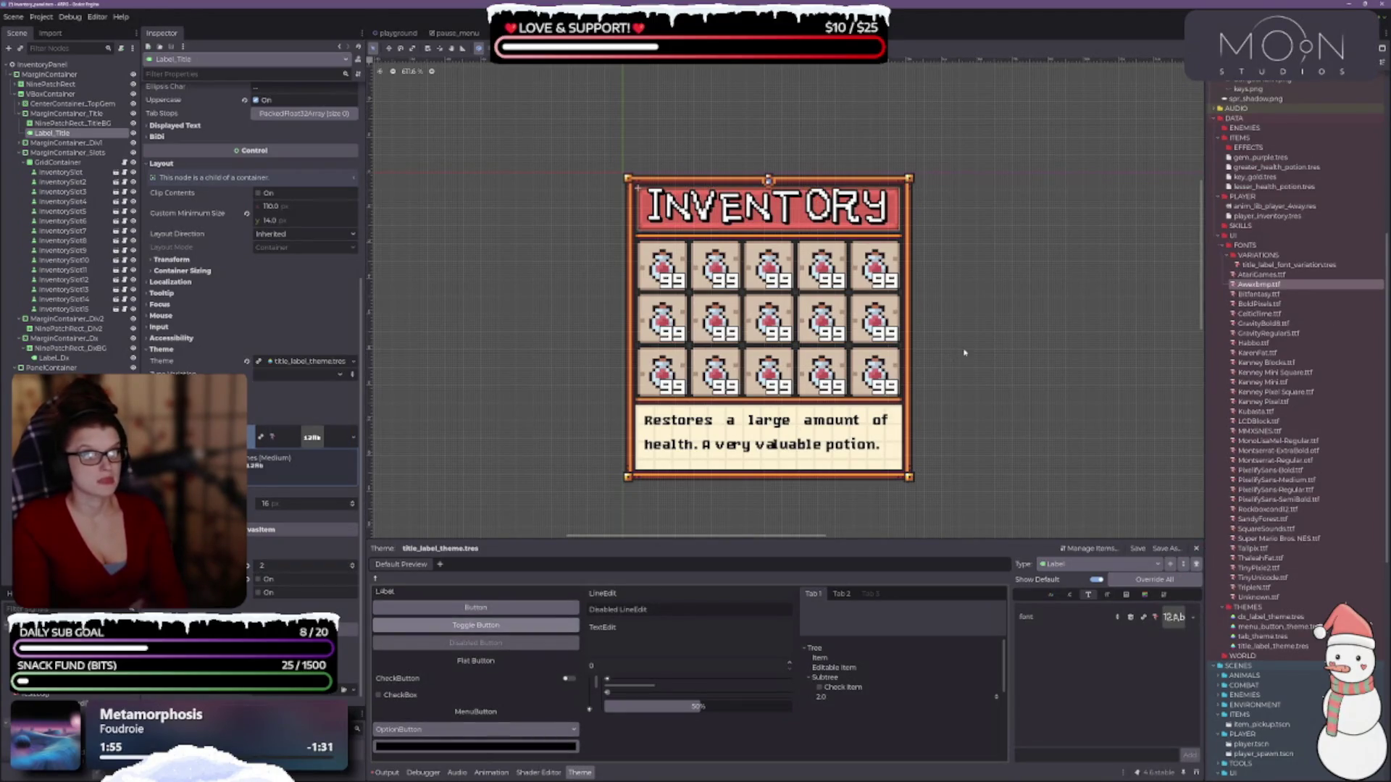
- Give Label a font size of 14 in the theme and add a Label font override item
click(1106, 596)
click(1192, 613)
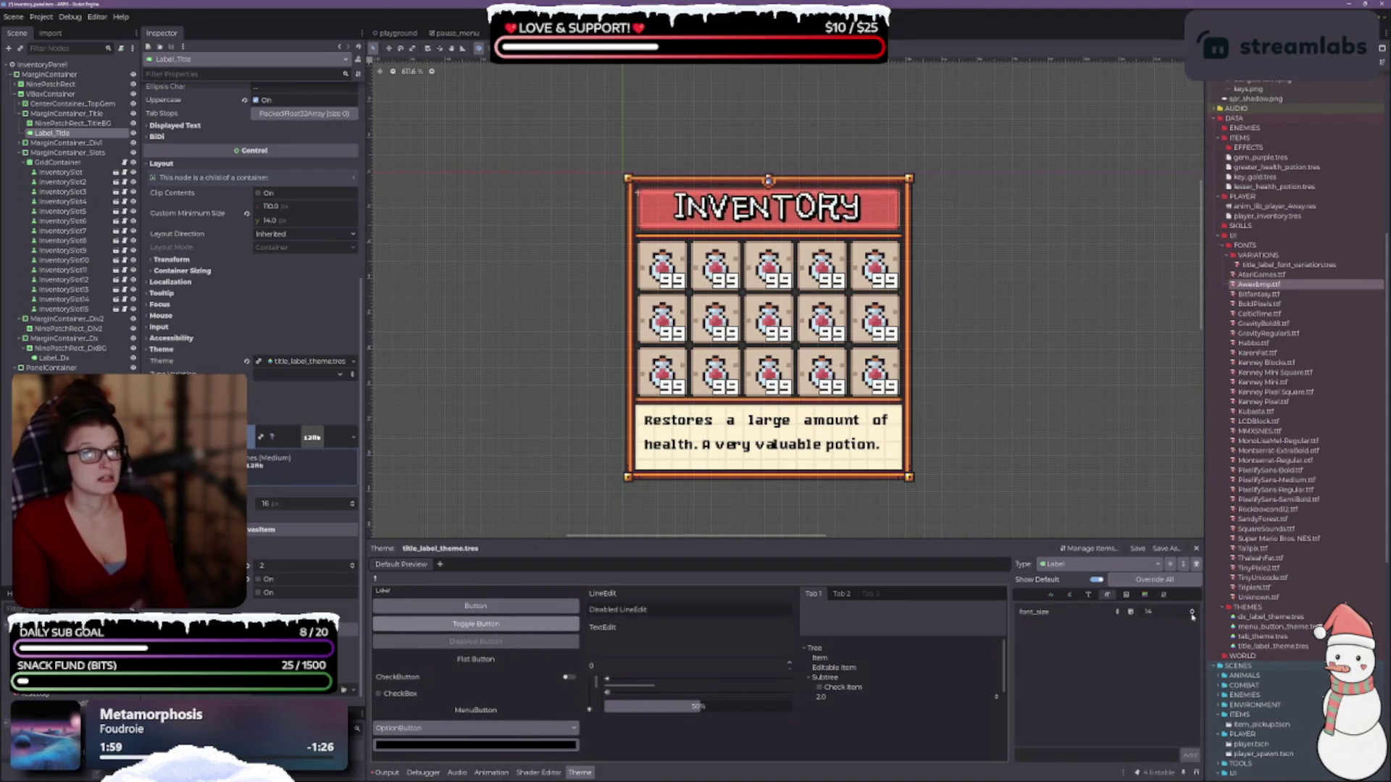
scroll(1193, 616, down, 5)
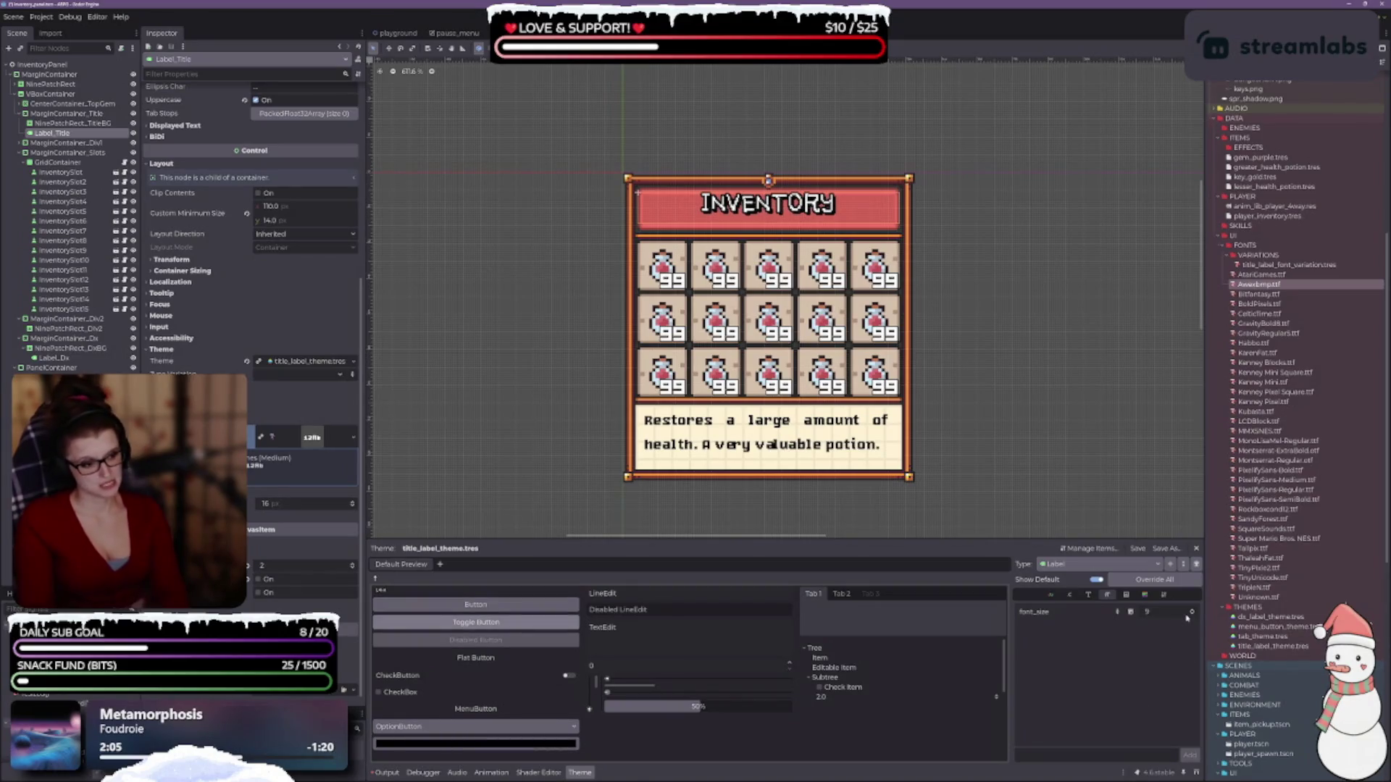
scroll(1193, 613, up, 3)
scroll(1193, 613, up, 2)
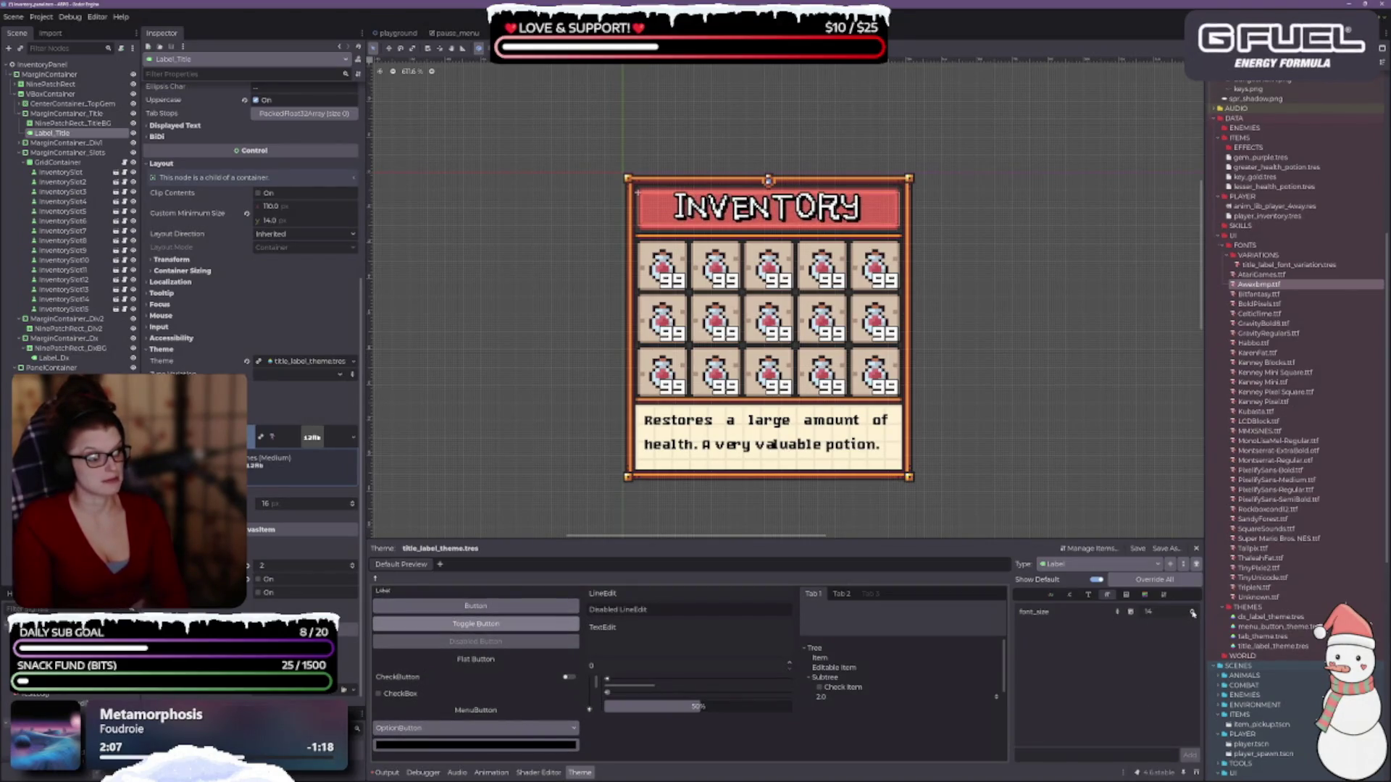
scroll(1192, 612, up, 1)
click(1126, 596)
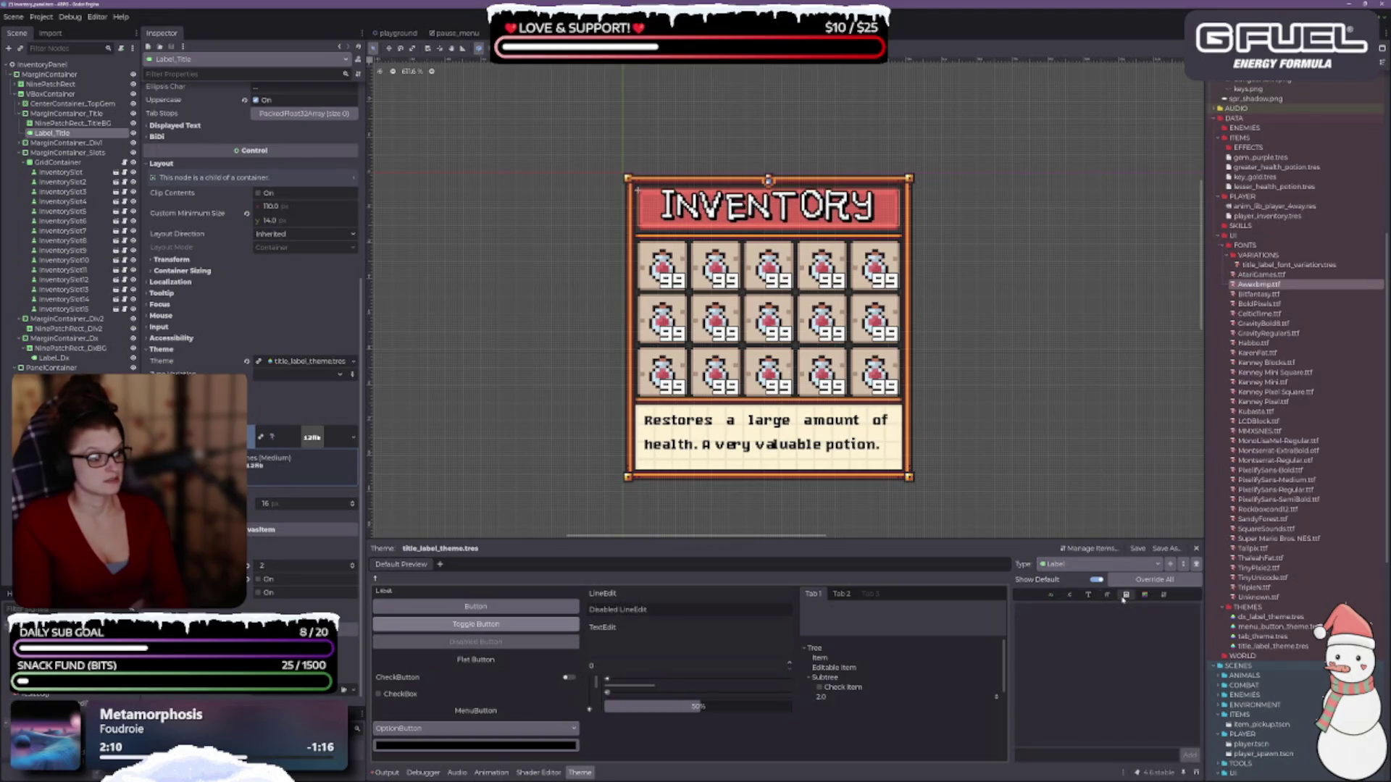
click(1088, 595)
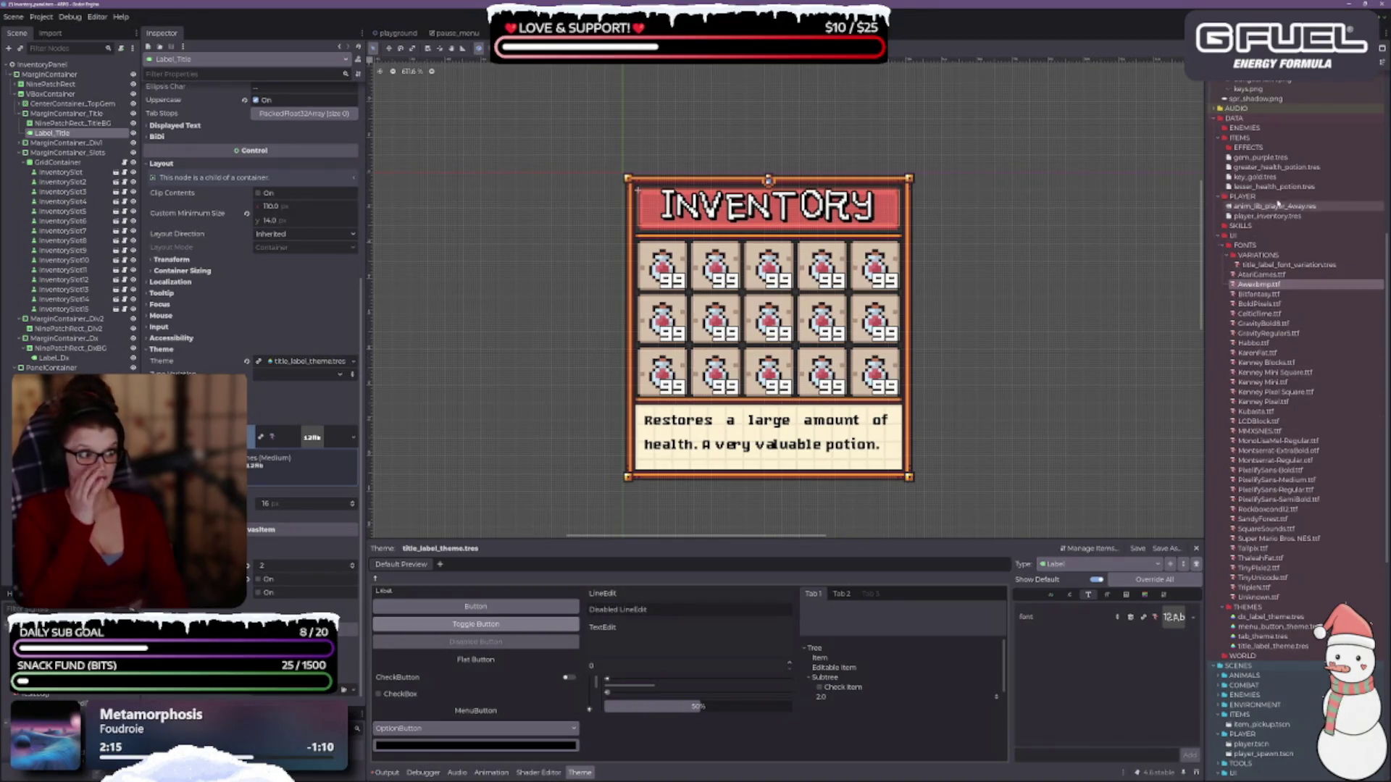
- Create folders named DISPLAY_FONTS and TITLE_FONTS under FONTS in the FileSystem dock
right_click(1268, 246)
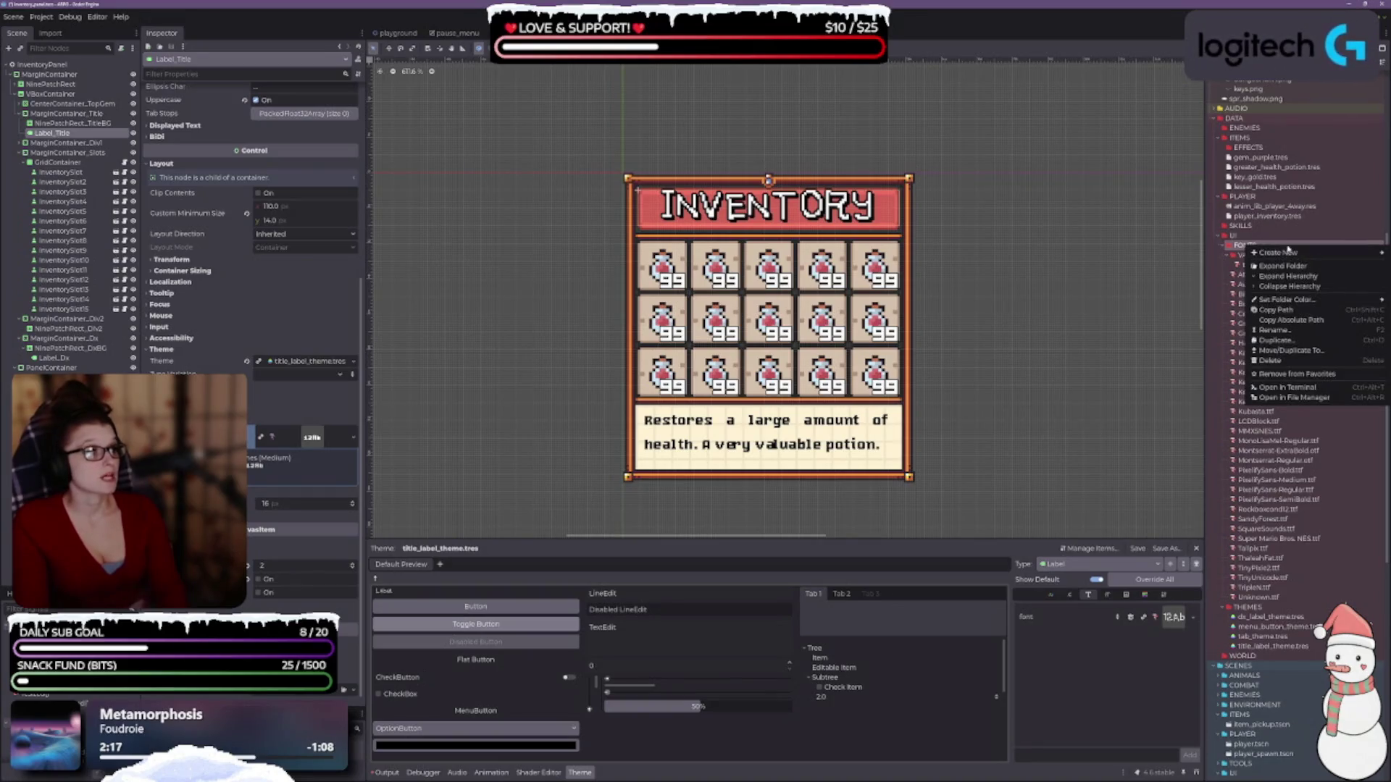
click(1224, 252)
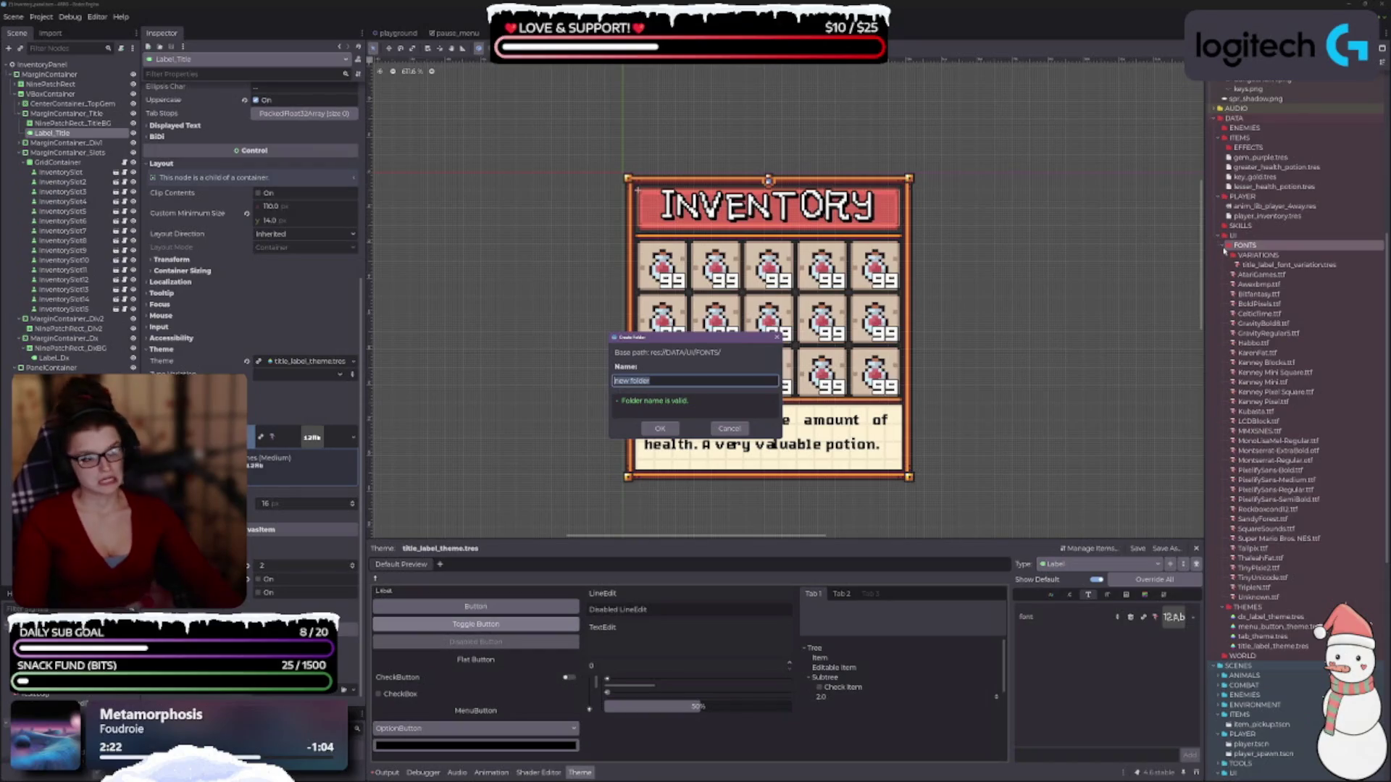
text(DISPLAY)
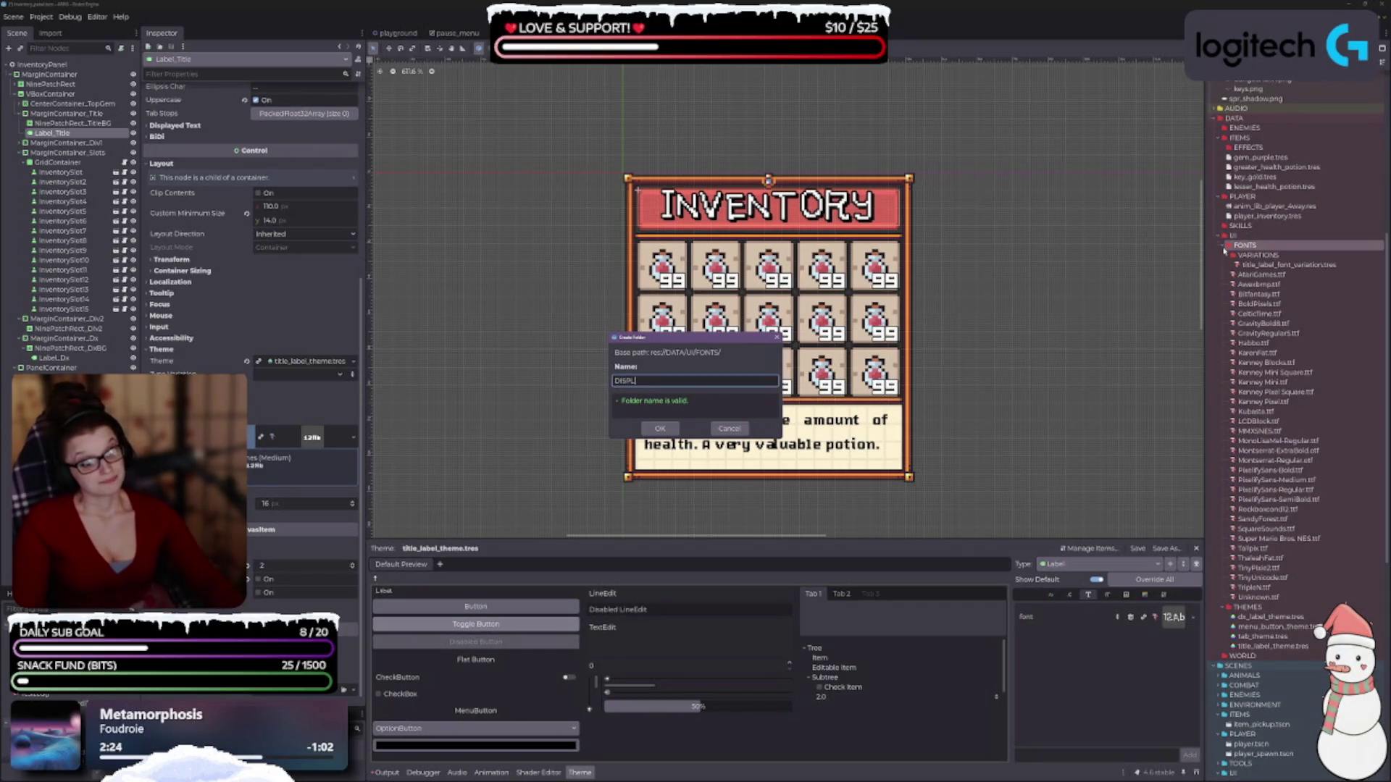
text(_FONTS)
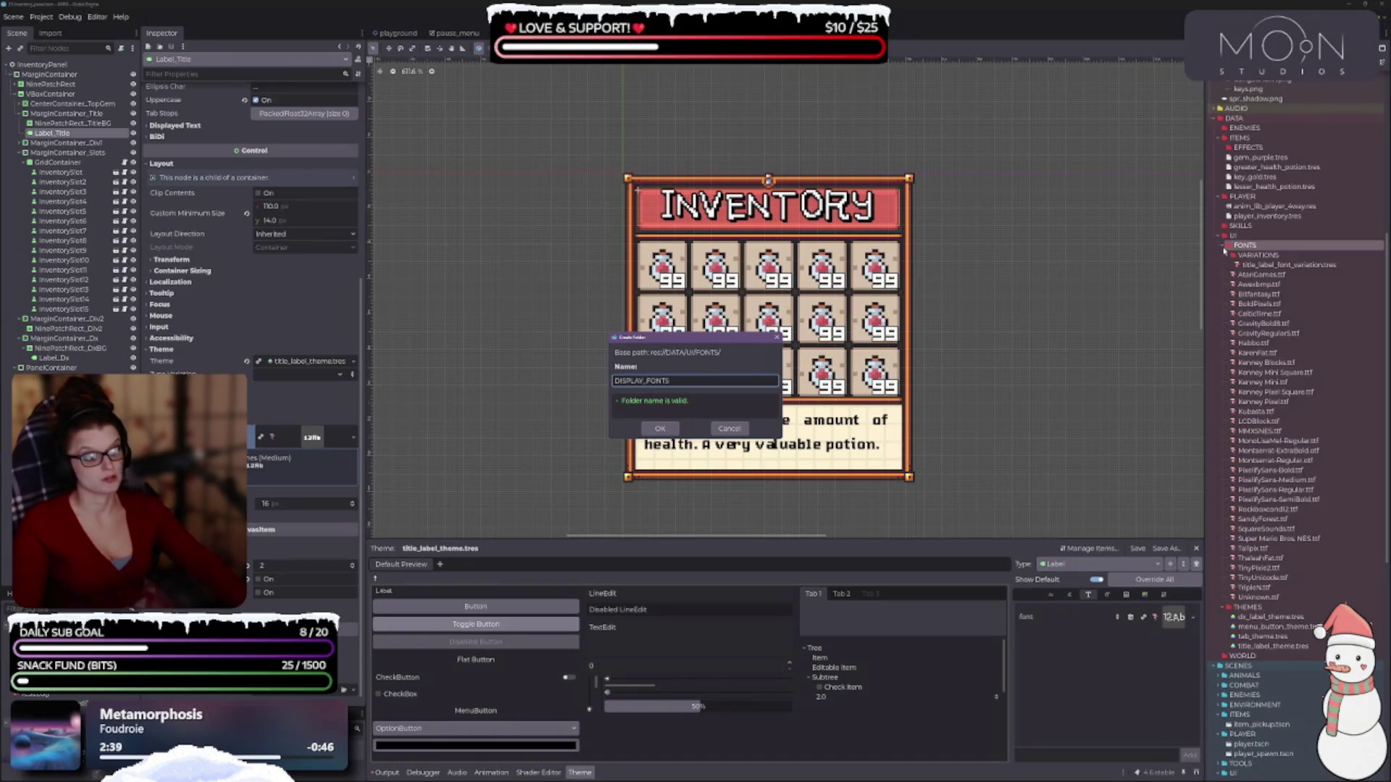
key(Return)
right_click(1250, 247)
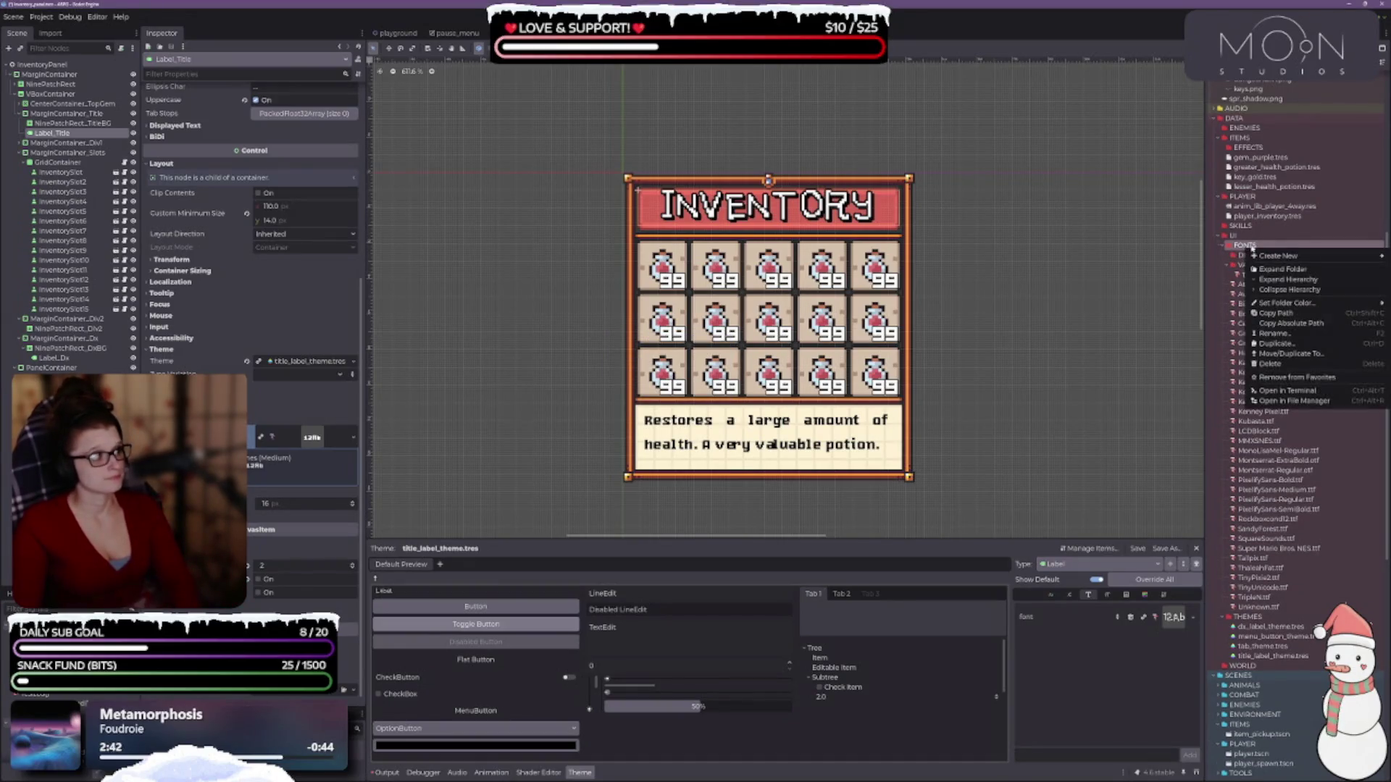
mouse_move(1276, 256)
click(1224, 259)
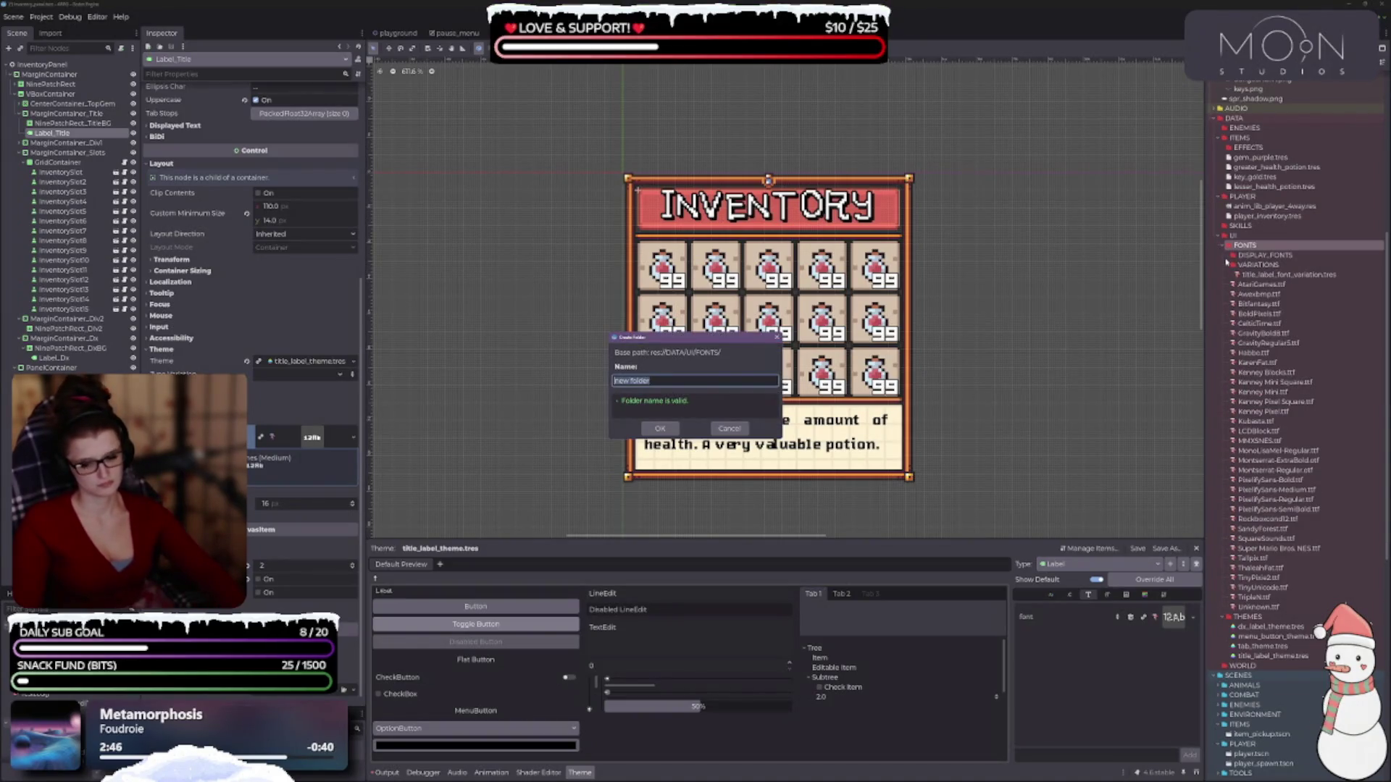
text(TITLE)
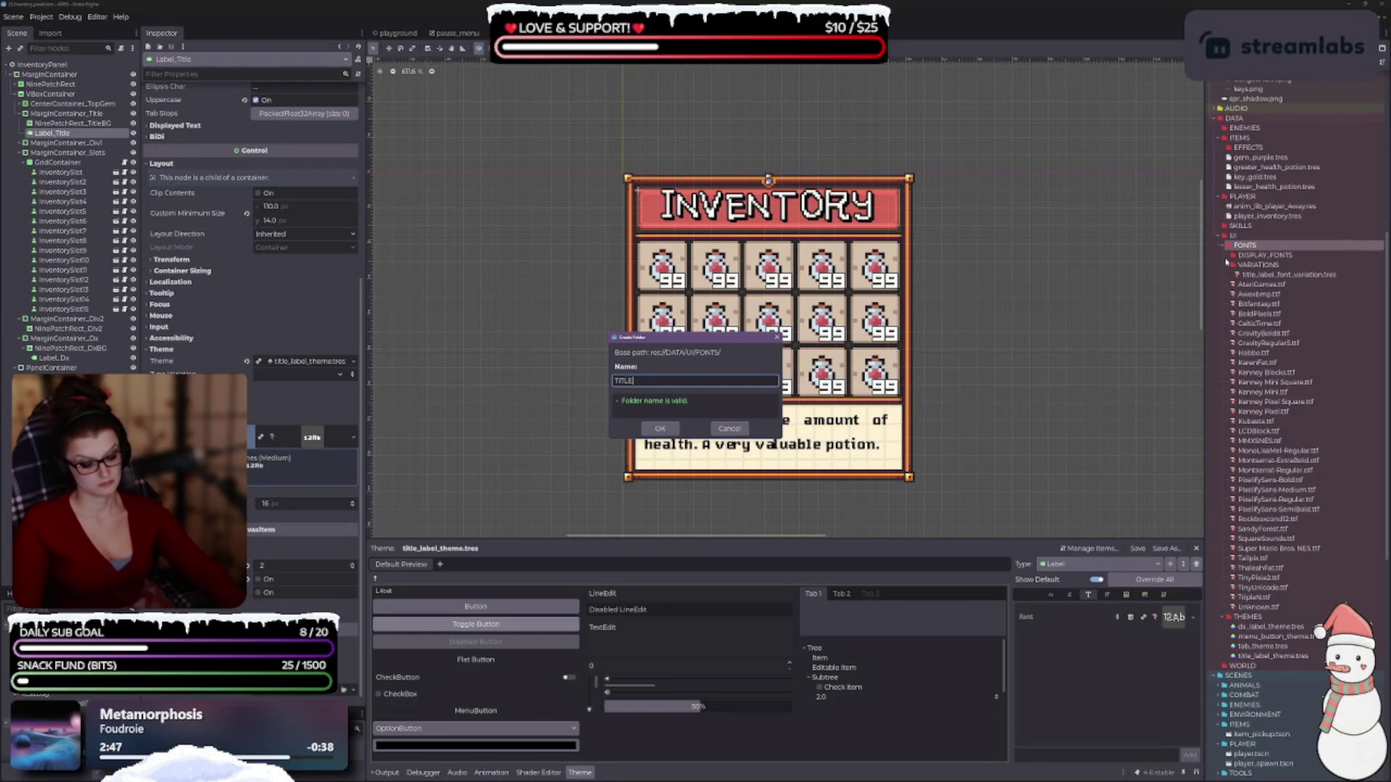
text(_FONTS)
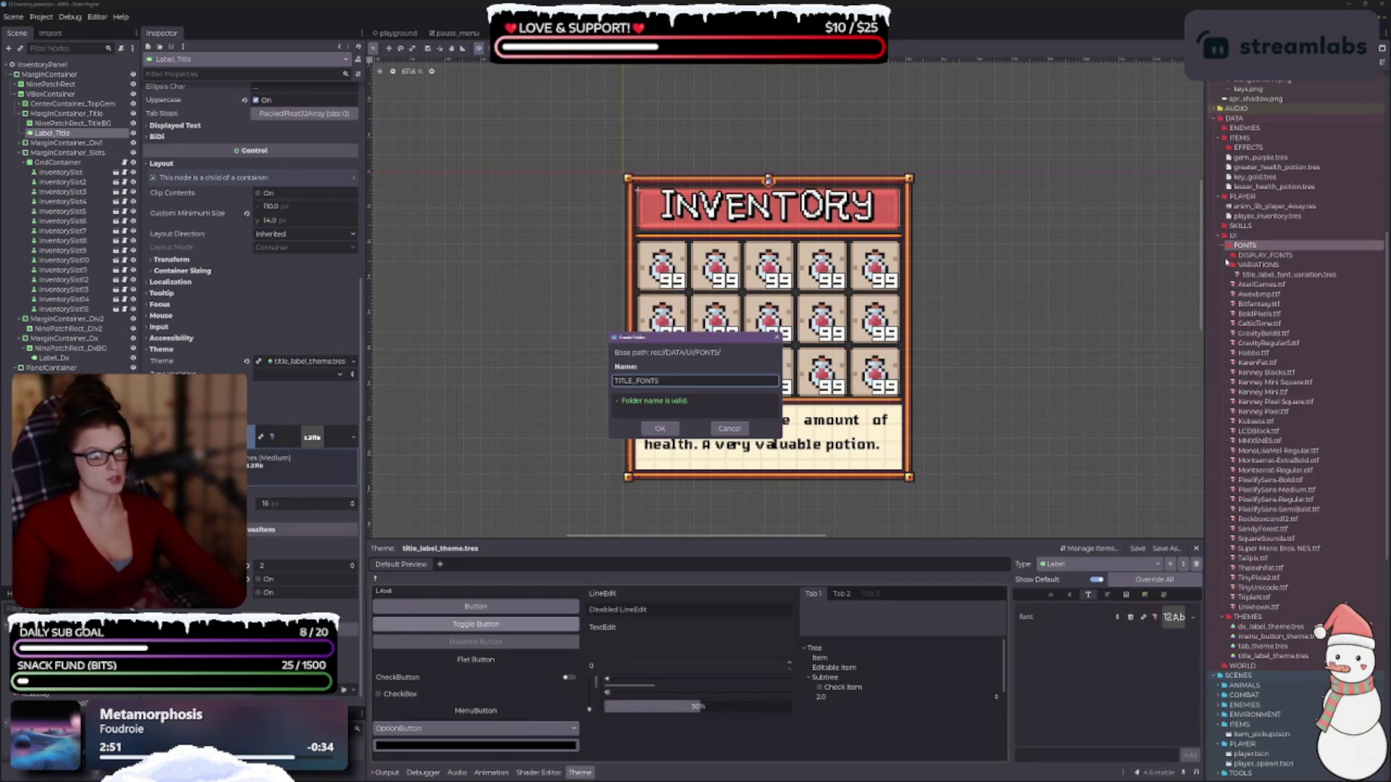
key(Return)
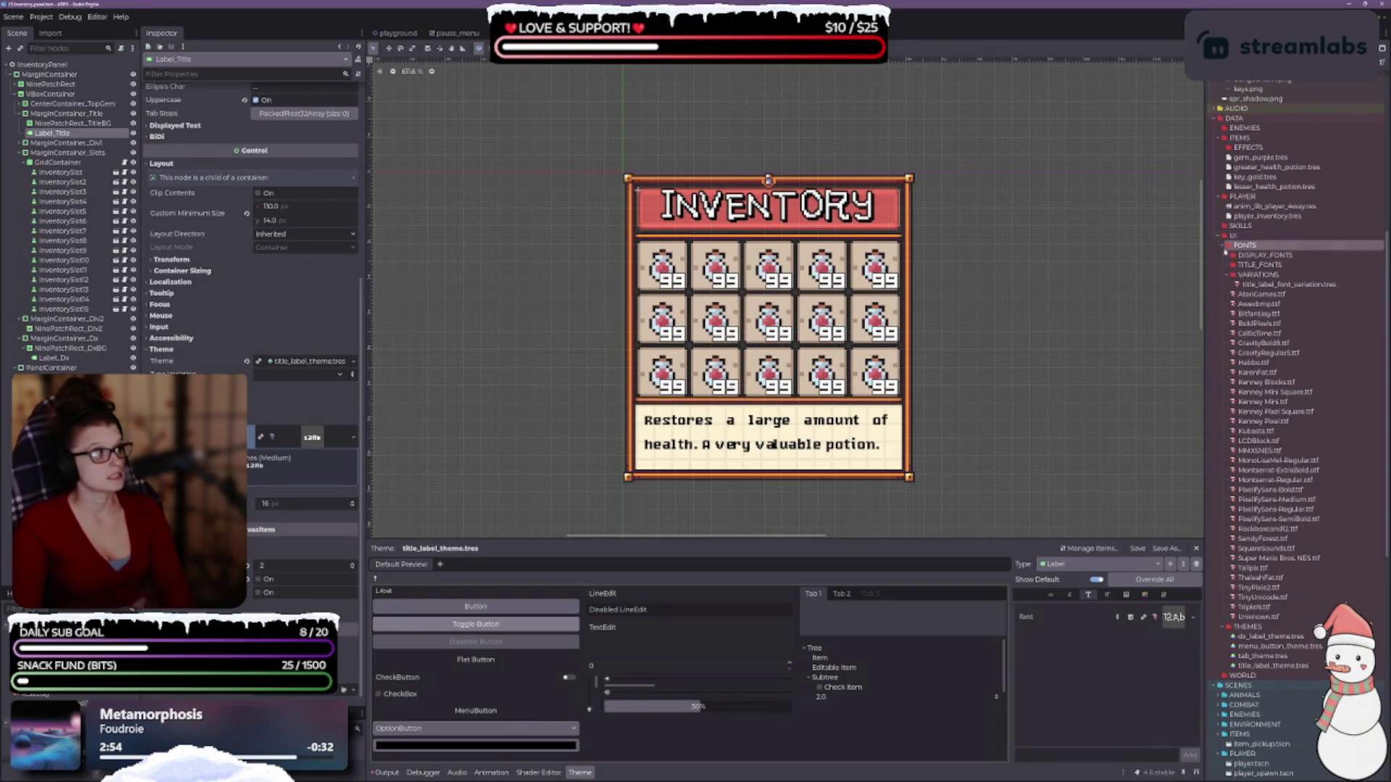
right_click(1247, 247)
- Add a third FONTS subfolder named LC_FONTS, correcting a mistyped name first
mouse_move(1252, 255)
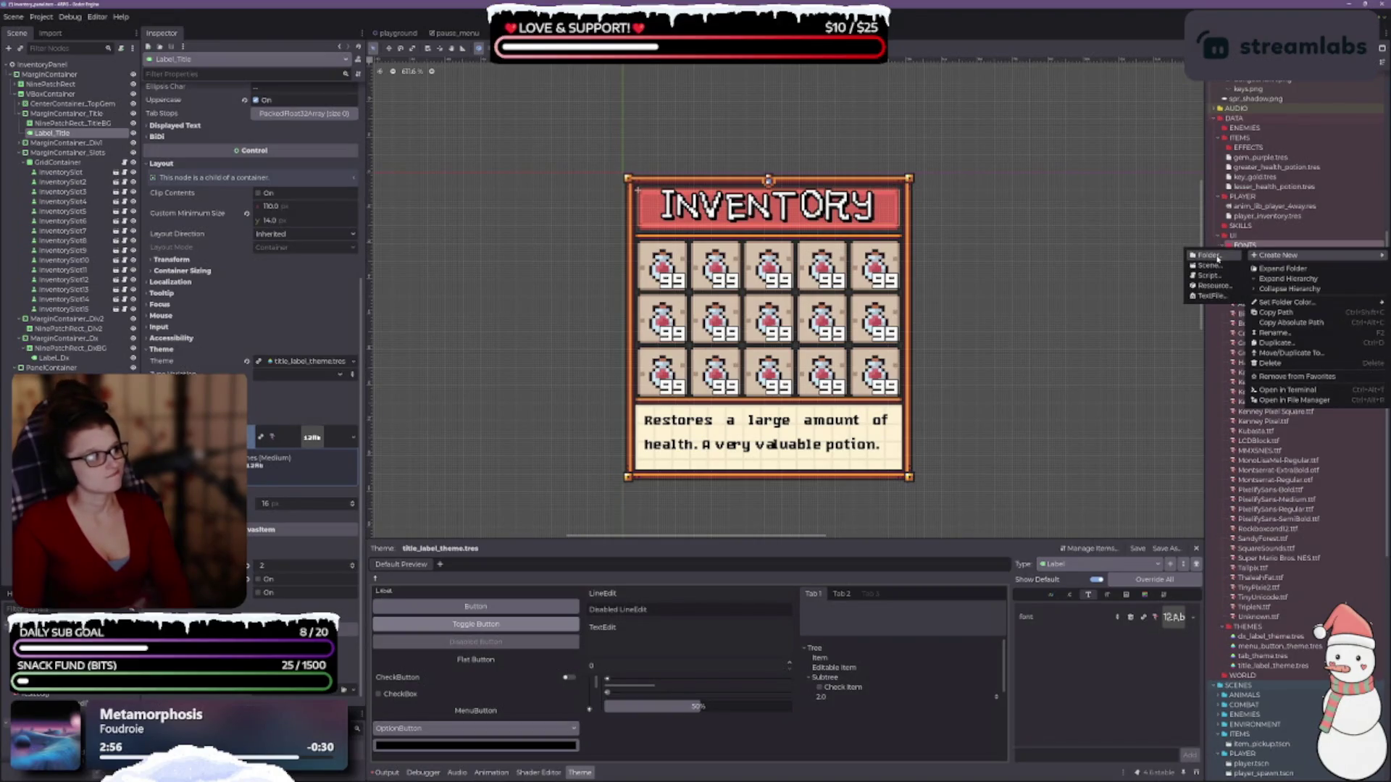
click(1209, 256)
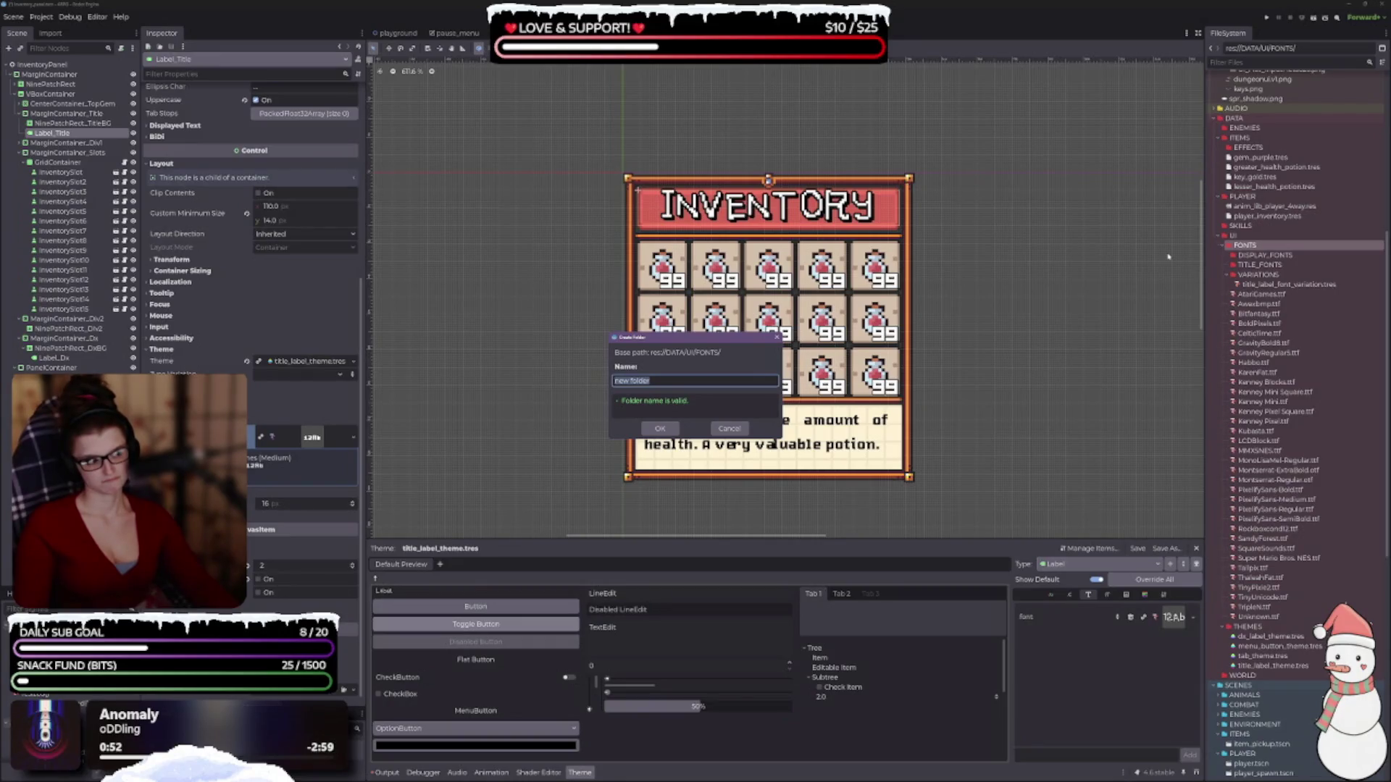
text(P)
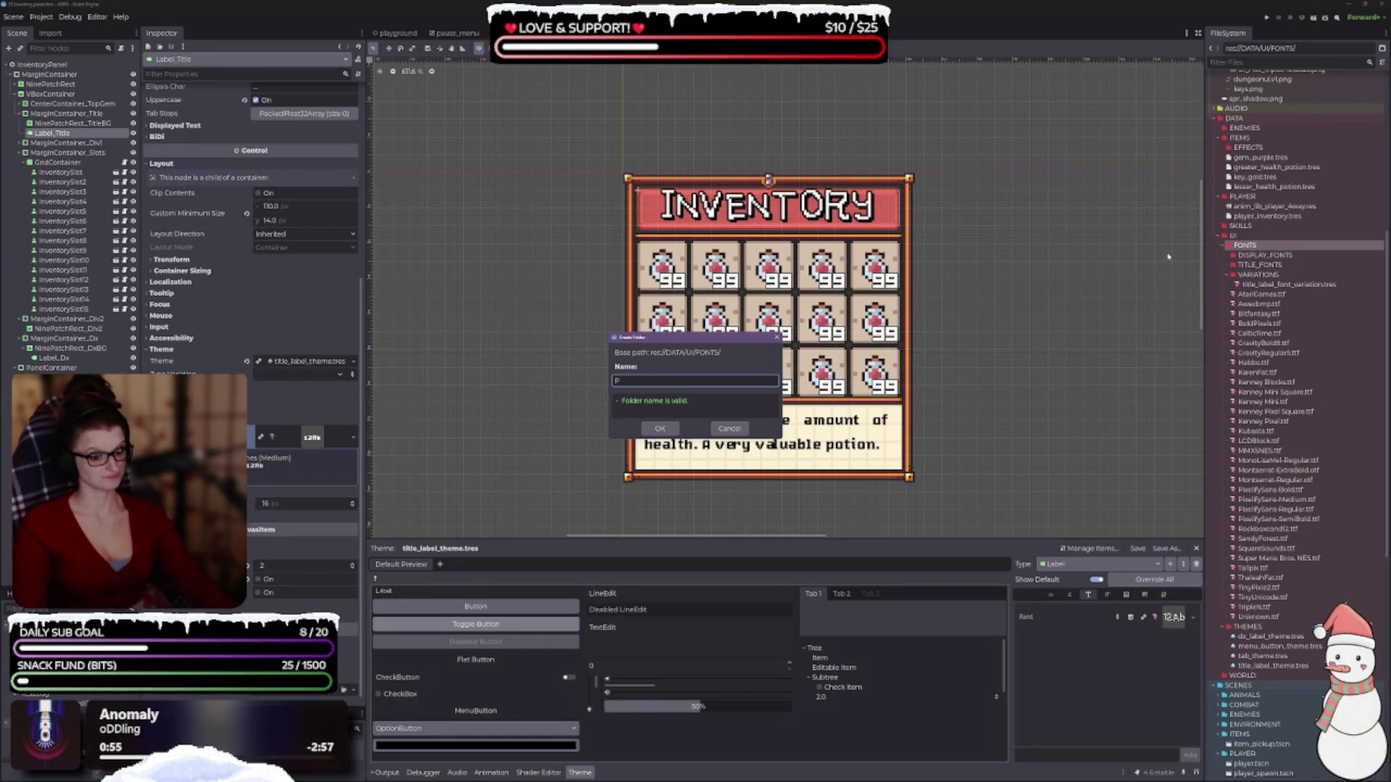
text(ARA)
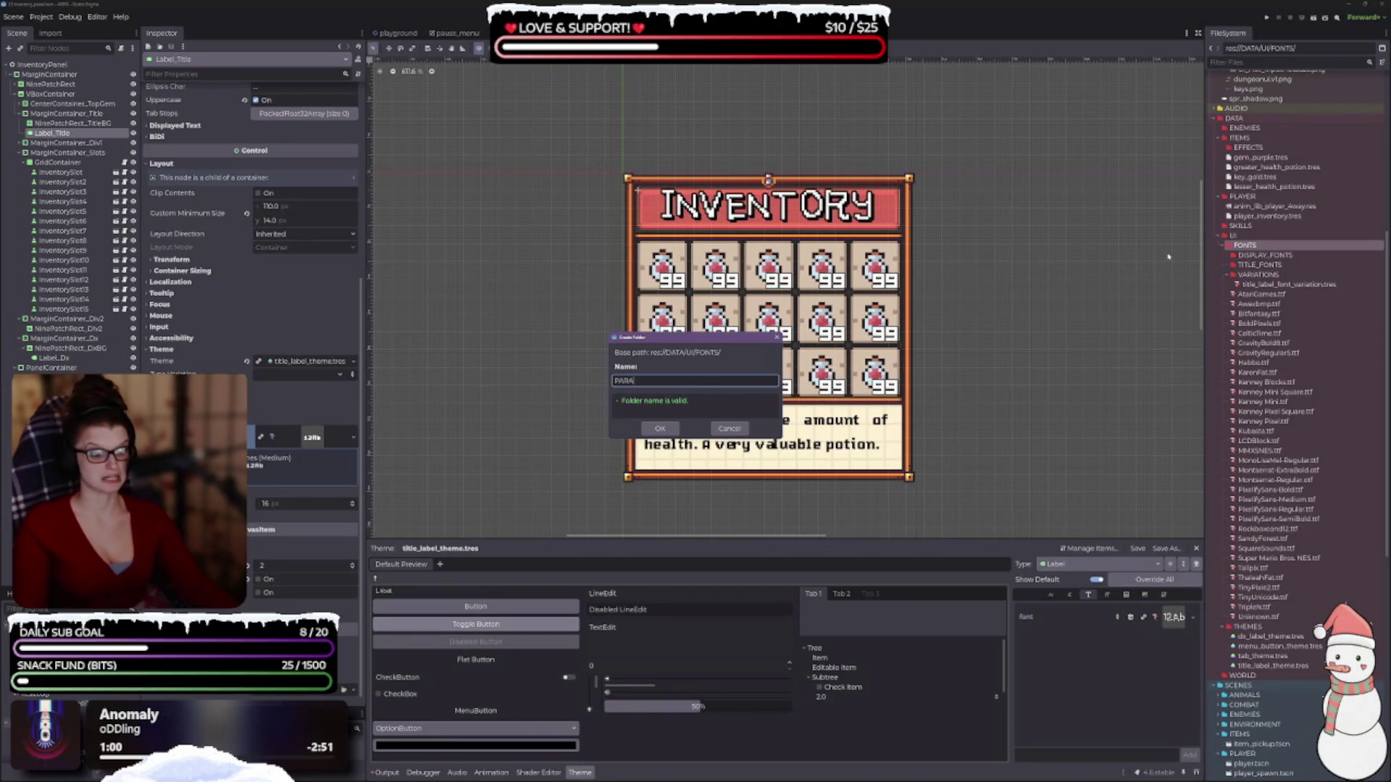
key(BackSpace)
key(BackSpace)
key(BackSpace)
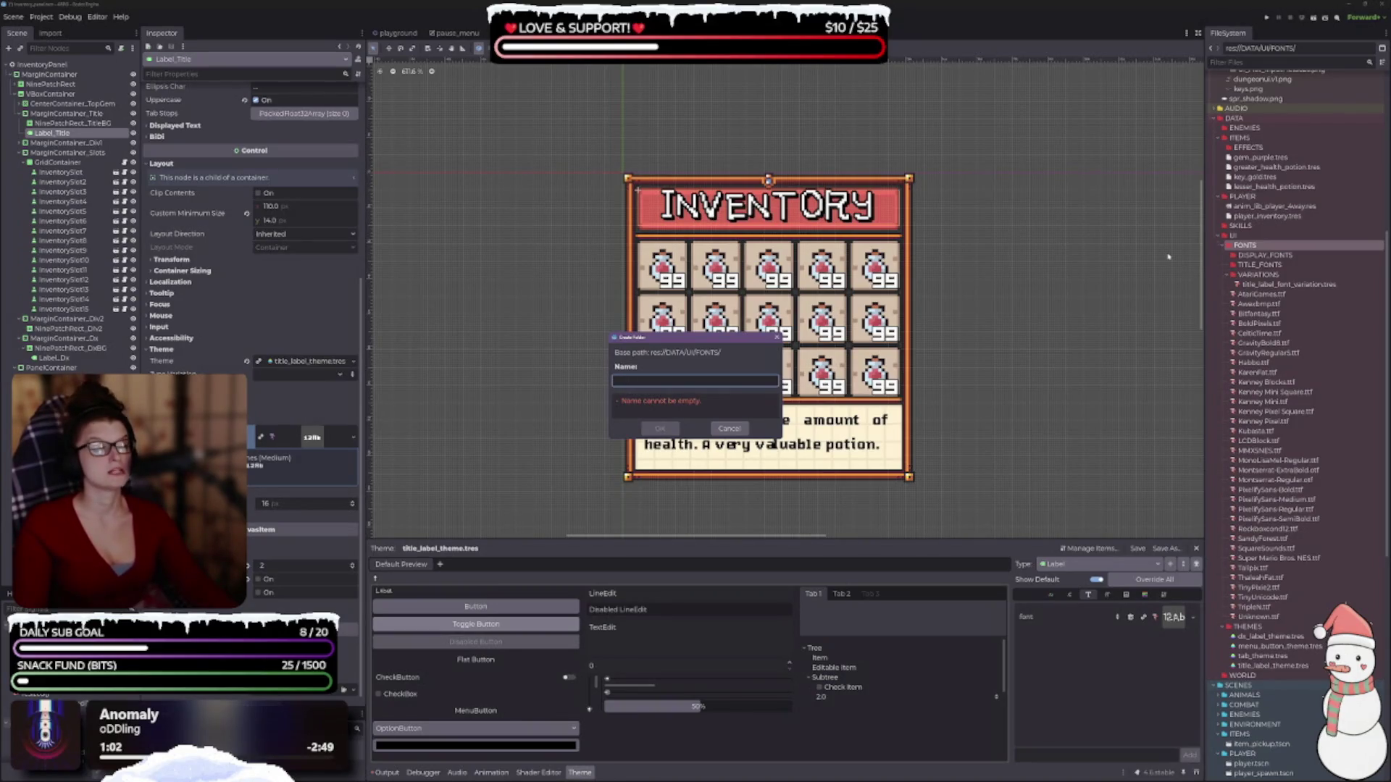
text(LC)
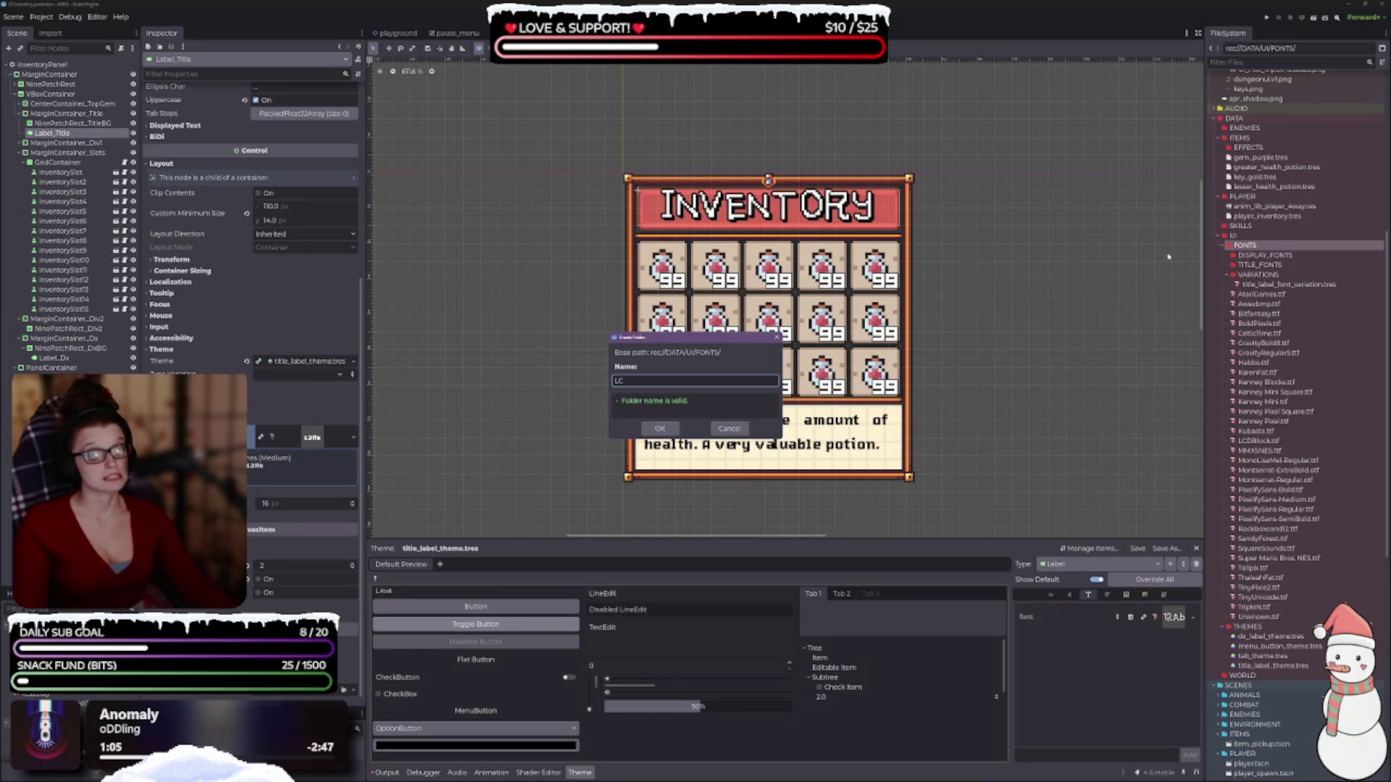
text(.)
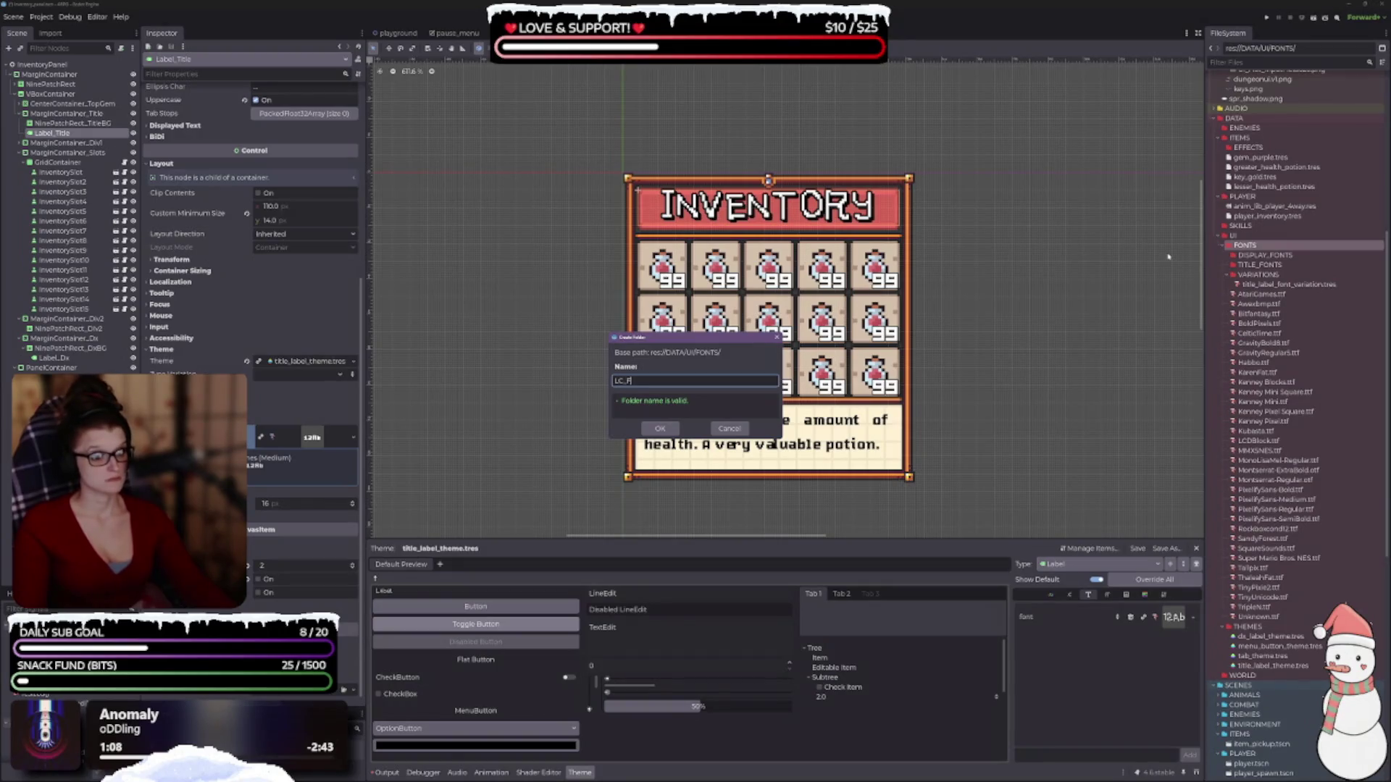
text(FONTS)
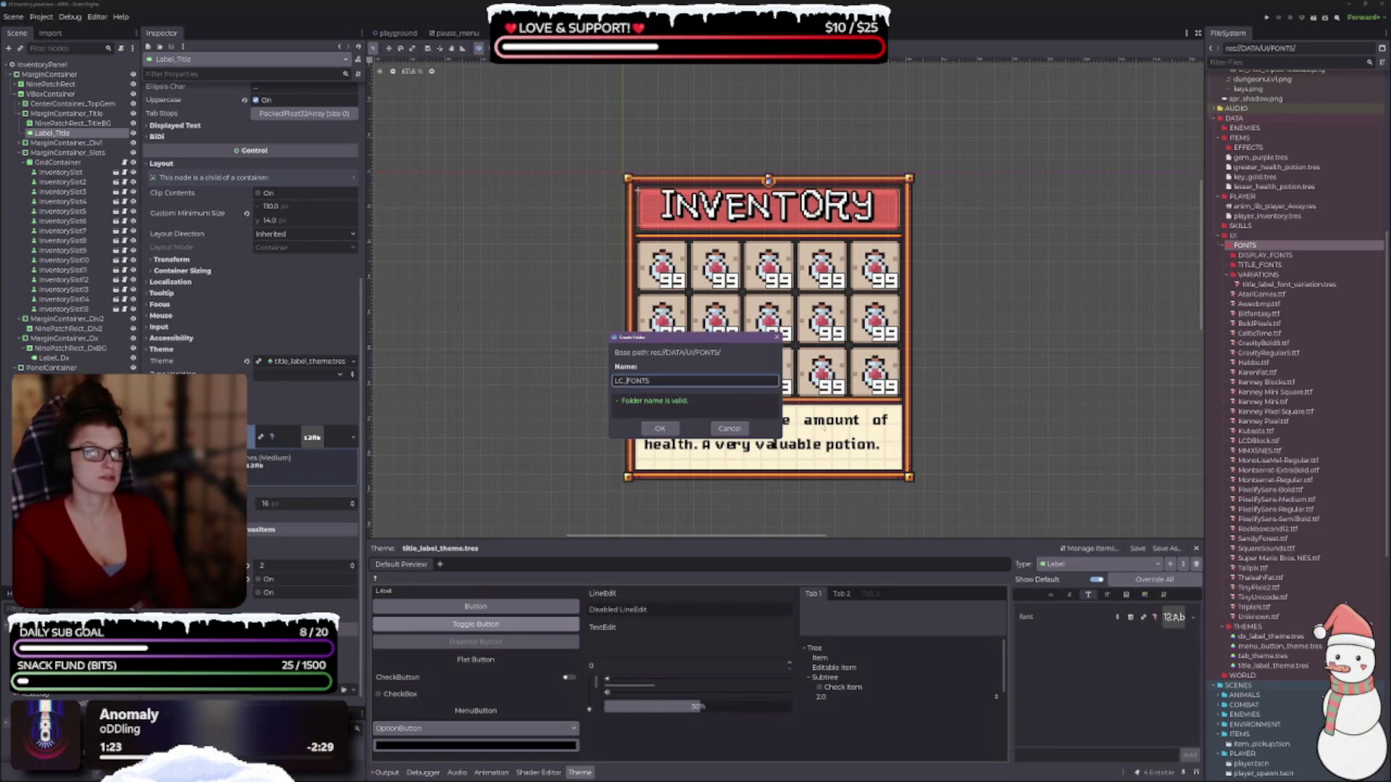
click(661, 428)
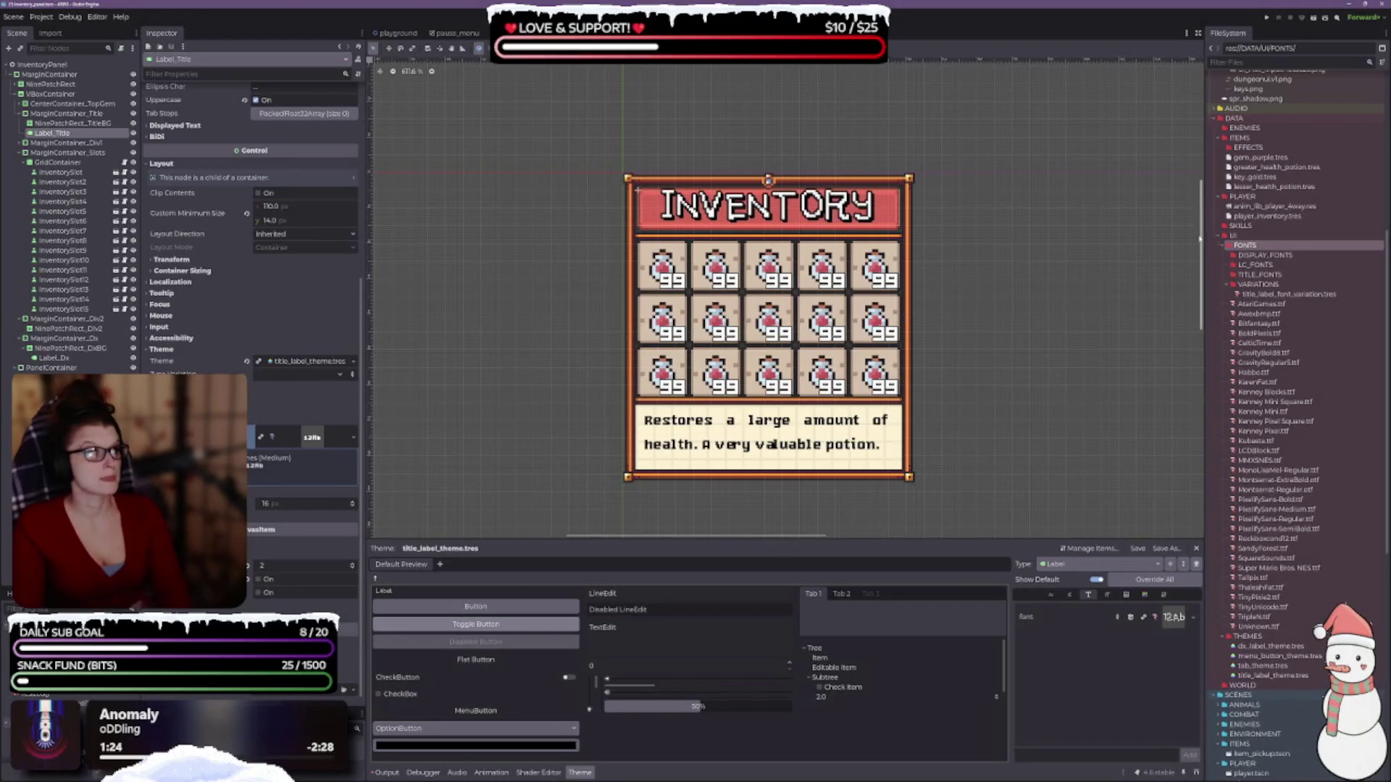
- Rename the TITLE_FONTS folder to UC_FONTS
click(1260, 276)
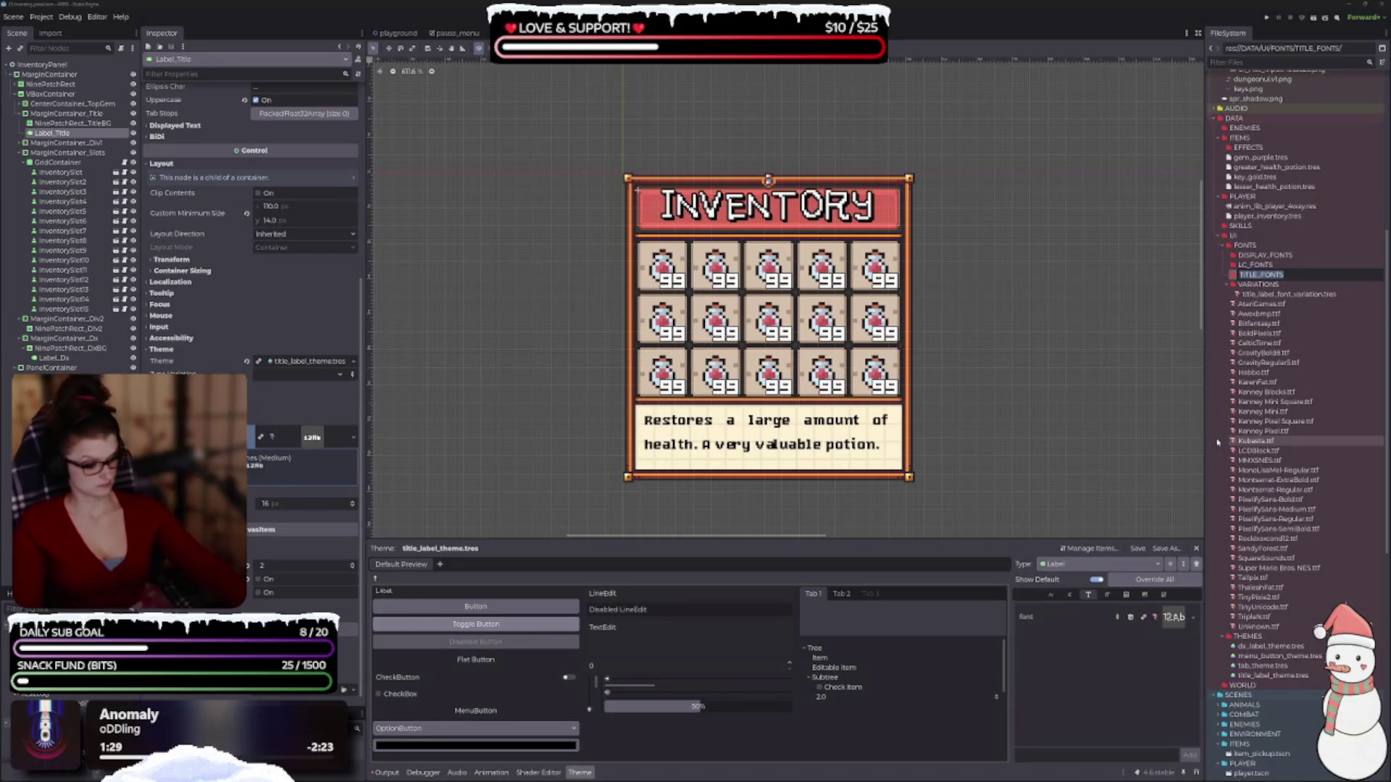
key(BackSpace)
key(BackSpace)
key(BackSpace)
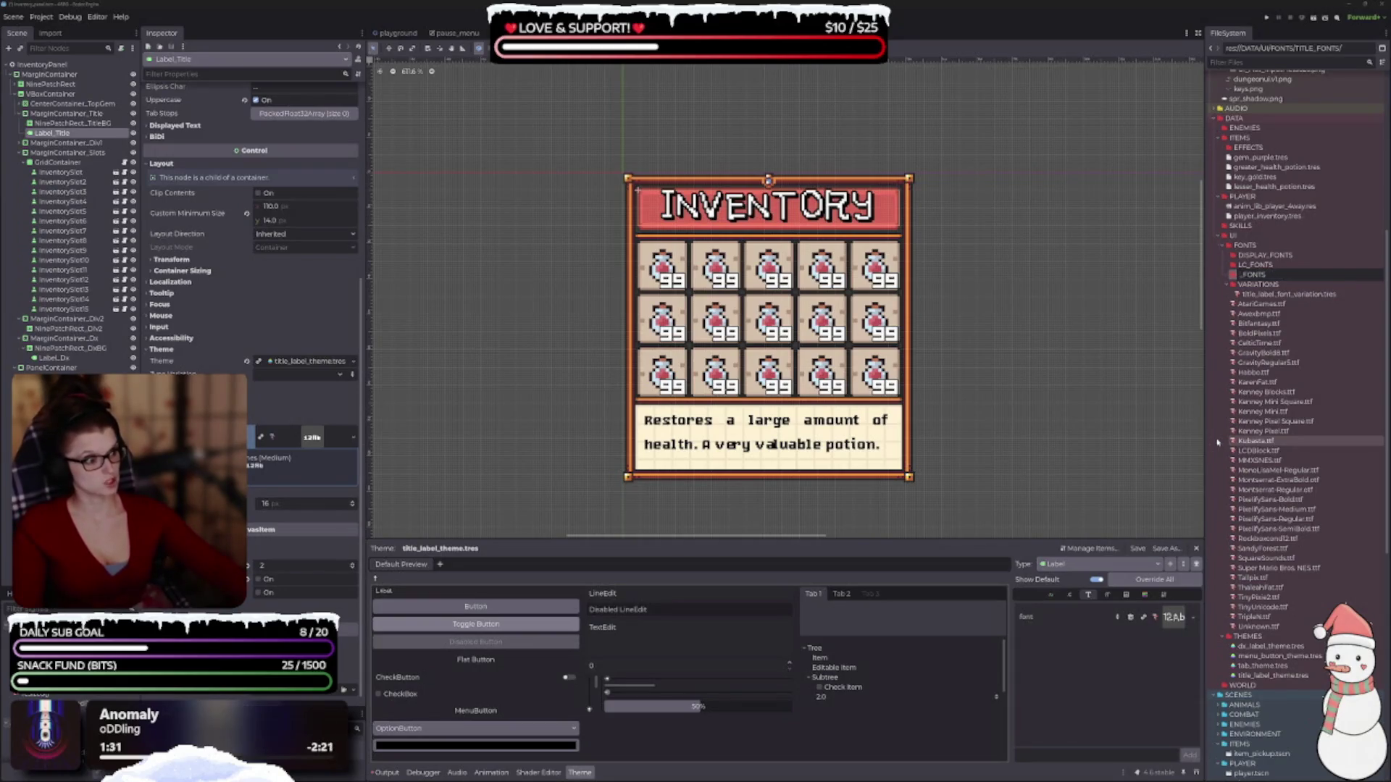
text(LUC)
key(Return)
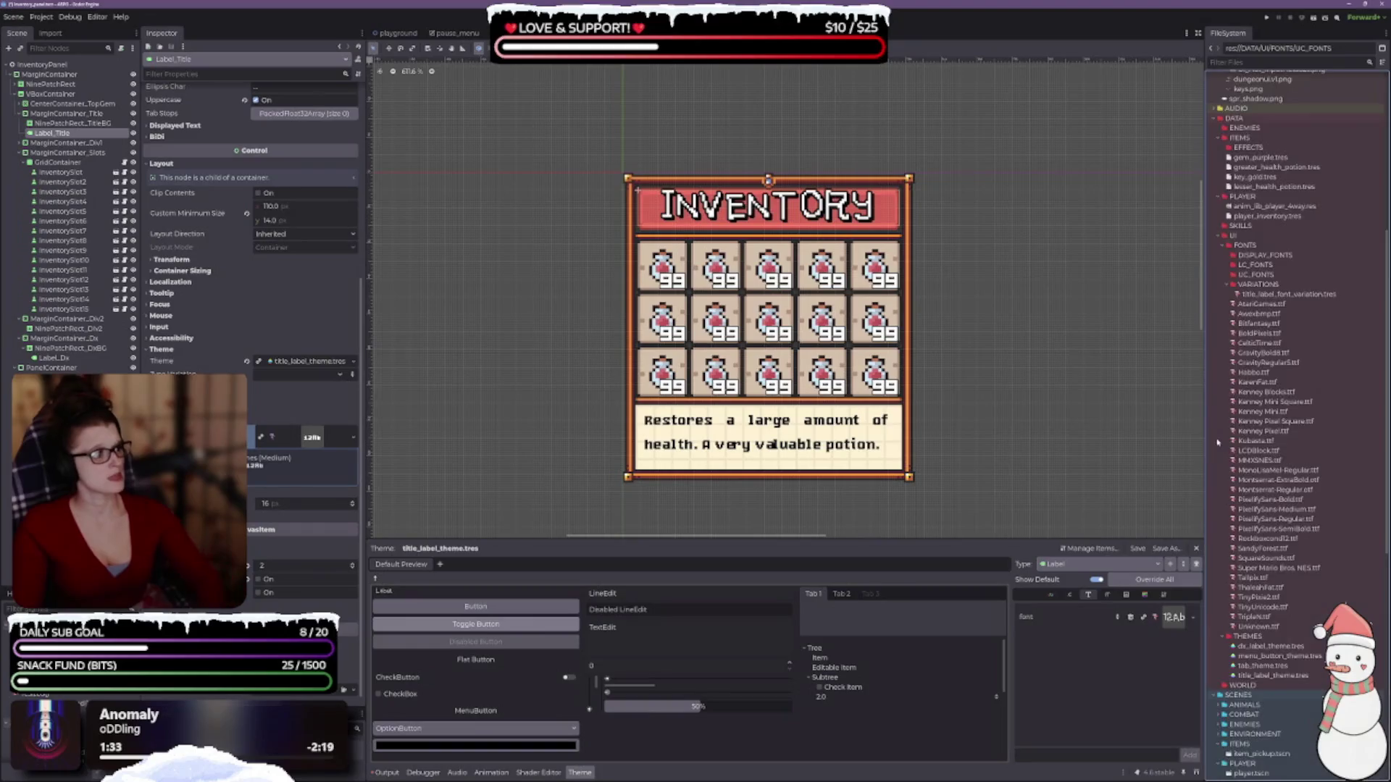
- Apply AtariGames.ttf to the label theme and show the title in mixed case
mouse_move(1262, 304)
mouse_down()
mouse_move(1297, 507)
mouse_move(1204, 642)
mouse_move(1175, 618)
mouse_up()
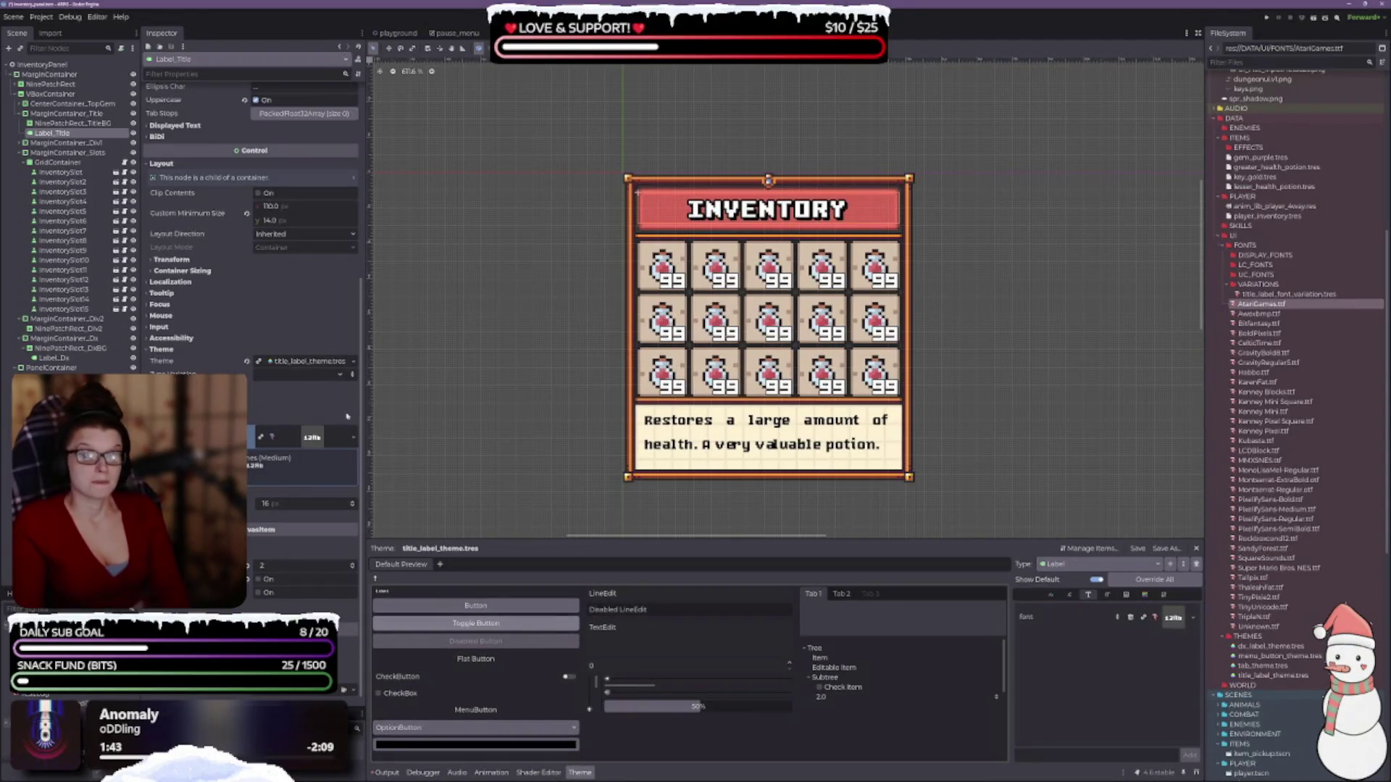
scroll(194, 348, up, 4)
scroll(193, 348, up, 5)
click(257, 390)
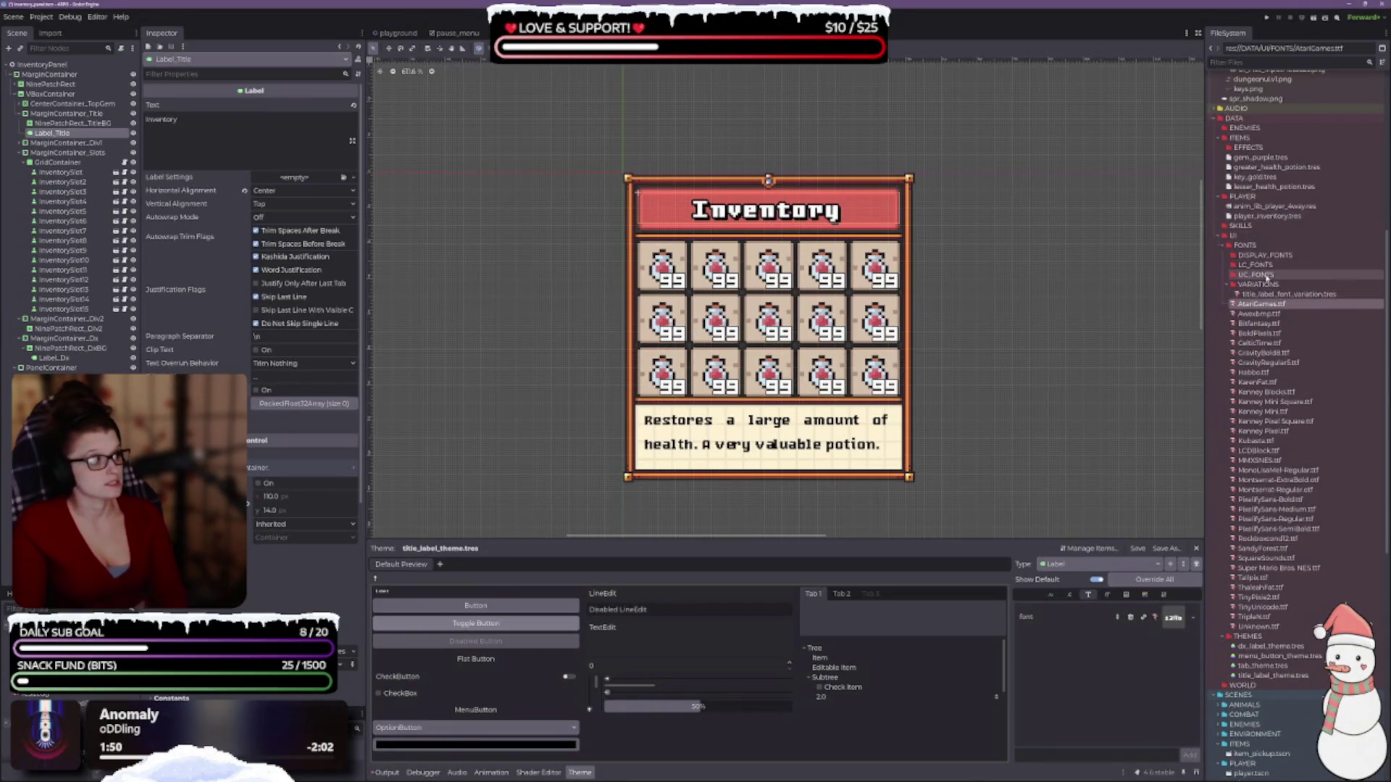
- Try Awexbmp and Bitfantasy on the title, move both into DISPLAY_FONTS, then try CelticTime
click(1259, 266)
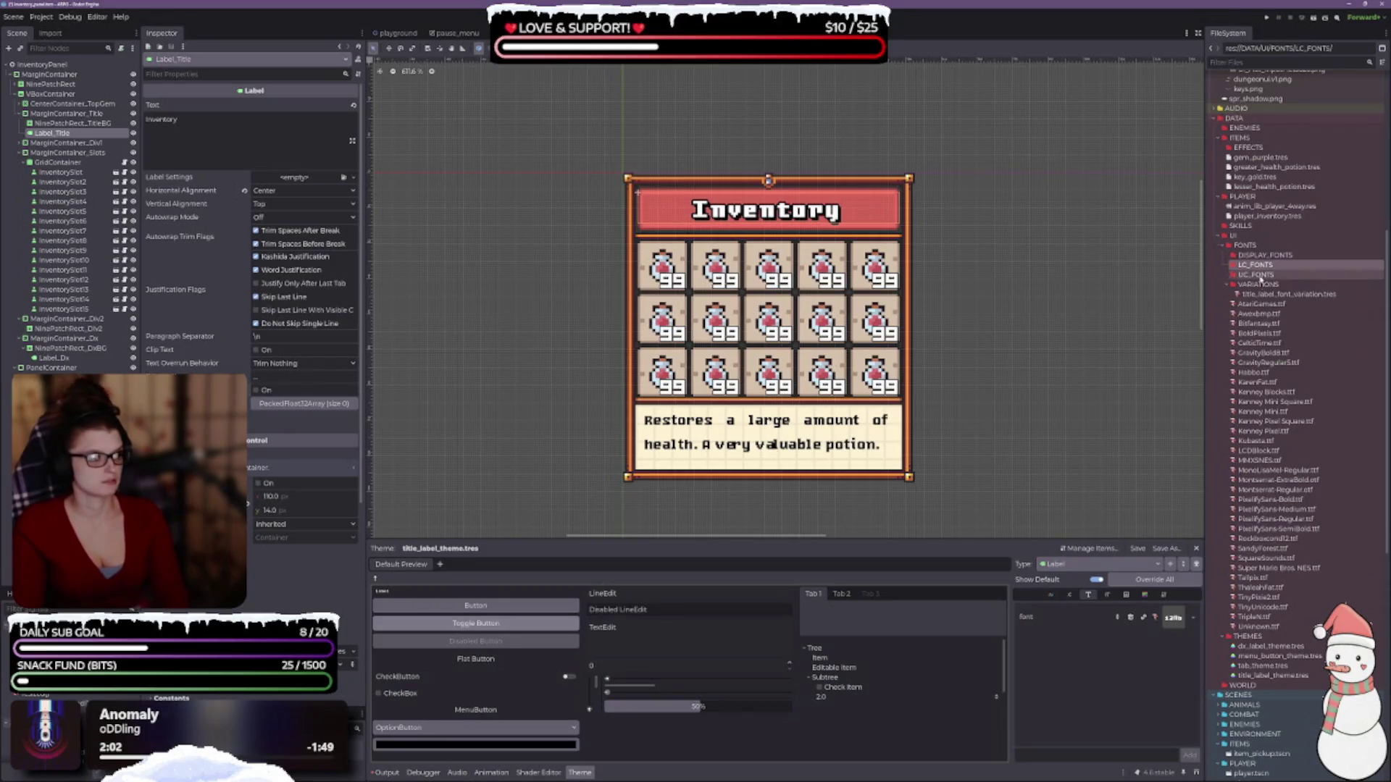
click(1266, 316)
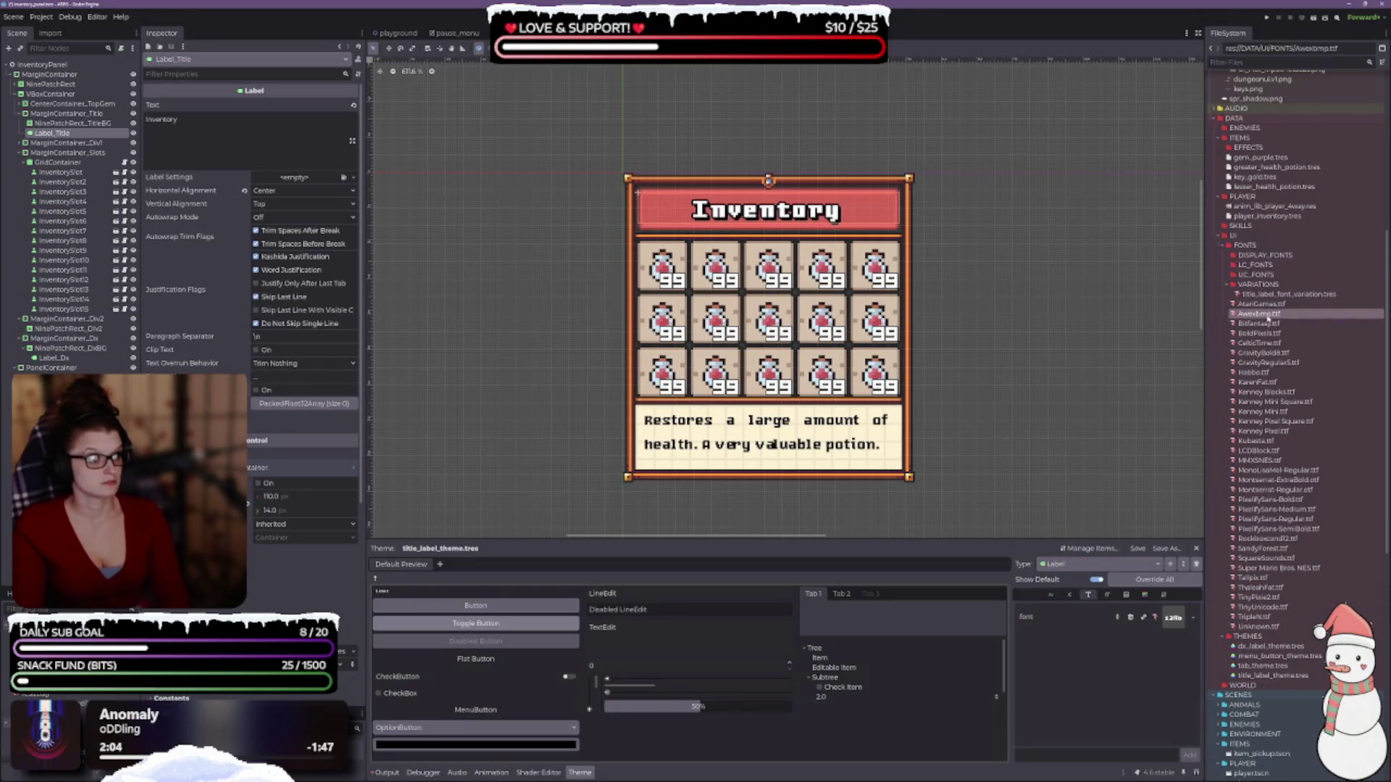
drag(1268, 319, 1174, 617)
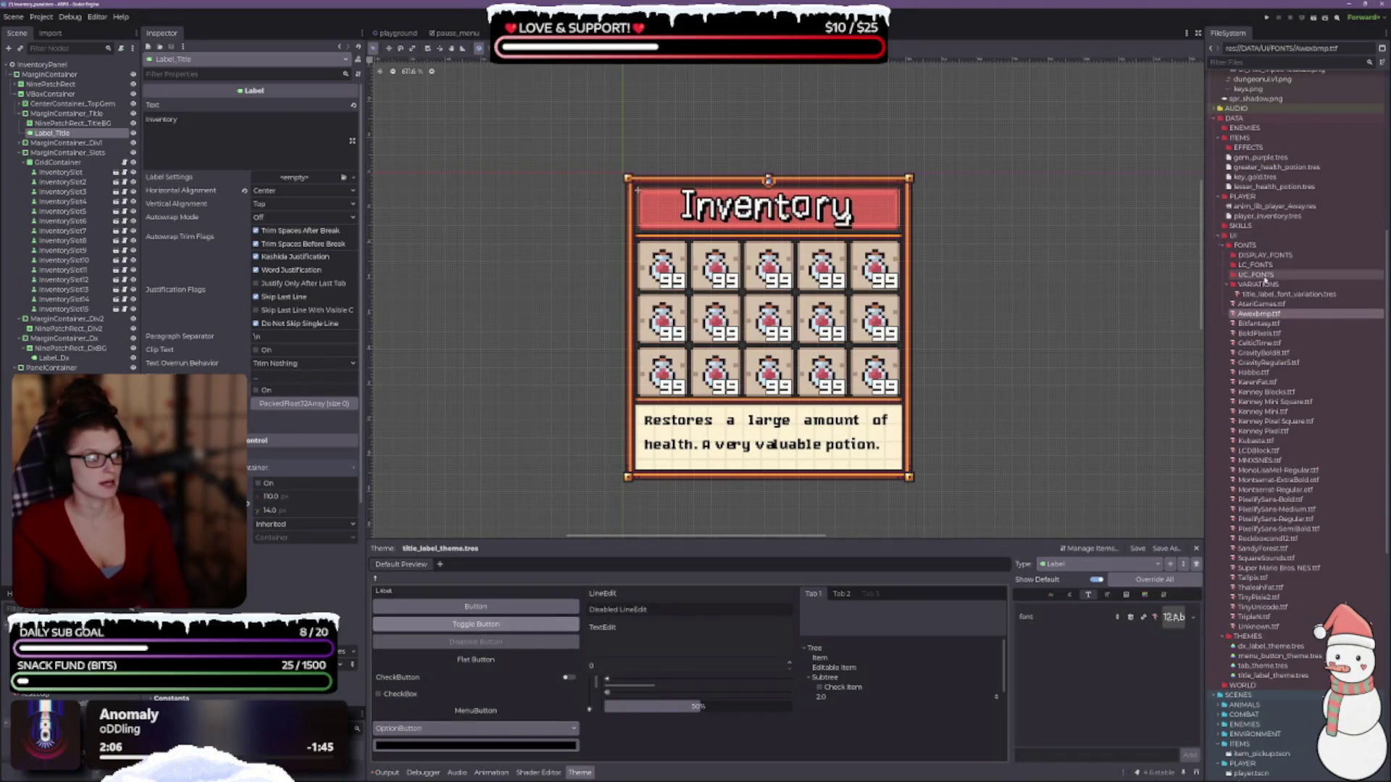
drag(1260, 315, 1257, 258)
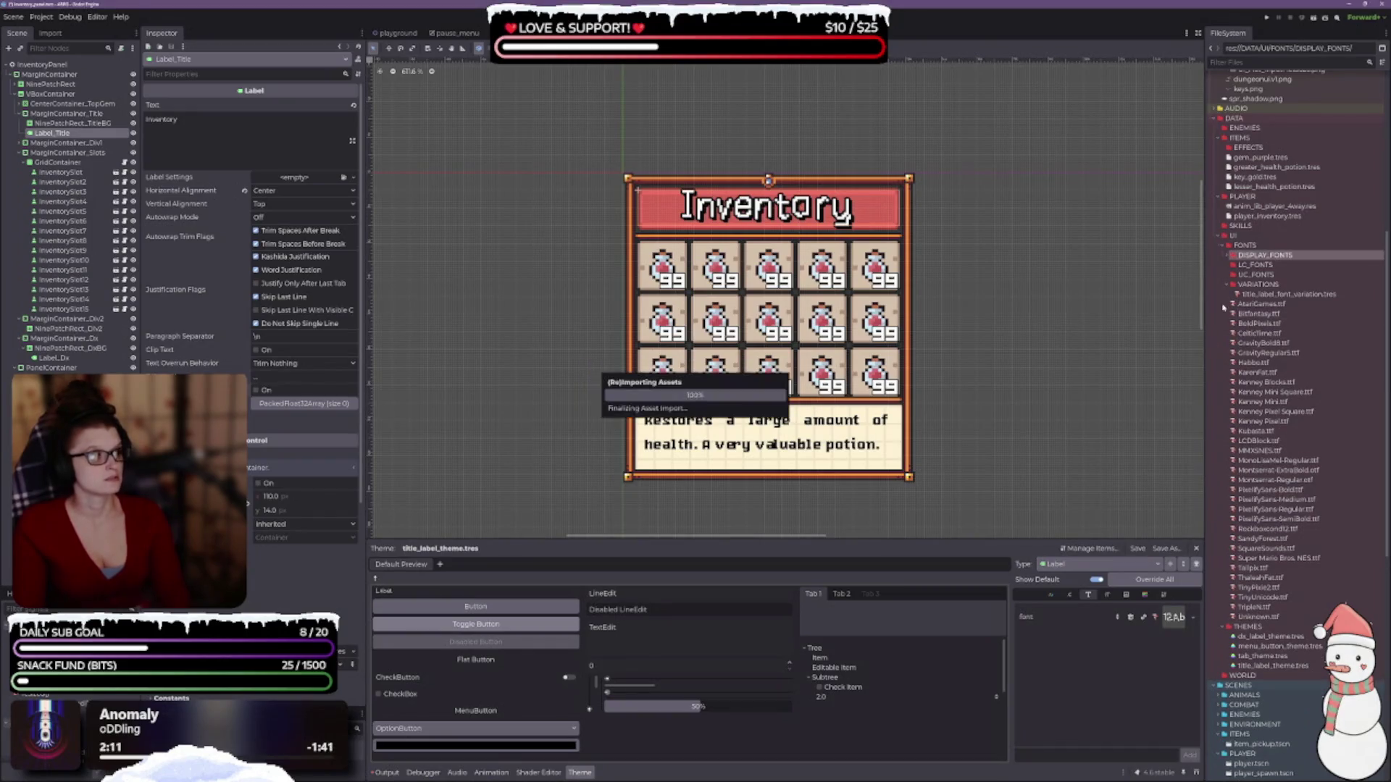
drag(1259, 313, 1174, 617)
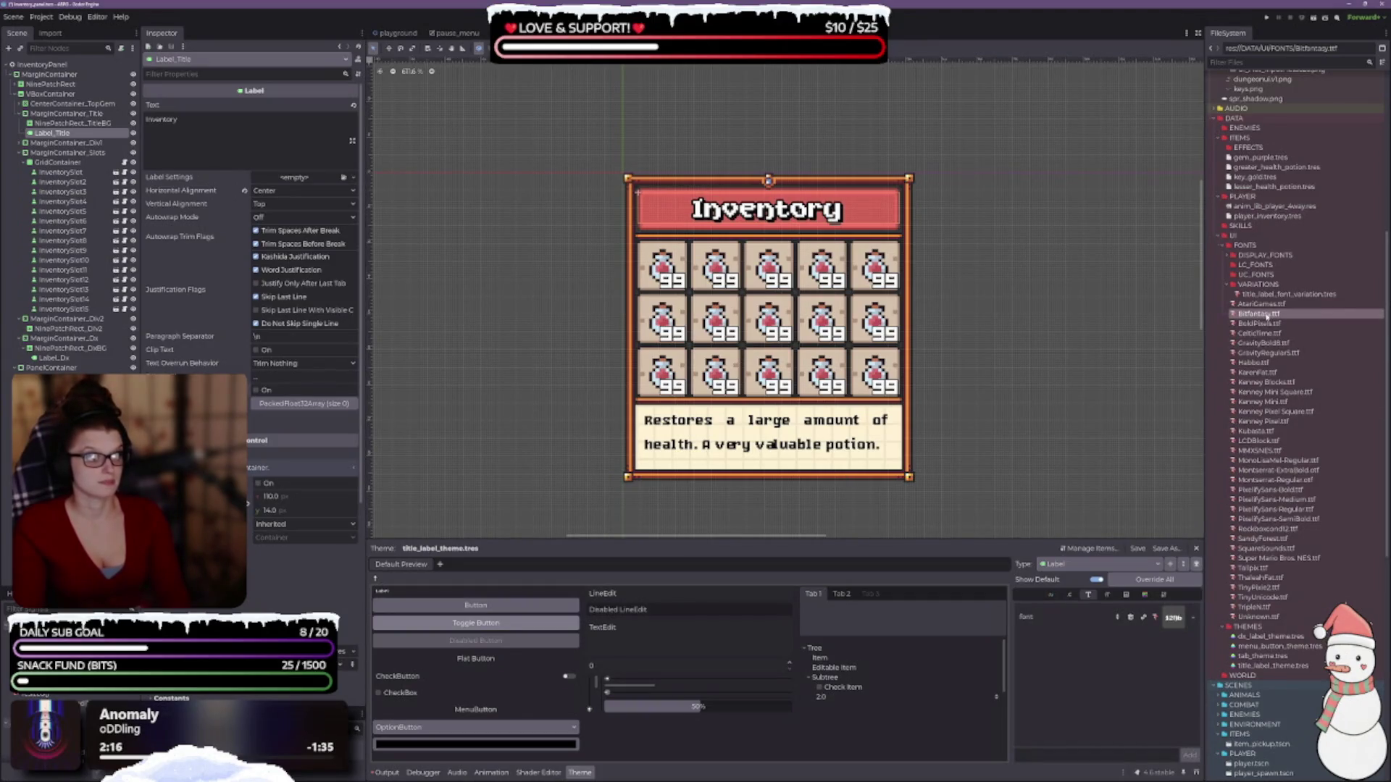
drag(1264, 315, 1264, 256)
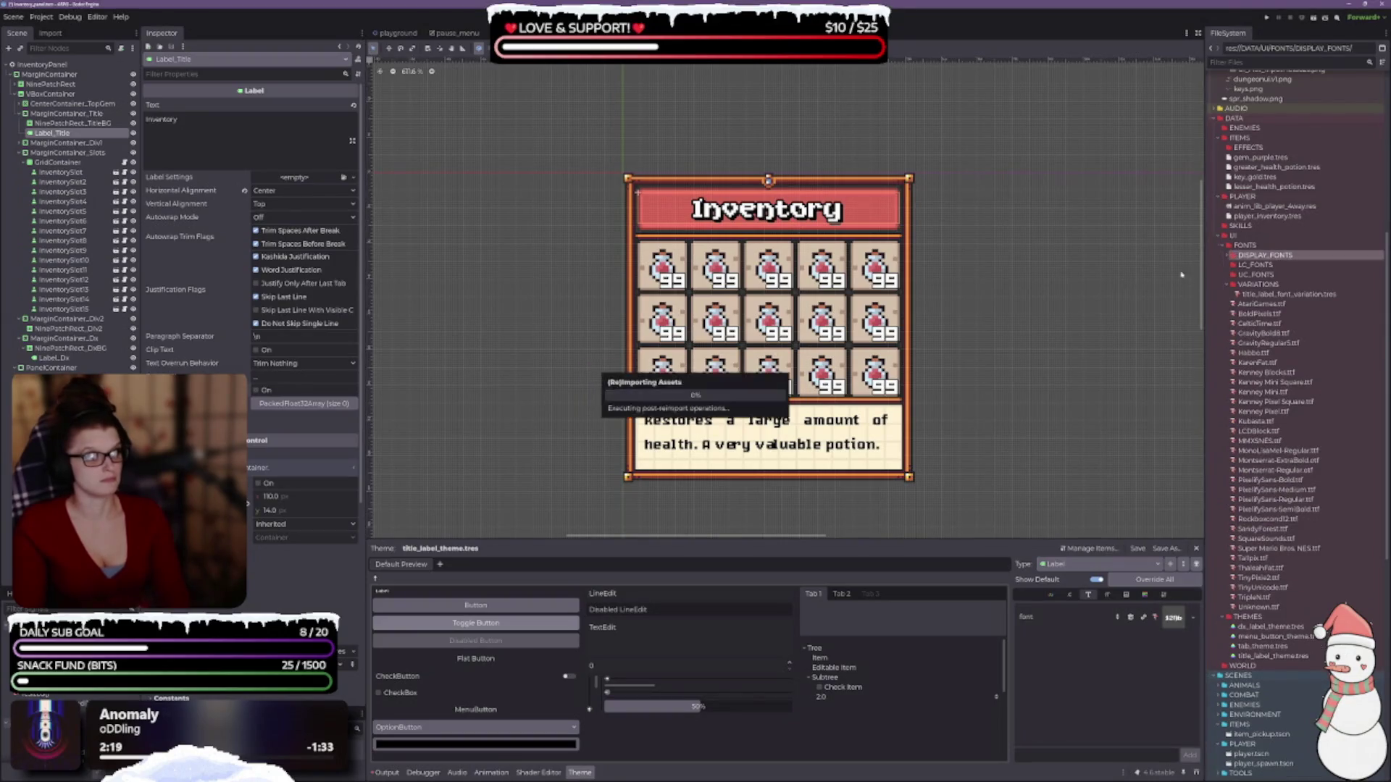
click(1242, 323)
mouse_move(1258, 324)
mouse_down()
mouse_move(1225, 464)
mouse_move(1159, 587)
mouse_move(1174, 617)
mouse_up()
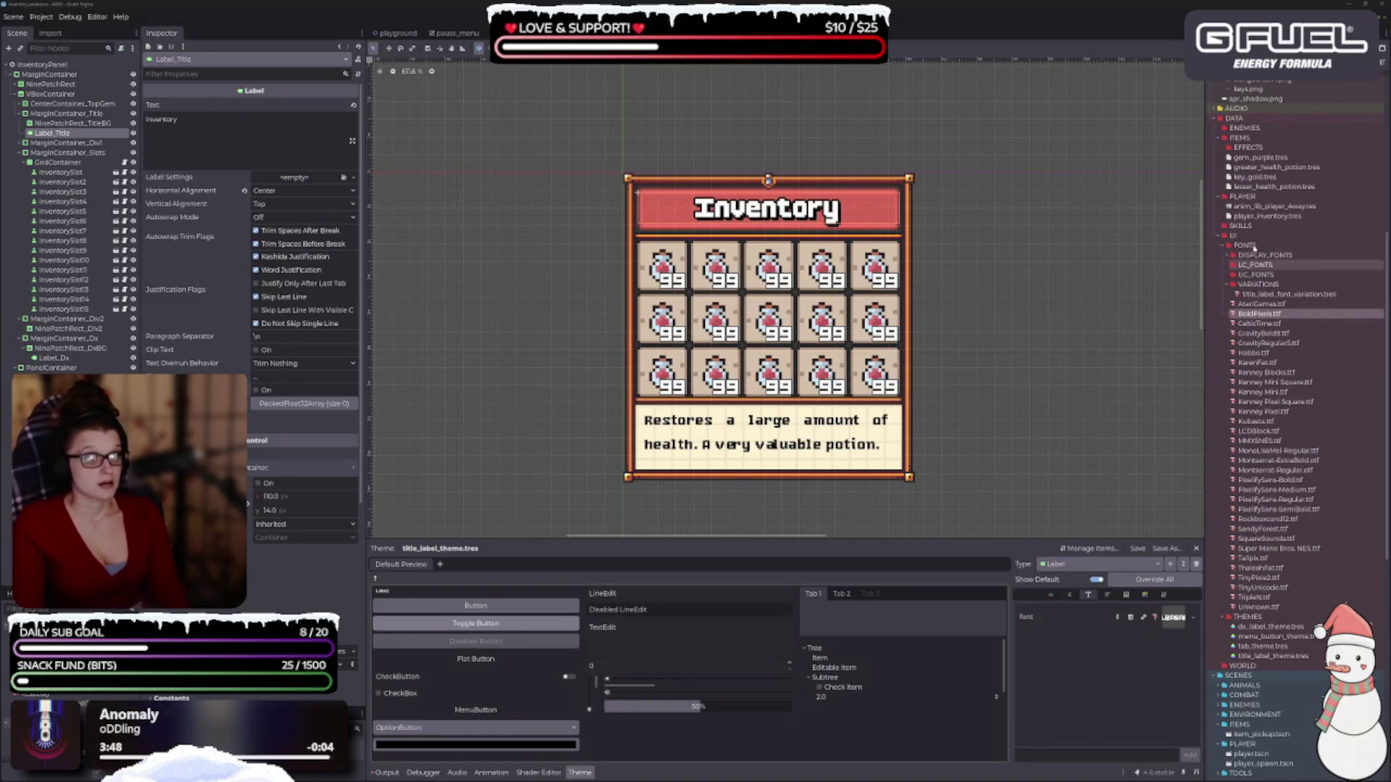
- Select the UC_FONTS folder in the FileSystem dock
click(1255, 276)
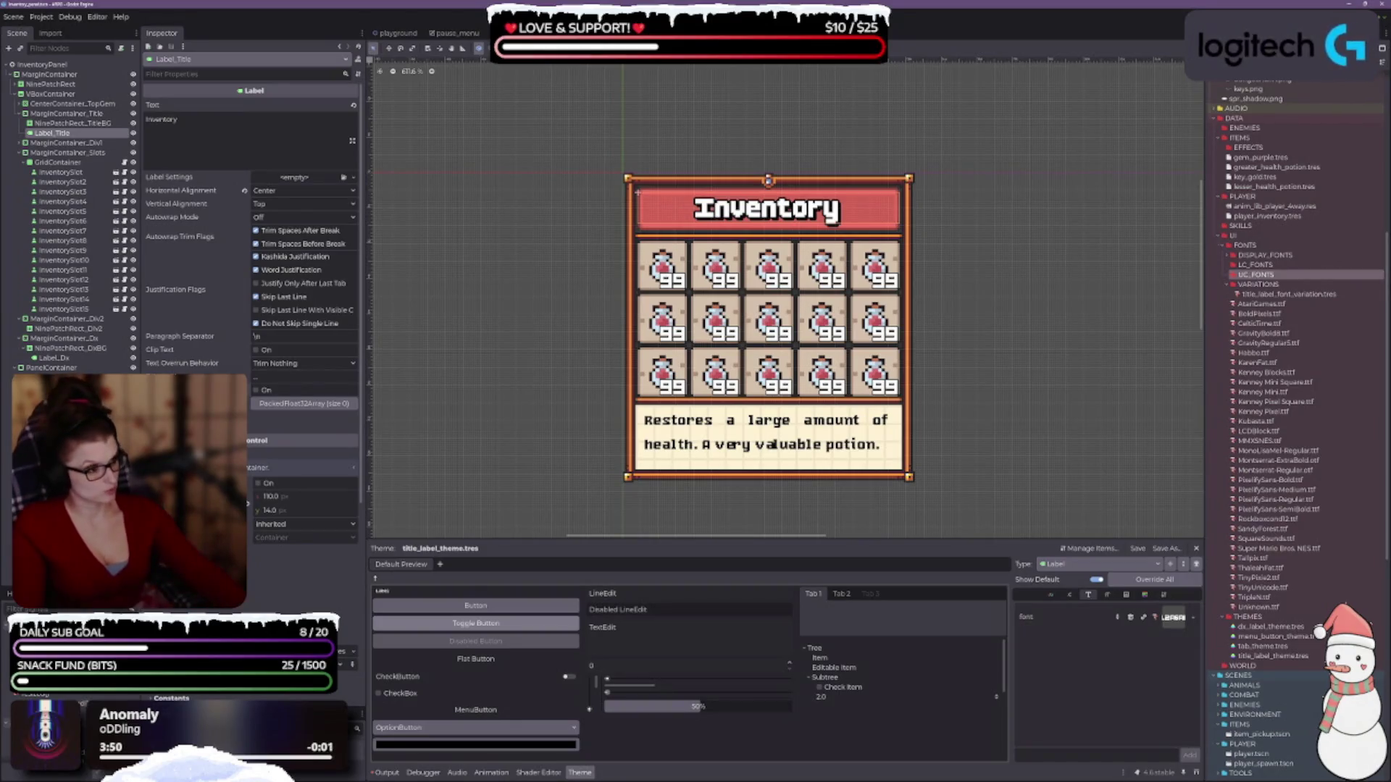
- Delete the UC_FONTS and LC_FONTS folders
key(Delete)
key(Return)
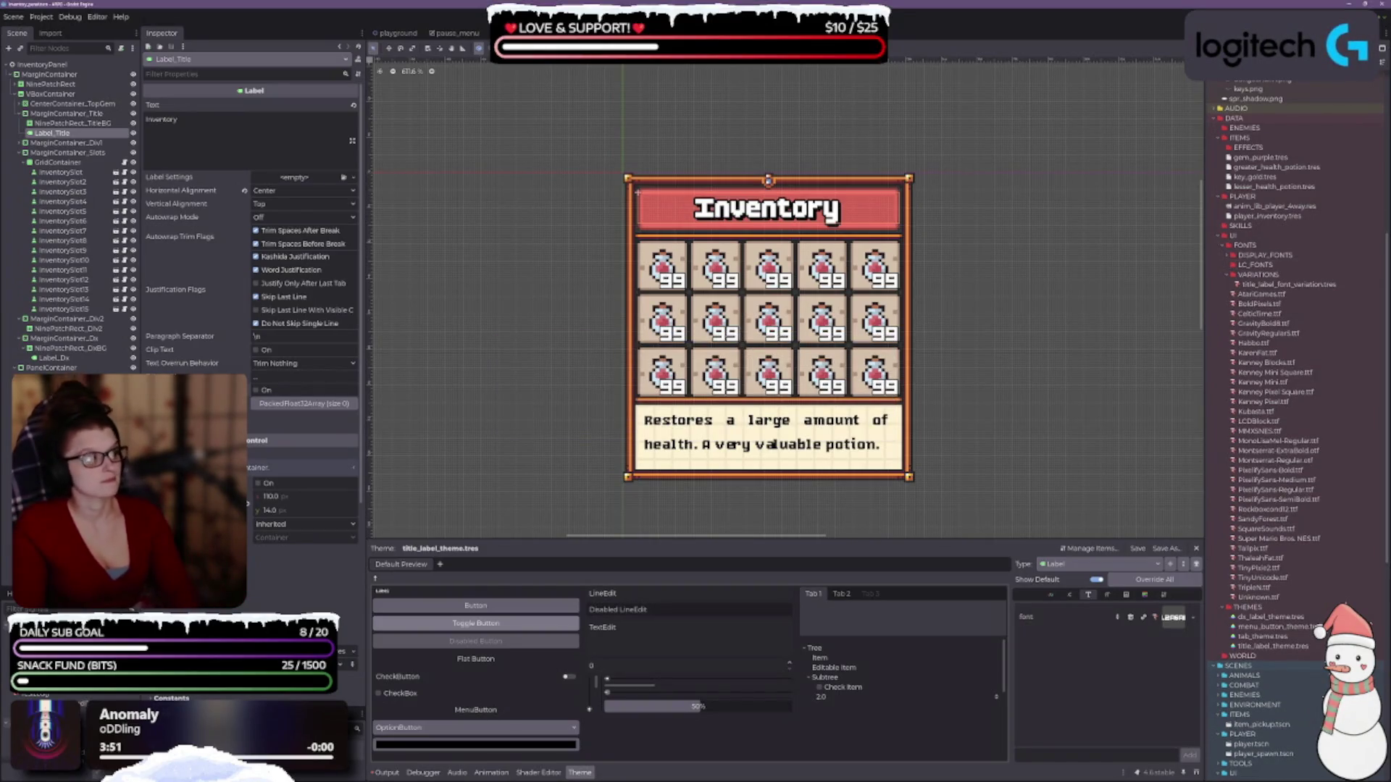
click(1297, 265)
key(Delete)
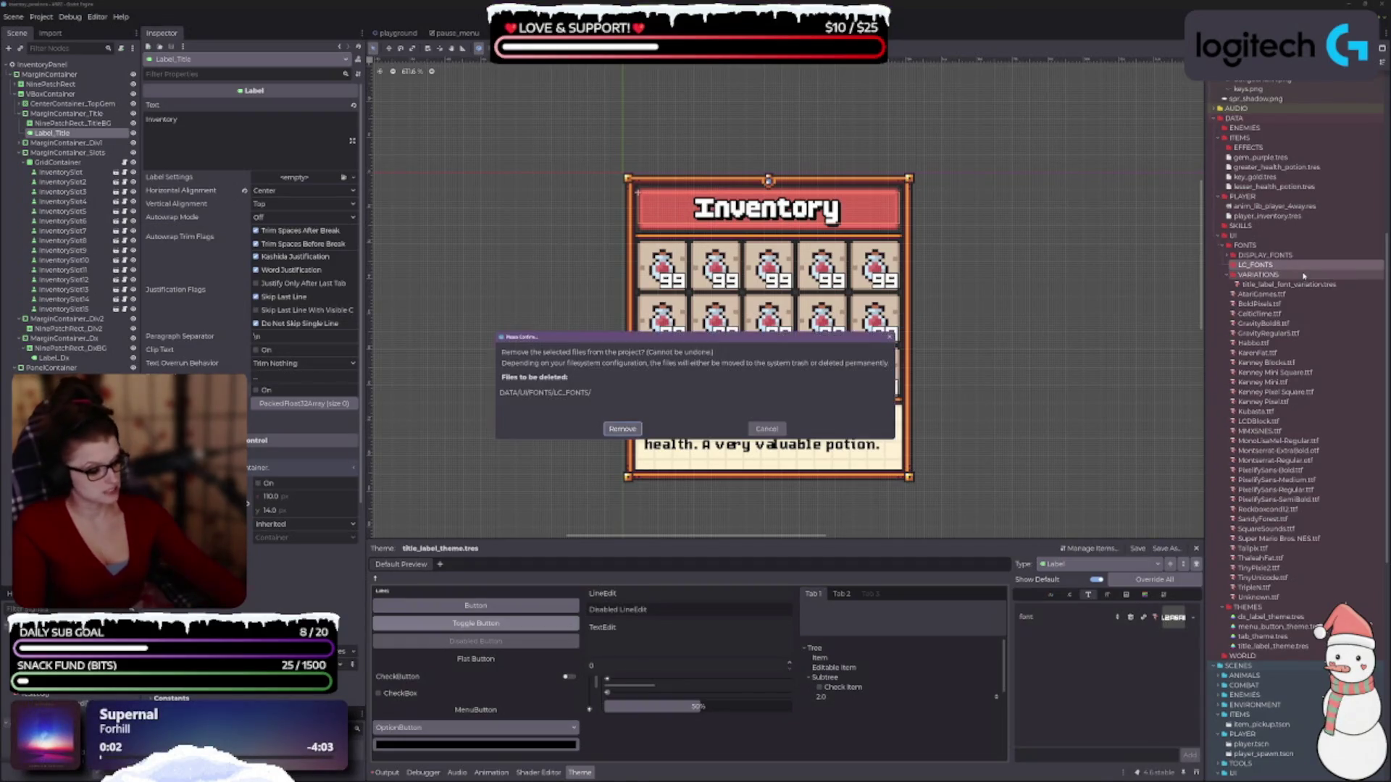
key(Return)
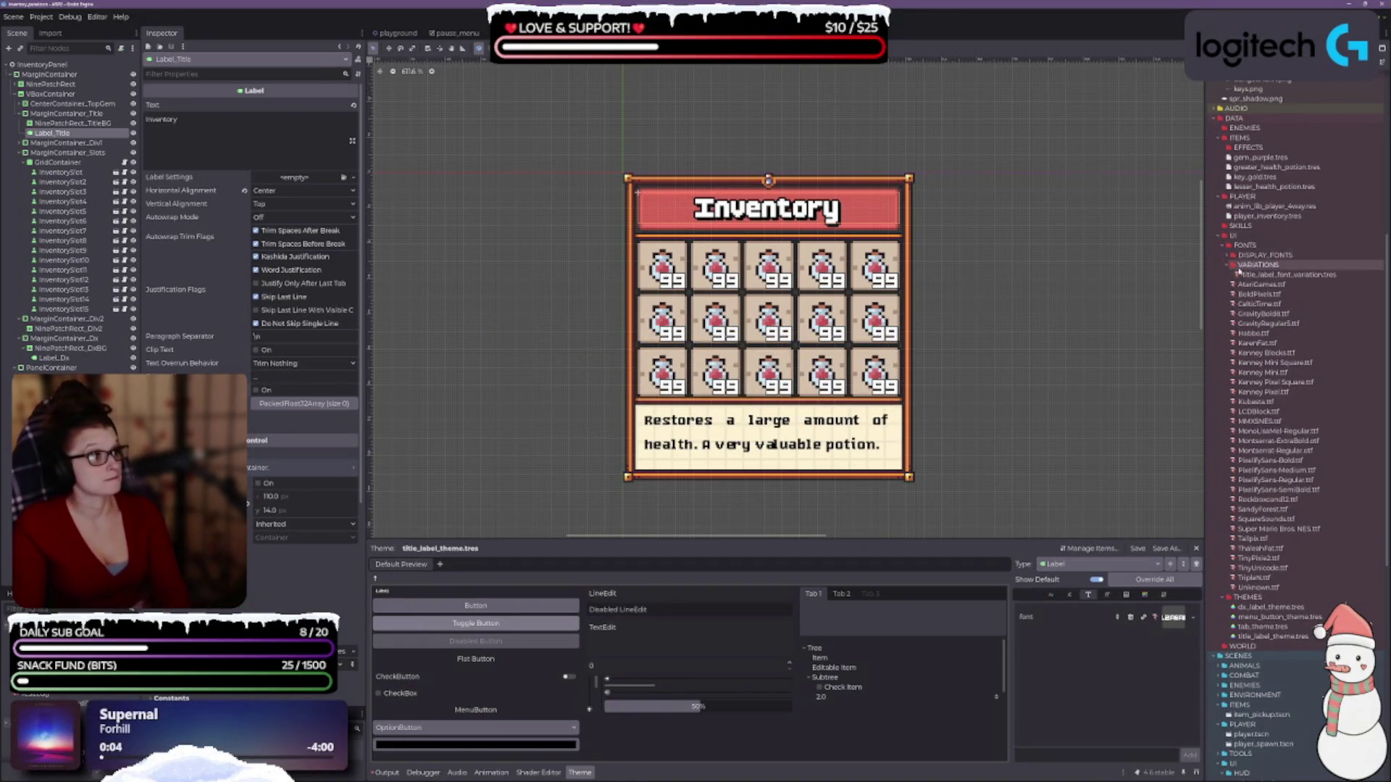
- Try CelticTime, GravityBold8, GravityRegular5 and finally Habbo as the mixed-case title font
click(1261, 284)
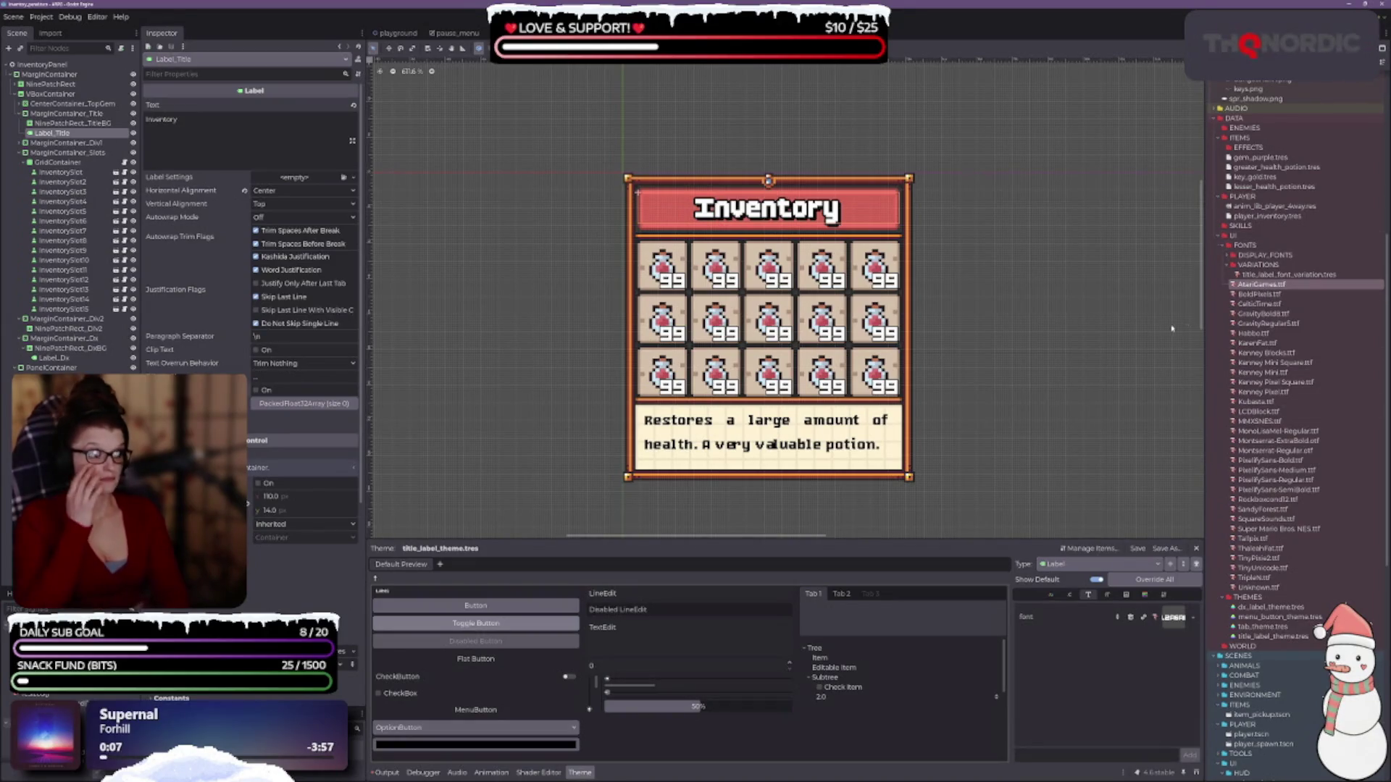
drag(1261, 304, 1173, 618)
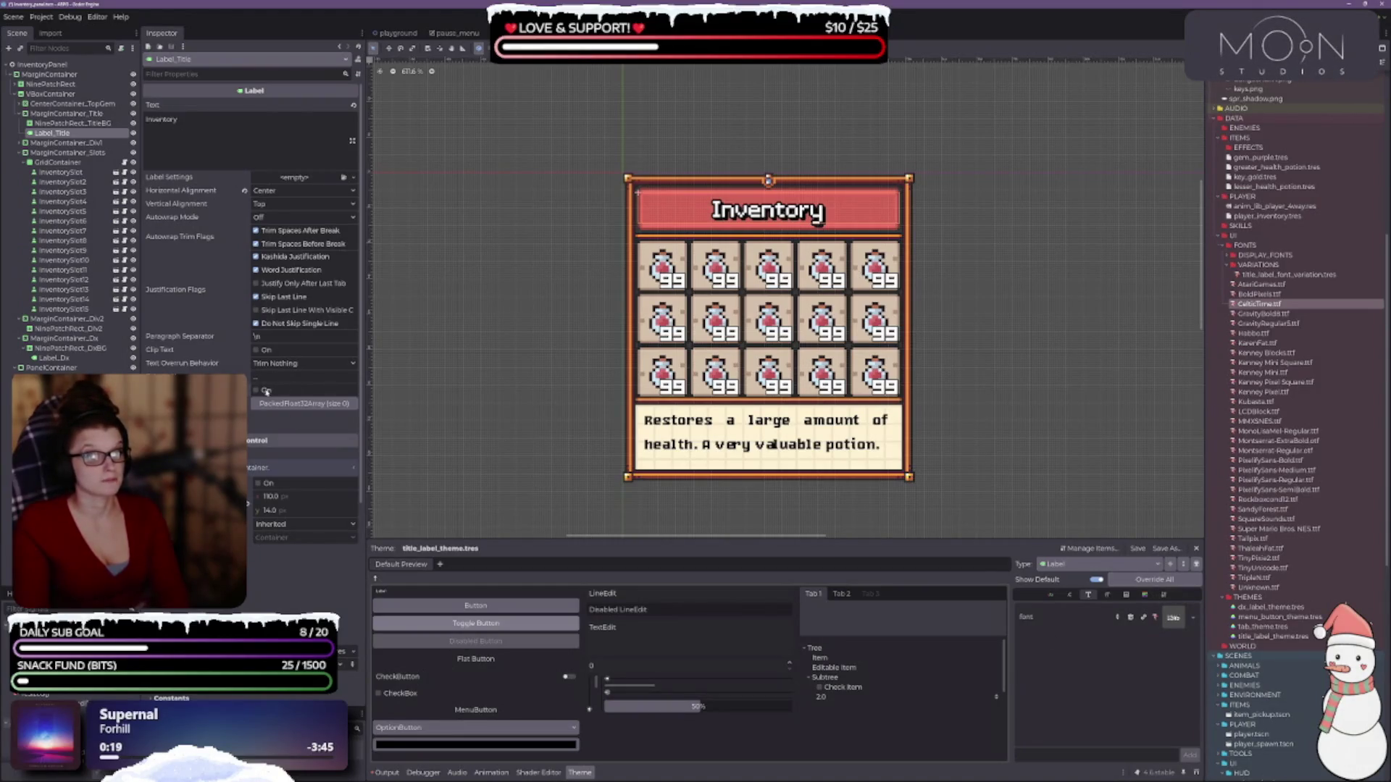
click(256, 392)
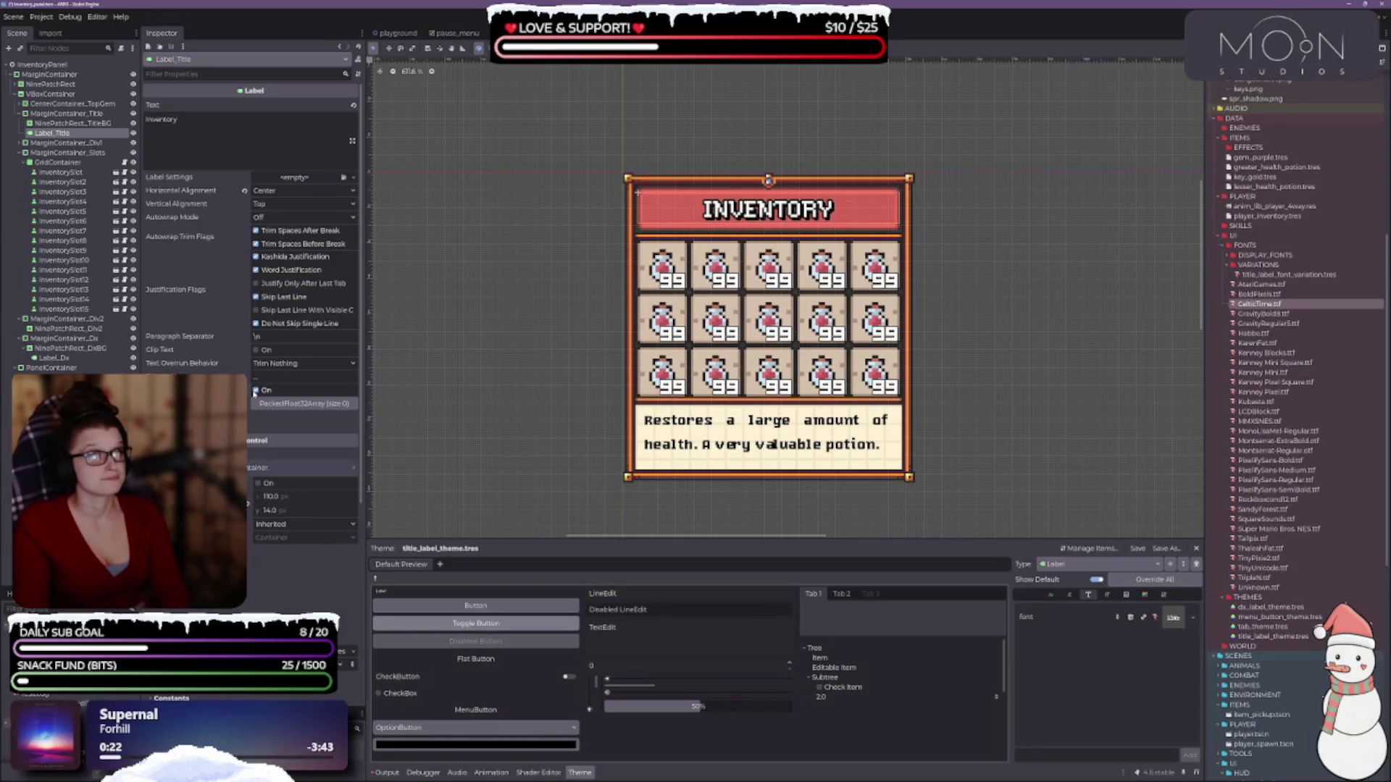
click(256, 391)
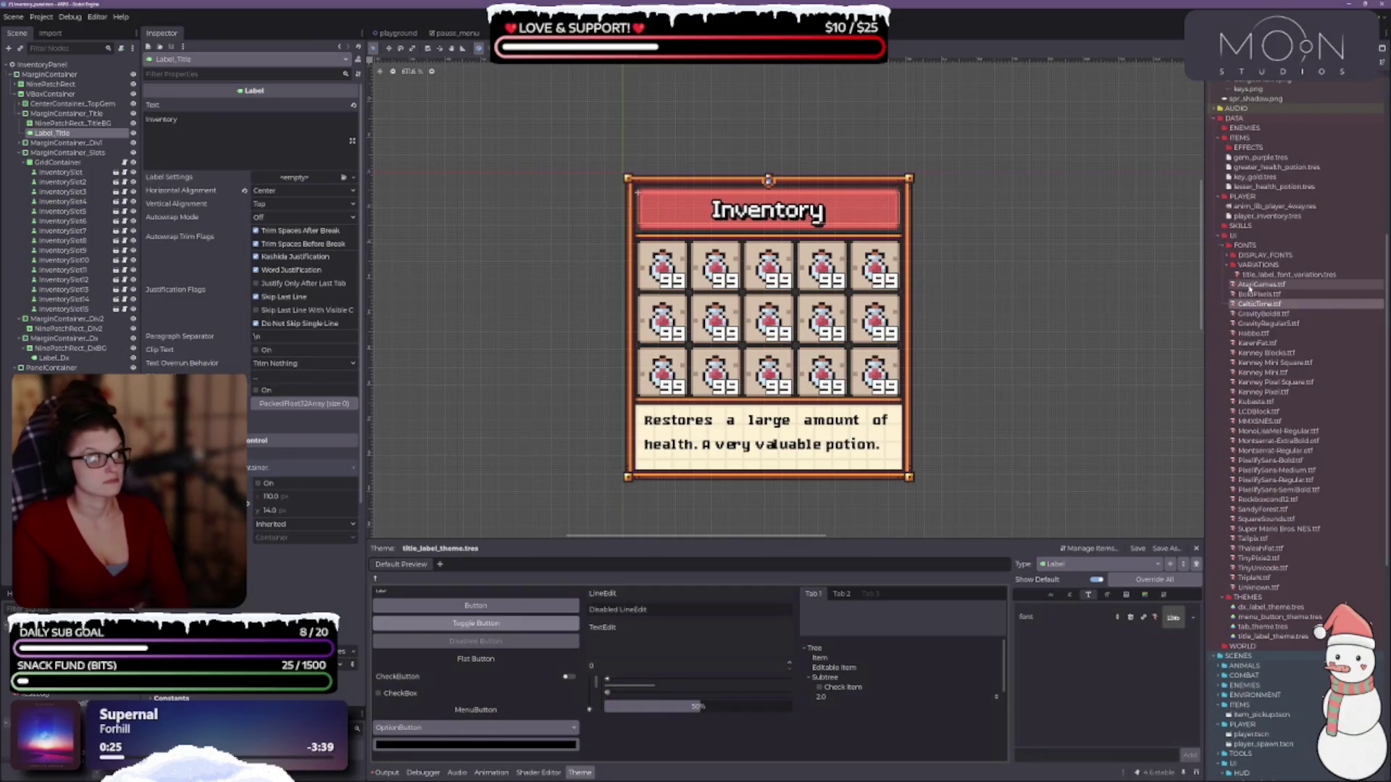
mouse_move(1260, 314)
mouse_down()
mouse_move(1276, 588)
mouse_move(1172, 618)
mouse_up()
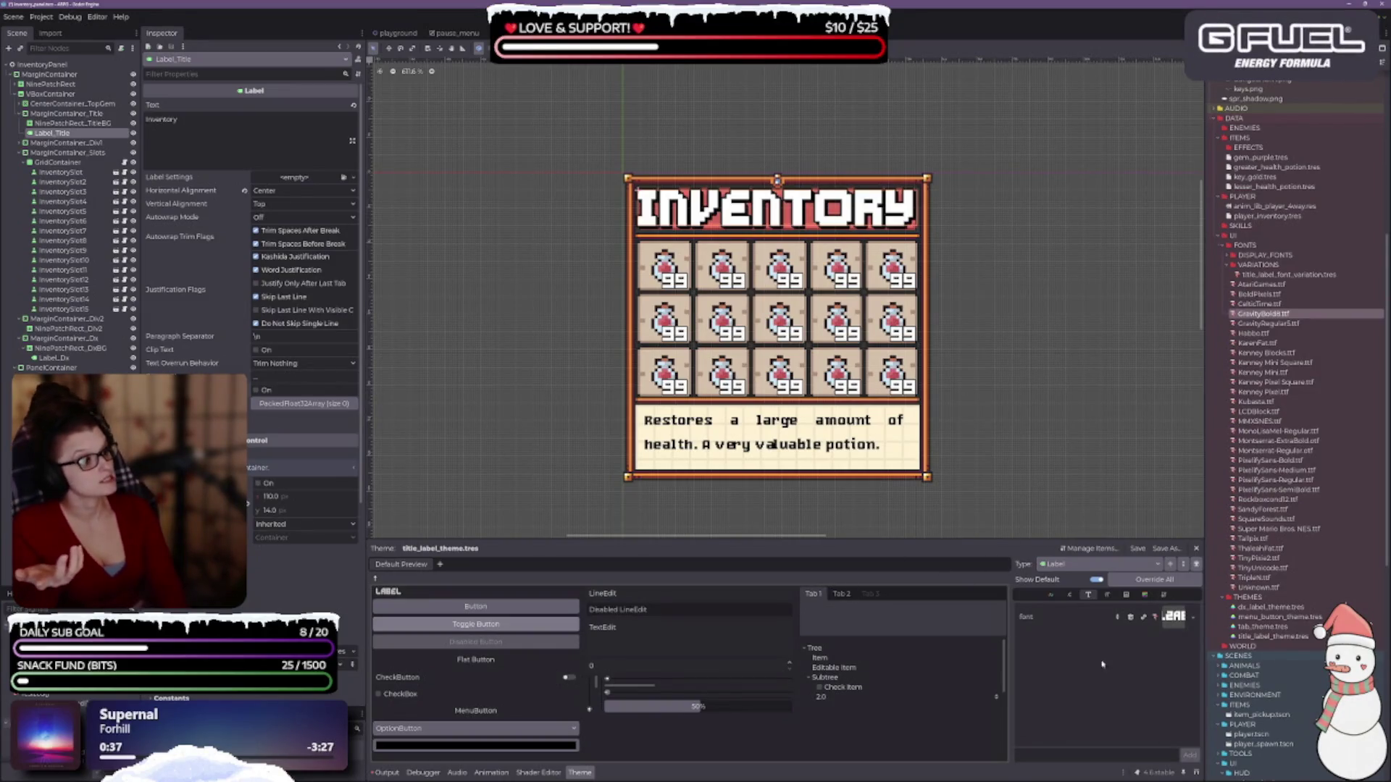
mouse_move(1264, 323)
mouse_down()
mouse_move(1159, 647)
mouse_move(1170, 618)
mouse_up()
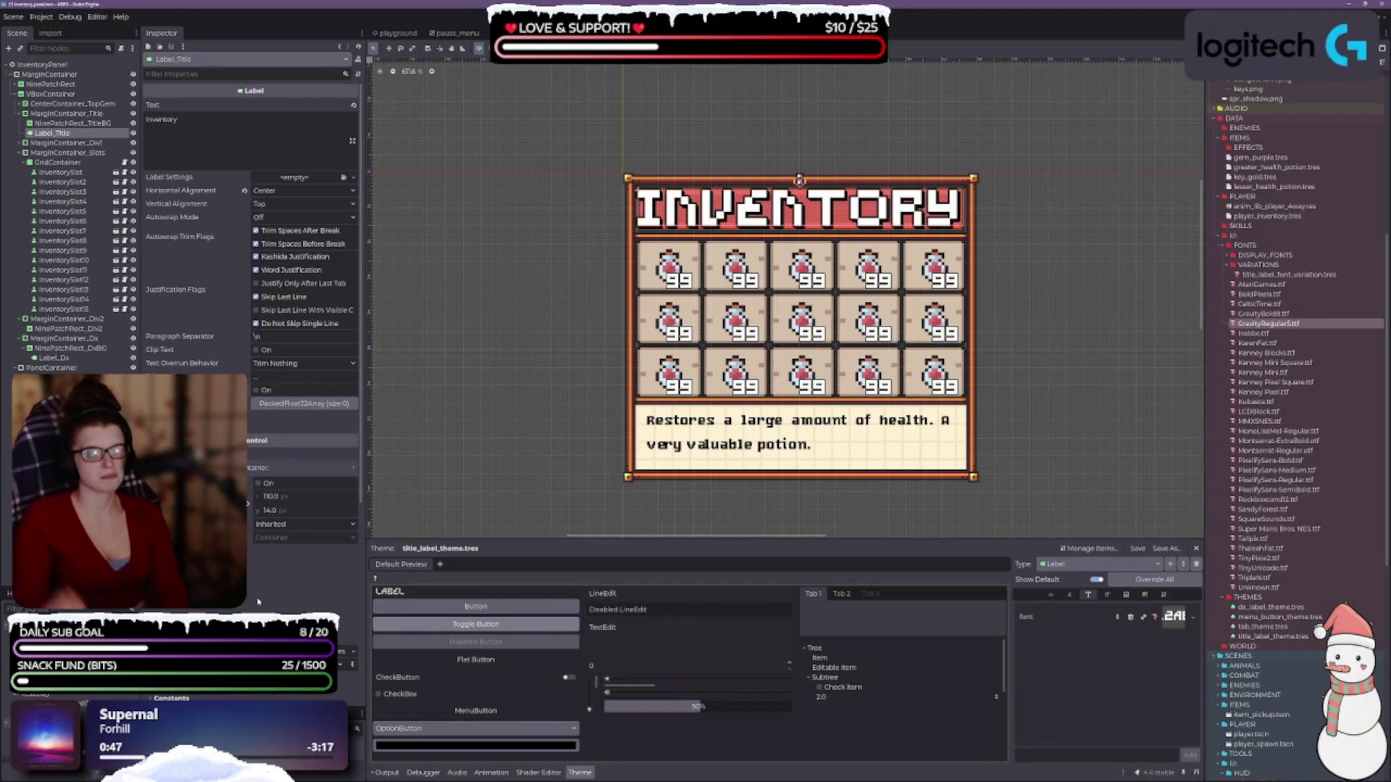
drag(1253, 334, 1178, 620)
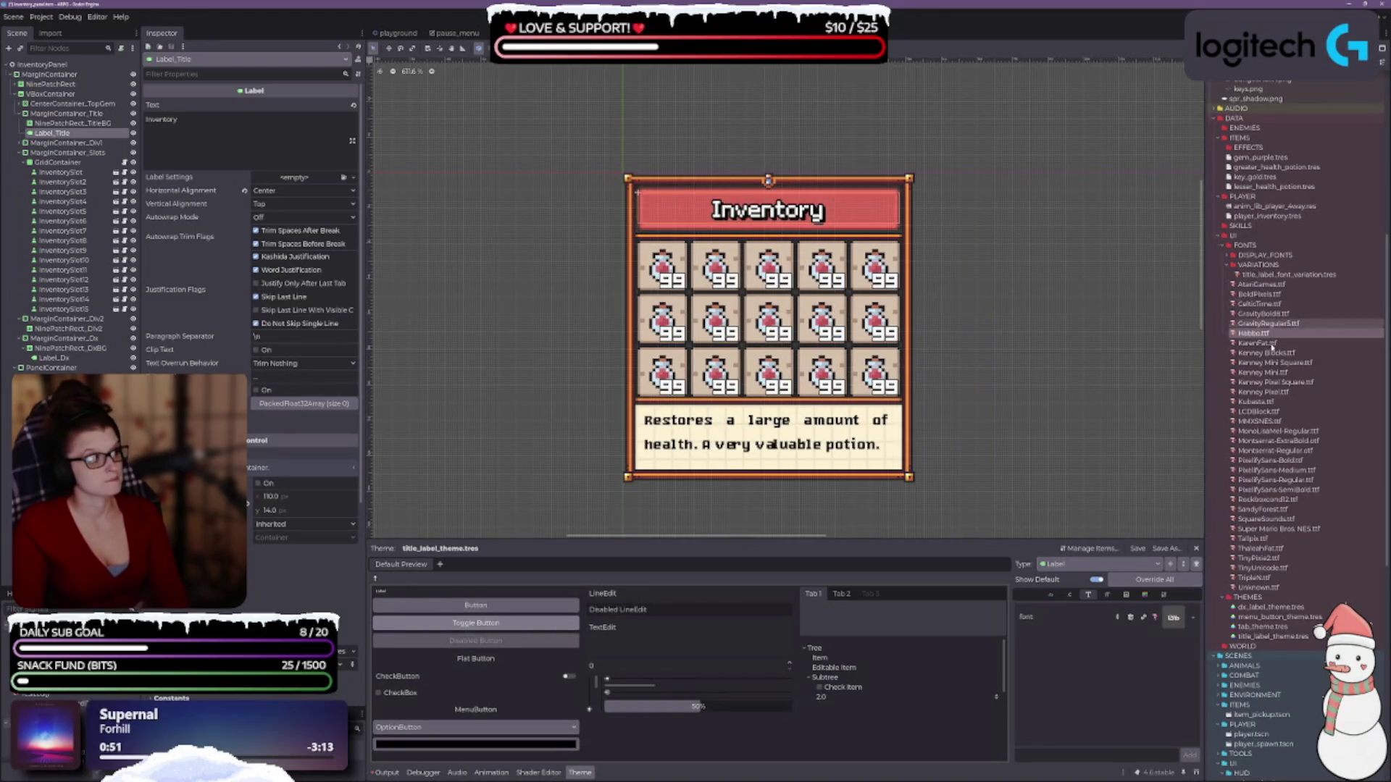
- Delete both Gravity font files from FONTS
shift+click(1264, 313)
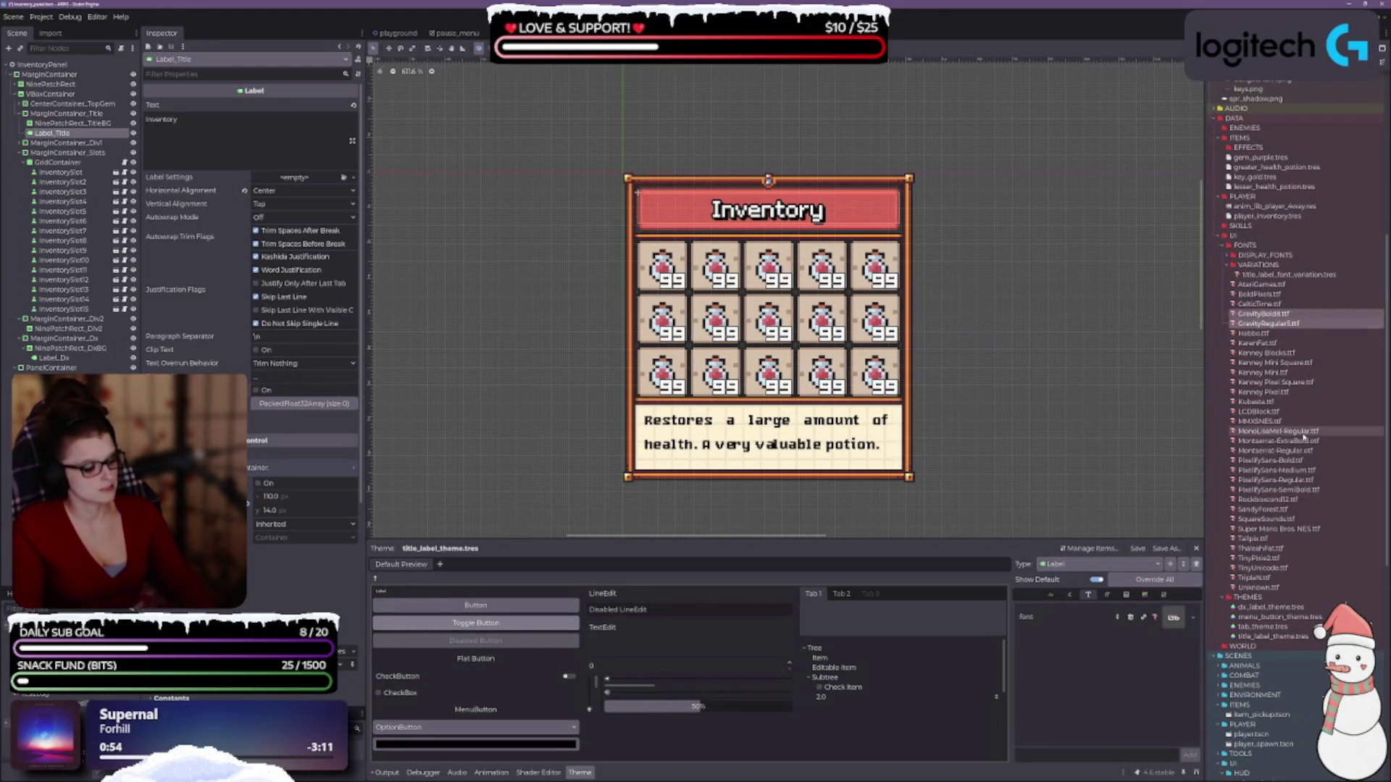
key(Delete)
key(Return)
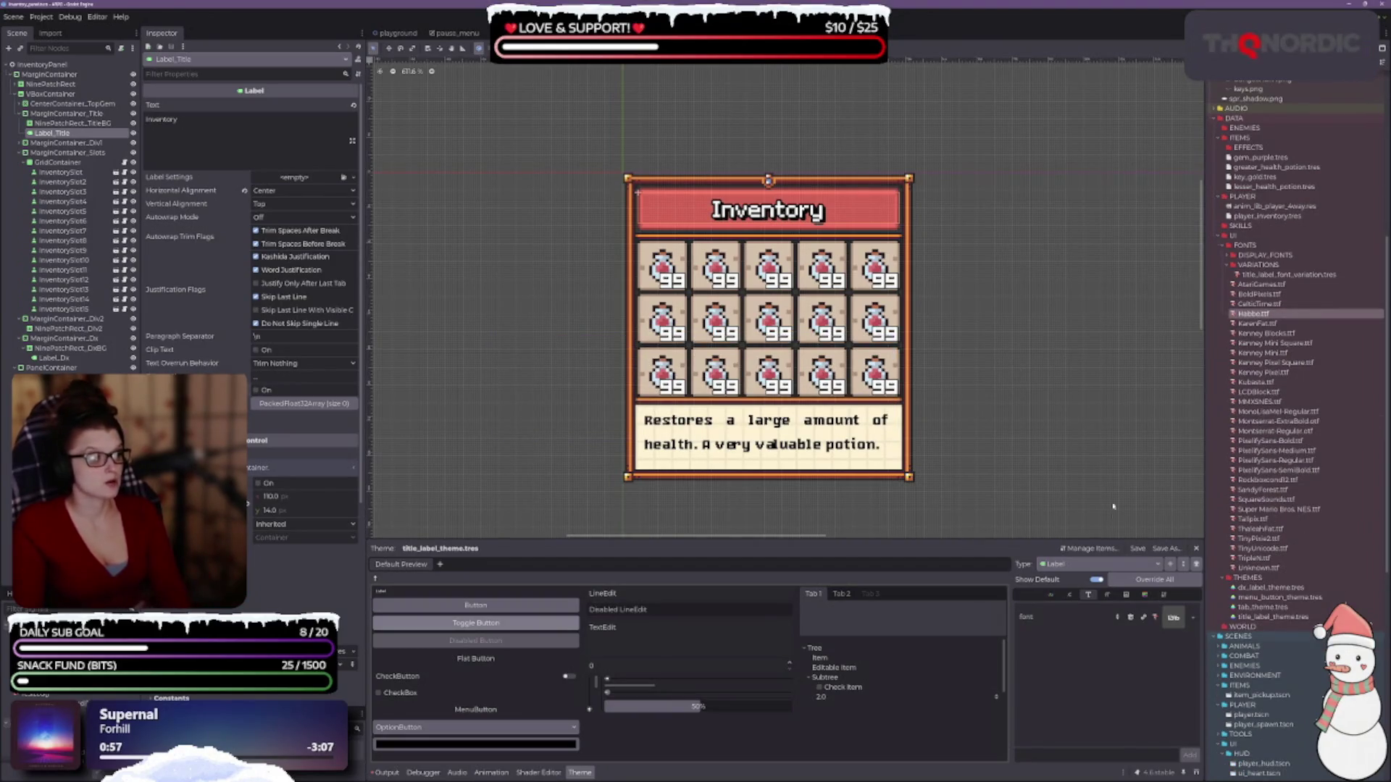
- Try KenneyFat and Kenney Blocks on the title, then move Kenney Blocks.ttf into DISPLAY_FONTS
click(255, 391)
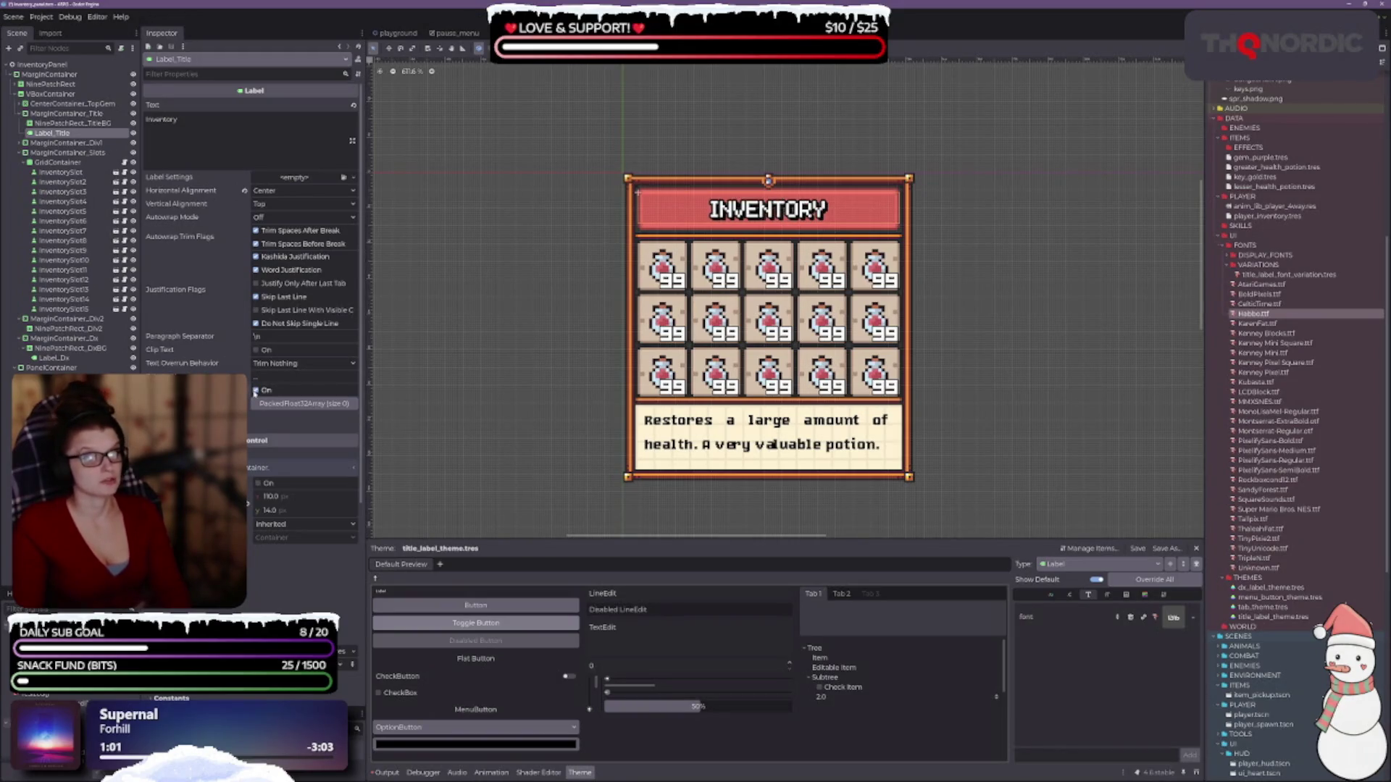
click(255, 391)
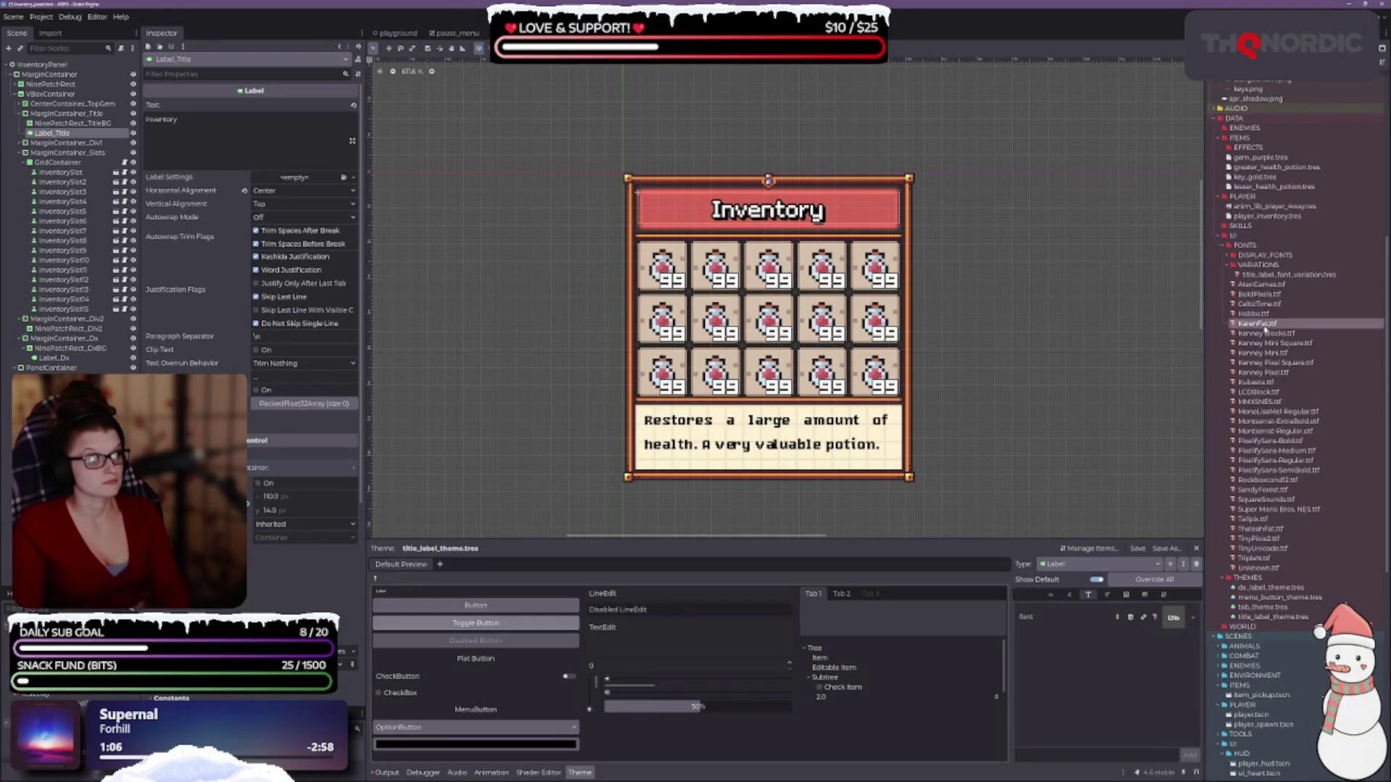
drag(1265, 326, 1174, 617)
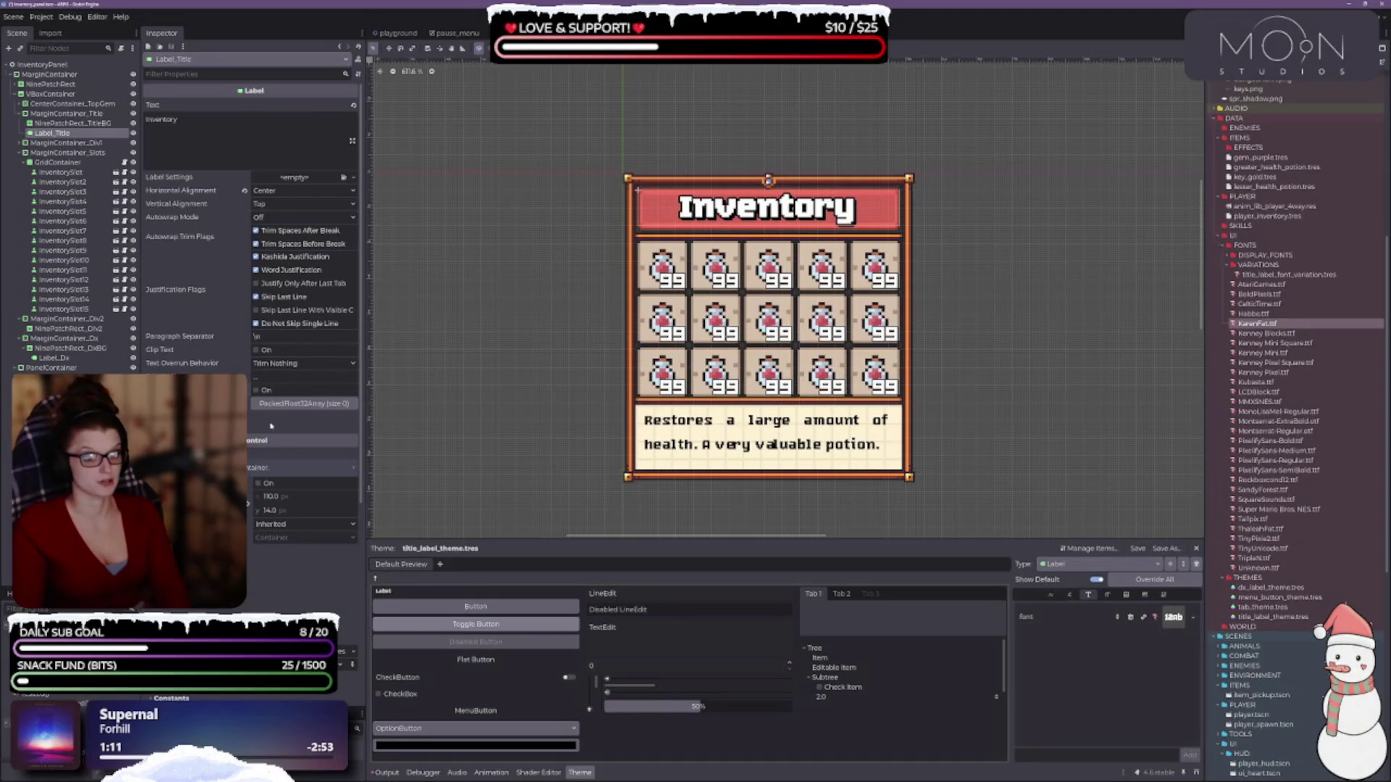
click(255, 391)
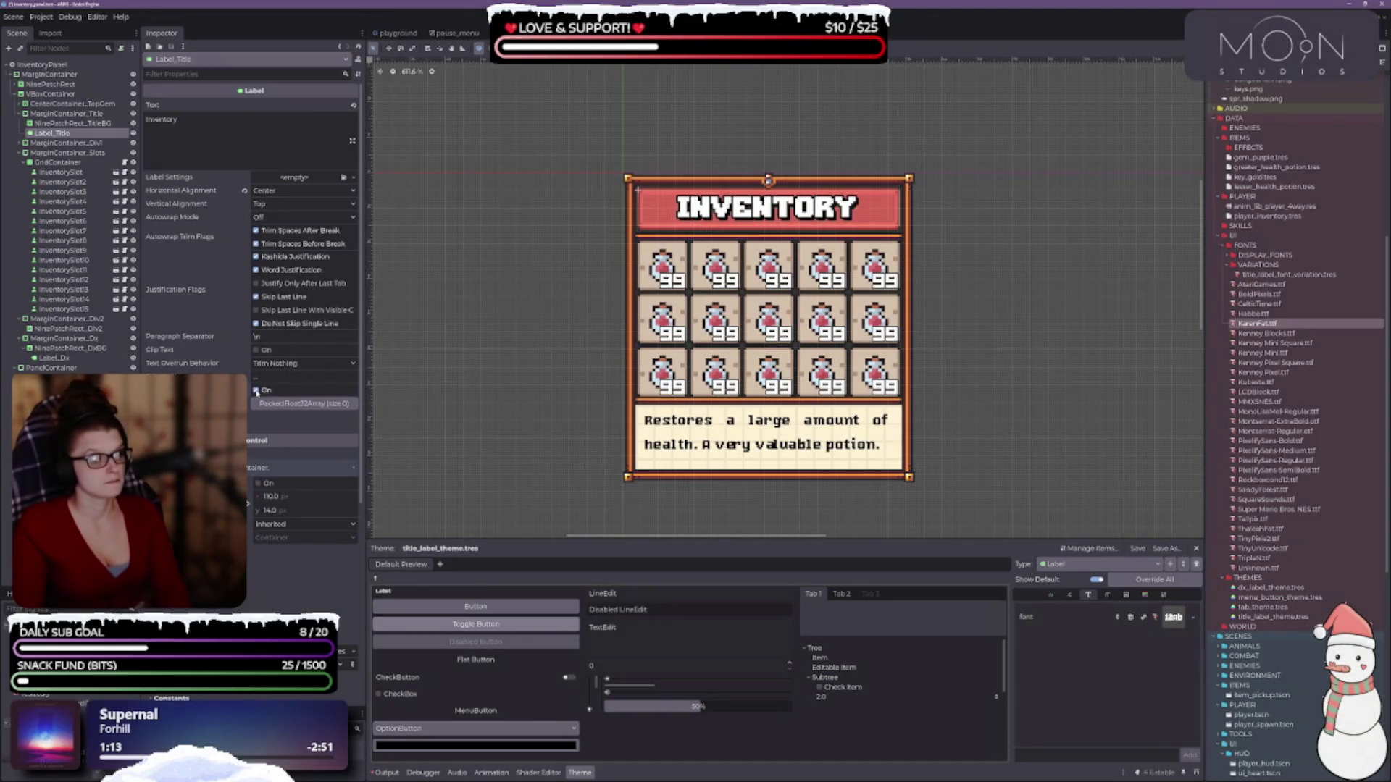
click(256, 391)
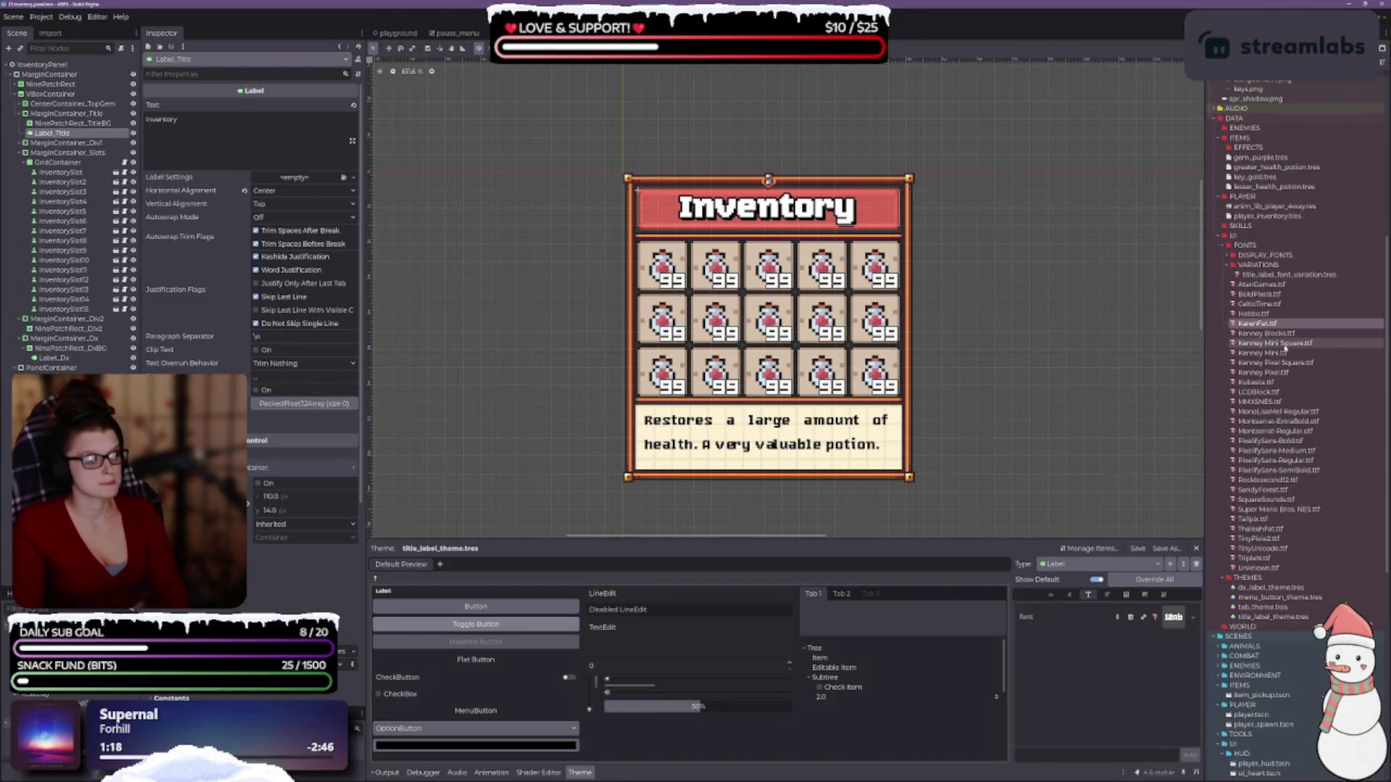
drag(1265, 333, 1174, 616)
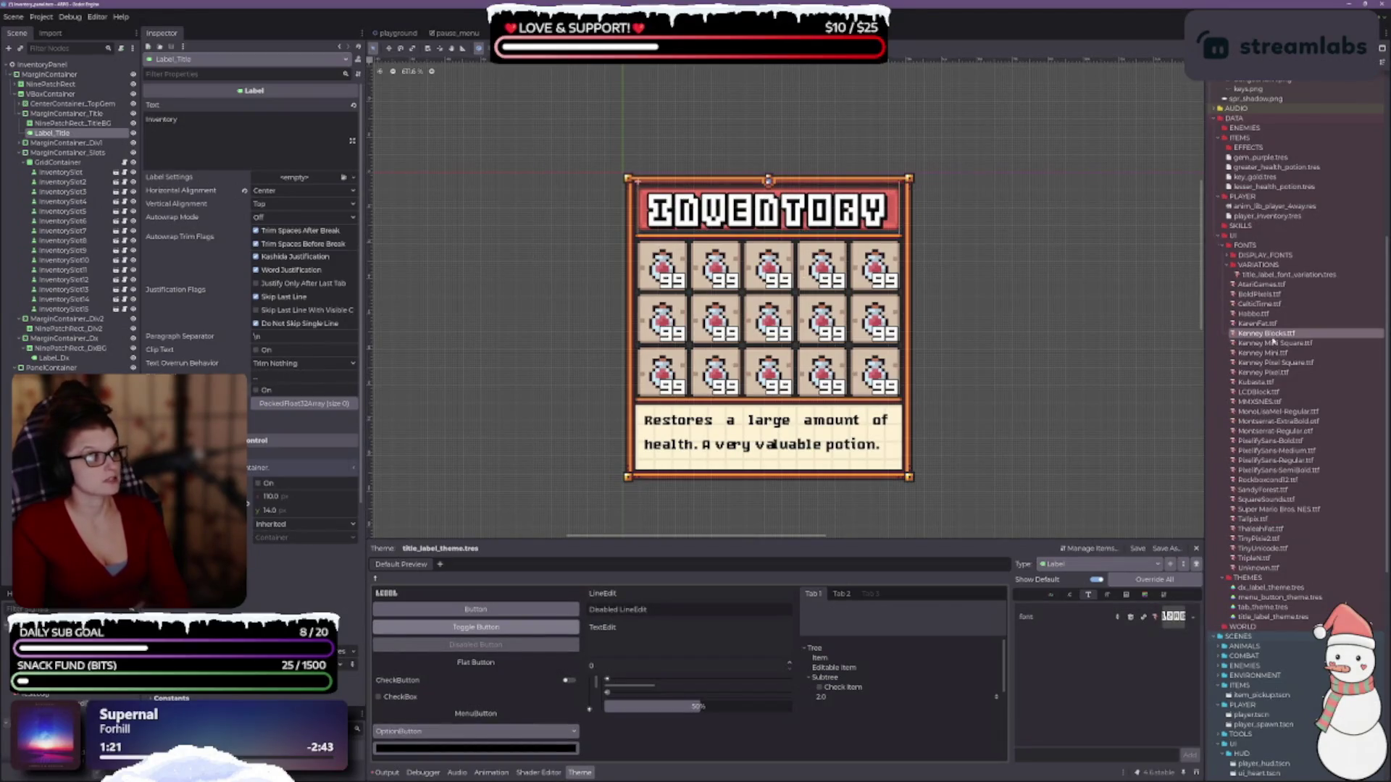
mouse_move(1265, 333)
mouse_down()
mouse_move(1251, 276)
mouse_move(1264, 255)
mouse_up()
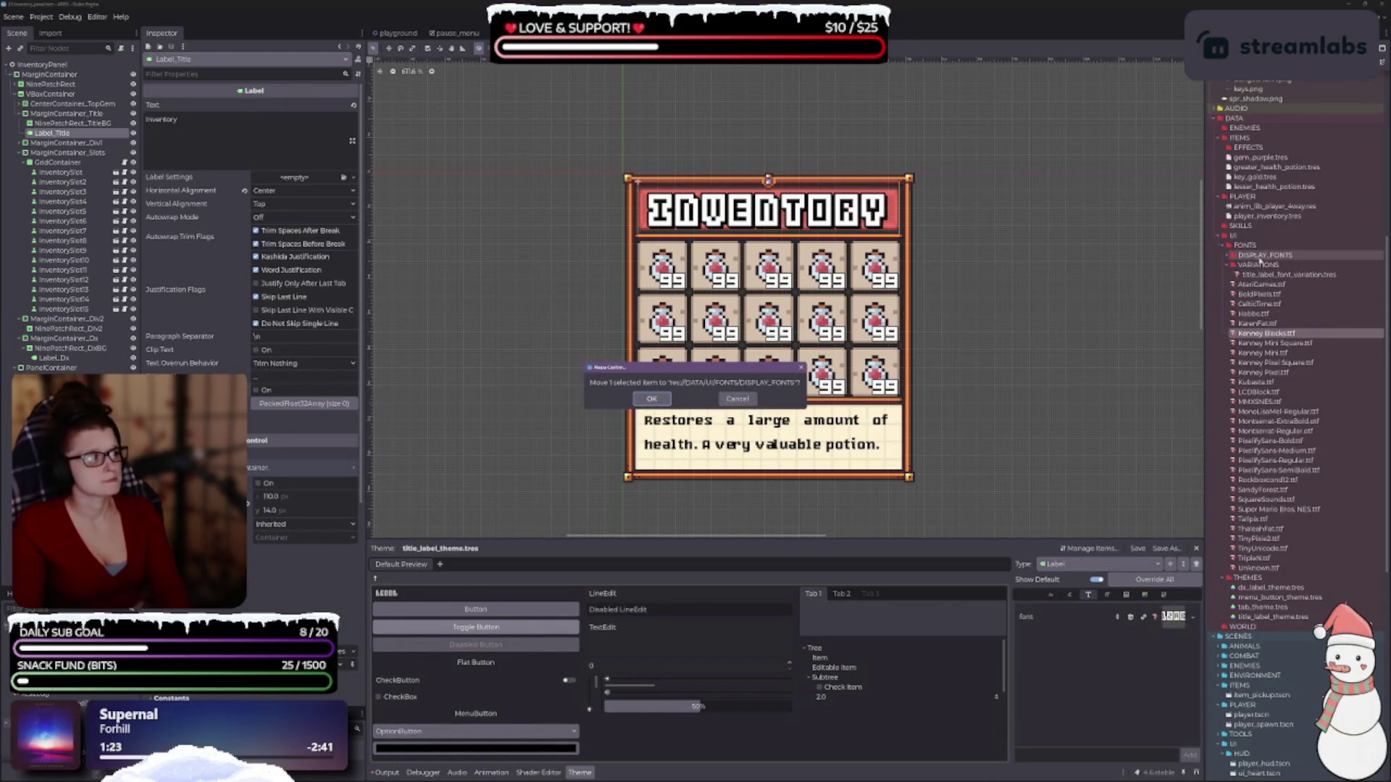
click(652, 399)
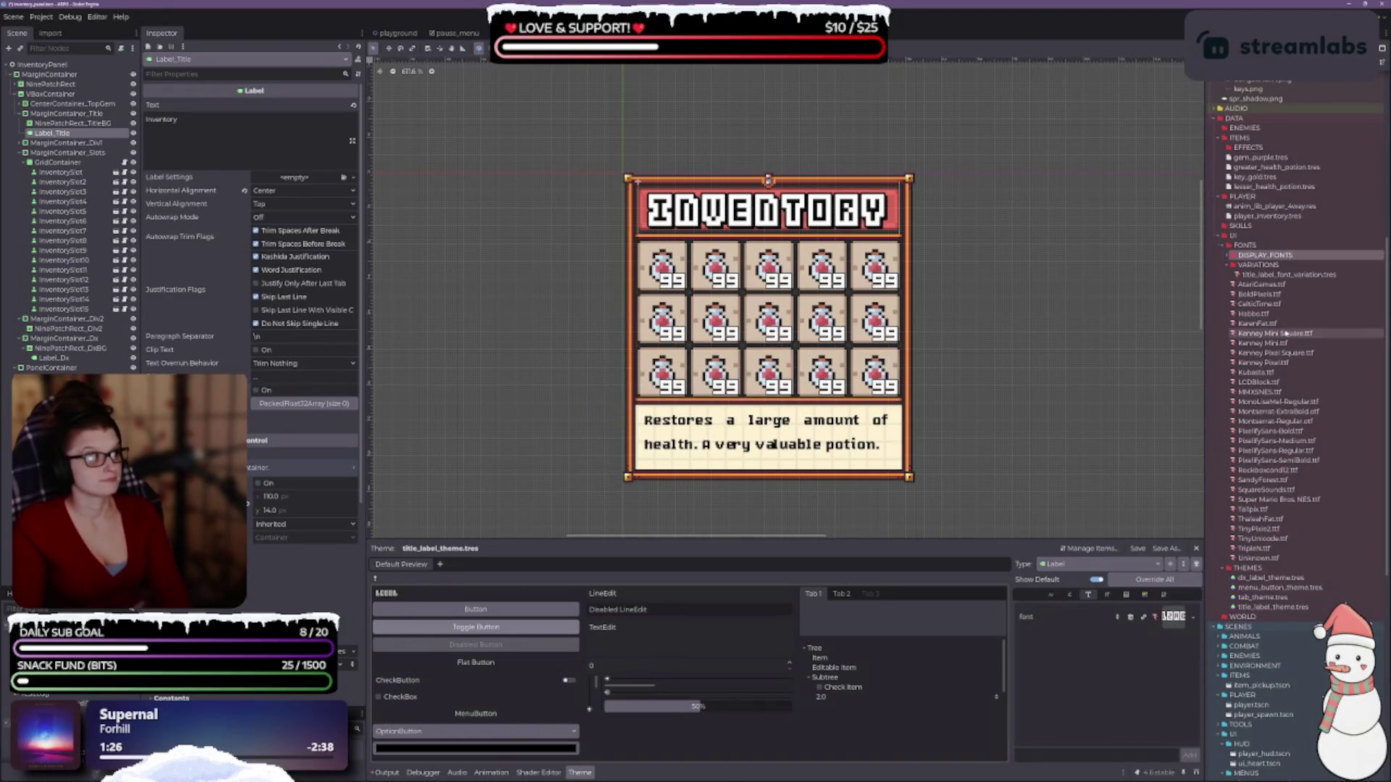
- Try Kenney Mini Square, then settle on Kenney Mini with the title in mixed case
mouse_move(1275, 333)
mouse_down()
mouse_move(1157, 602)
mouse_move(1173, 616)
mouse_up()
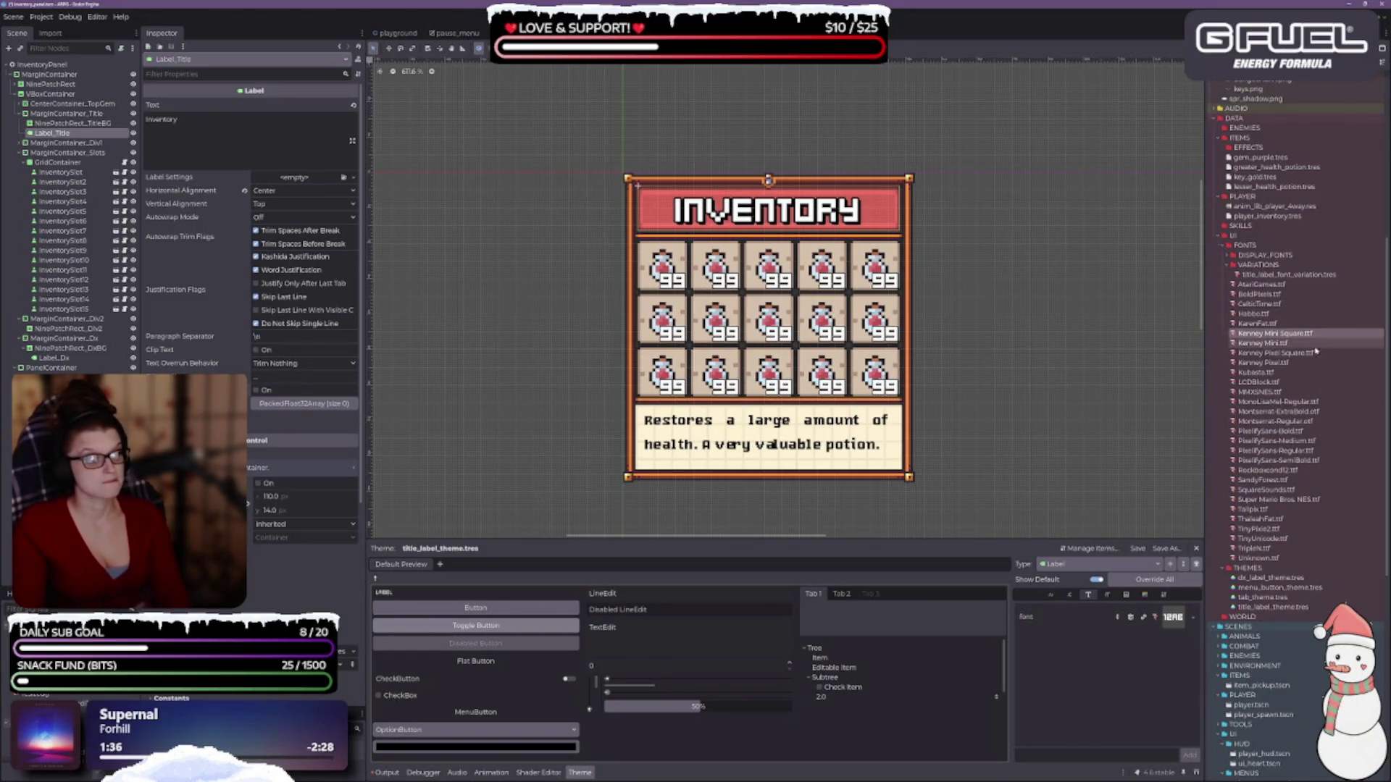
drag(1286, 346, 1170, 617)
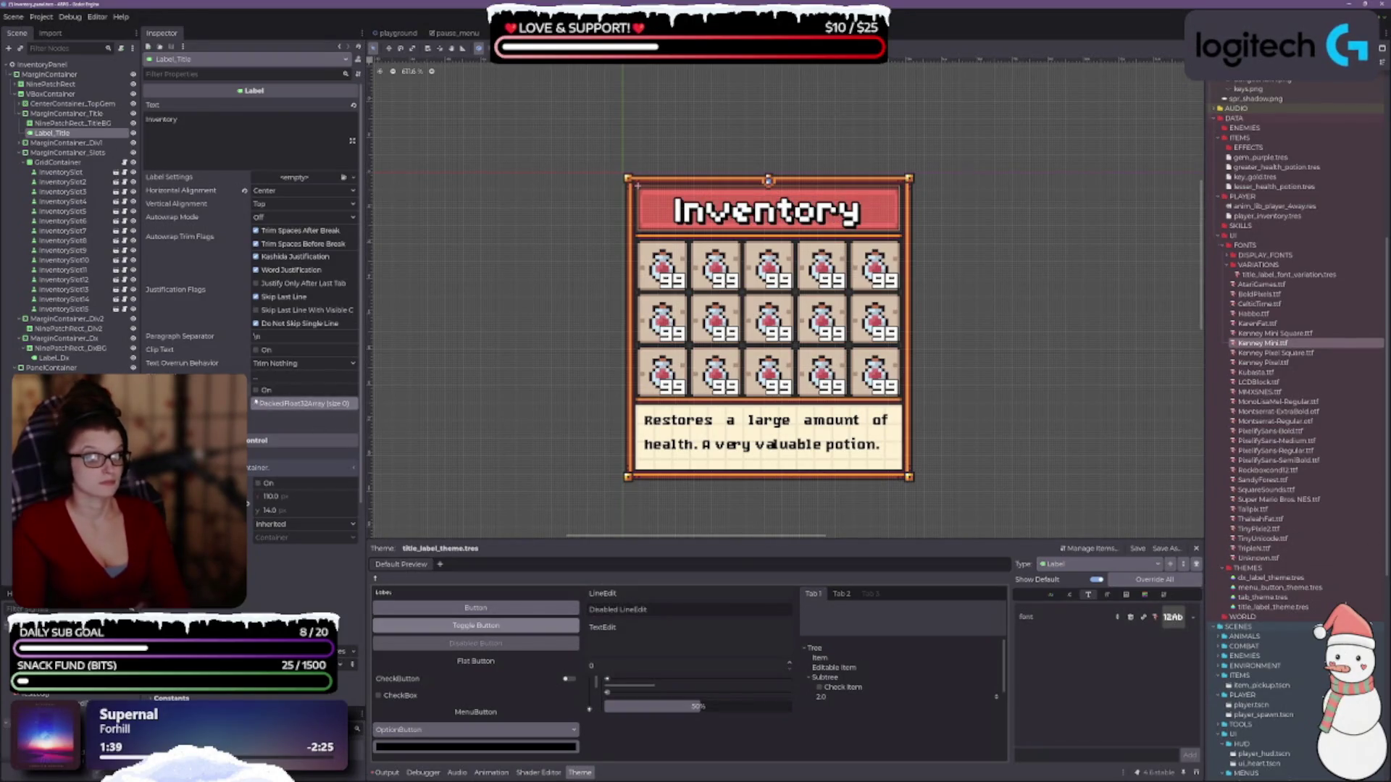
click(257, 391)
click(257, 391)
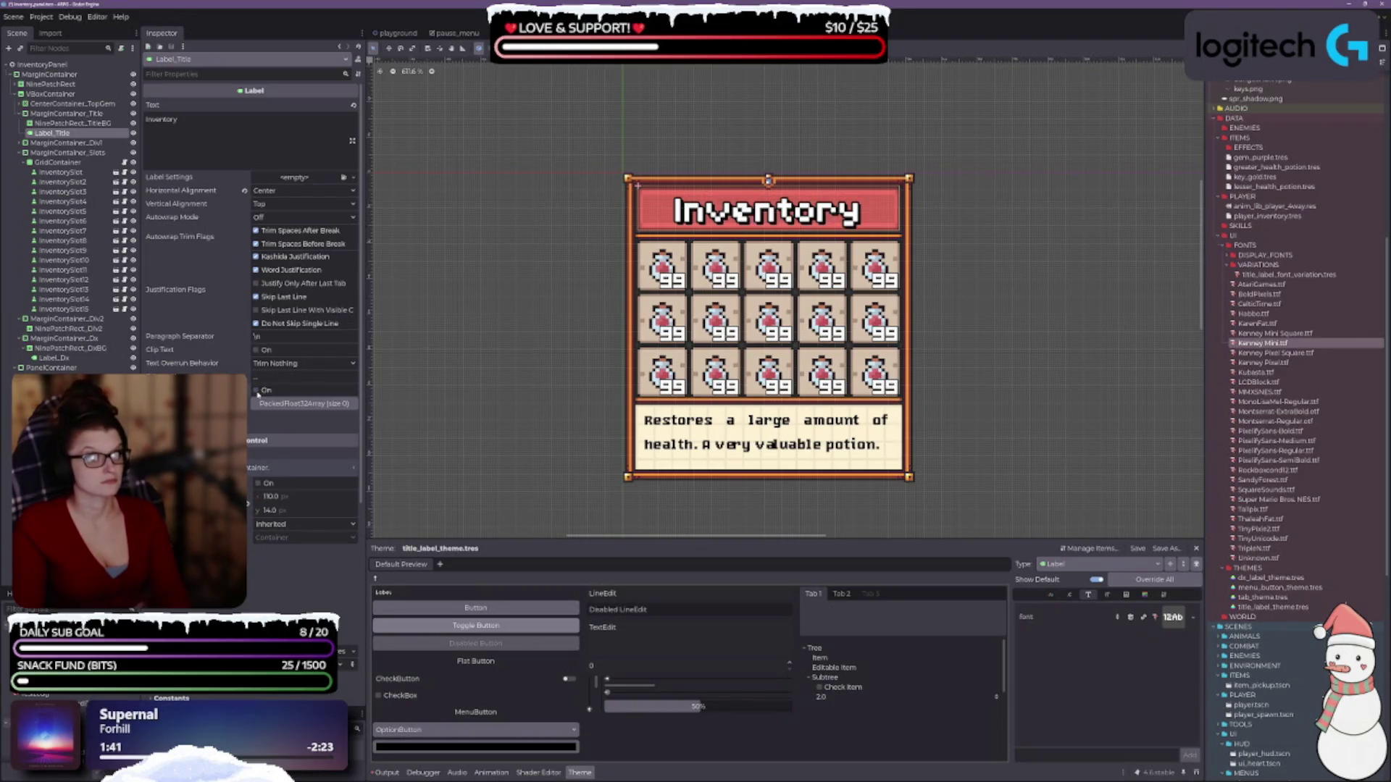
click(258, 392)
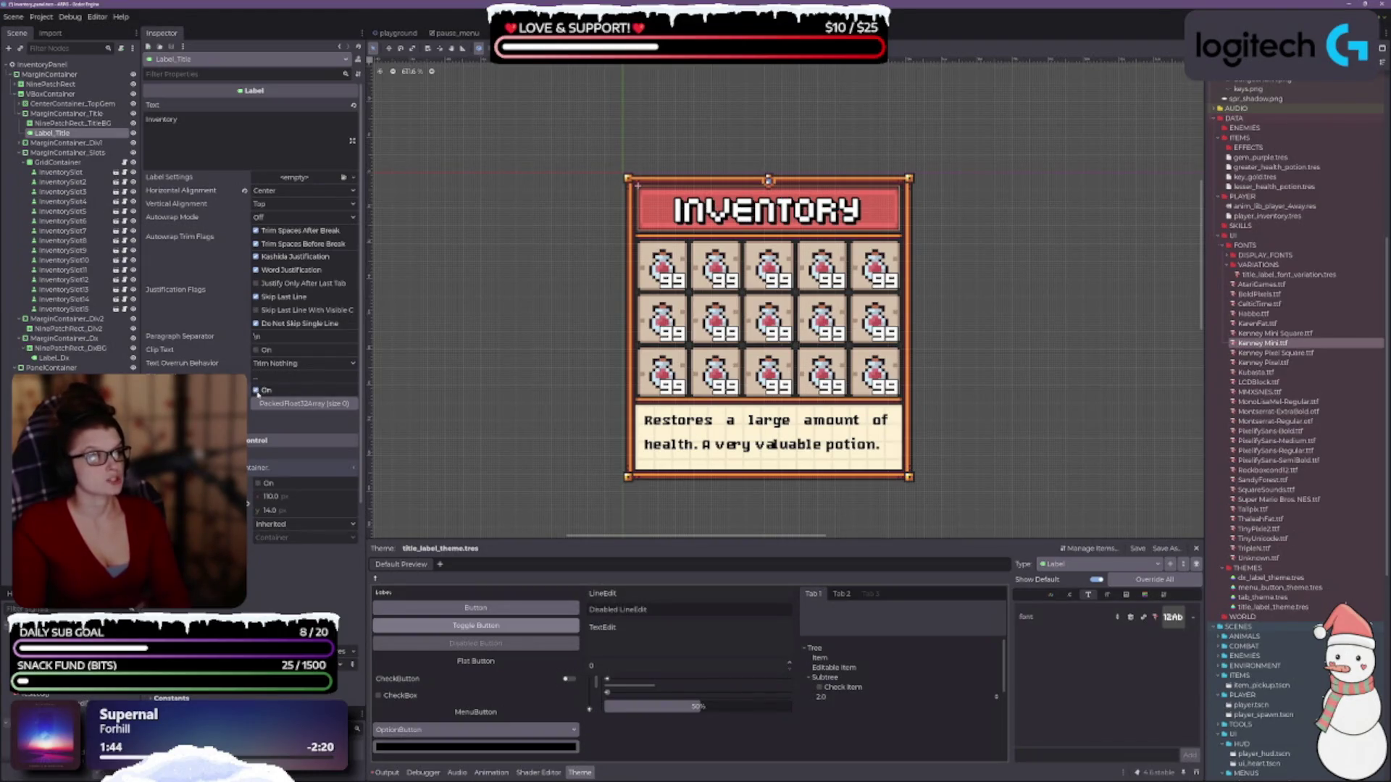
click(258, 391)
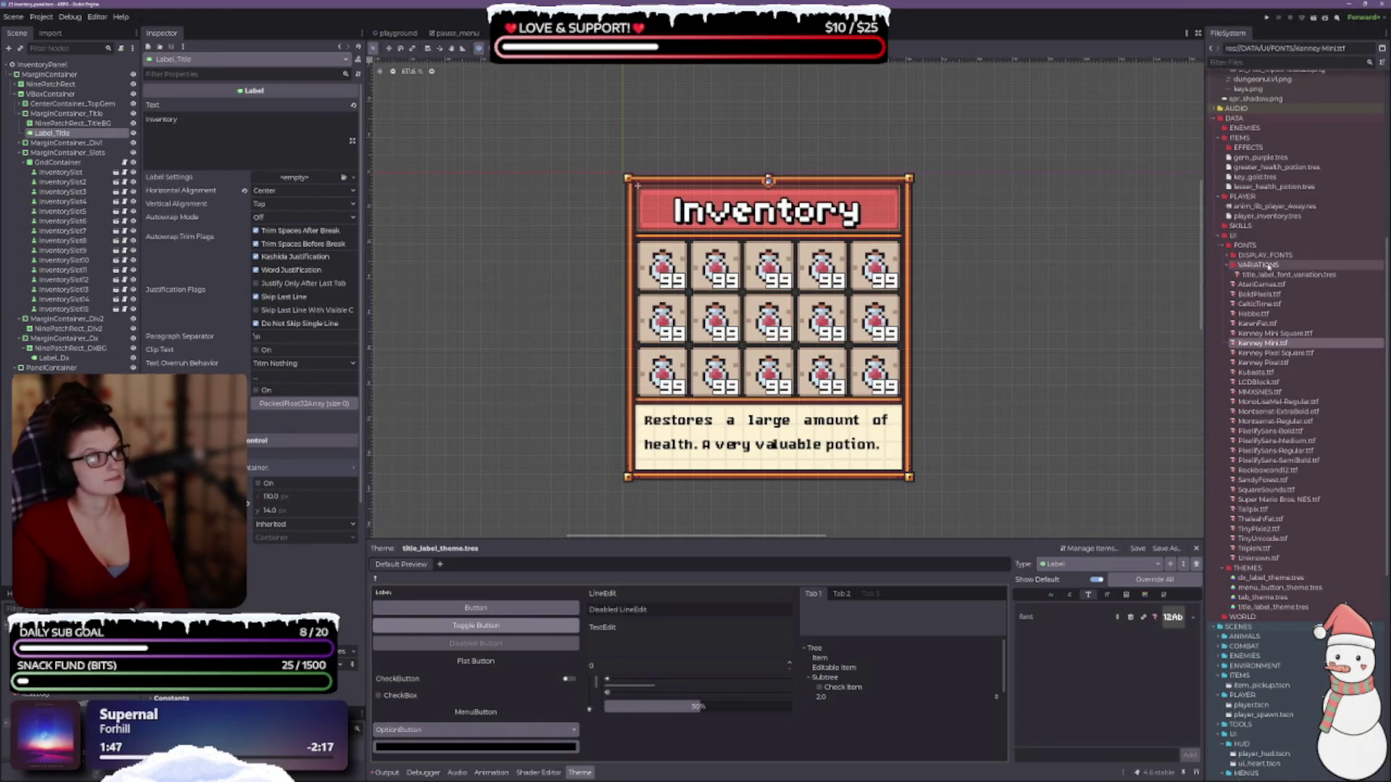
click(1246, 245)
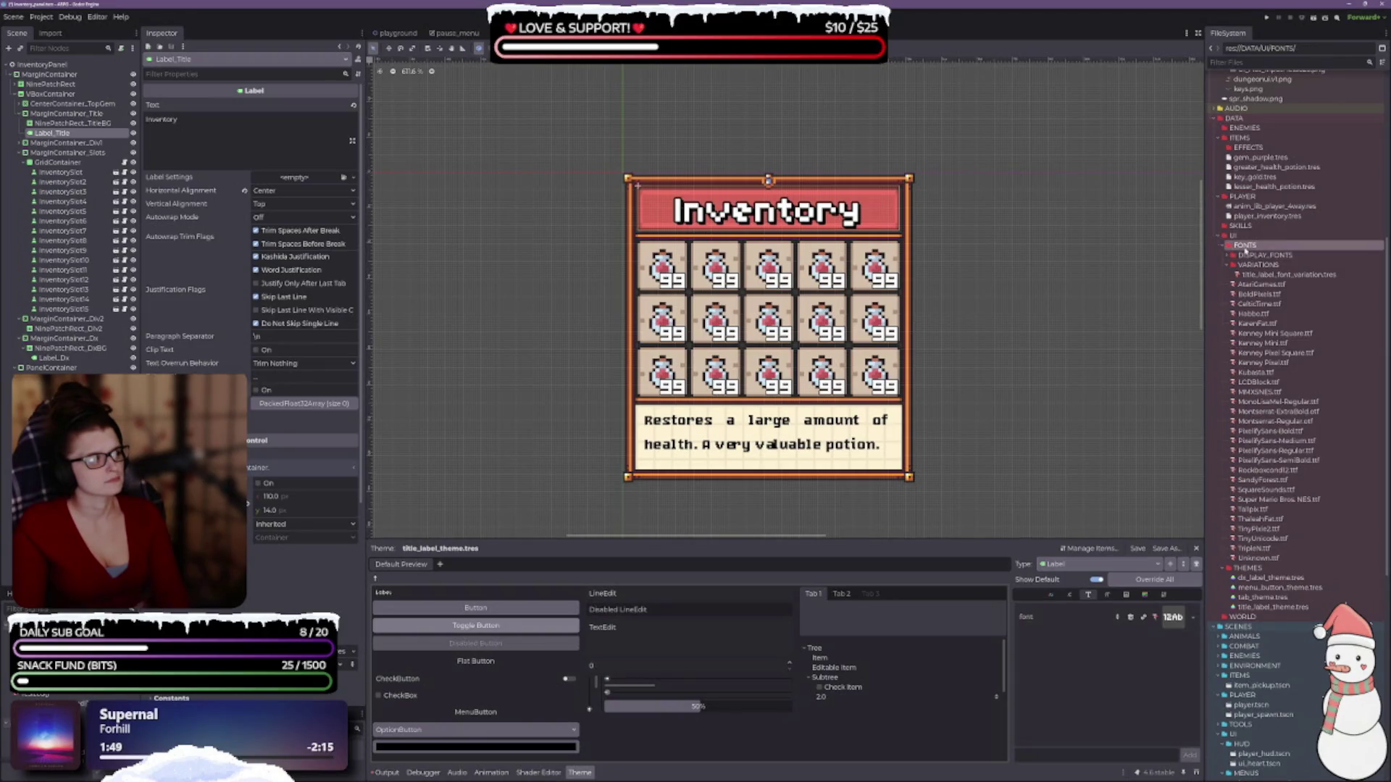
- Create folders named SERIF and SANS_SERIF under FONTS in the FileSystem dock
right_click(1247, 248)
mouse_move(1284, 262)
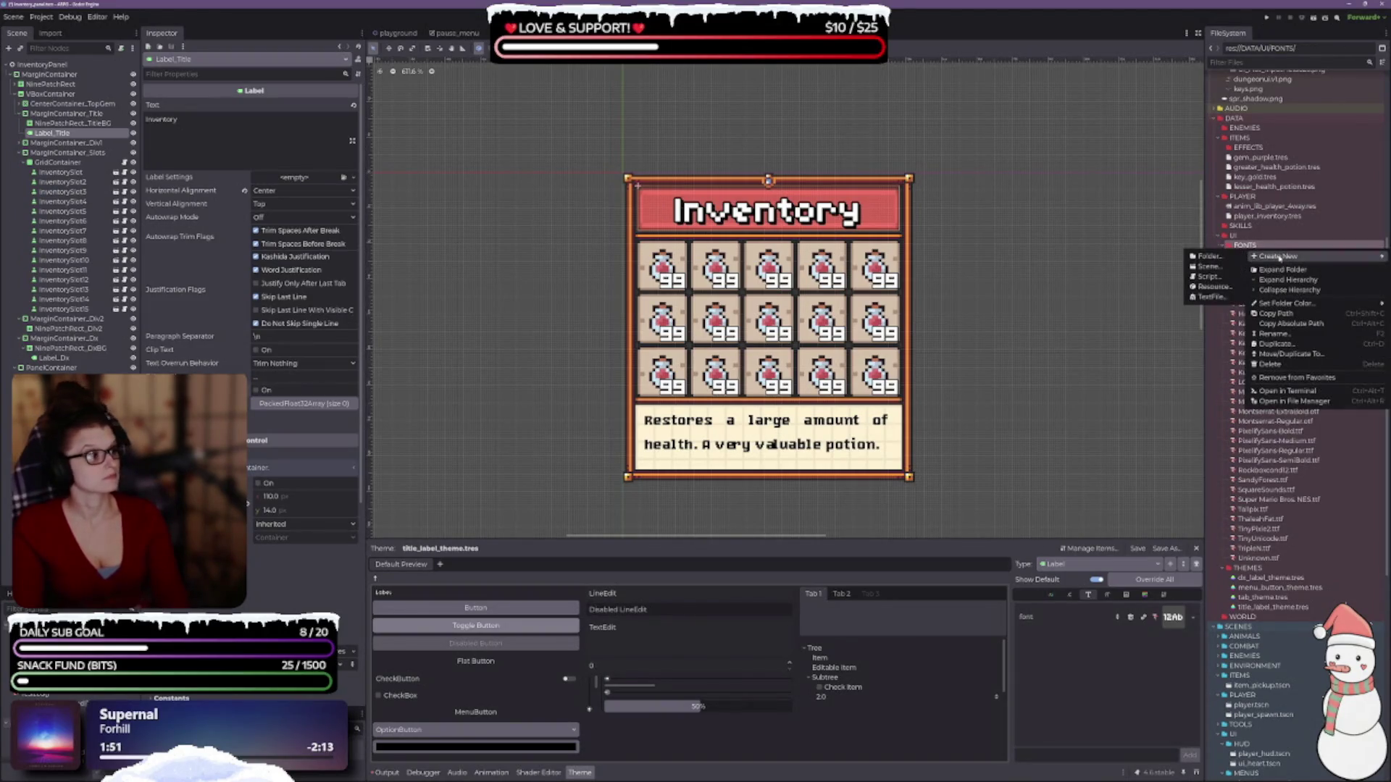
click(1220, 257)
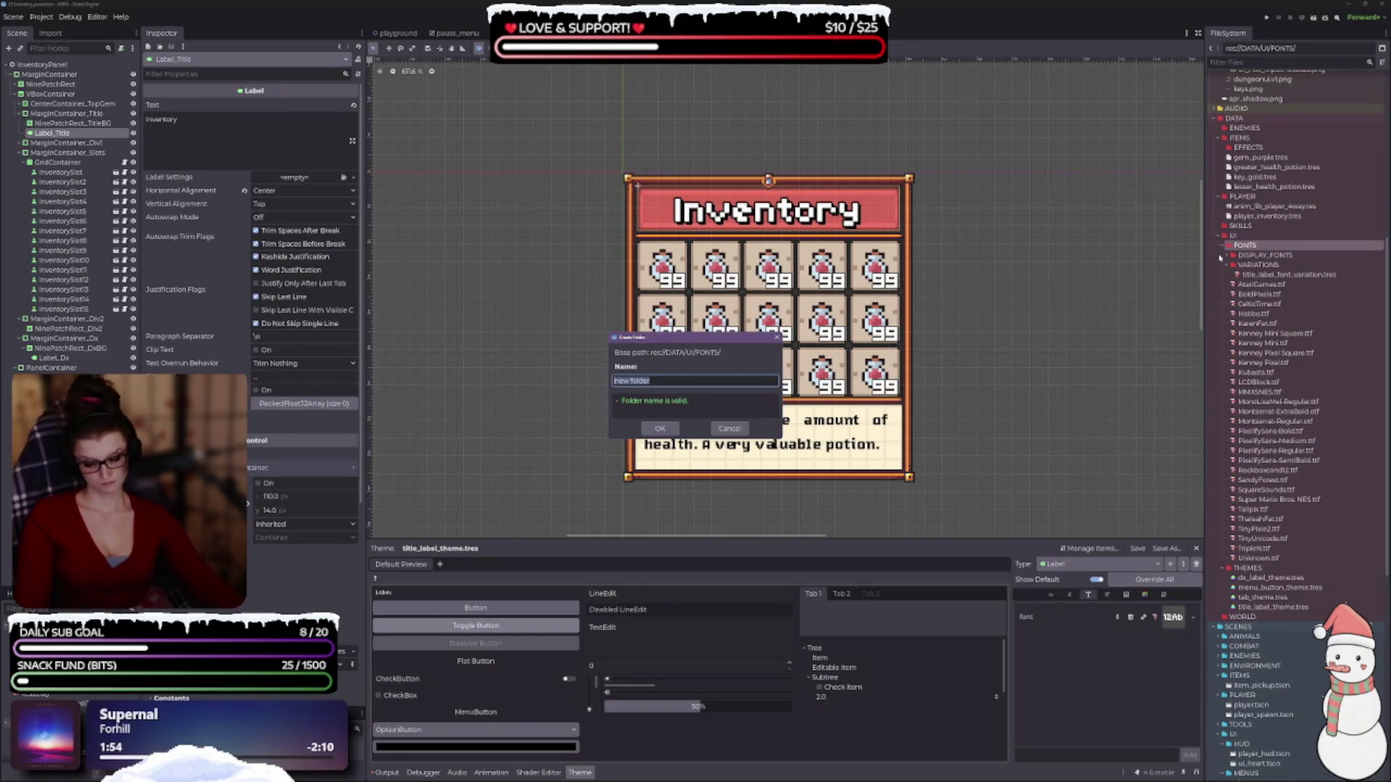
text(SERIF)
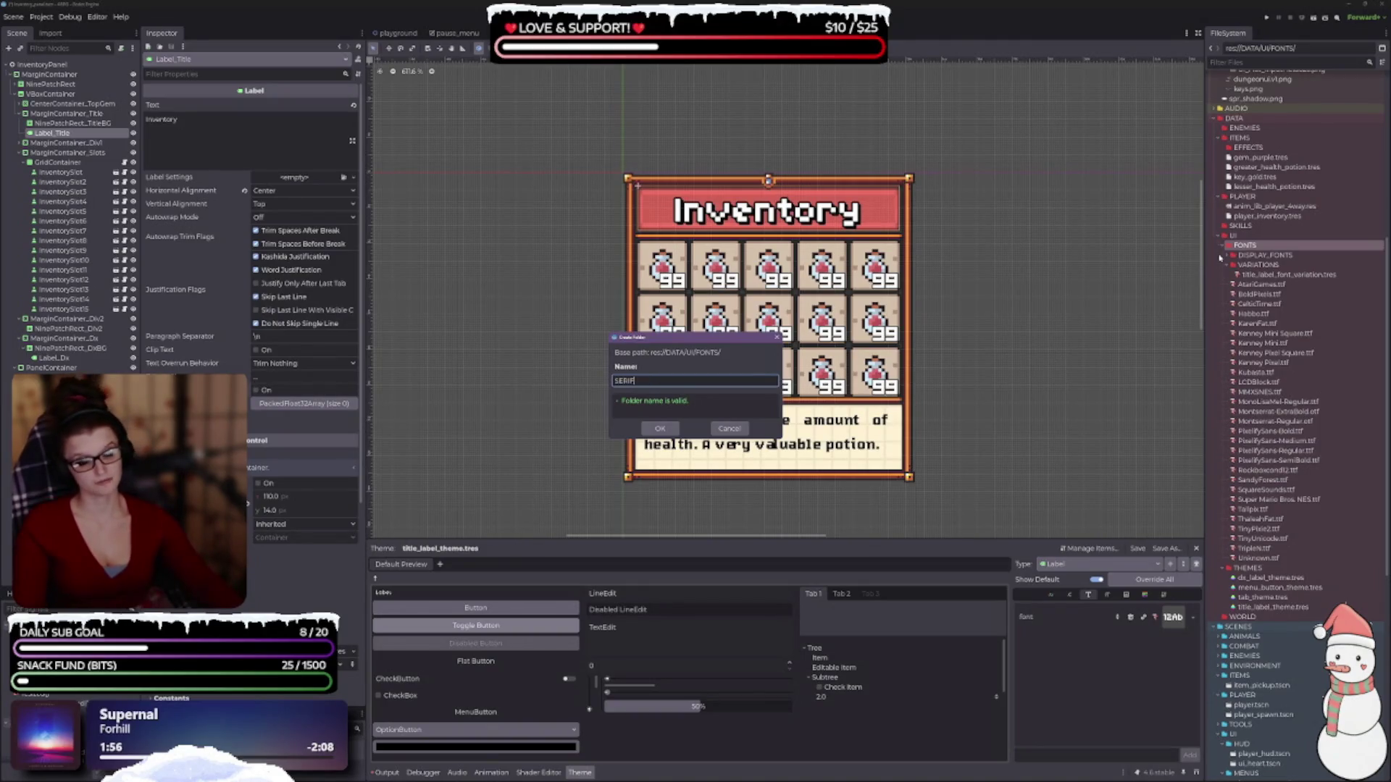
key(Return)
right_click(1224, 251)
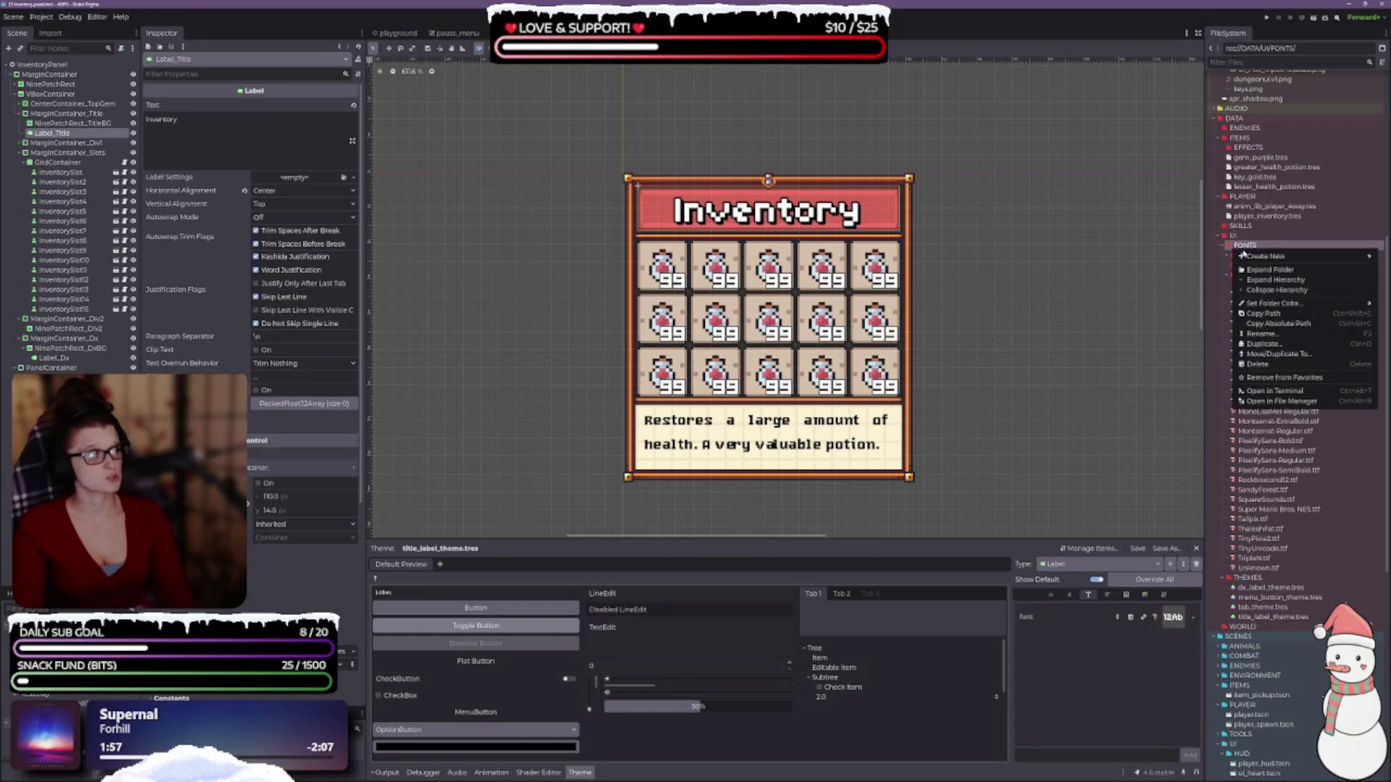
mouse_move(1275, 256)
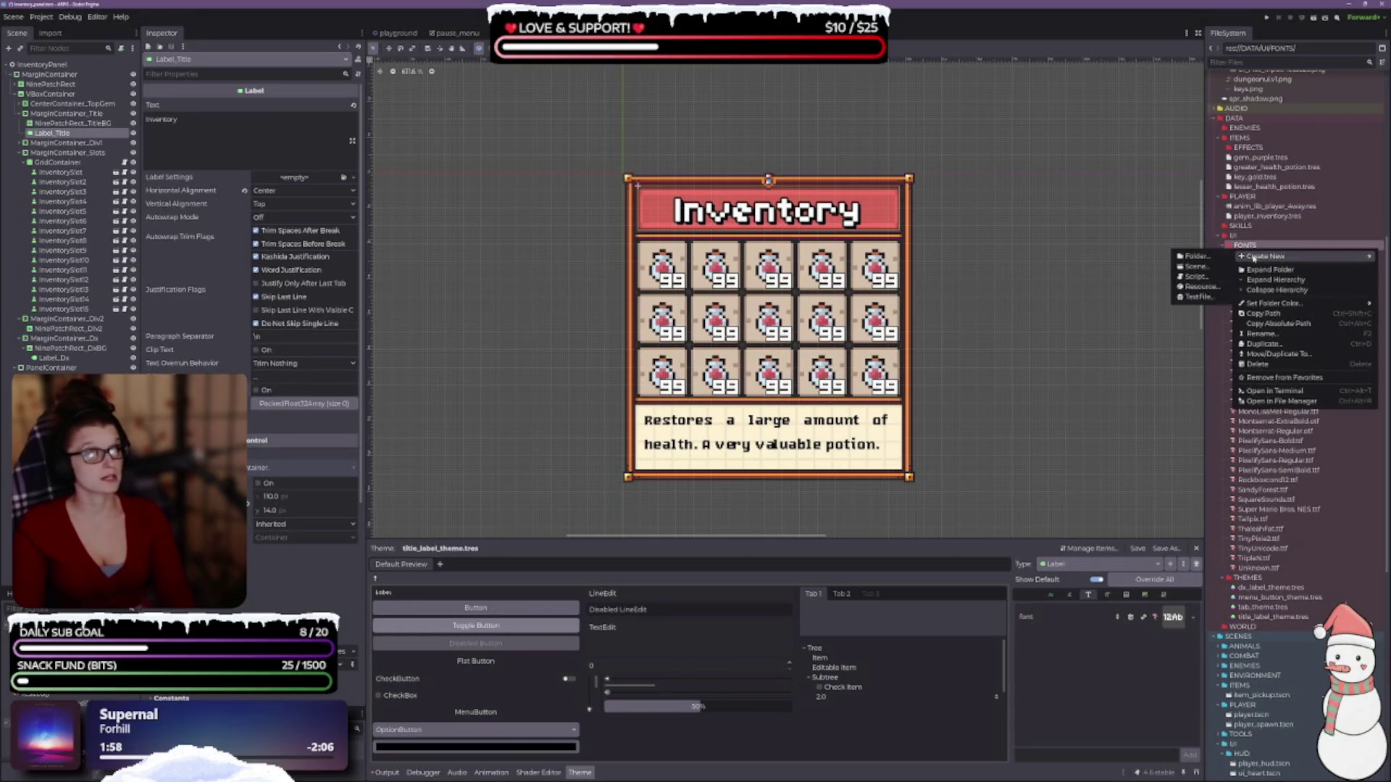
click(1197, 258)
text(SAN)
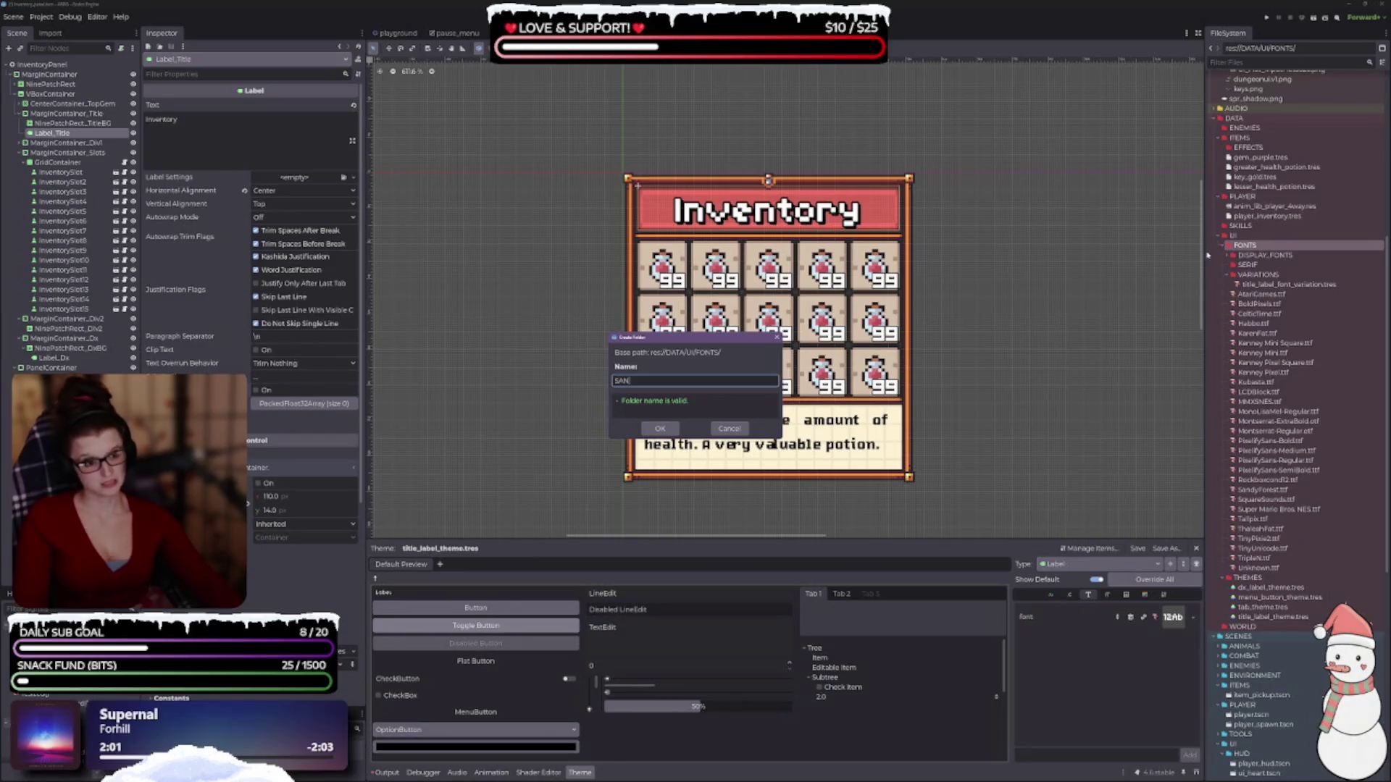
text(S_SERIF)
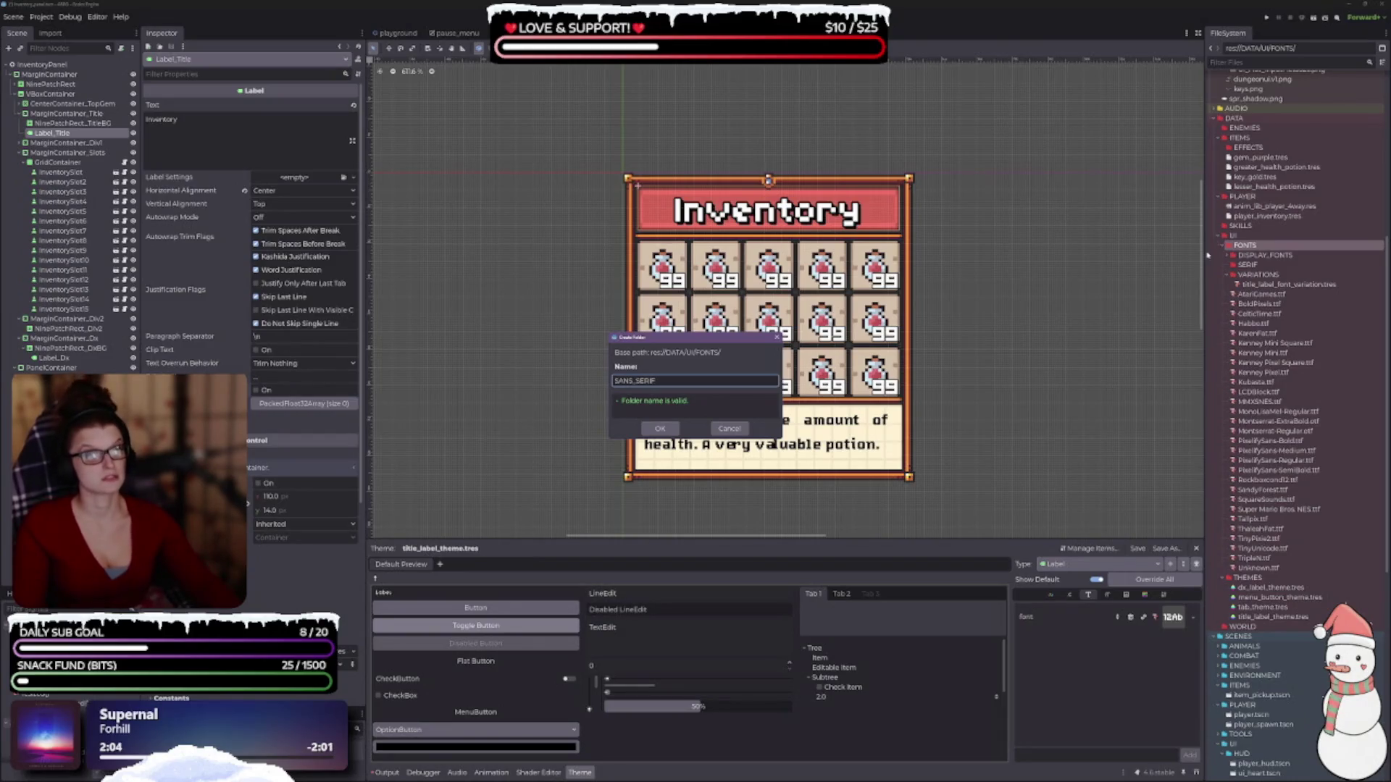
key(Return)
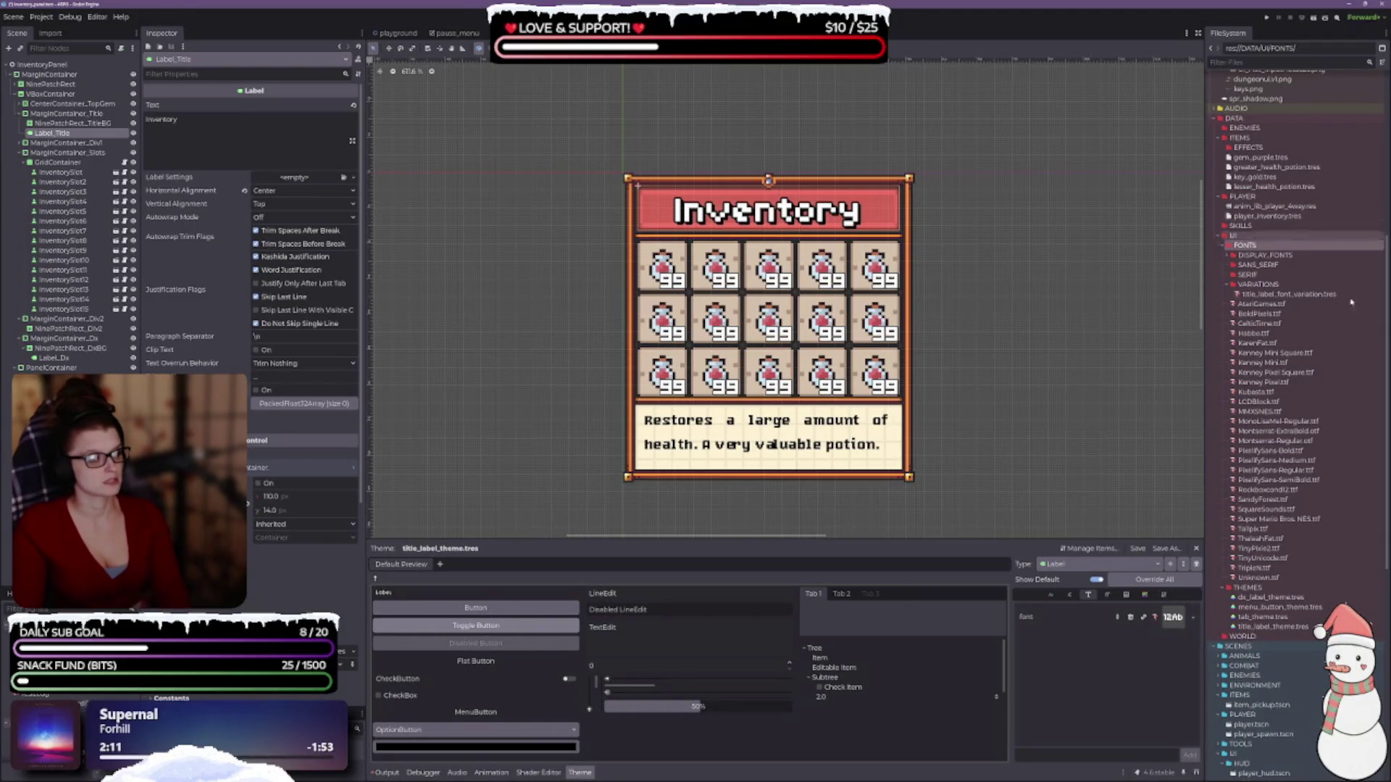
- Move Kenney Mini.ttf into the SANS_SERIF folder
click(1279, 367)
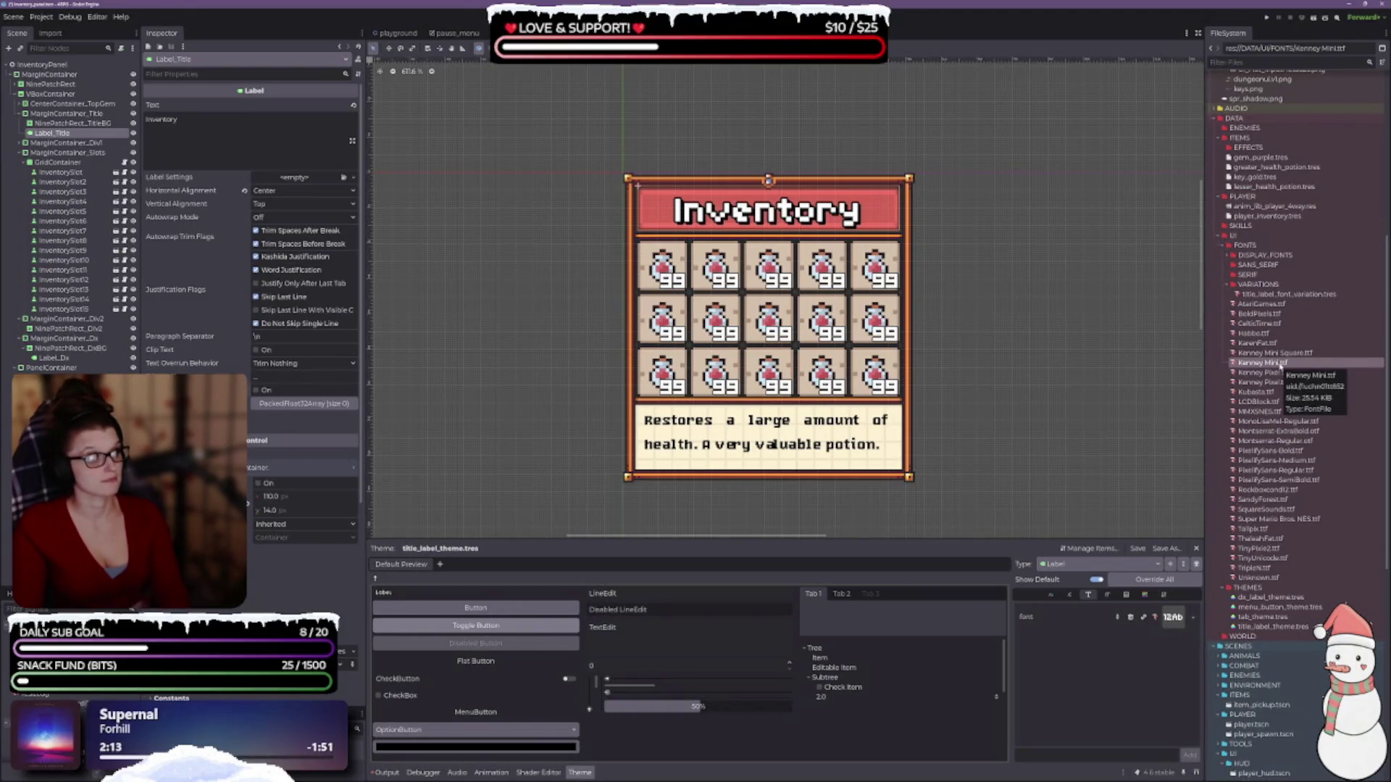
drag(1279, 366, 1259, 265)
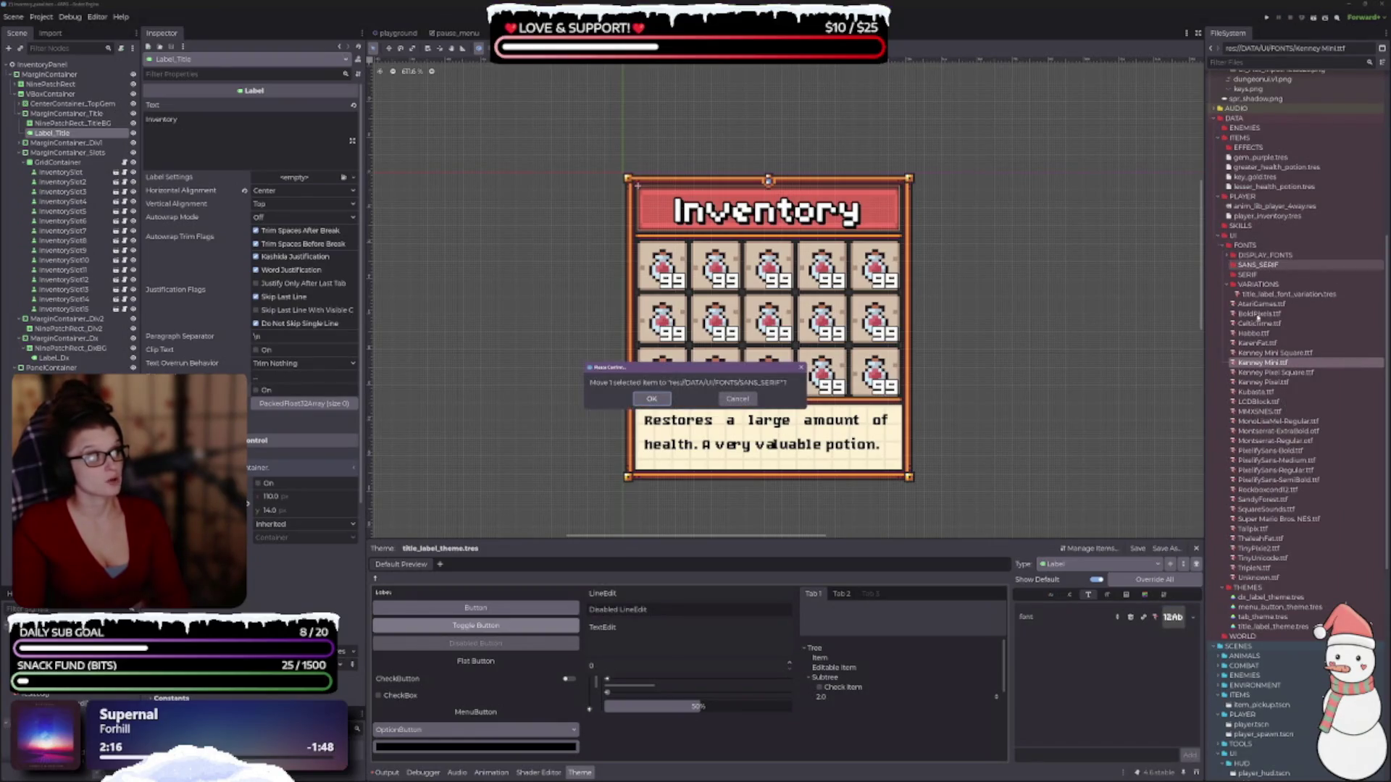
click(651, 399)
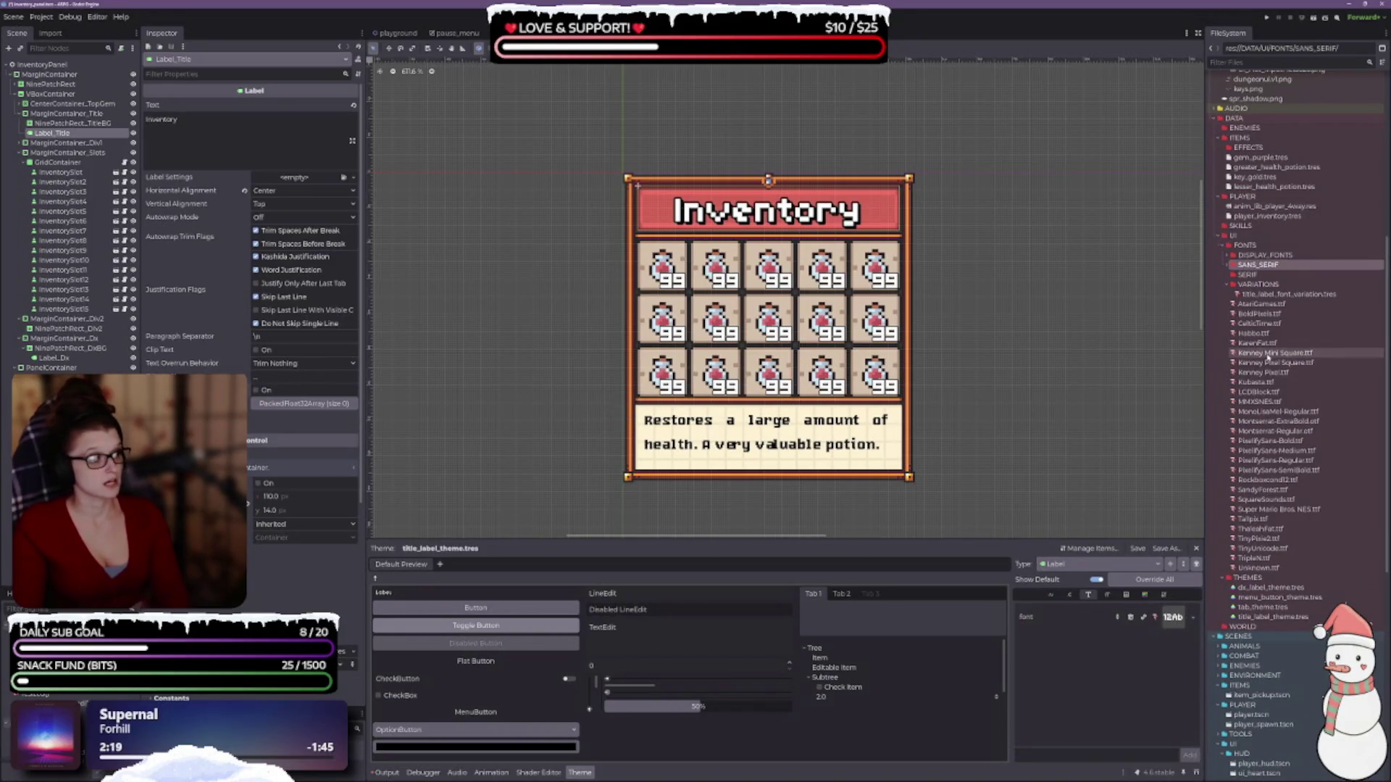
- Apply Kenney Mini Square in uppercase, move it into SANS_SERIF, then try Kenney Pixel Square
drag(1268, 353, 1174, 620)
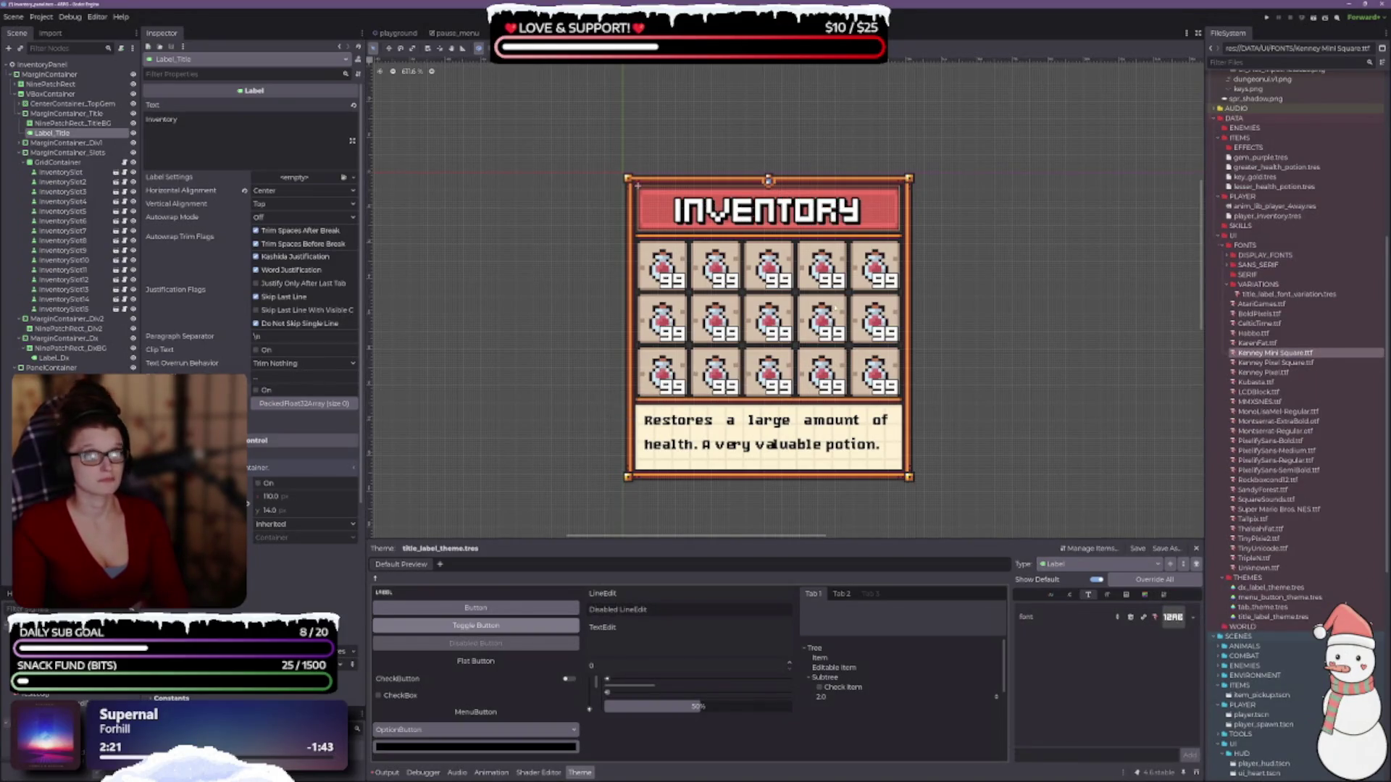
click(256, 392)
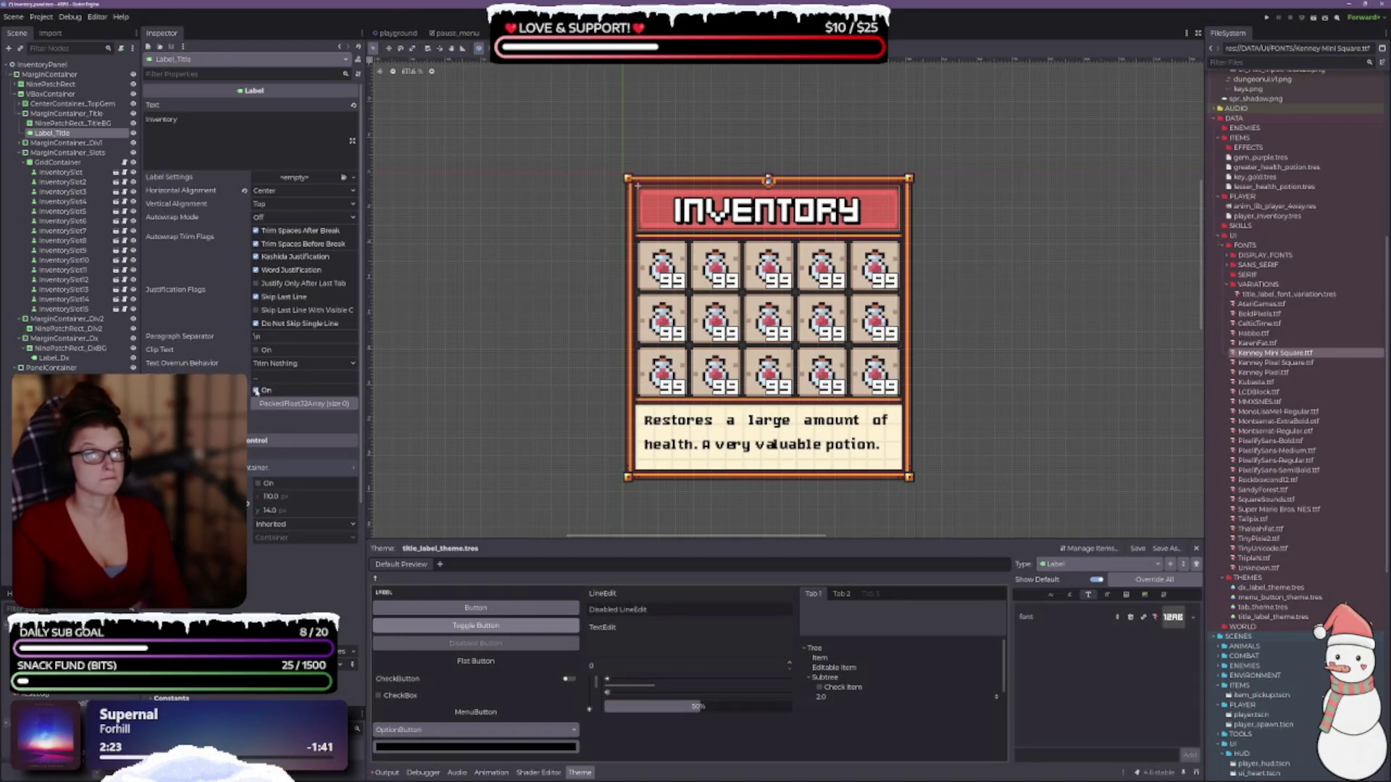
drag(1275, 353, 1263, 270)
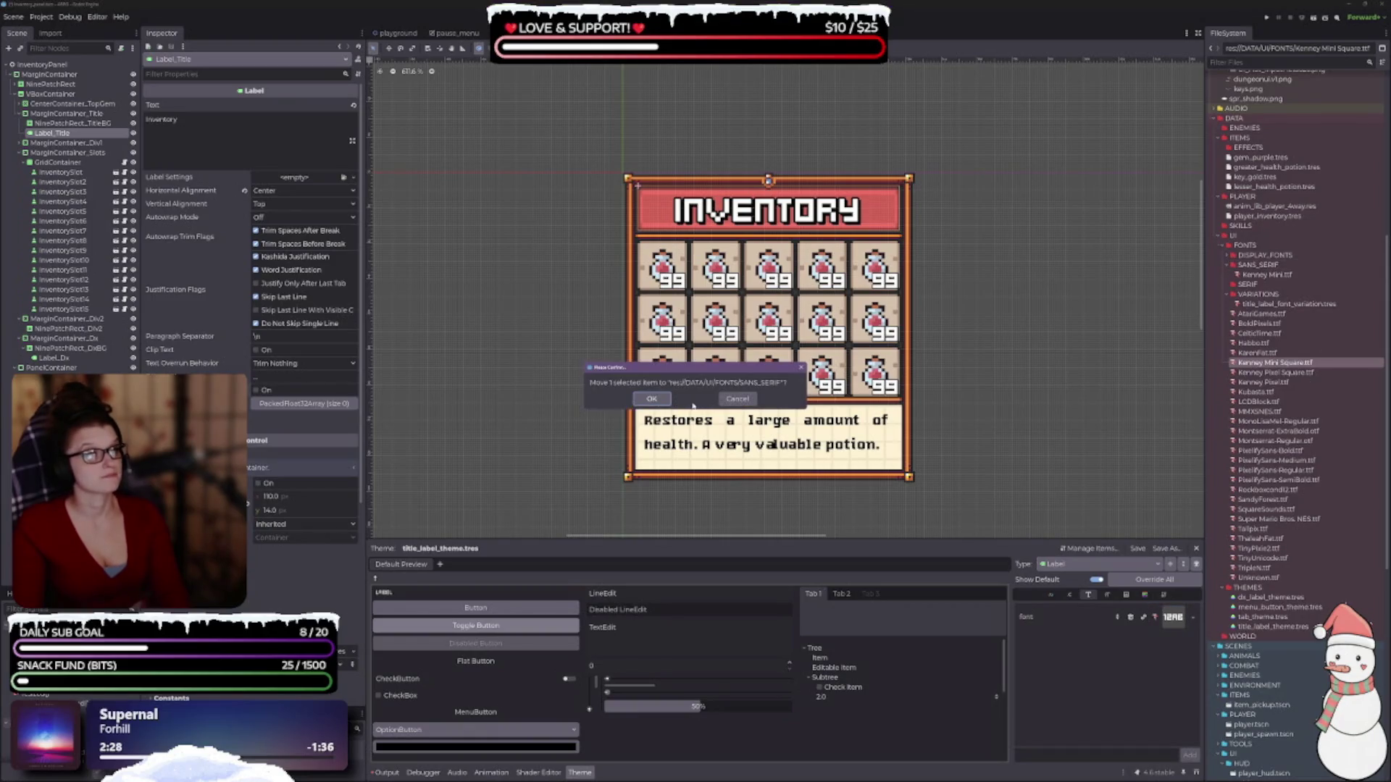
click(652, 398)
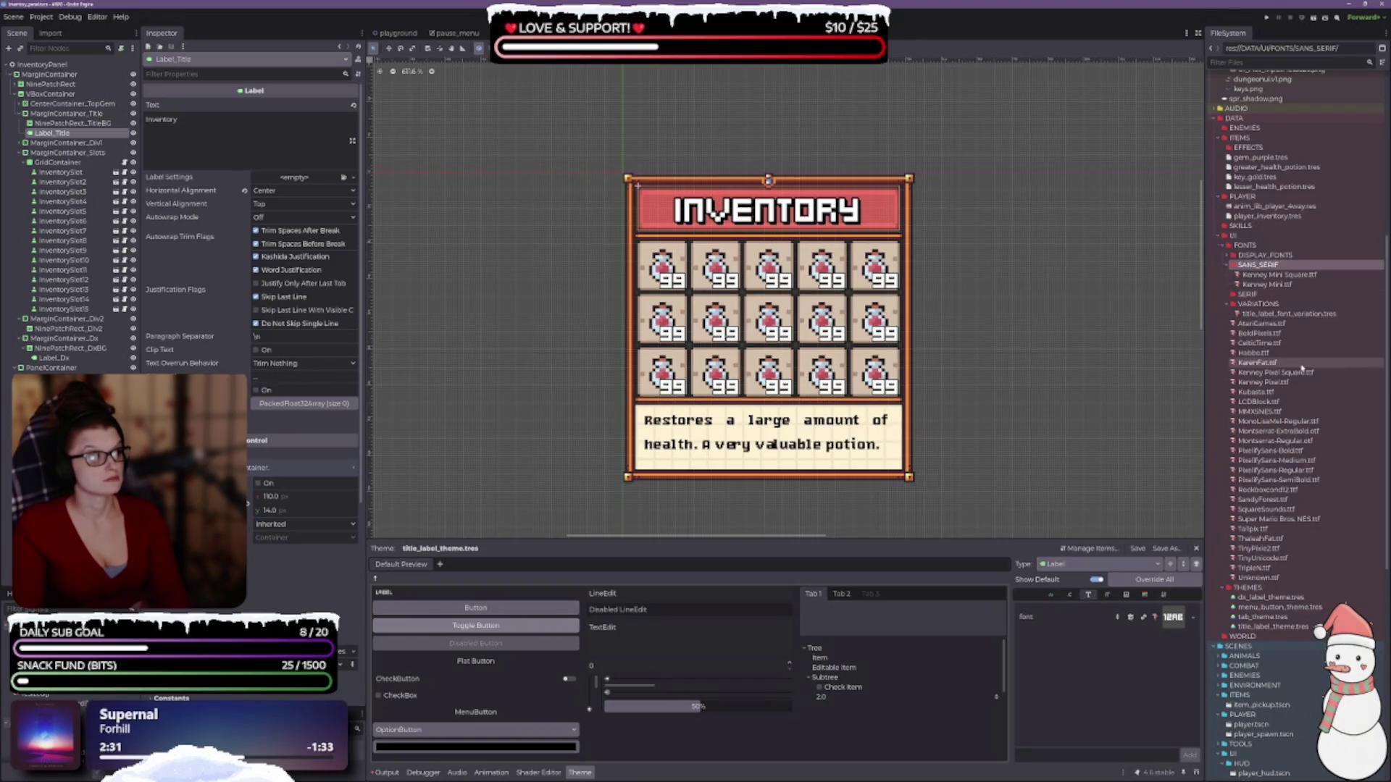
mouse_move(1275, 372)
mouse_down()
mouse_move(1210, 563)
mouse_move(1170, 617)
mouse_up()
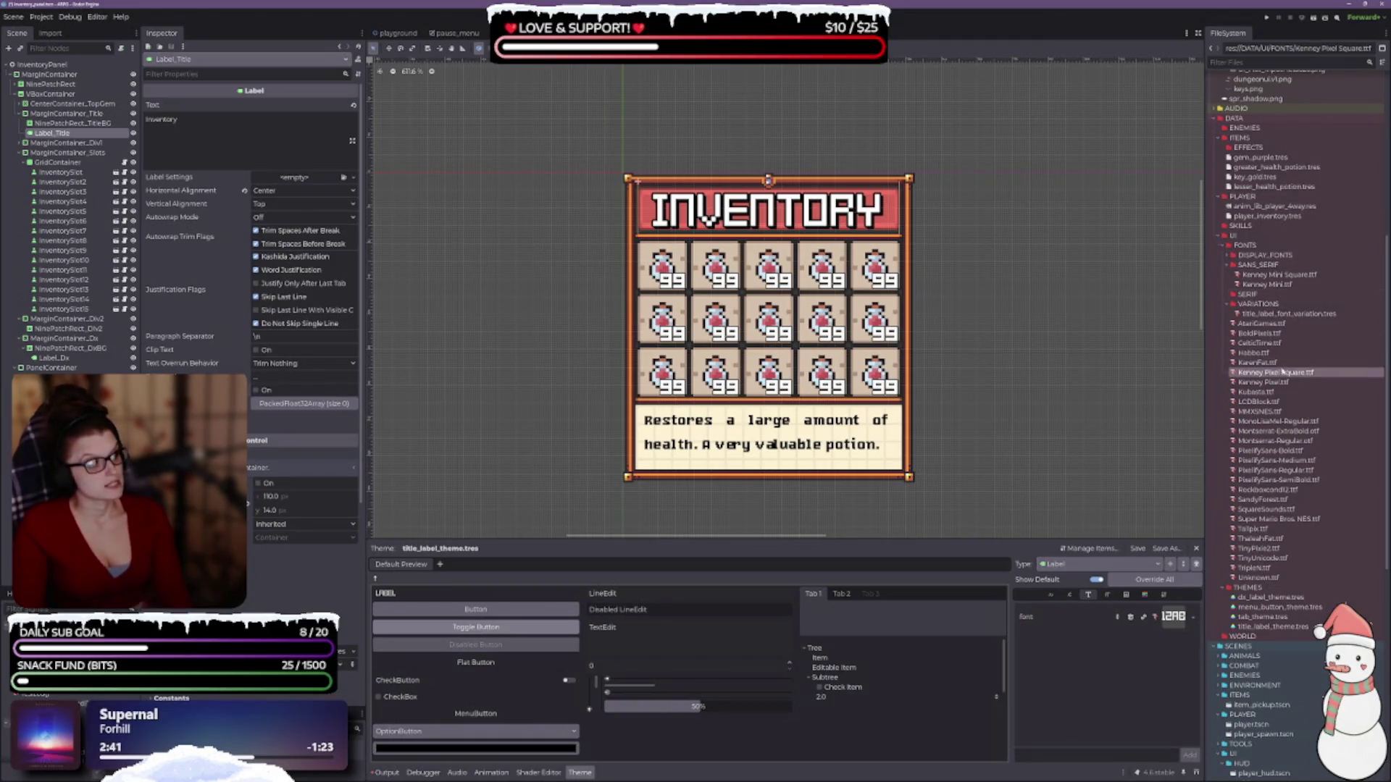
- Try KarenFat, Habbo, CelticTime, BoldPixels, Kenney Pixel Square and Kenney Pixel as title fonts
drag(1257, 362, 1170, 617)
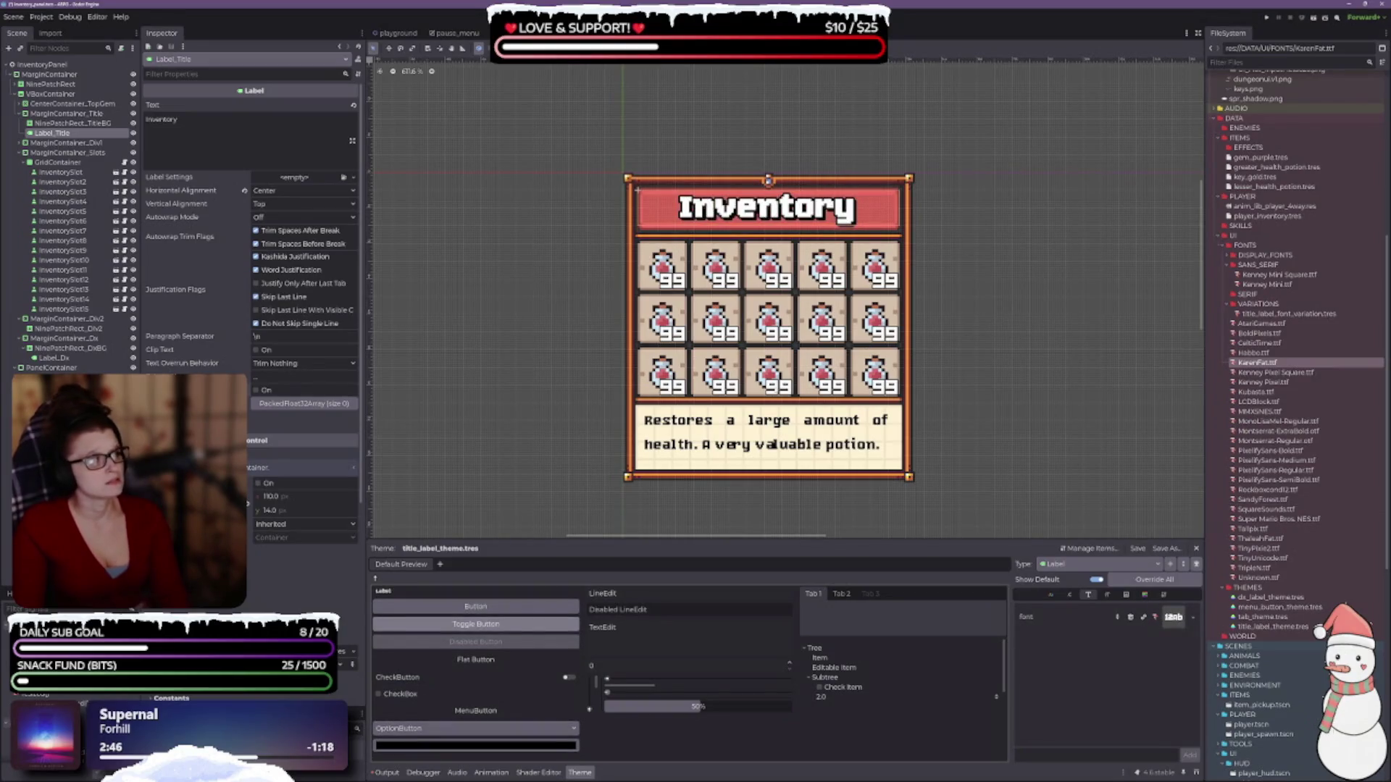
mouse_move(1251, 355)
mouse_down()
mouse_move(1225, 550)
mouse_move(1177, 619)
mouse_up()
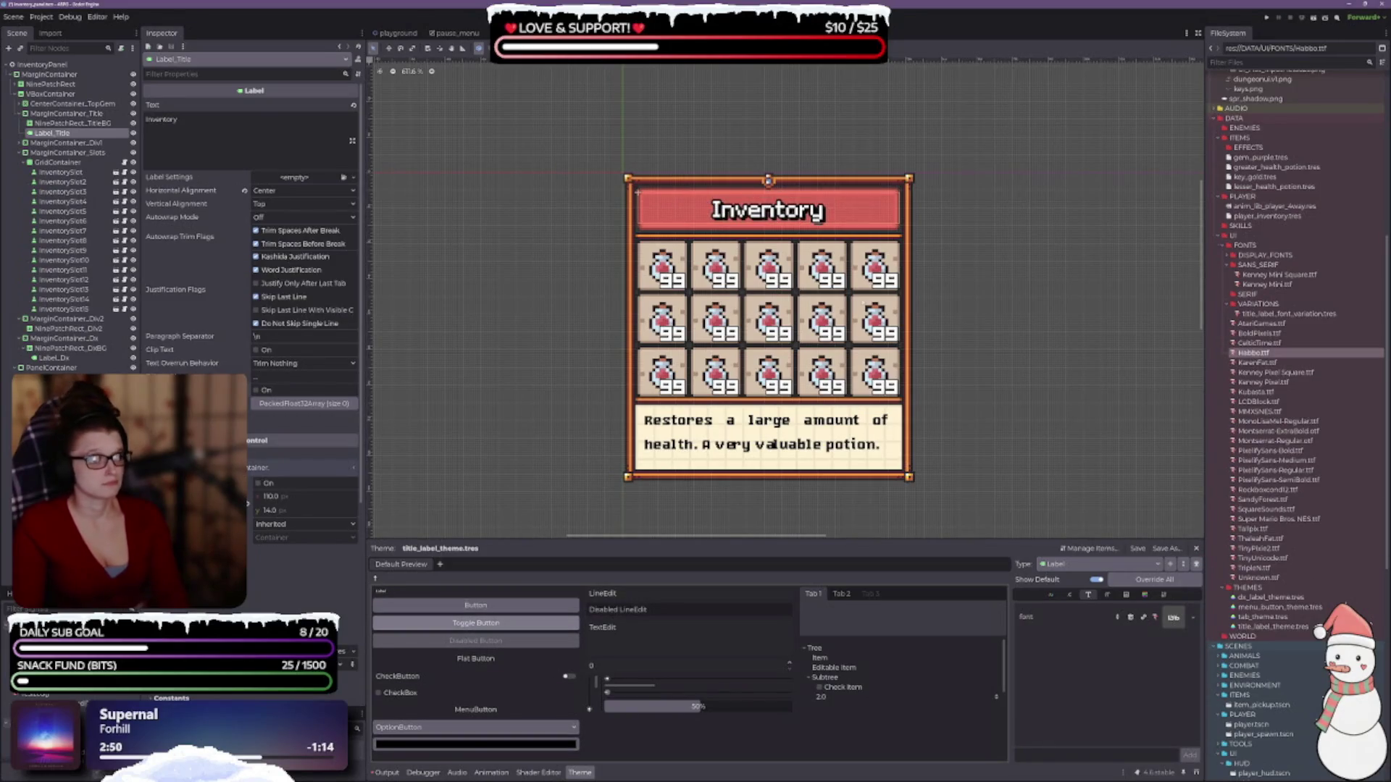
mouse_move(1259, 343)
mouse_down()
mouse_move(1268, 670)
mouse_move(1172, 618)
mouse_up()
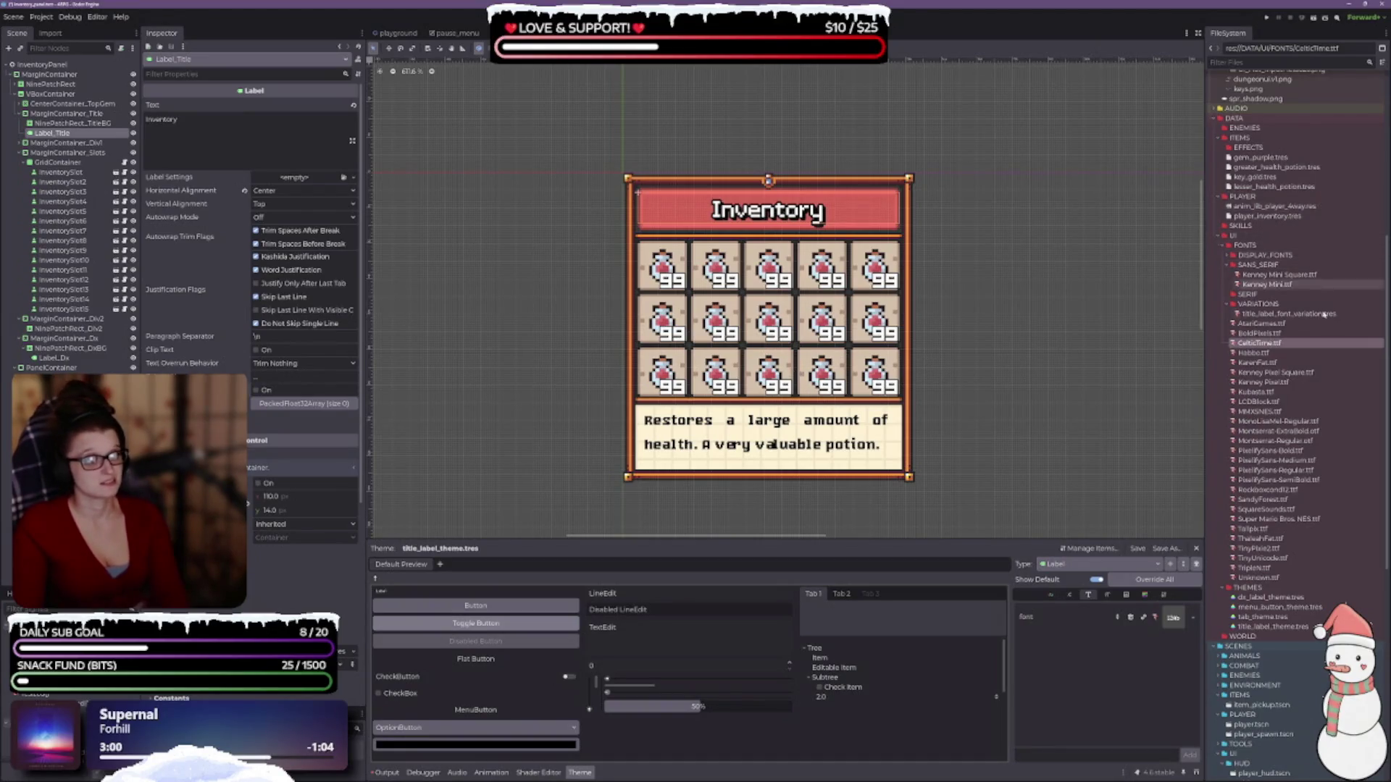
mouse_move(1259, 333)
mouse_down()
mouse_move(1308, 469)
mouse_move(1162, 609)
mouse_up()
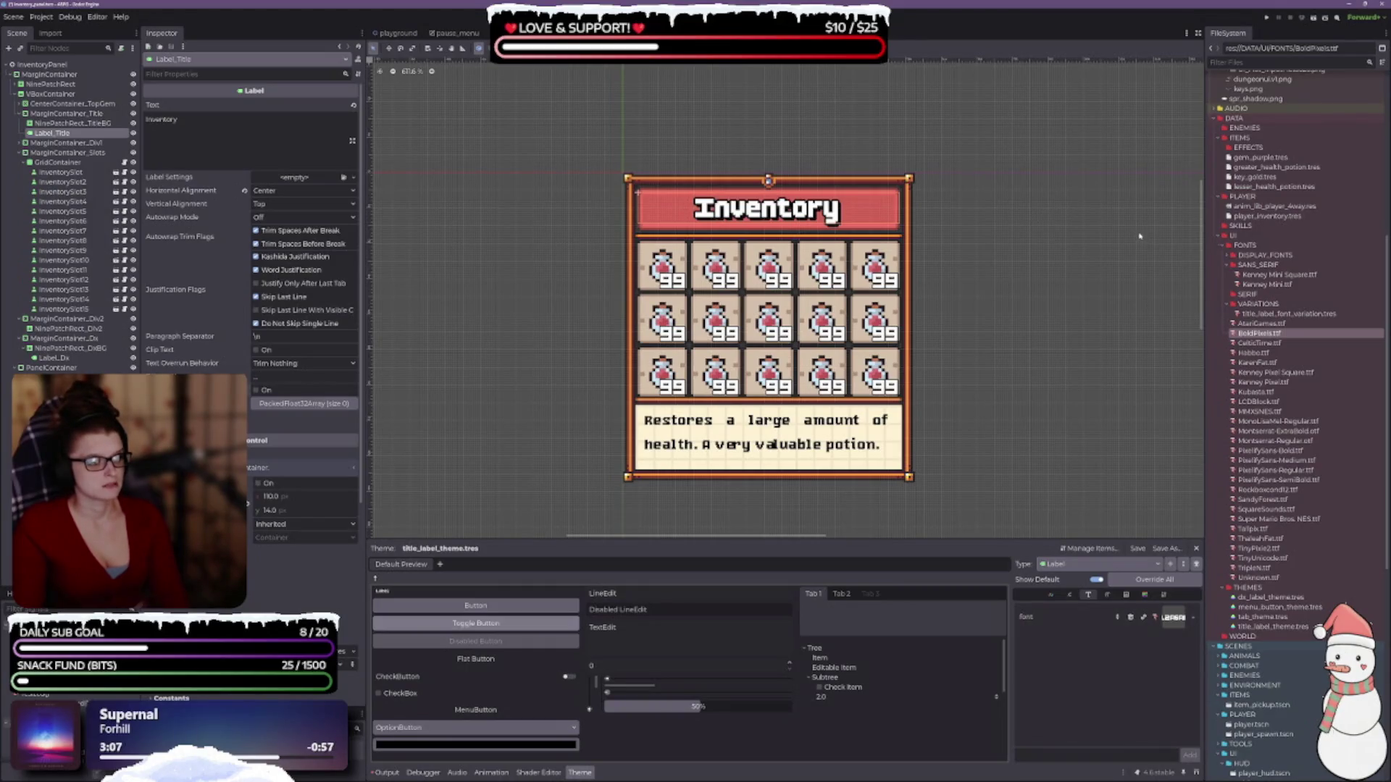
drag(1276, 372, 1171, 620)
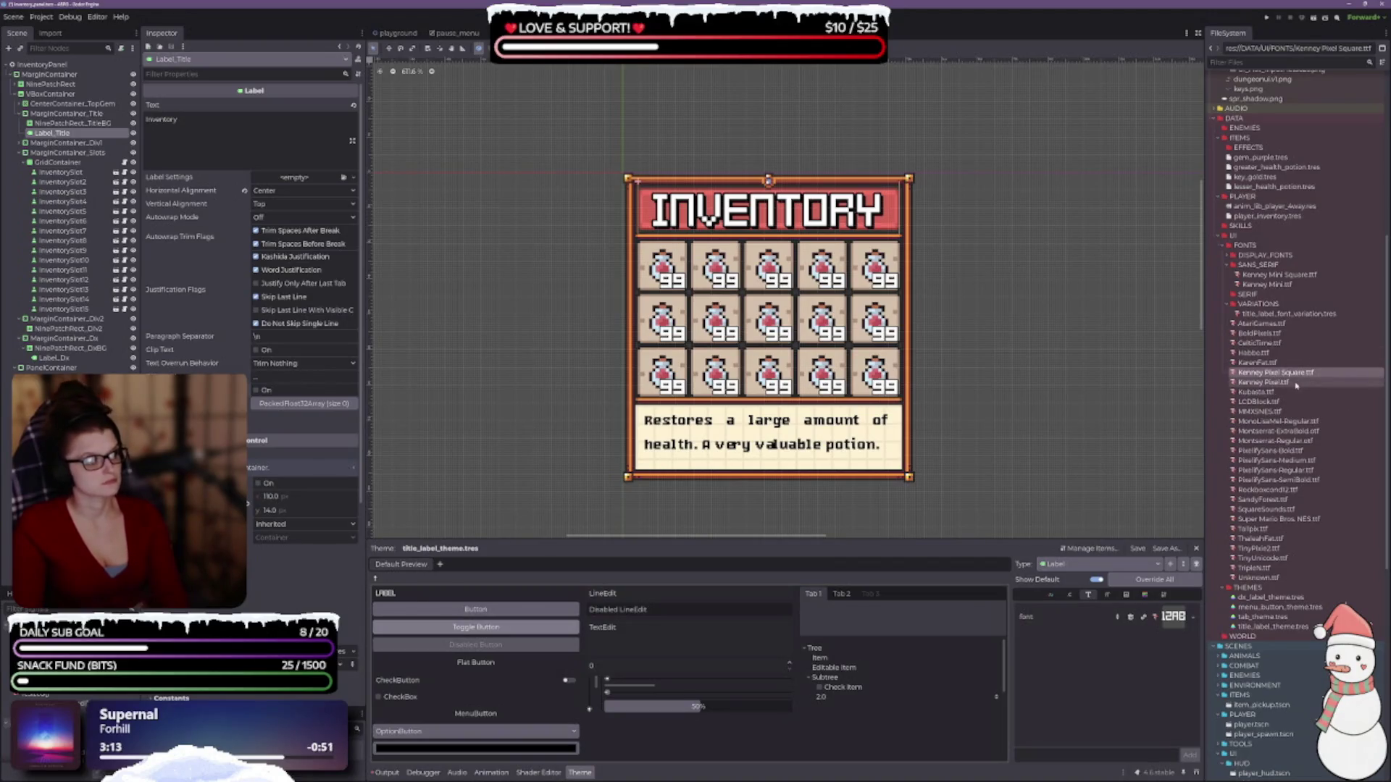
drag(1272, 382, 1175, 618)
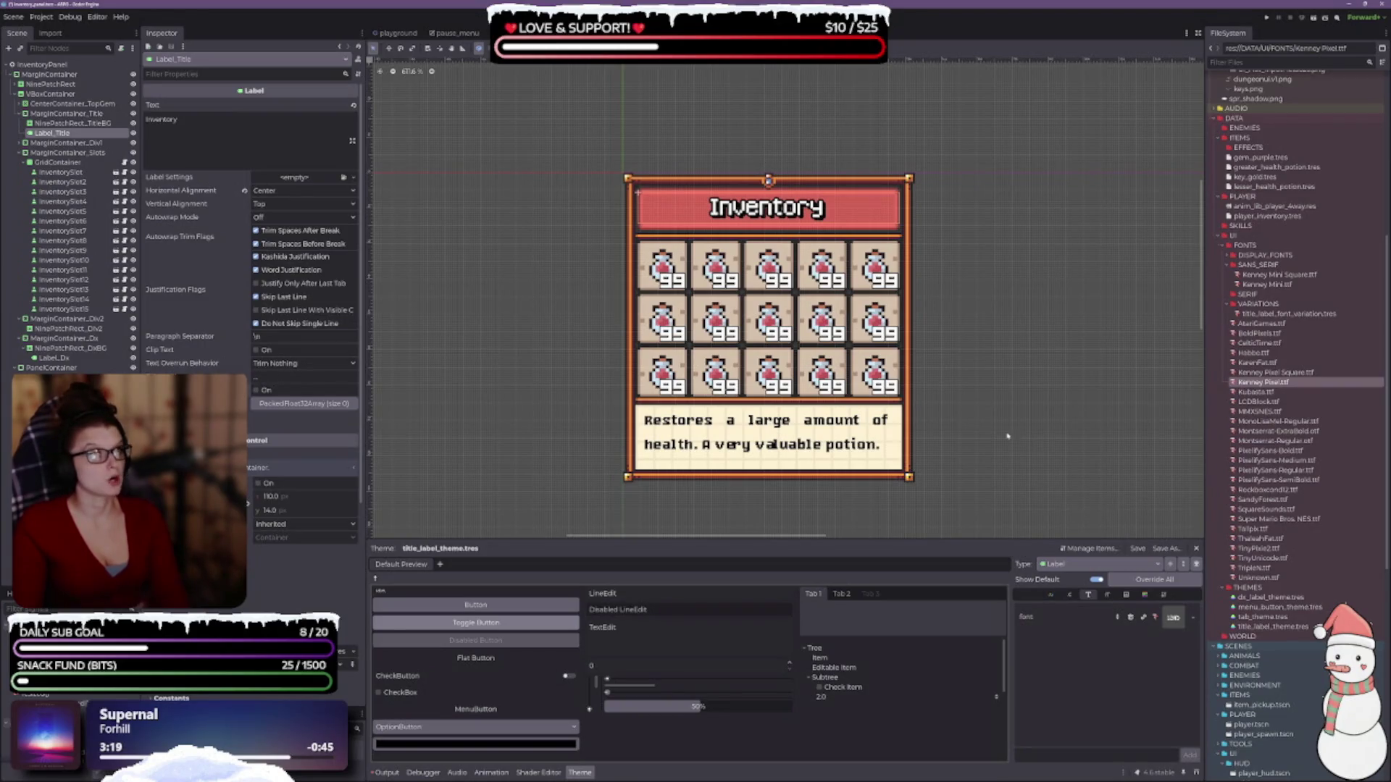
- Compare Kubasta and LCDBlock in both cases, then settle on MMXSNES.ttf in mixed case
click(257, 390)
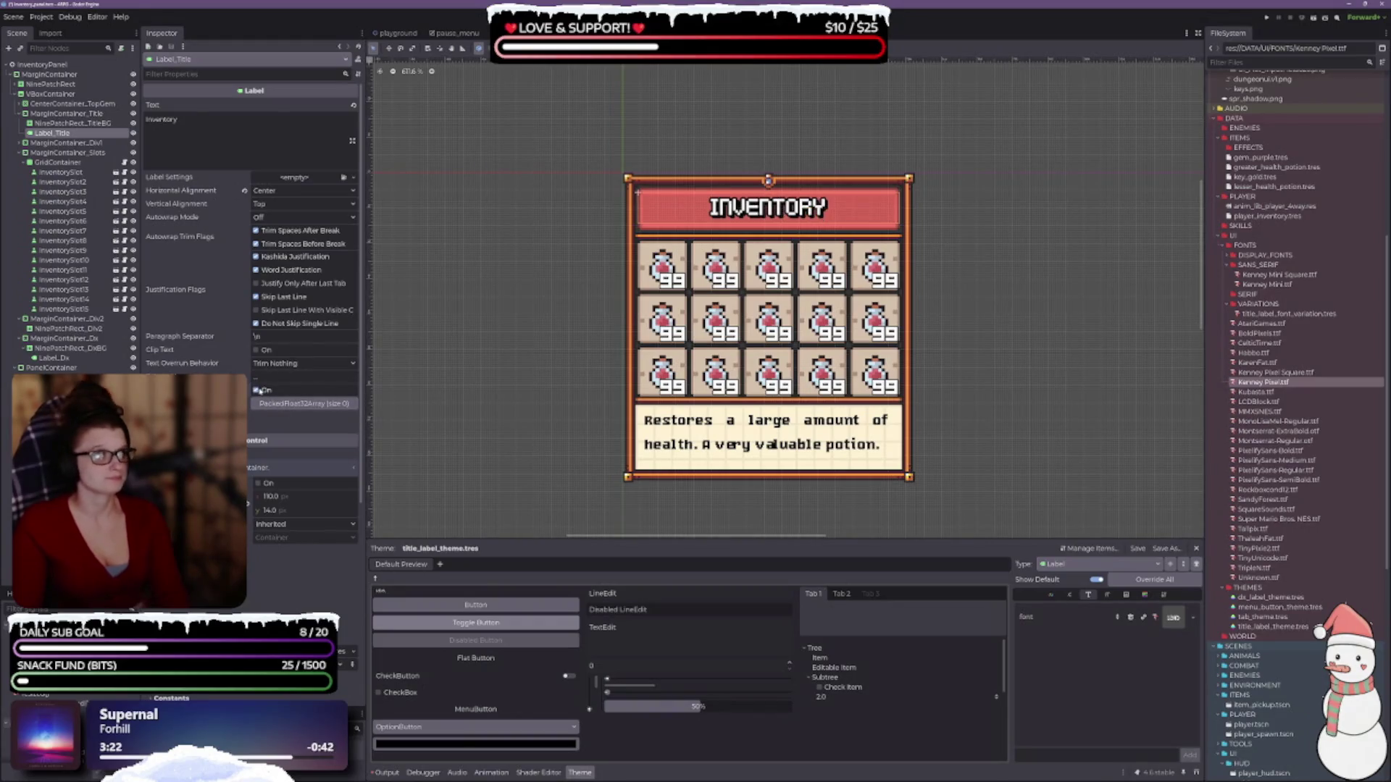
click(258, 390)
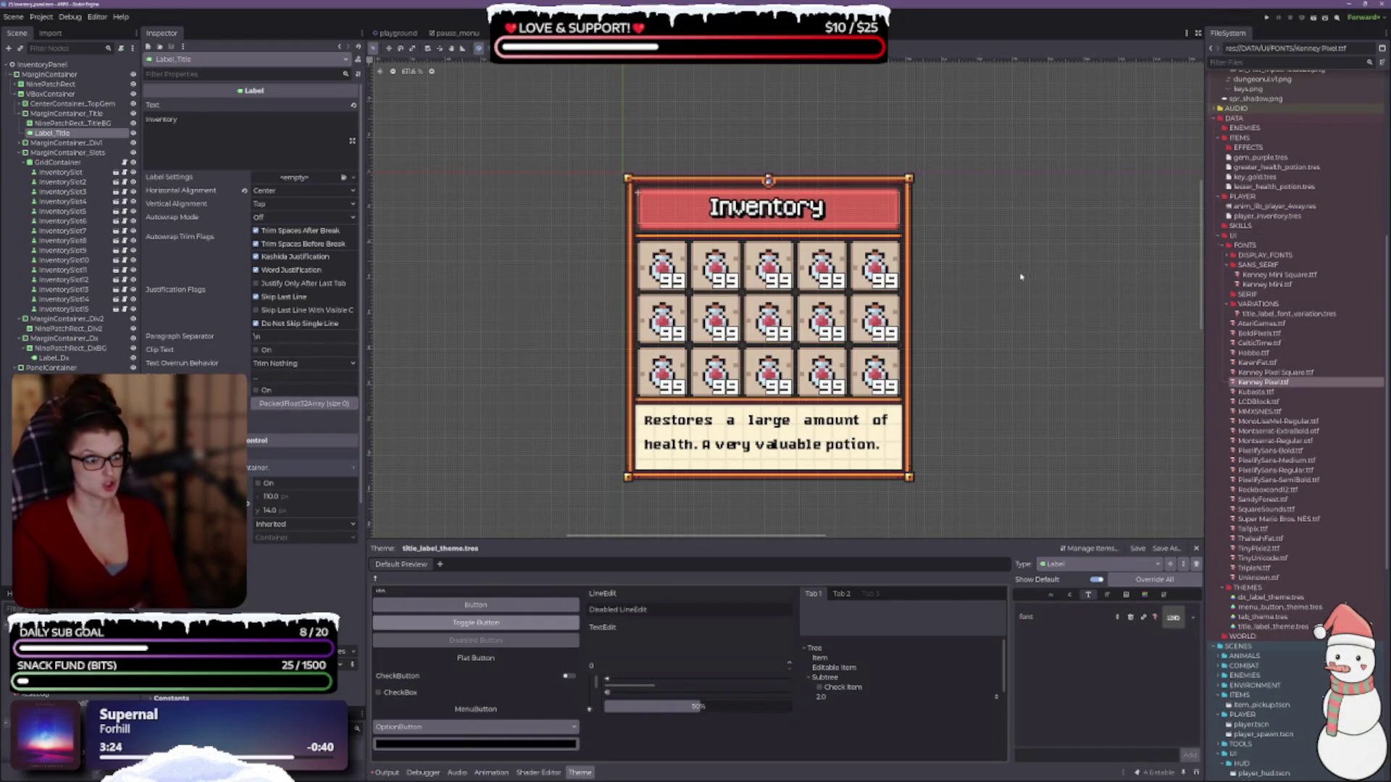
mouse_move(1256, 392)
mouse_down()
mouse_move(1160, 587)
mouse_move(1173, 618)
mouse_up()
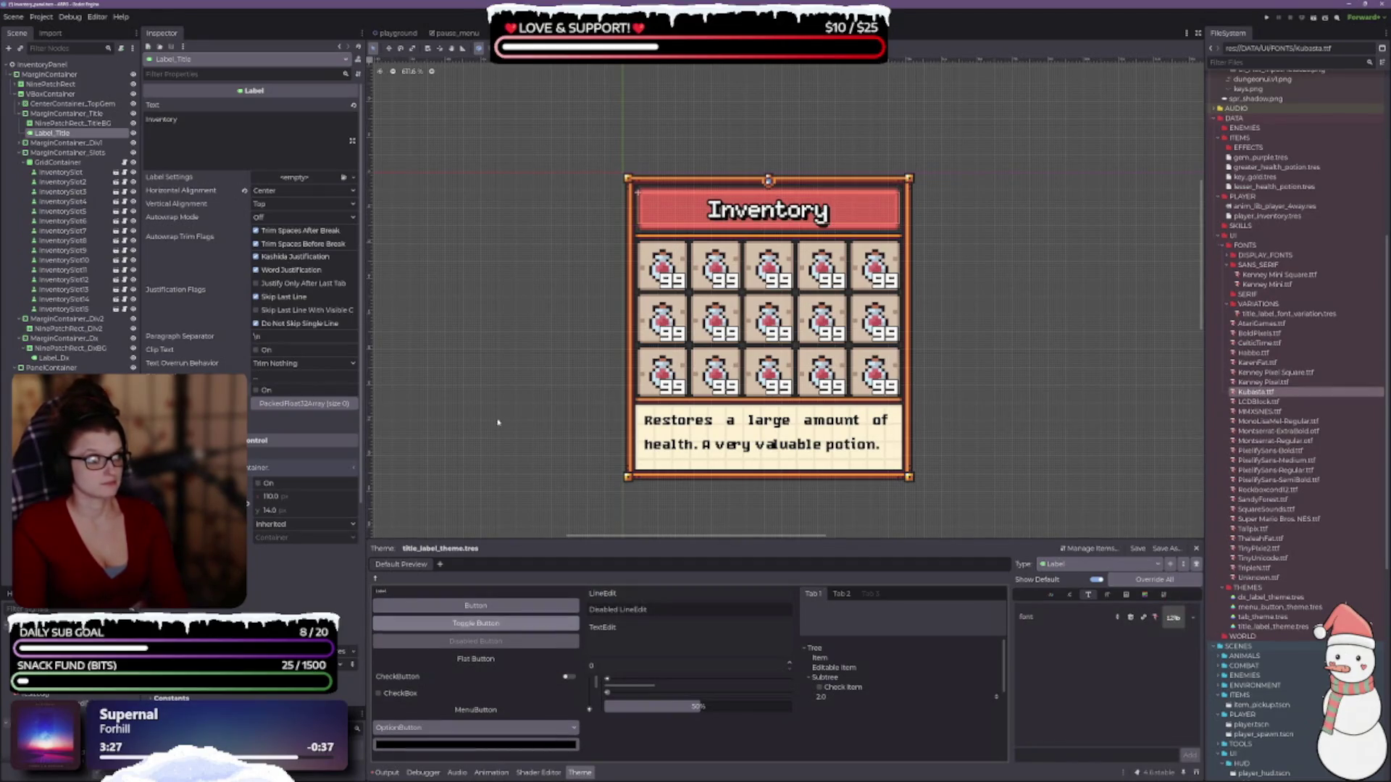
click(258, 391)
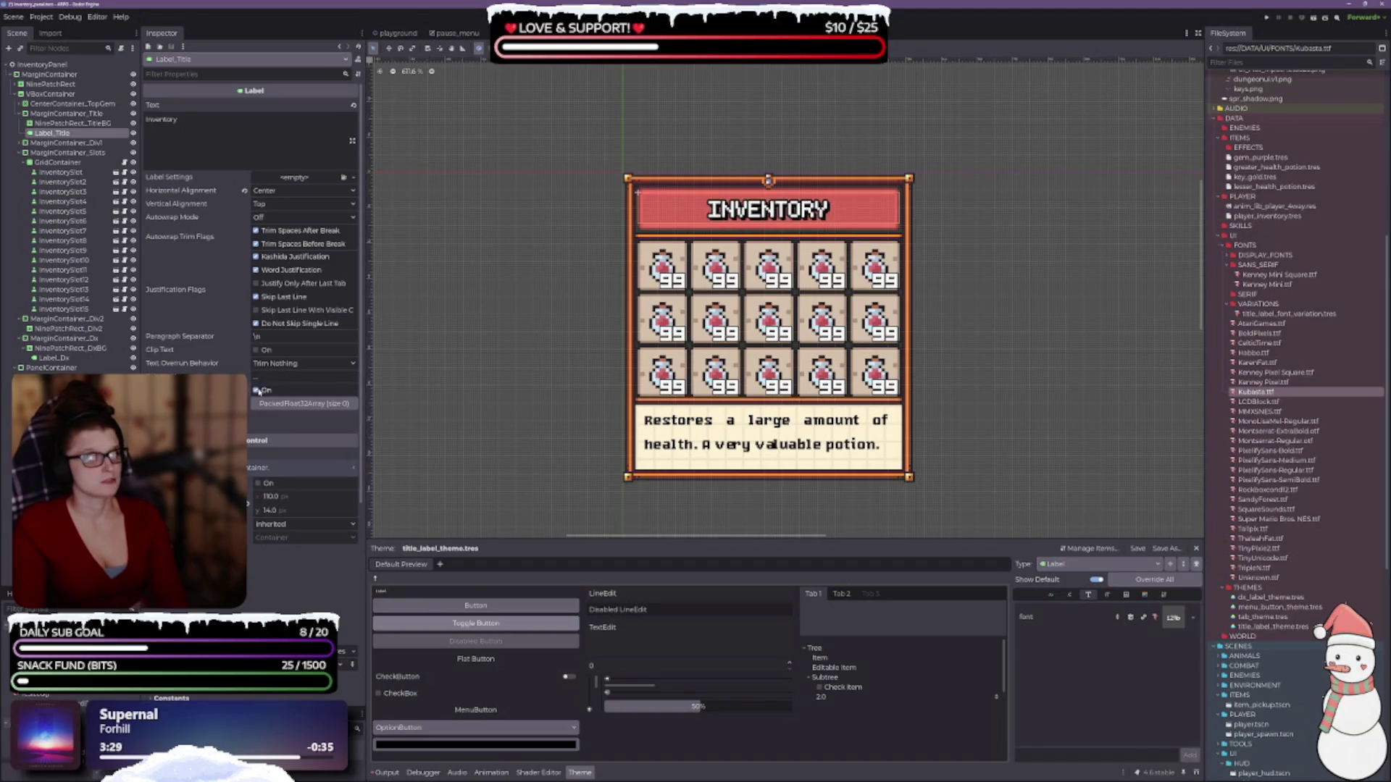
click(258, 391)
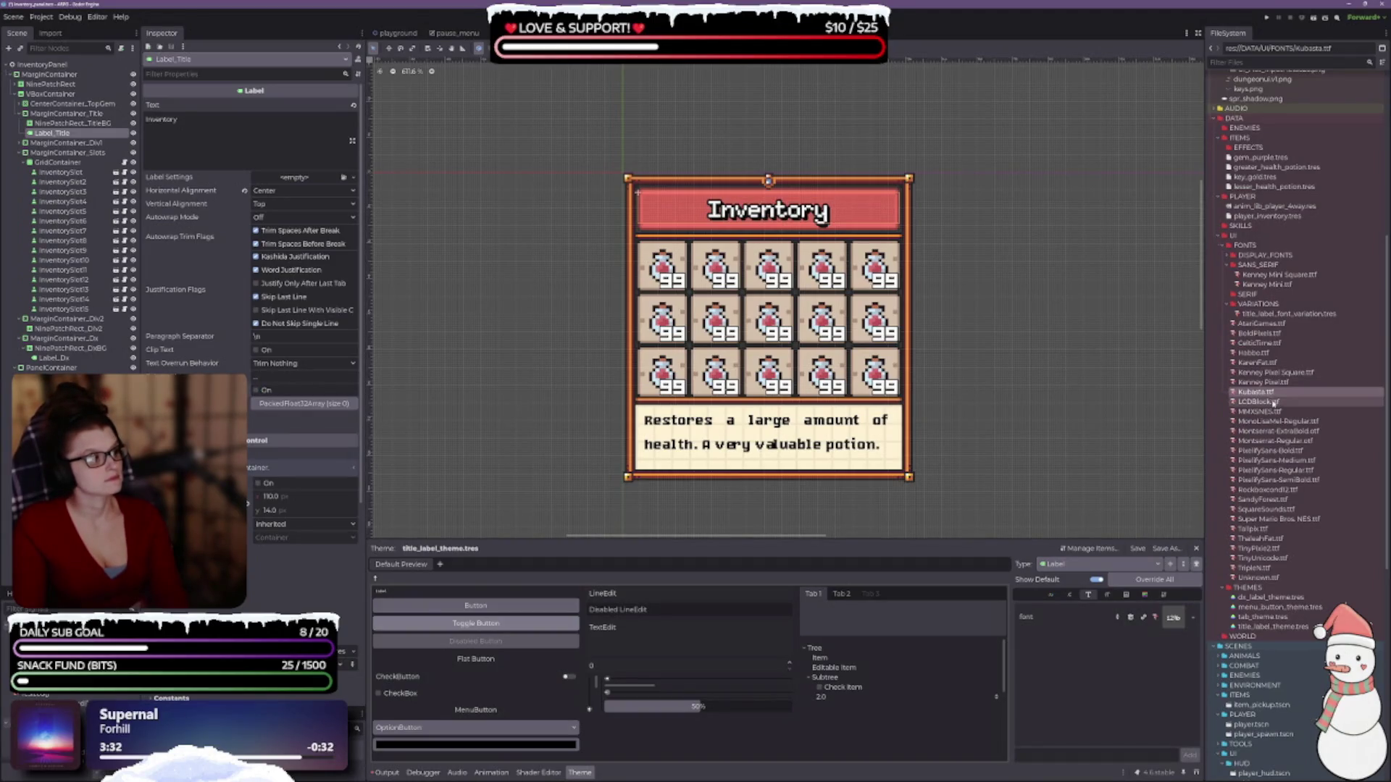
drag(1259, 401, 1172, 617)
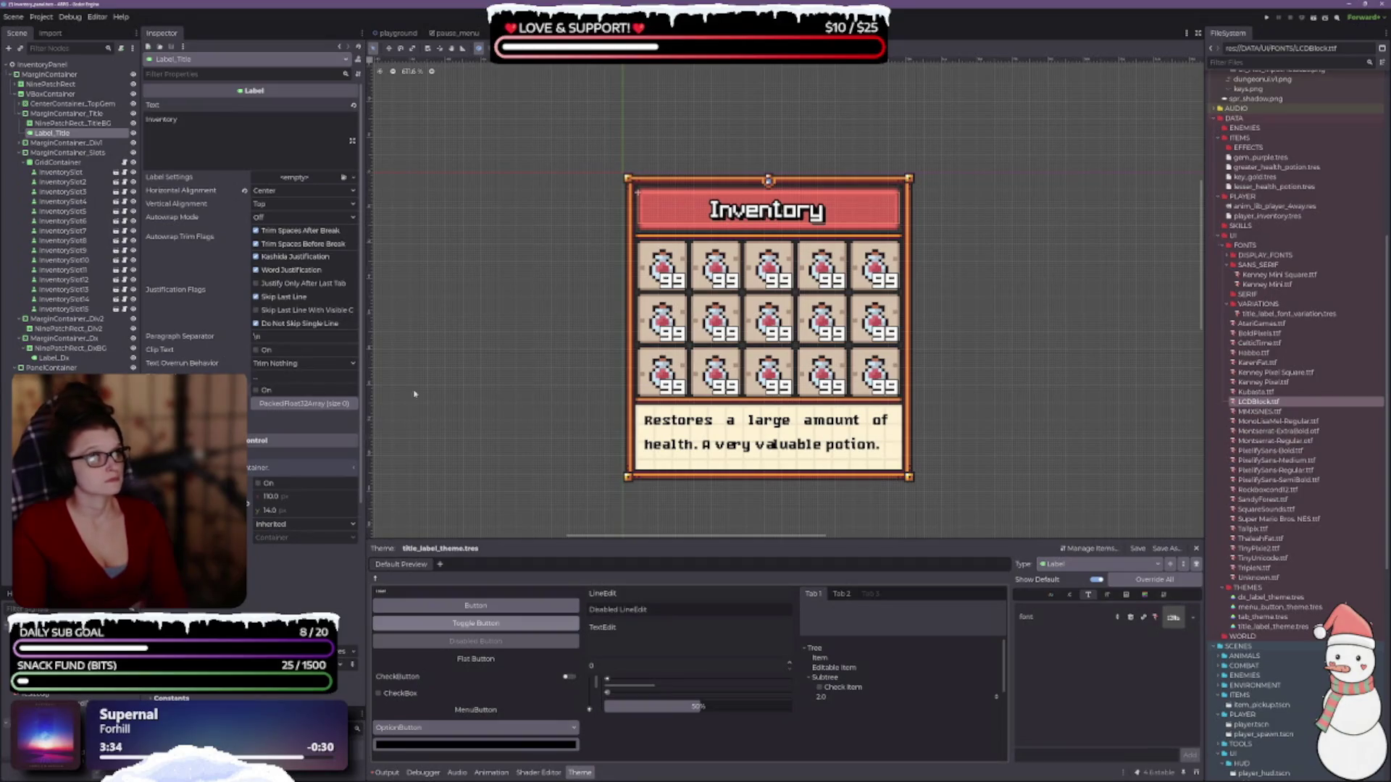
click(258, 390)
click(257, 391)
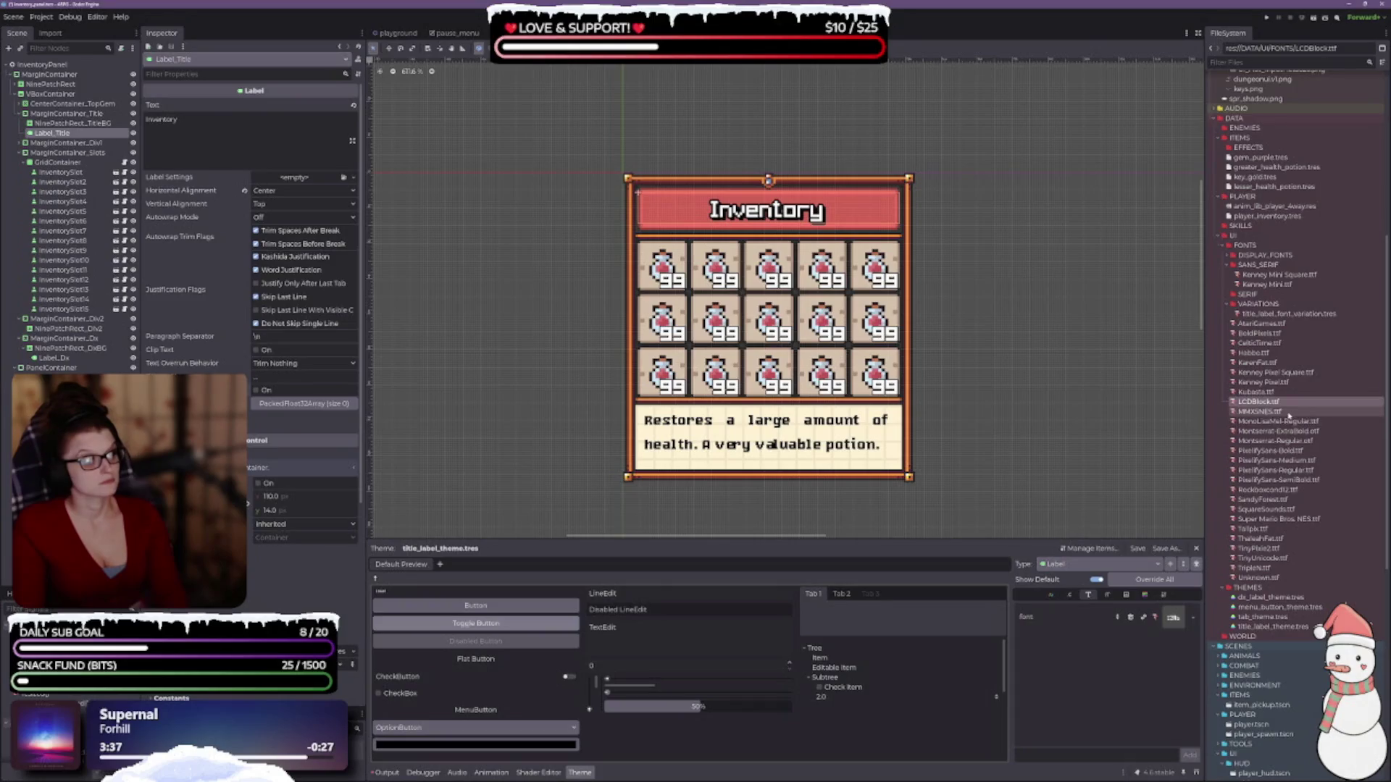
mouse_move(1289, 413)
mouse_down()
mouse_move(1261, 521)
mouse_move(1188, 630)
mouse_move(1173, 618)
mouse_up()
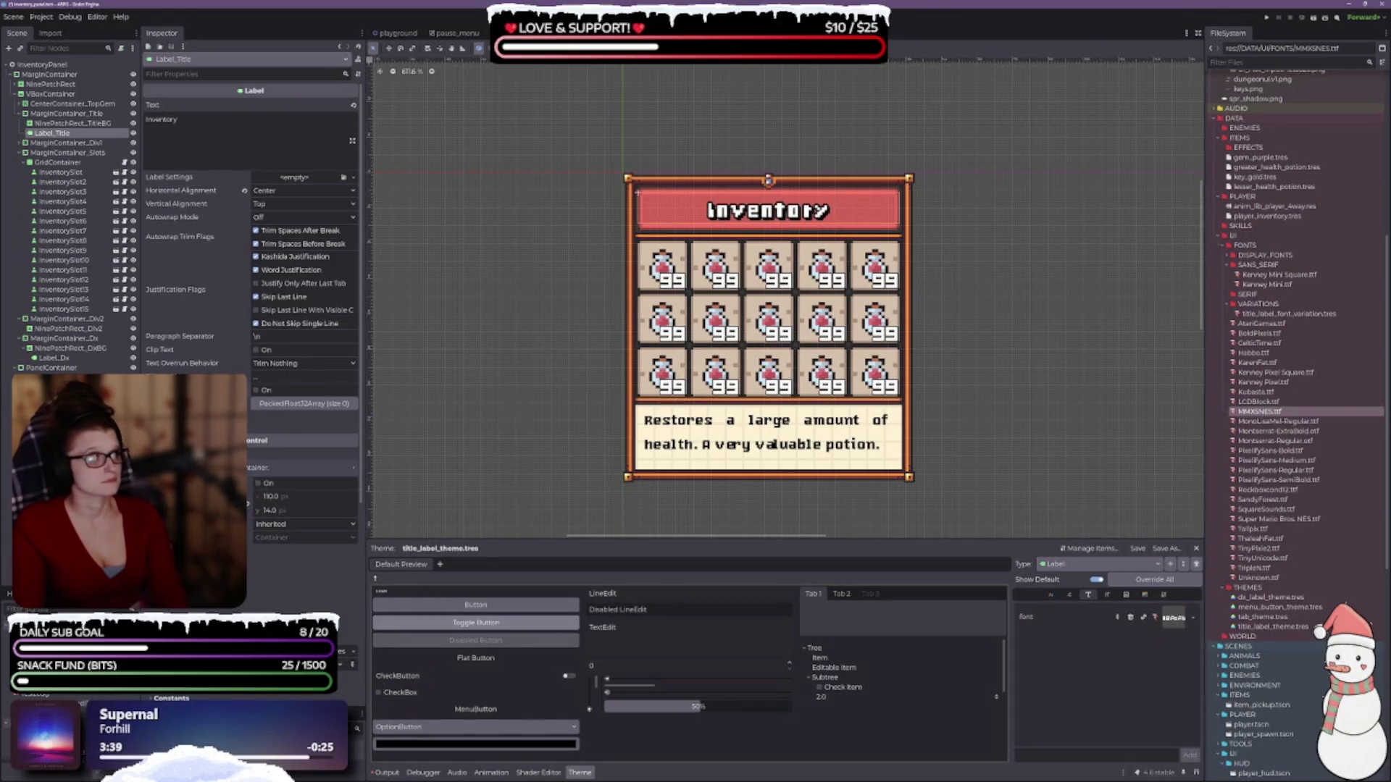
click(256, 391)
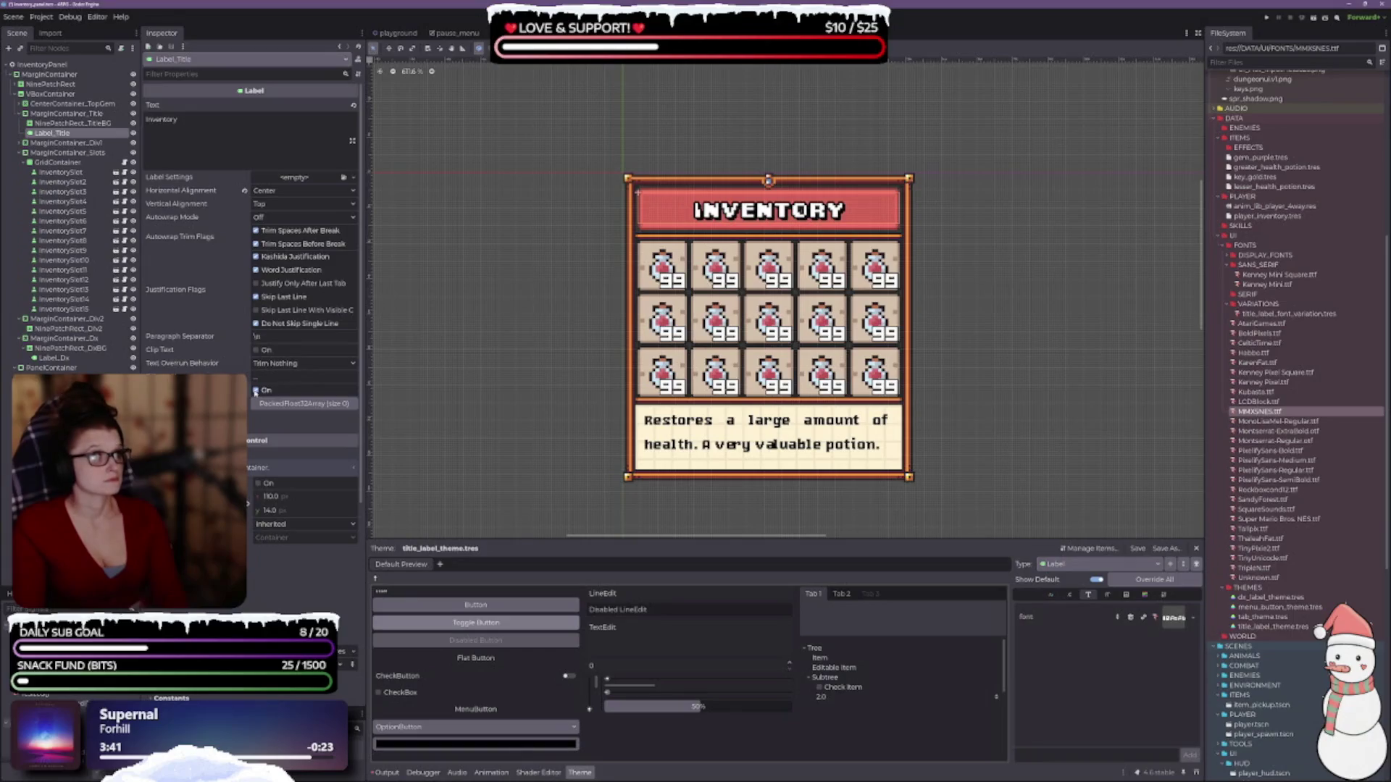
click(256, 391)
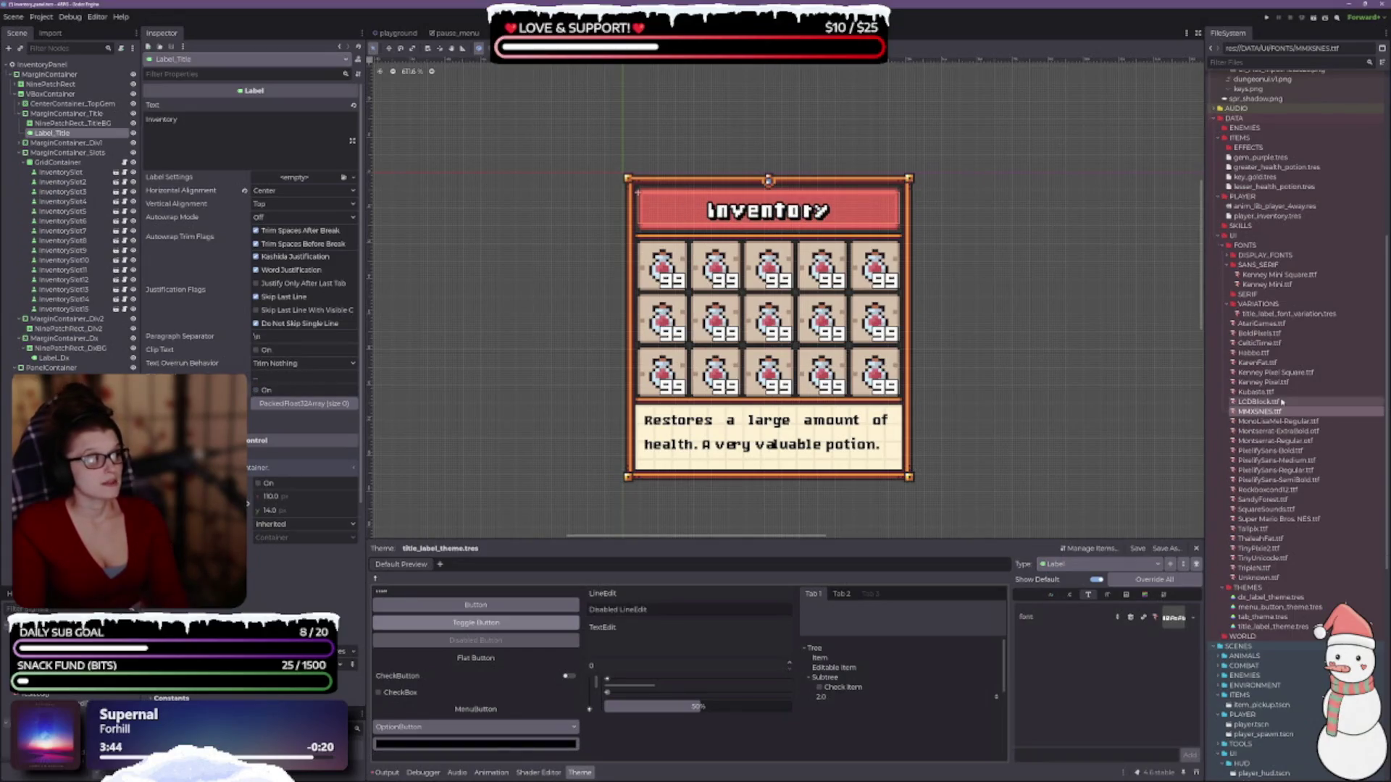
- Rename the SANS_SERIF font folder to FAT
click(1269, 266)
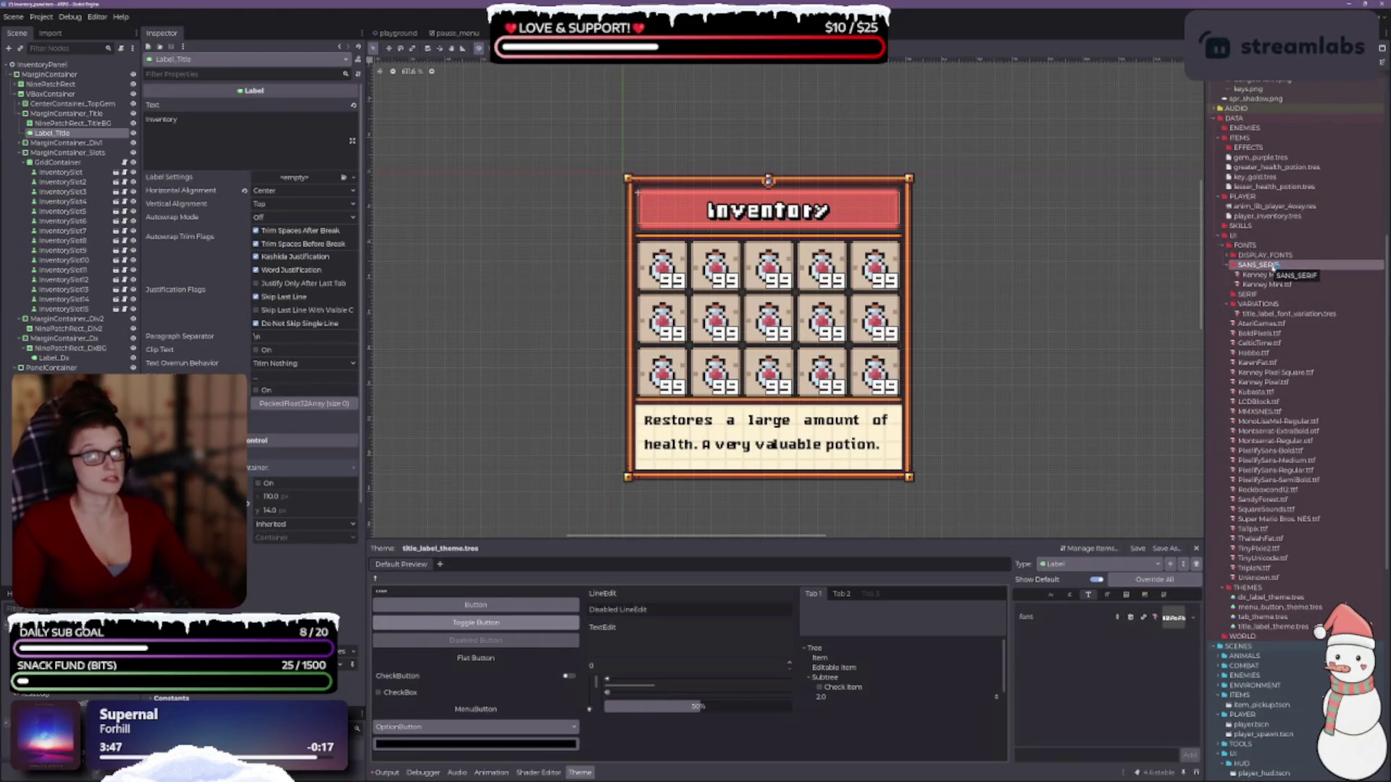
key(F2)
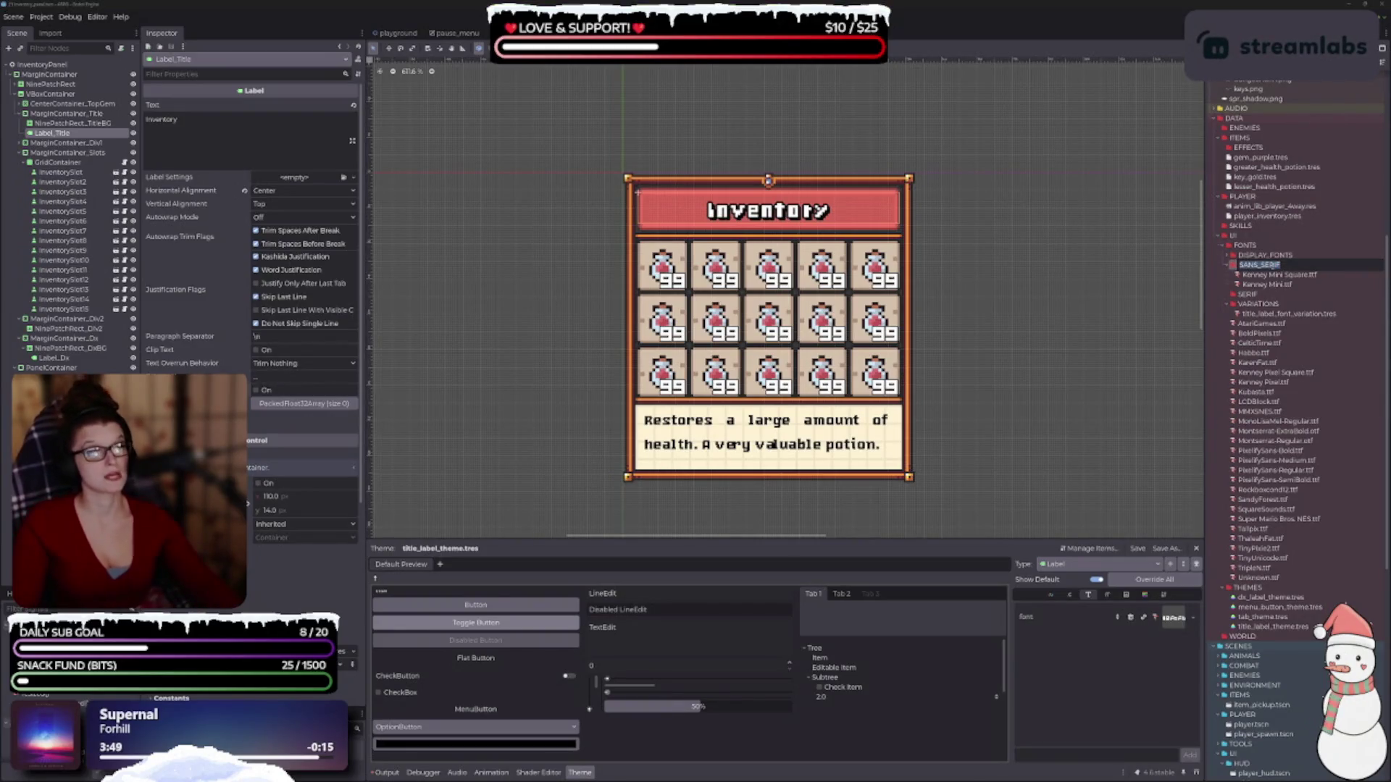
text(Fat)
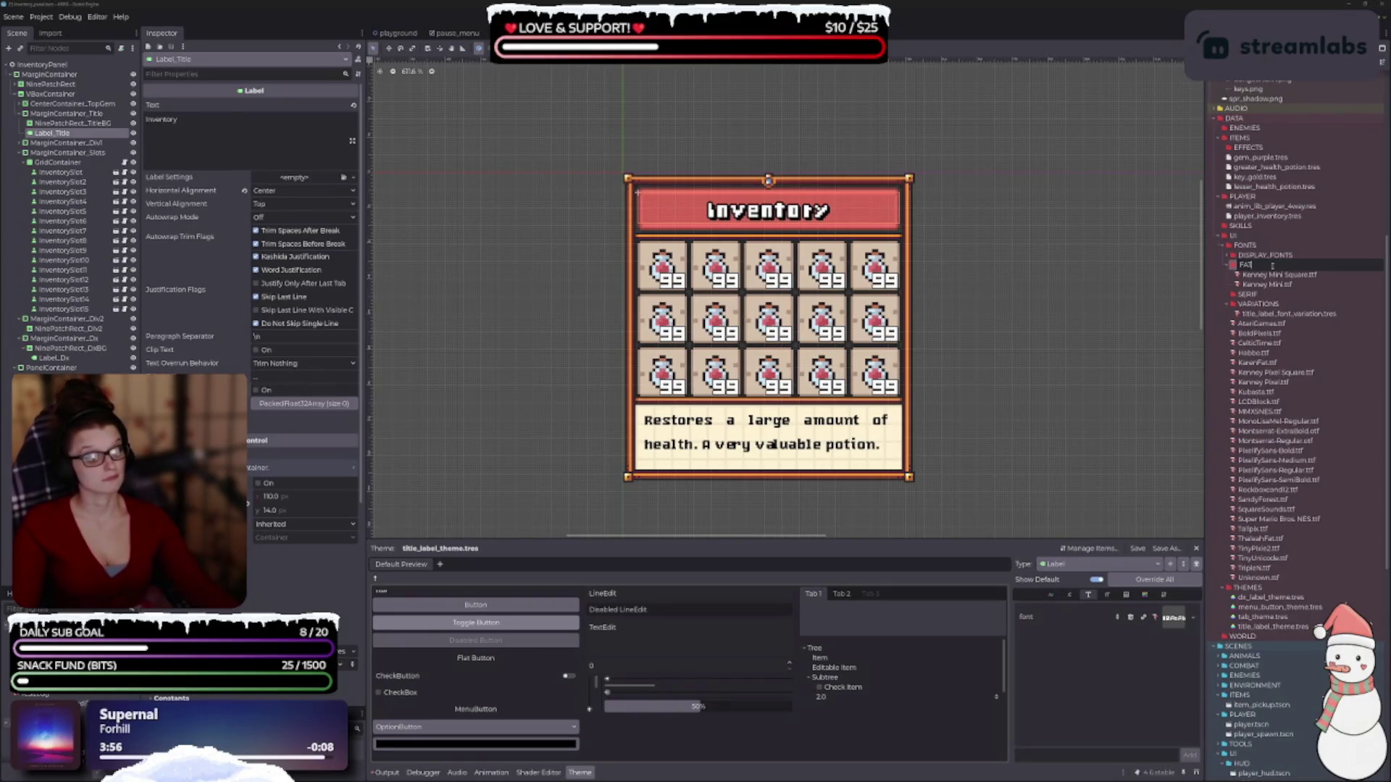
key(Return)
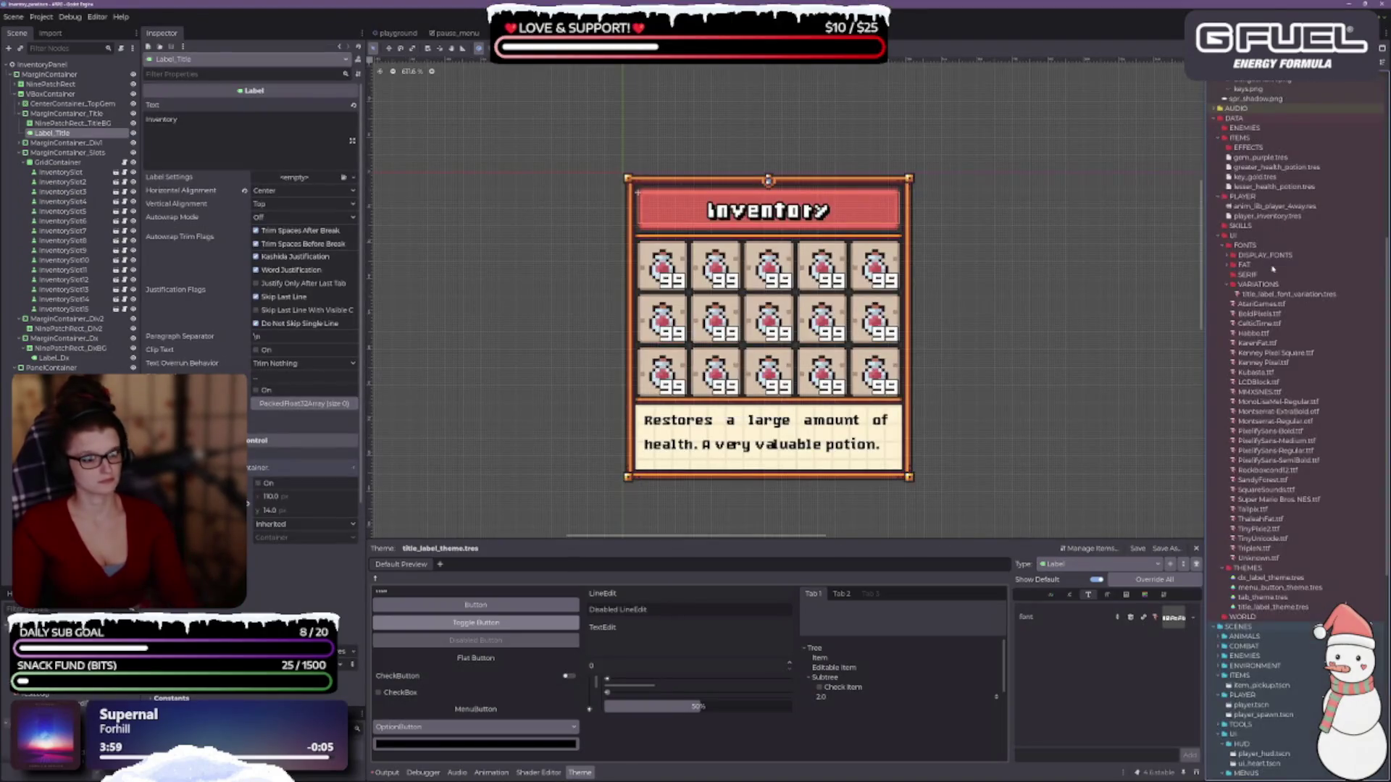
- Rename the DISPLAY_FONTS folder to DISPLAY
key(F2)
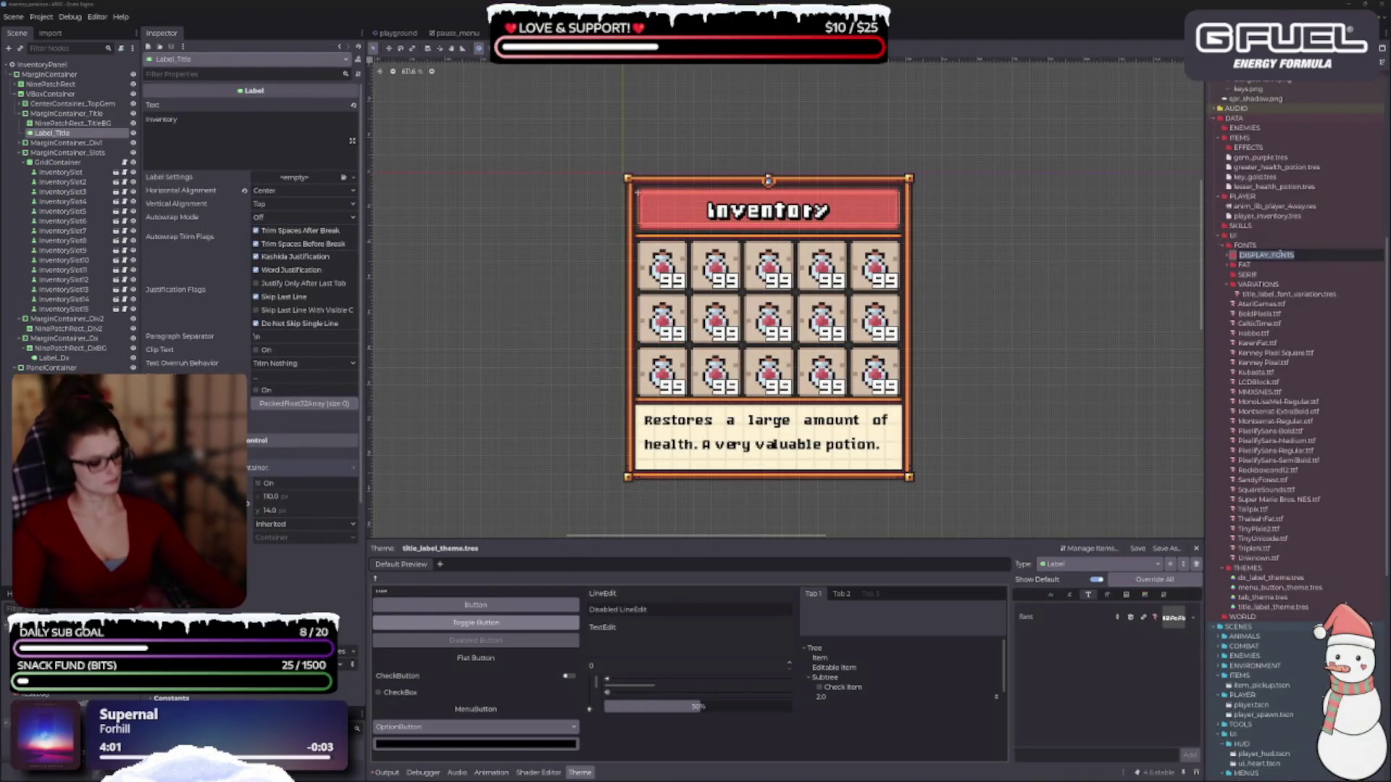
key(BackSpace)
key(BackSpace)
key(BackSpace)
key(Return)
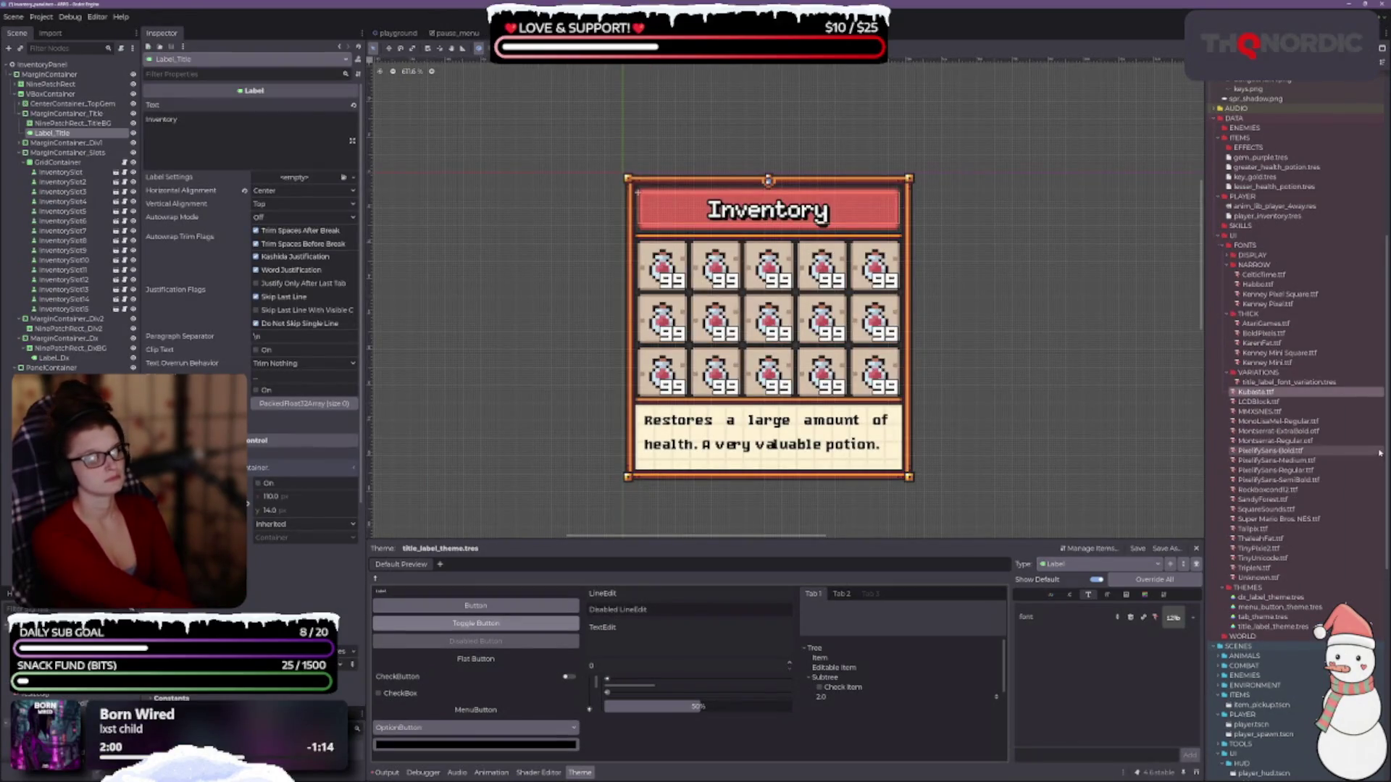
- Preview LCDBlock.ttf on the title, then file LCDBlock into NARROW and MMXSNES.ttf into THICK
drag(1257, 394, 1260, 299)
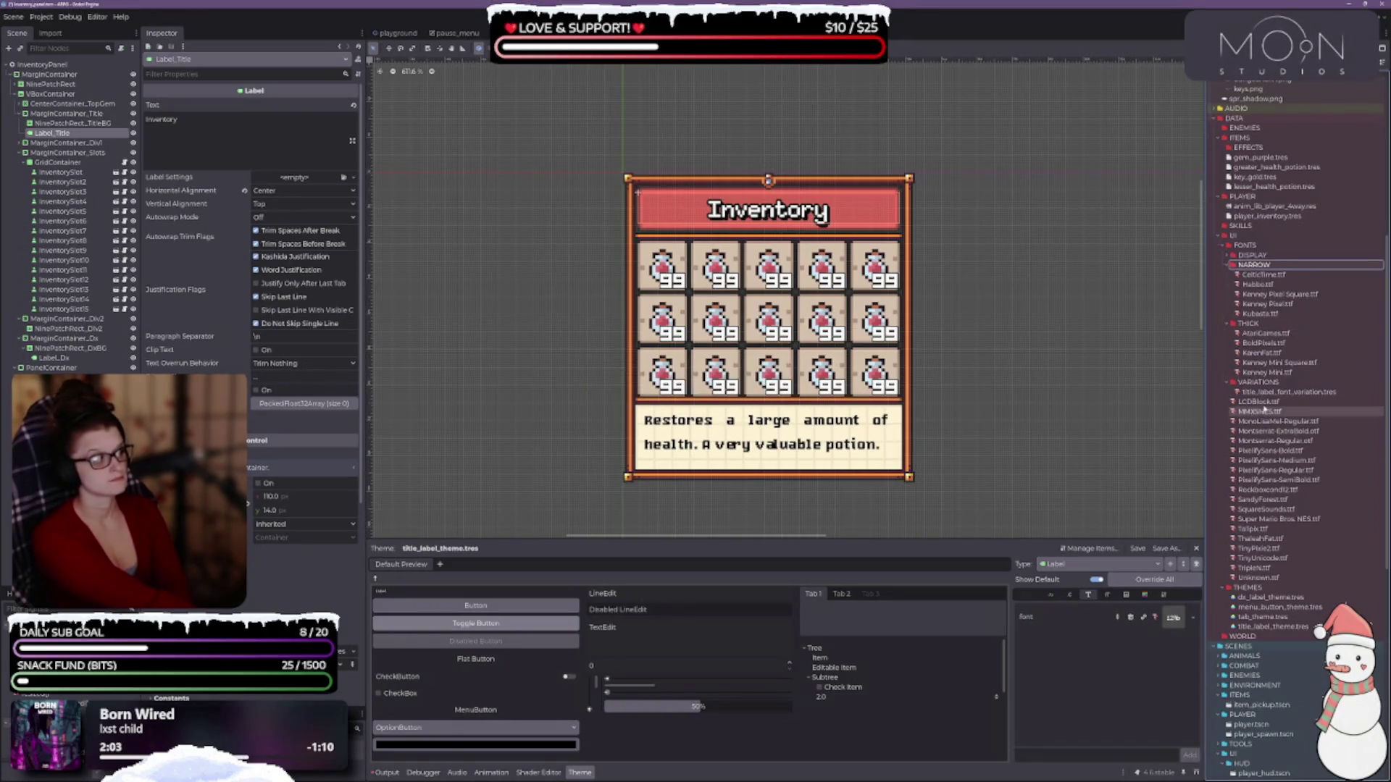
mouse_move(1259, 402)
mouse_down()
mouse_move(1273, 407)
mouse_move(1231, 619)
mouse_move(1185, 632)
mouse_up()
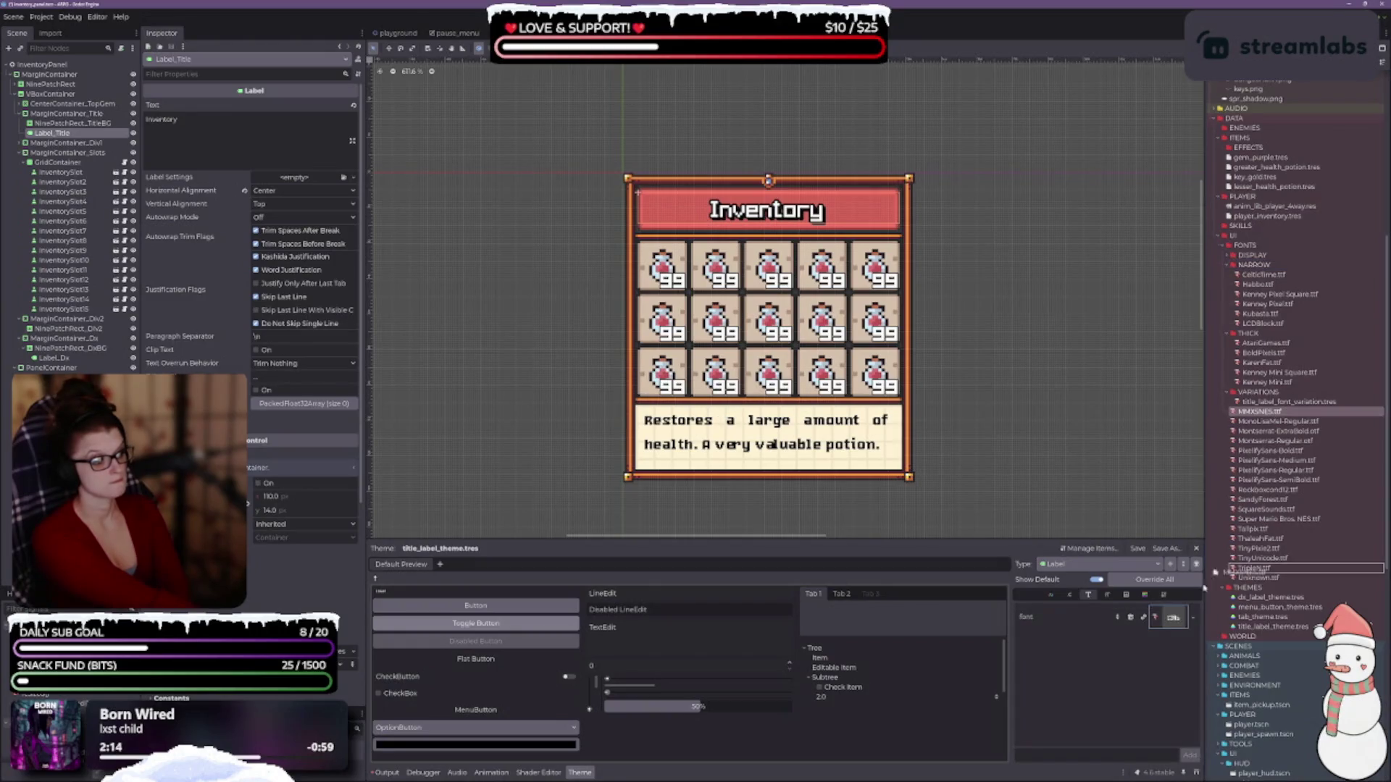
mouse_move(1260, 411)
mouse_down()
mouse_move(1226, 616)
mouse_move(1173, 617)
mouse_up()
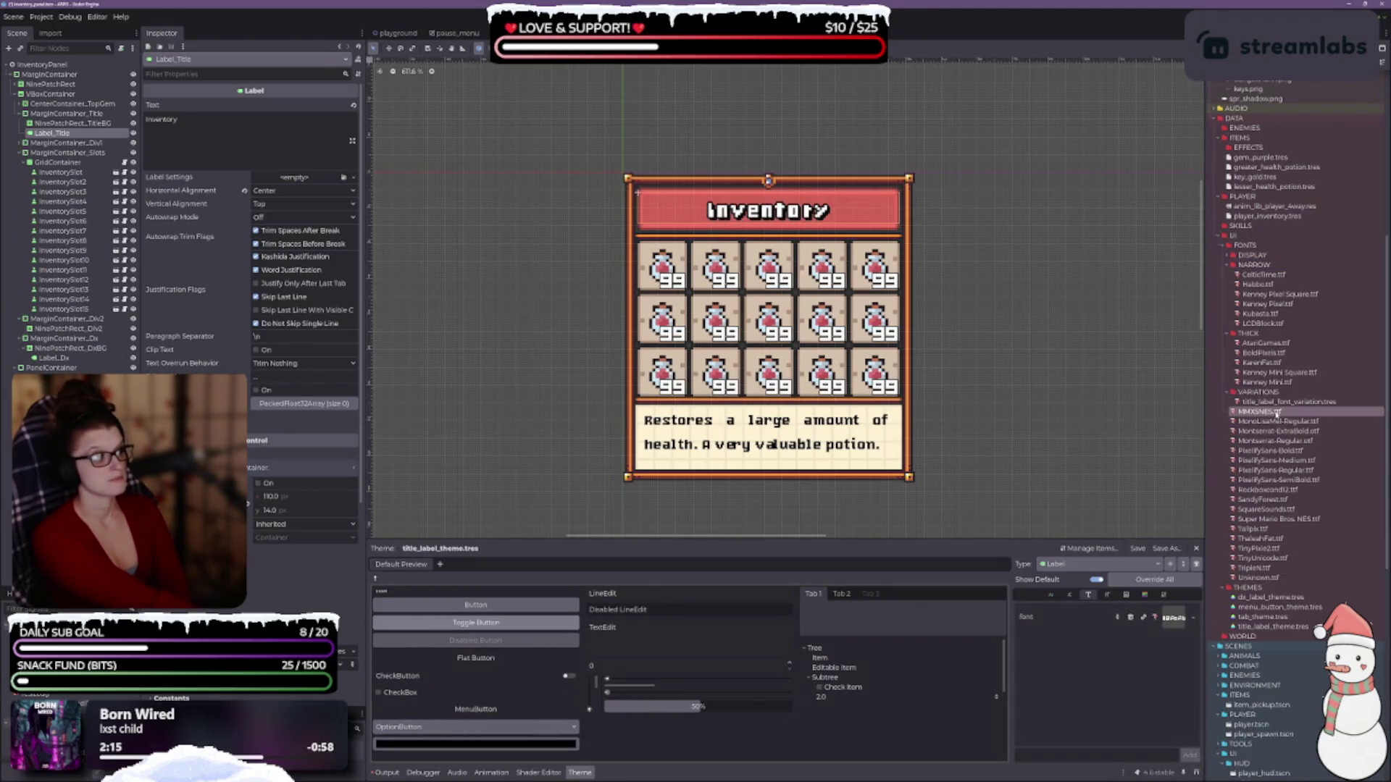
drag(1259, 412, 1248, 334)
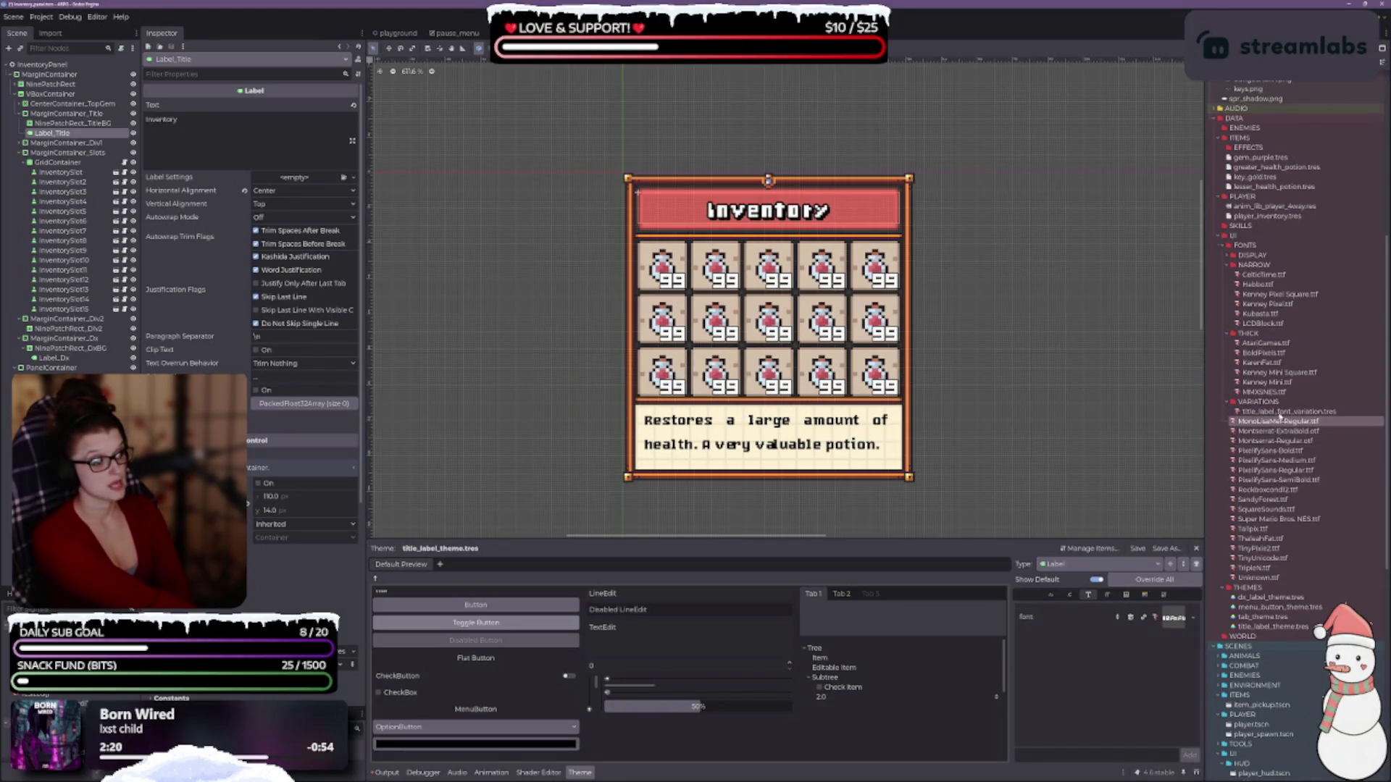
- Try Rockboxcond12.ttf as the title font with uppercase toggled, then file it into THICK
mouse_move(1268, 489)
mouse_down()
mouse_move(1293, 498)
mouse_move(1174, 618)
mouse_up()
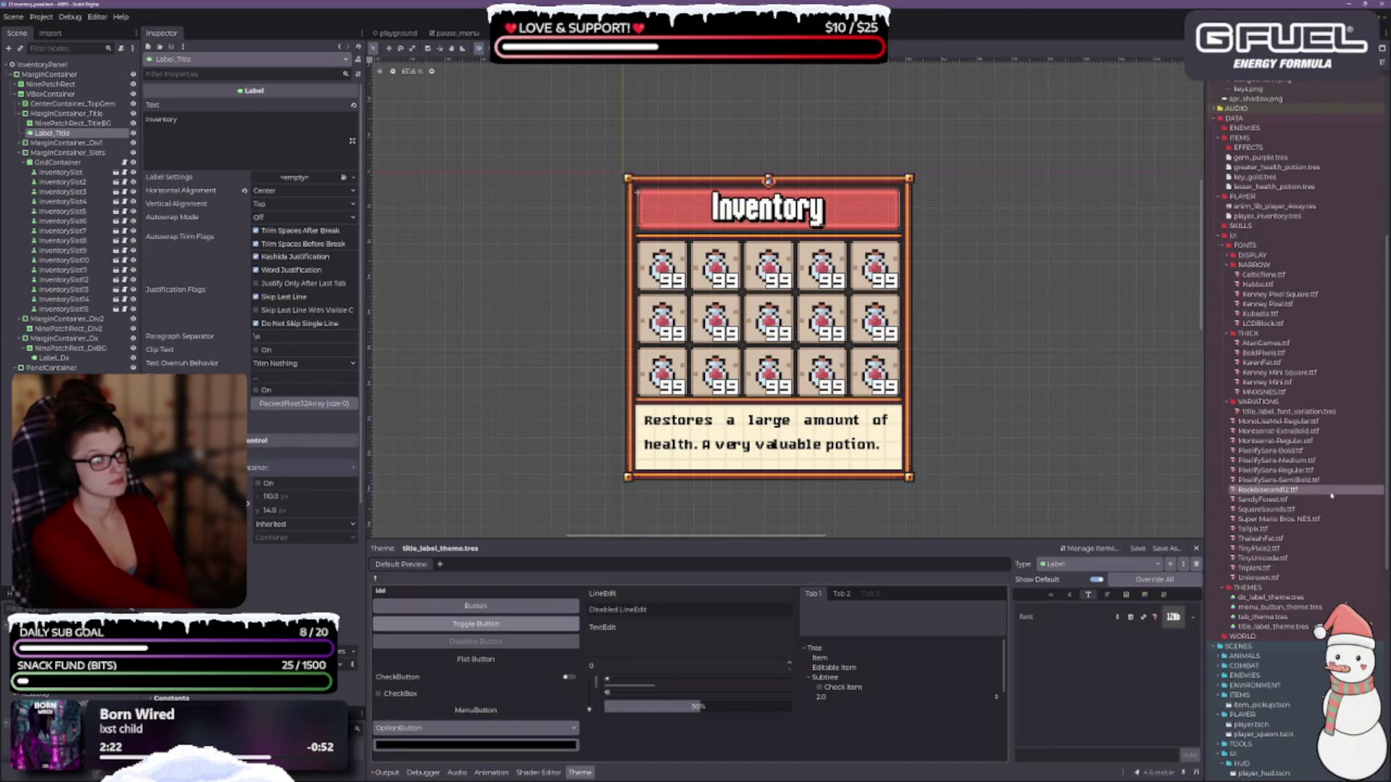
click(256, 391)
click(256, 390)
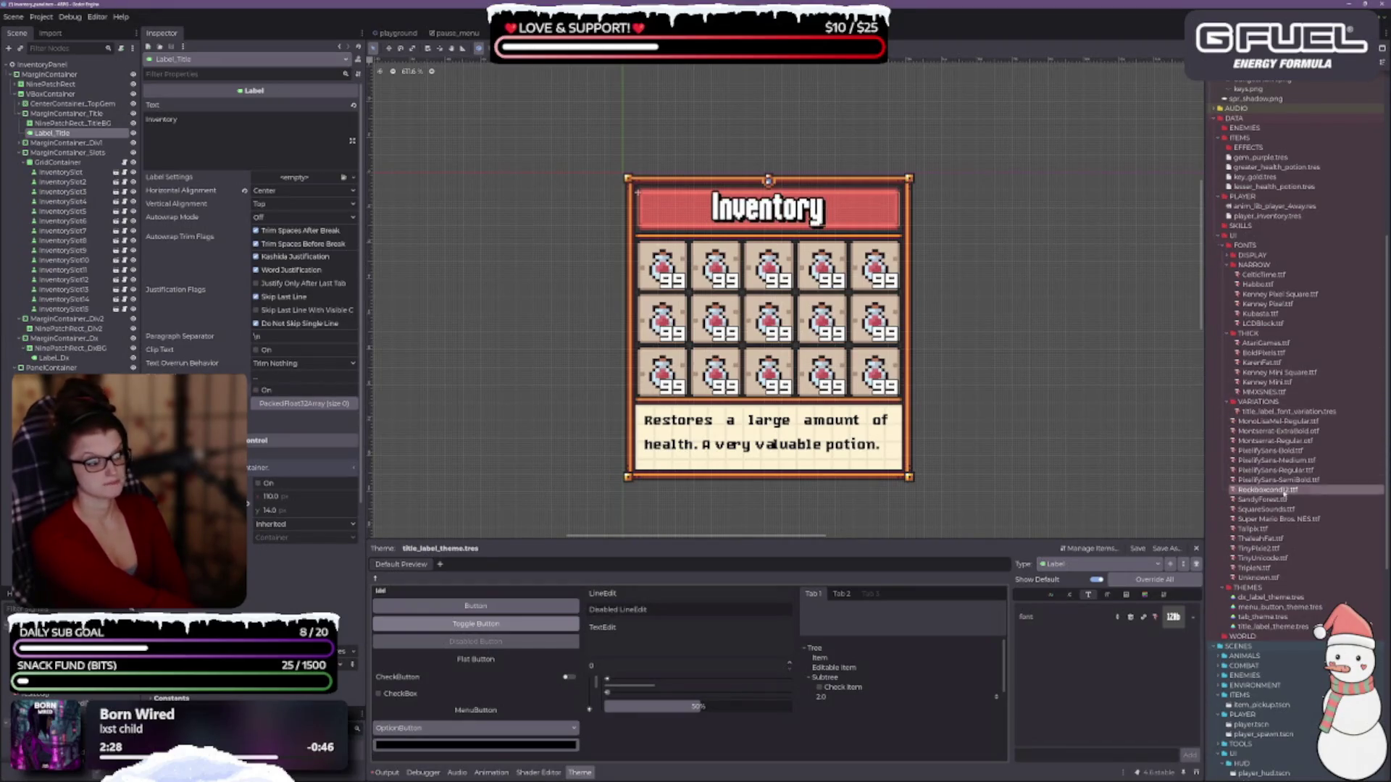
mouse_move(1264, 491)
mouse_down()
mouse_move(1250, 320)
mouse_move(1250, 337)
mouse_up()
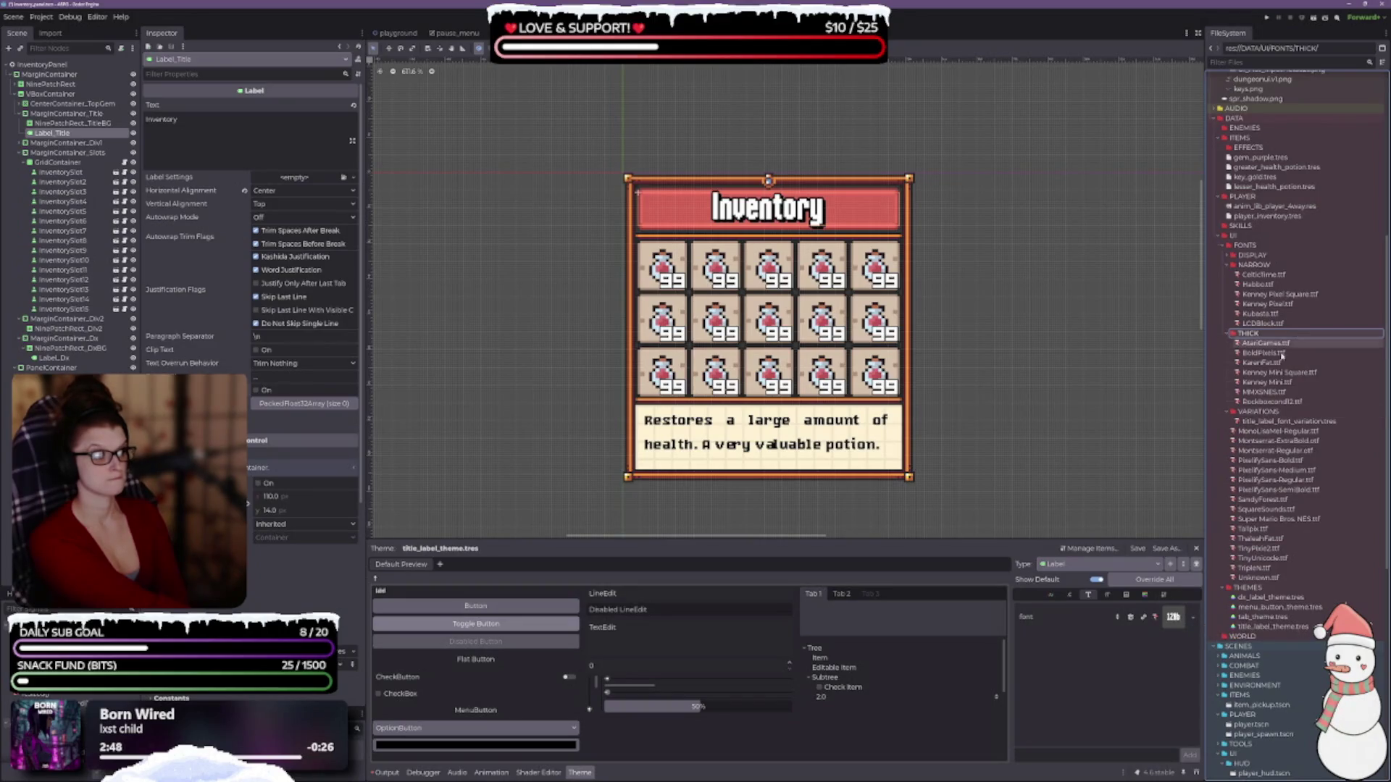
click(1270, 405)
- Move Rockboxcond12.ttf into NARROW and preview PixelifySans-Bold on the title, toggling uppercase
drag(1270, 404, 1297, 267)
click(652, 399)
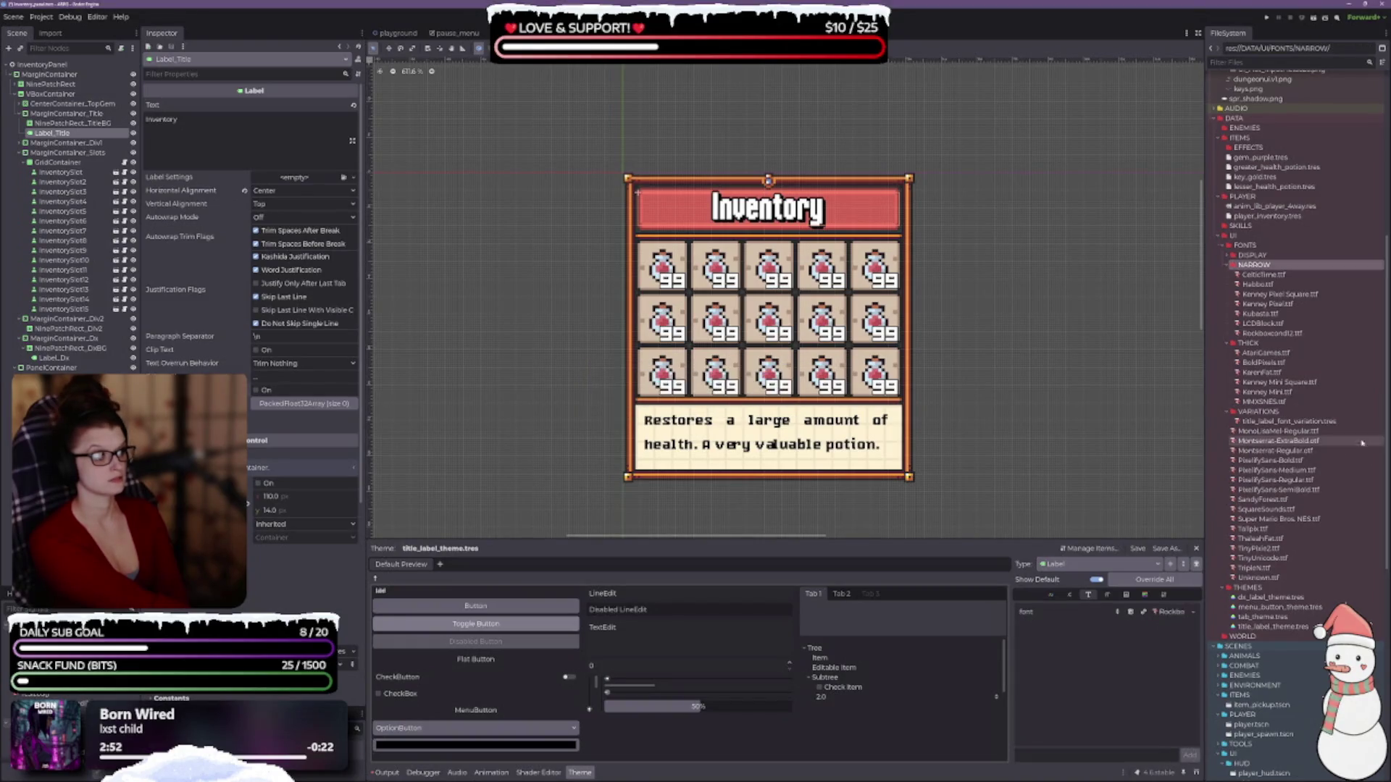
click(1297, 461)
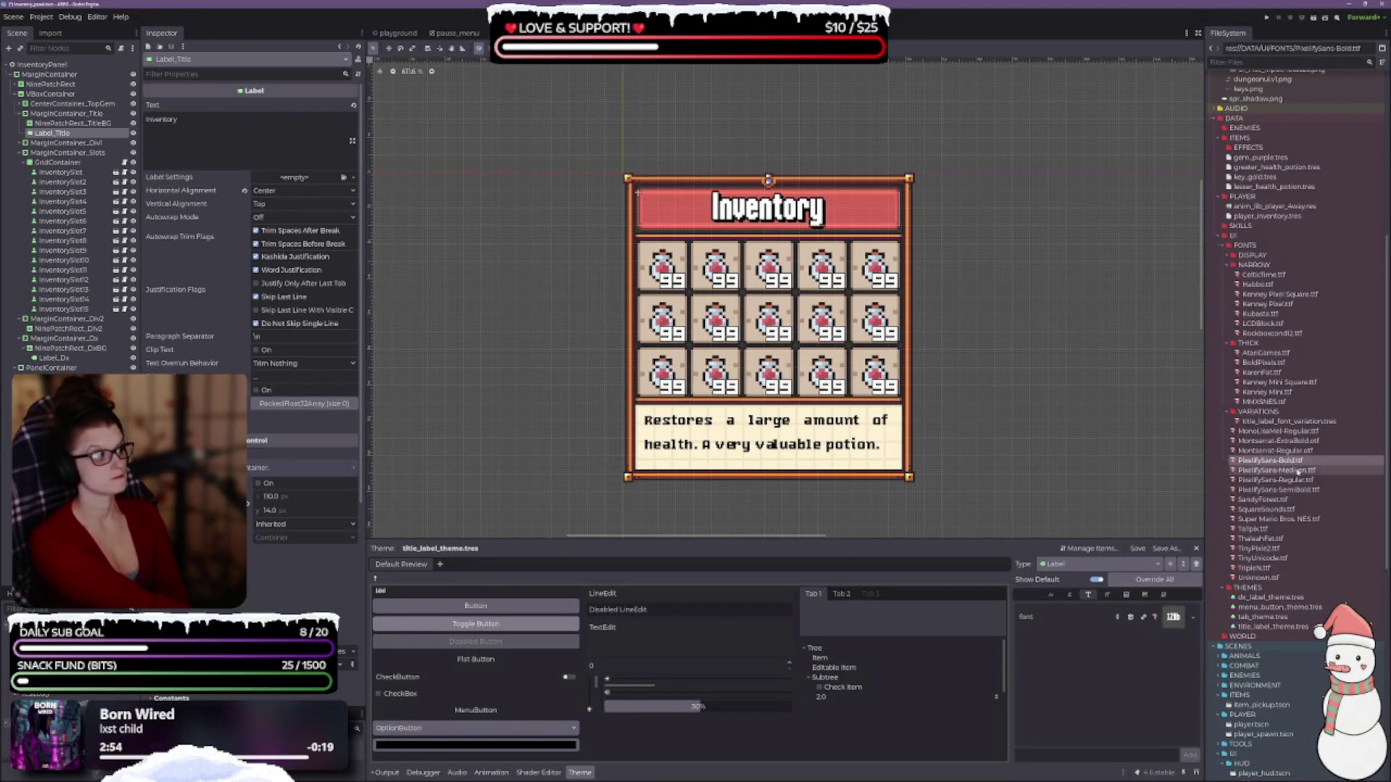
drag(1297, 461, 1174, 618)
click(256, 389)
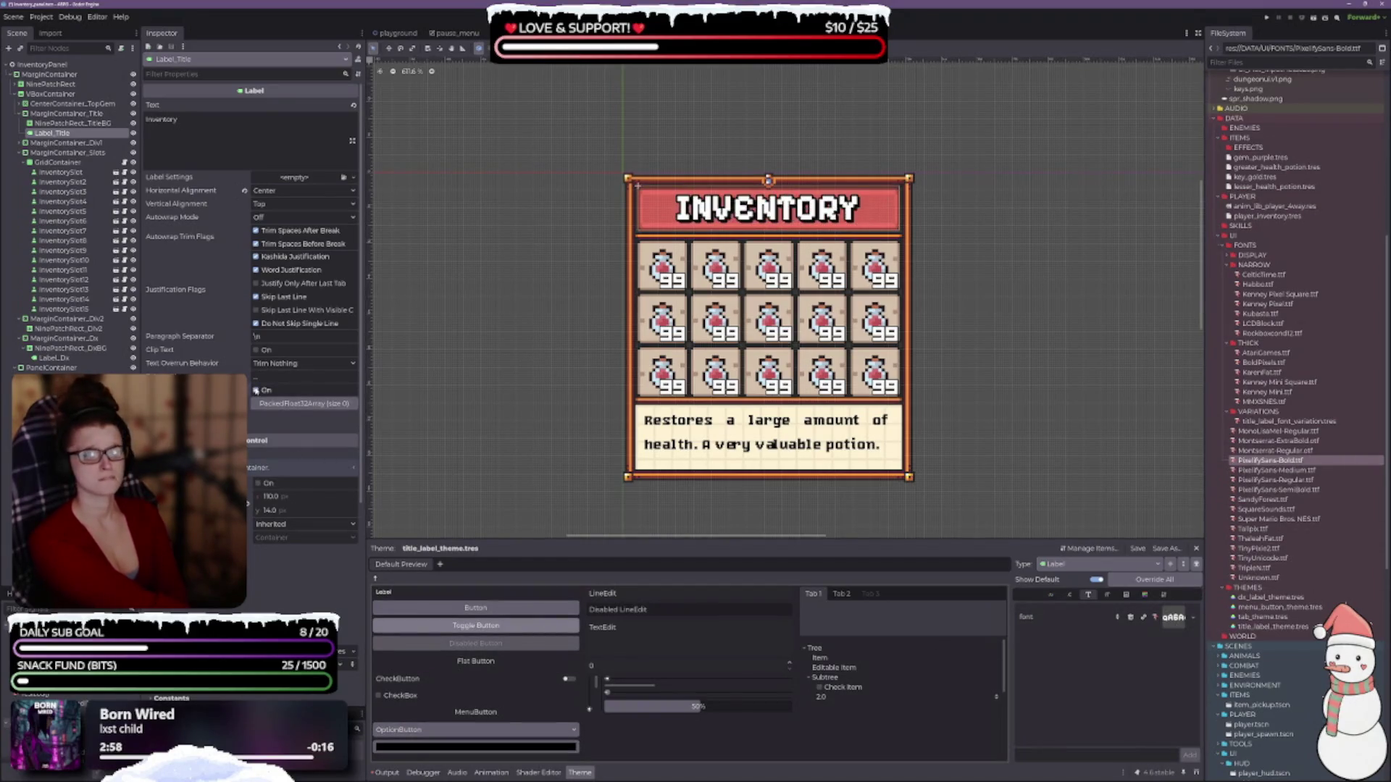
click(256, 390)
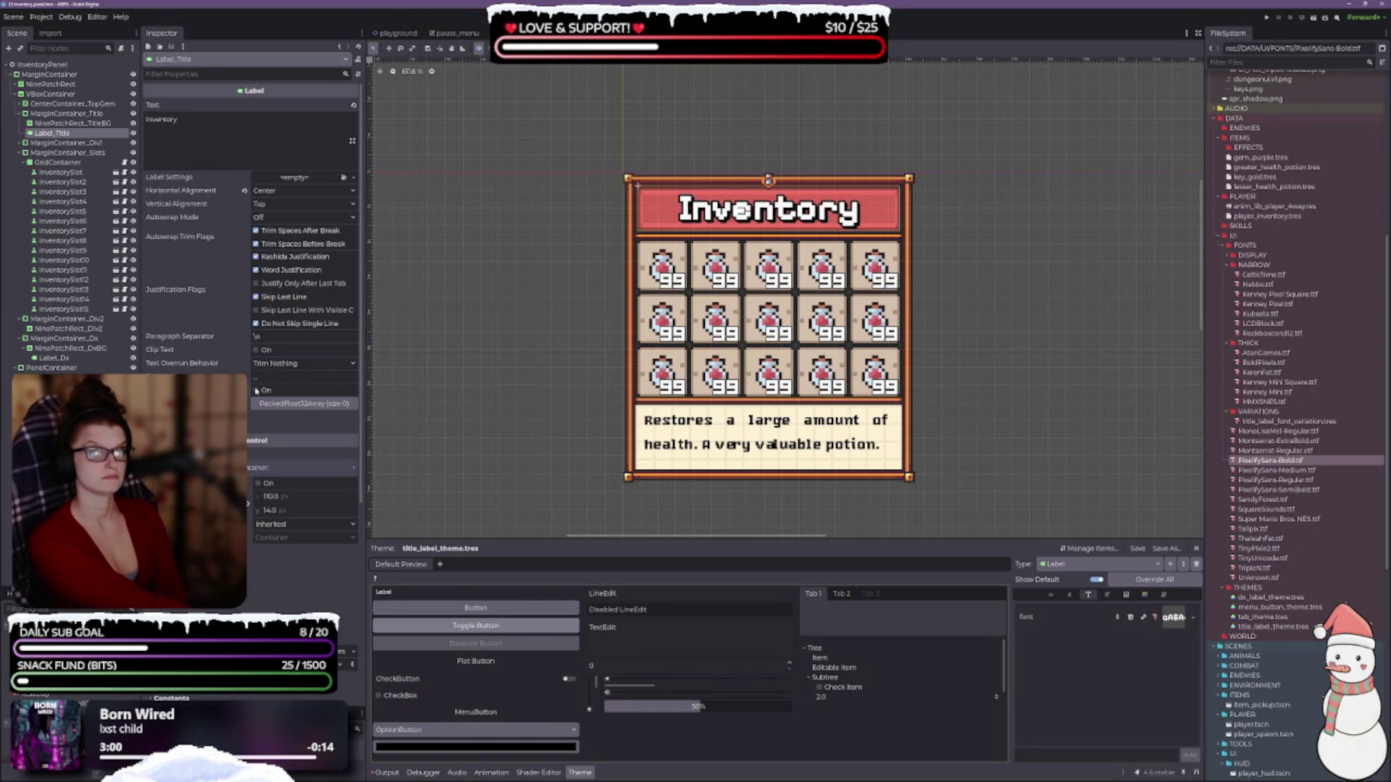
click(255, 390)
click(256, 390)
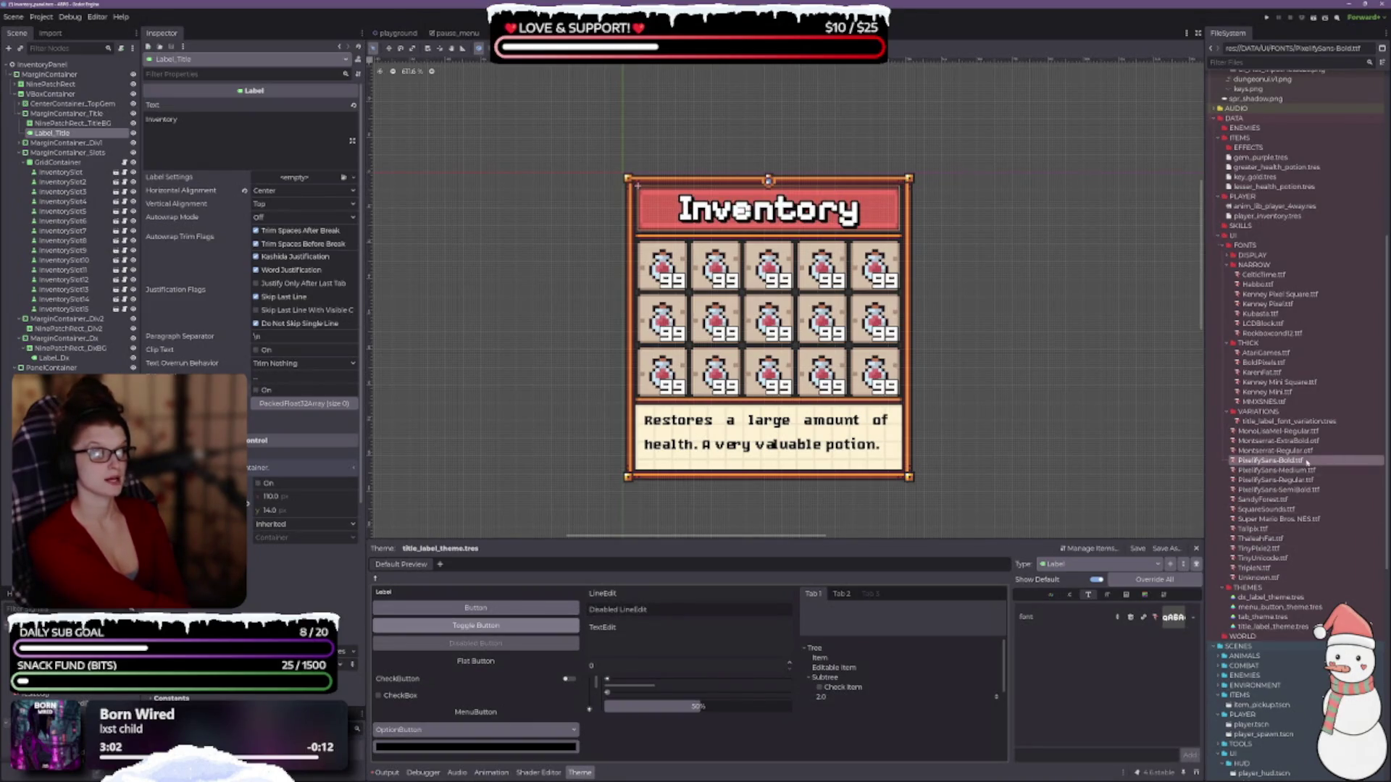
- Try SandyForest.ttf on the title in both cases, then move it into DISPLAY
click(1281, 501)
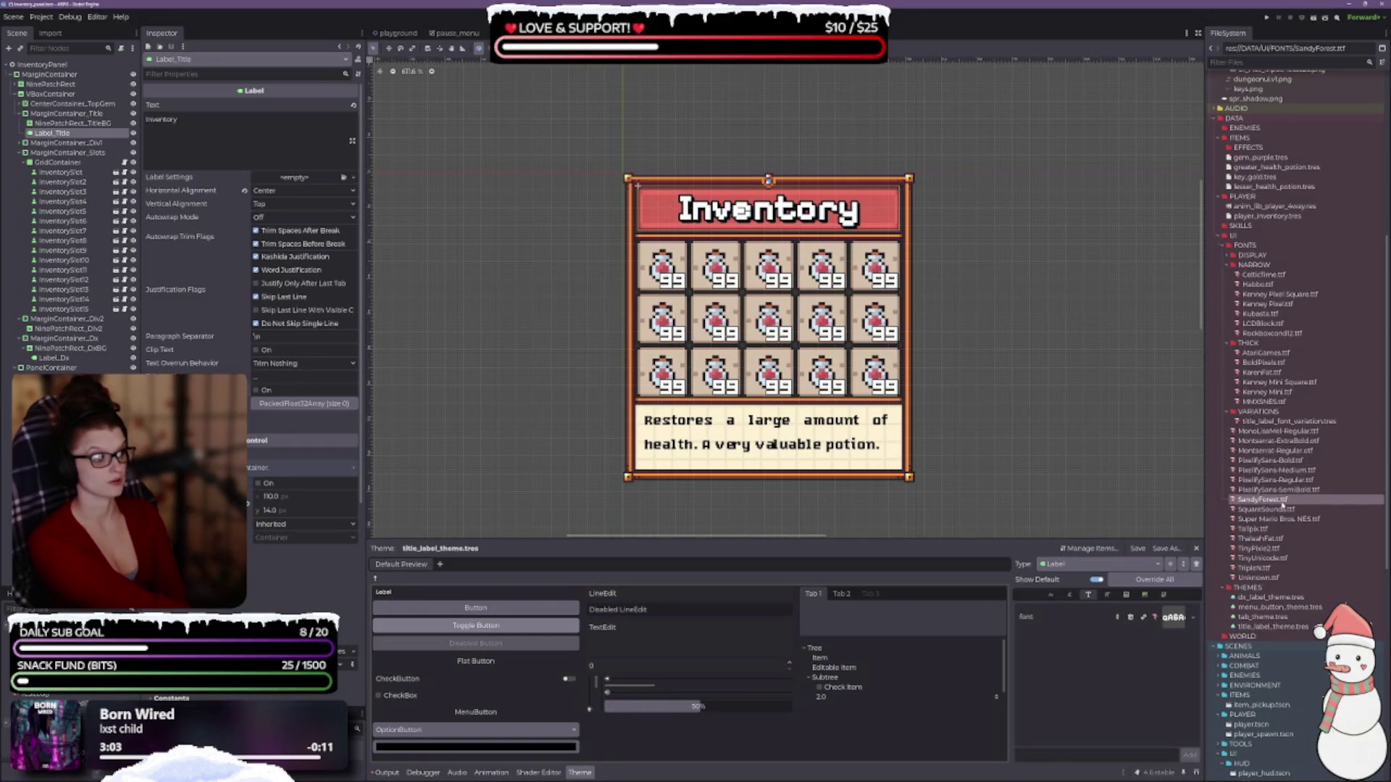
drag(1175, 618, 1171, 619)
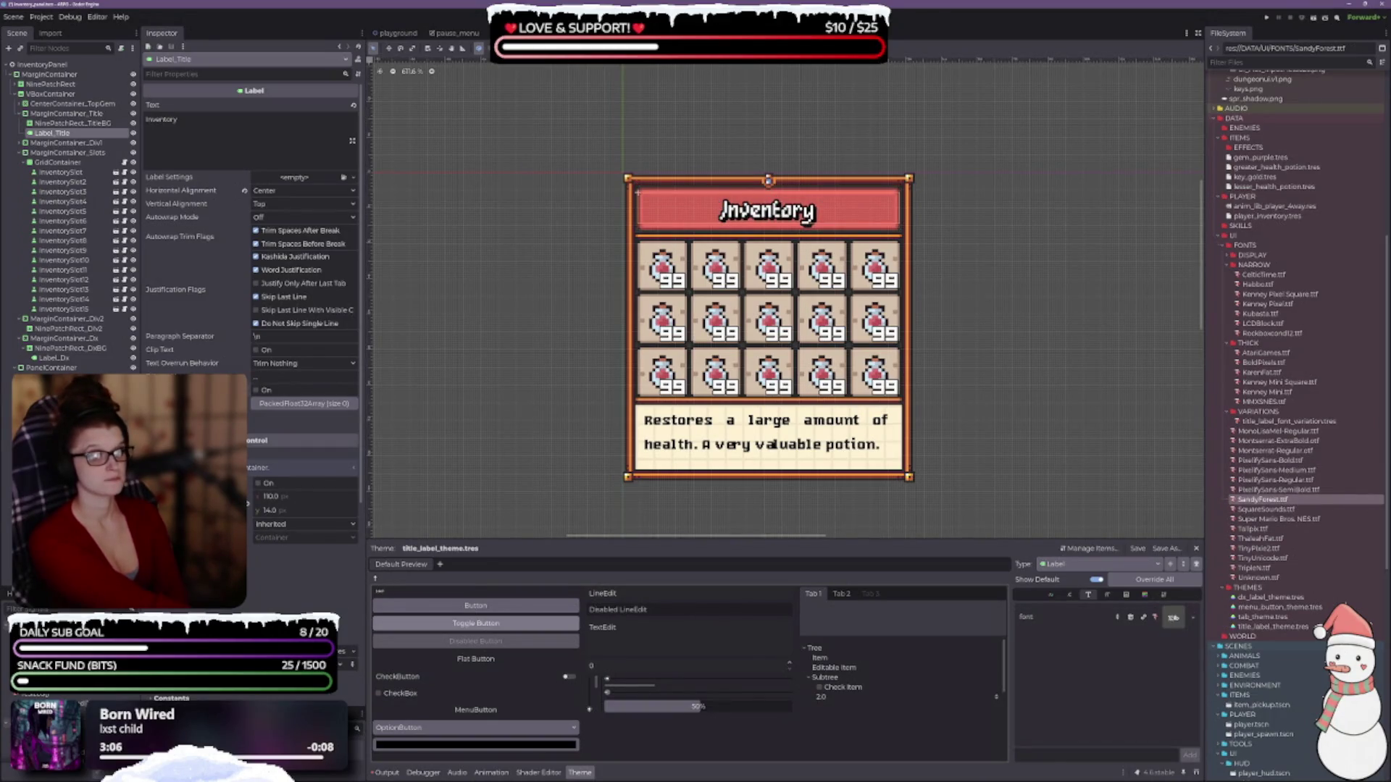
click(256, 391)
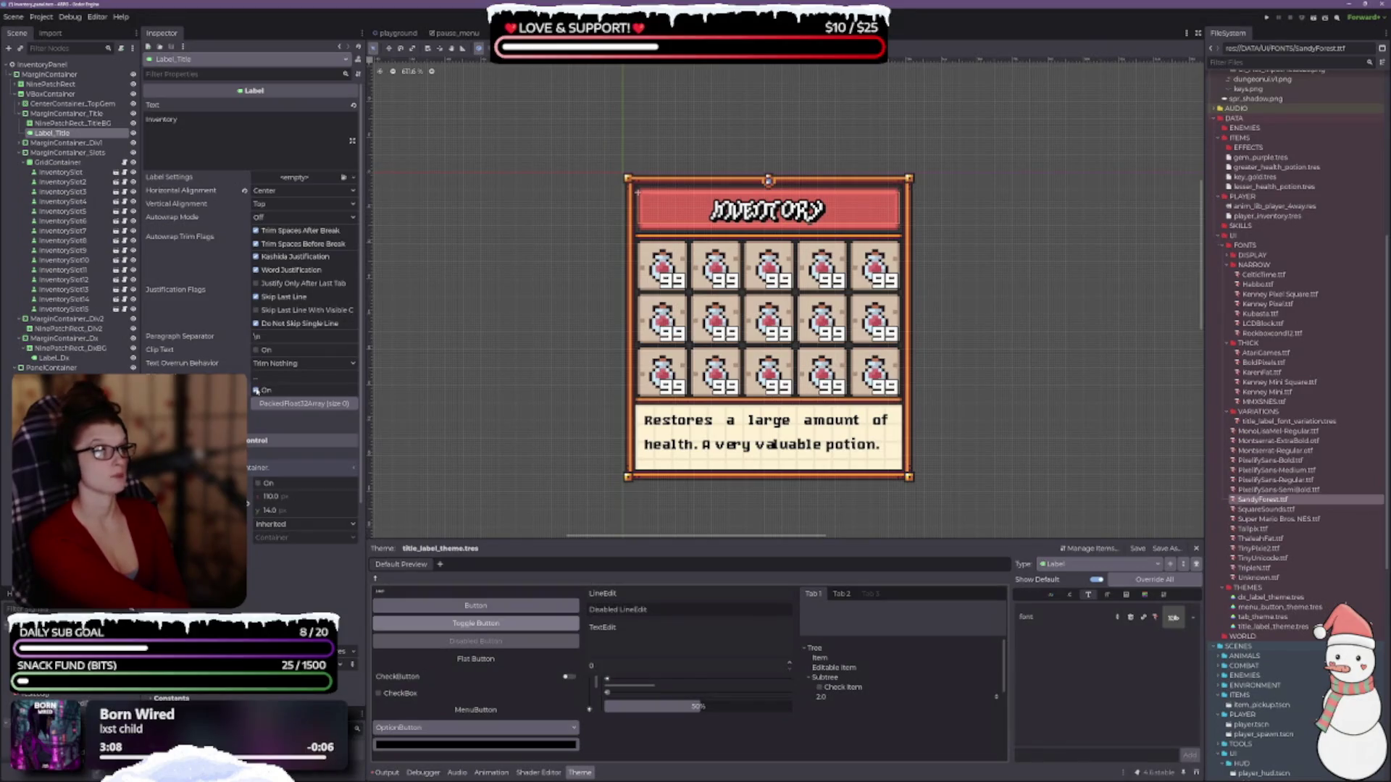
click(256, 391)
drag(1281, 500, 1253, 255)
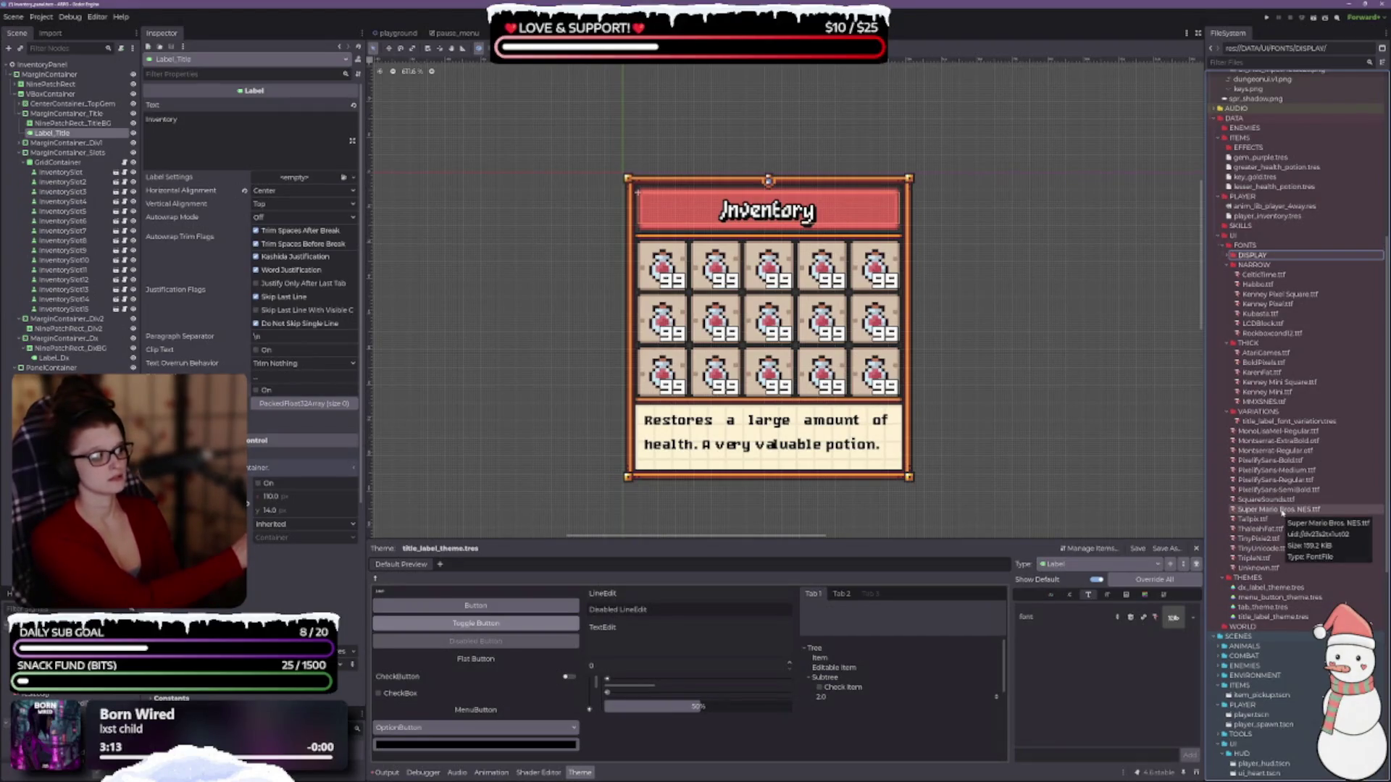
- Preview SquareSounds.ttf on the title and file it into DISPLAY
mouse_move(1265, 500)
mouse_down()
mouse_move(1159, 631)
mouse_move(1170, 622)
mouse_up()
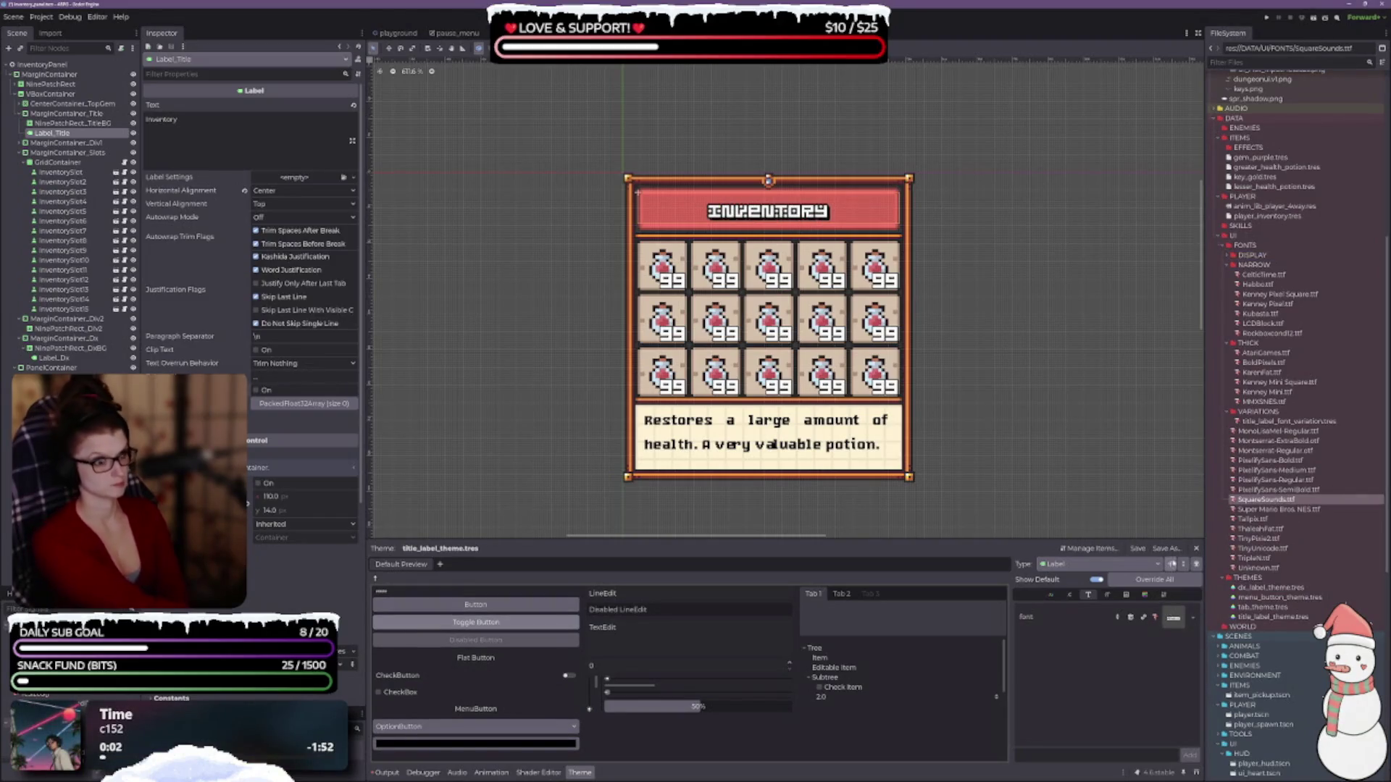
drag(1281, 500, 1262, 257)
key(Return)
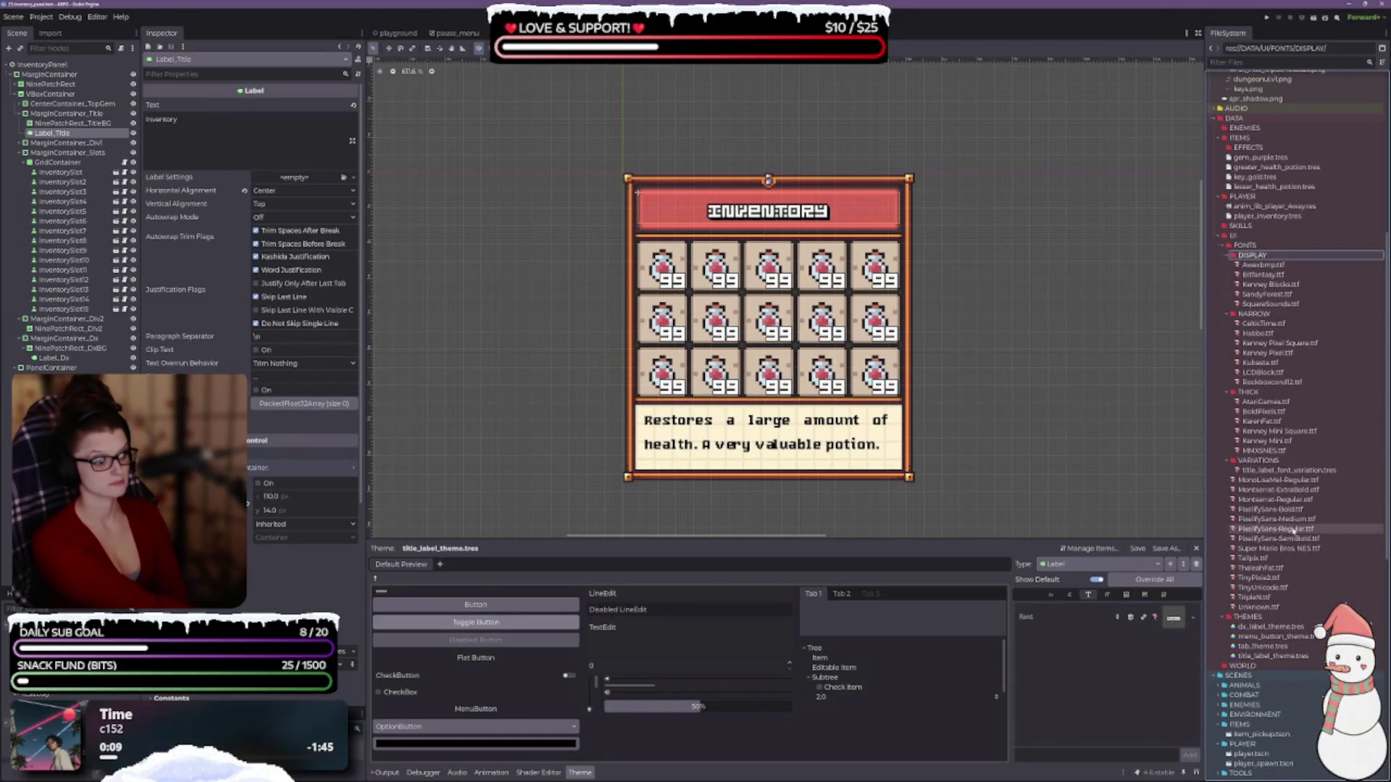
- Try Super Mario Bros NES and Tailpix on the title, filing them into THICK and NARROW
click(1288, 549)
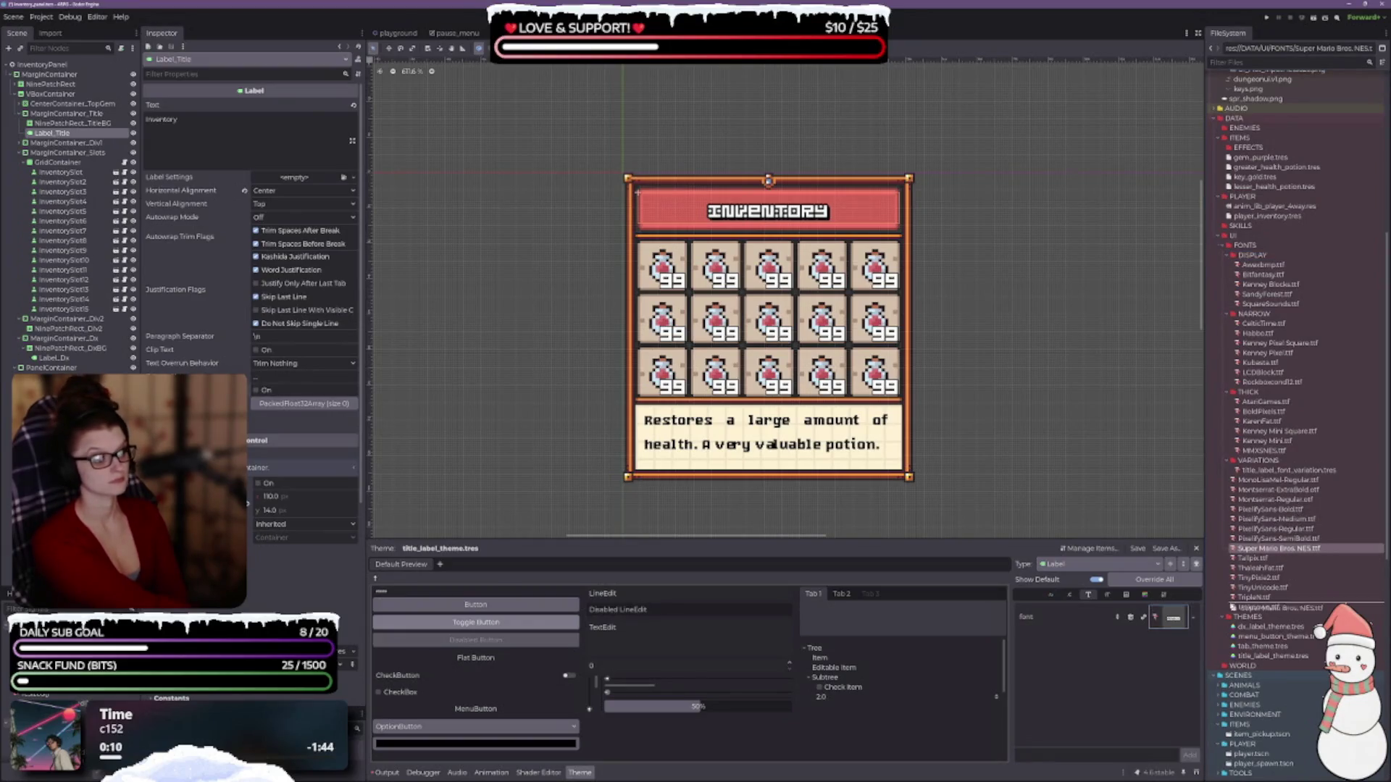
drag(1232, 609, 1174, 618)
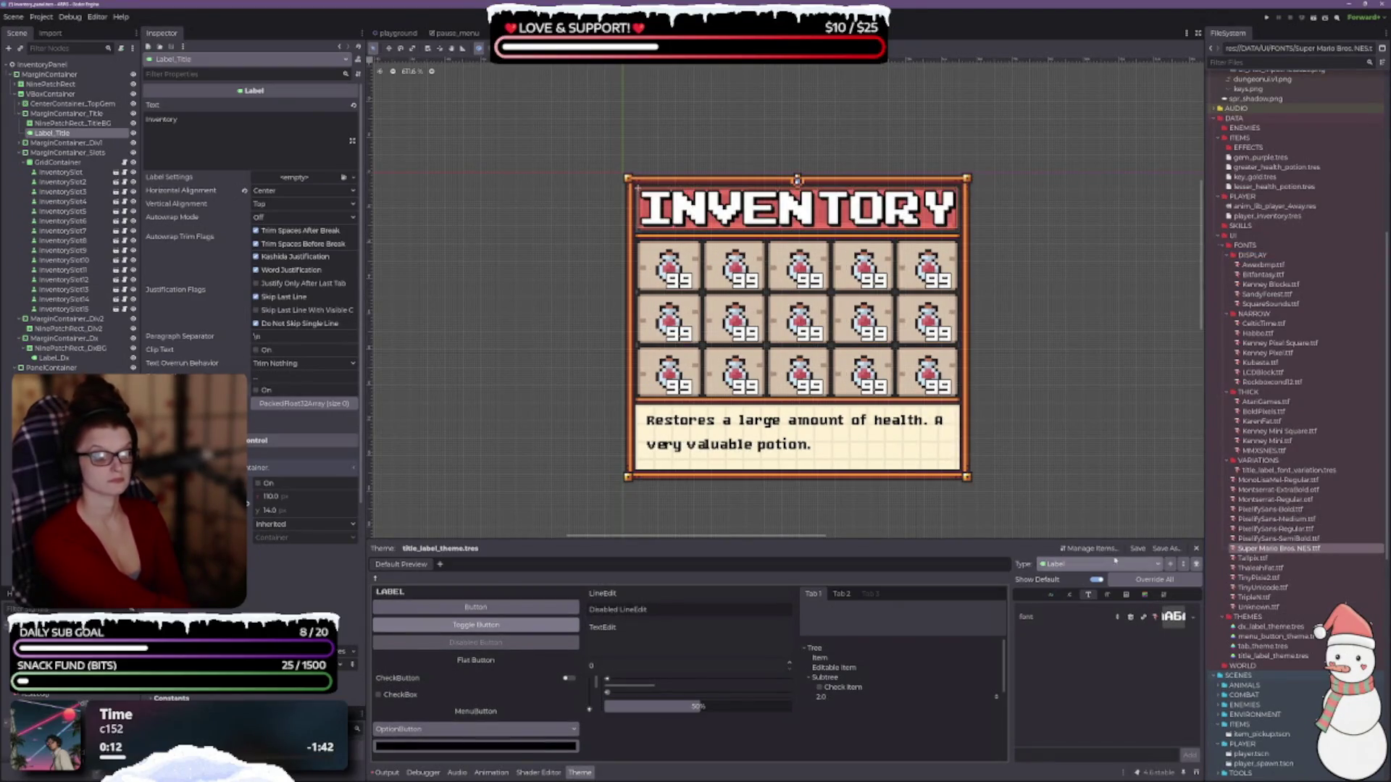
drag(1279, 549, 1247, 392)
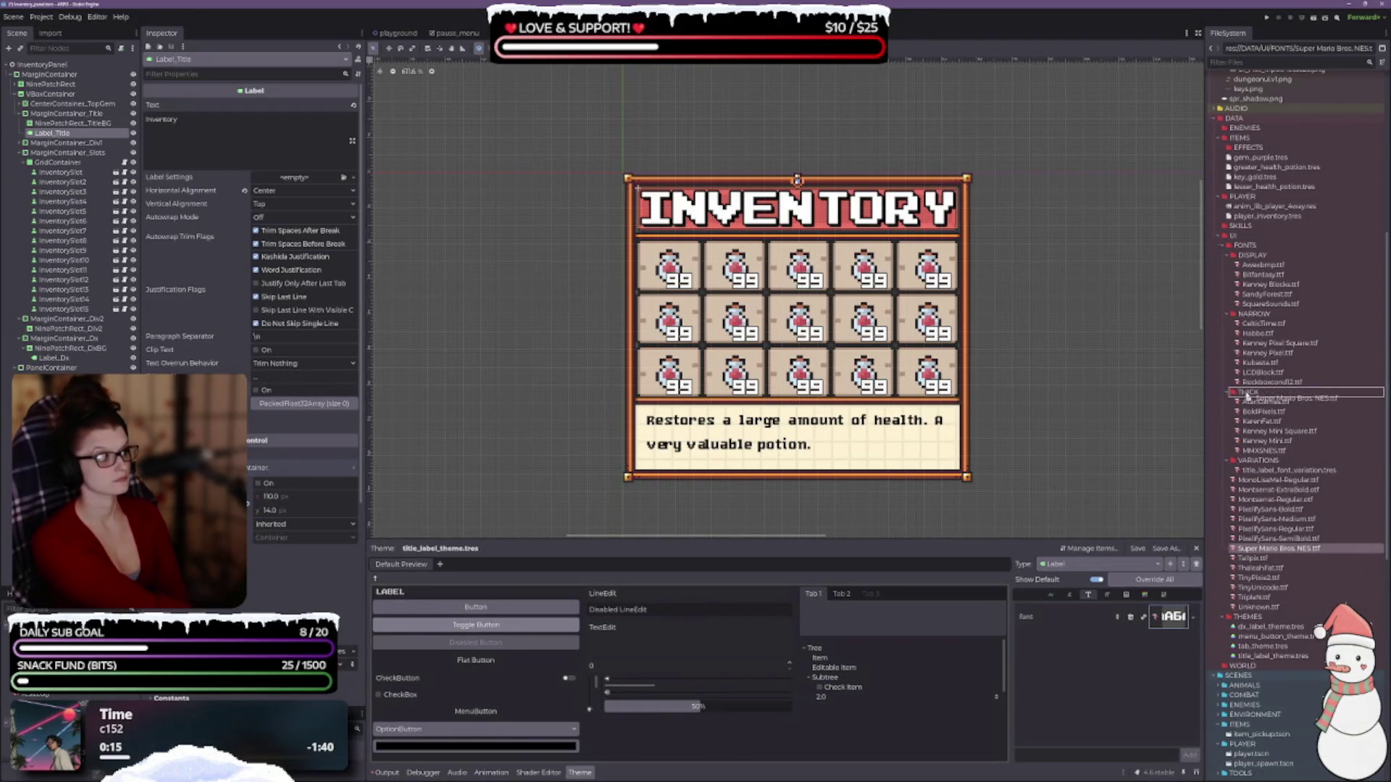
drag(1273, 560, 1174, 617)
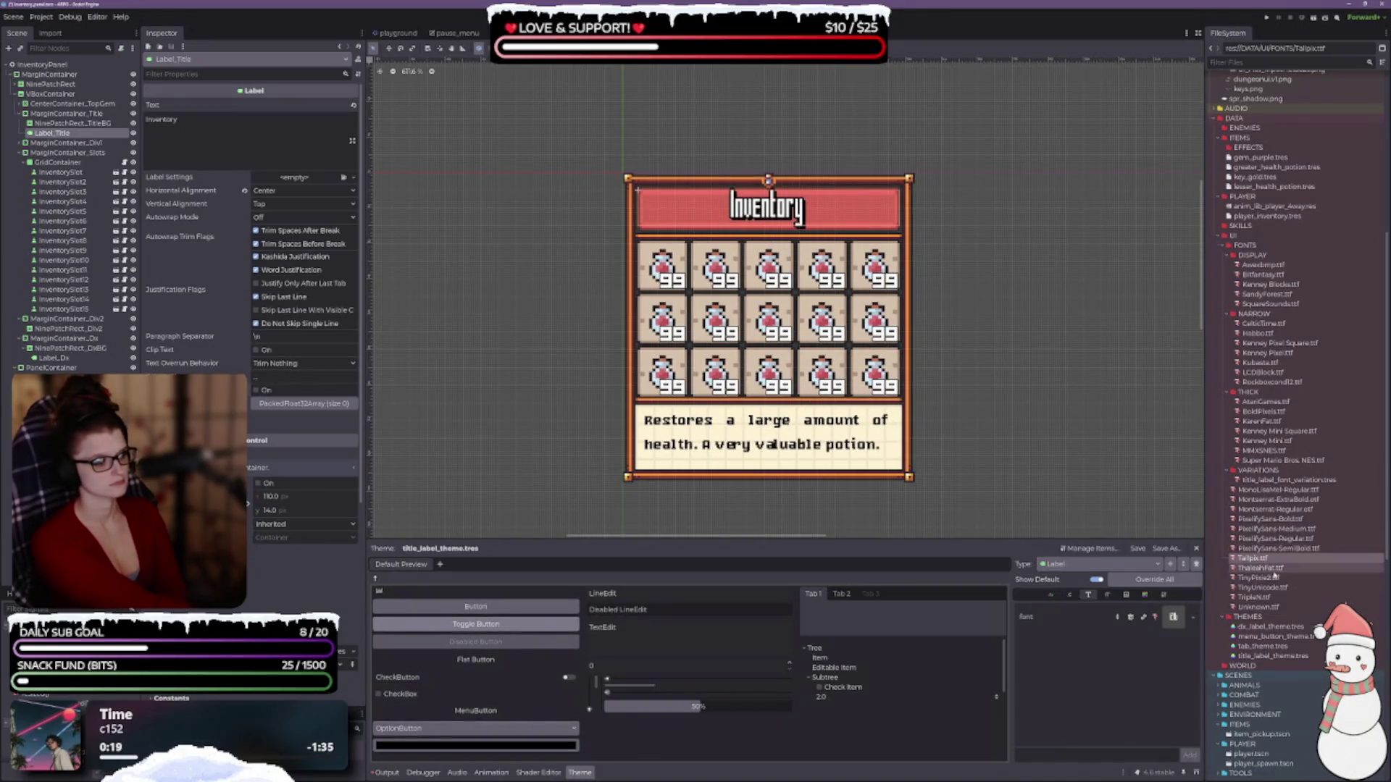
drag(1266, 303, 1255, 313)
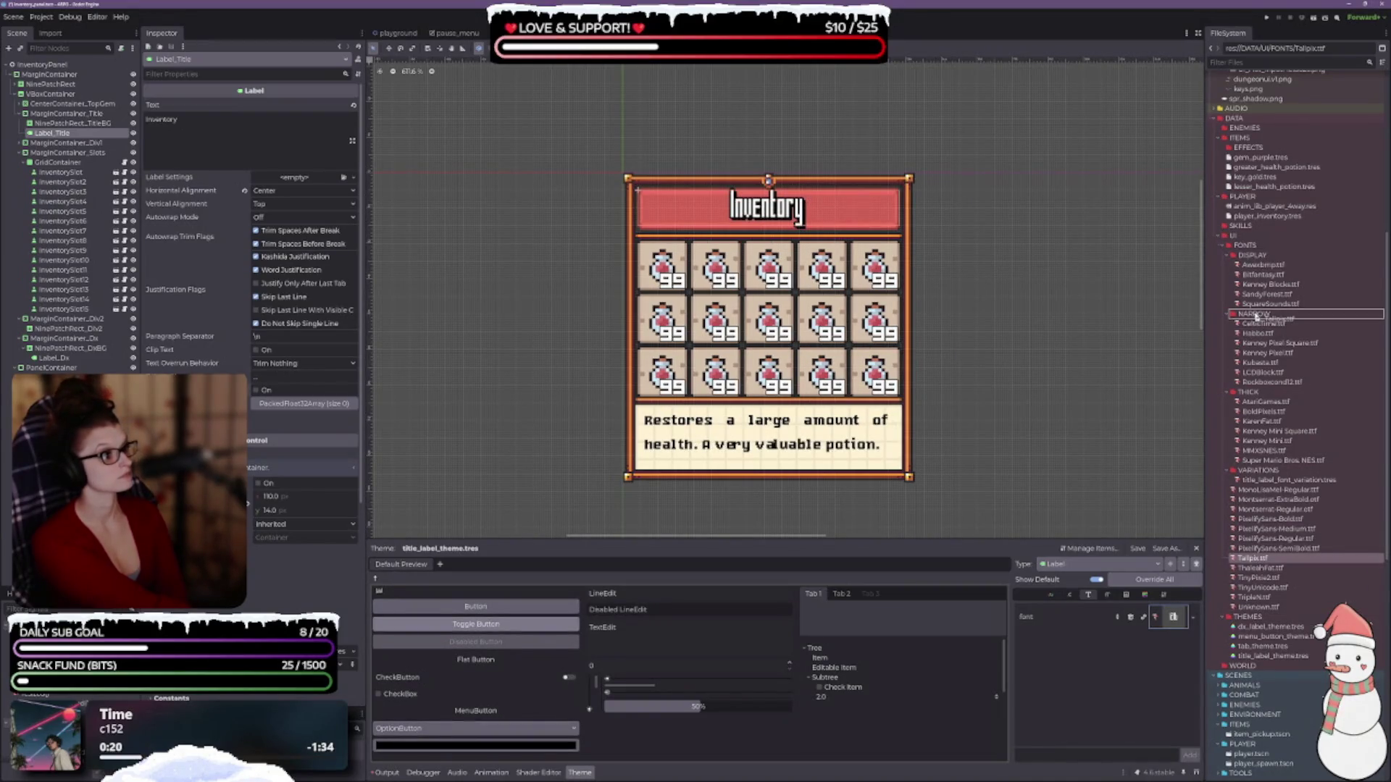
- Preview ThaleahFat and TinyPixie2 on the title and file both into THICK
mouse_move(1273, 569)
mouse_down()
mouse_move(1231, 620)
mouse_move(1180, 622)
mouse_up()
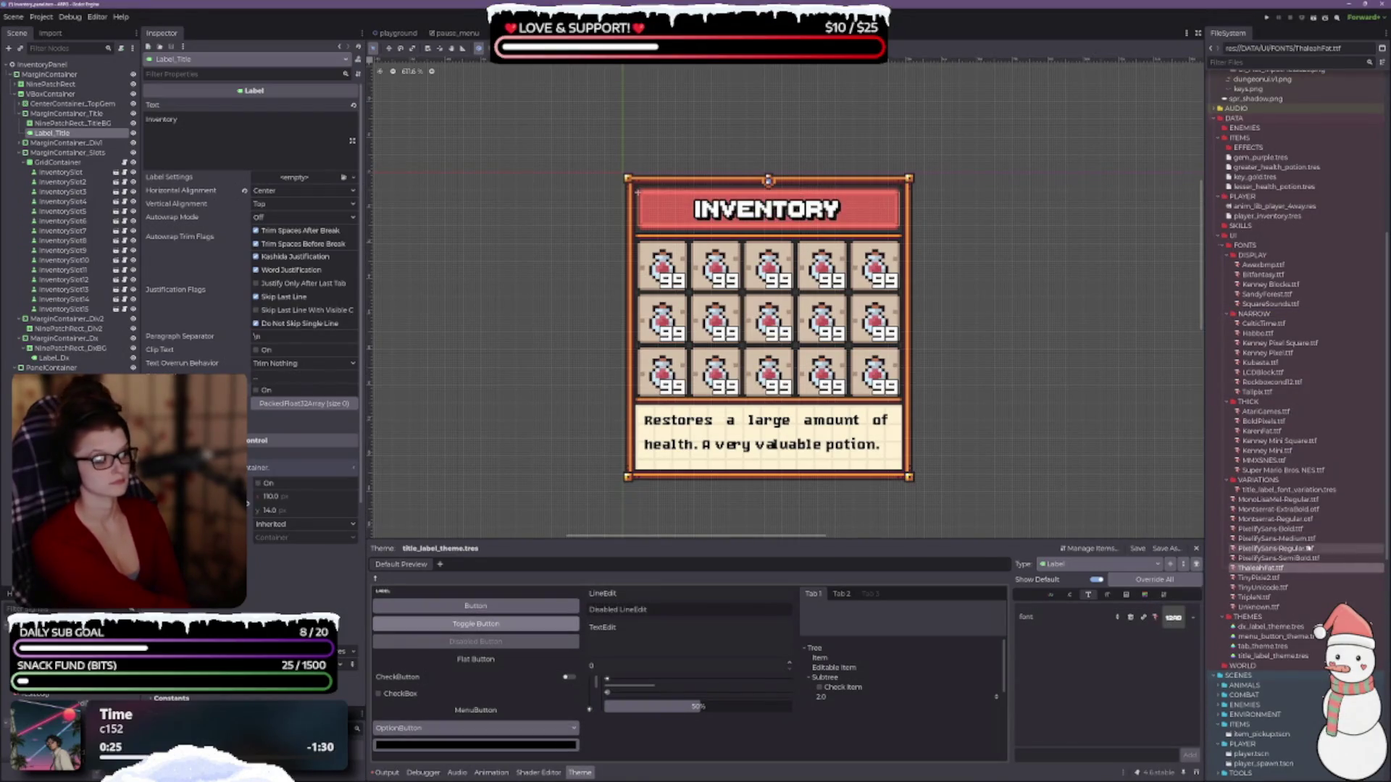
mouse_move(1273, 556)
mouse_down()
mouse_move(1254, 330)
mouse_move(1251, 347)
mouse_up()
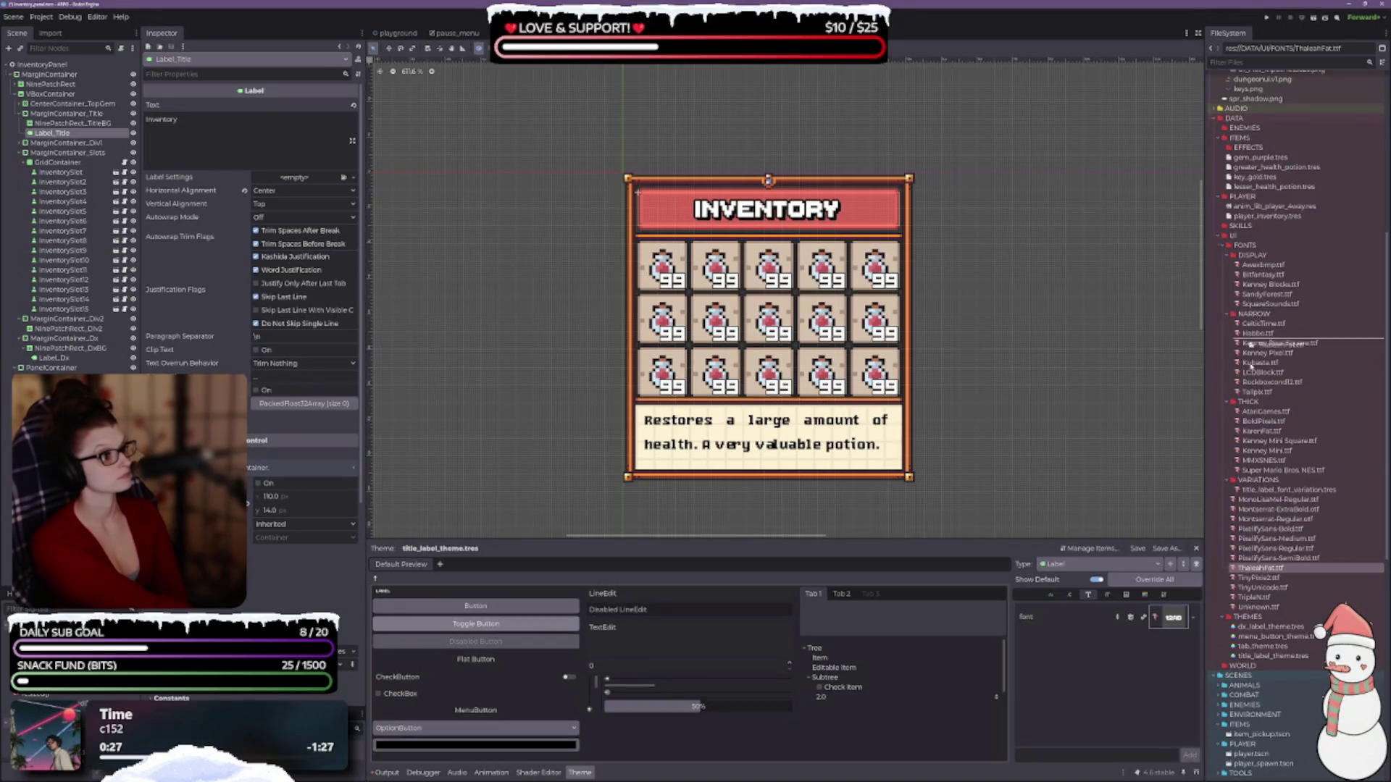
drag(1250, 410, 1249, 410)
click(1275, 579)
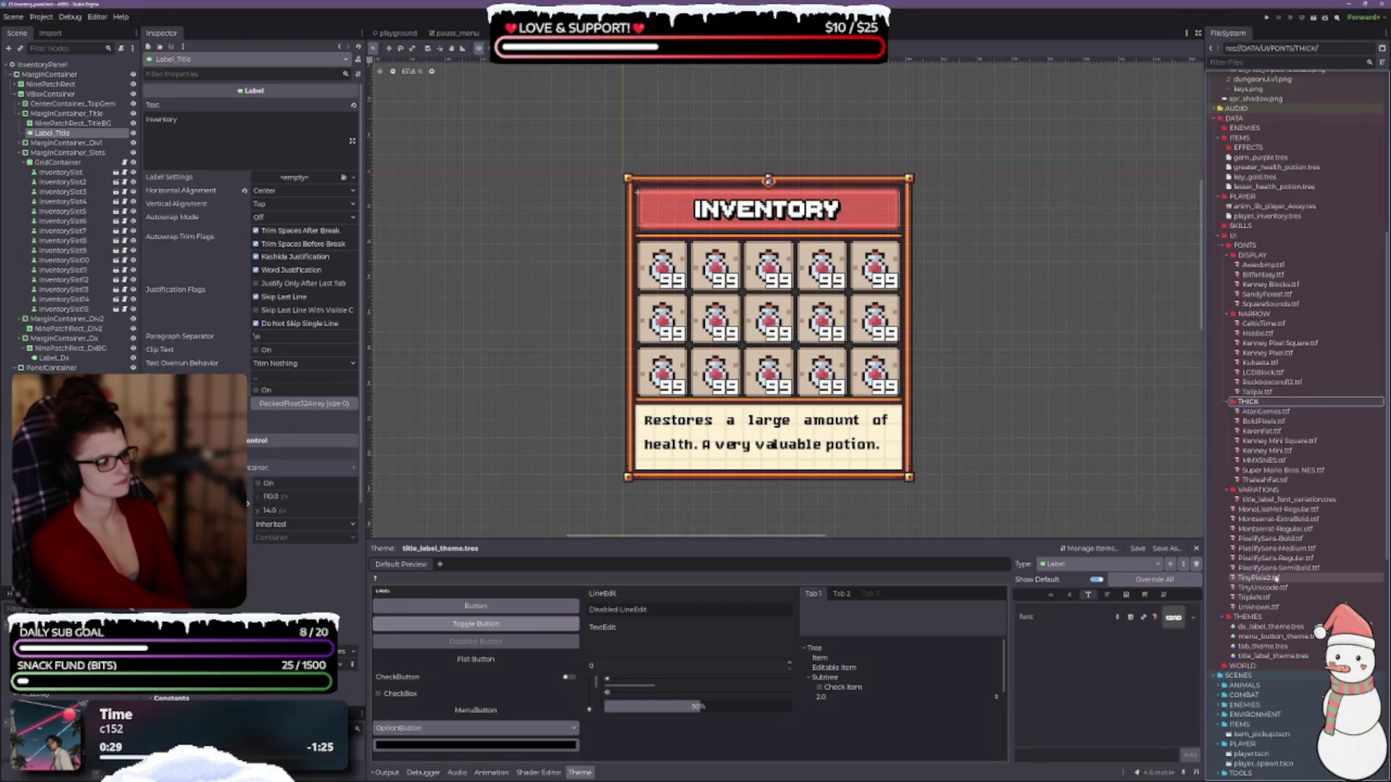
drag(1275, 578, 1173, 617)
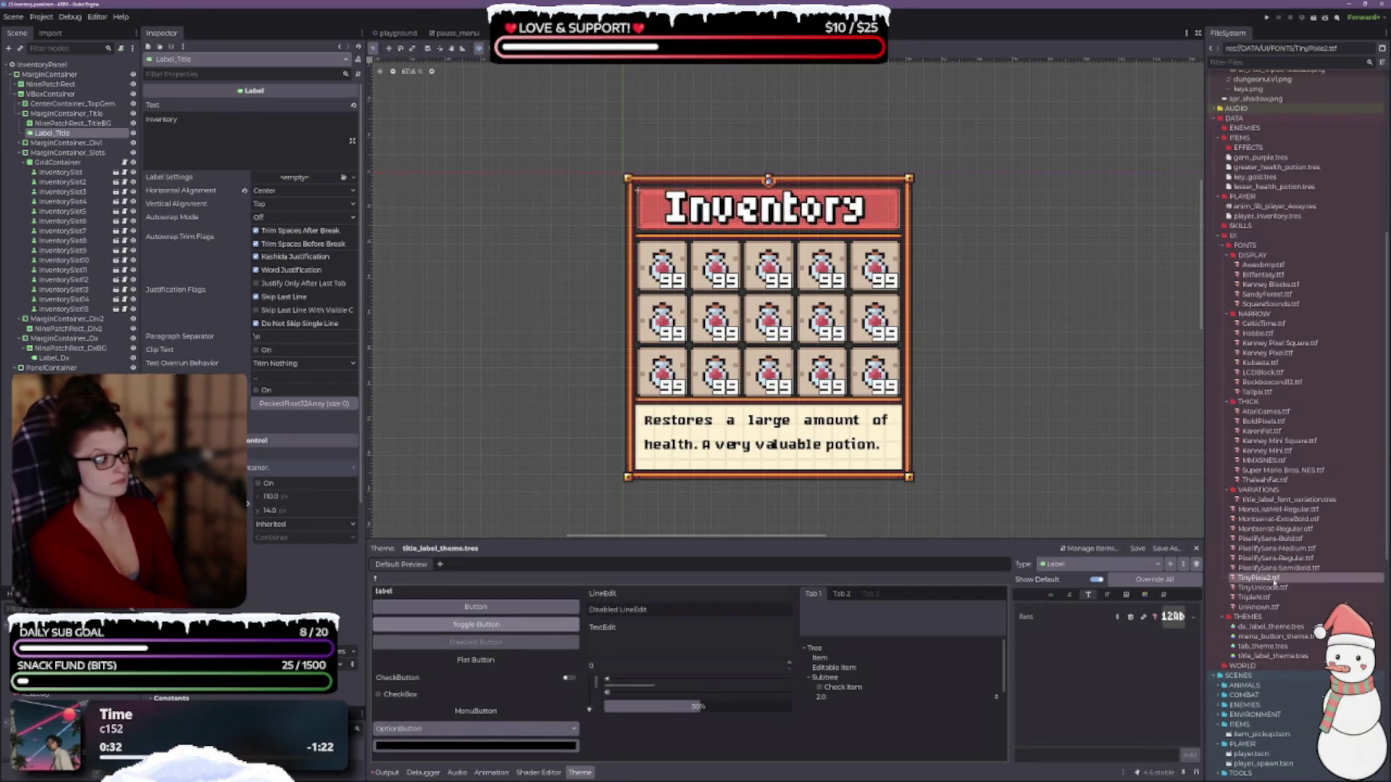
drag(1260, 410, 1260, 410)
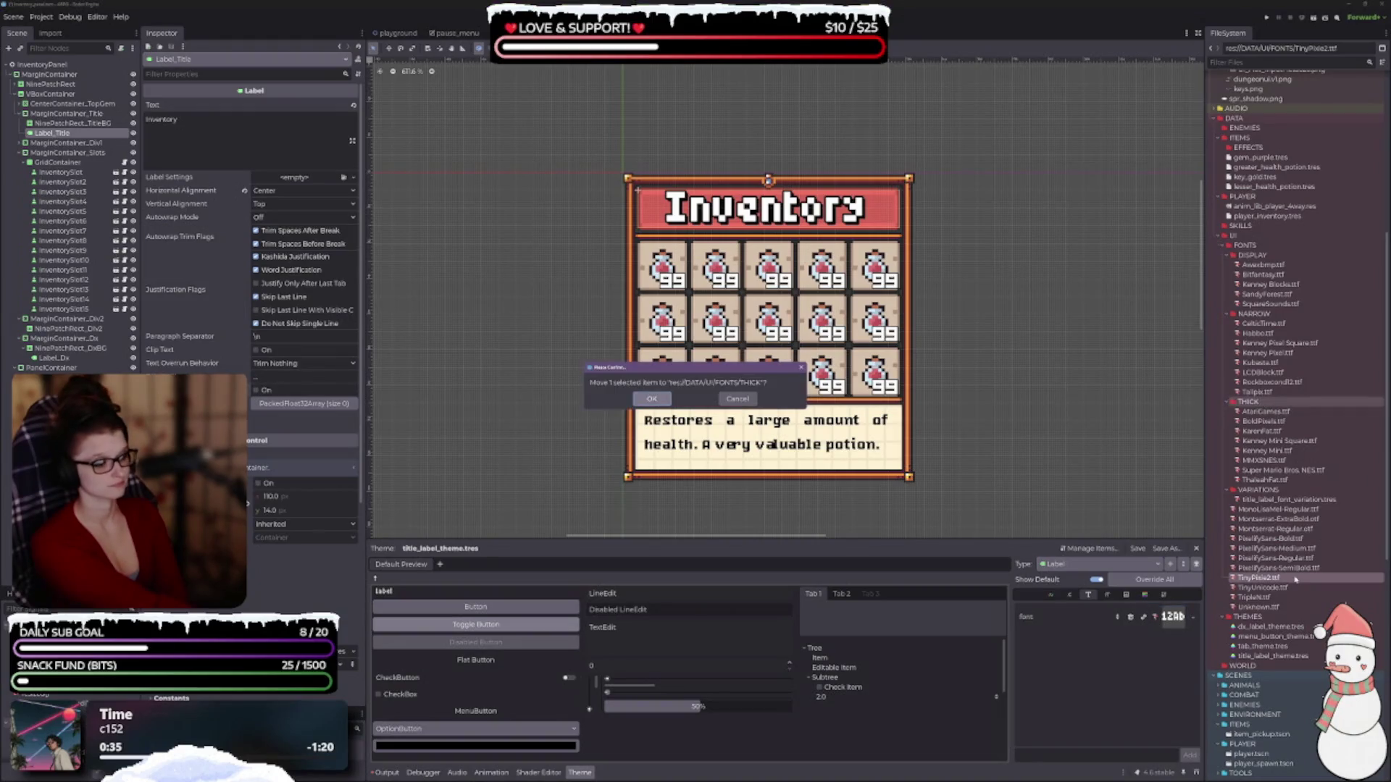
- Try TinyUnicode on the title, check its font size settings, and move it into NARROW
drag(1281, 588, 1174, 618)
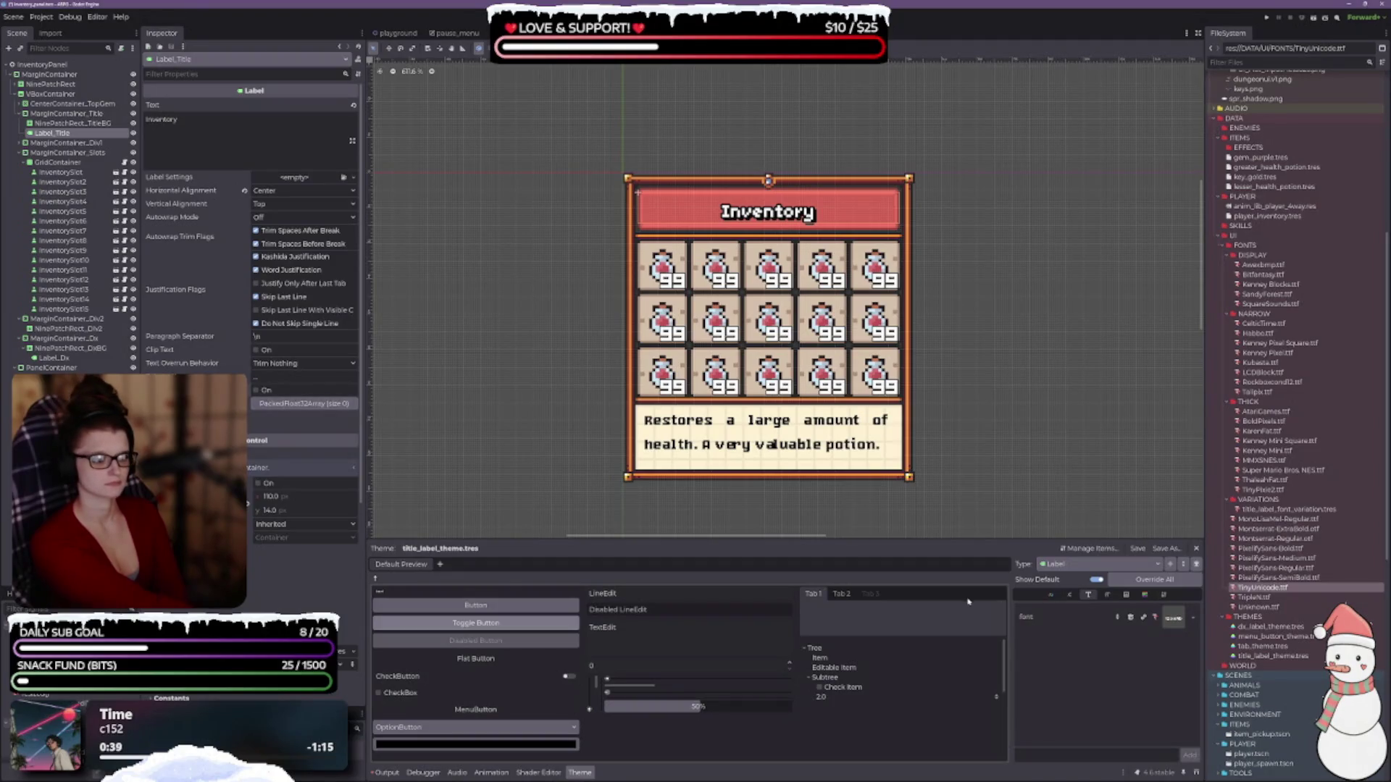
click(1107, 595)
scroll(1194, 614, up, 6)
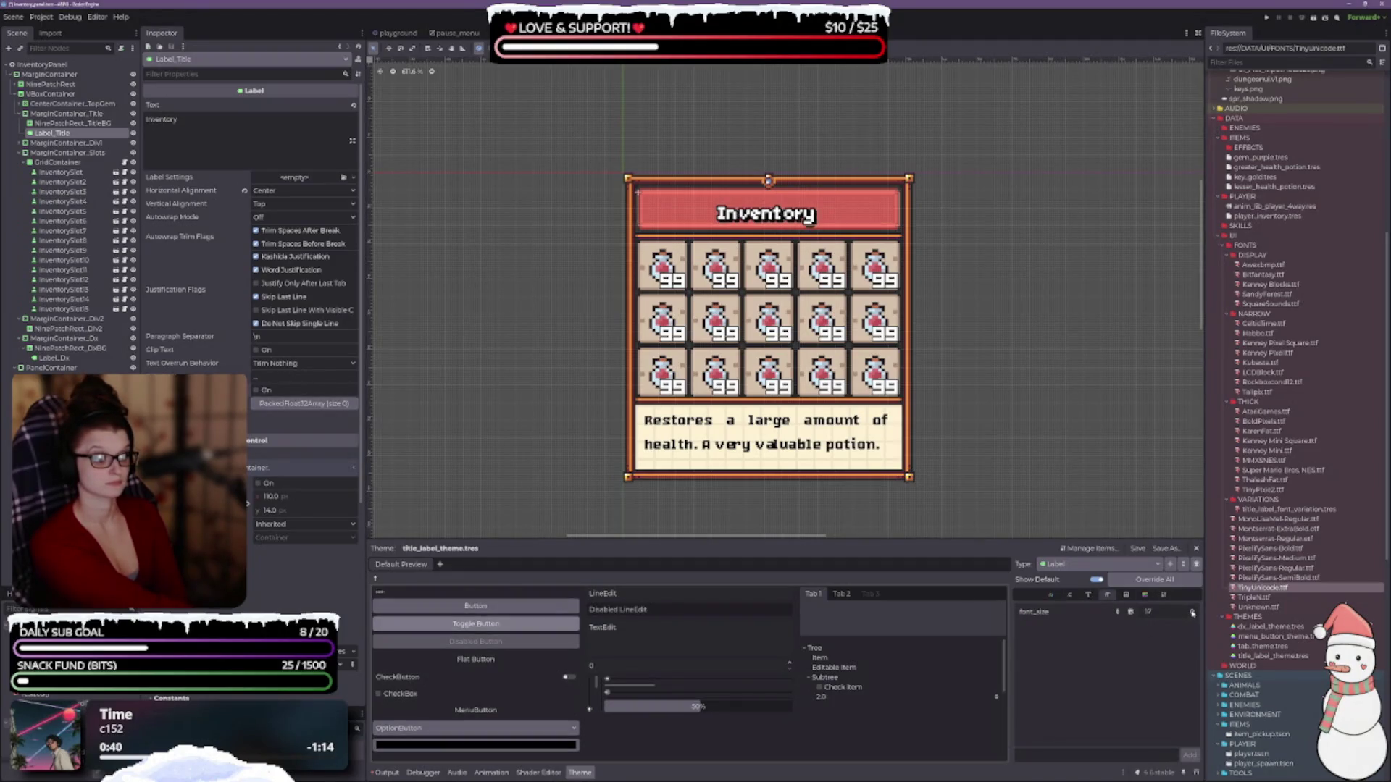
scroll(1194, 615, up, 3)
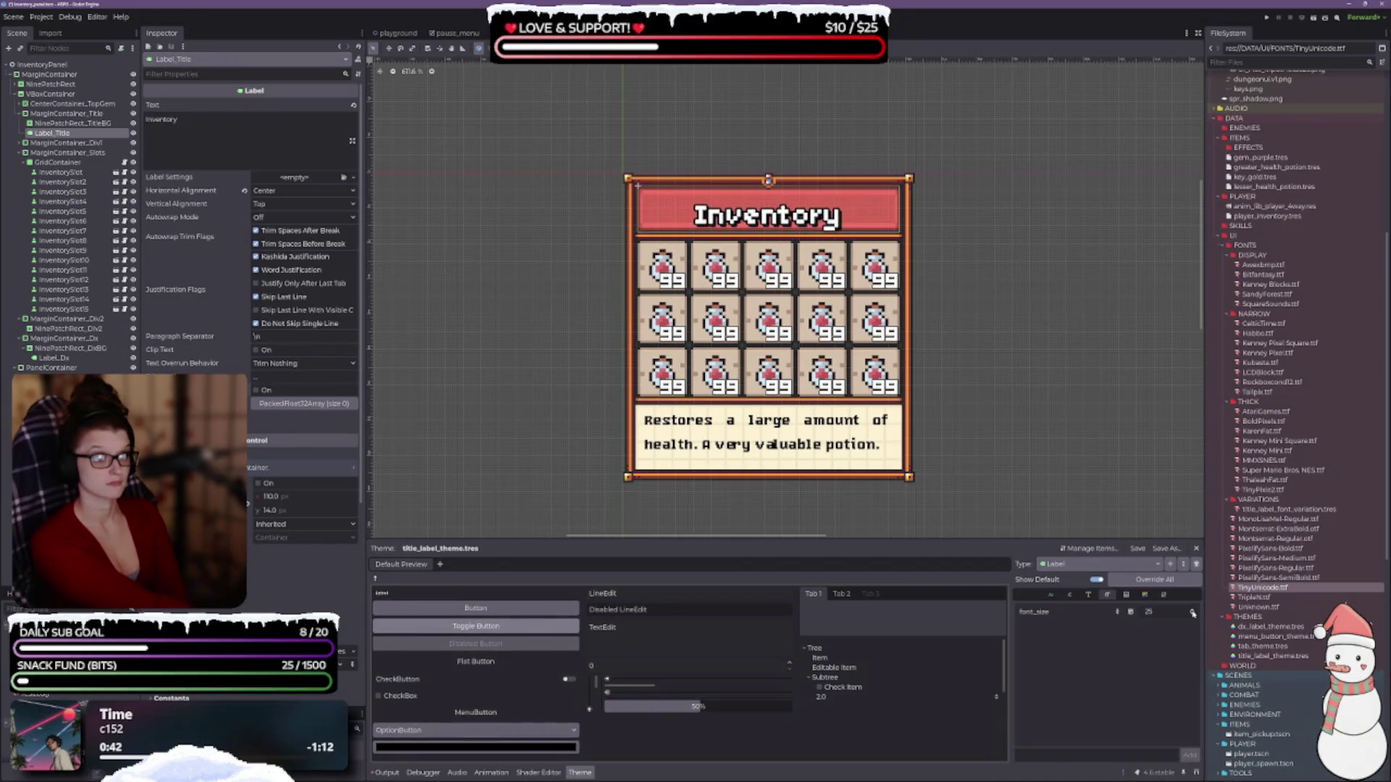
scroll(1194, 615, down, 8)
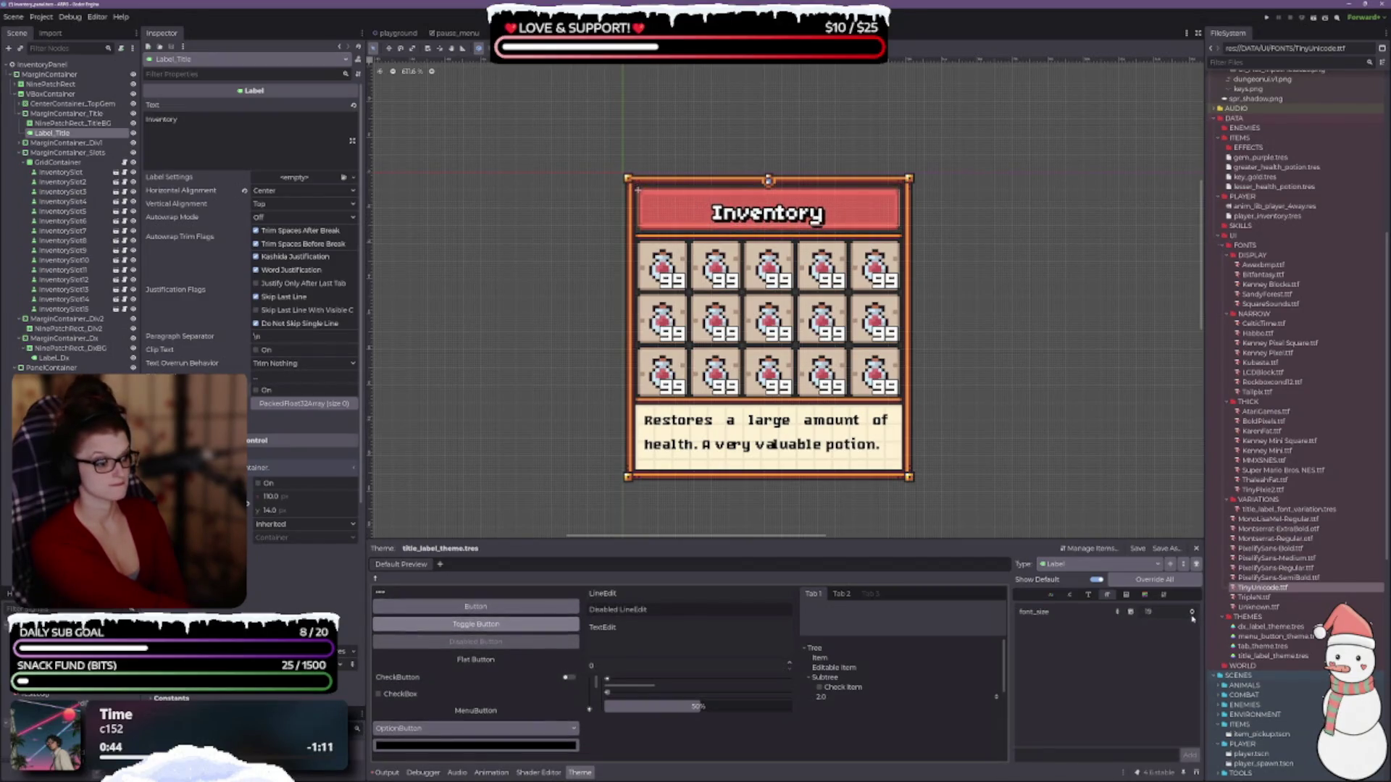
scroll(1193, 618, down, 1)
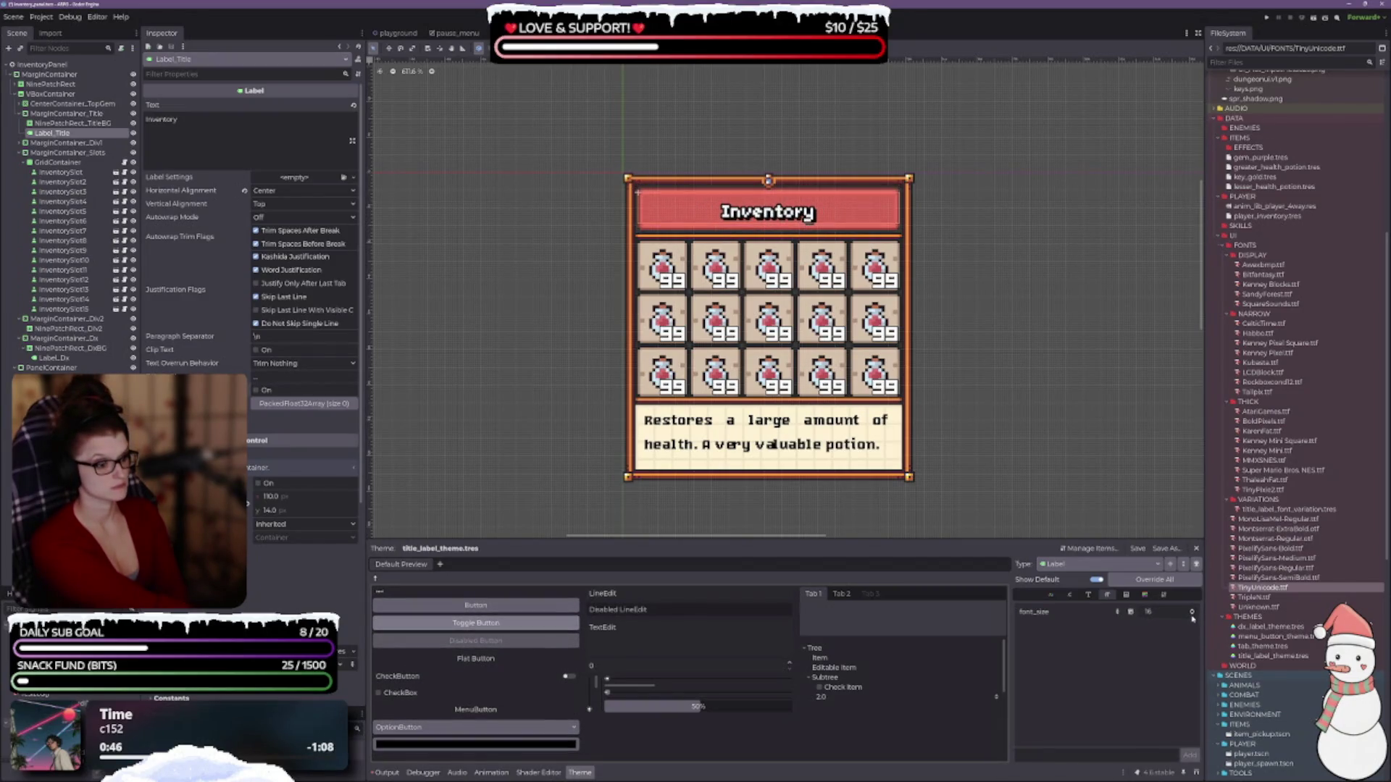
click(1089, 594)
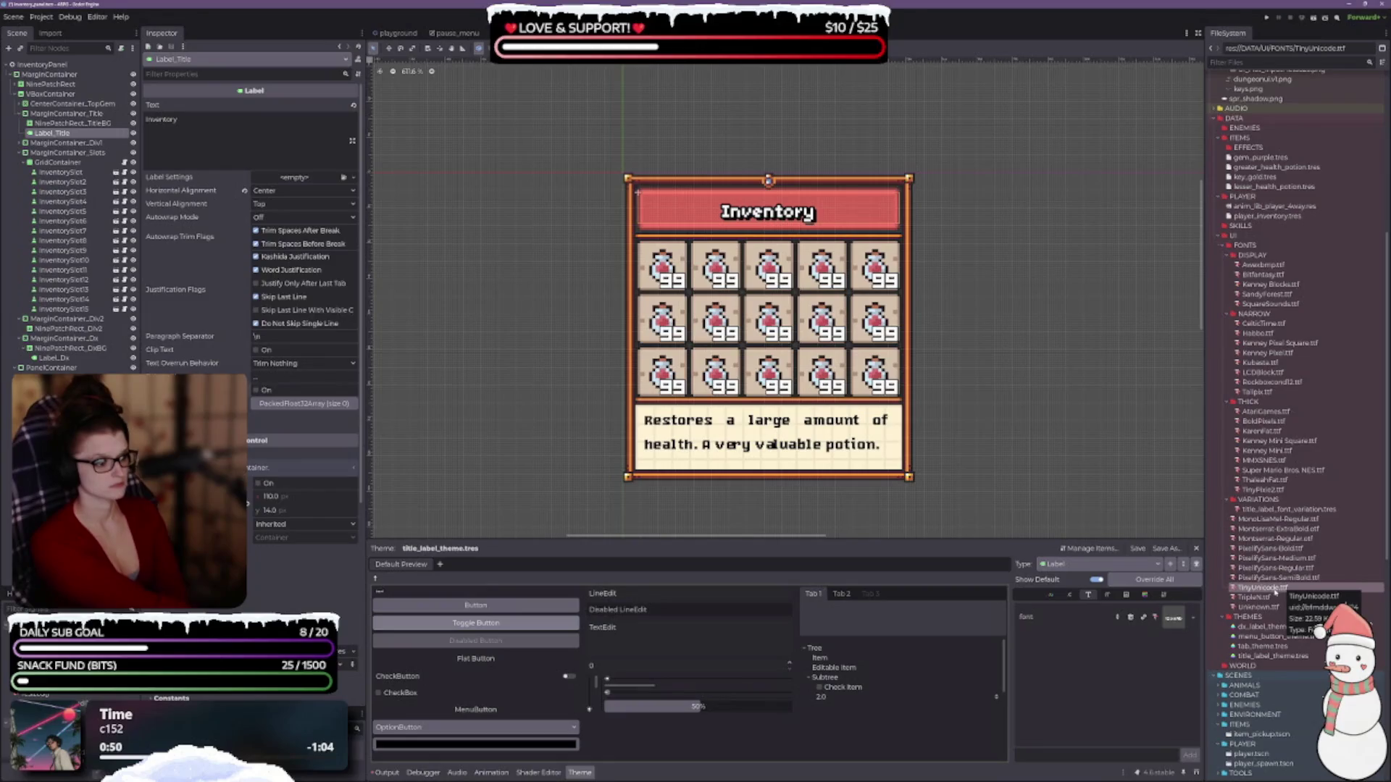
drag(1275, 592, 1260, 315)
key(Return)
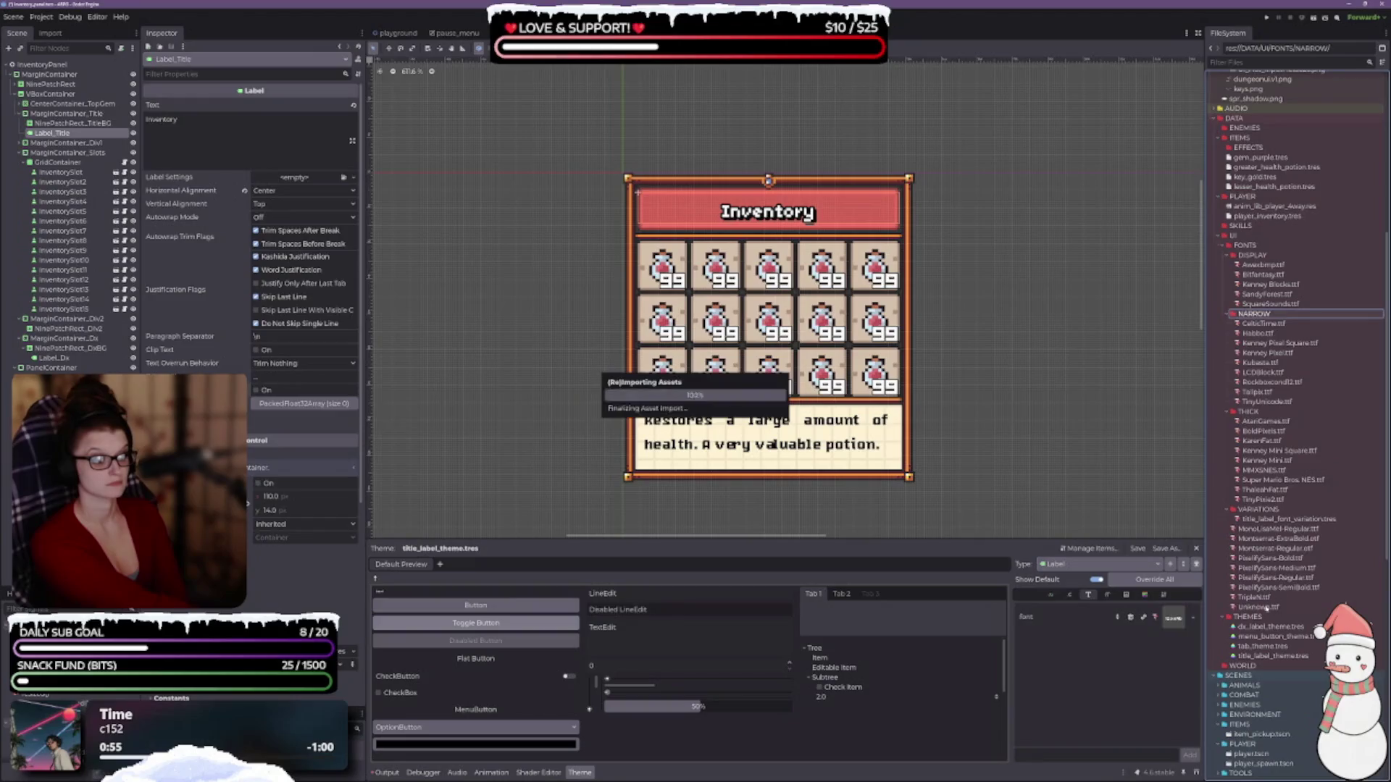
- Apply TripleN as the title font and file it into the DISPLAY folder
drag(1253, 597, 1176, 617)
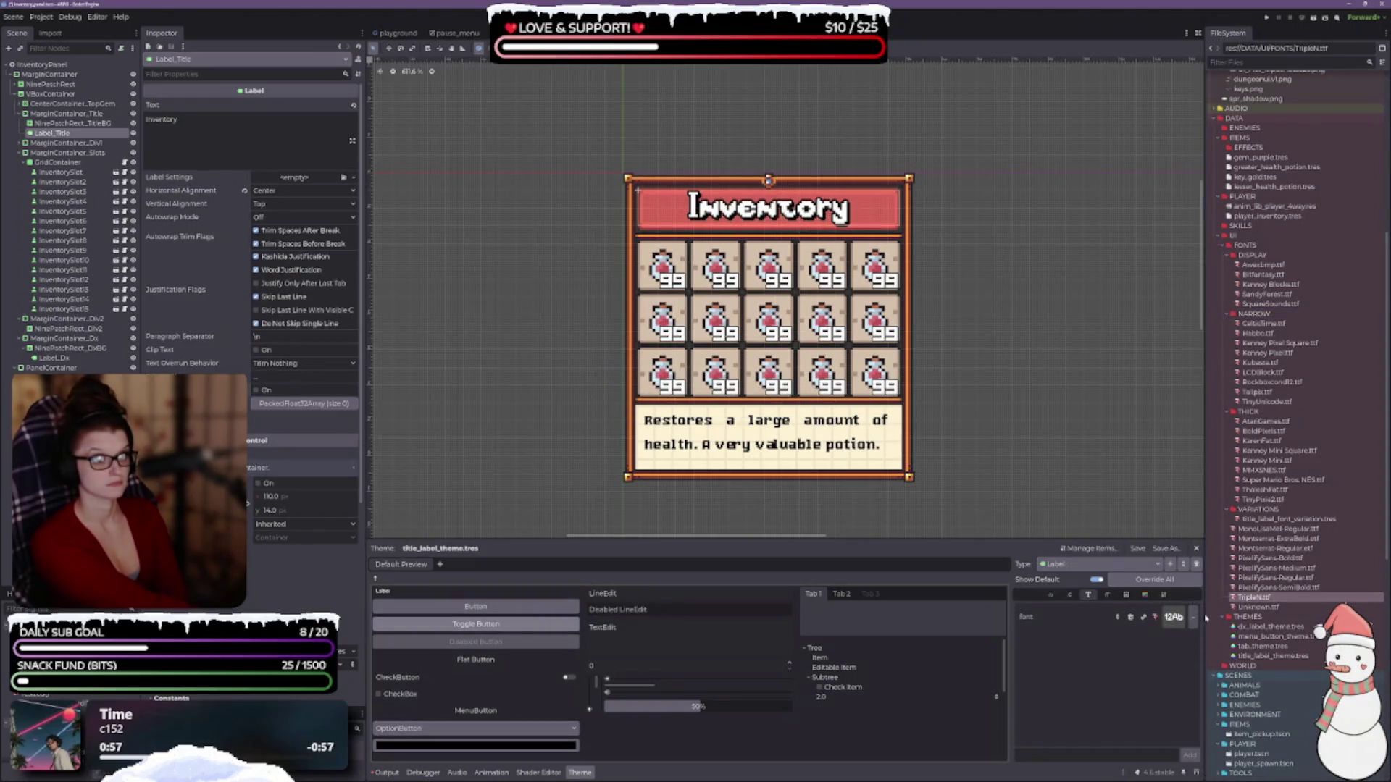
drag(1257, 274, 1241, 257)
key(Return)
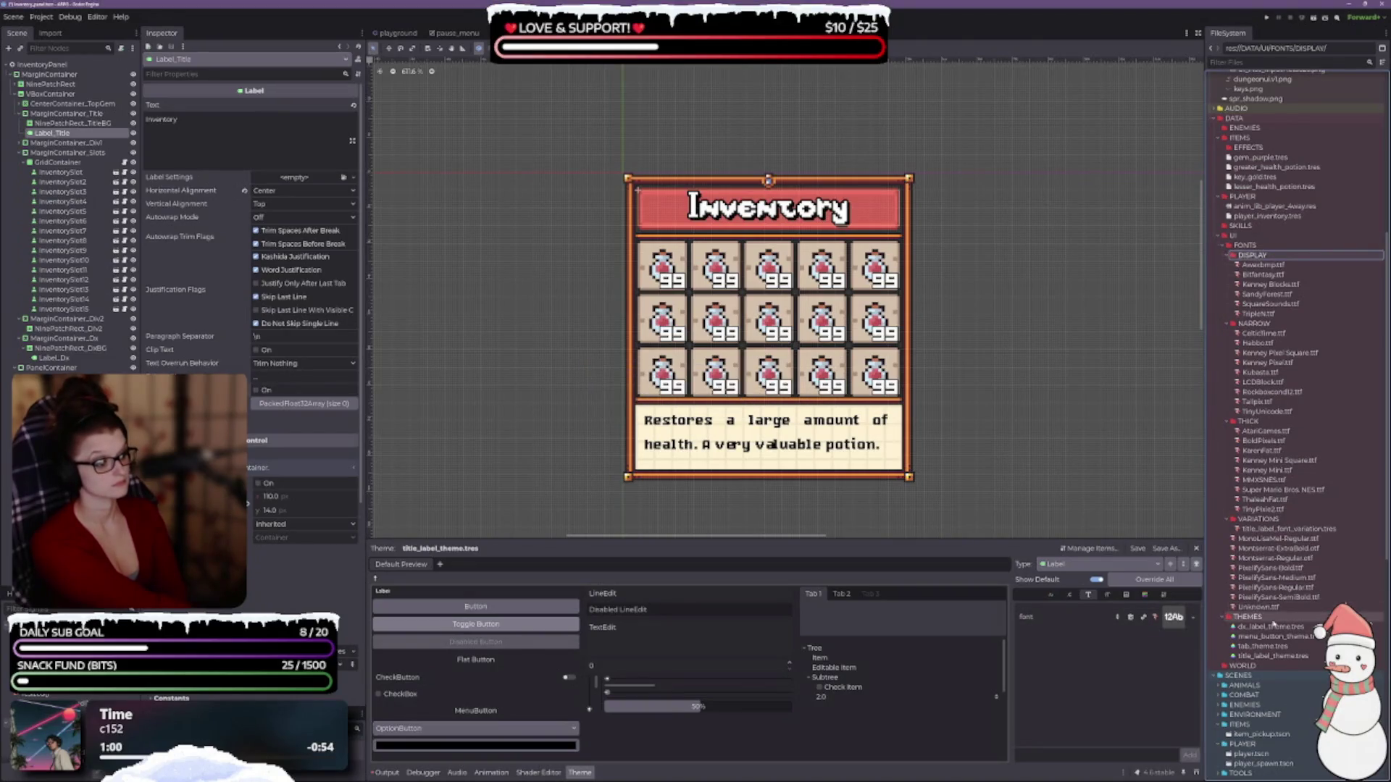
click(1264, 608)
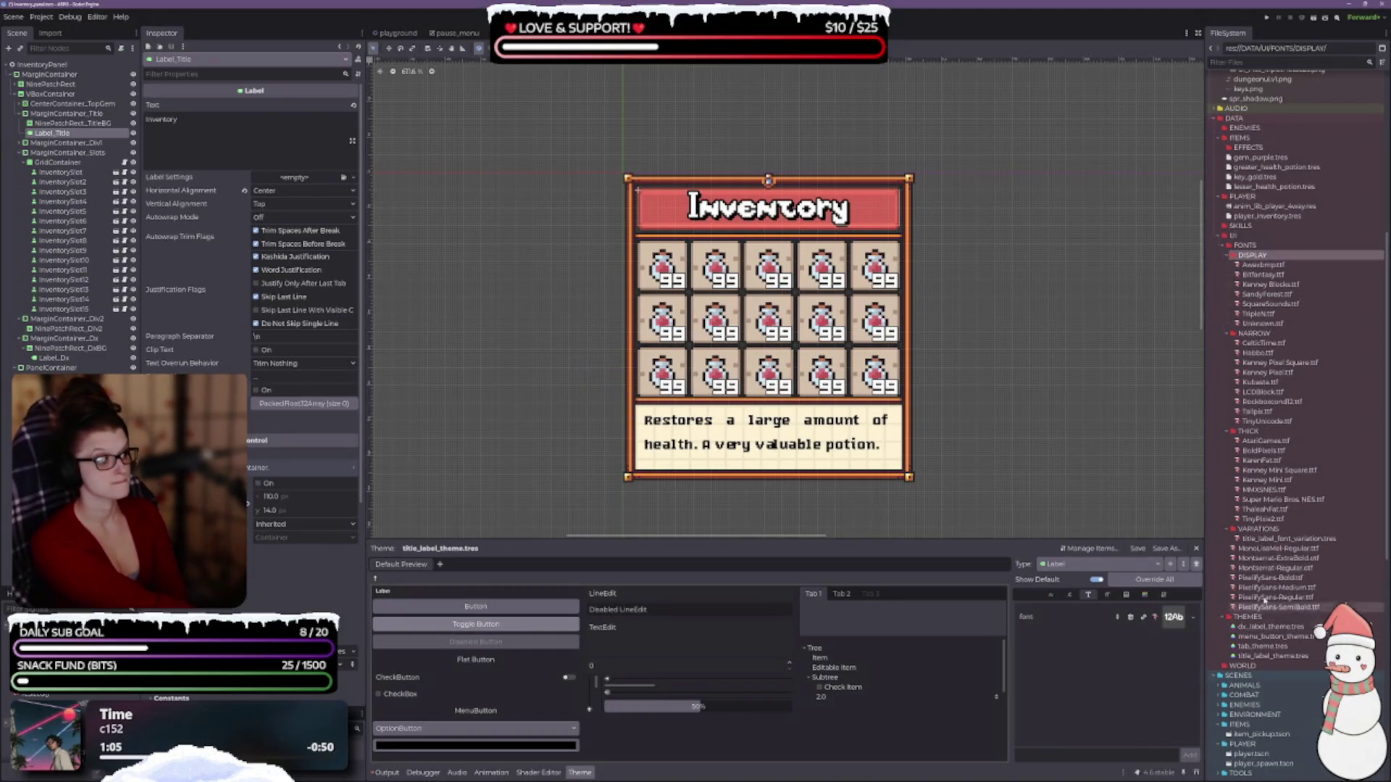
click(1268, 434)
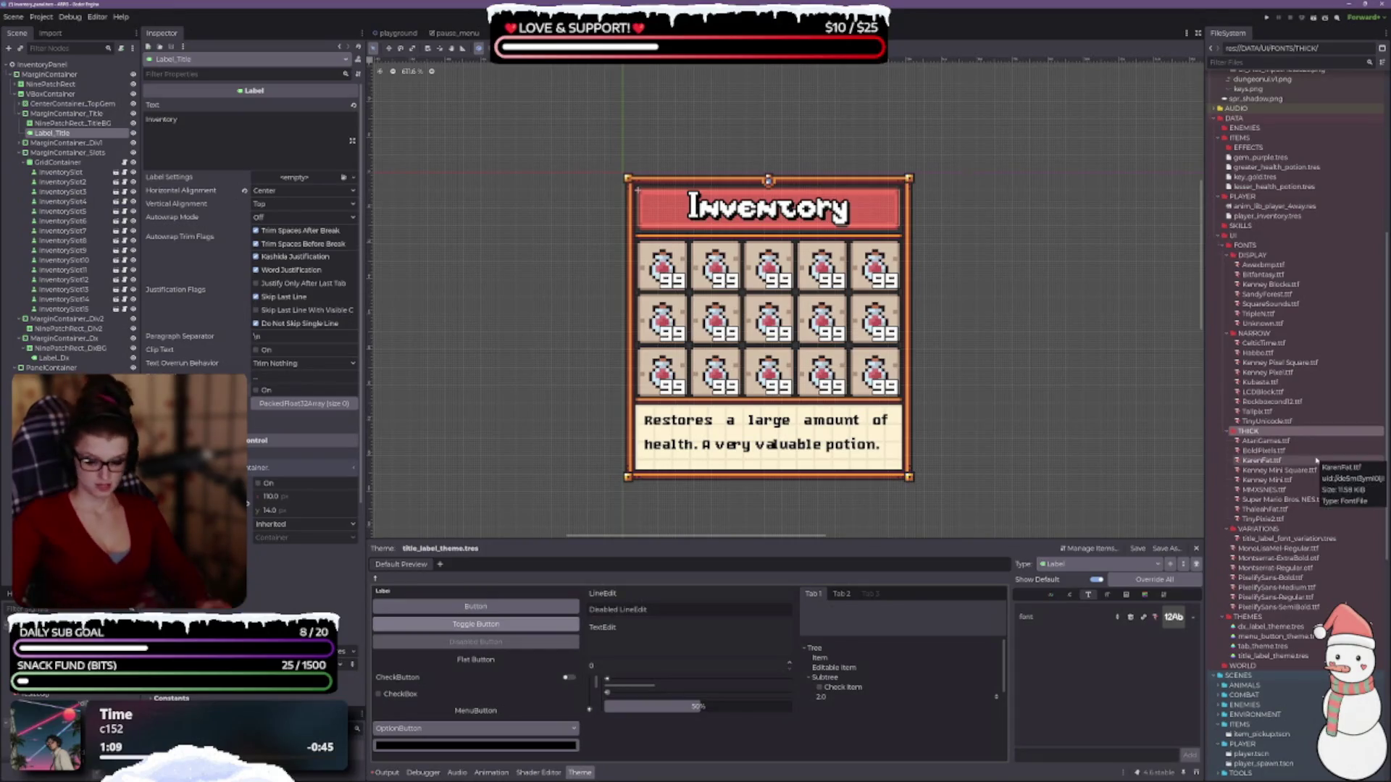
- Rename the THICK folder to WIDE and select the four PixelifySans fonts
key(F2)
text(WIDE)
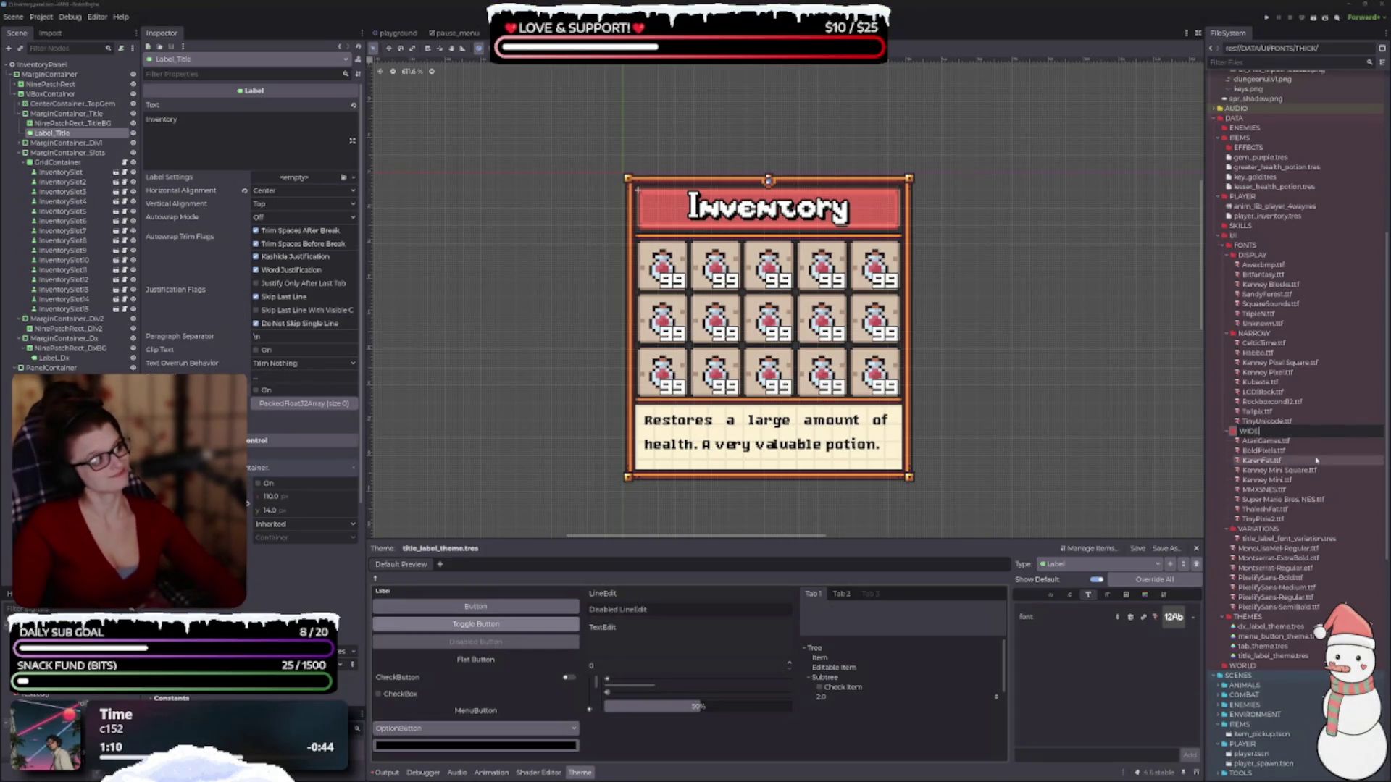
key(Return)
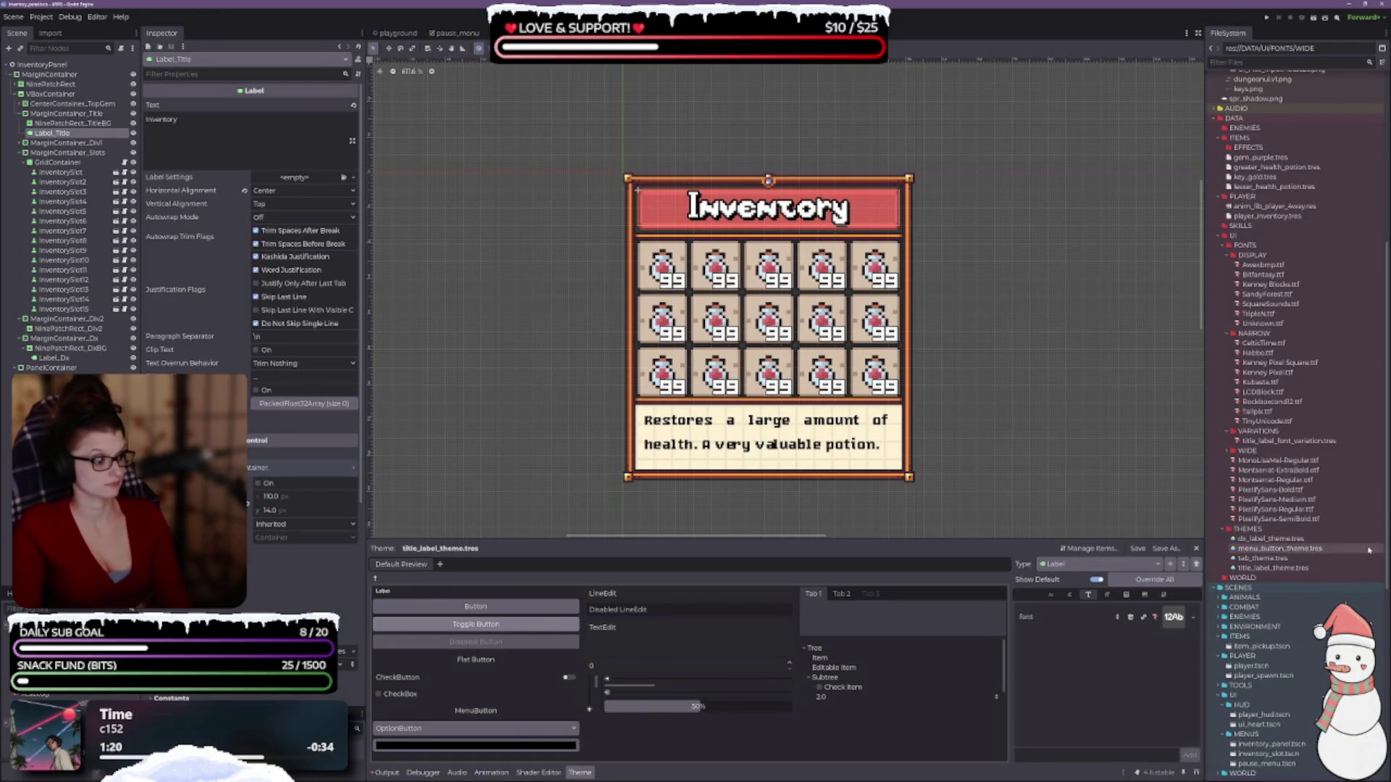
click(1313, 519)
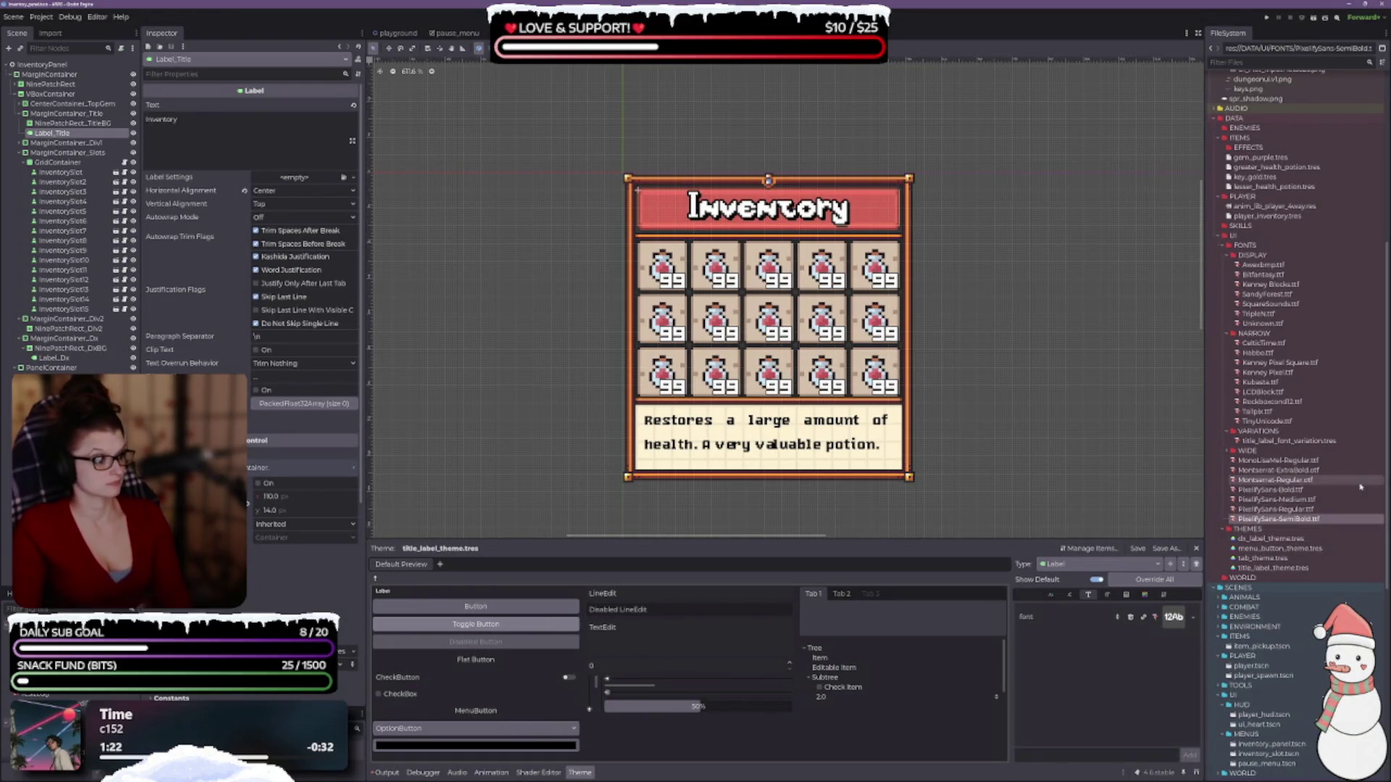
shift+click(1294, 490)
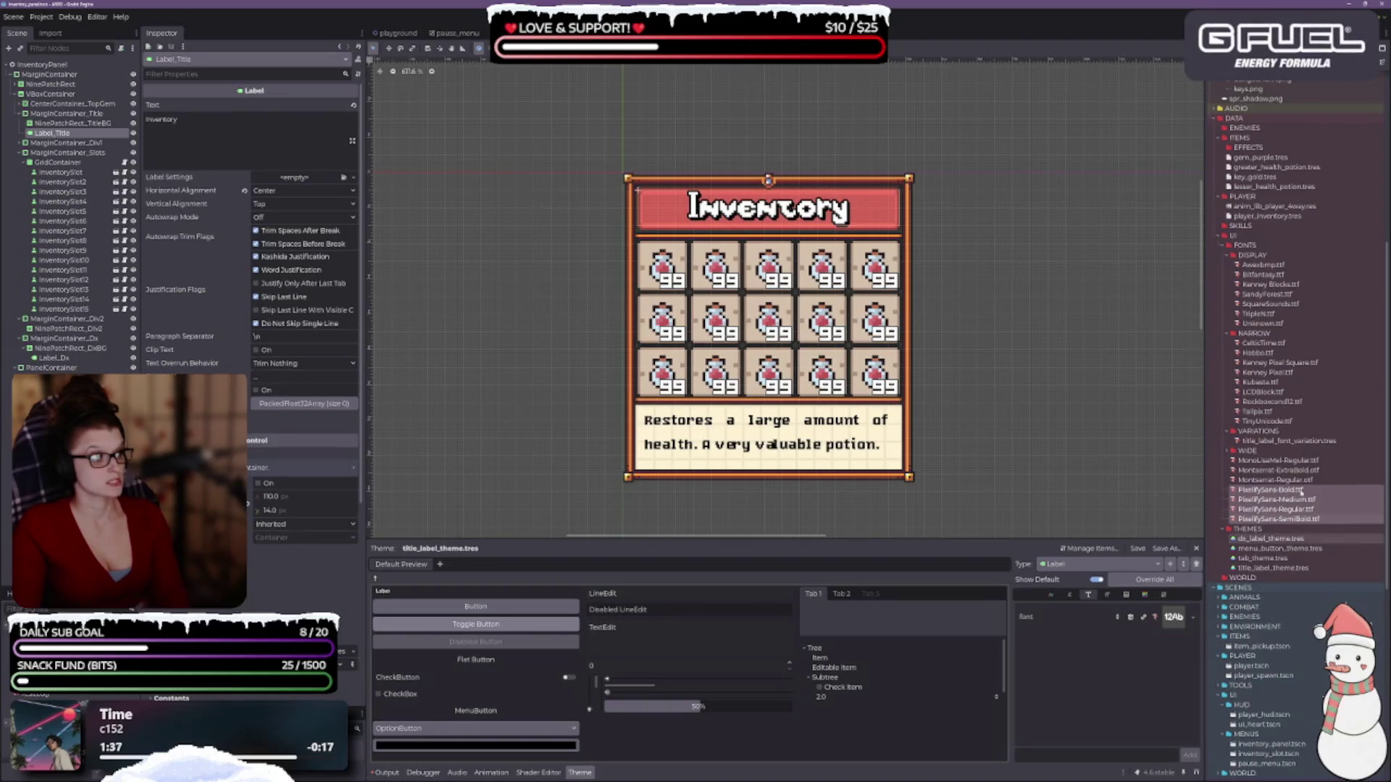
right_click(1271, 510)
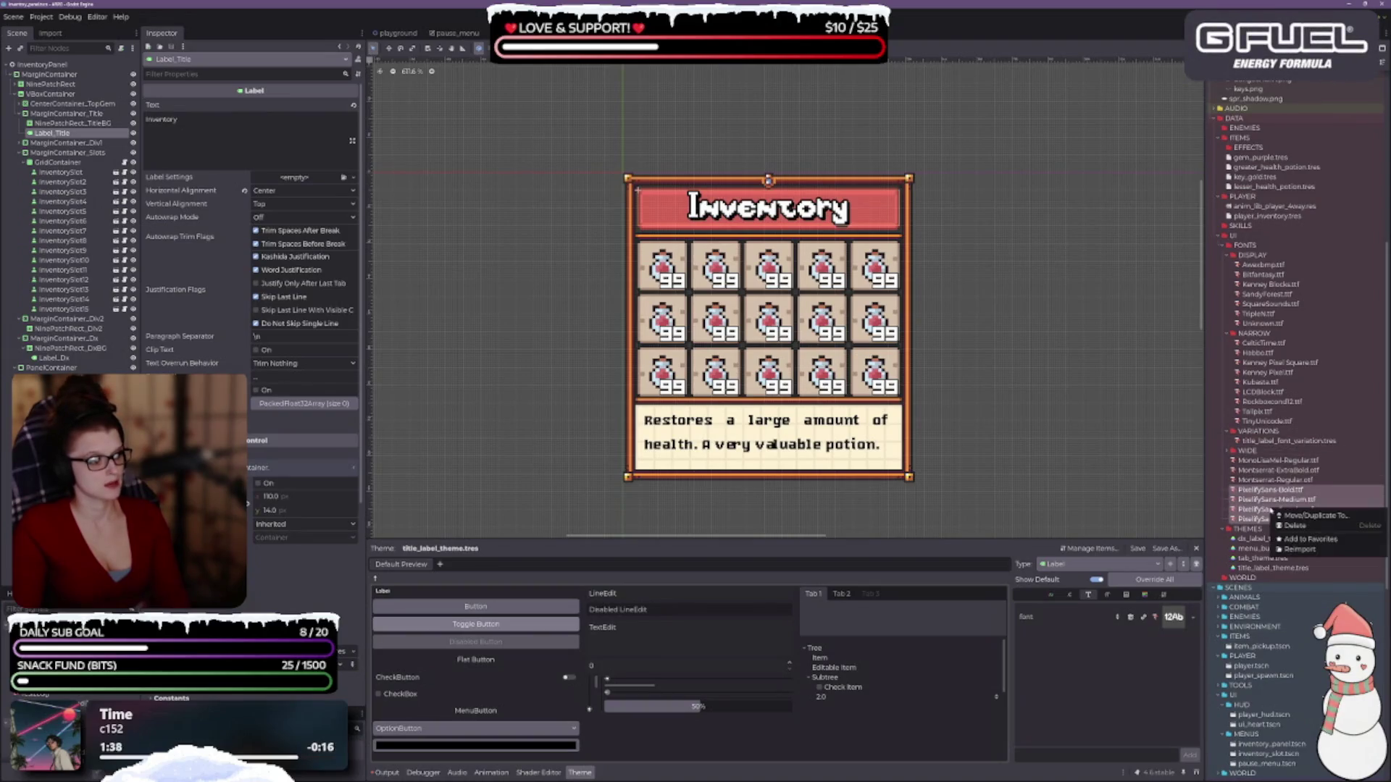
click(1313, 517)
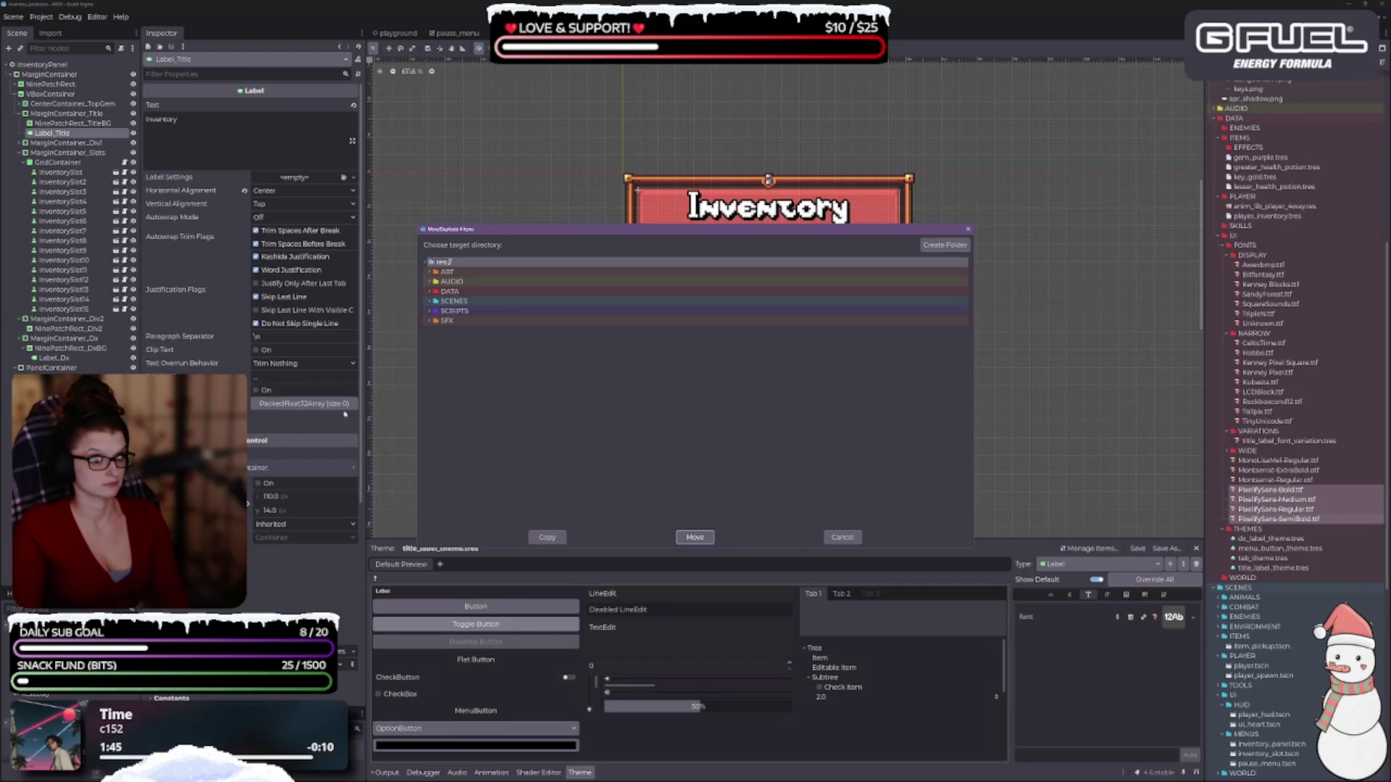
click(840, 537)
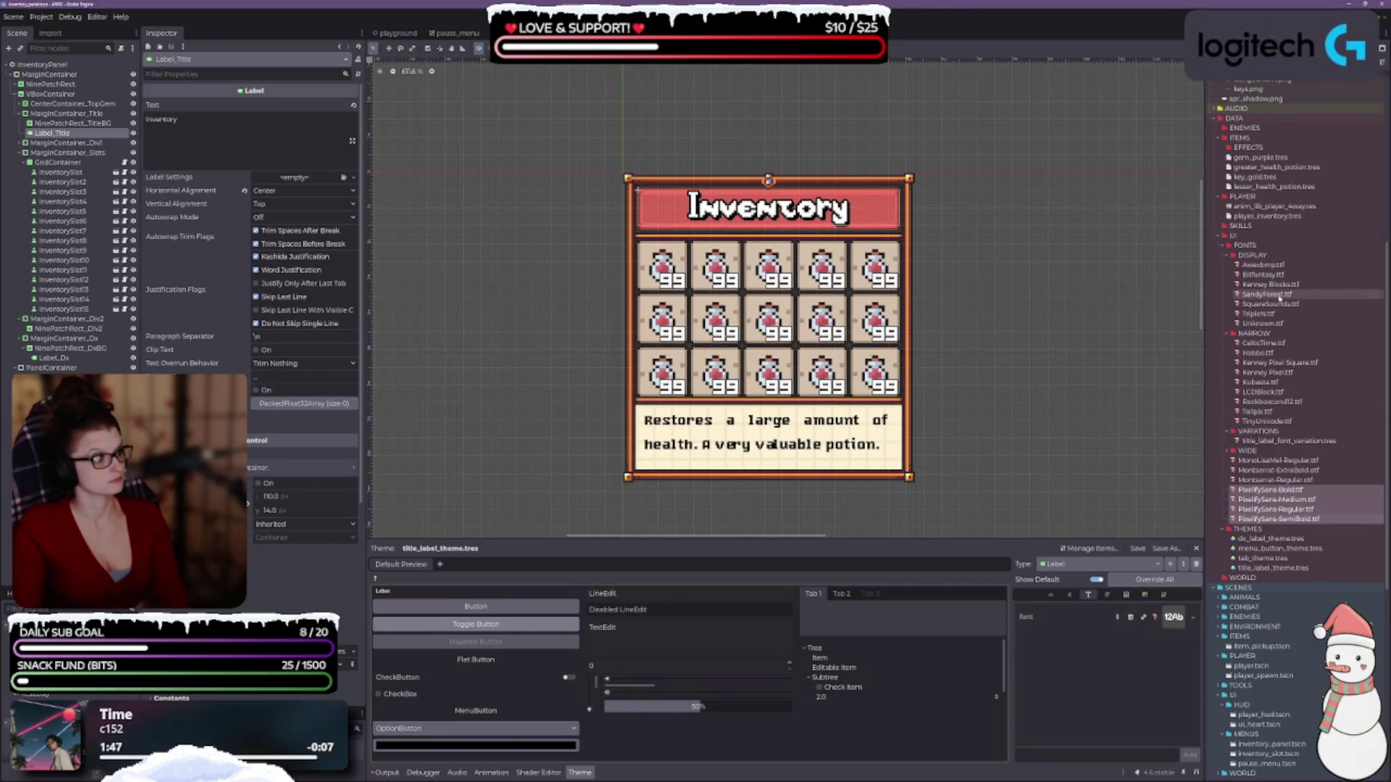
click(1230, 256)
click(1231, 265)
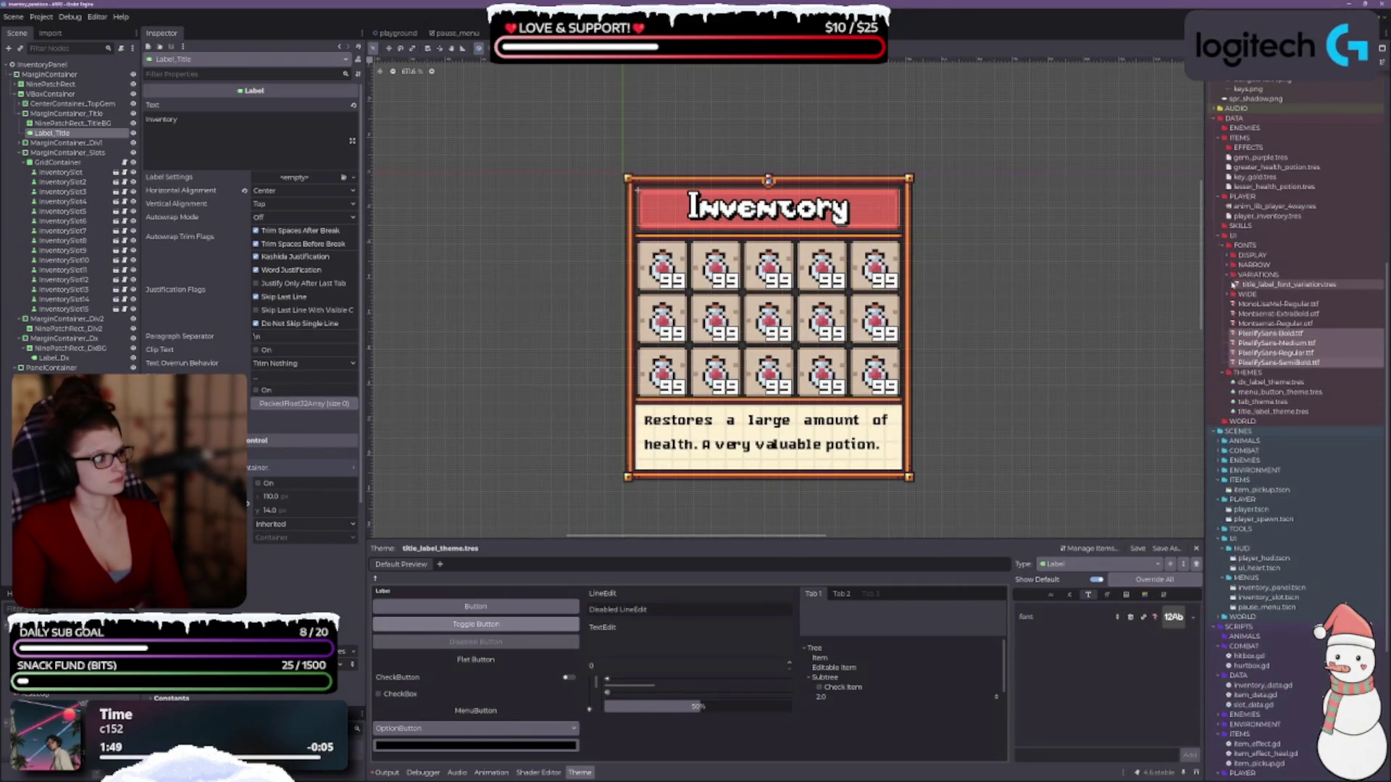
click(1230, 277)
click(1229, 277)
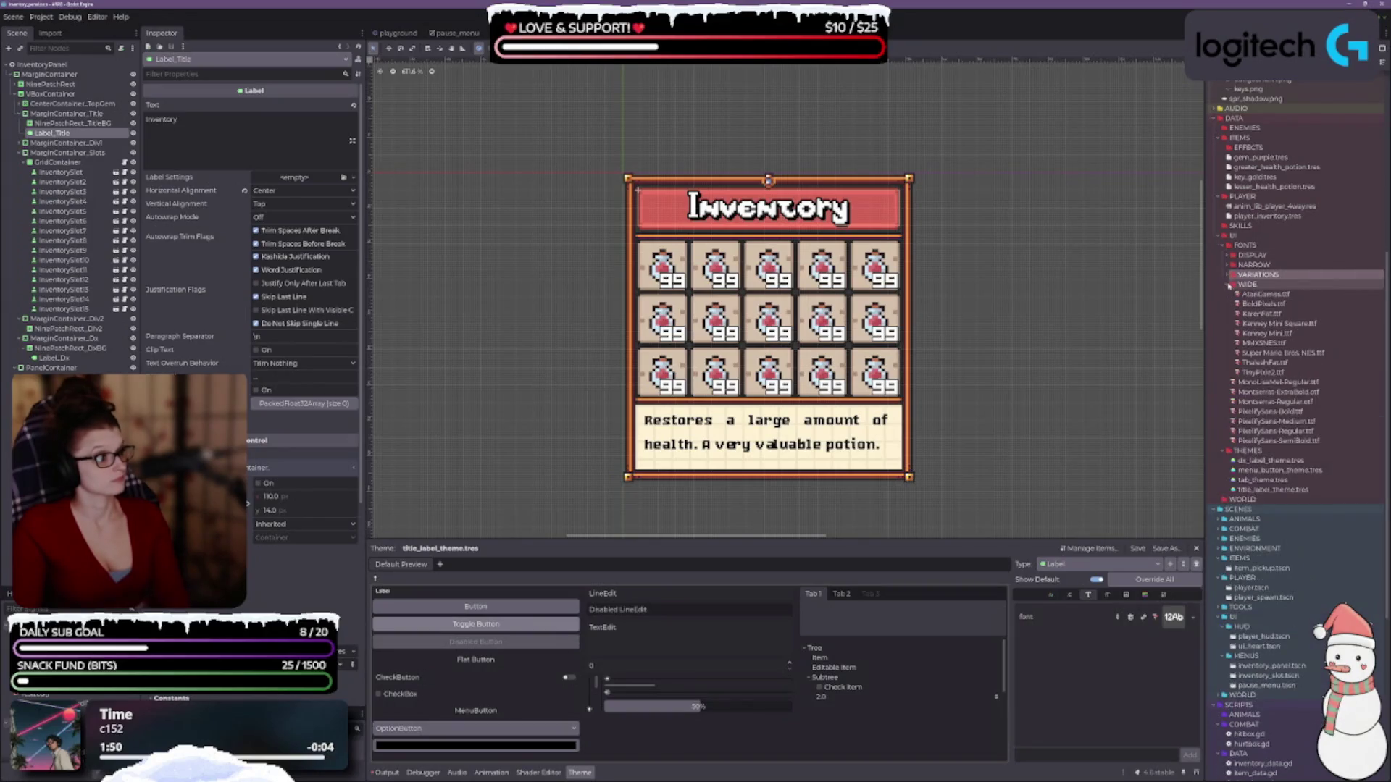
drag(1252, 256, 1233, 236)
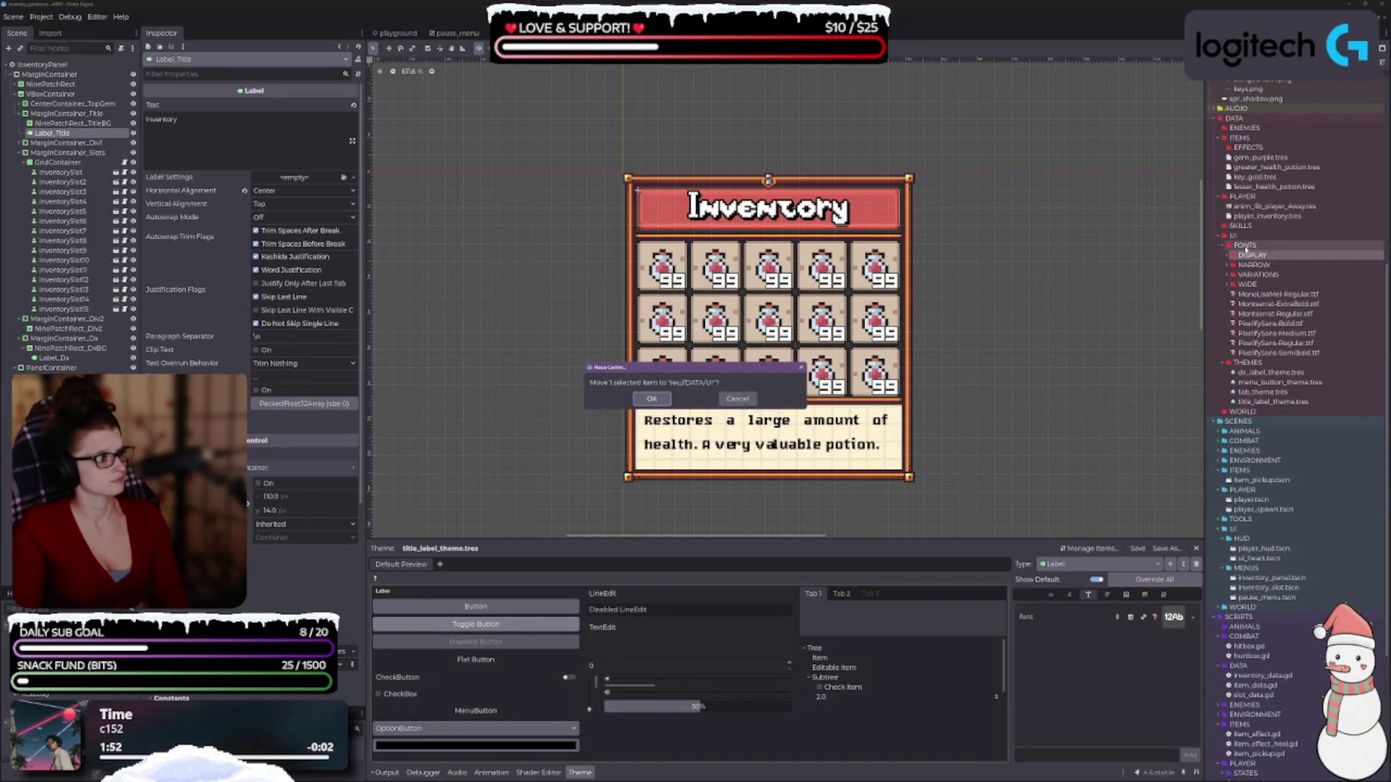
click(738, 398)
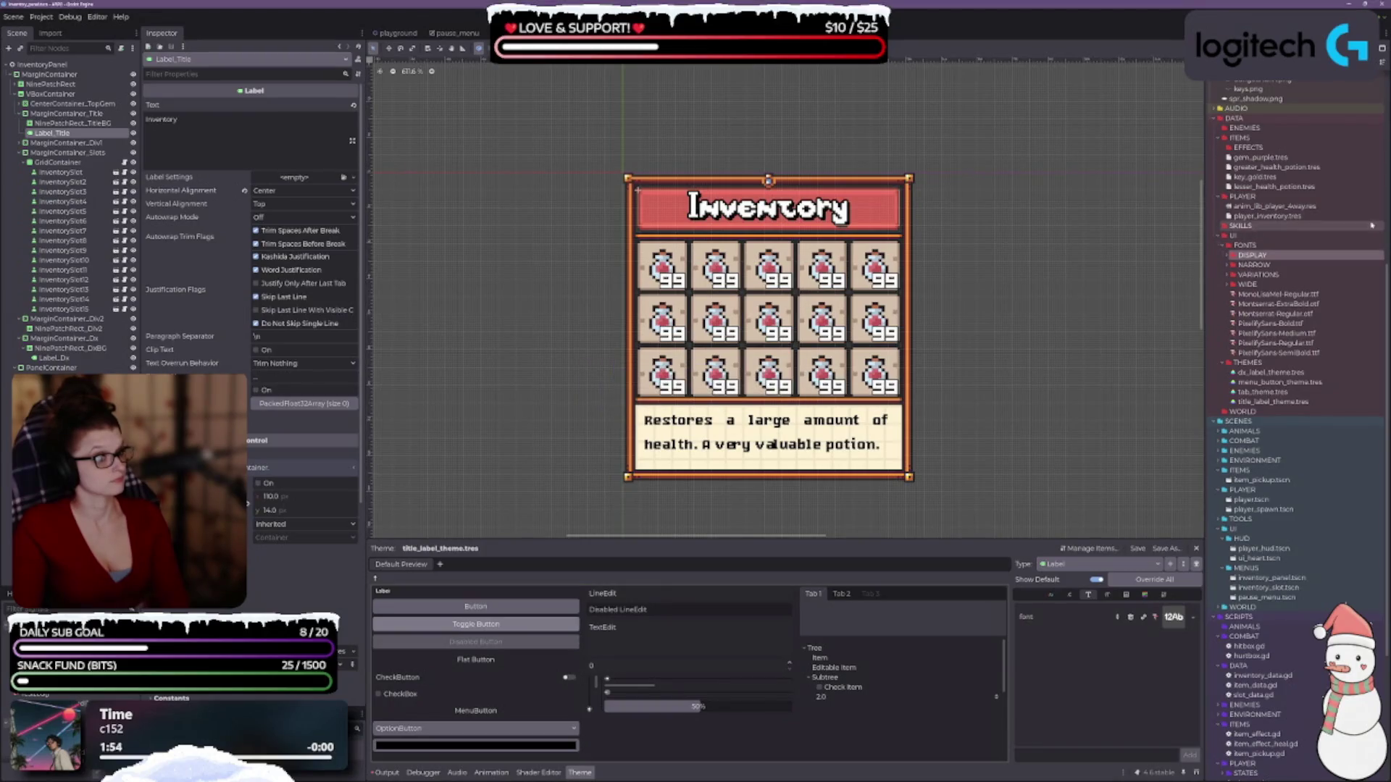
click(1244, 245)
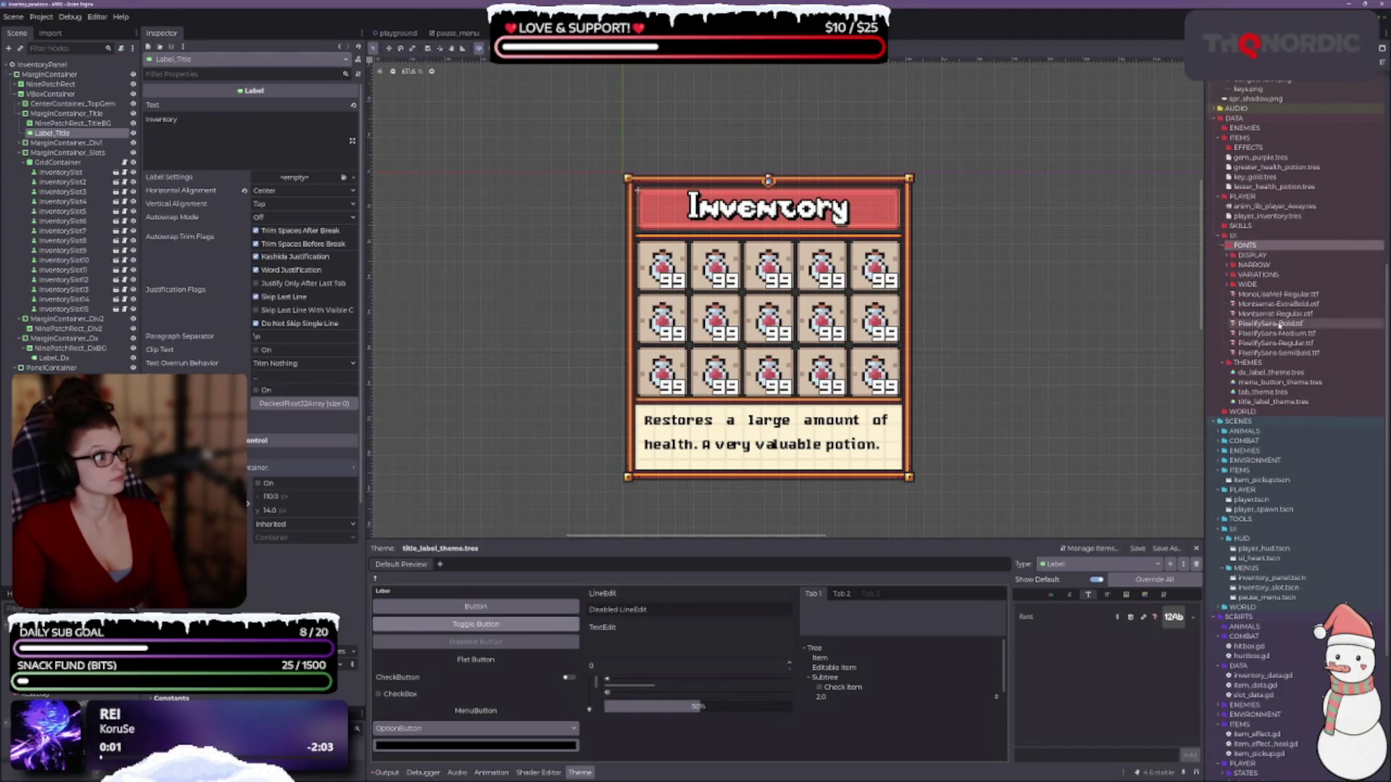
- Create PIXELIFY and MONTSERRAT folders inside FONTS
right_click(1249, 247)
mouse_move(1260, 250)
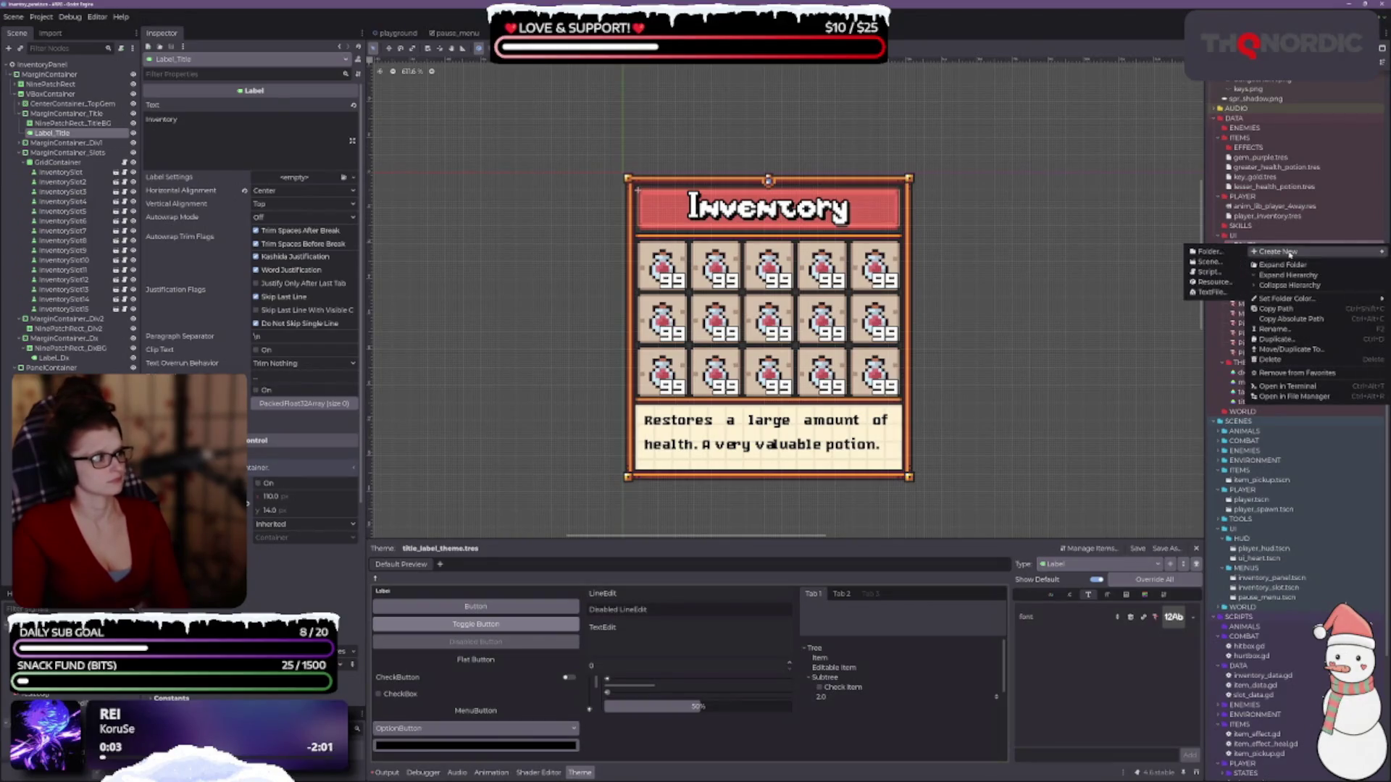
click(1211, 250)
text(PIXELIFY)
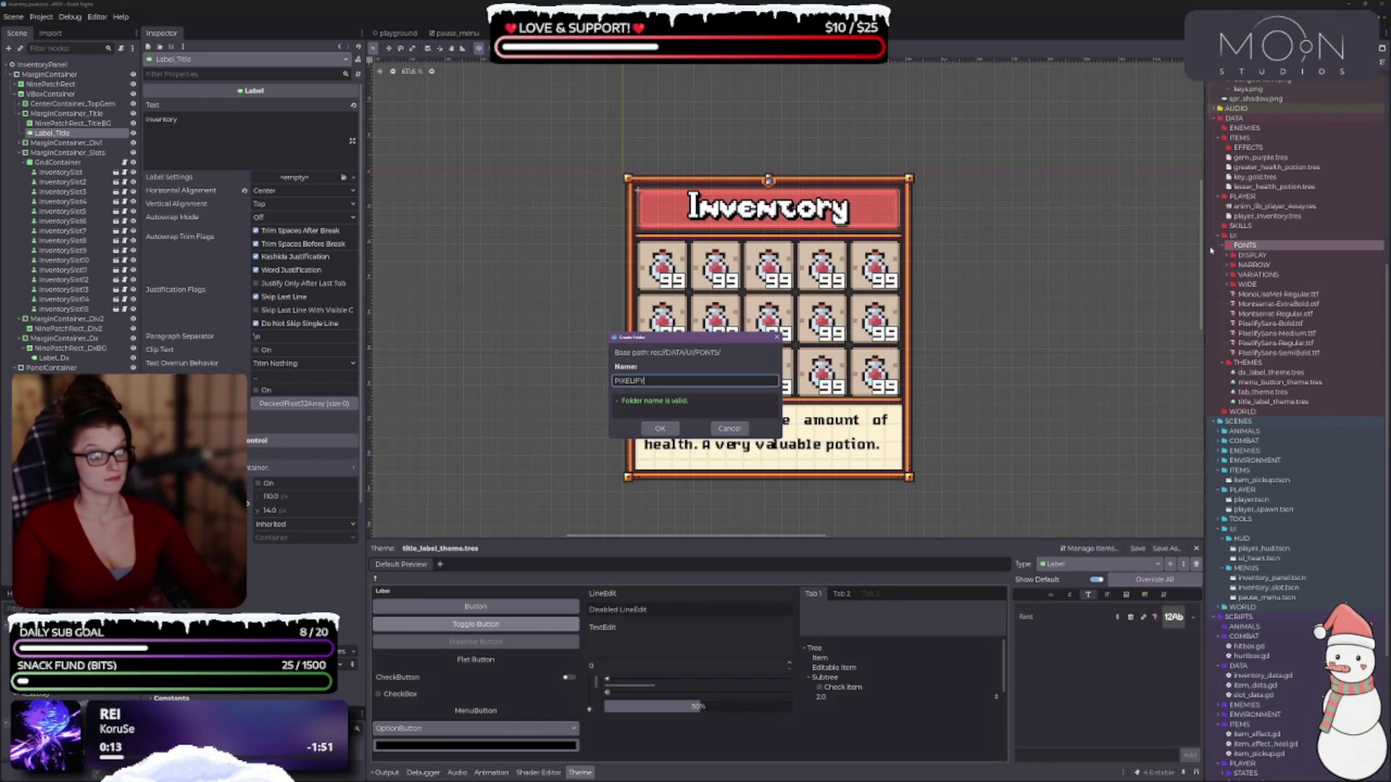
key(Return)
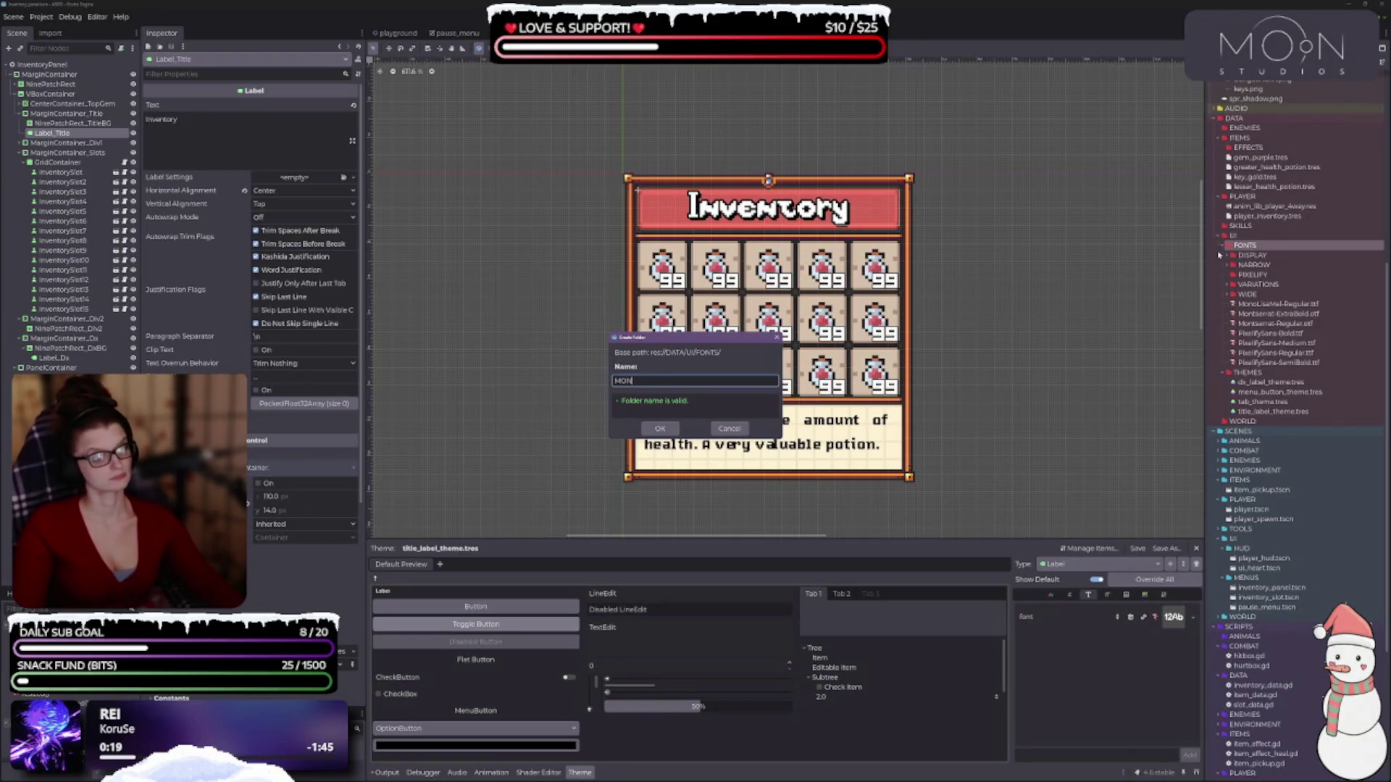
text(TSERRAT)
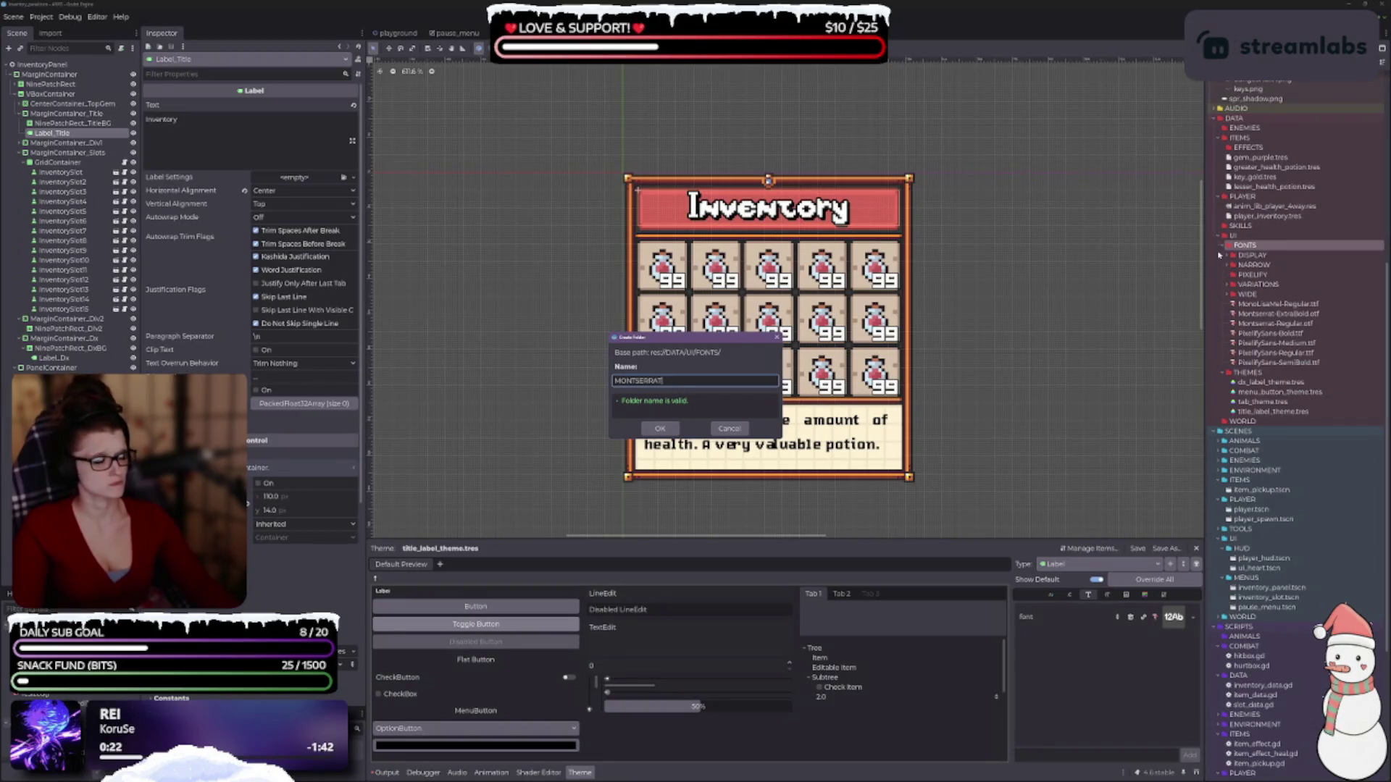
key(Return)
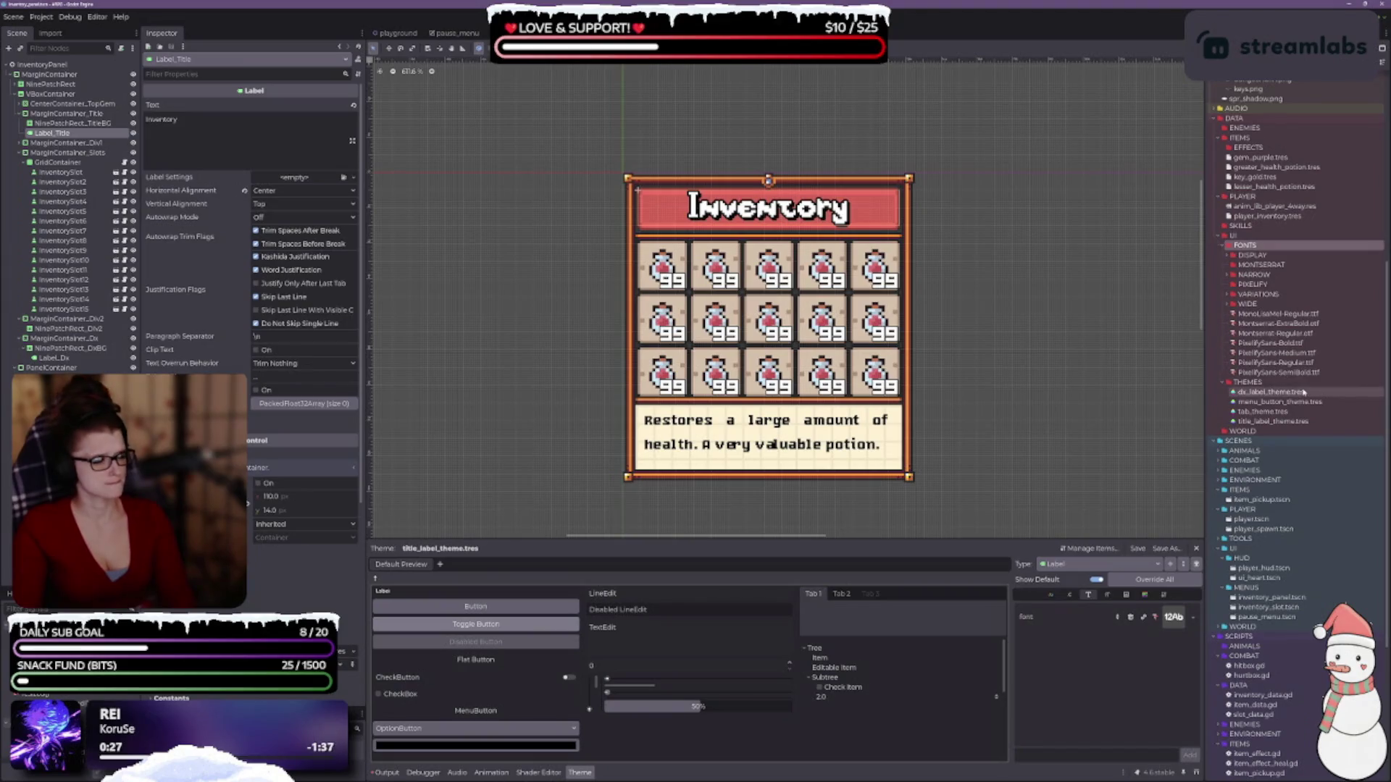
- Move the four PixelifySans fonts into the PIXELIFY folder
click(1276, 372)
key(shift+Up)
key(shift+Up)
key(shift+Up)
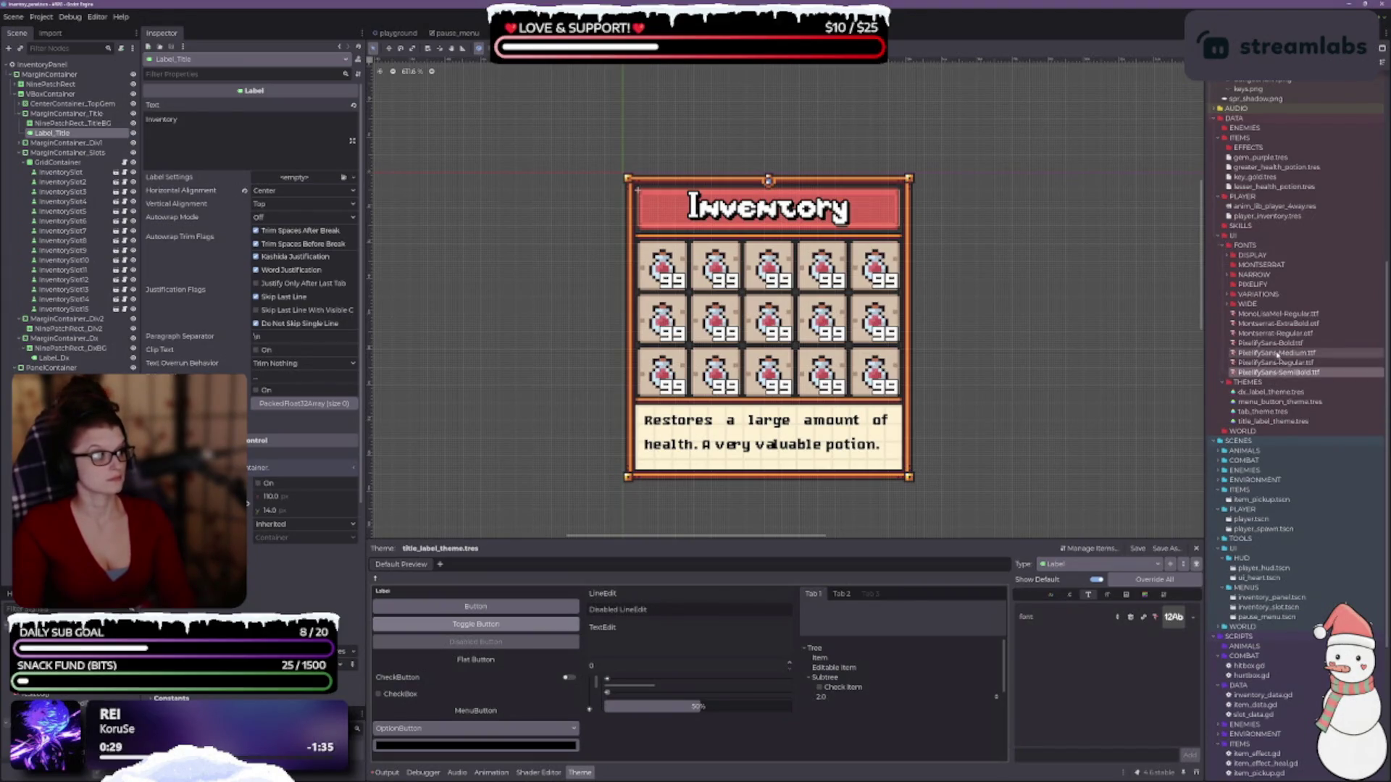
drag(1262, 370, 1254, 284)
click(636, 402)
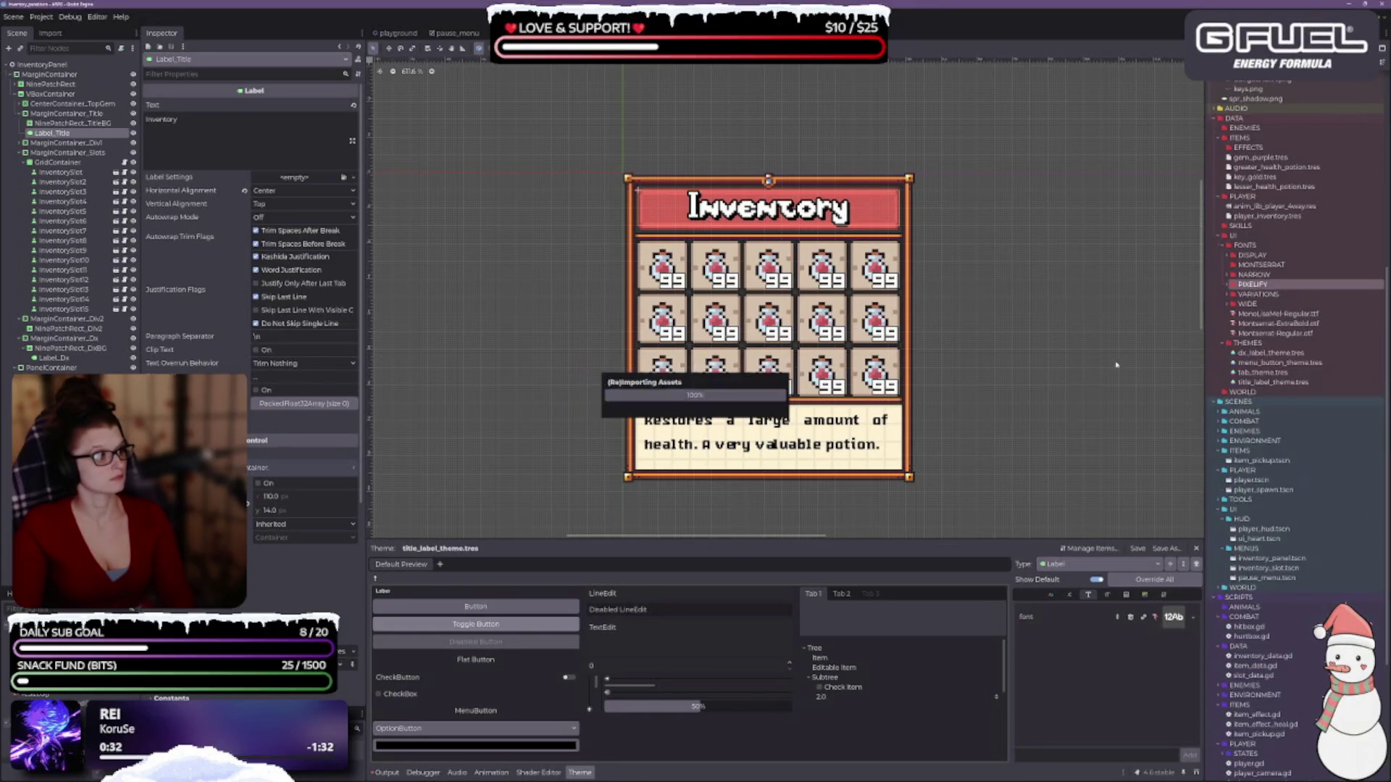
- Rename the MONTSERRAT folder to EDITOR
shift+click(1276, 325)
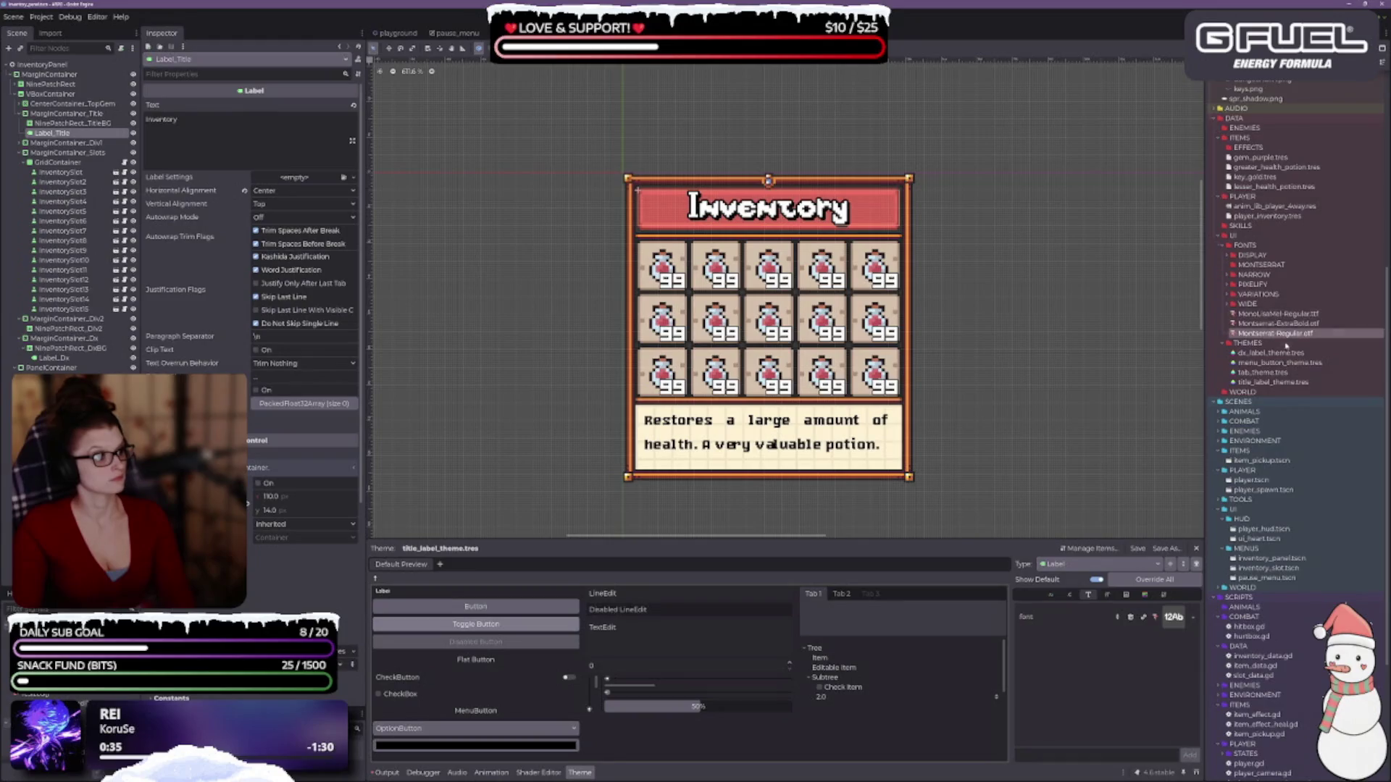
shift+click(1275, 313)
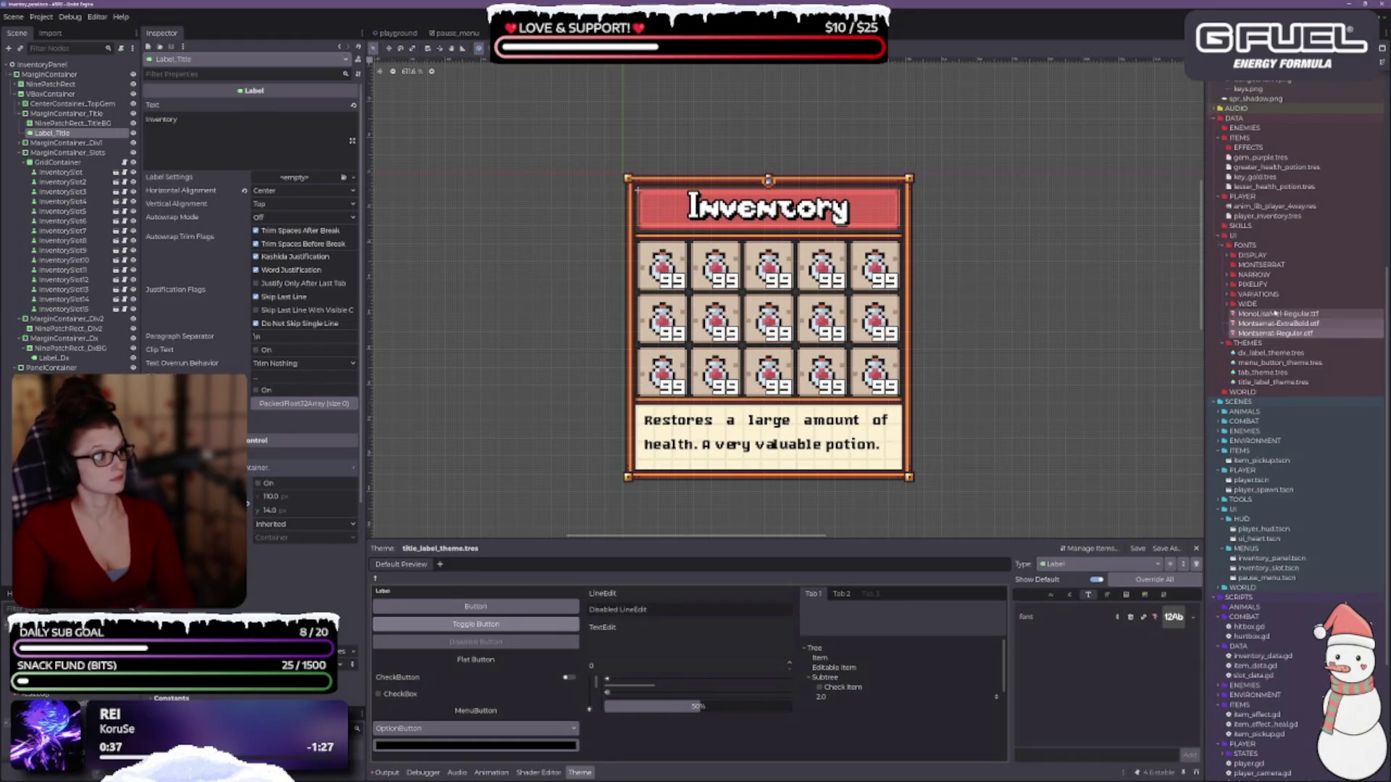
click(1267, 266)
click(1313, 268)
text(EDITOR)
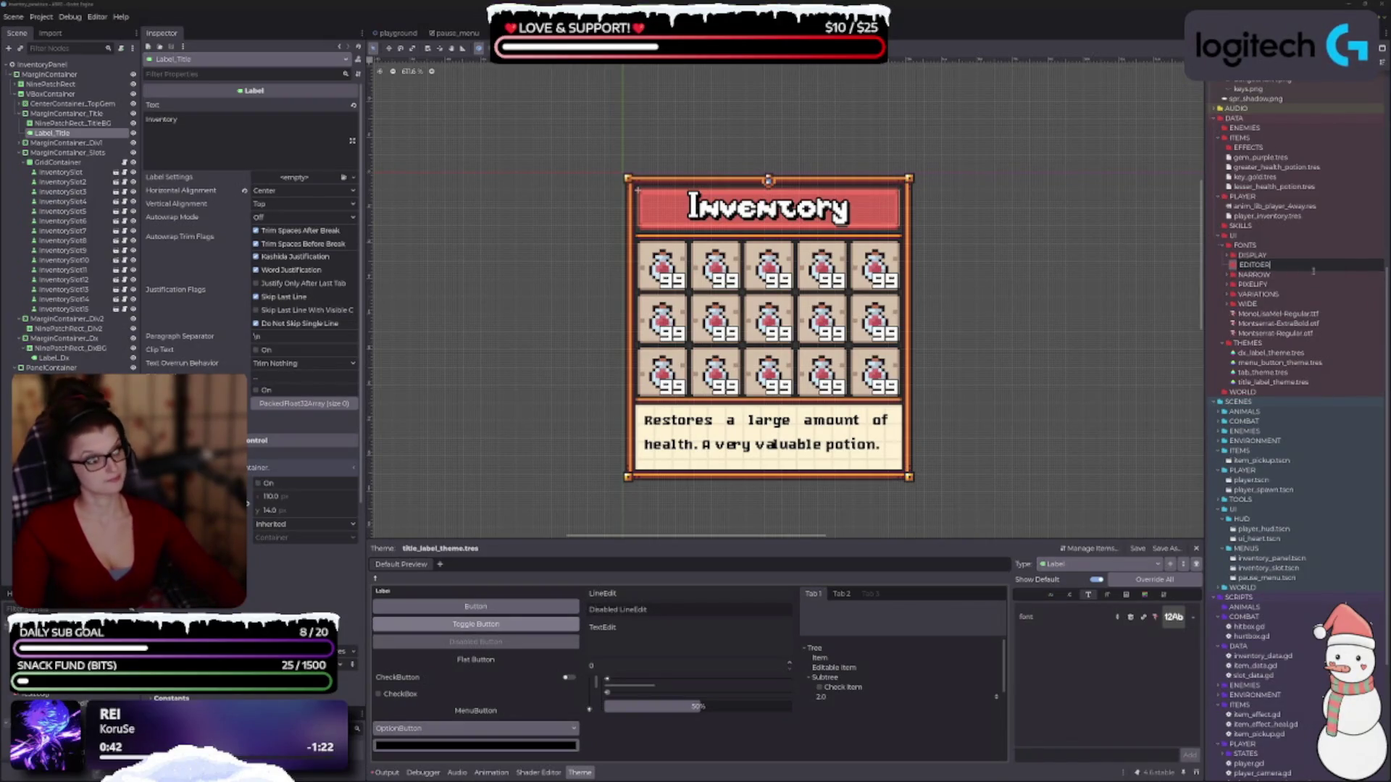
key(Return)
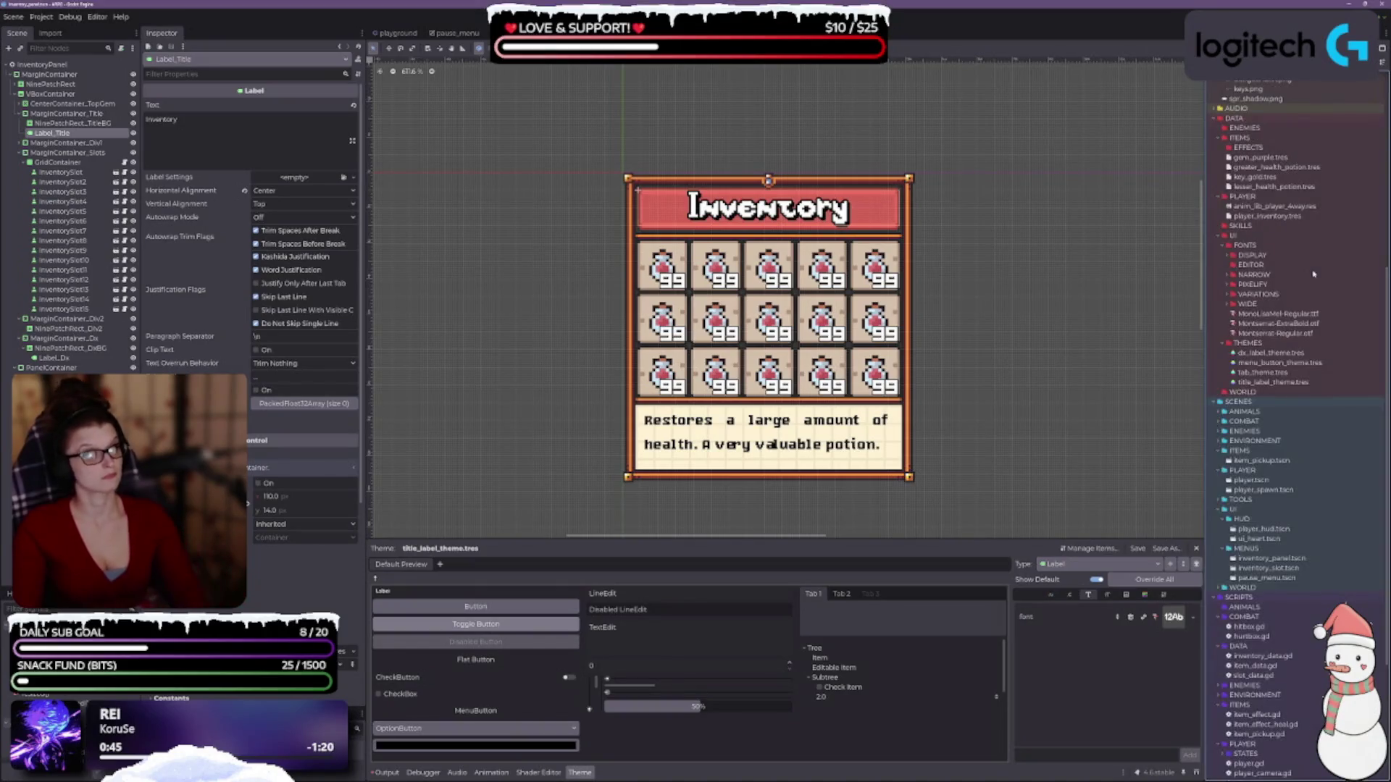
- Move MonoLisaMel-Regular and the two Montserrat fonts into the EDITOR folder
click(1275, 333)
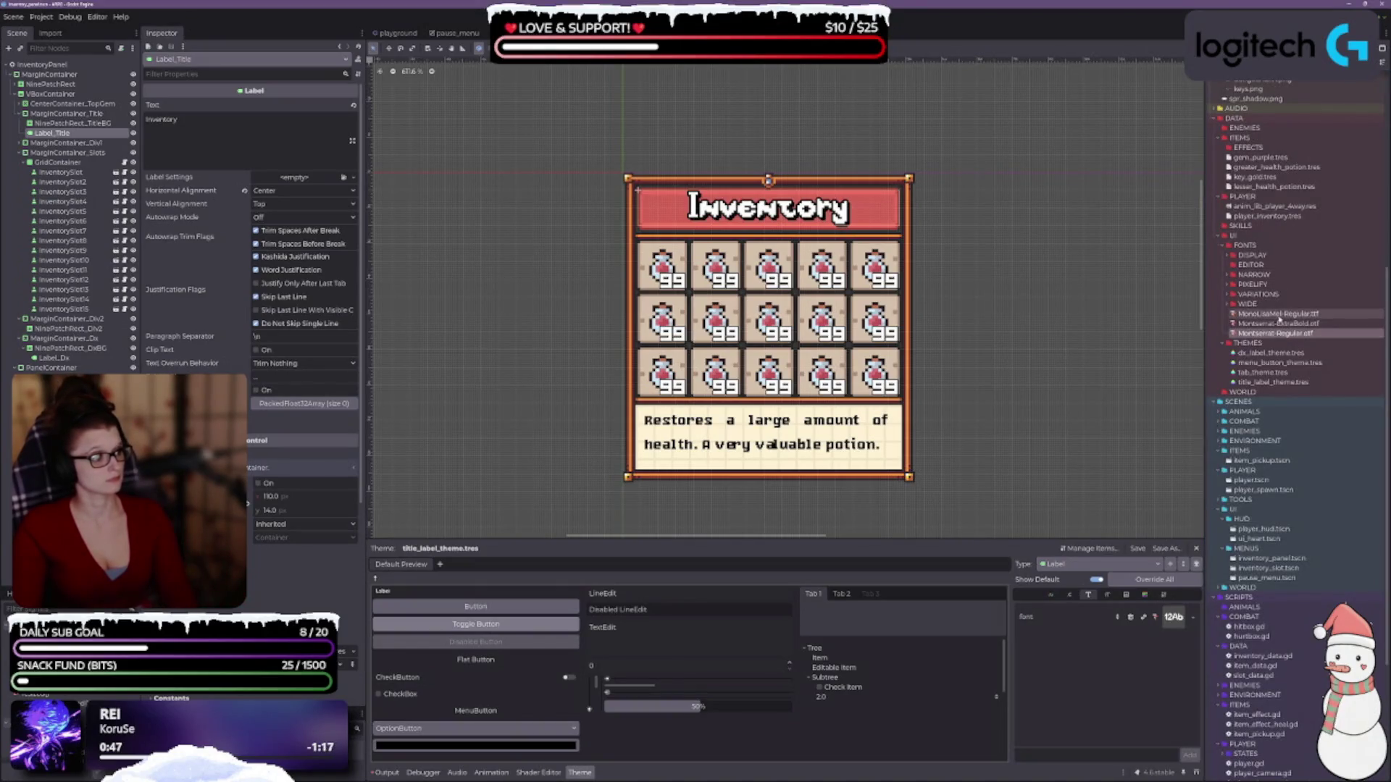
shift+click(1275, 314)
drag(1276, 318, 1251, 265)
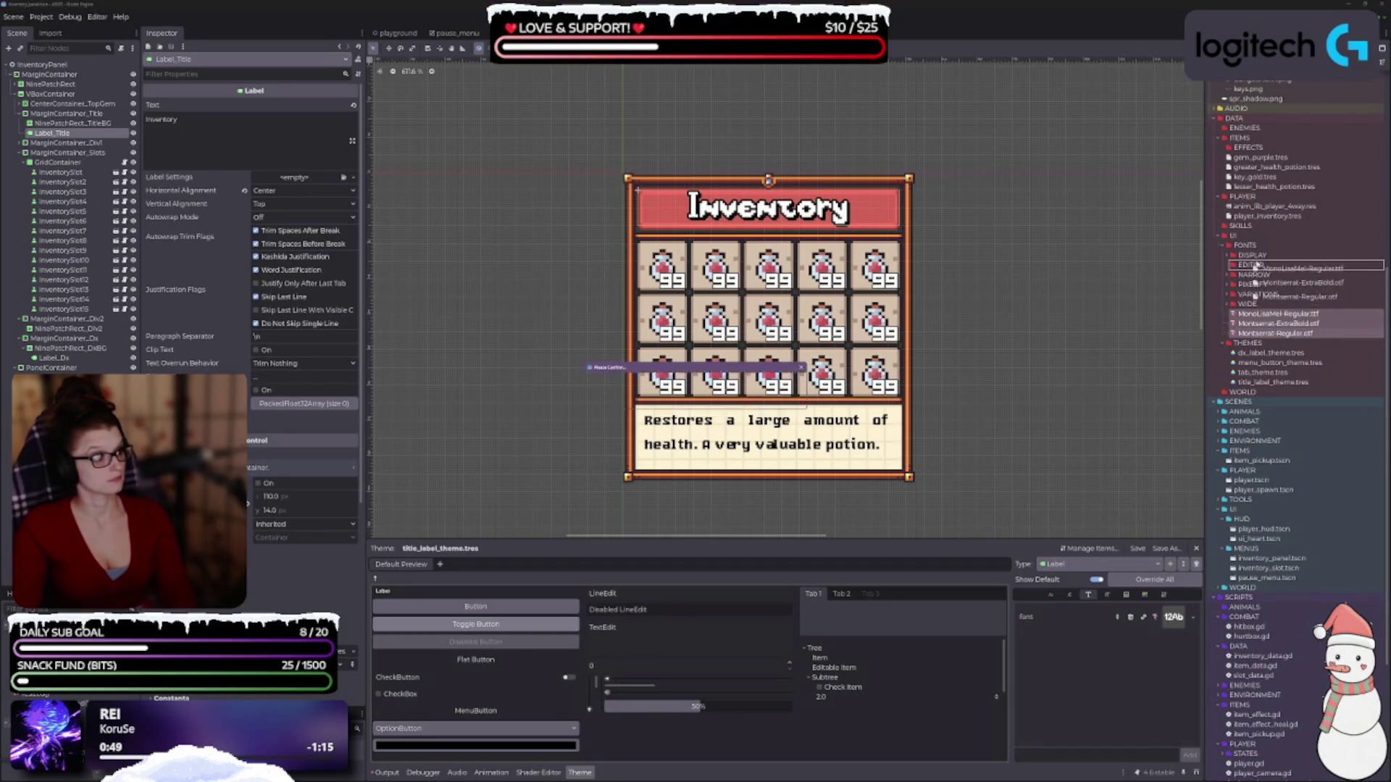
click(643, 402)
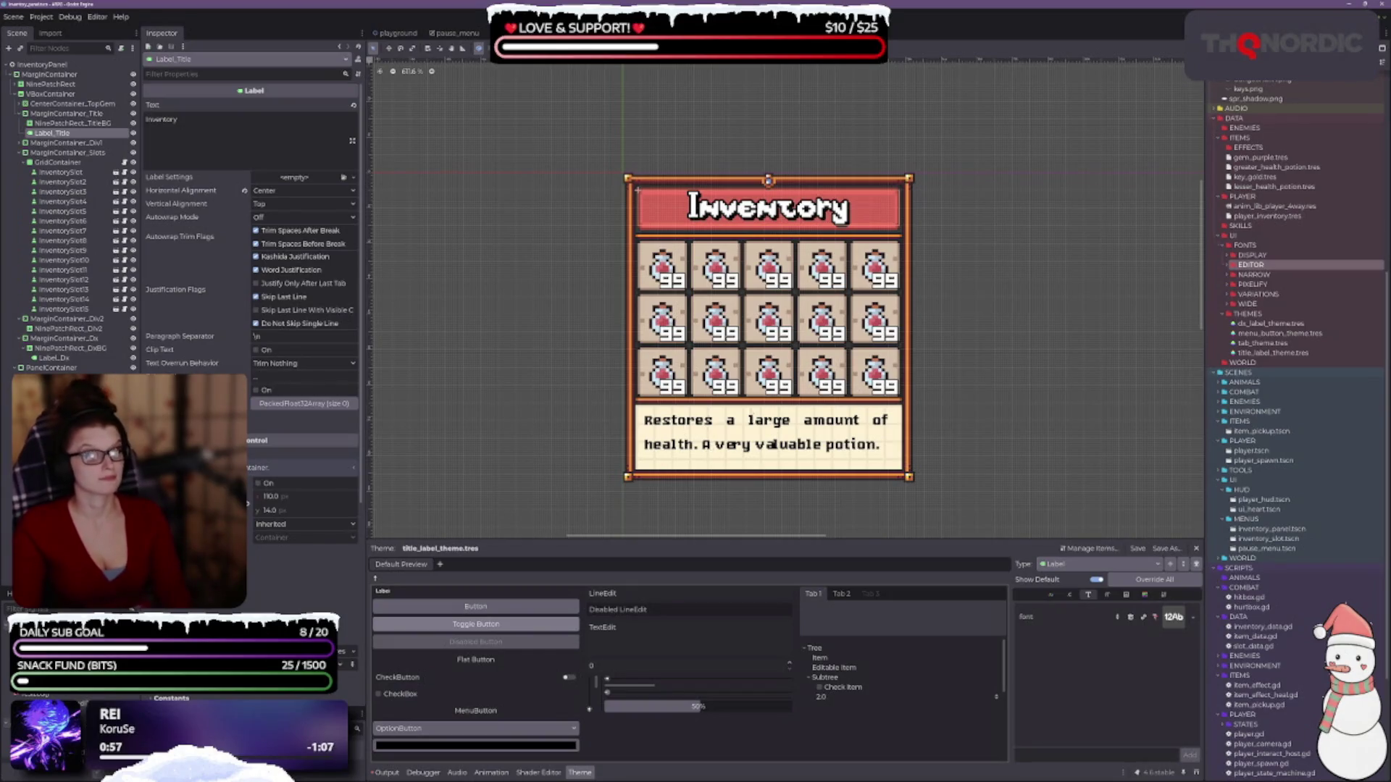
- Expand the WIDE folder to list AtariGames.ttf, BoldPixels.ttf and its other fonts
scroll(1277, 470, up, 10)
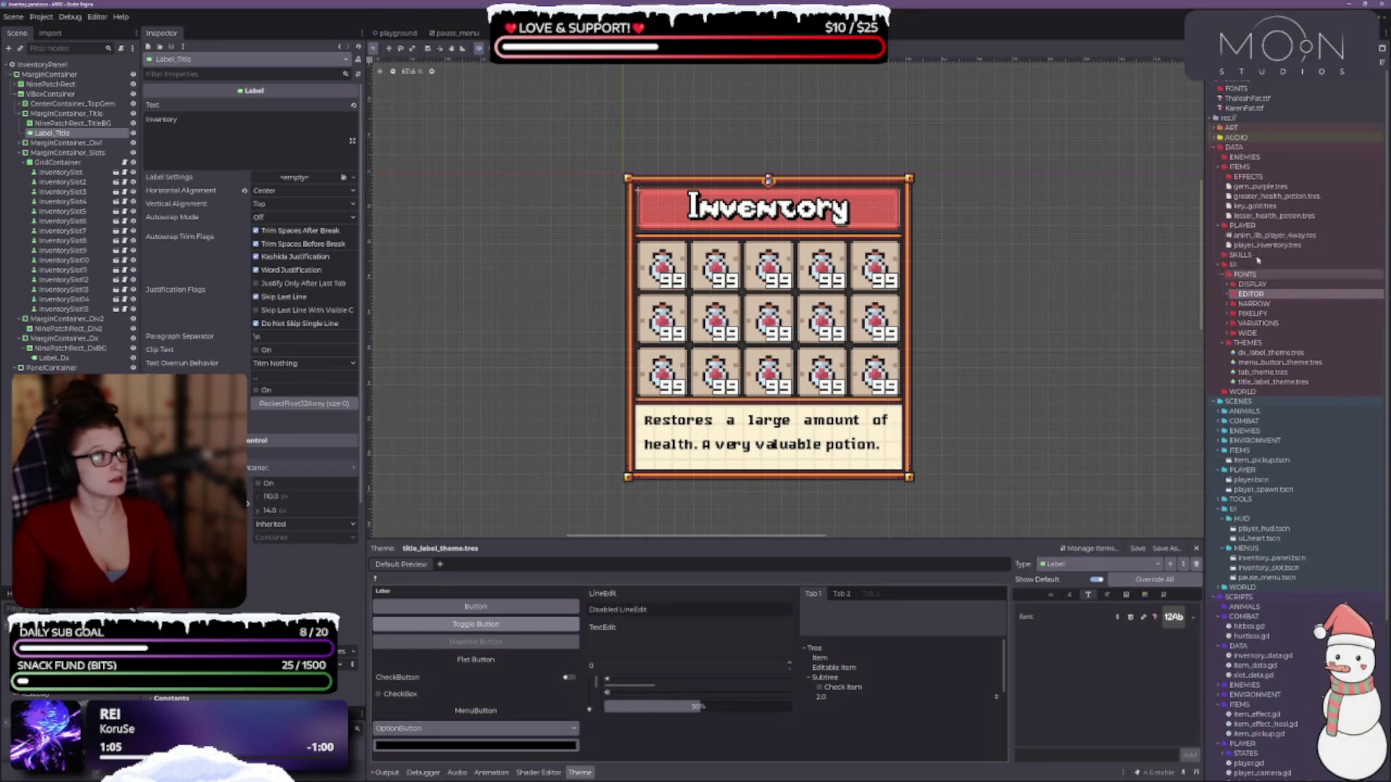
scroll(1290, 274, down, 10)
scroll(1290, 269, up, 3)
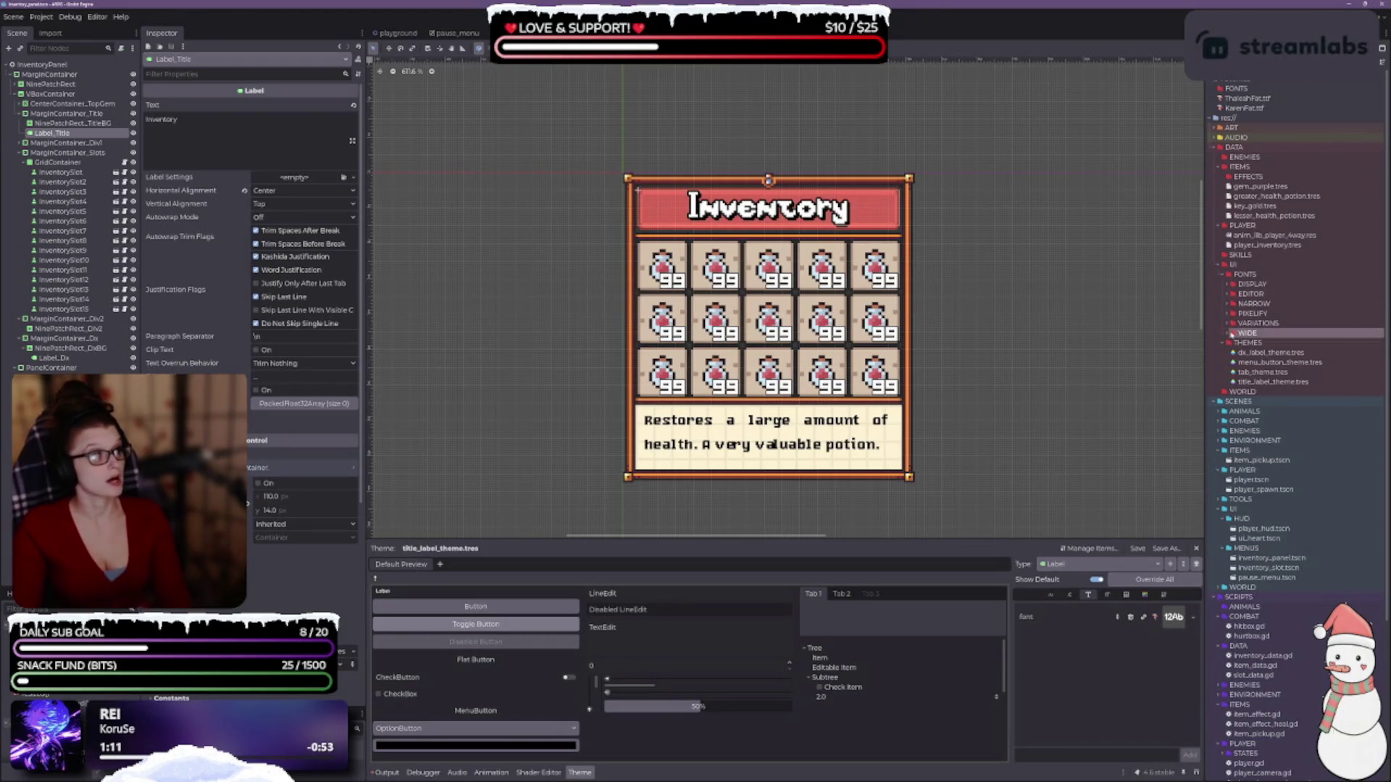
click(1232, 334)
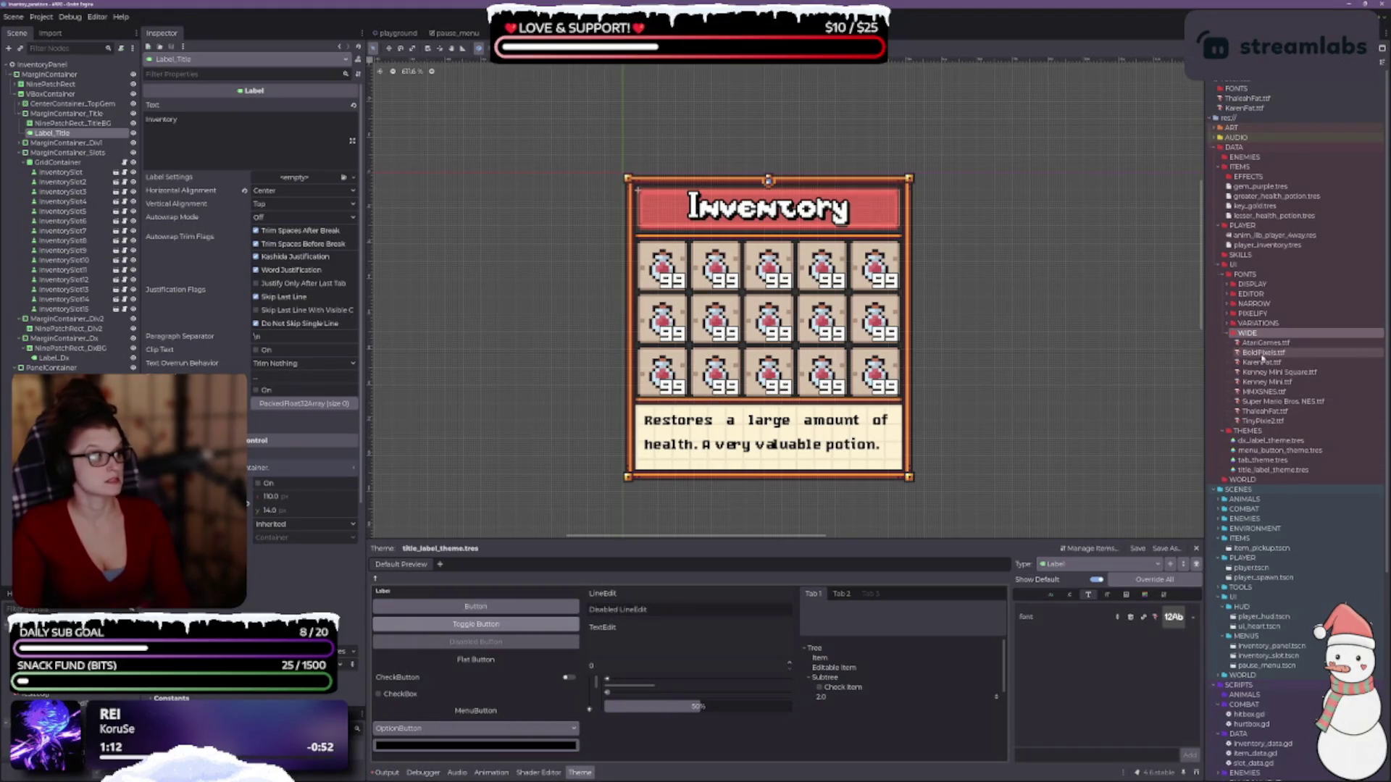
- Apply AtariGames to the title in capitals with a font size override of 18
click(1261, 344)
drag(1258, 349, 1174, 619)
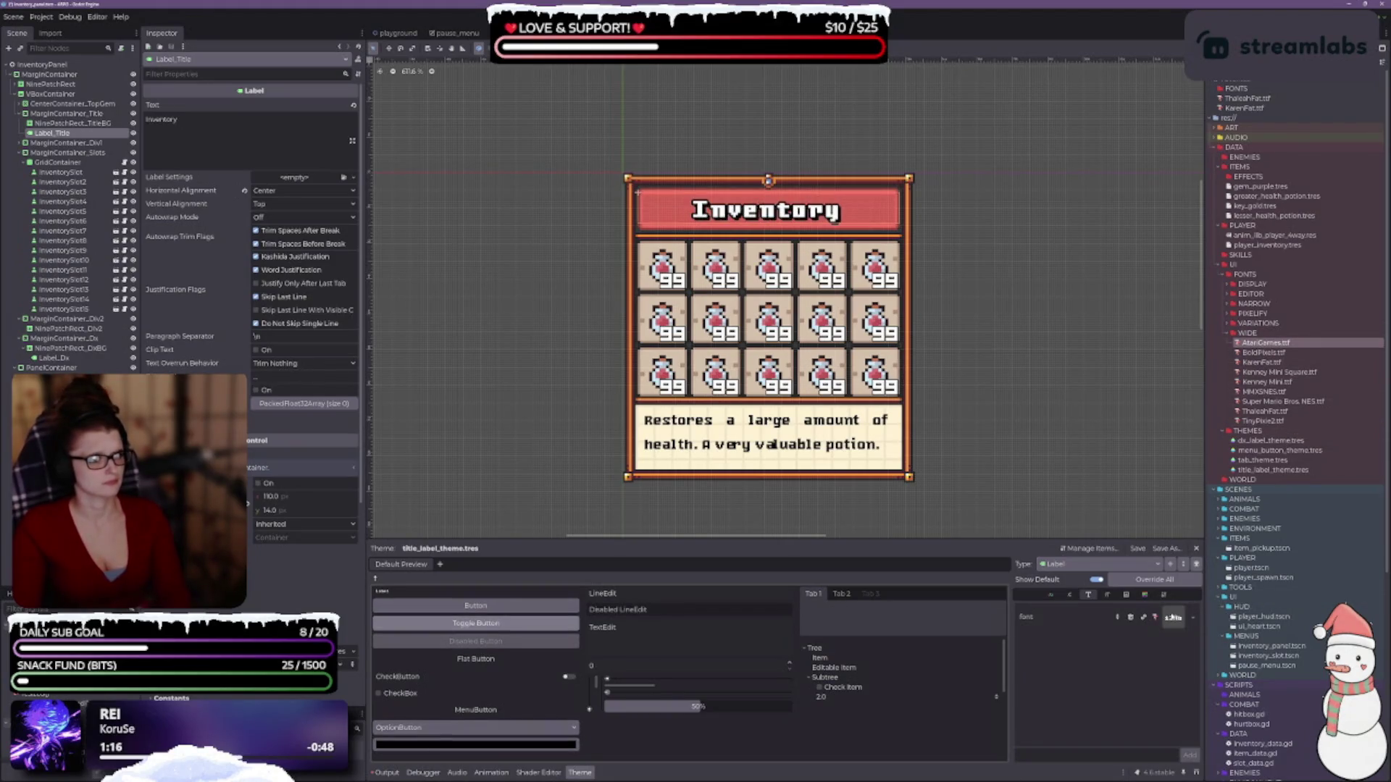
click(1107, 595)
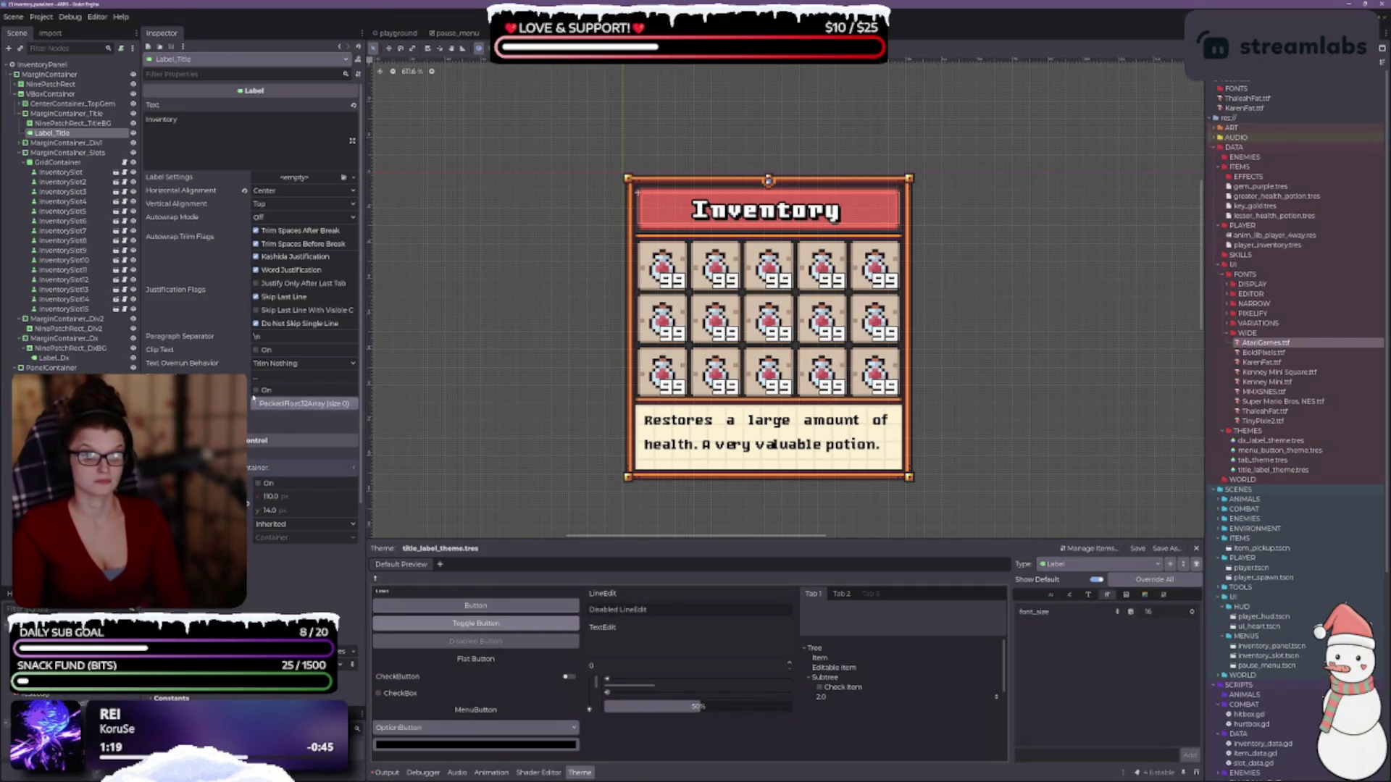
click(262, 390)
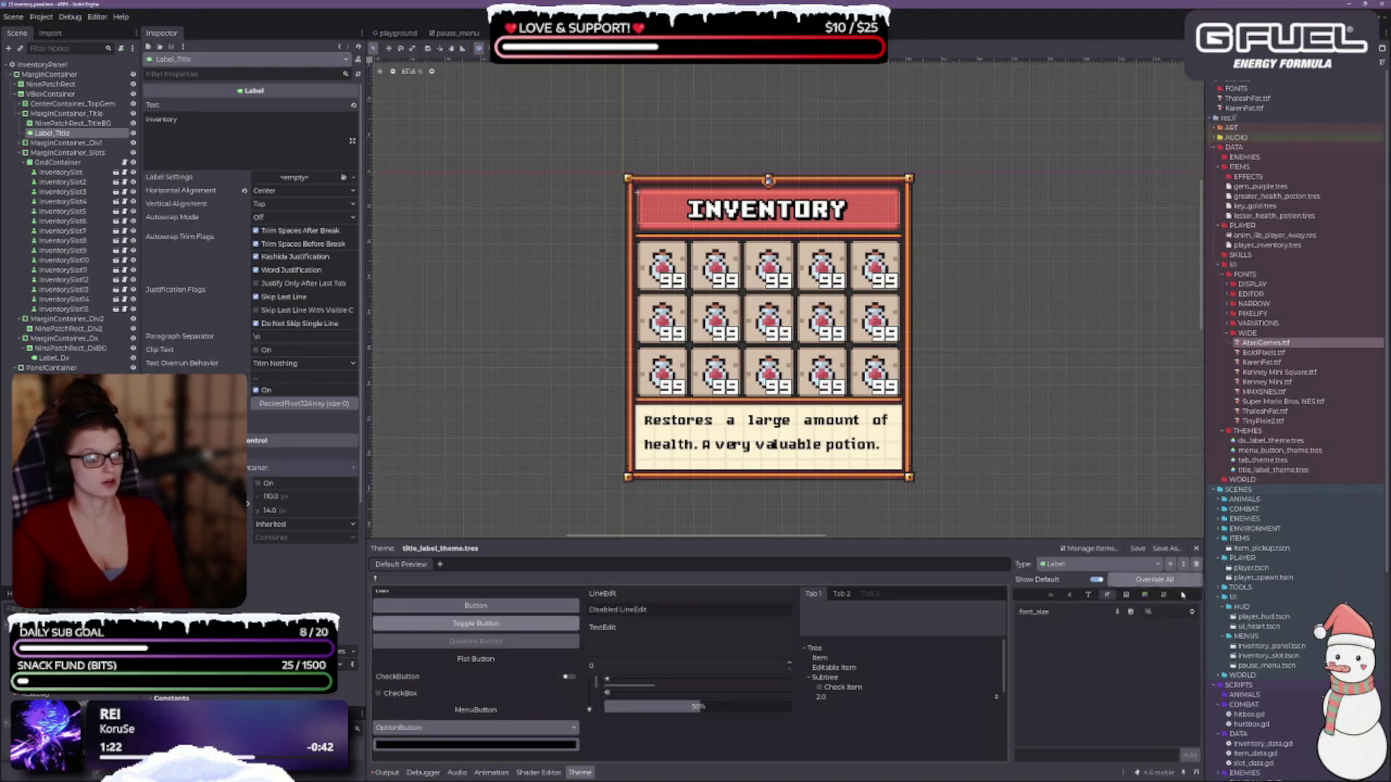
click(1192, 612)
click(1193, 613)
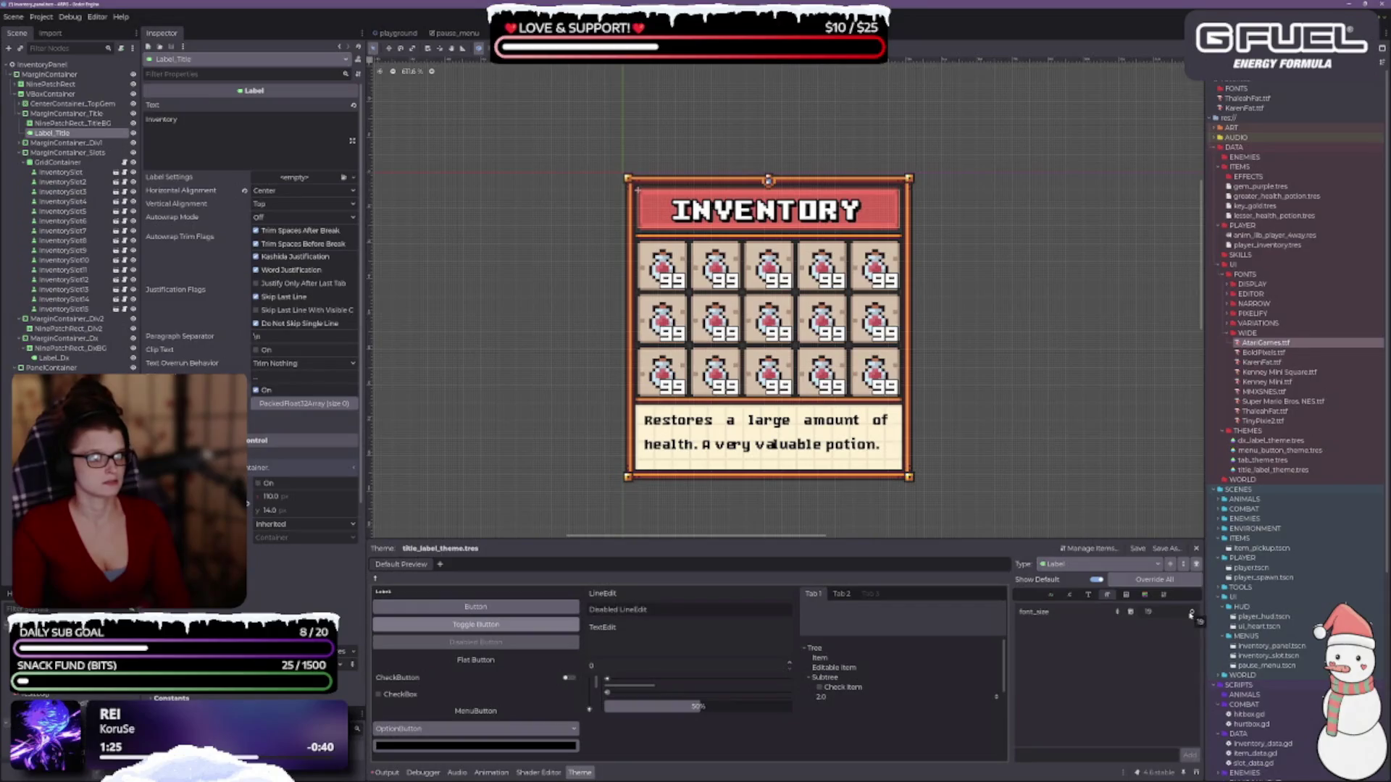
click(1191, 613)
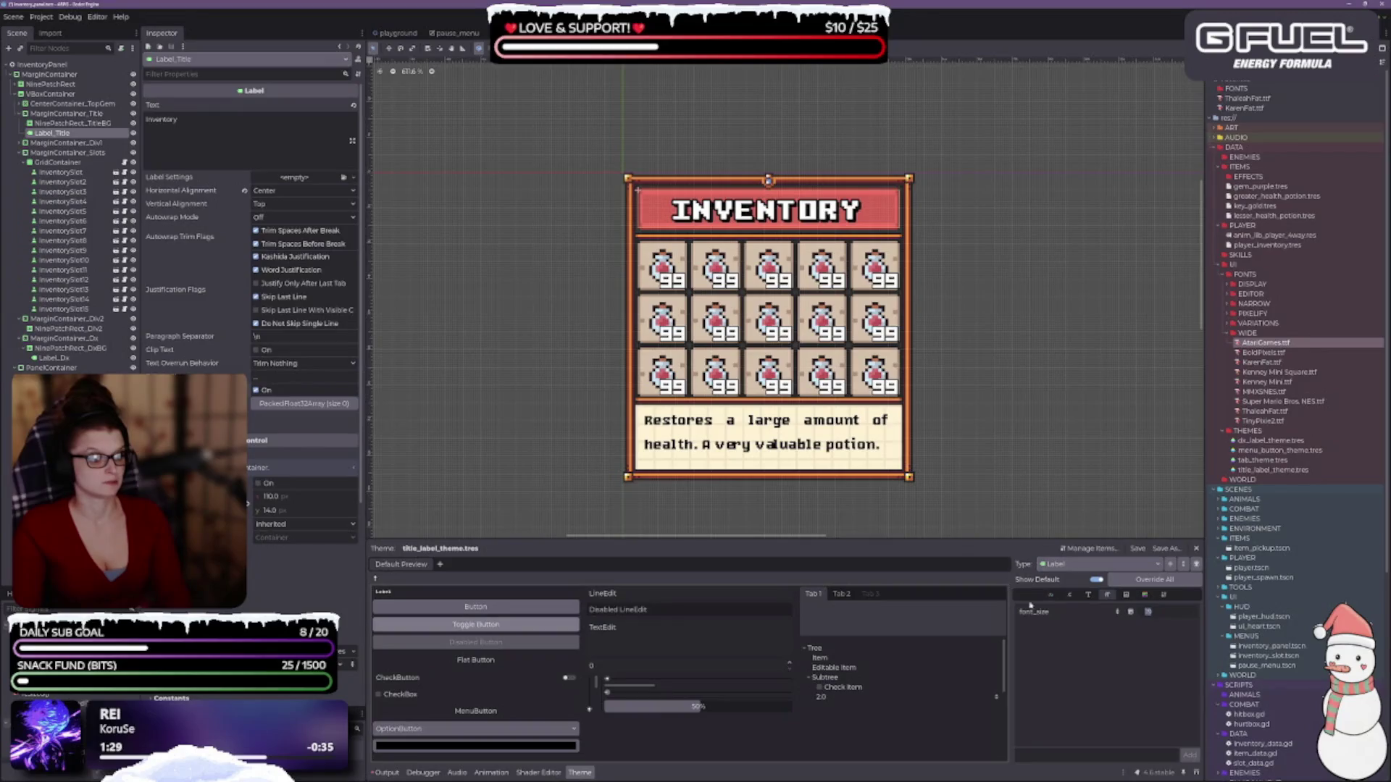
click(1167, 615)
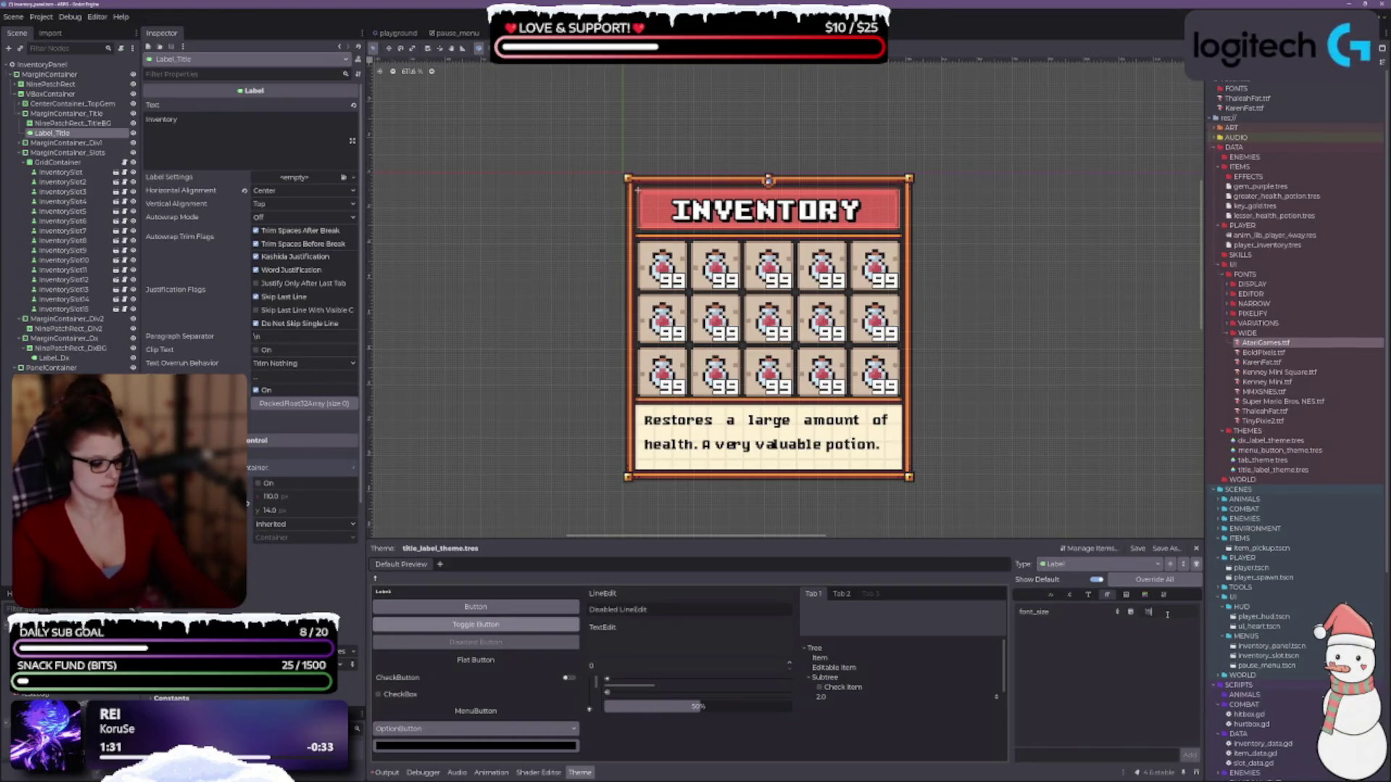
key(BackSpace)
text(8)
key(Return)
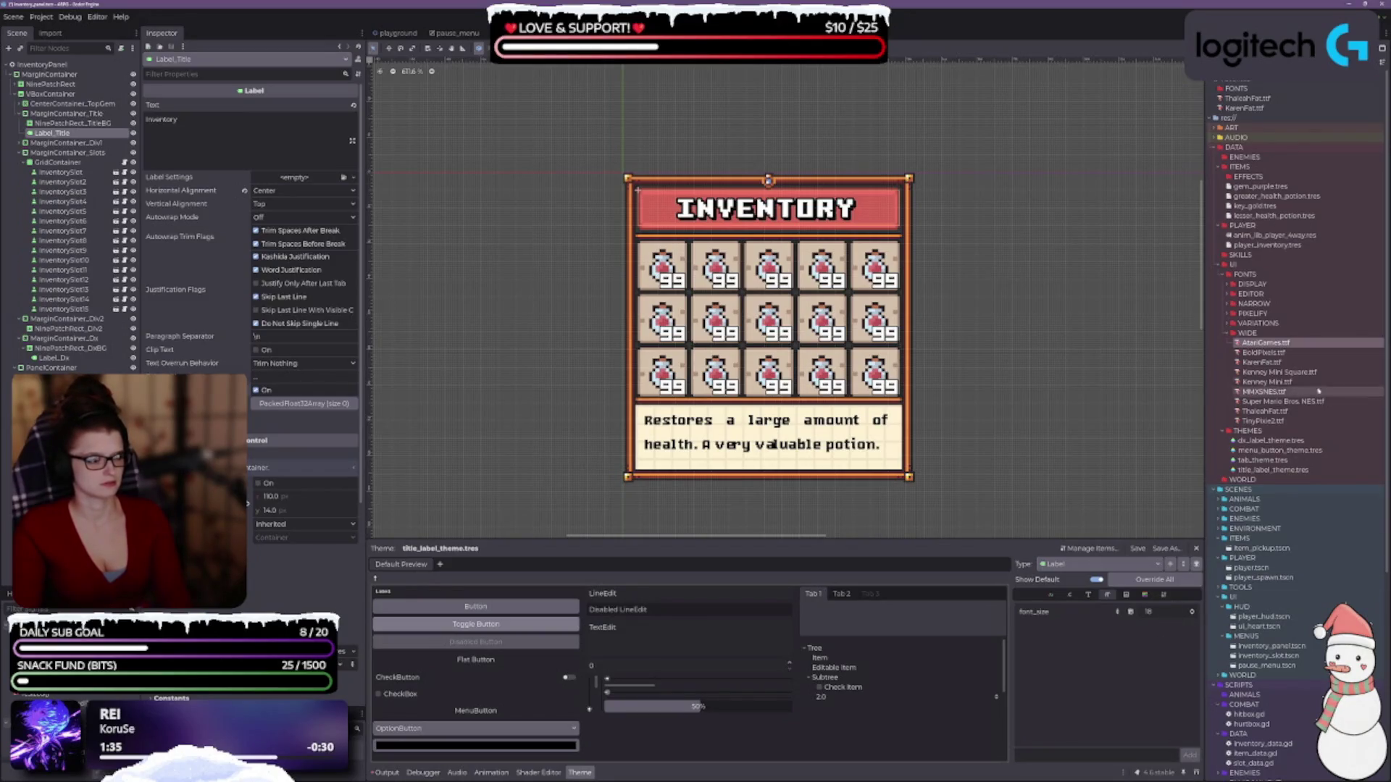
- Try BoldPixels and KarenFat on the title, adjusting the font size override
mouse_move(1264, 353)
mouse_down()
mouse_move(1177, 613)
mouse_move(1088, 596)
mouse_move(1174, 618)
mouse_up()
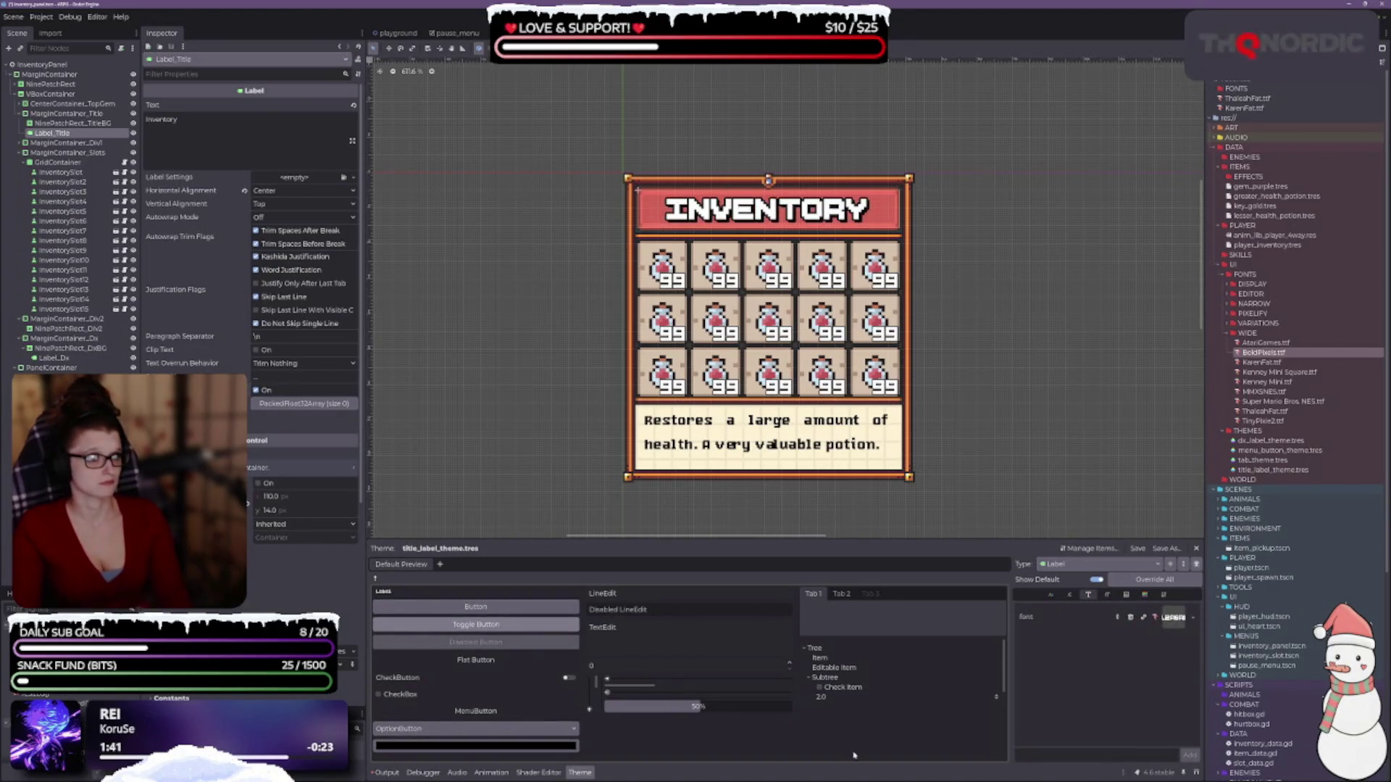
click(1107, 595)
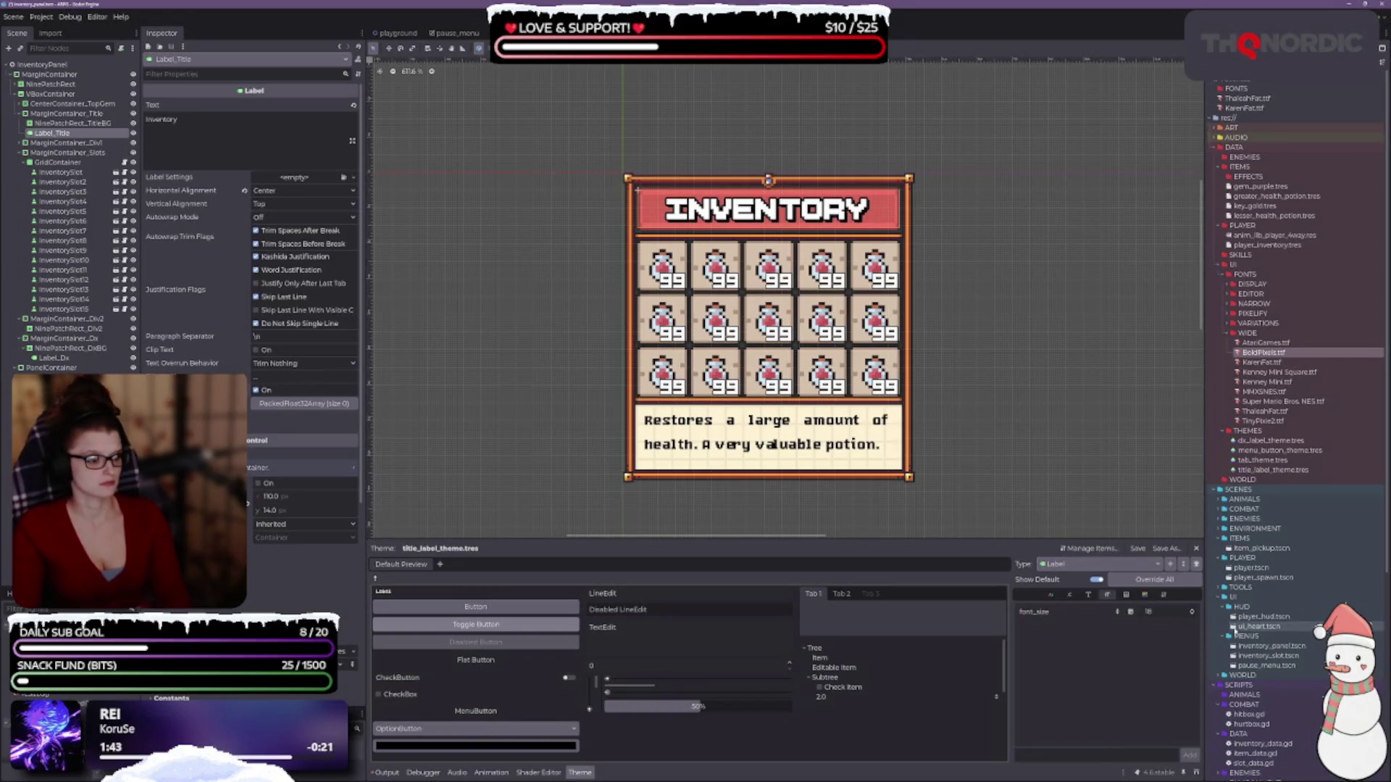
click(1192, 613)
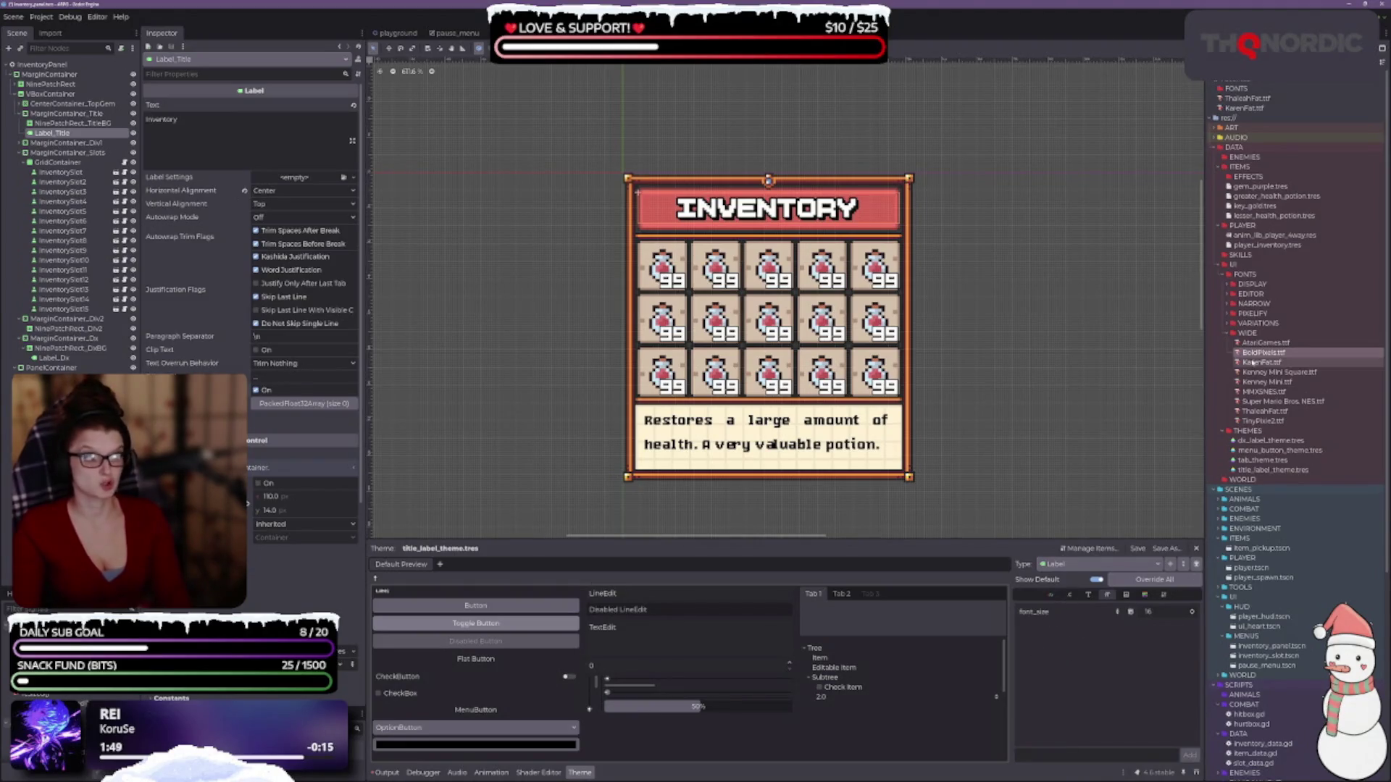
mouse_move(1261, 362)
mouse_down()
mouse_move(1248, 458)
mouse_move(1130, 610)
mouse_move(1089, 596)
mouse_move(1173, 617)
mouse_up()
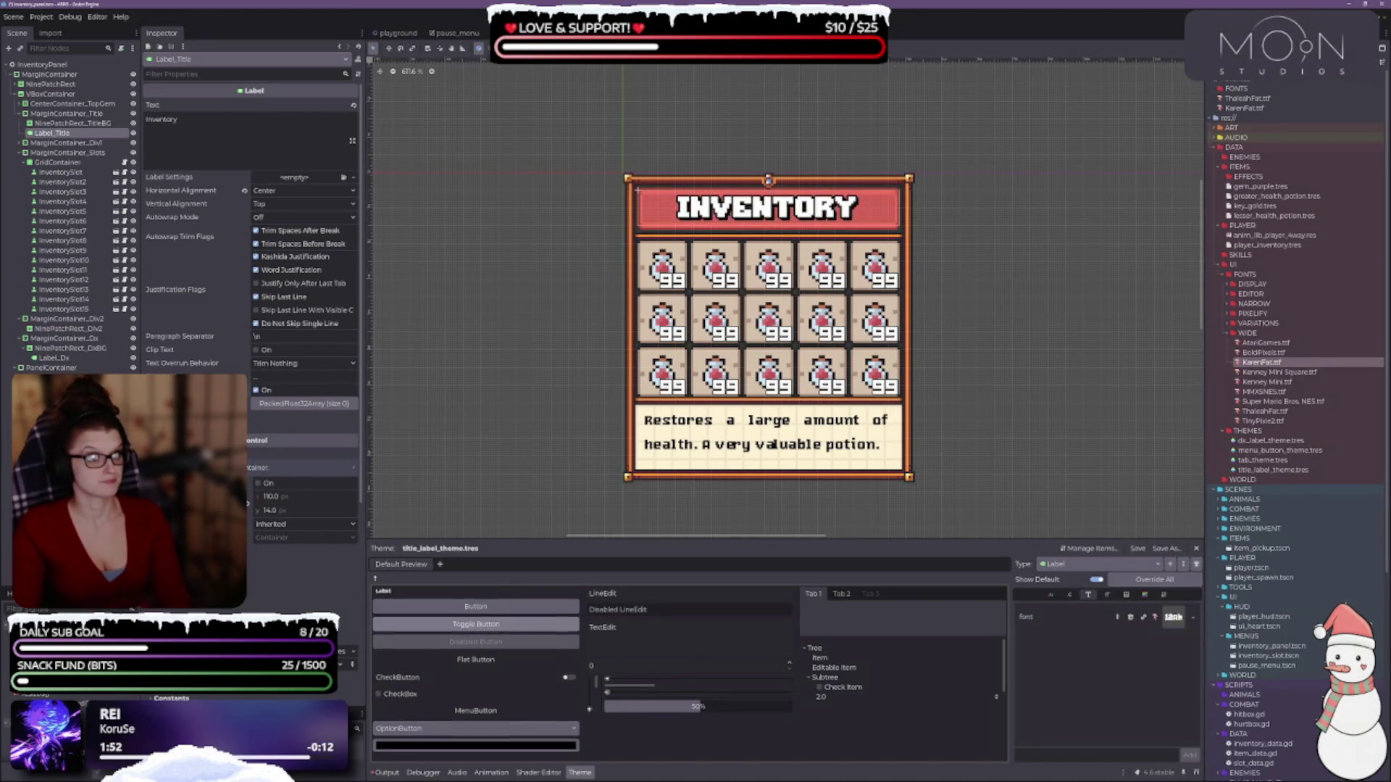
click(1107, 596)
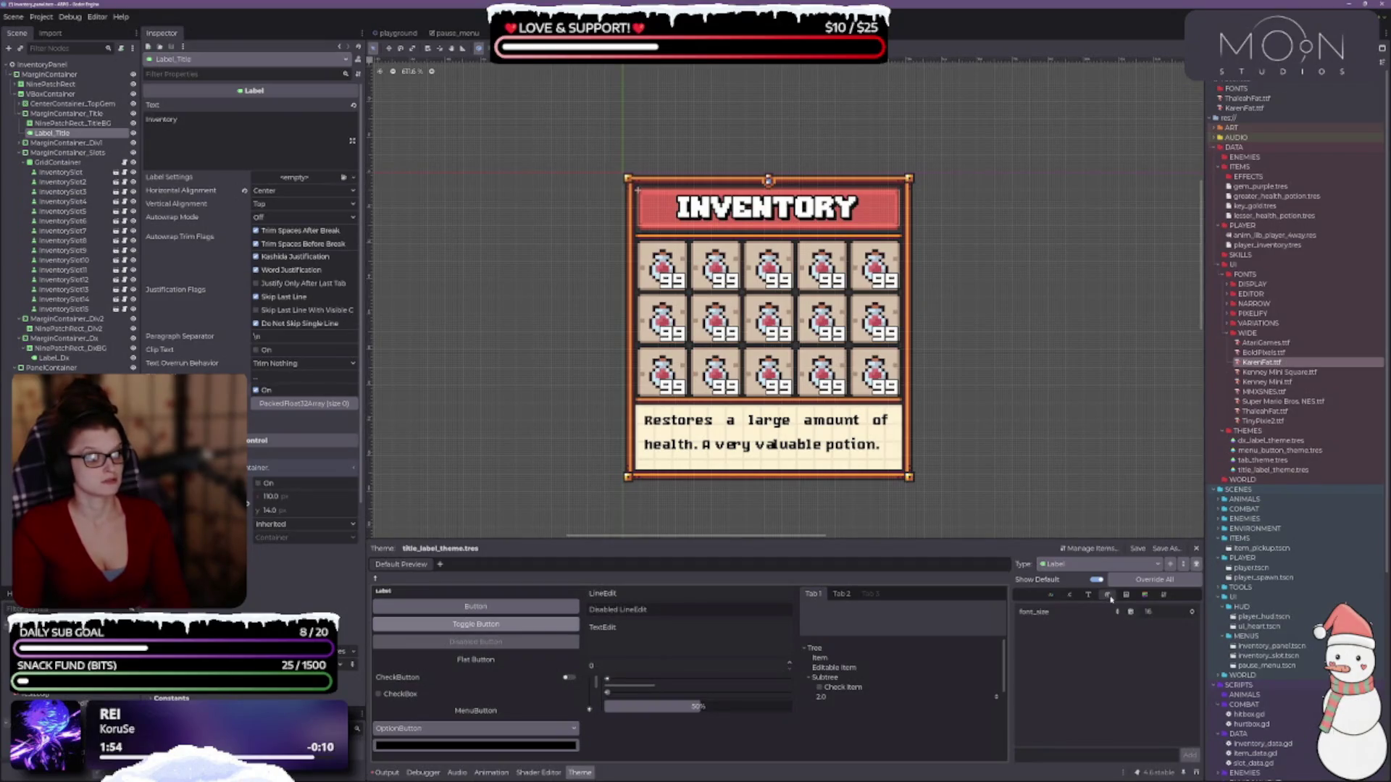
click(1192, 614)
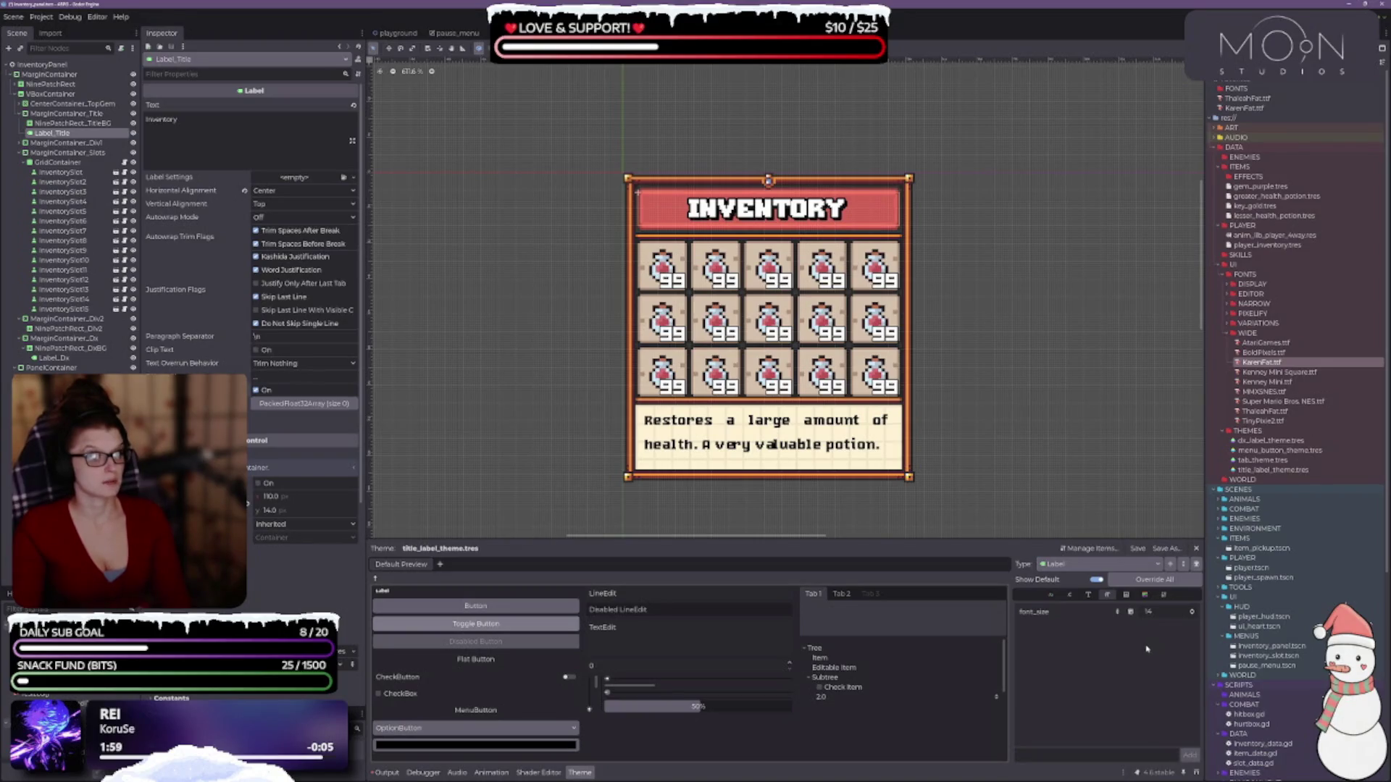
click(1088, 595)
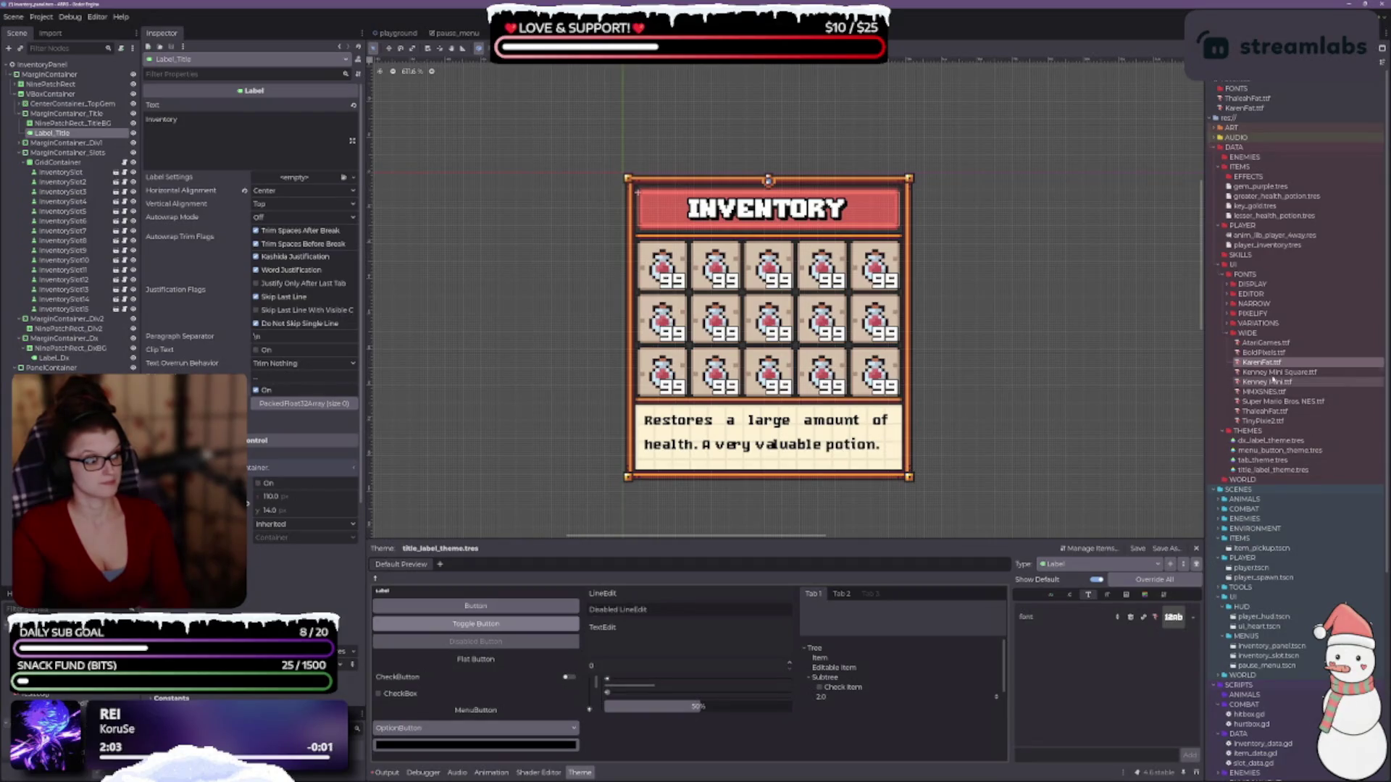
- Settle on Kenney Mini Square with a size override, and drag both Kenney fonts to NARROW
mouse_move(1273, 373)
mouse_down()
mouse_move(1257, 540)
mouse_move(1173, 619)
mouse_up()
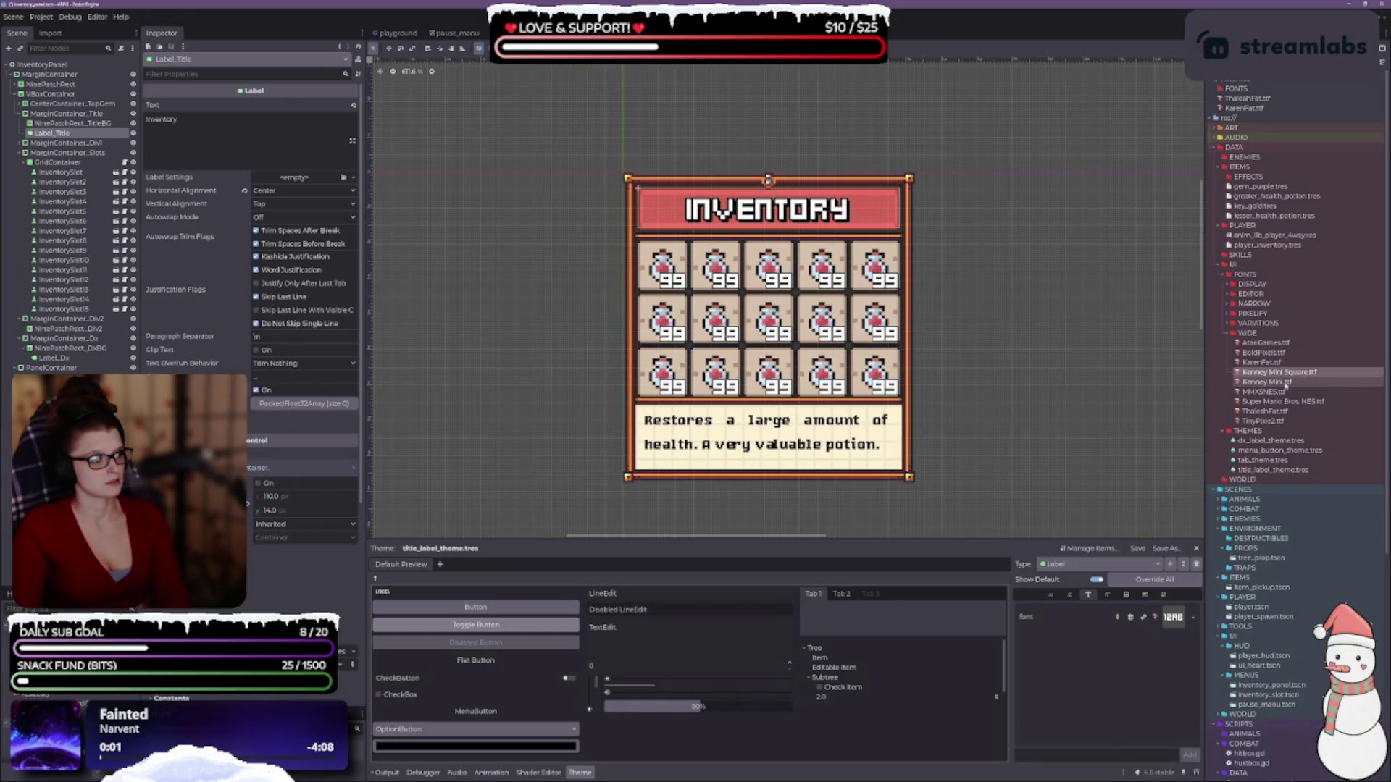
drag(1287, 387, 1175, 621)
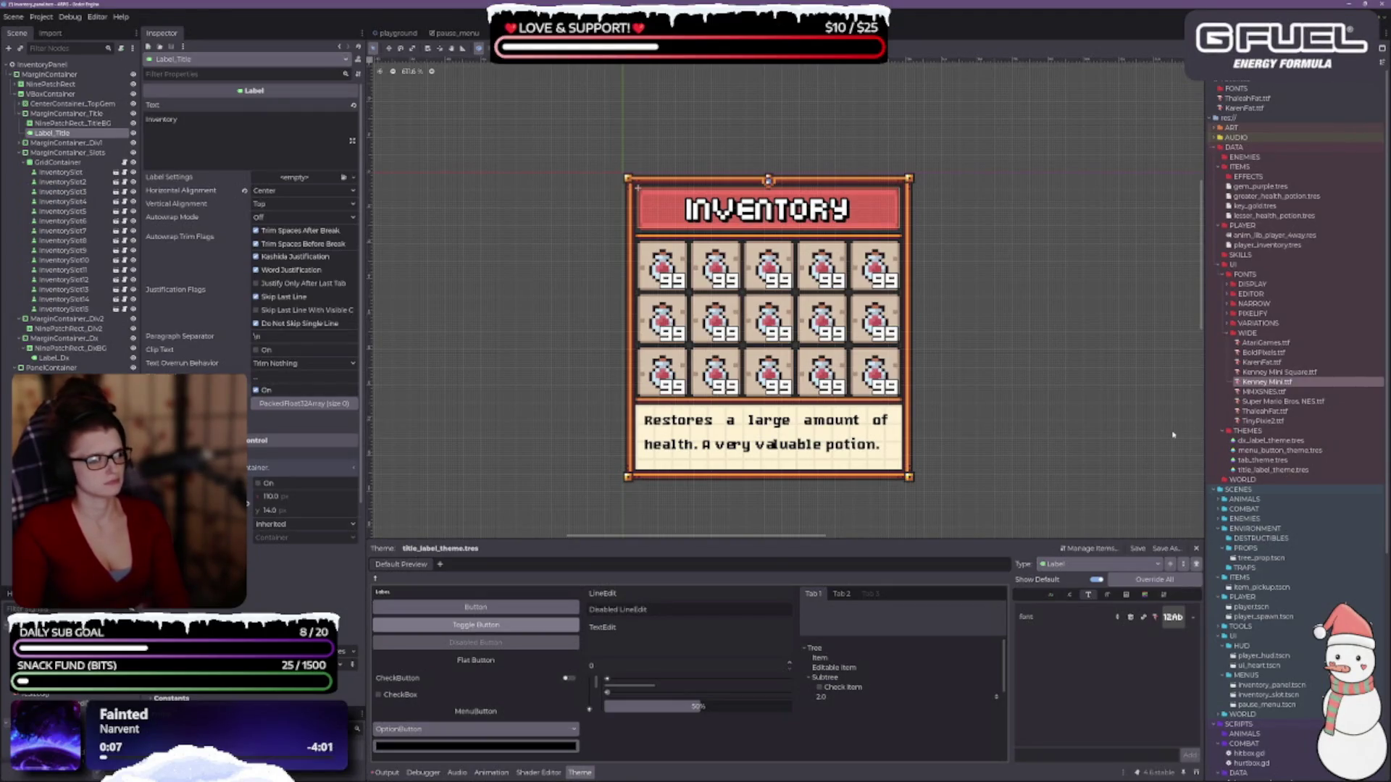
mouse_move(1276, 372)
mouse_down()
mouse_move(1250, 569)
mouse_move(1180, 613)
mouse_up()
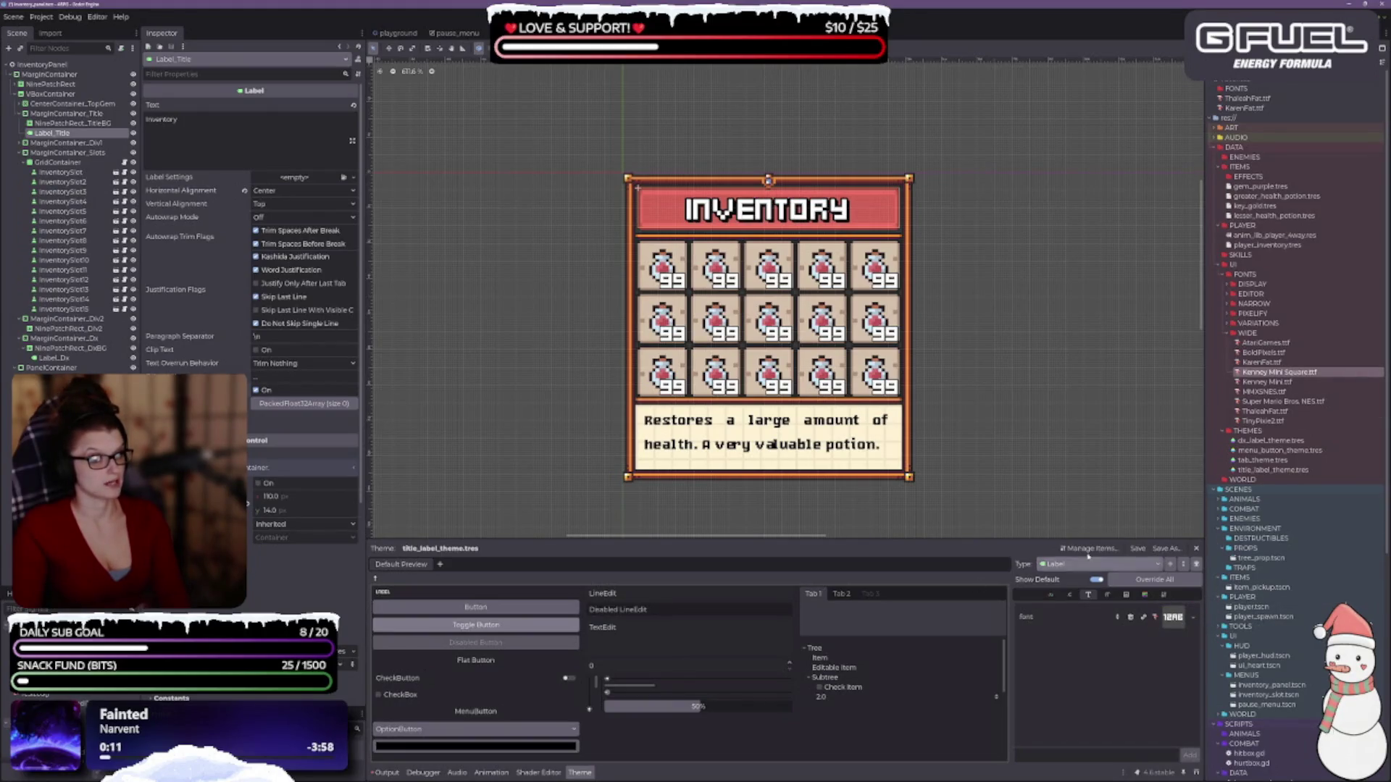
click(1108, 594)
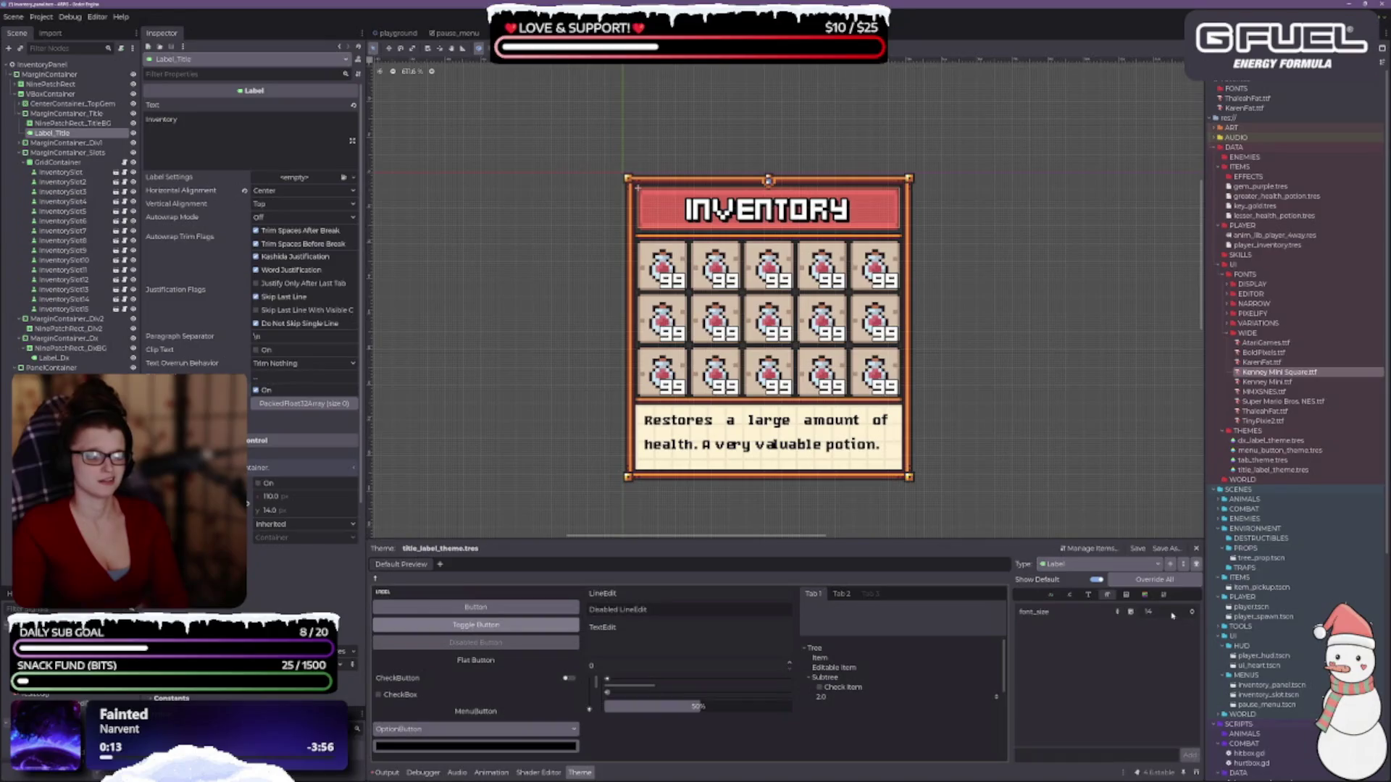
click(1193, 612)
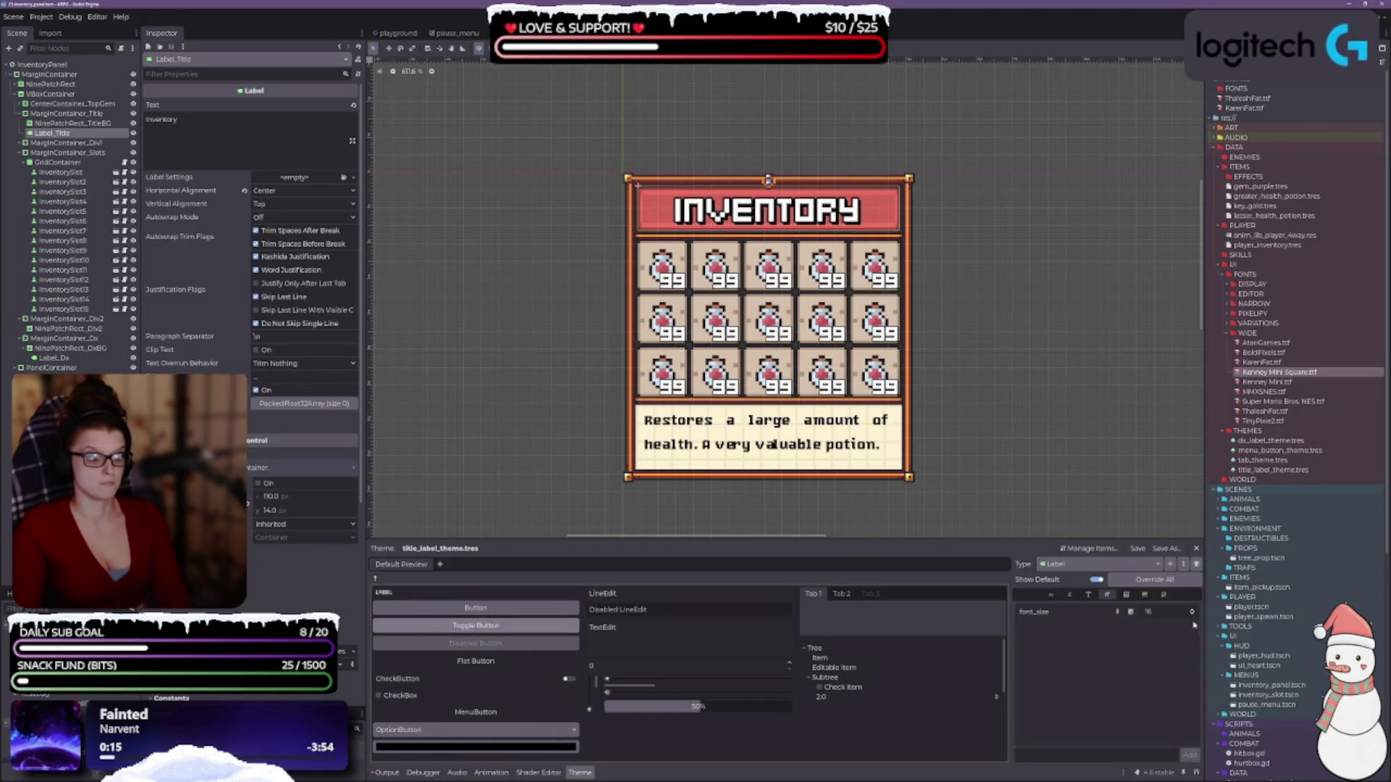
scroll(1147, 612, down, 2)
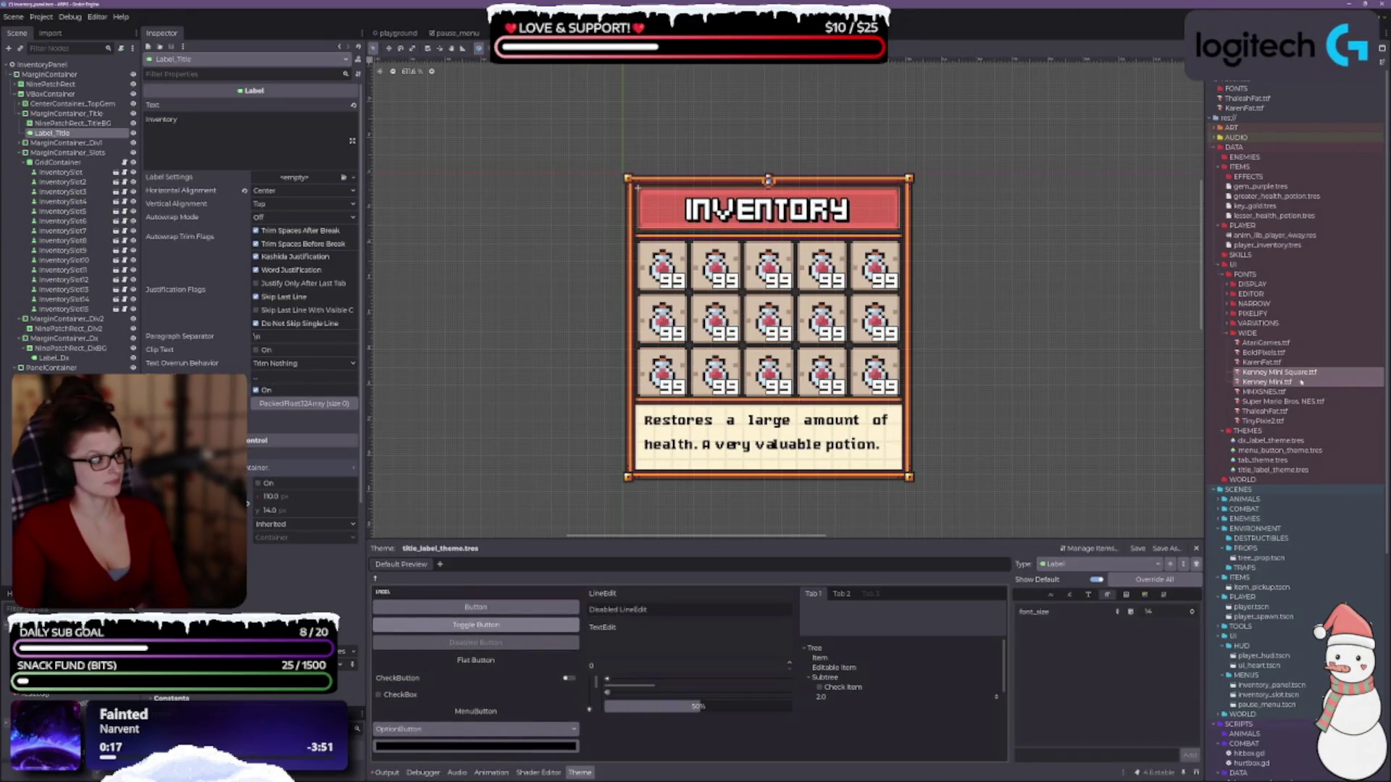
drag(1279, 380, 1253, 303)
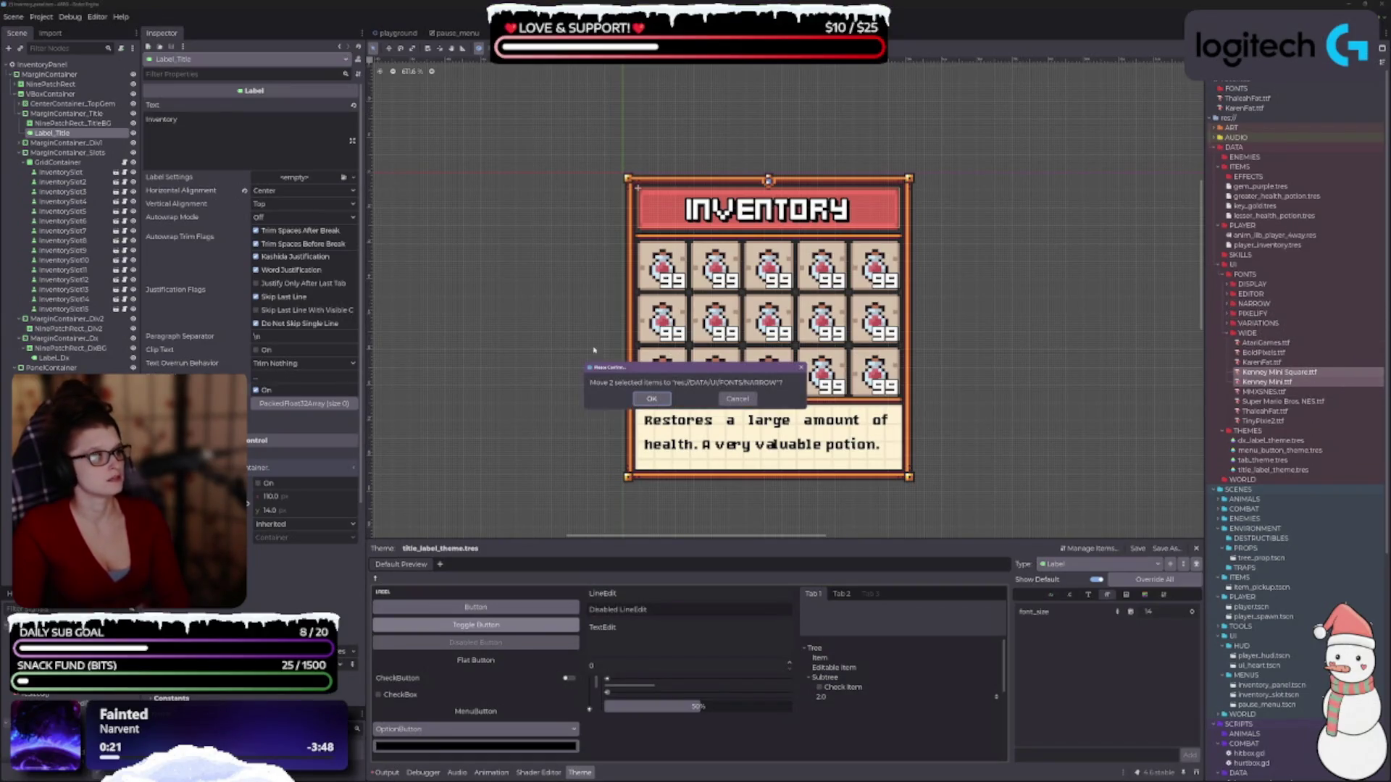
- Confirm moving the Kenney Mini fonts into NARROW and preview MMXSNES on the title
click(638, 400)
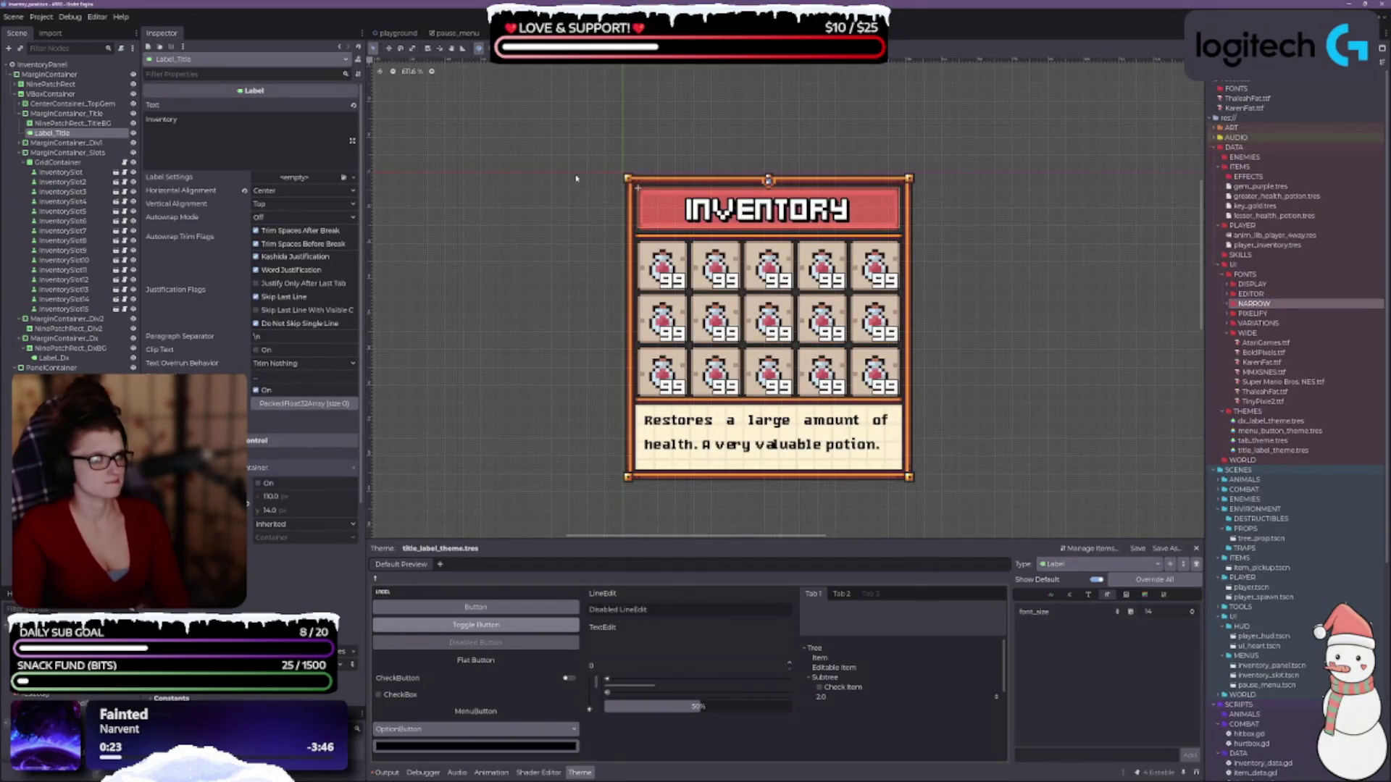
click(1272, 372)
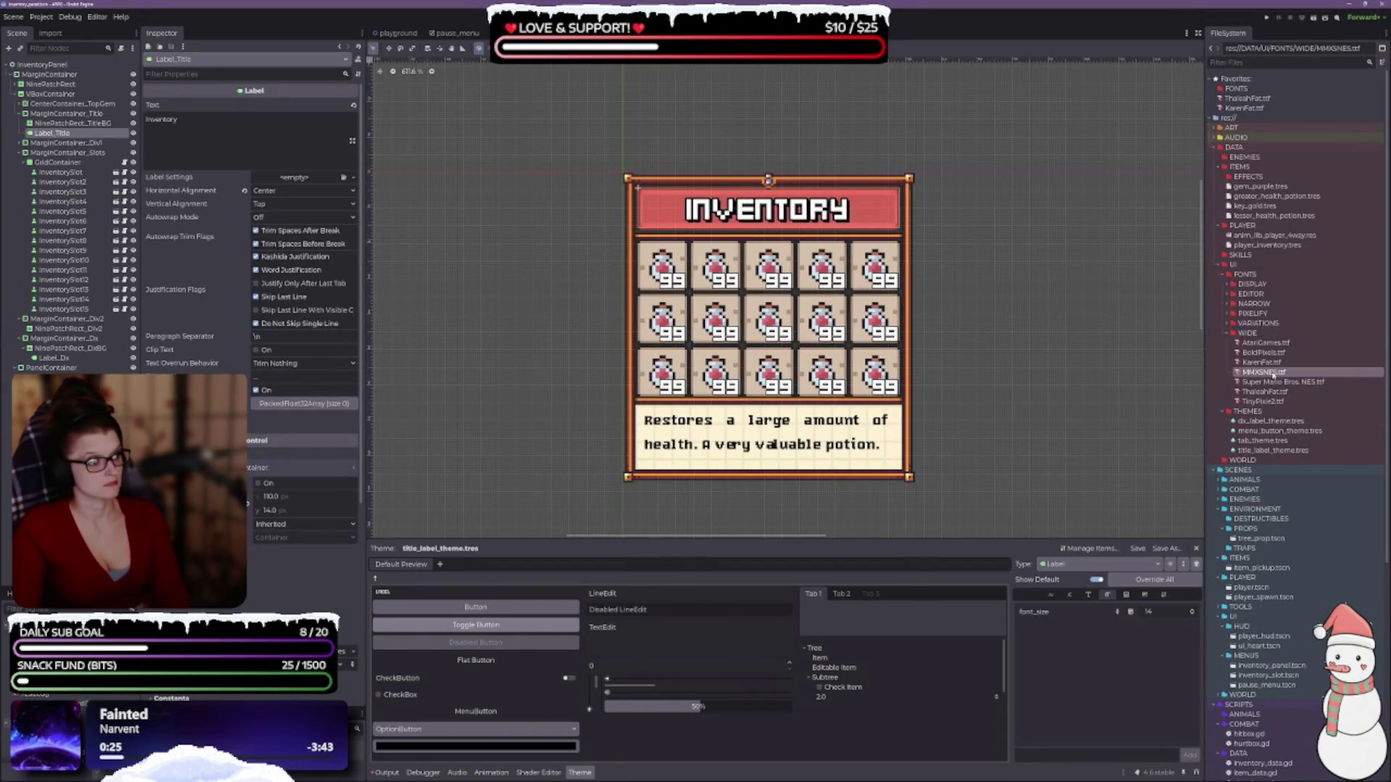
click(1088, 594)
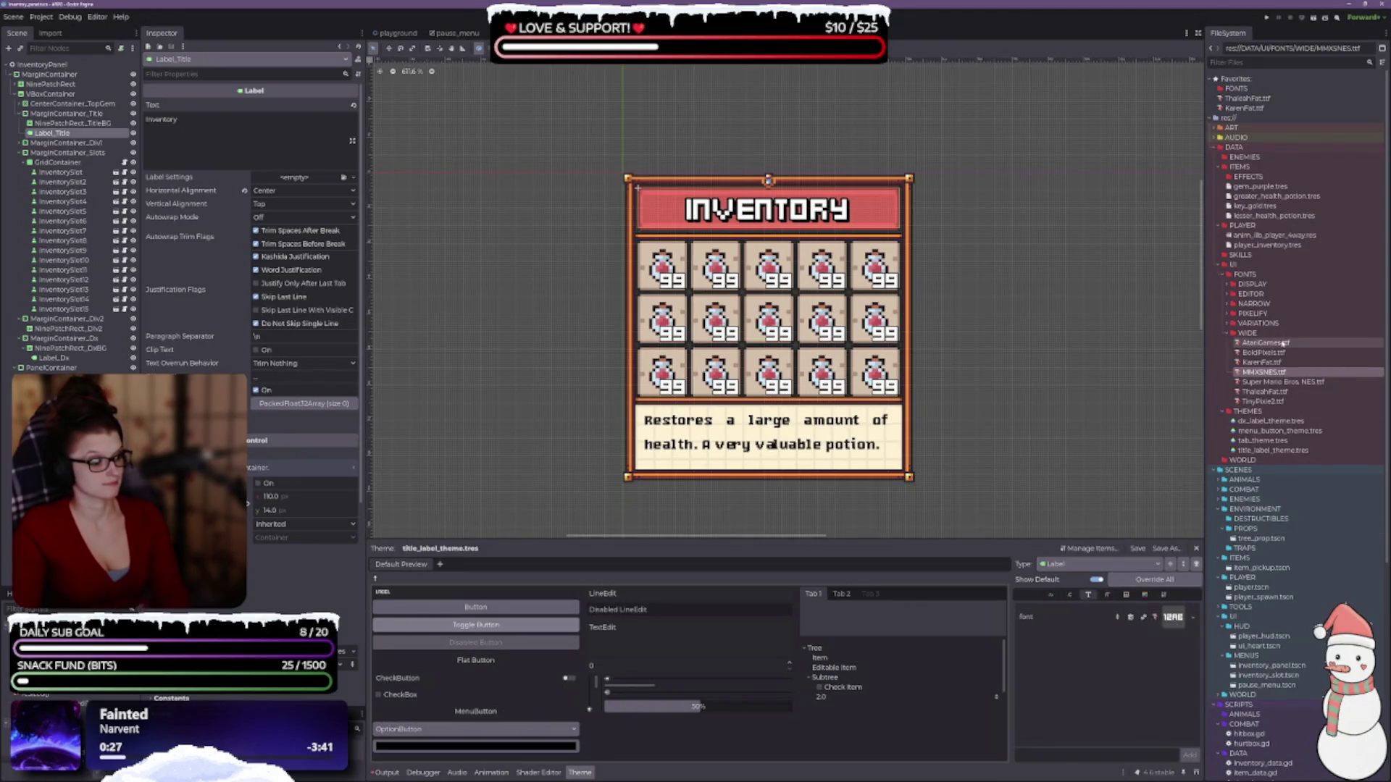
mouse_move(1265, 373)
mouse_down()
mouse_move(1224, 596)
mouse_move(1174, 617)
mouse_up()
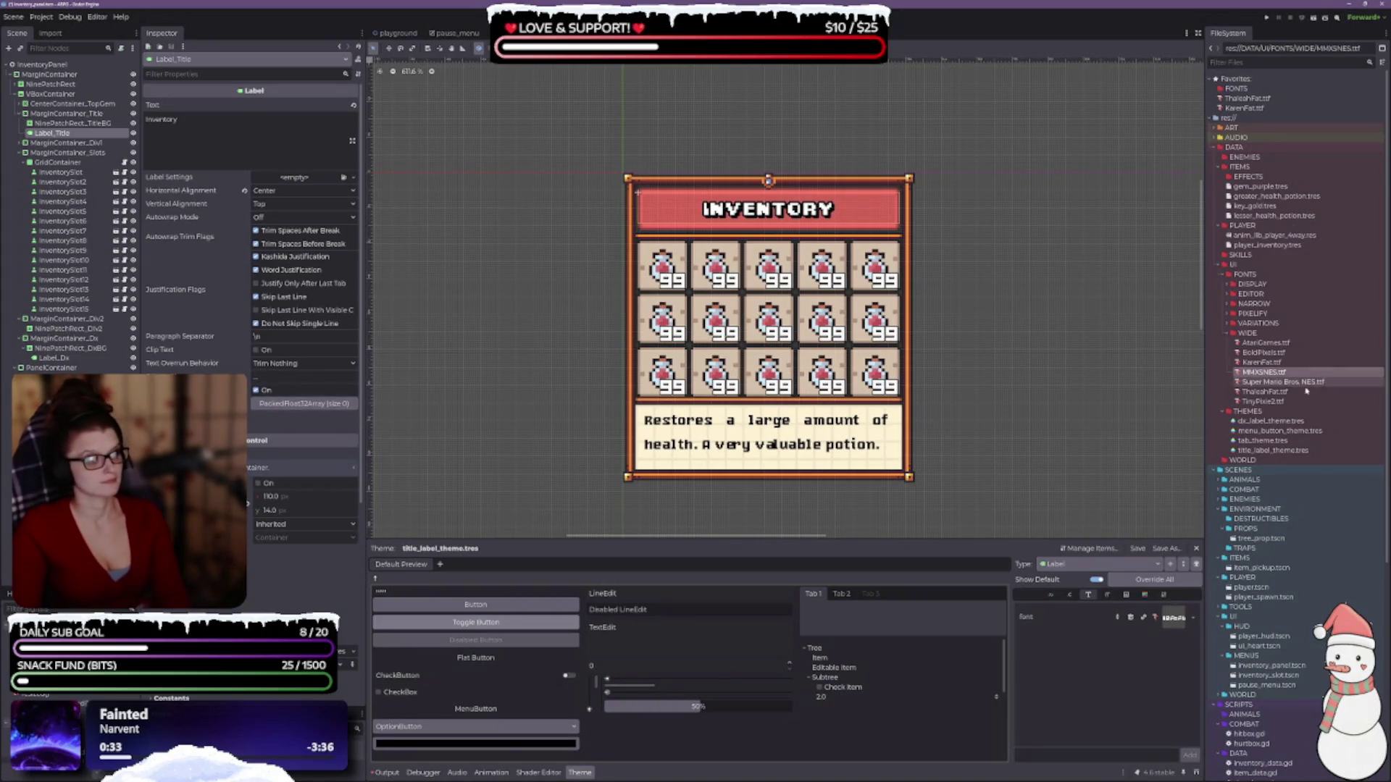
- Apply Super Mario Bros. NES to the title with font size 10
mouse_move(1303, 384)
mouse_down()
mouse_move(1188, 630)
mouse_move(1174, 617)
mouse_up()
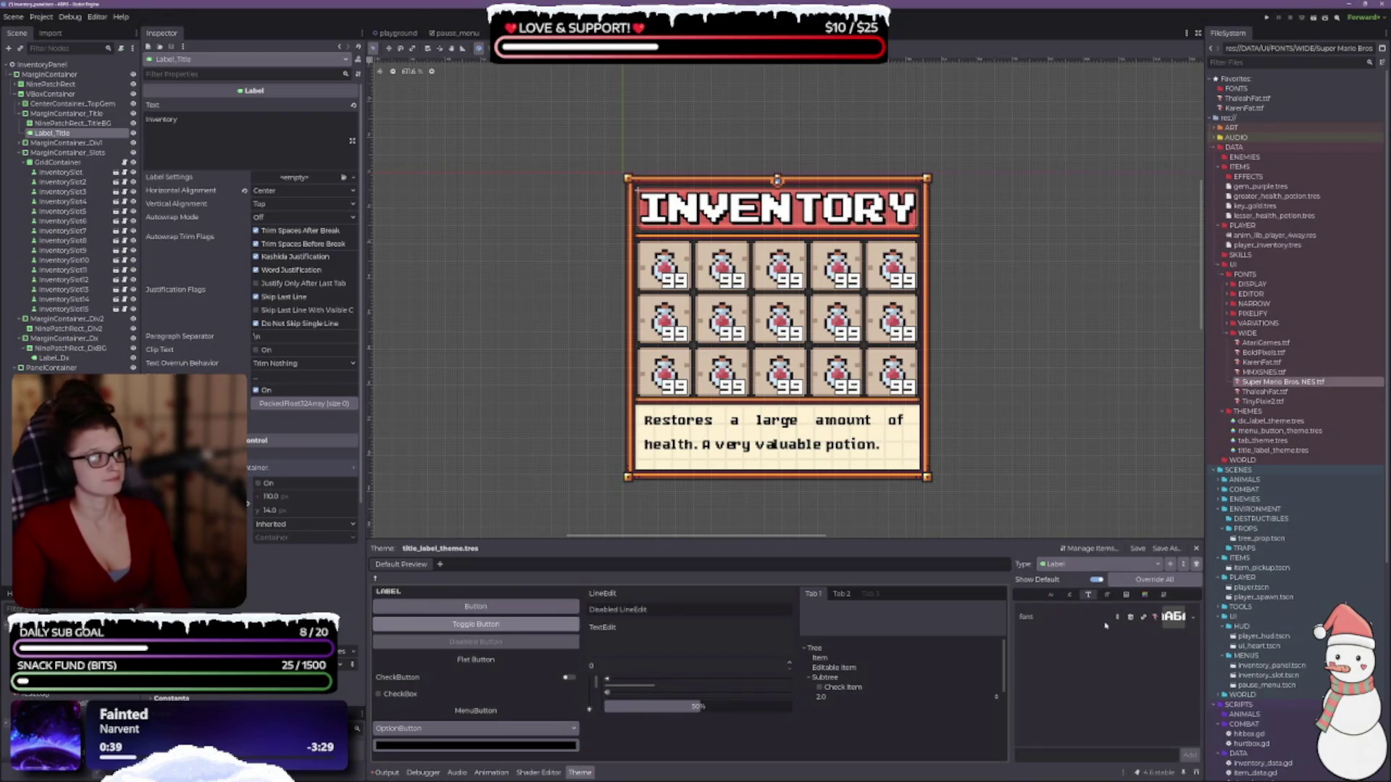
click(1107, 594)
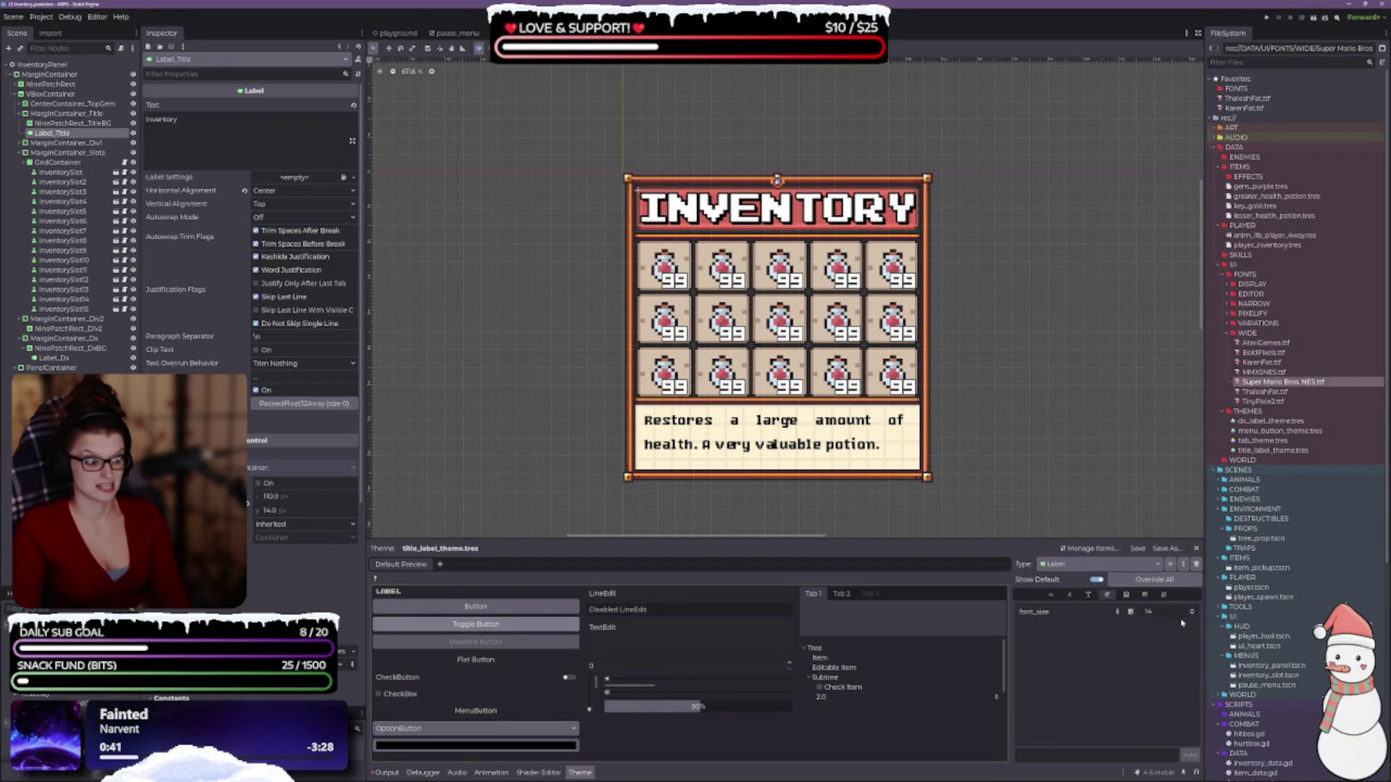
click(1191, 612)
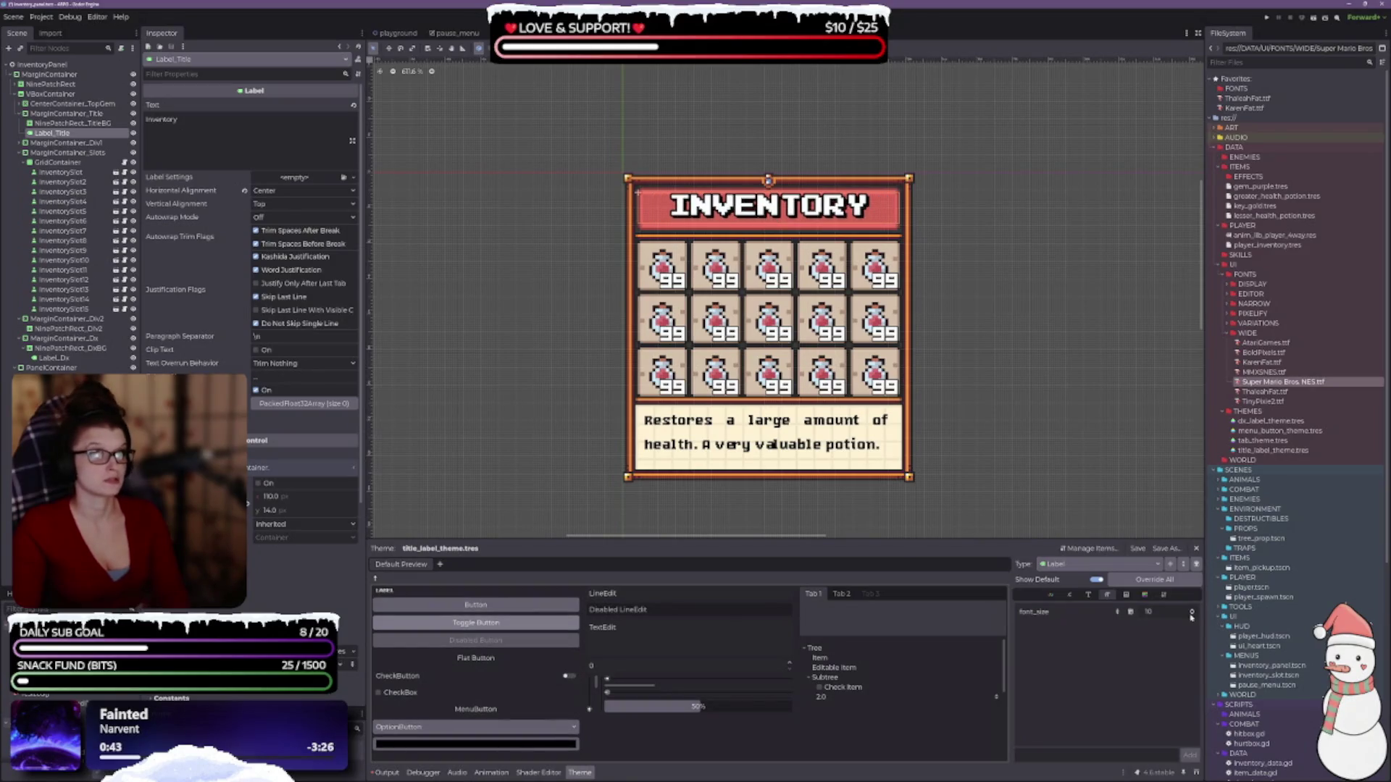
click(1192, 617)
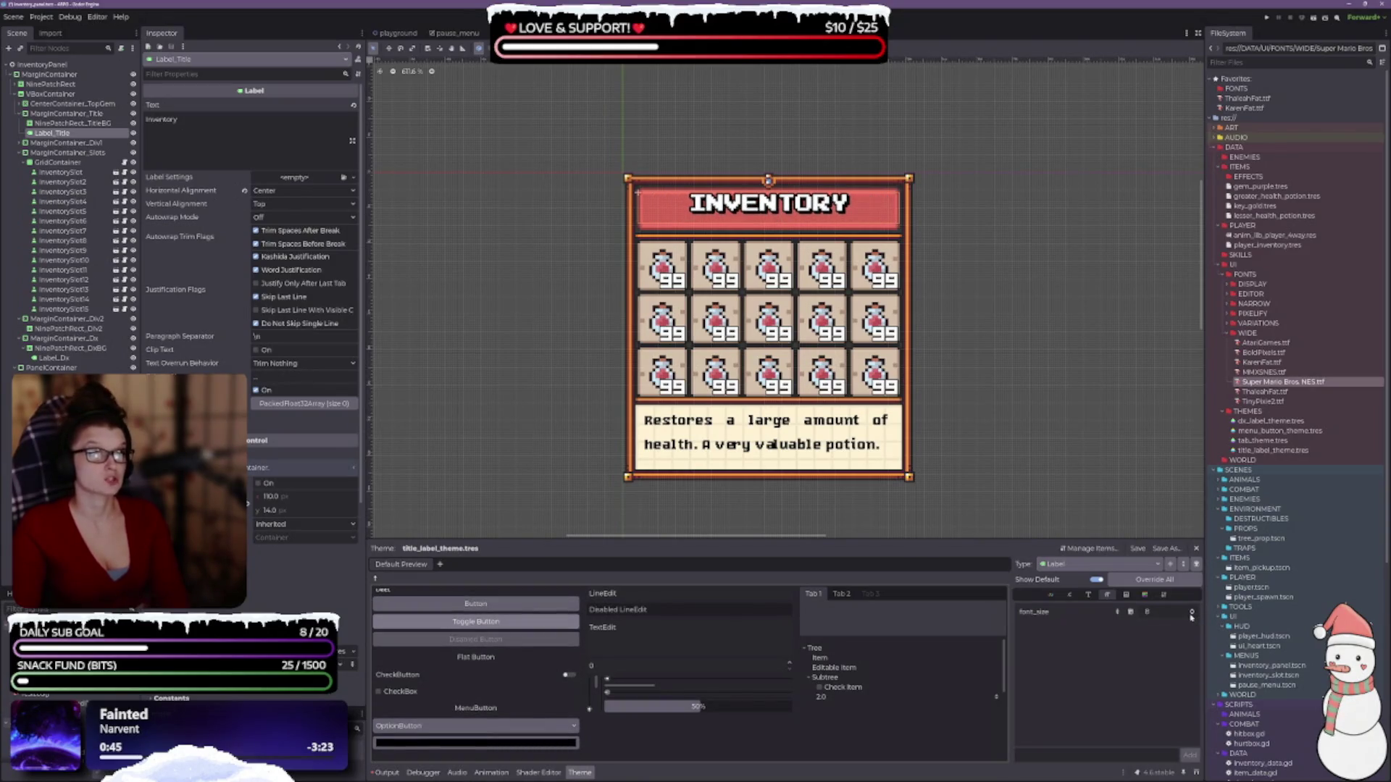
click(1192, 612)
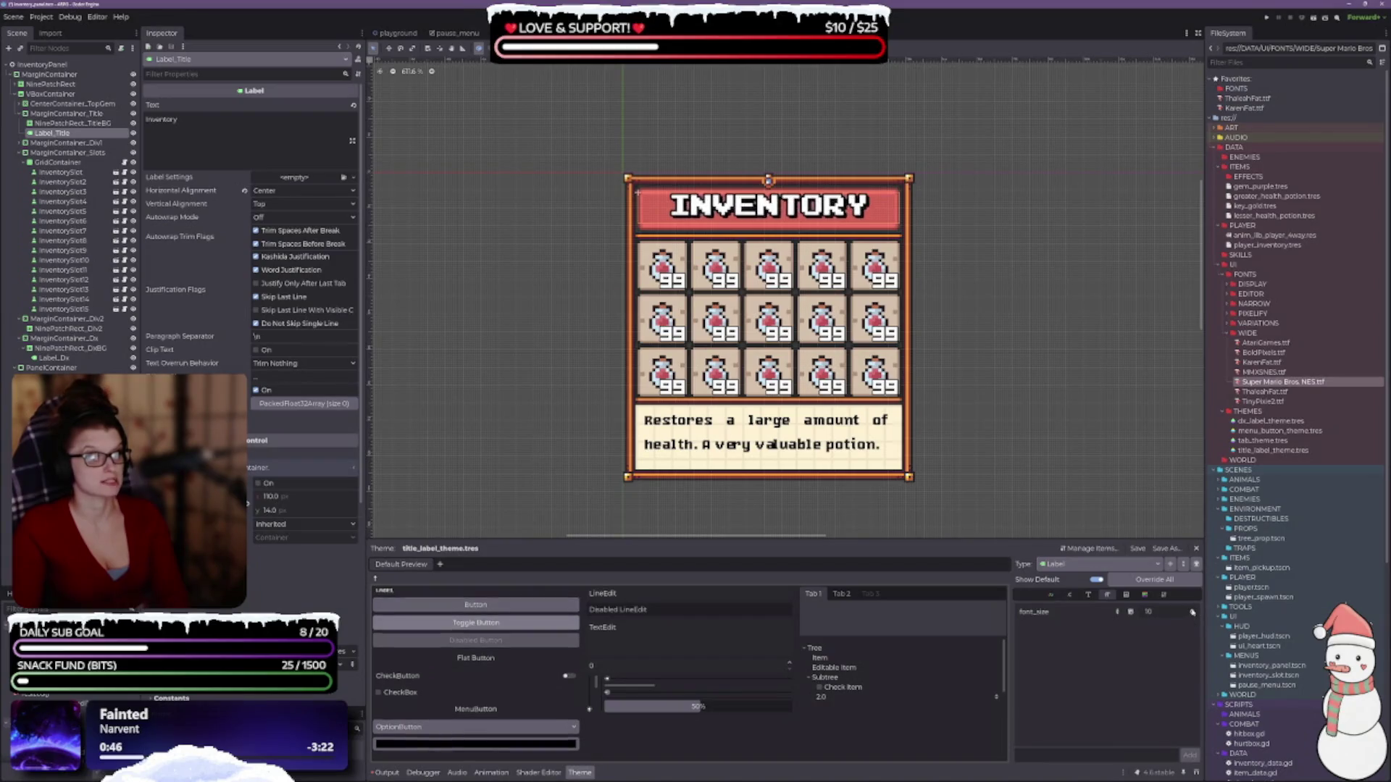
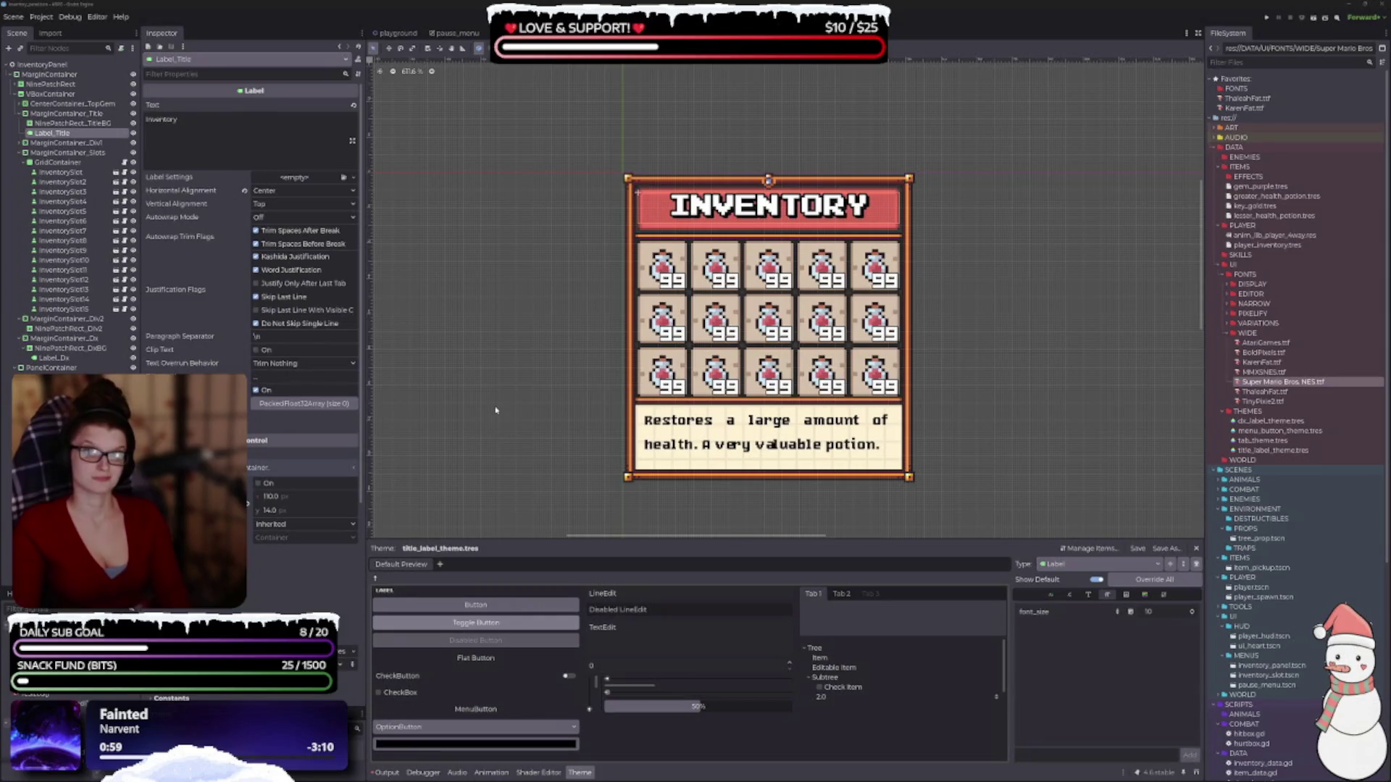
- Centre the INVENTORY title vertically and try ThaleahFat.ttf as the theme font at font_size 18
click(292, 204)
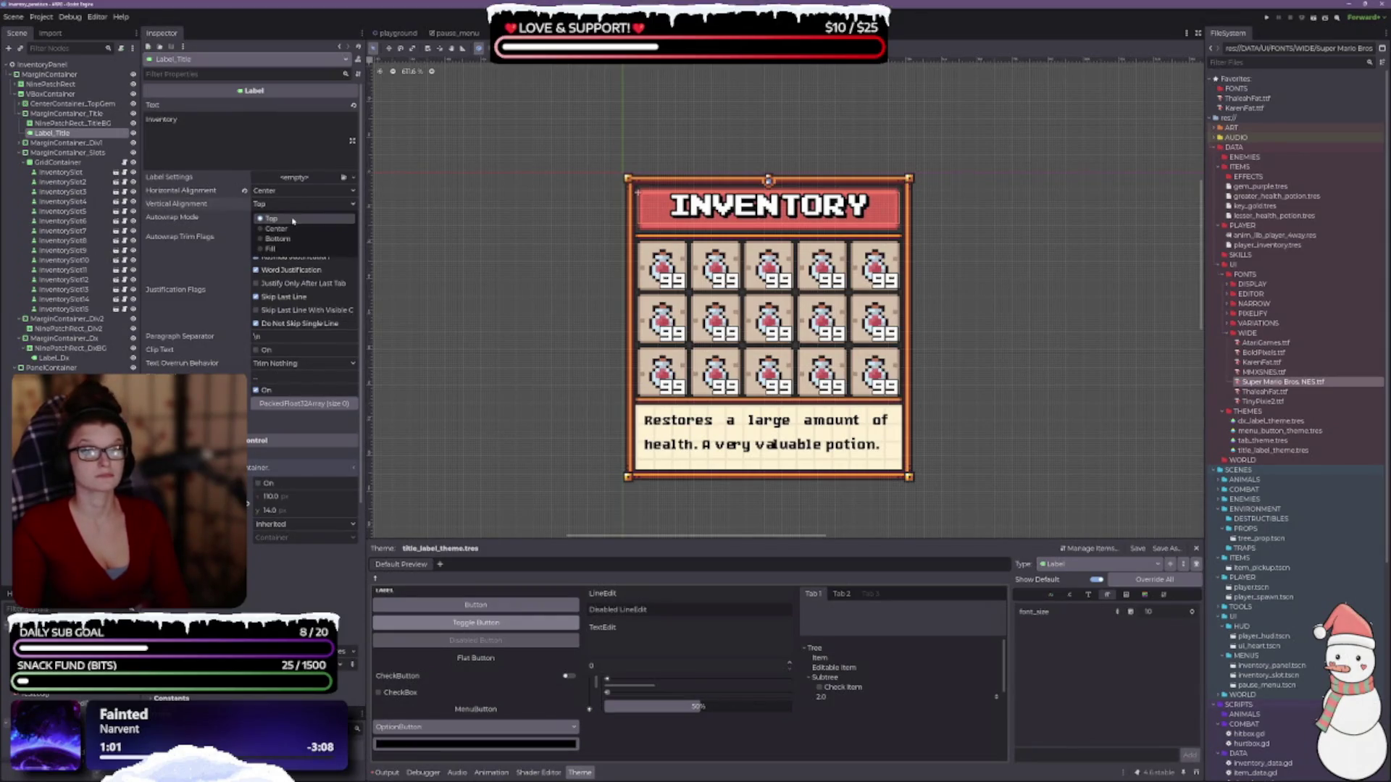
click(276, 229)
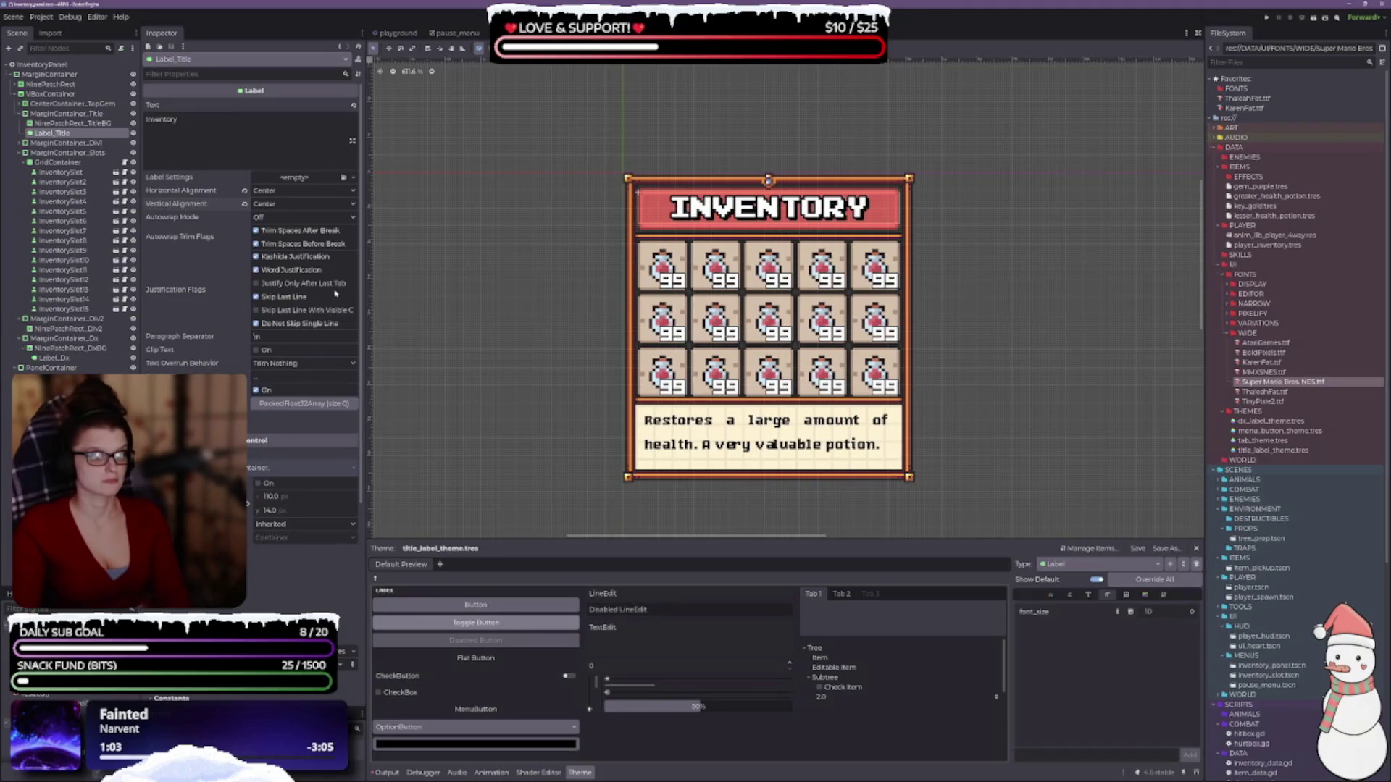
click(1087, 595)
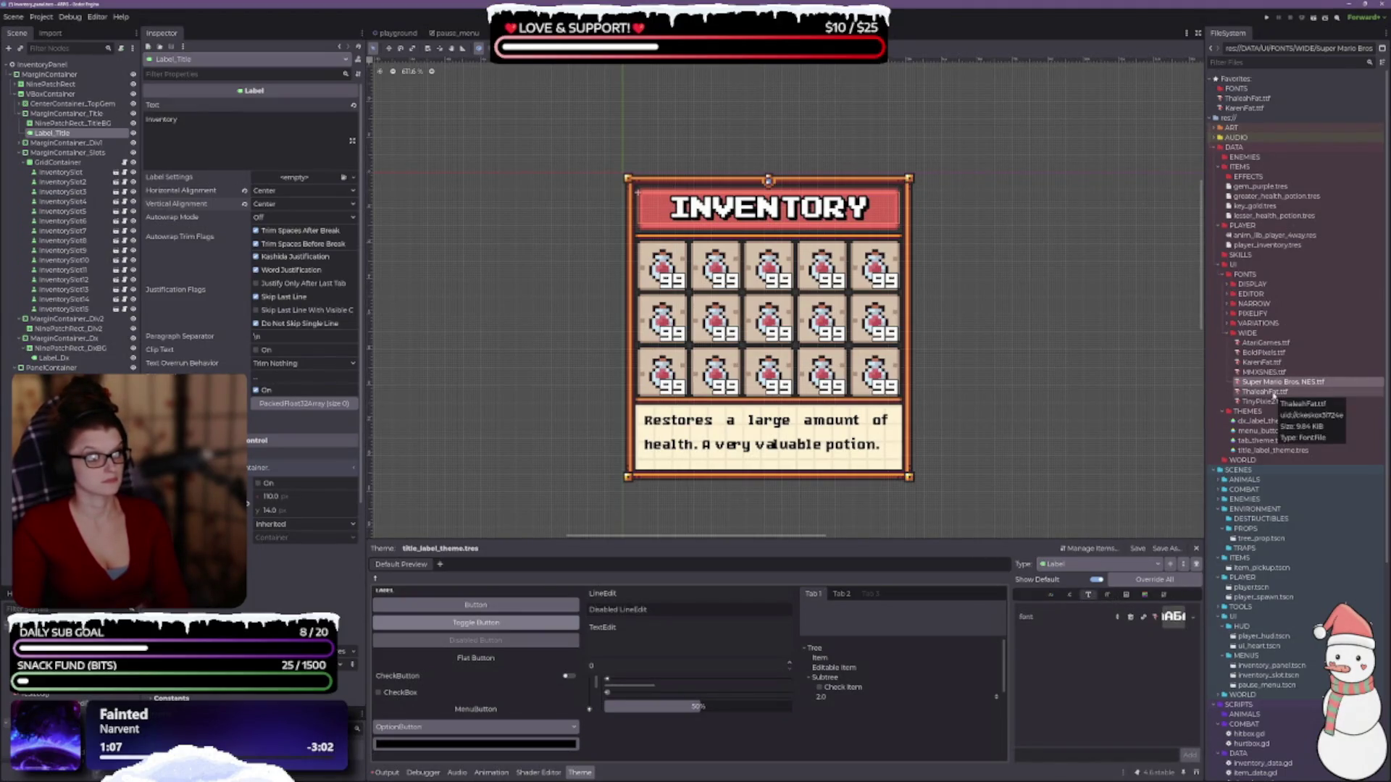
mouse_move(1273, 396)
mouse_down()
mouse_move(1246, 530)
mouse_move(1175, 622)
mouse_up()
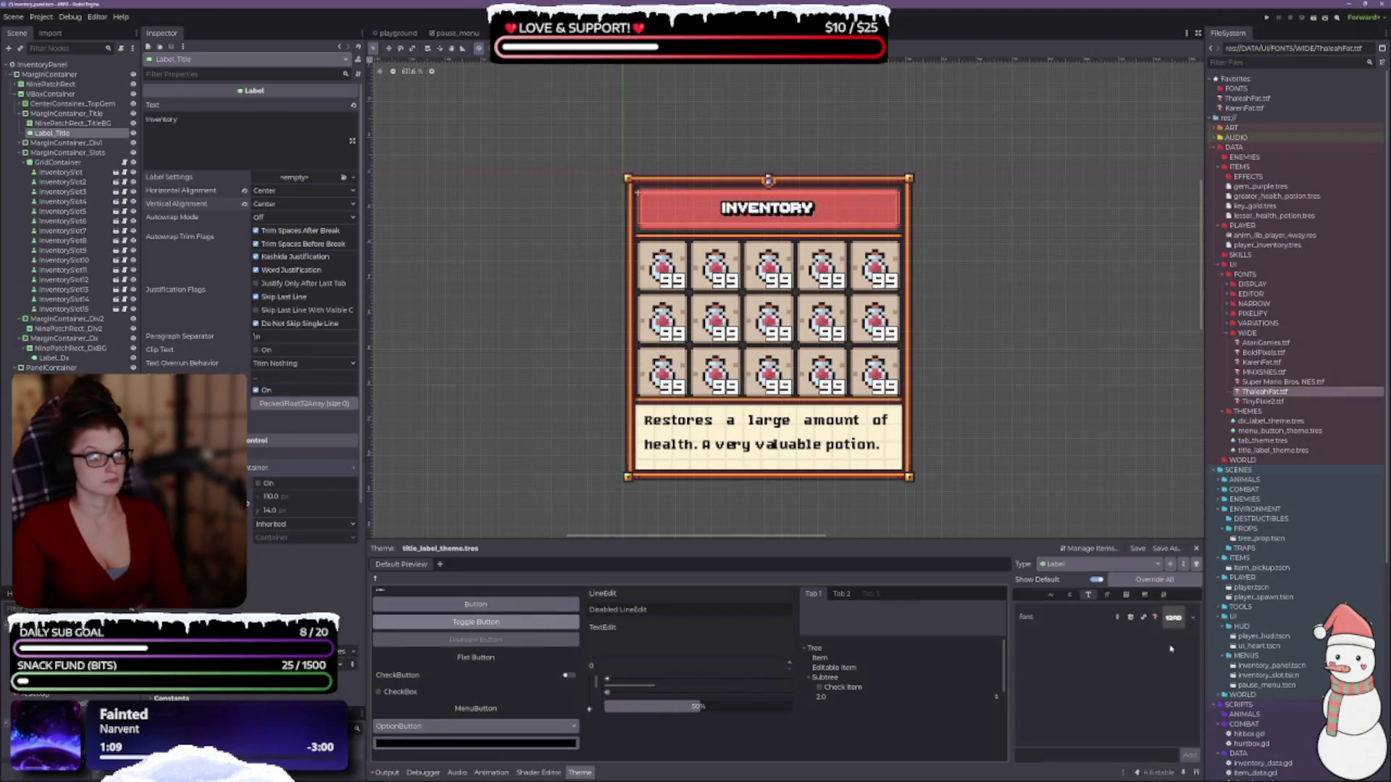
click(1106, 595)
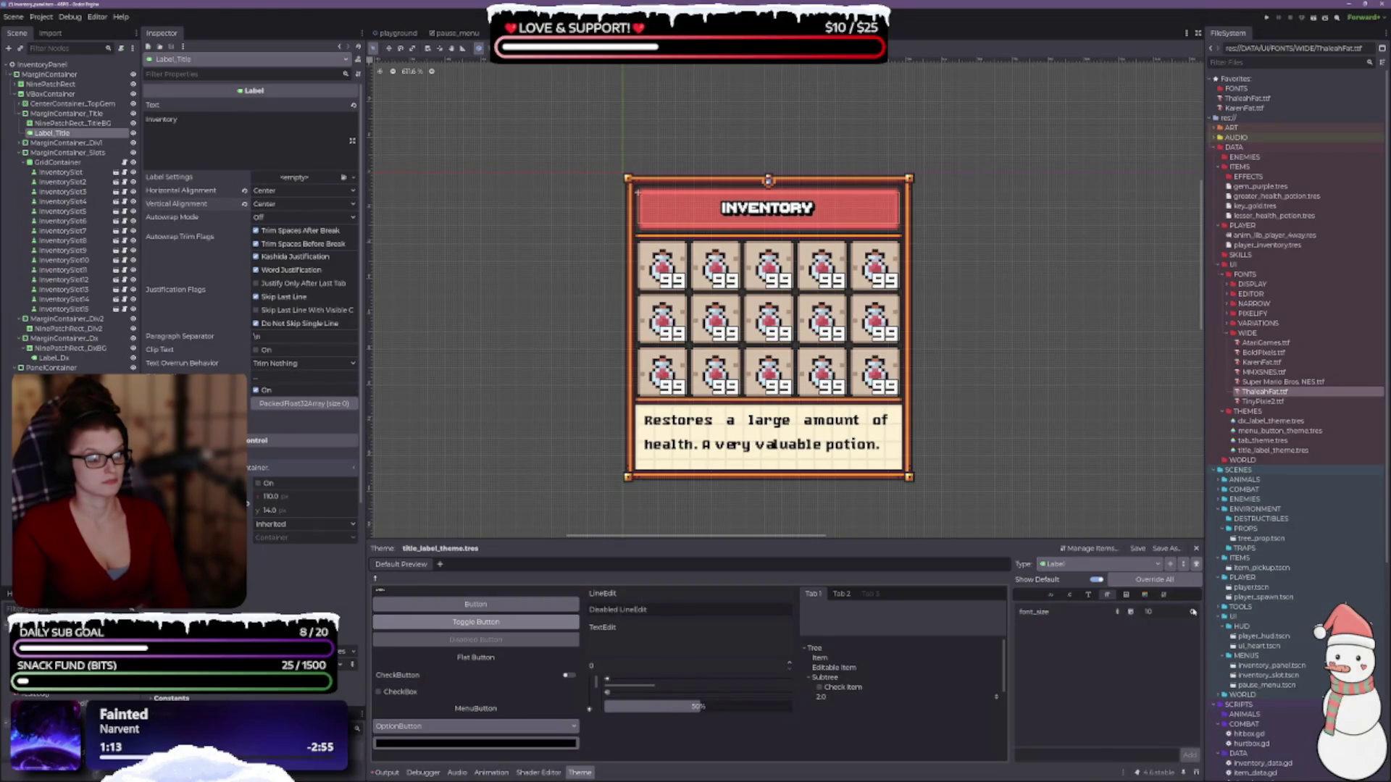
scroll(1192, 612, up, 6)
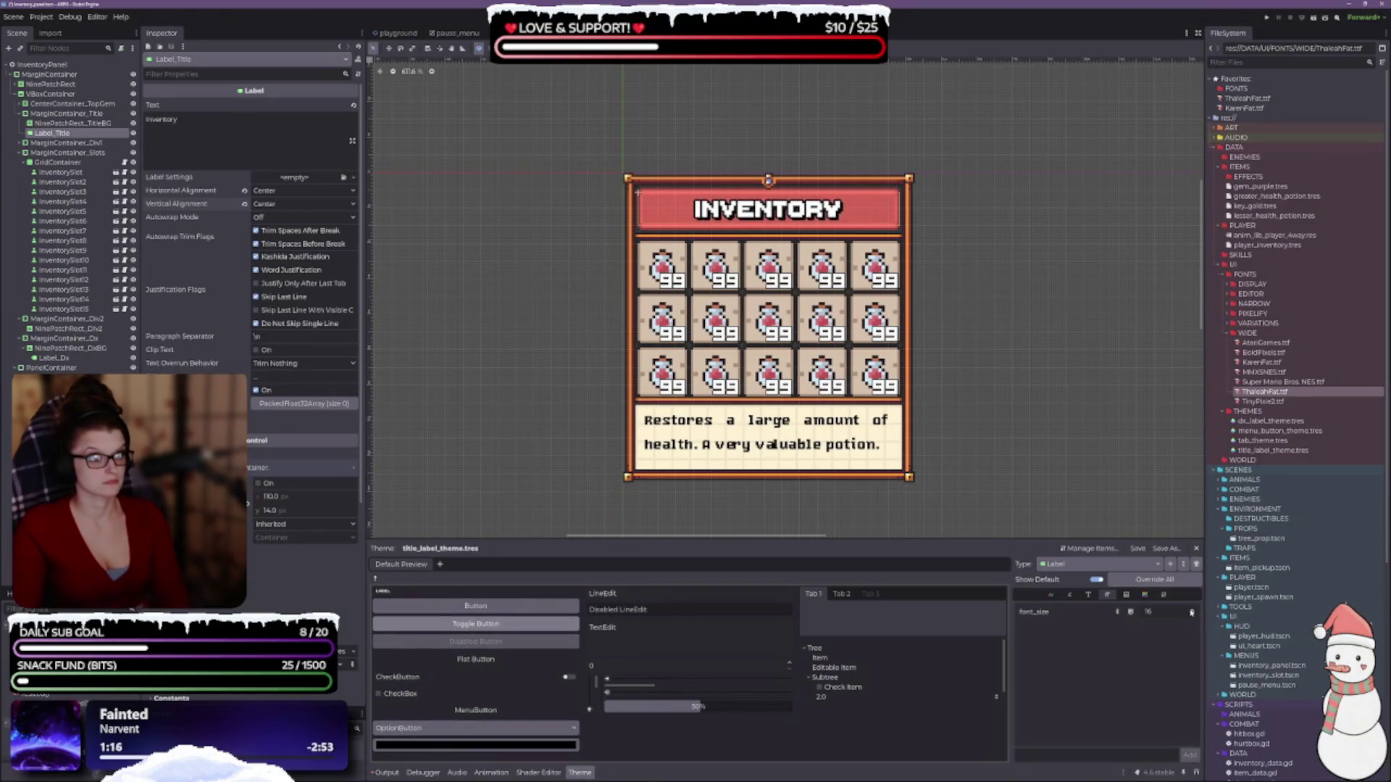
click(1189, 612)
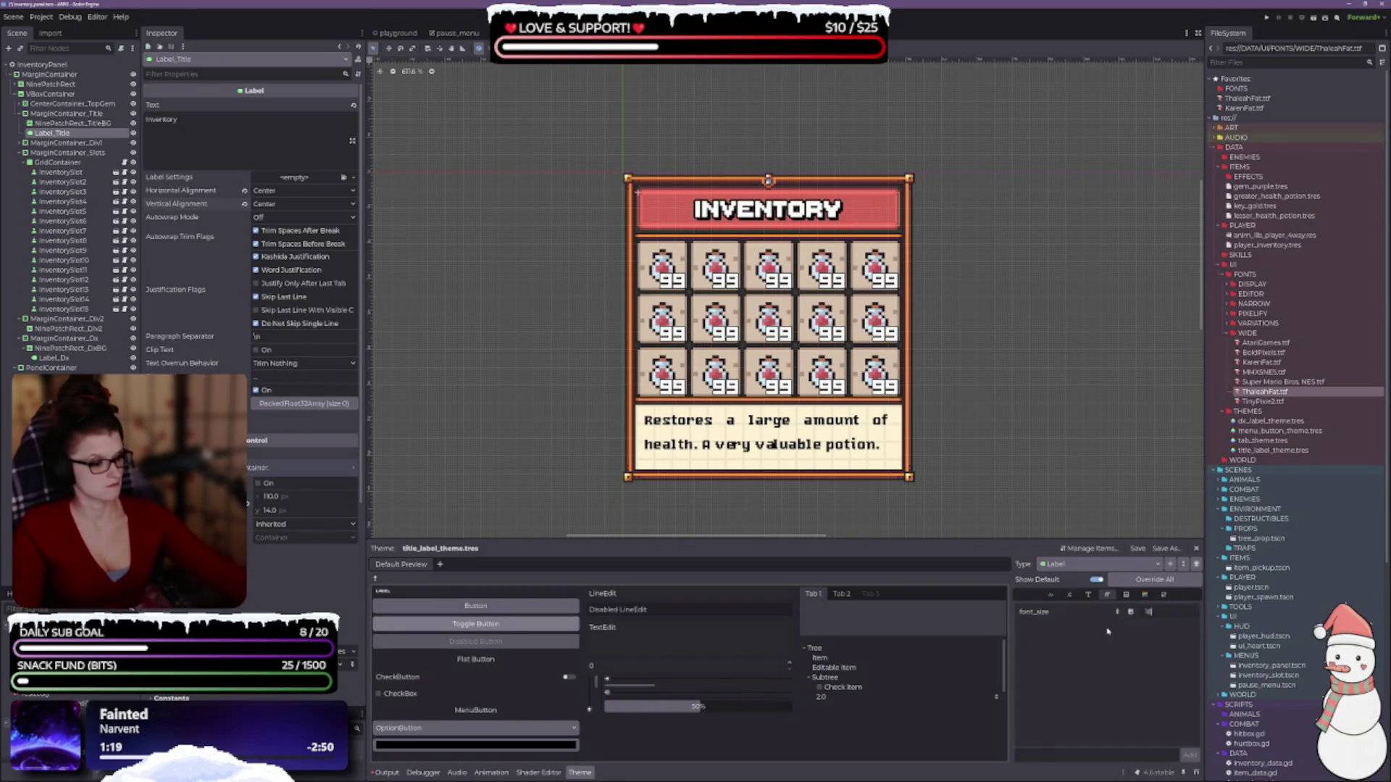
text(18)
key(Return)
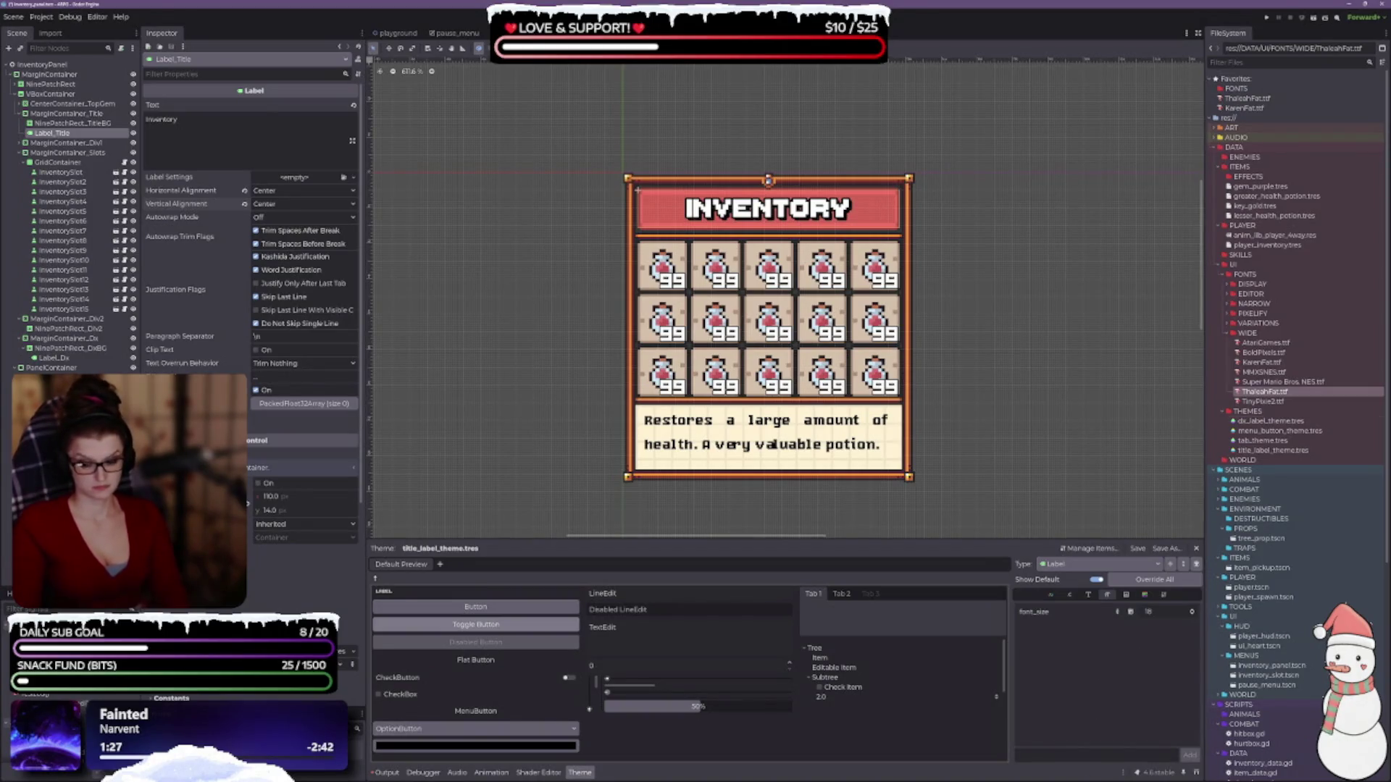
- Make Super Mario Bros NES.ttf the theme font and override the label font_size to 10
click(1088, 594)
mouse_move(1290, 383)
mouse_down()
mouse_move(1245, 596)
mouse_move(1173, 617)
mouse_up()
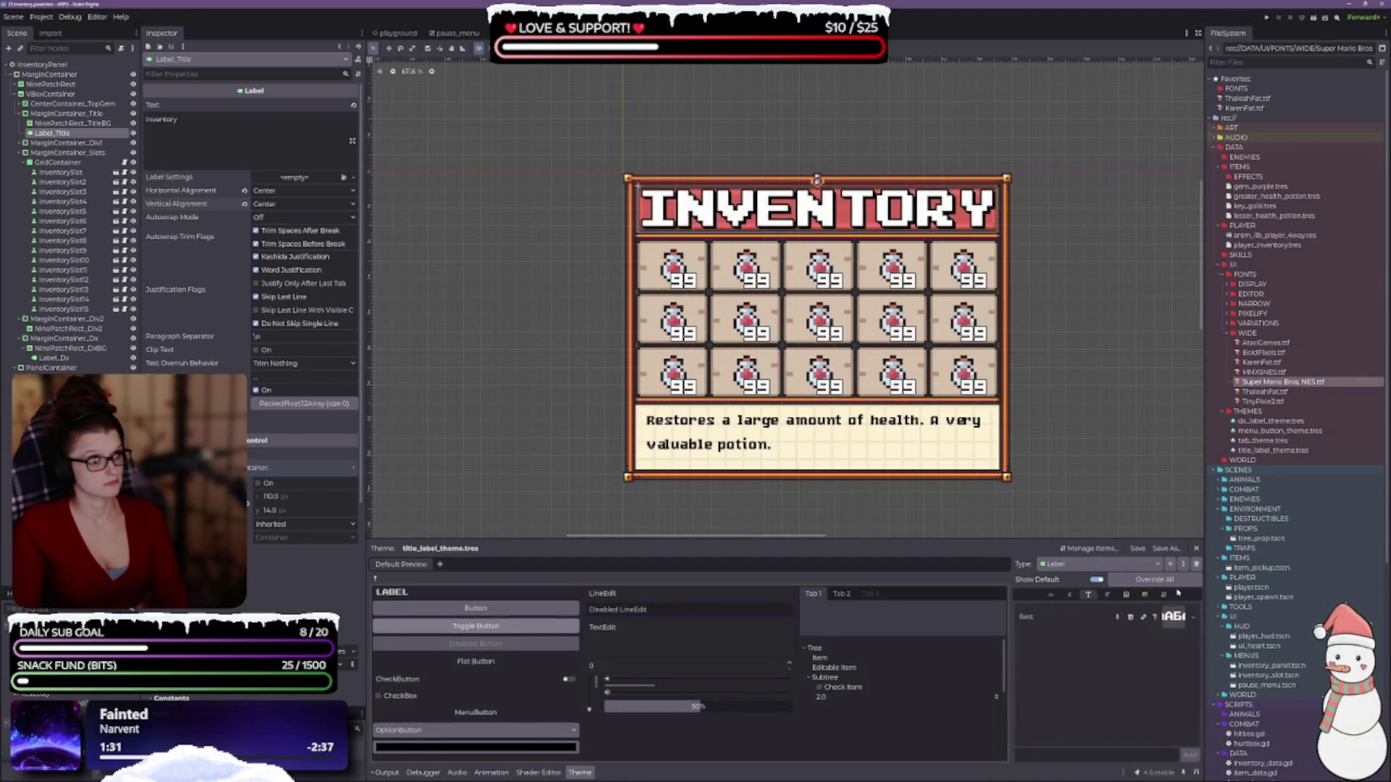
click(1109, 595)
click(1190, 614)
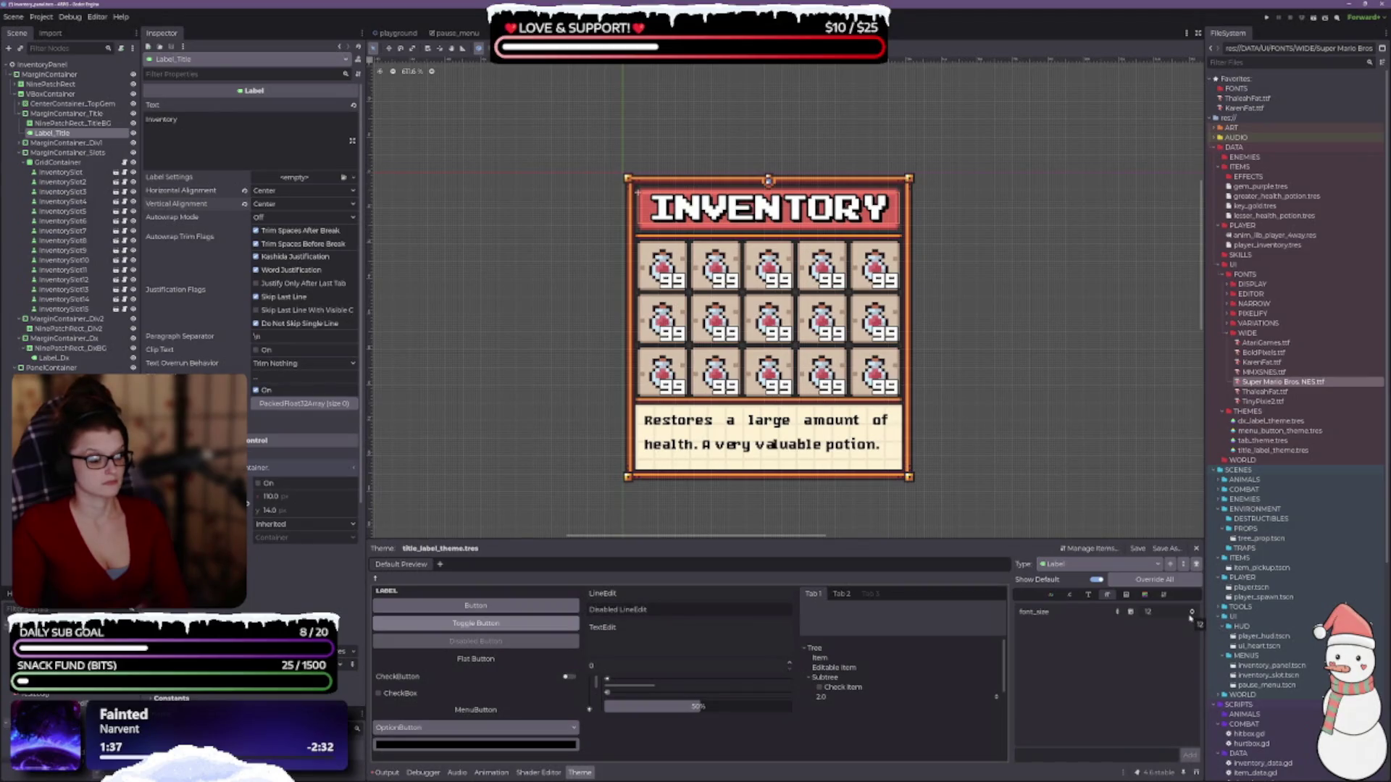
click(1189, 615)
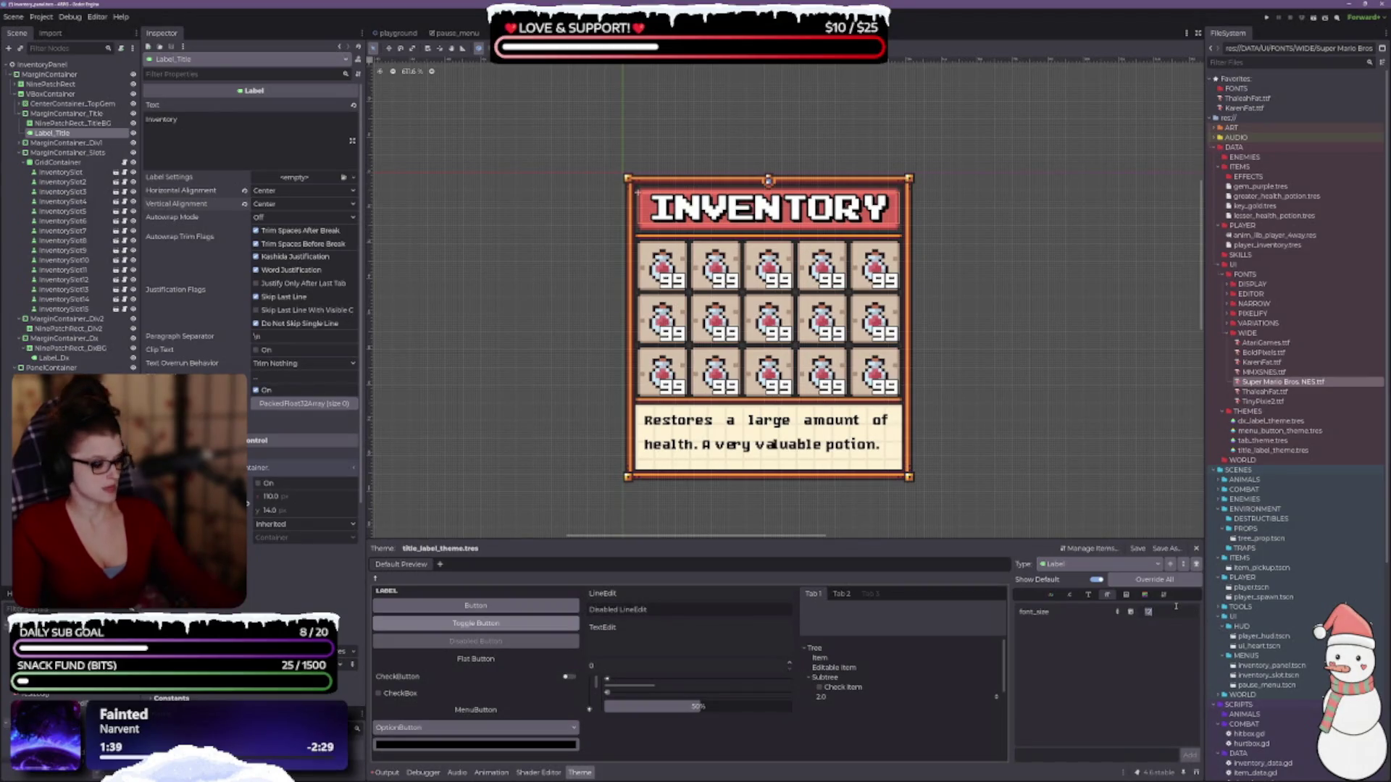
text(10)
key(Return)
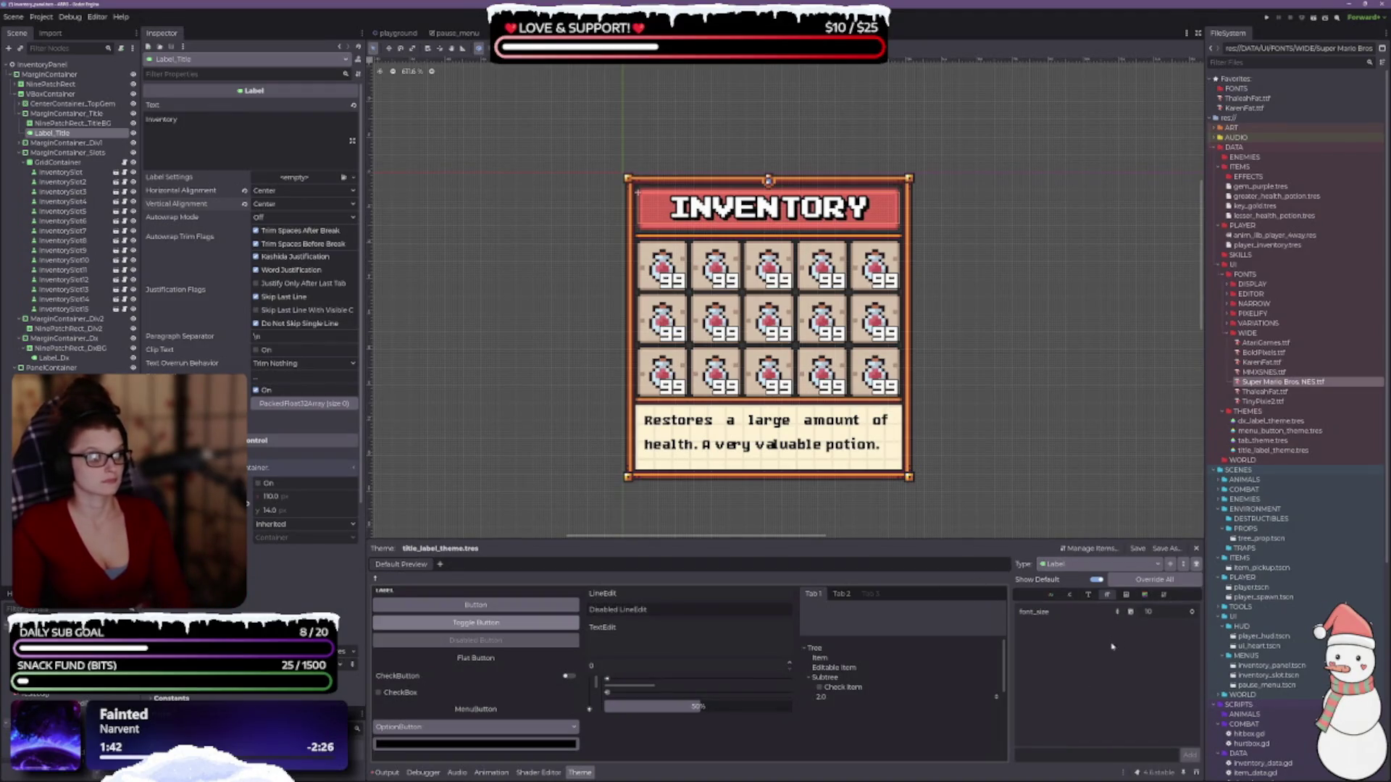
scroll(1192, 616, down, 2)
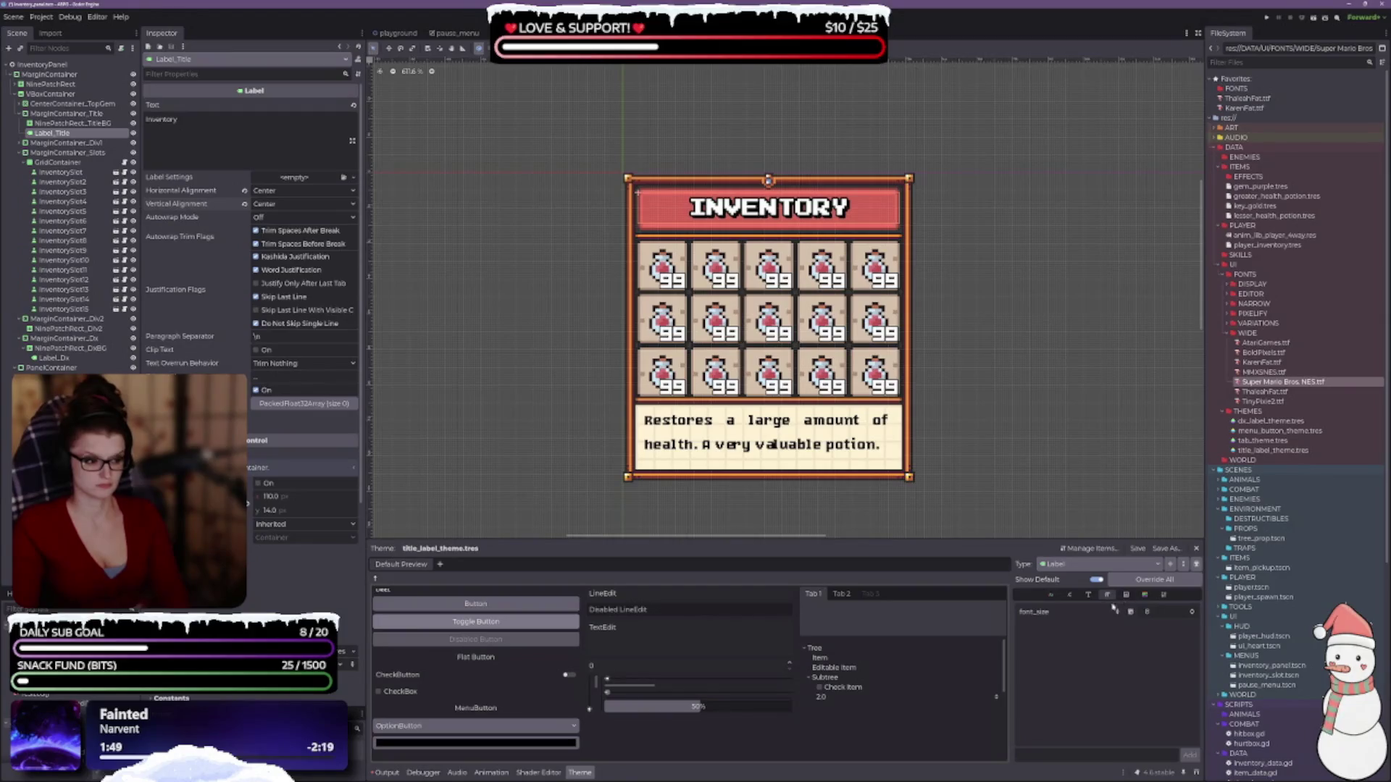
click(1051, 594)
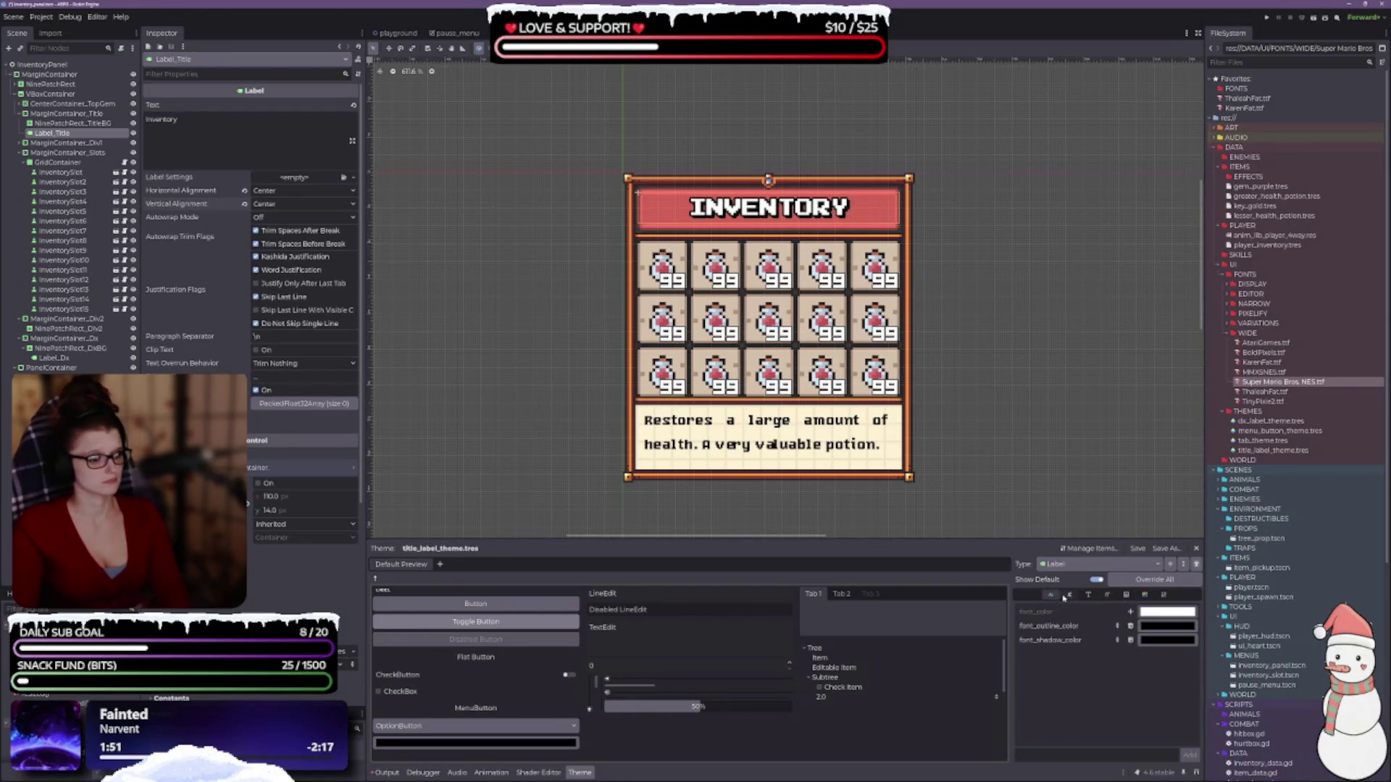
- Lower the theme's outline_size constant from 4 to 3 and try TinyPixie2.ttf as the title font
click(1065, 595)
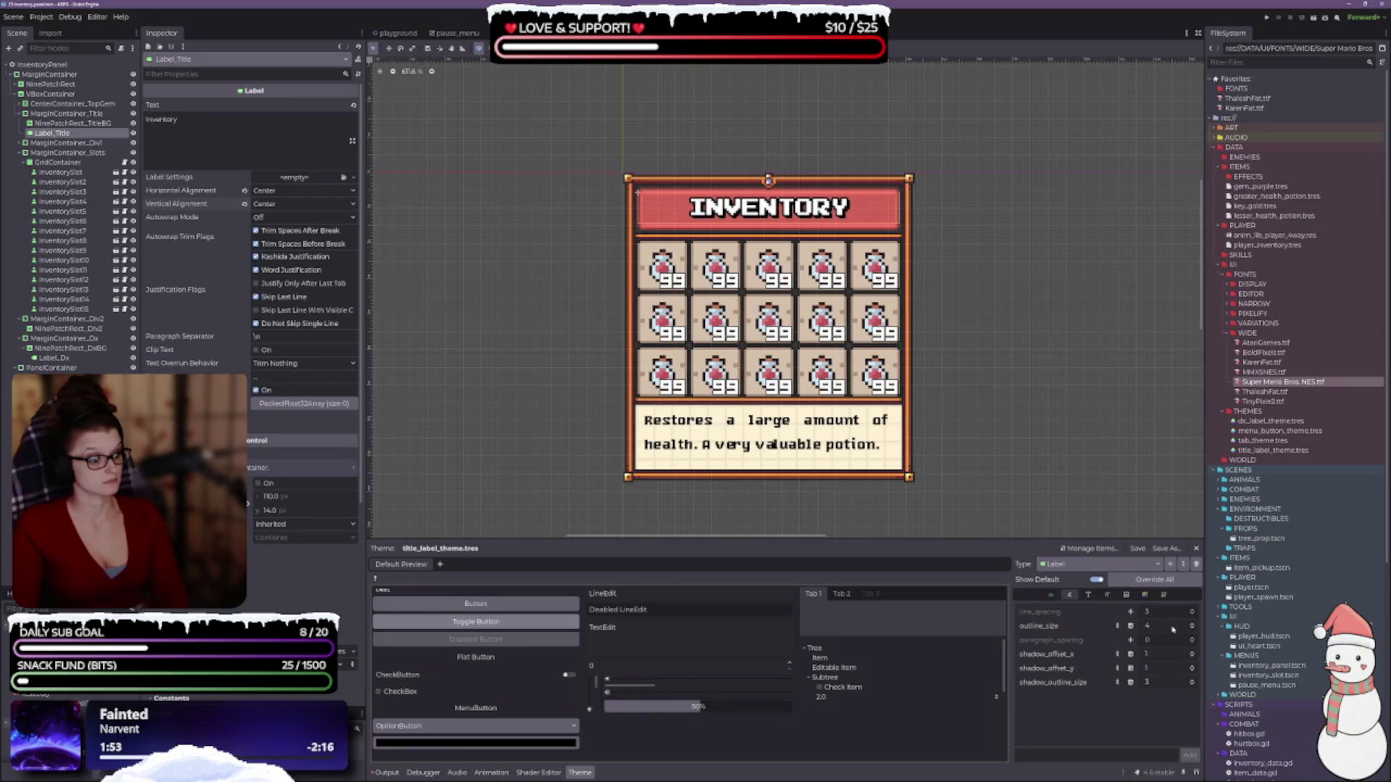
click(1194, 629)
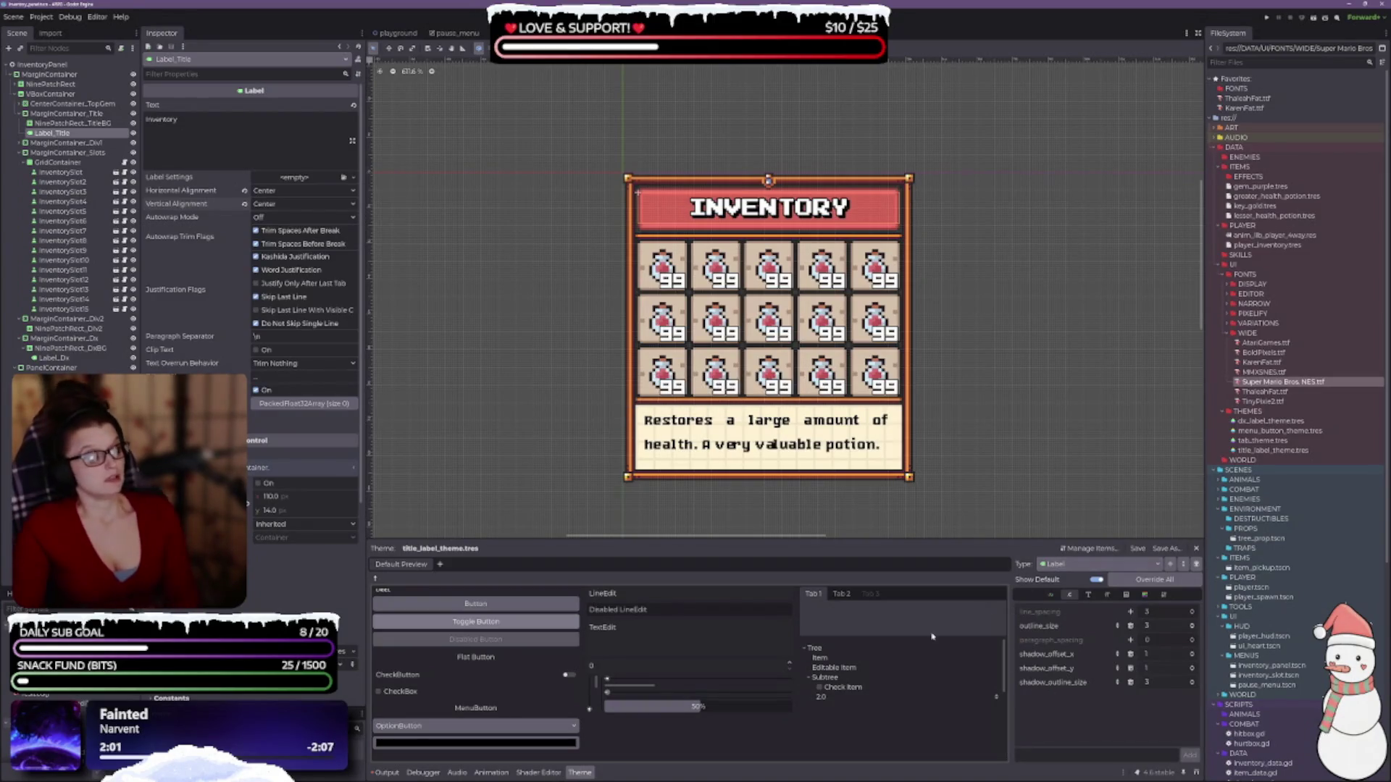
click(1089, 595)
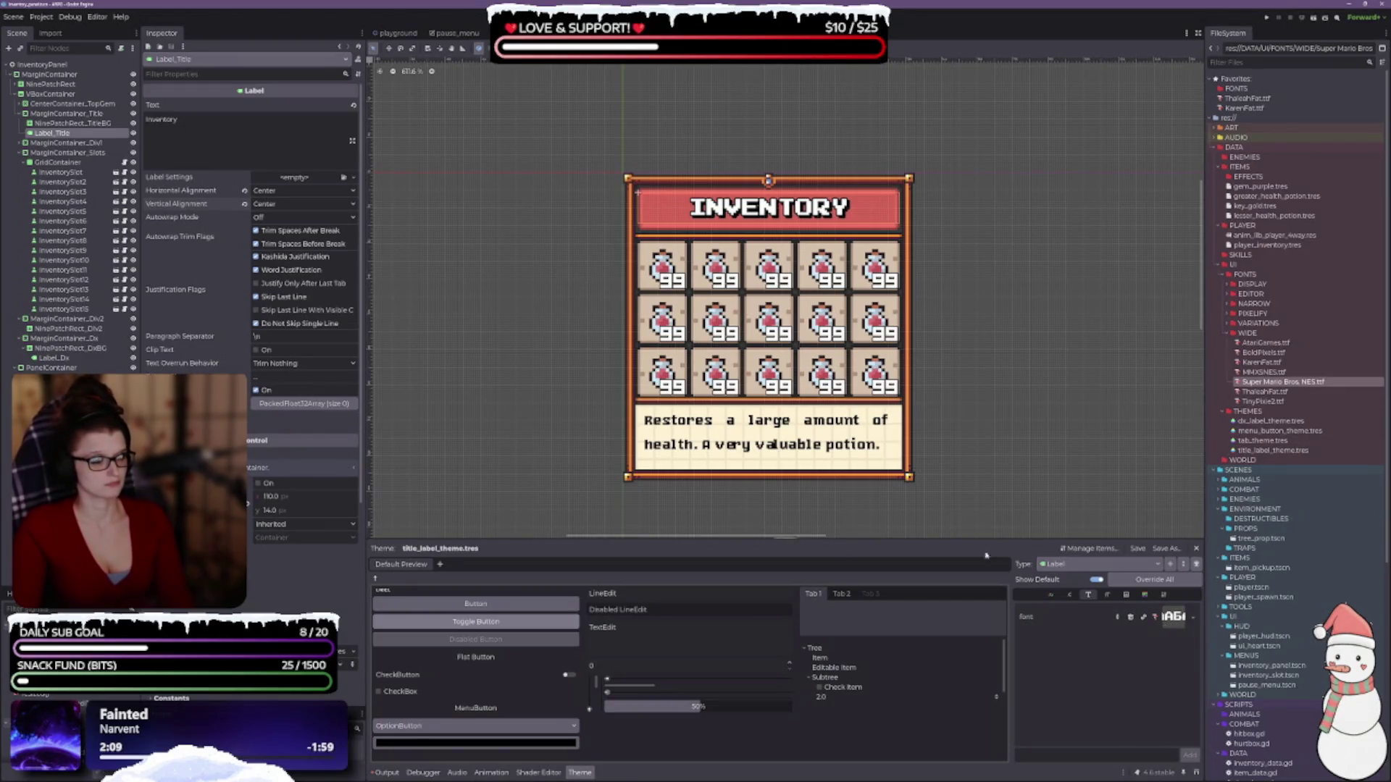
mouse_move(1263, 401)
mouse_down()
mouse_move(1286, 468)
mouse_move(1159, 612)
mouse_move(1172, 617)
mouse_up()
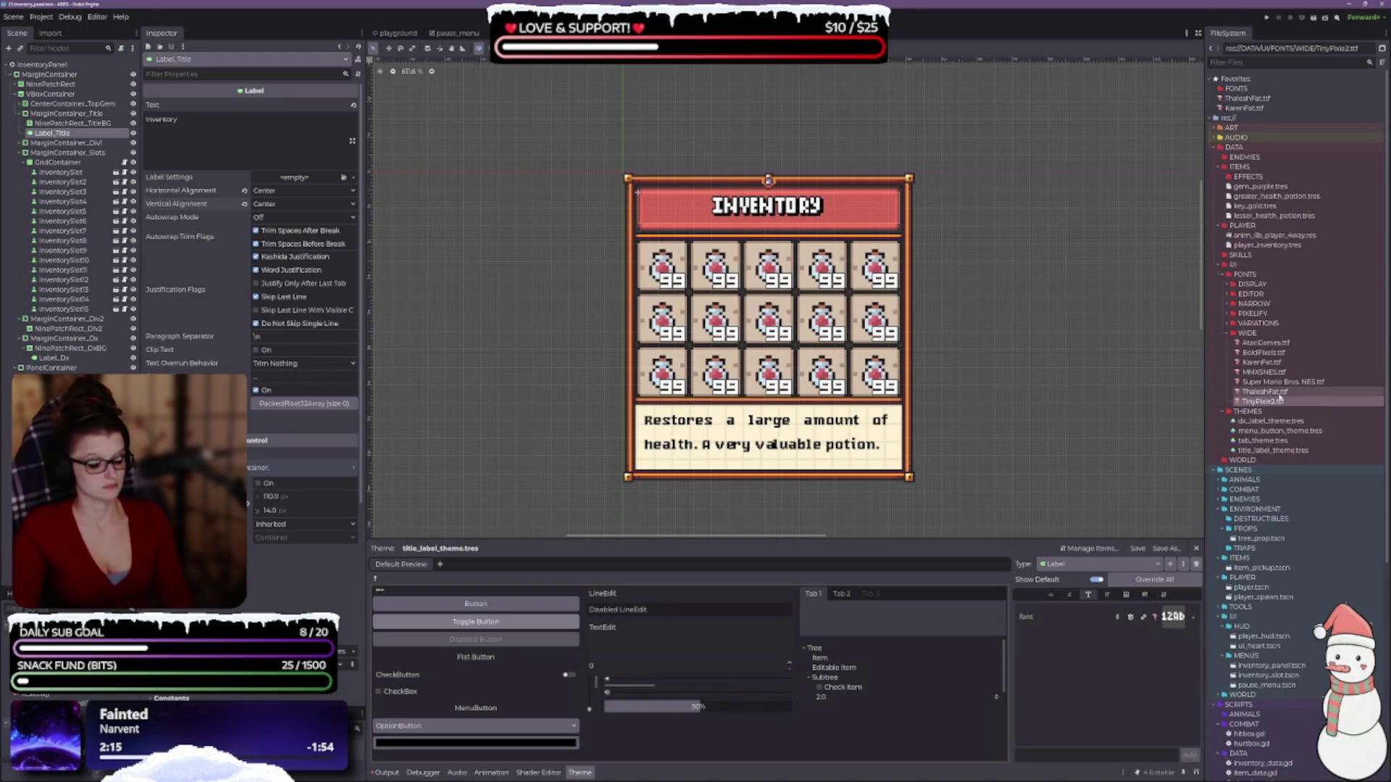
- Undo the TinyPixie2 font change and move TinyPixie2.ttf into the NARROW fonts folder
key(ctrl+z)
drag(1275, 402, 1255, 304)
click(645, 400)
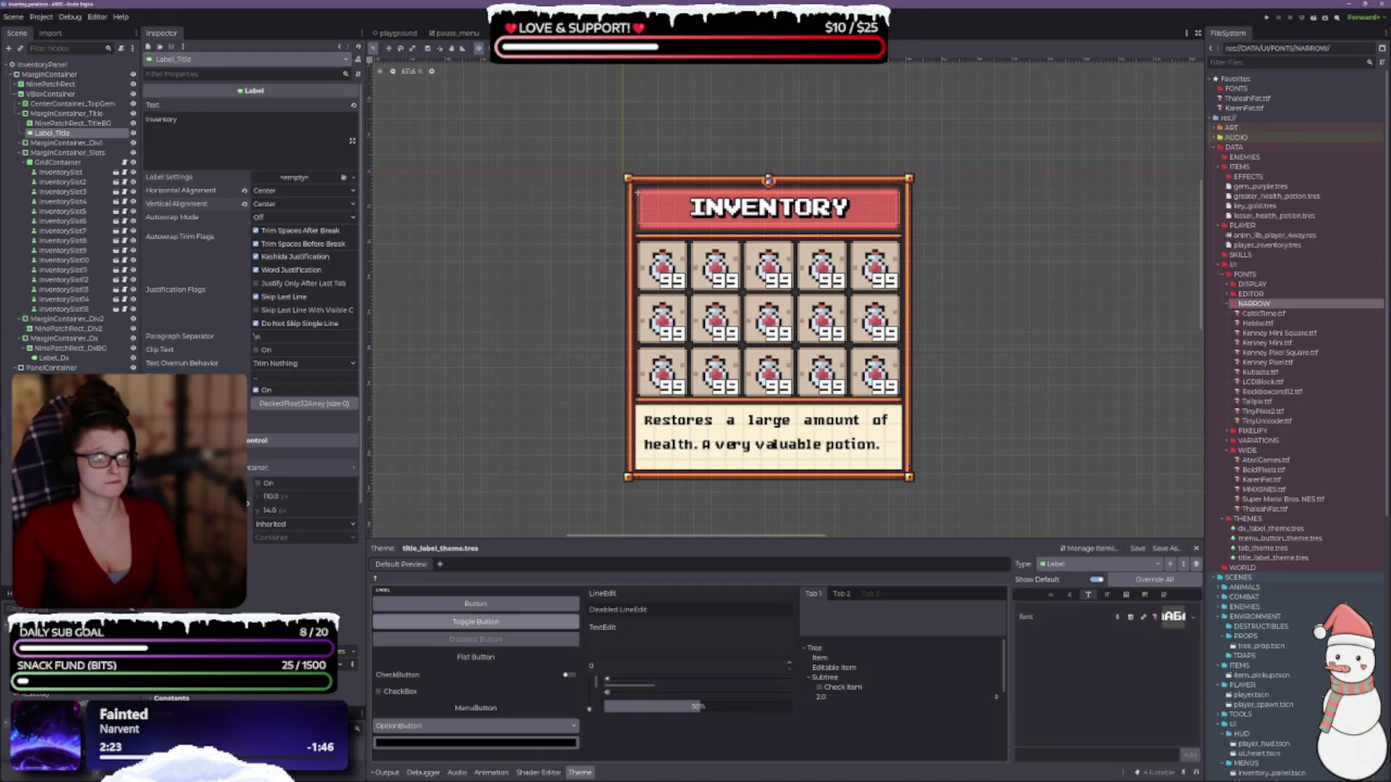
scroll(837, 187, up, 1)
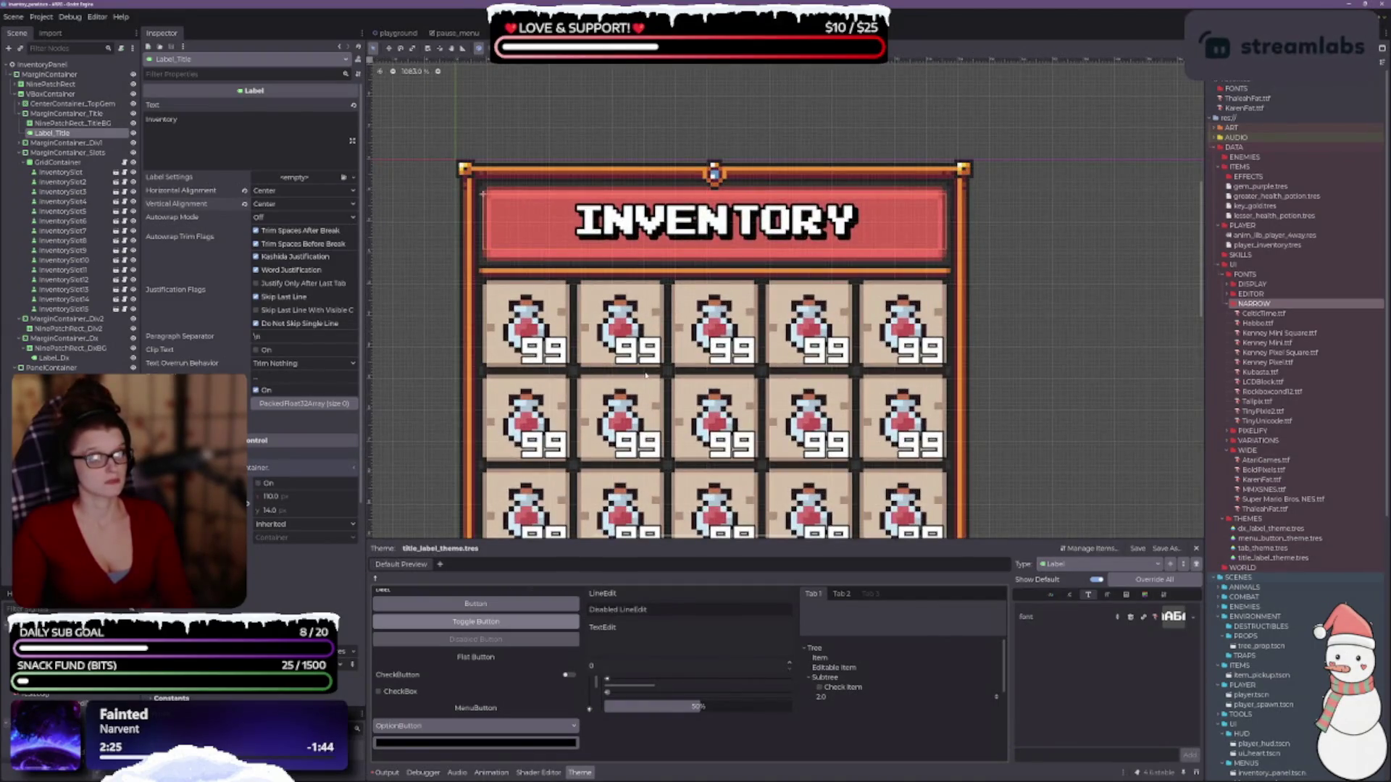
scroll(649, 348, down, 3)
drag(649, 349, 677, 258)
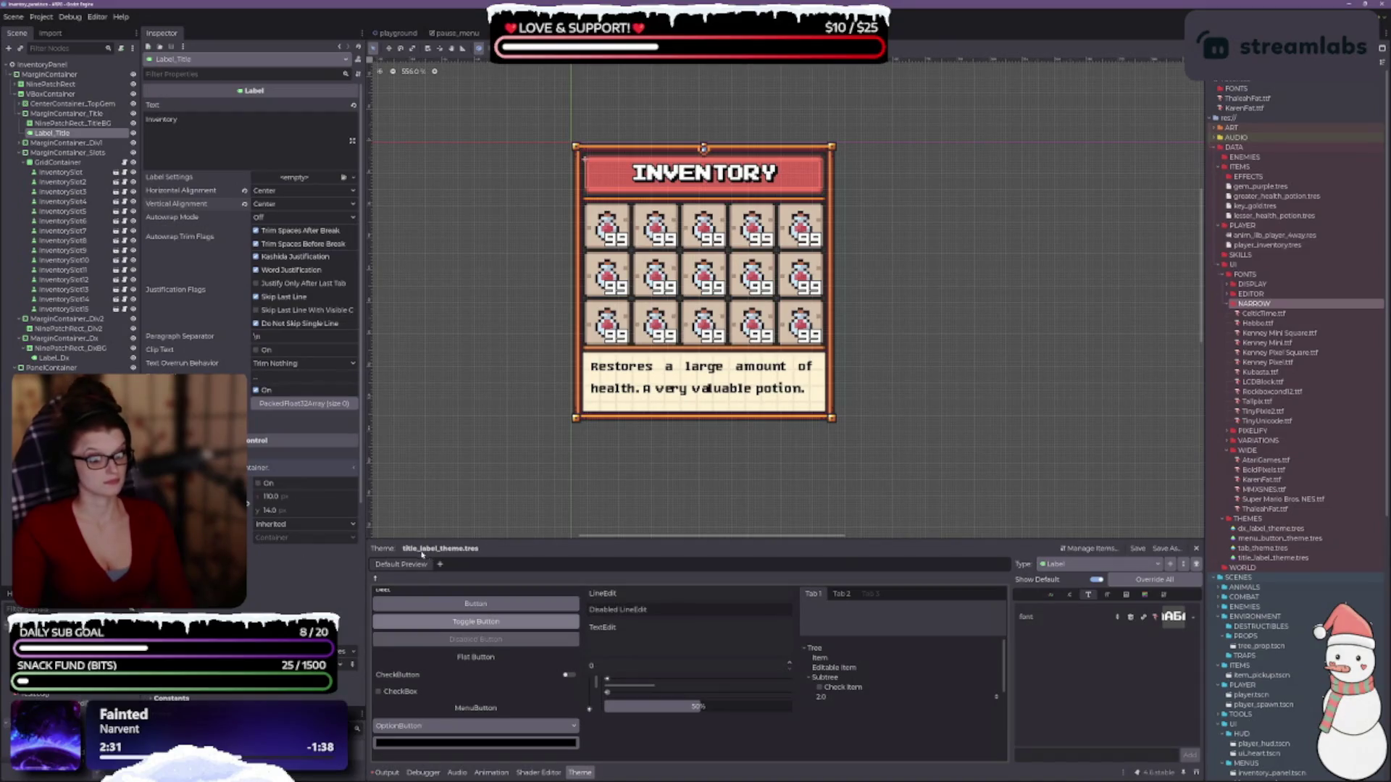
scroll(250, 290, down, 4)
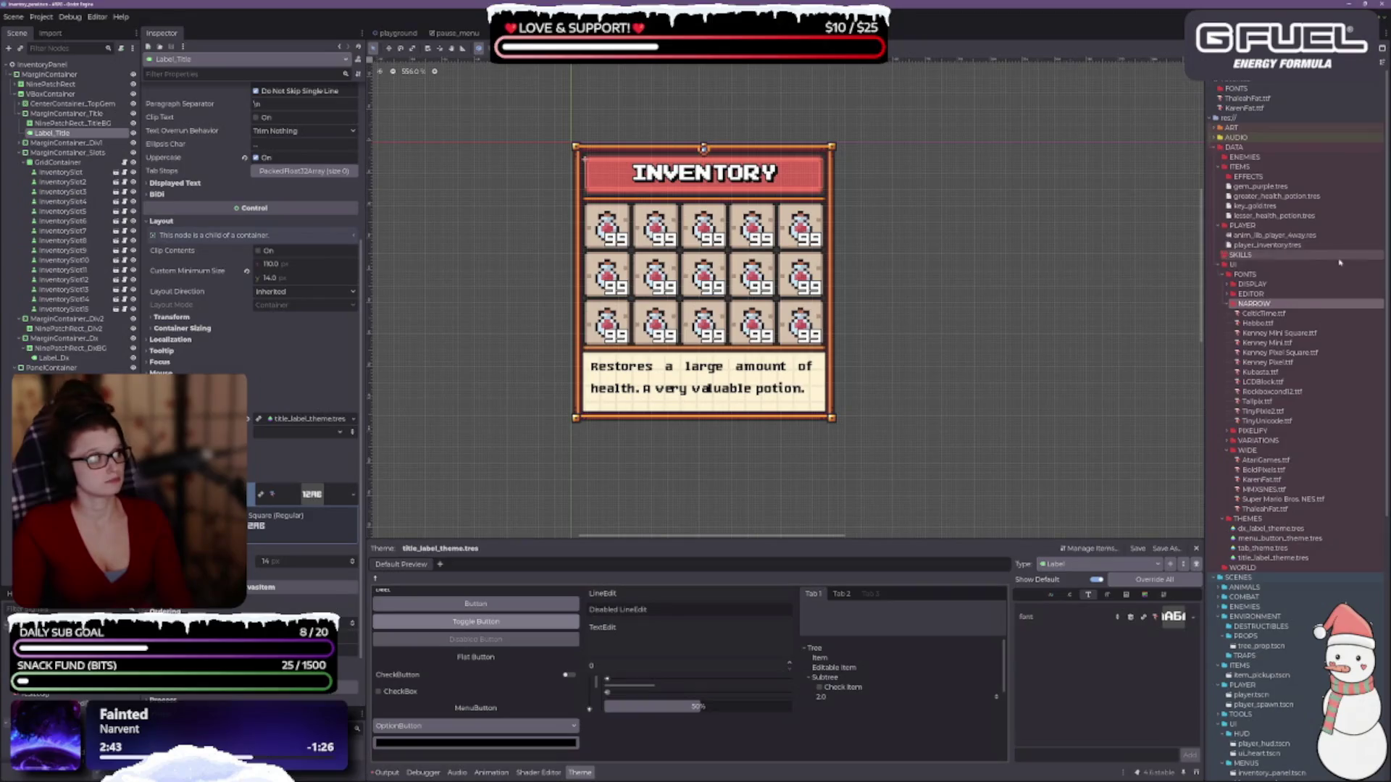
- Apply title_label_font_variation.tres as Label_Title's font override, with Super Mario Bros NES.ttf as base font
click(1228, 442)
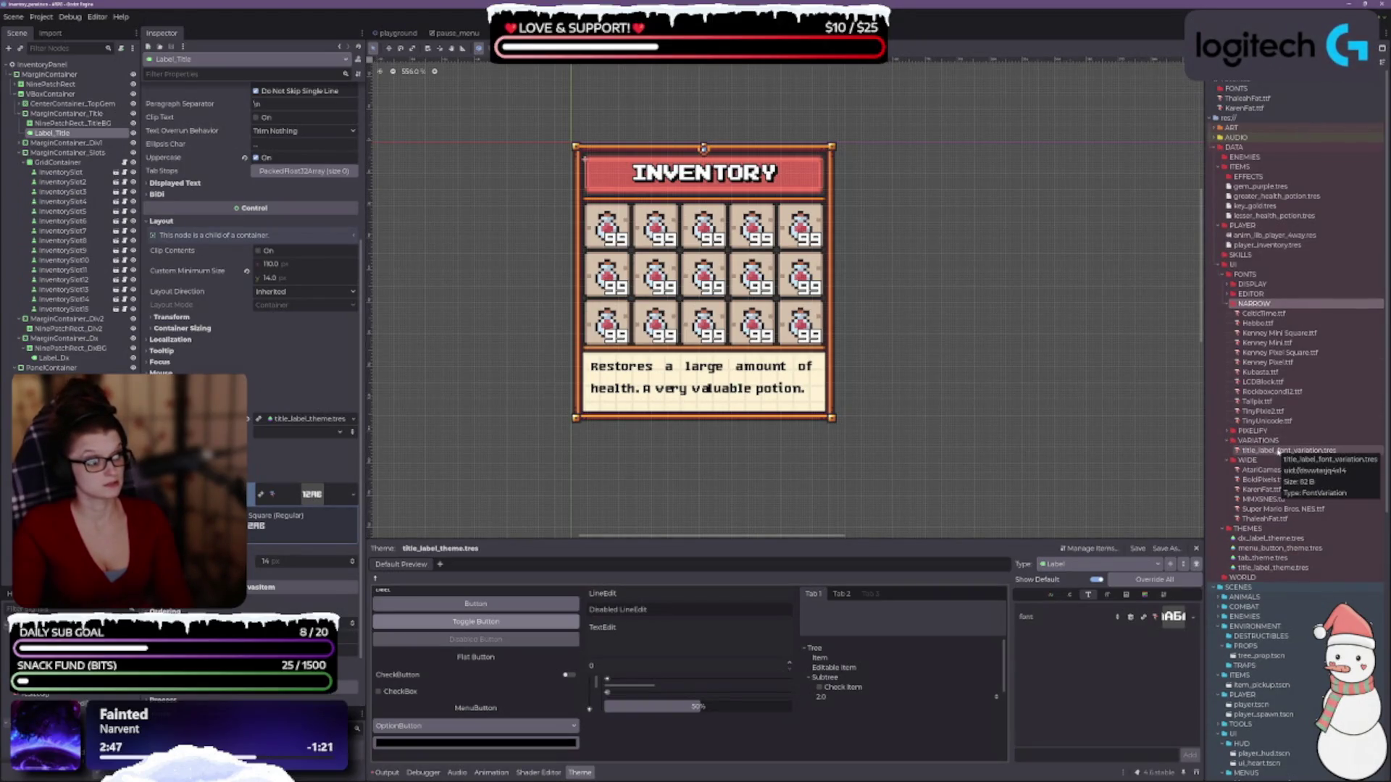
drag(1279, 453, 312, 494)
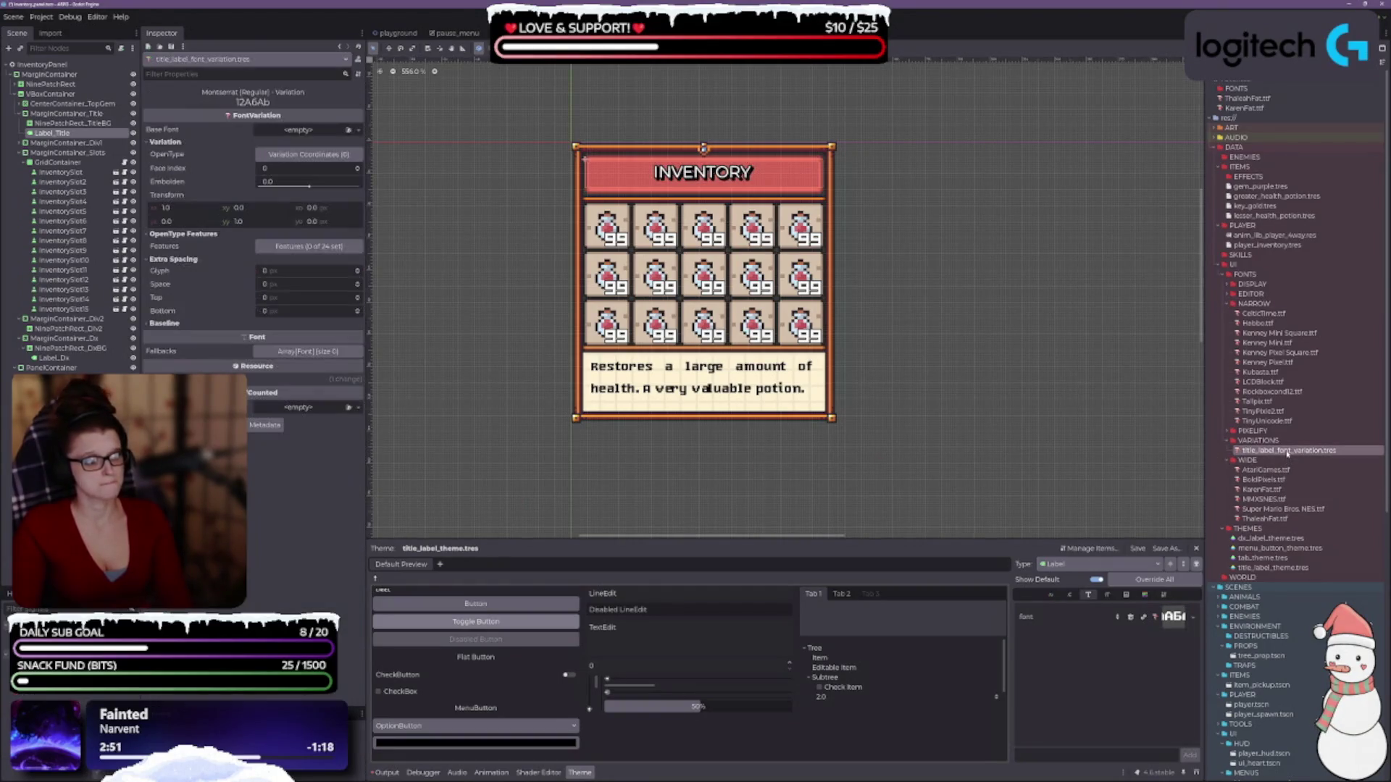
click(312, 494)
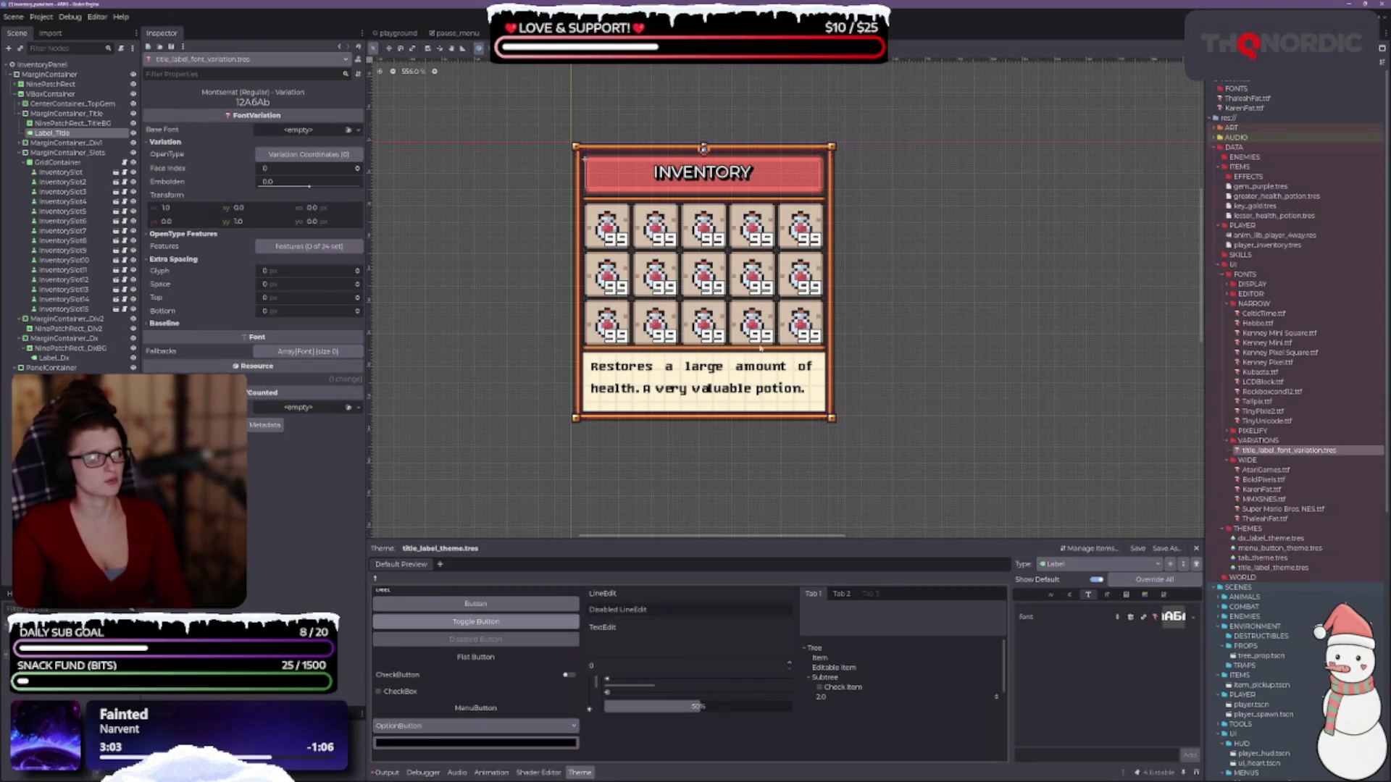
click(57, 133)
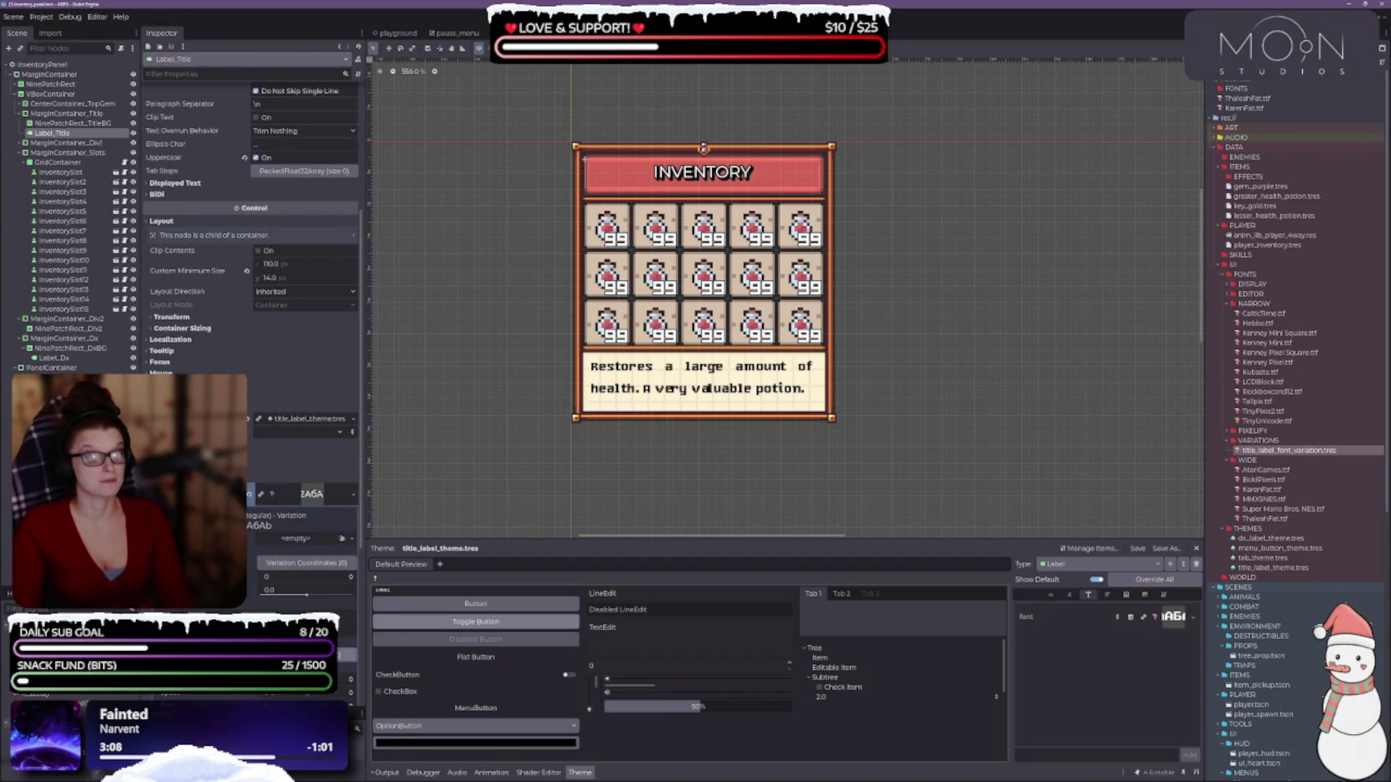
scroll(278, 504, down, 3)
scroll(252, 290, down, 3)
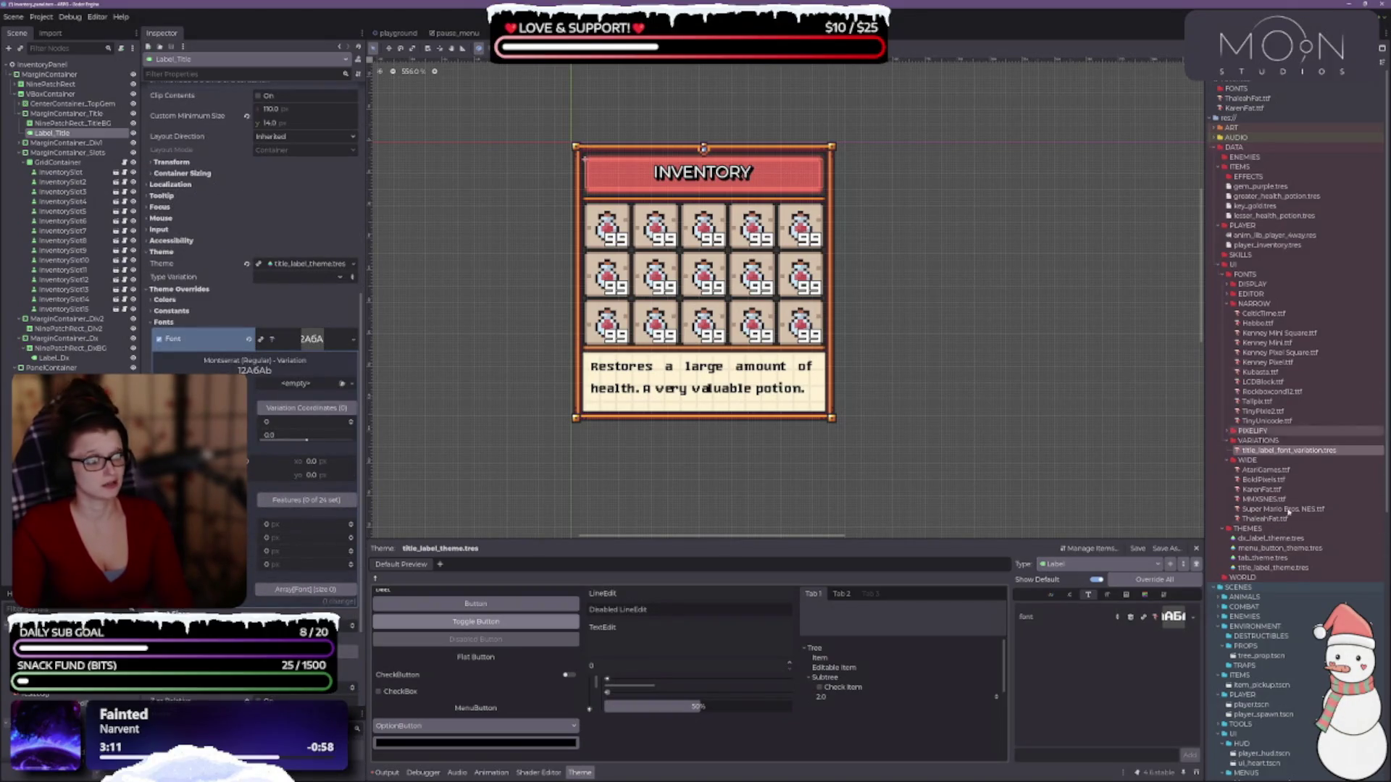
mouse_move(1279, 391)
mouse_down()
mouse_move(311, 352)
mouse_move(275, 405)
mouse_move(300, 387)
mouse_up()
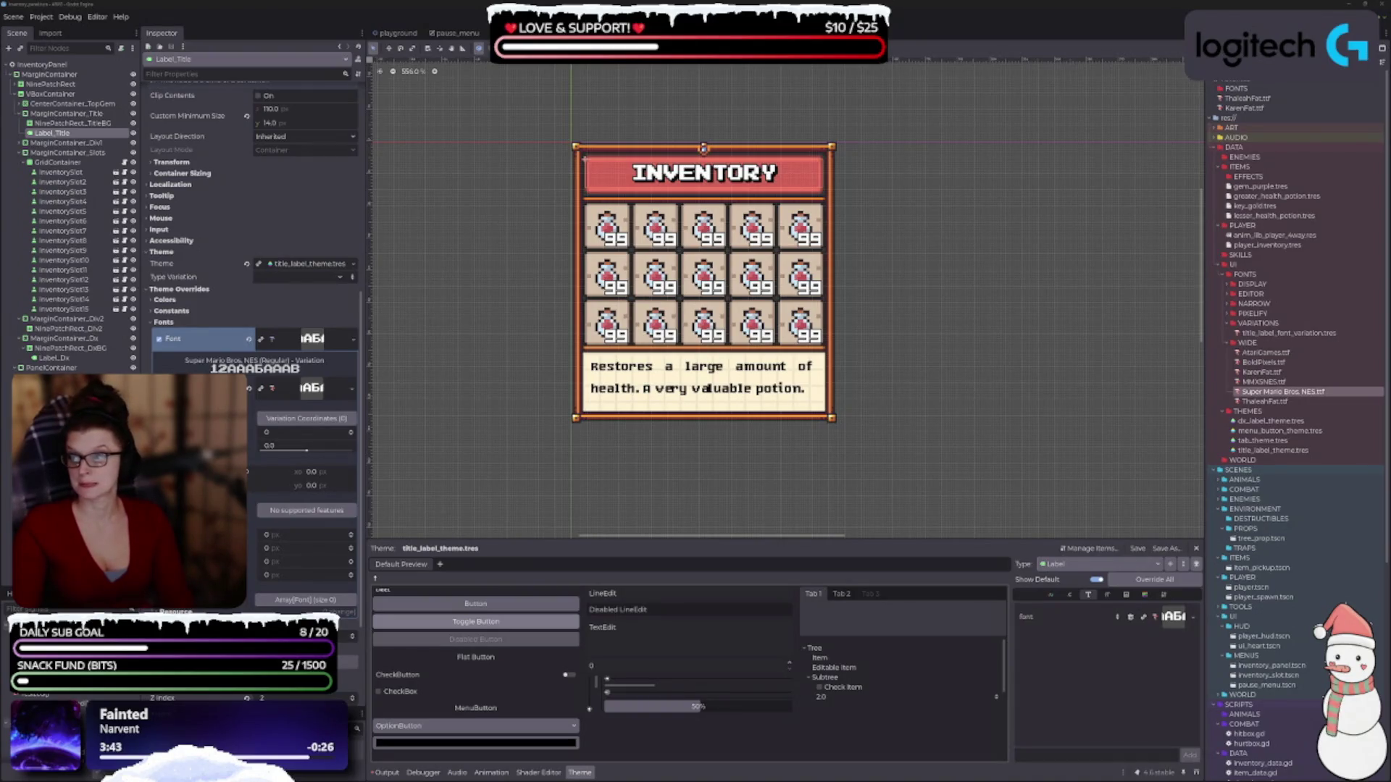
- Try different extra letter spacing values on the title, ending at 1 px
click(351, 534)
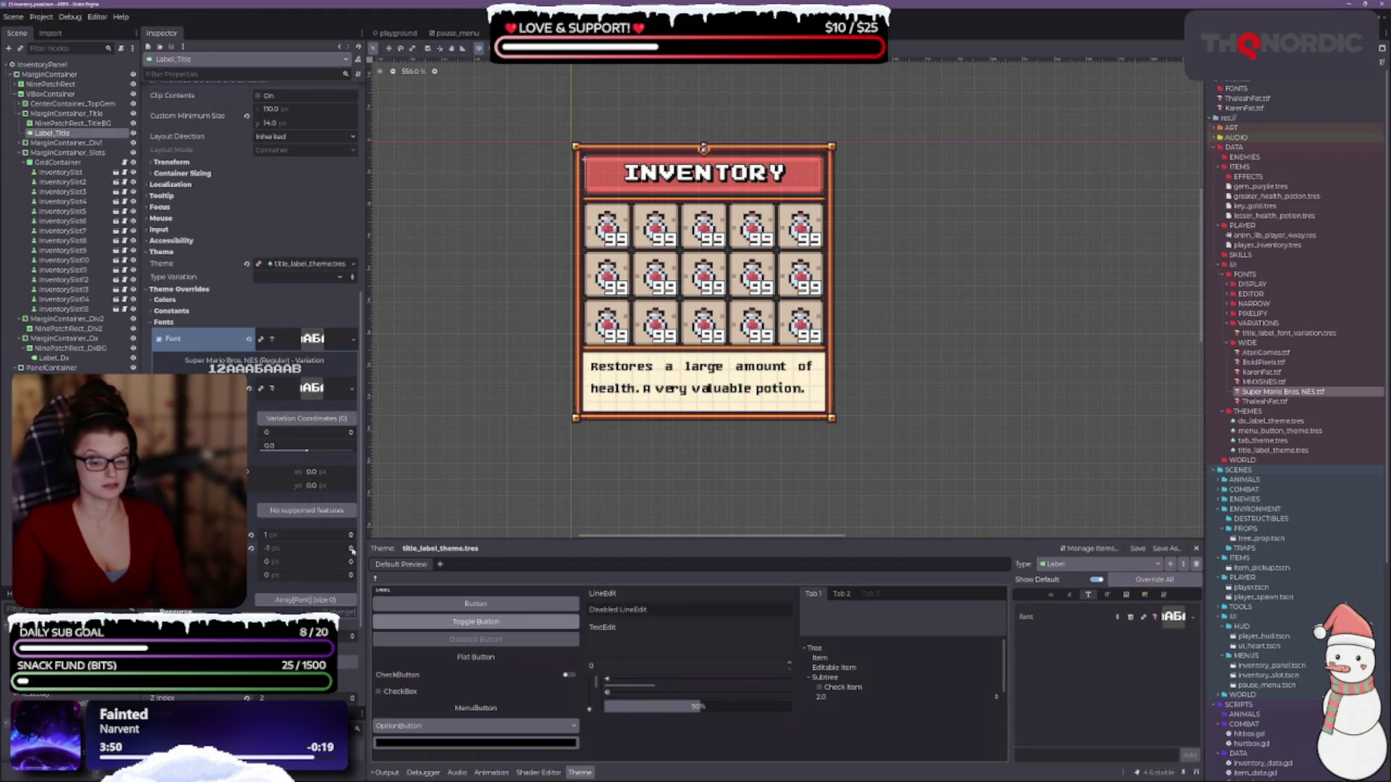
click(350, 545)
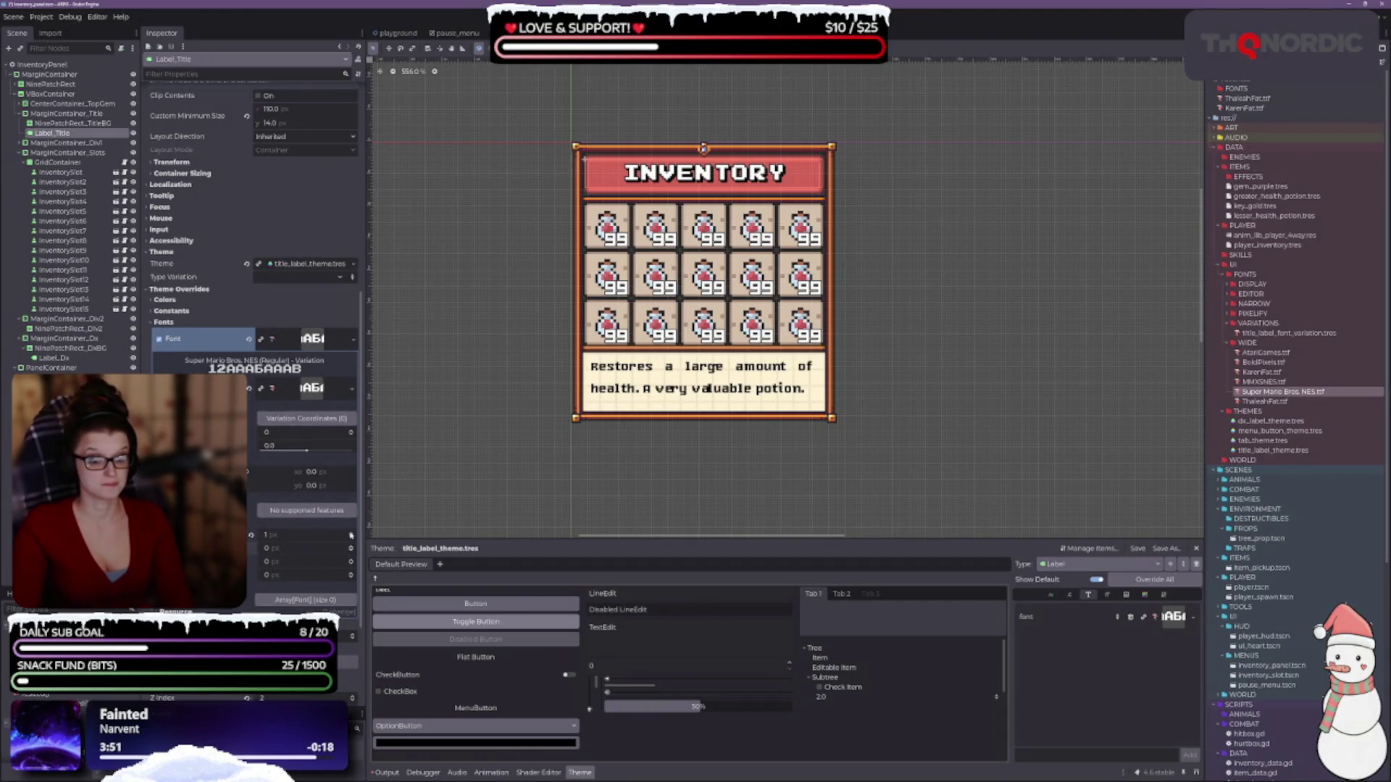
click(352, 534)
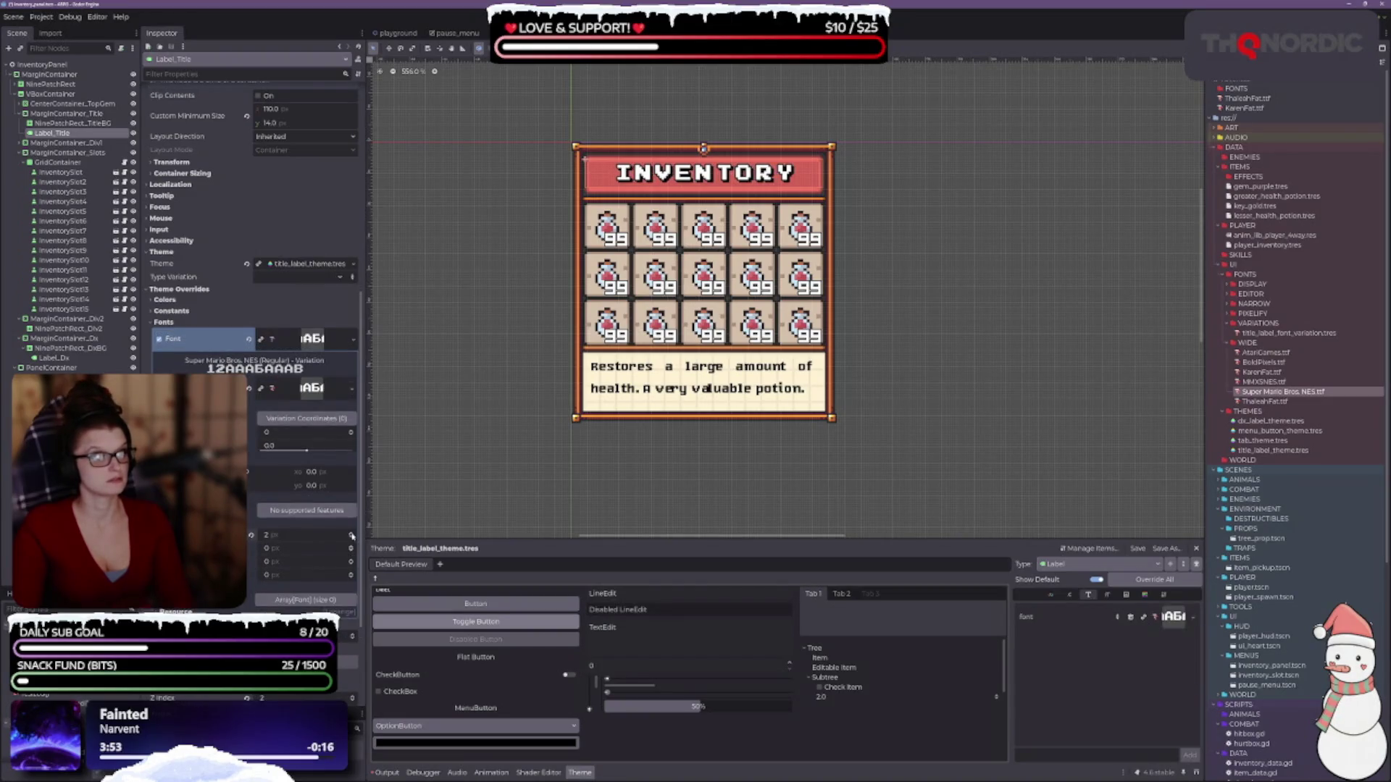
scroll(910, 282, down, 2)
scroll(901, 283, up, 1)
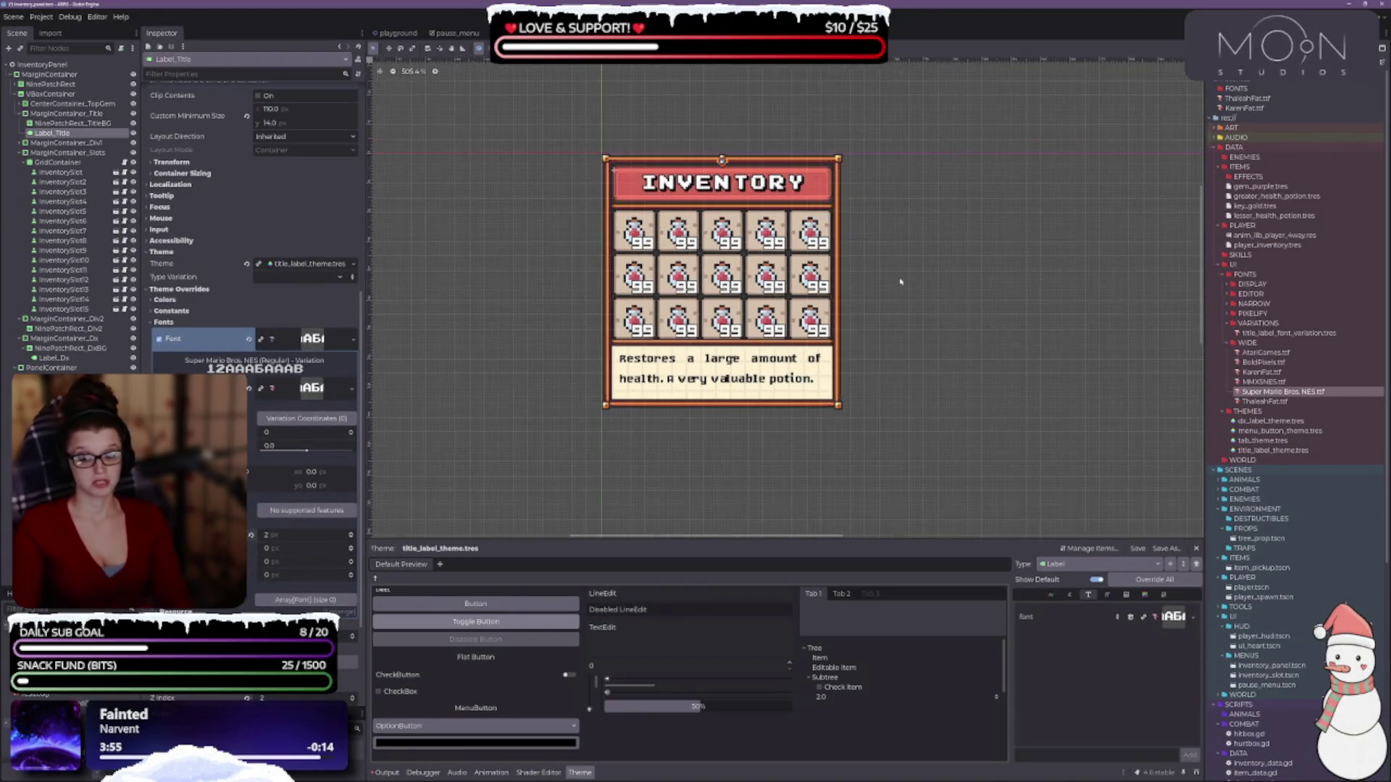
scroll(891, 302, up, 1)
scroll(876, 342, down, 1)
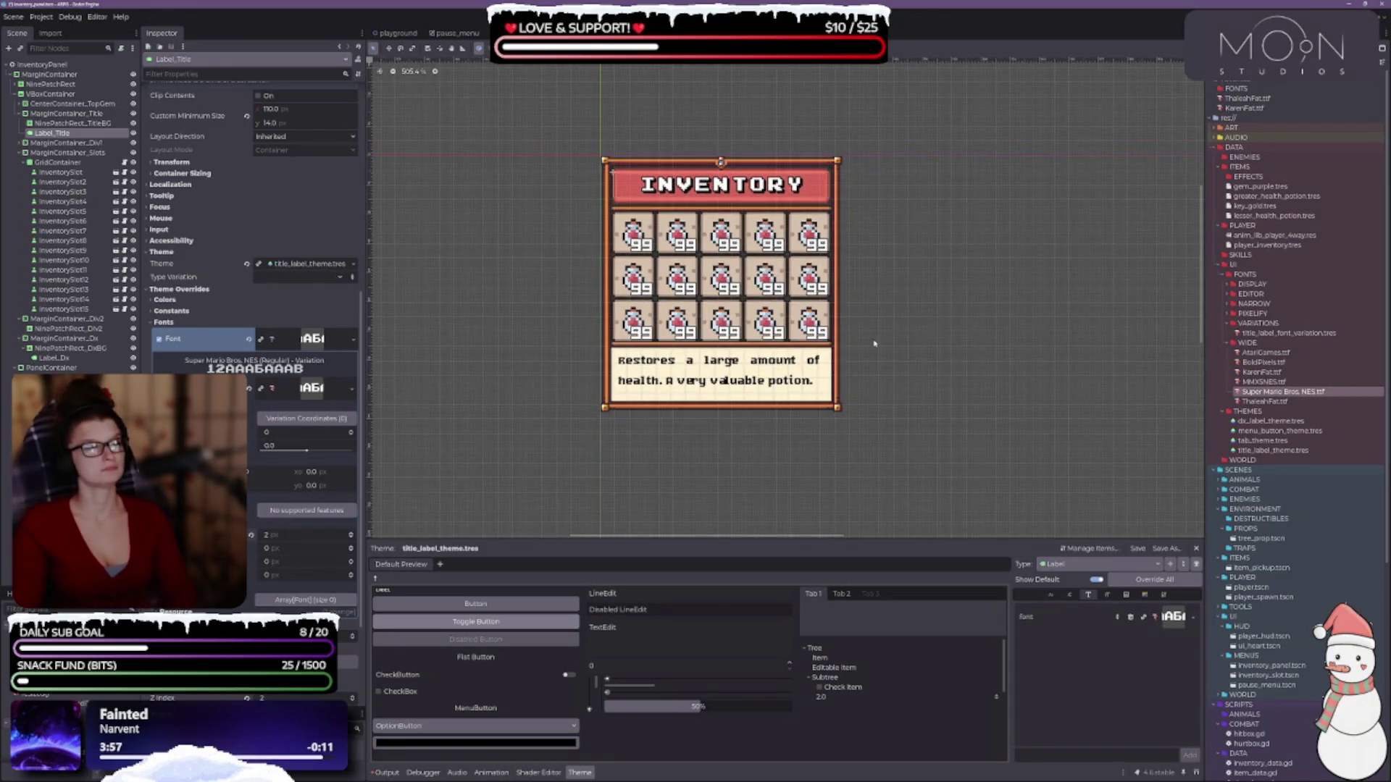
click(350, 539)
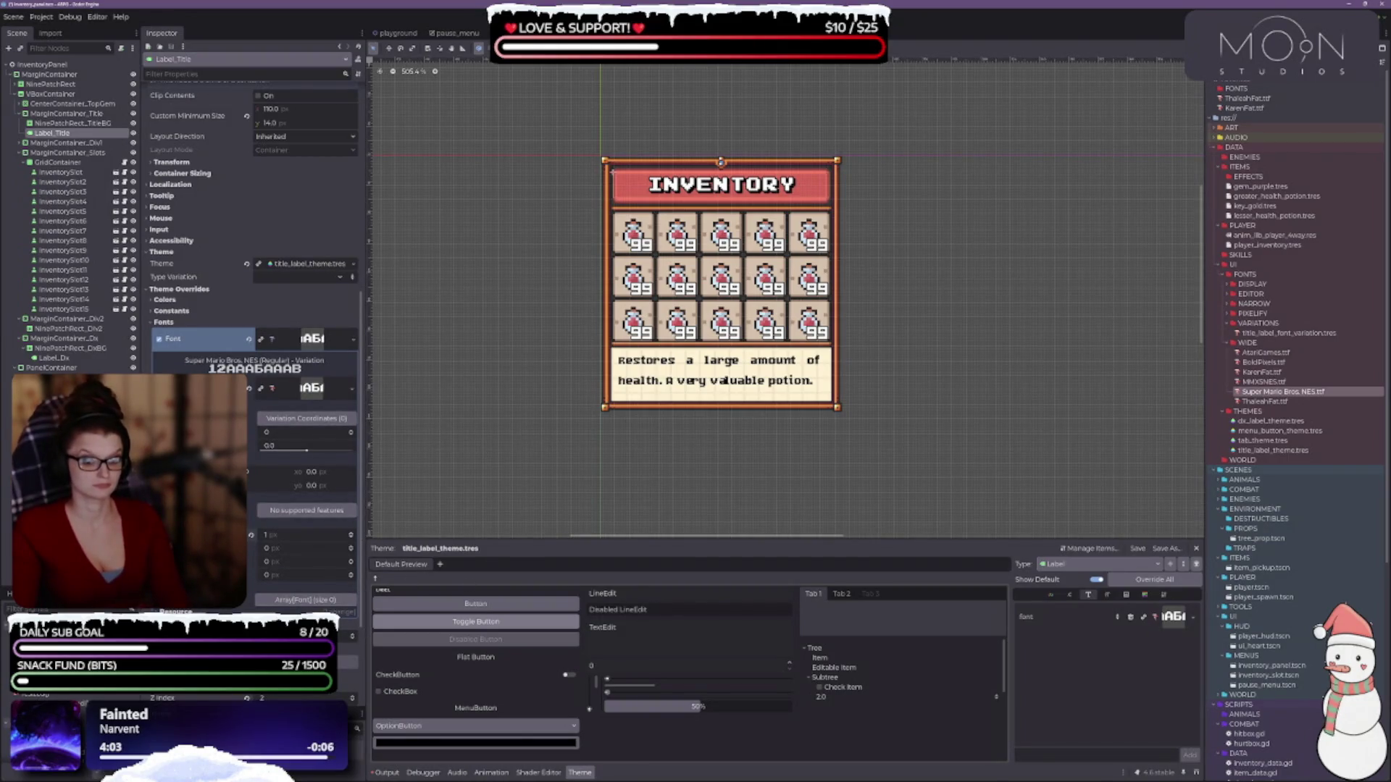
scroll(253, 305, down, 3)
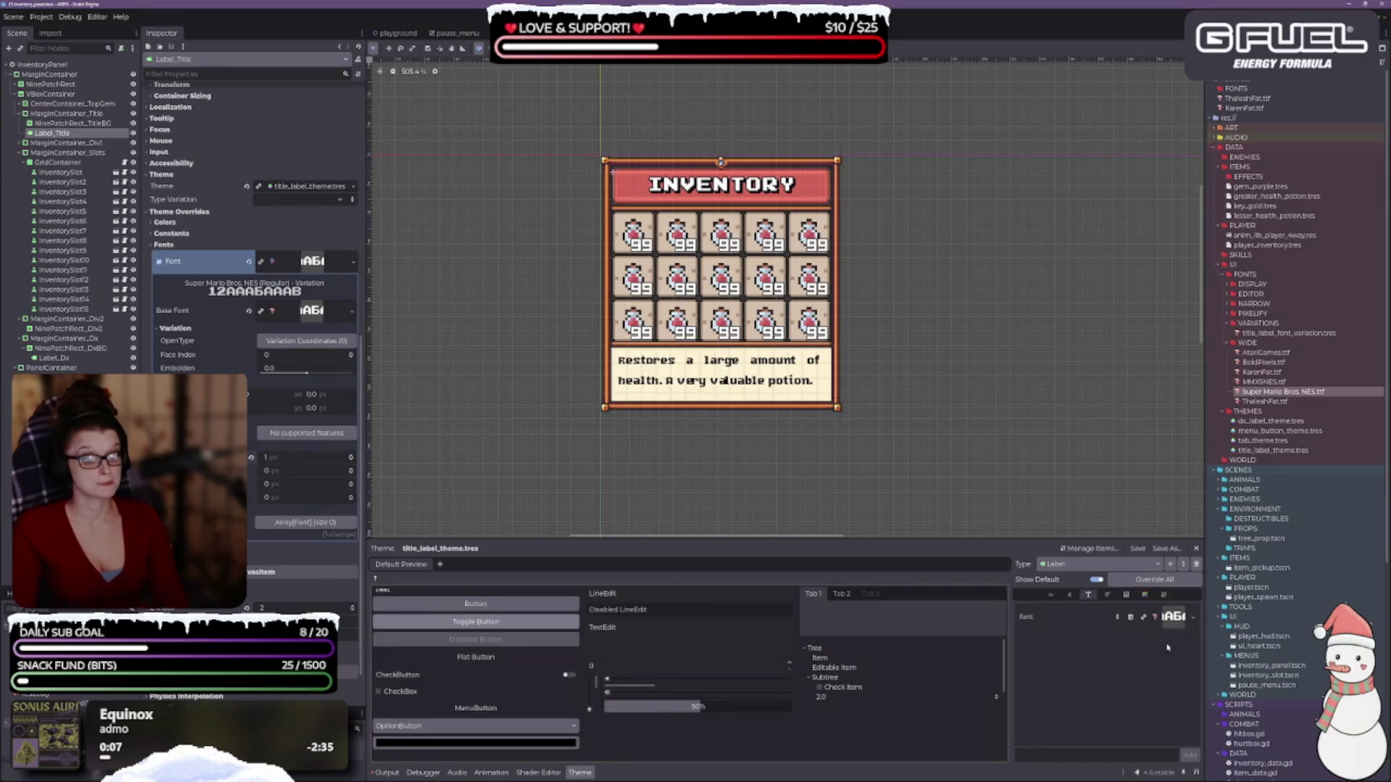
- Override the label theme font_size to 8 and assign AtariGames.ttf as the title font
click(1107, 595)
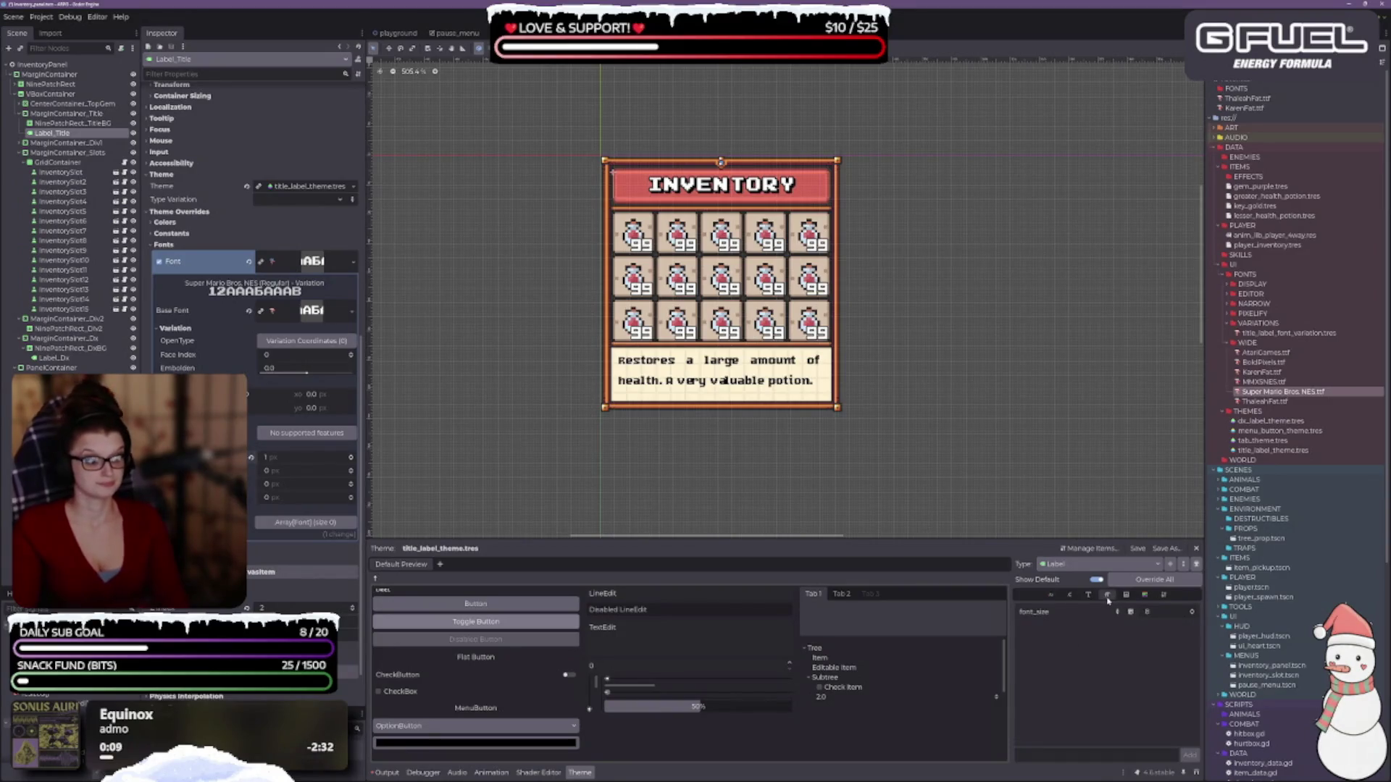
click(1191, 612)
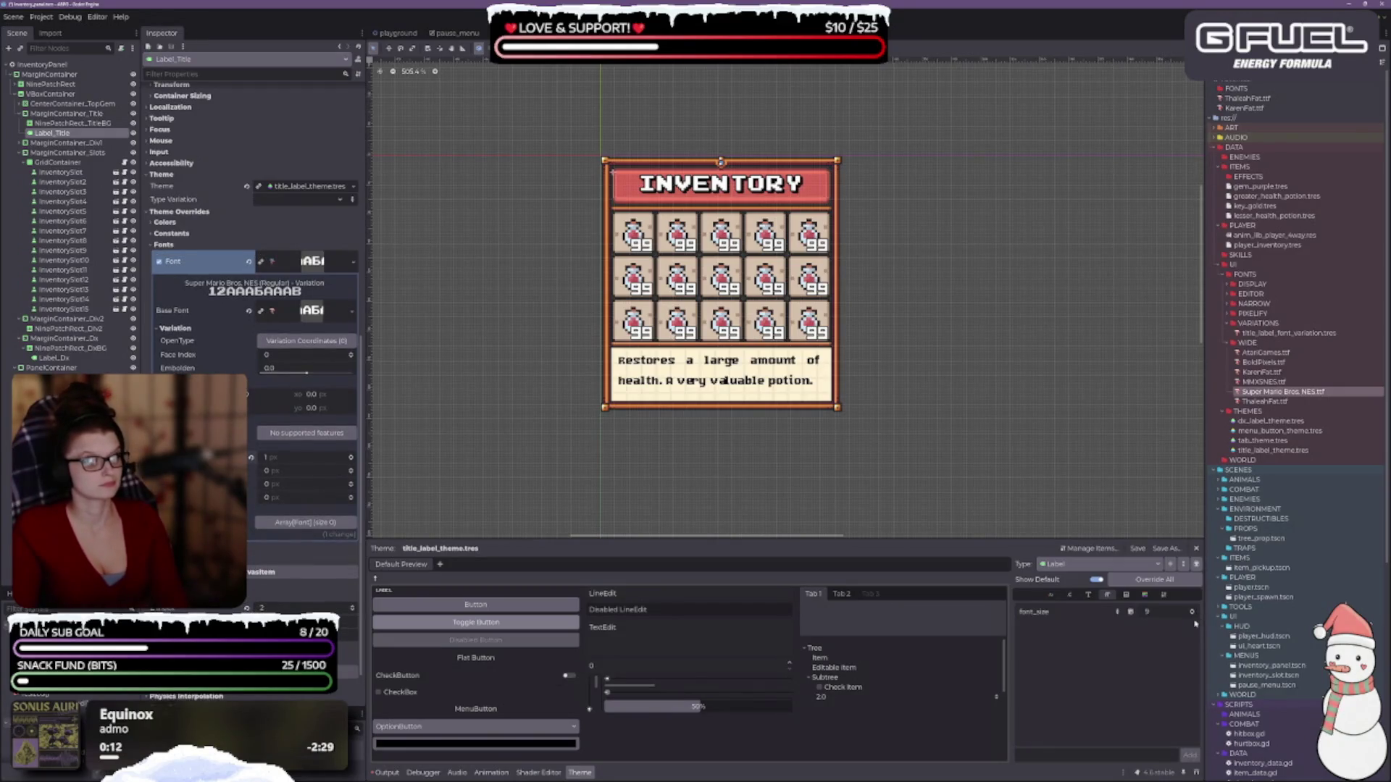
click(1193, 618)
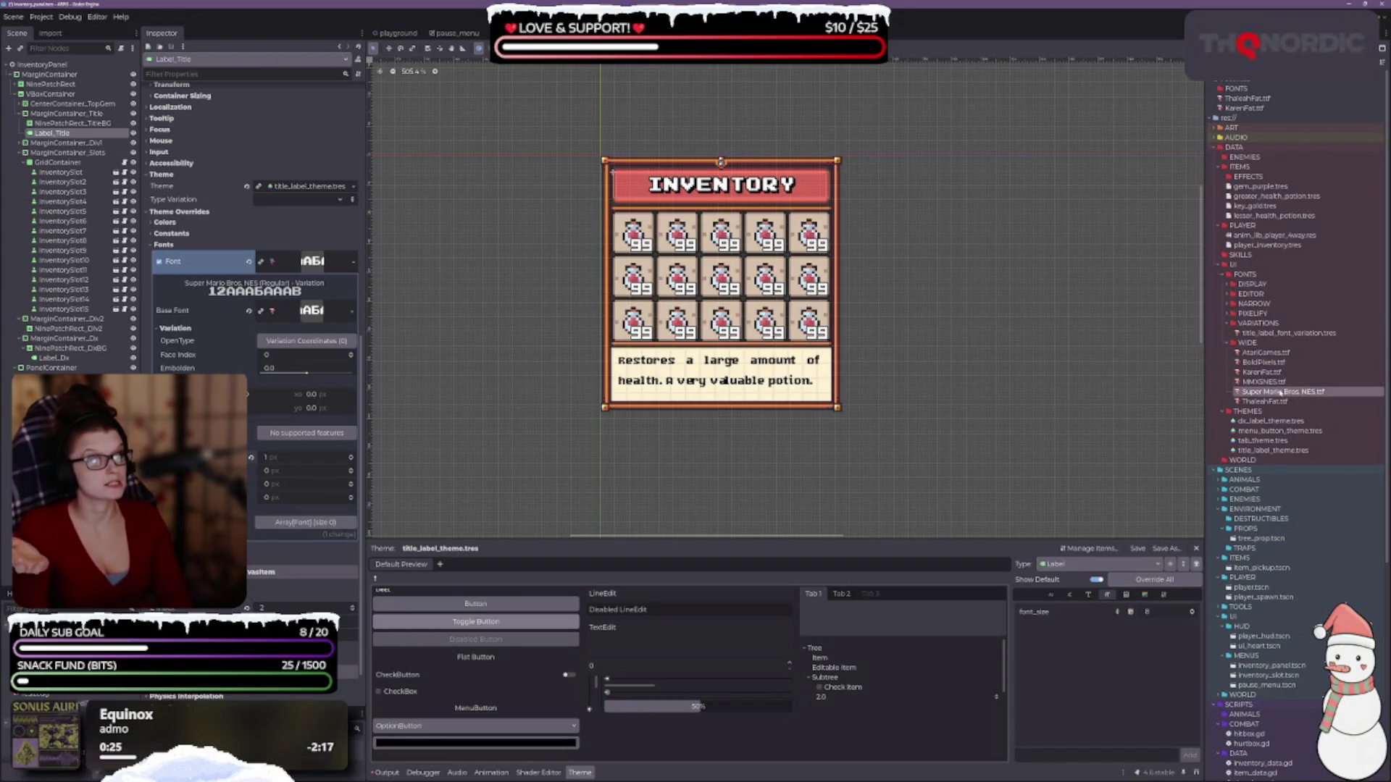
drag(1264, 353, 311, 310)
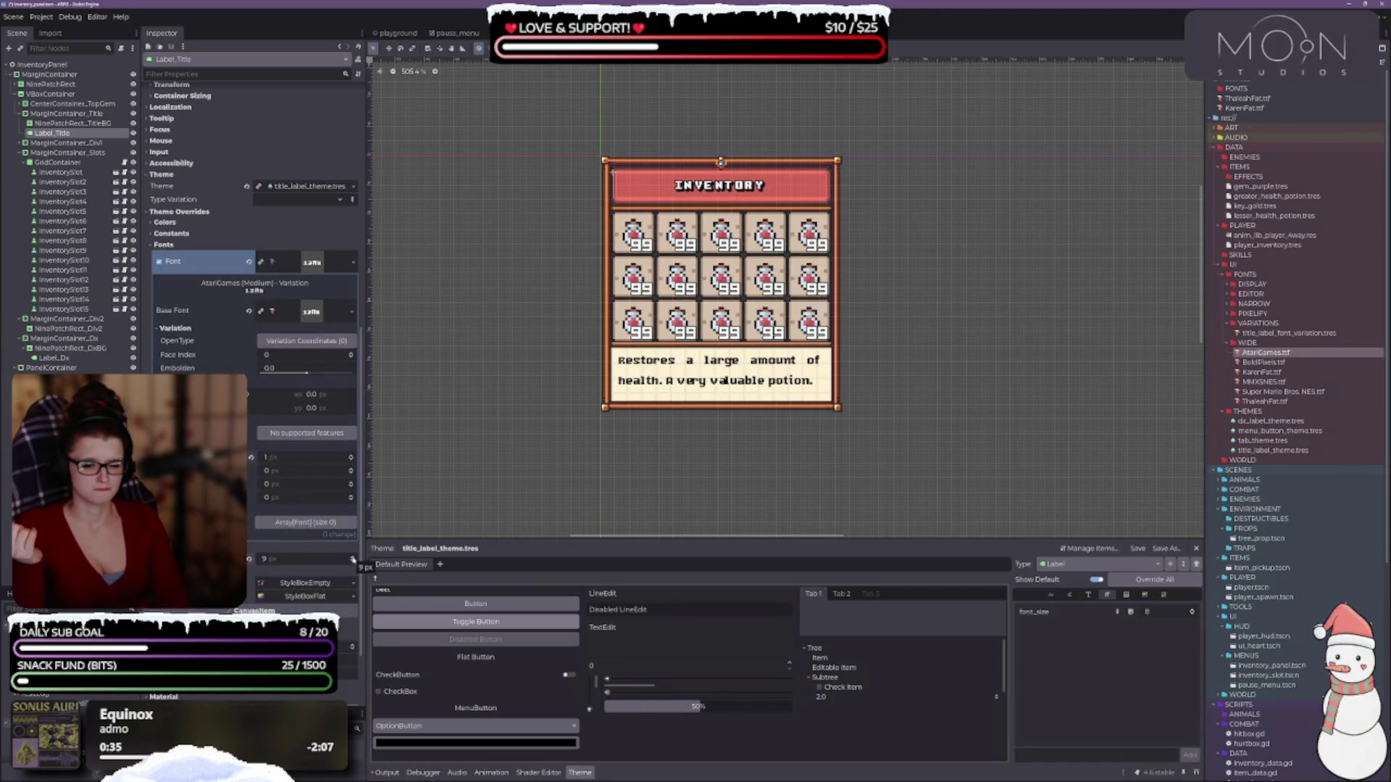
- Raise the title's font size to 18
click(352, 559)
click(352, 560)
click(352, 559)
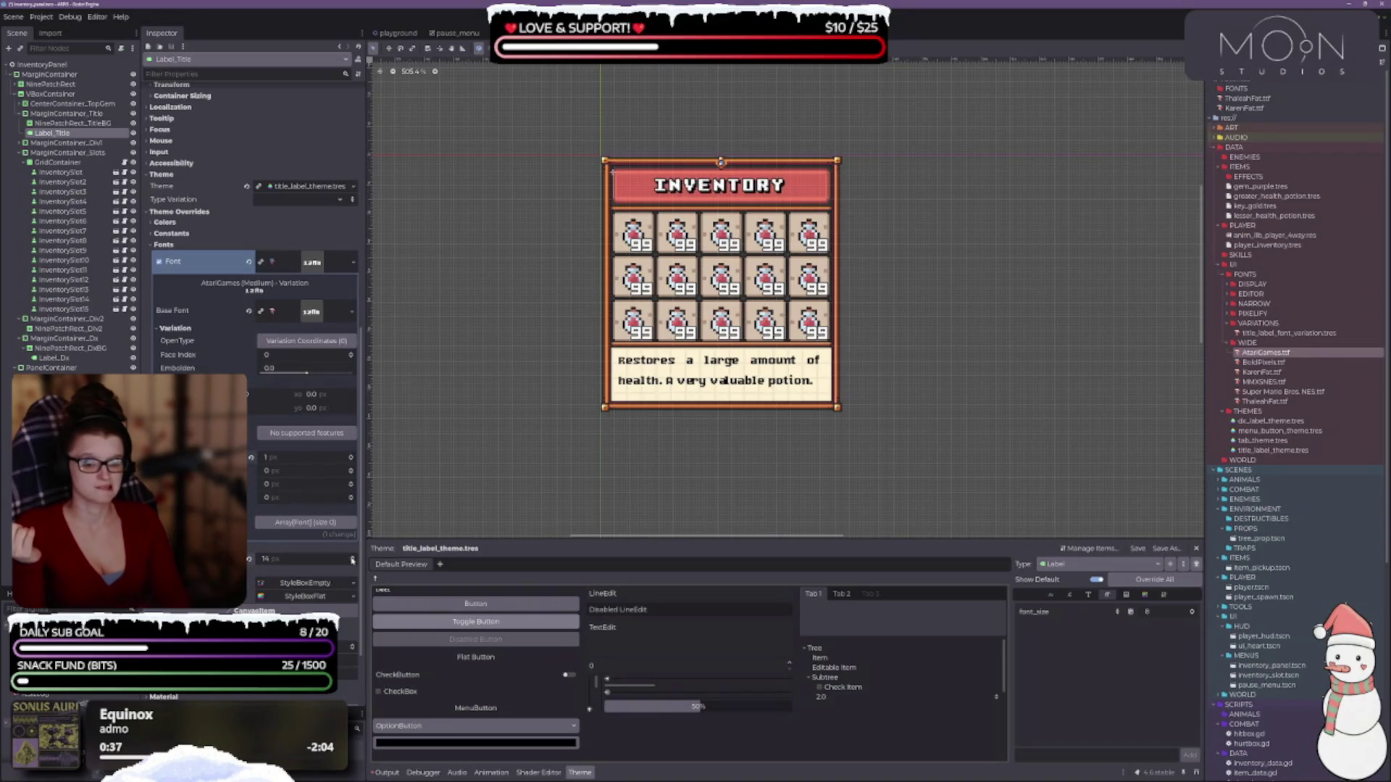
click(352, 559)
click(352, 559)
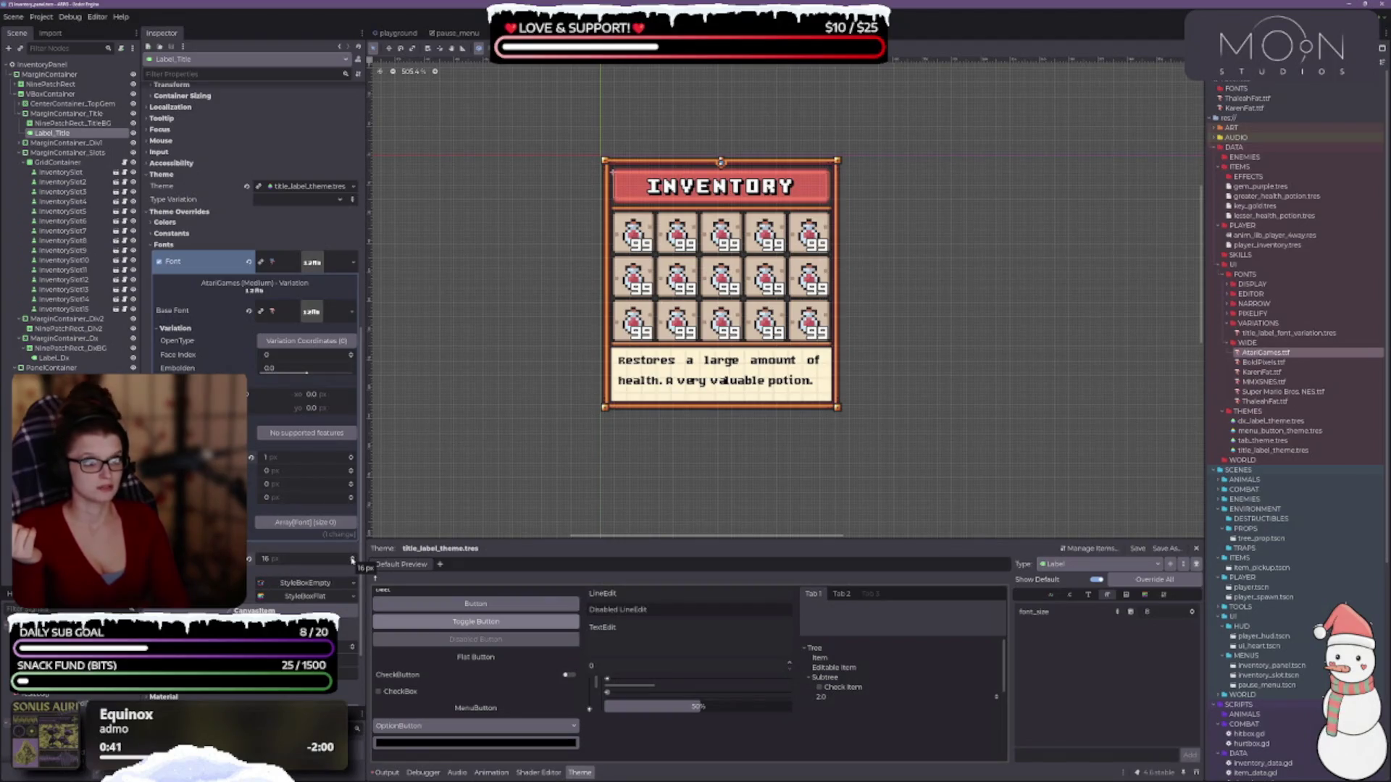
click(352, 559)
click(352, 559)
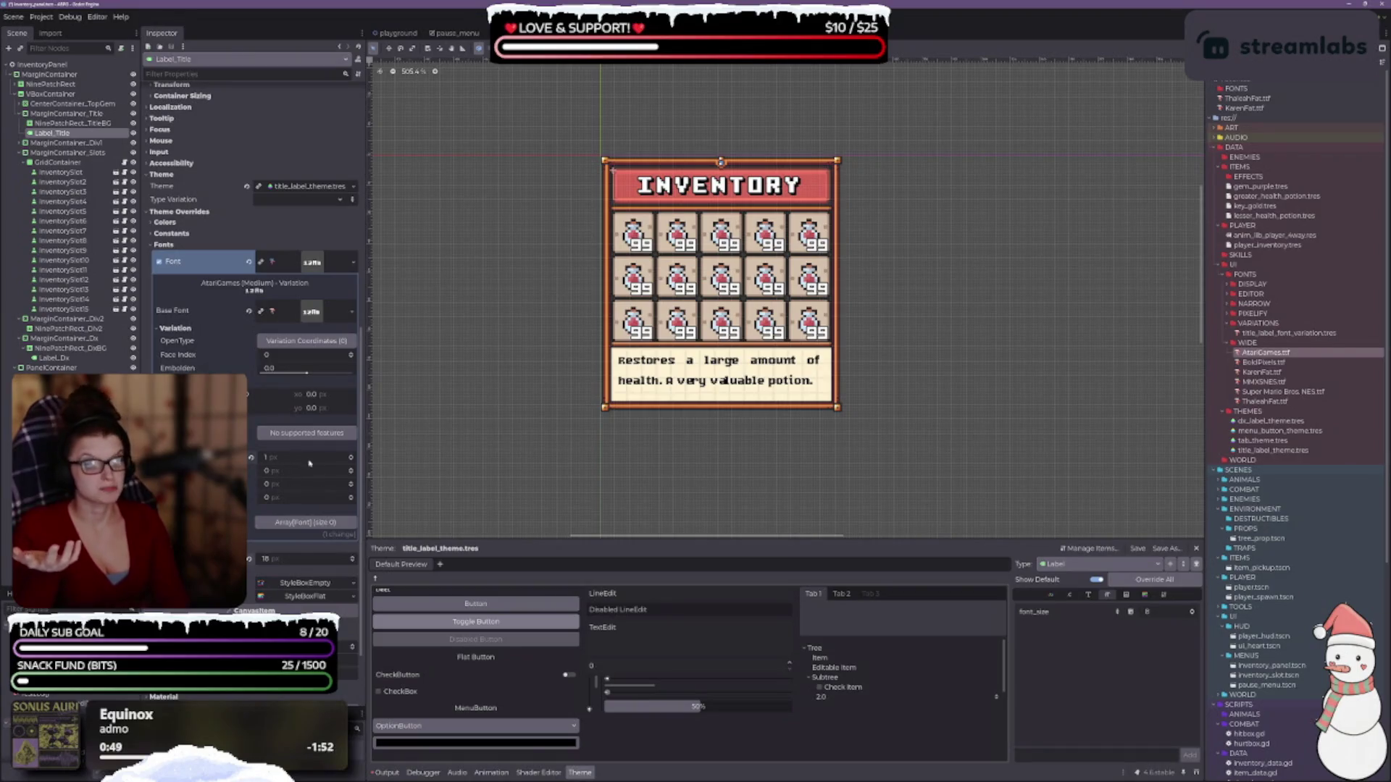
- Settle the title's extra glyph spacing at 1 px and bring the font size back to 16
click(351, 462)
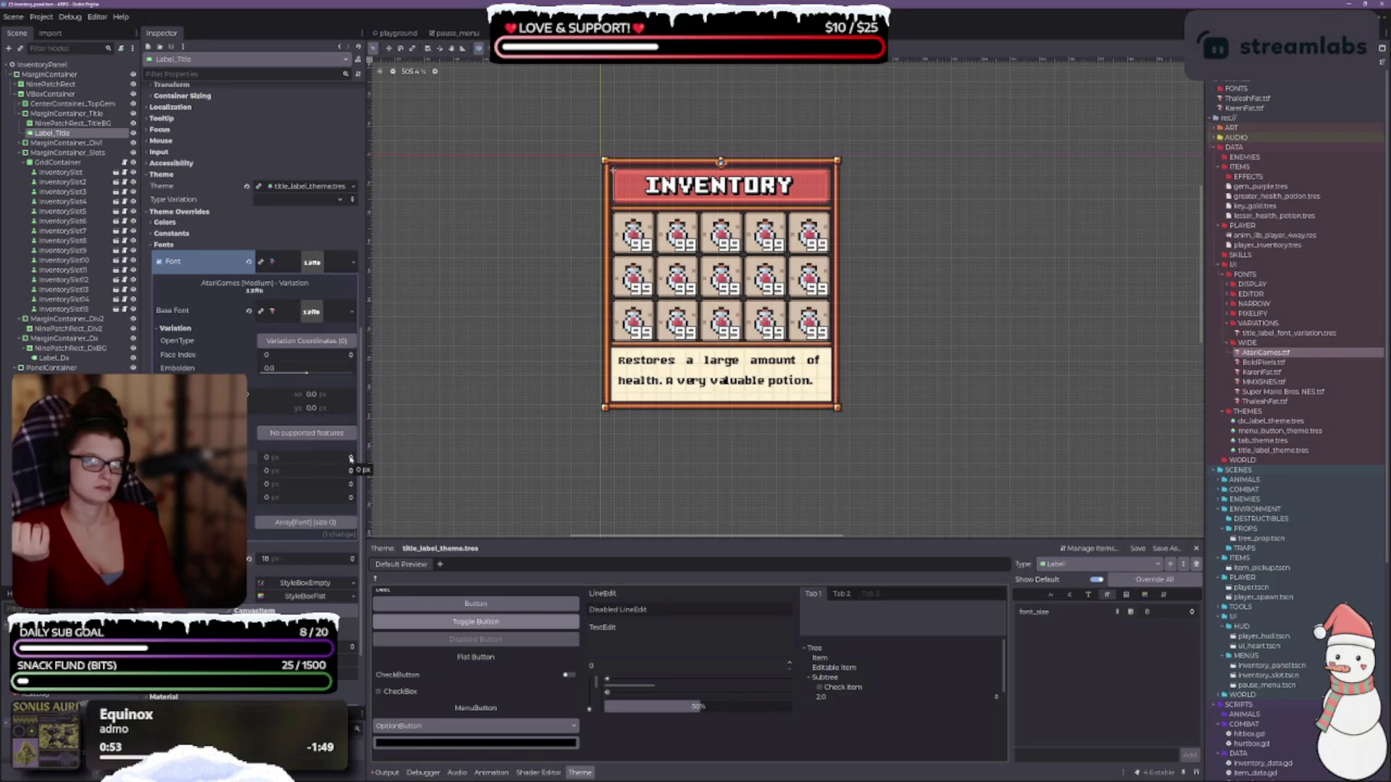
click(351, 457)
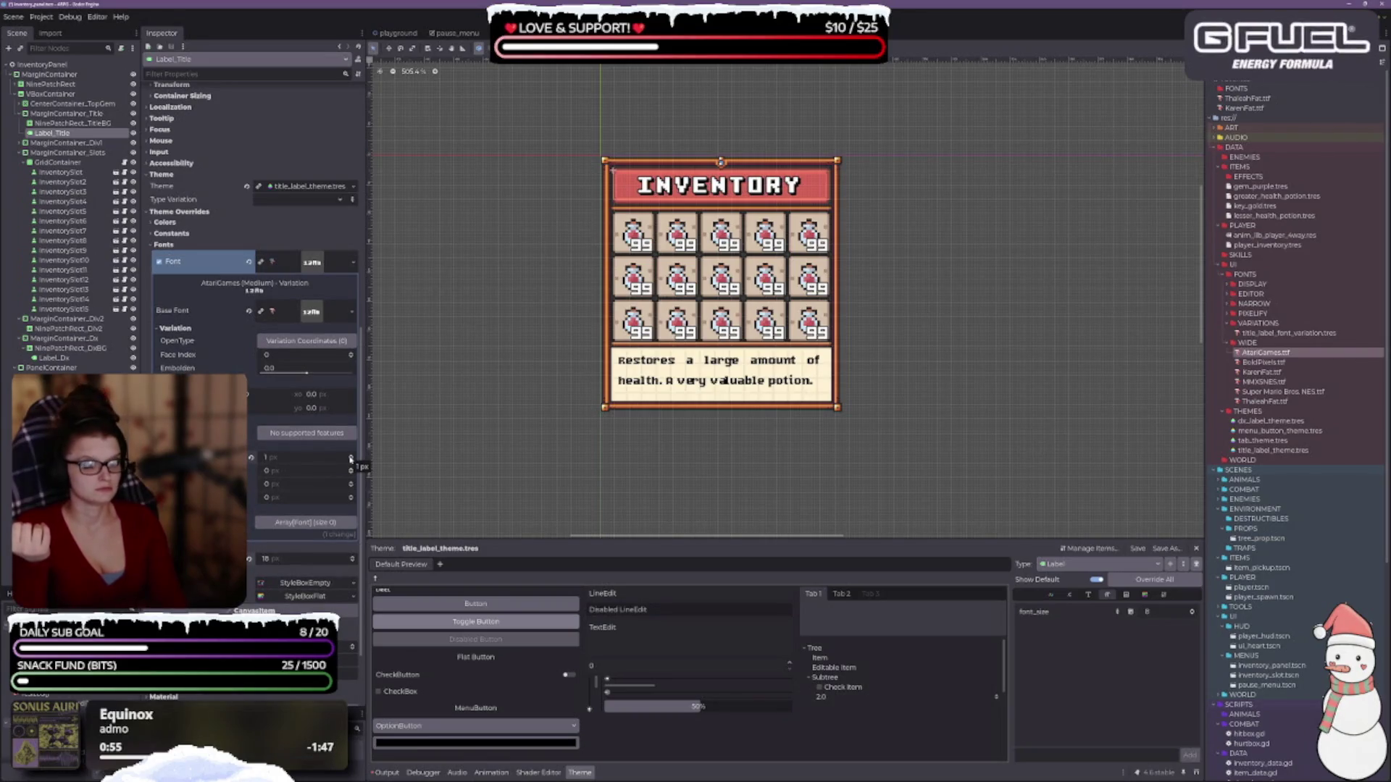
click(350, 461)
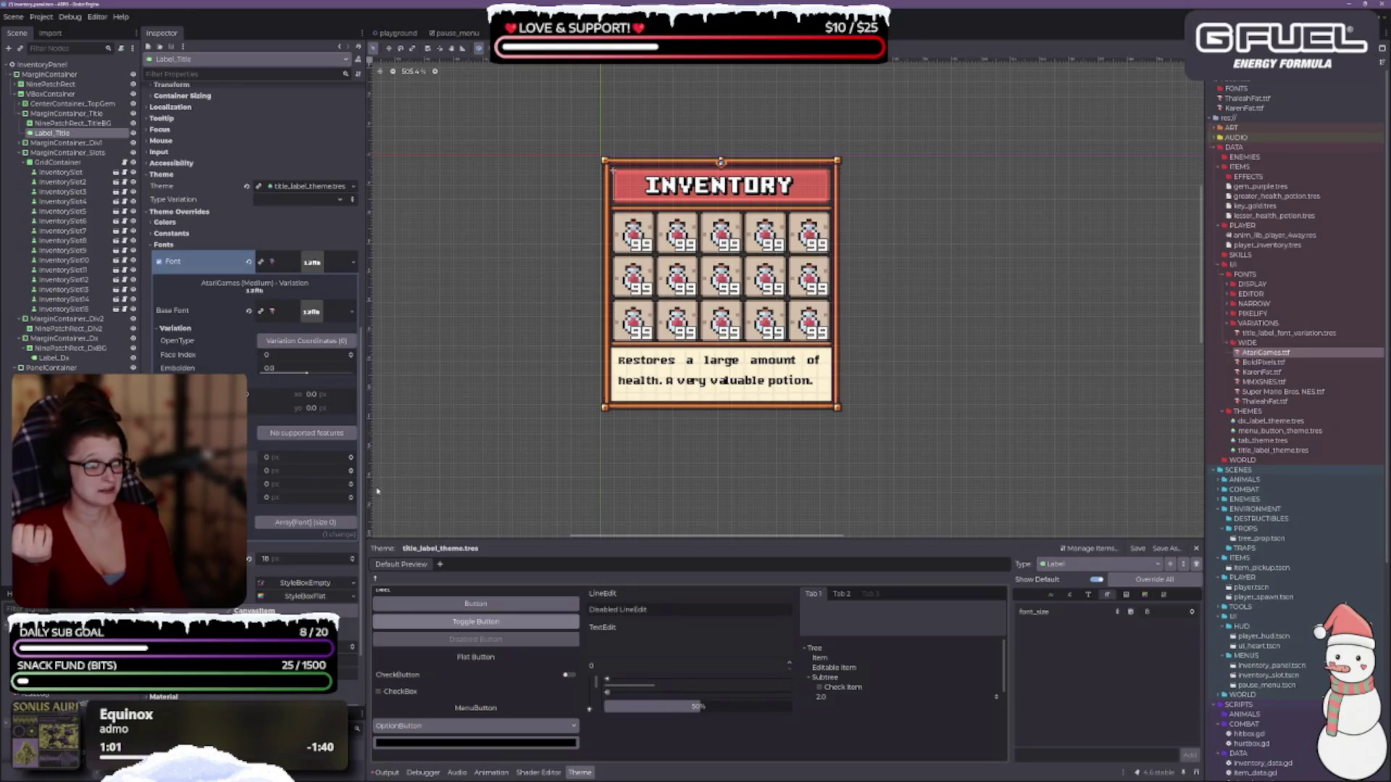
click(352, 458)
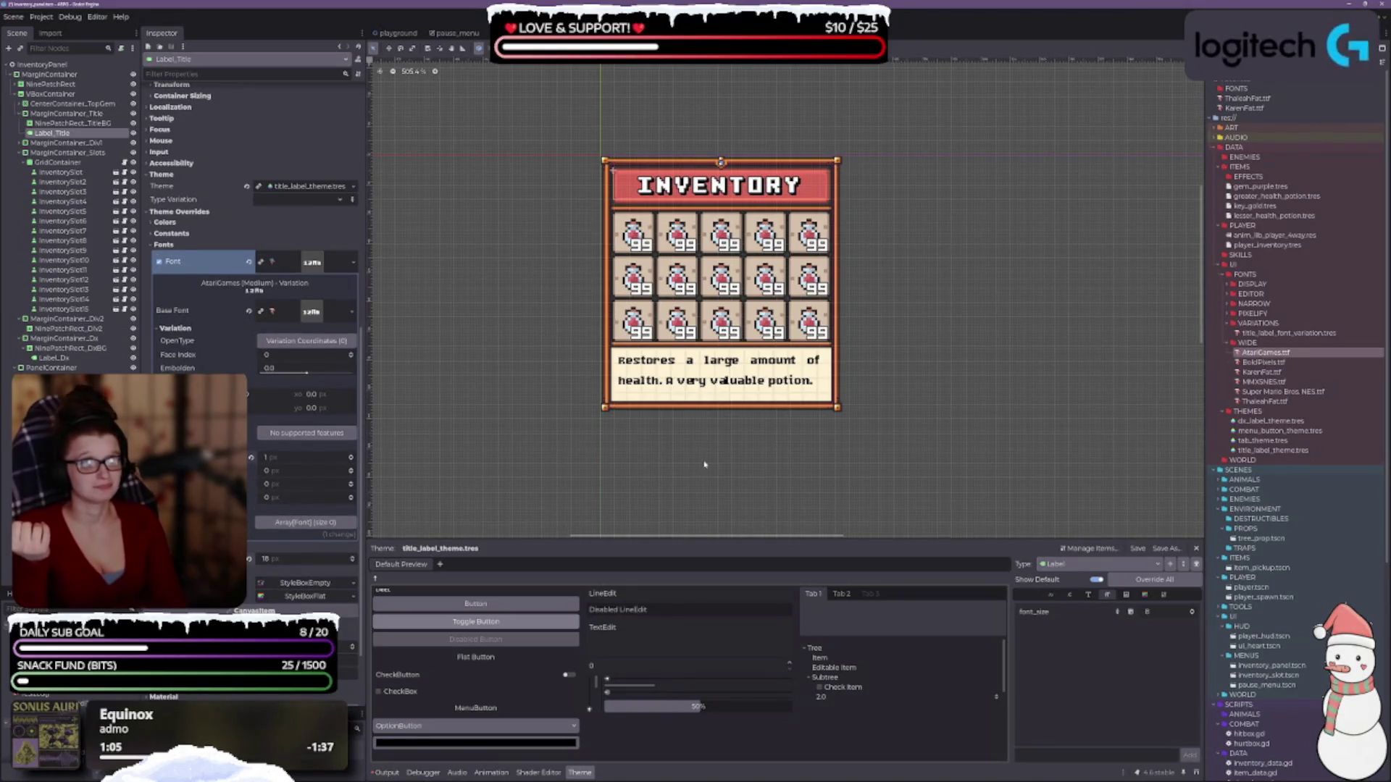
scroll(696, 477, up, 1)
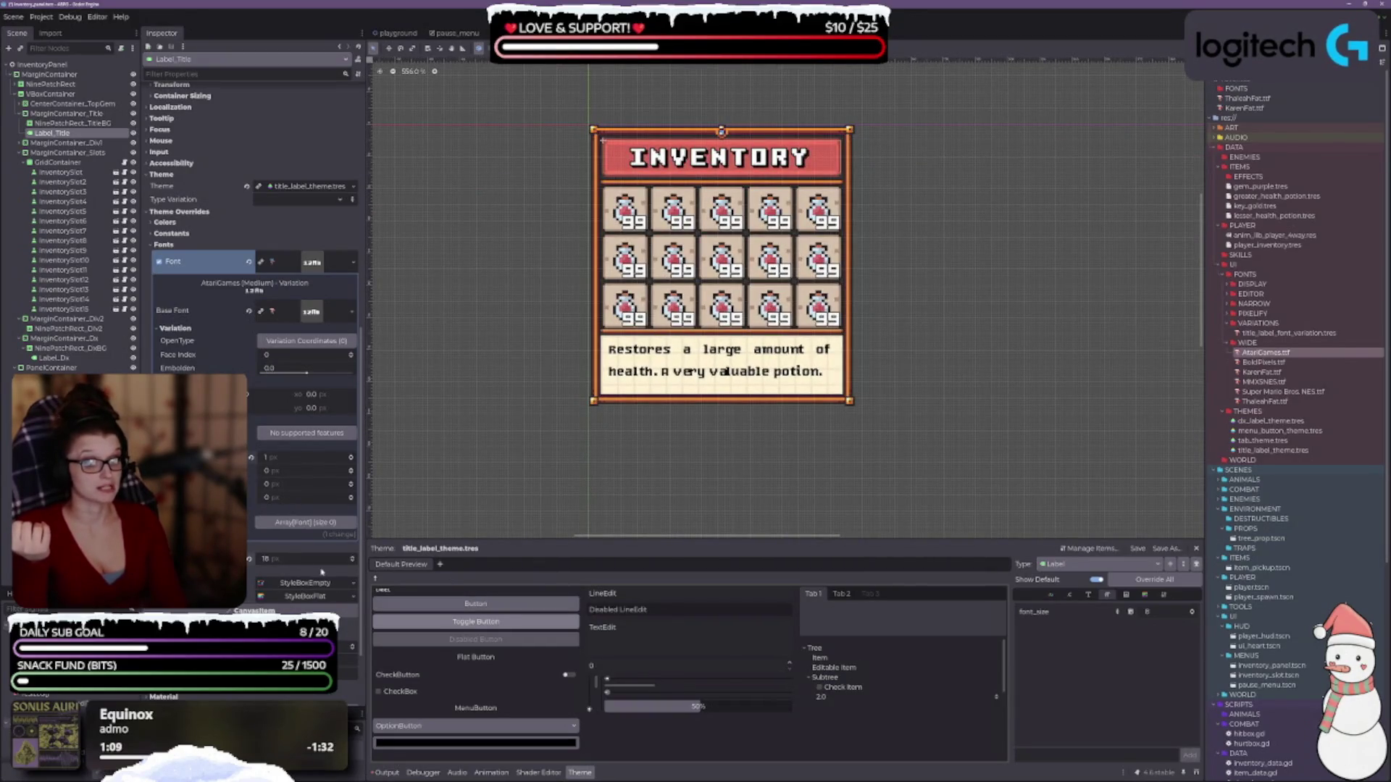
click(352, 562)
click(352, 562)
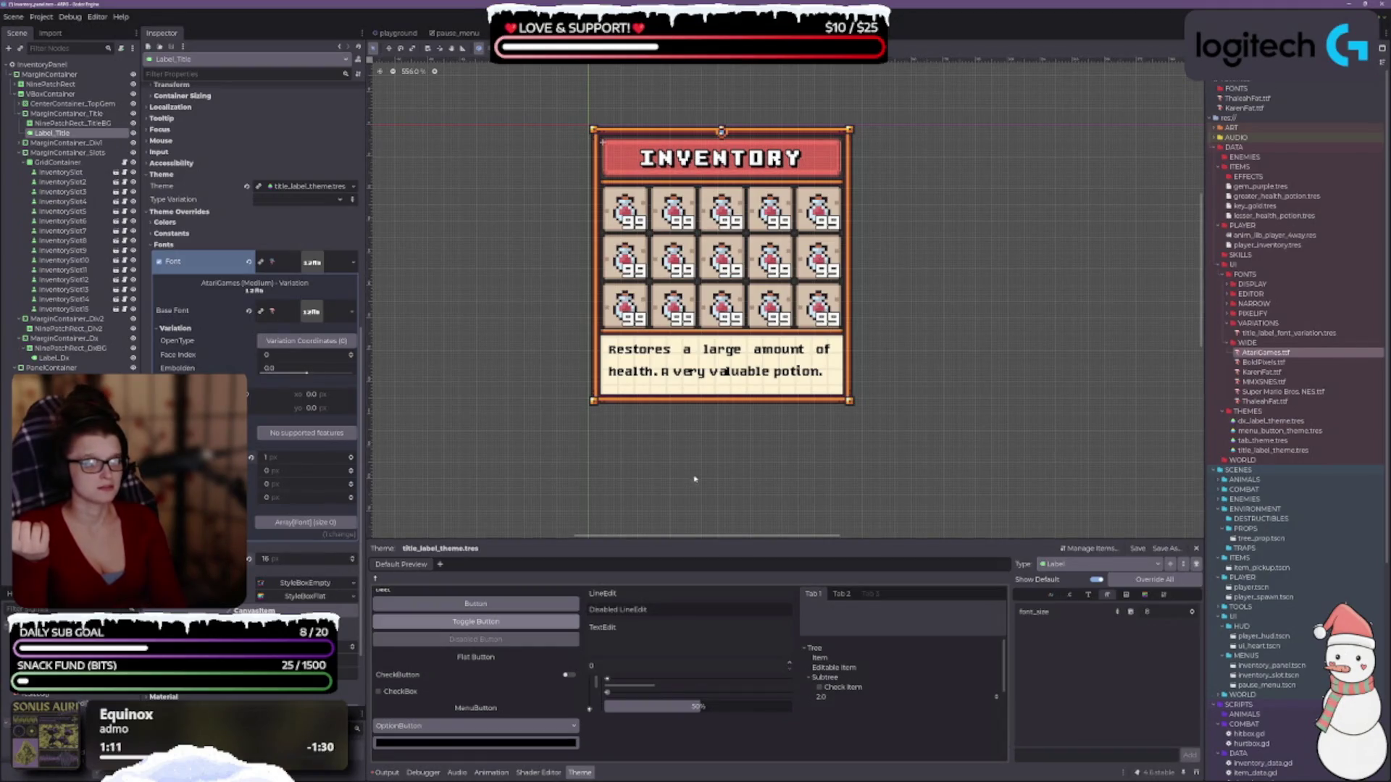
scroll(729, 459, down, 1)
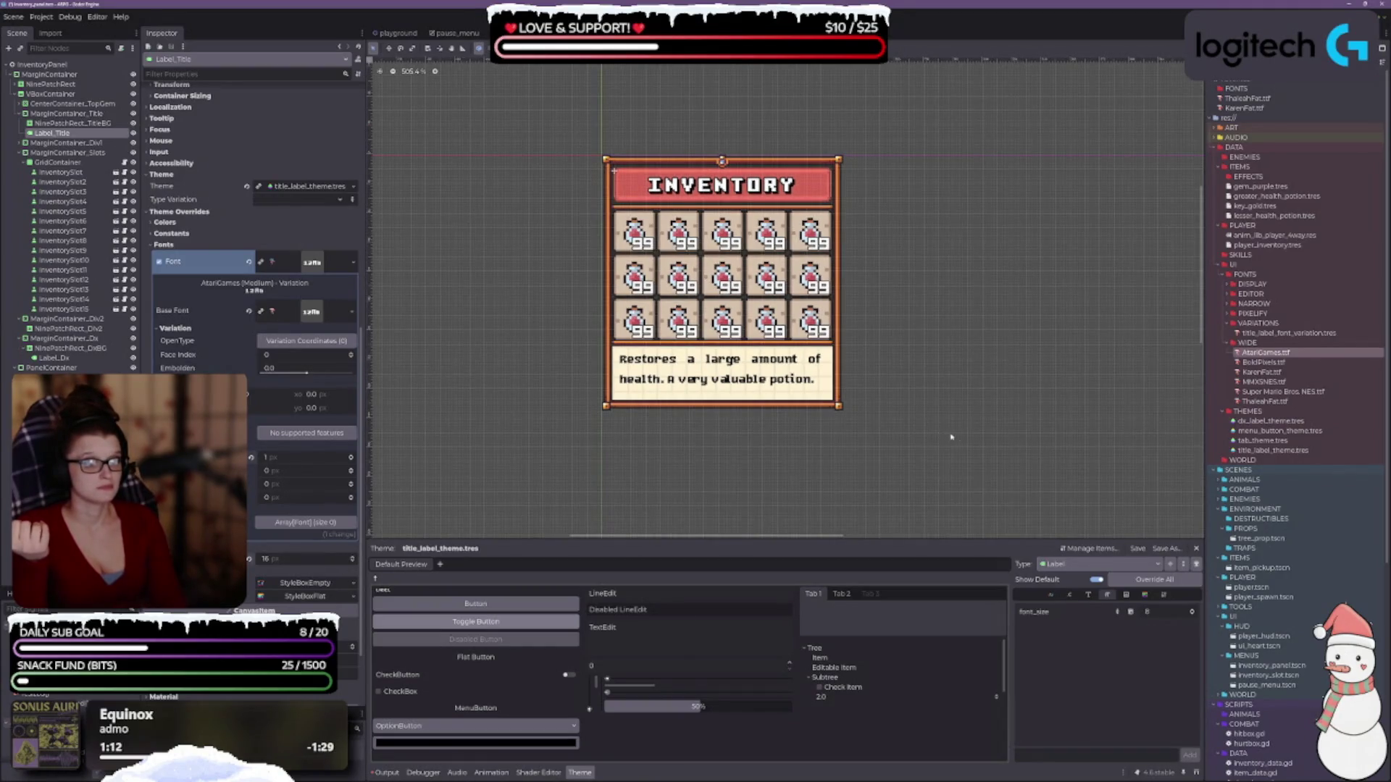
scroll(951, 437, up, 2)
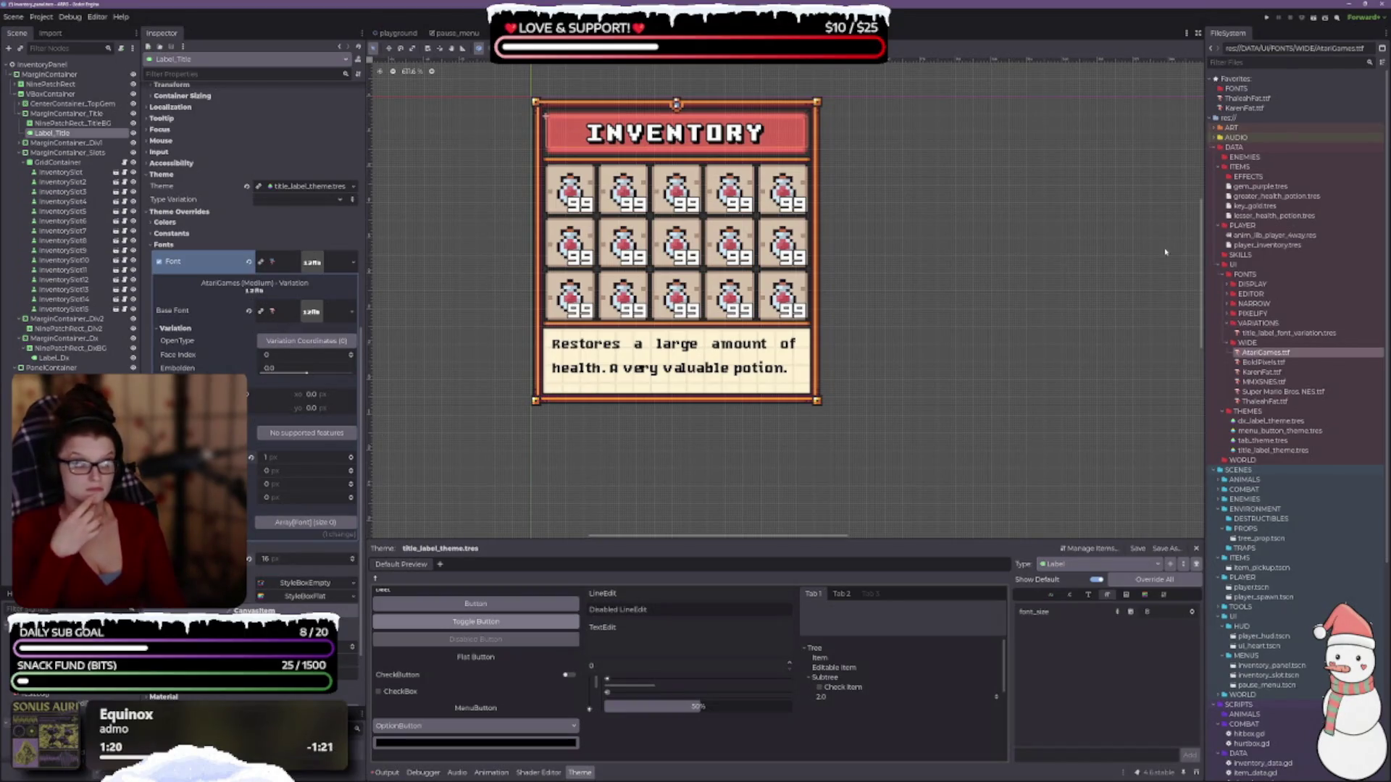
- Swap the title's base font to BoldPixels and widen the scene tree and Inspector panels
mouse_move(1264, 362)
mouse_down()
mouse_move(342, 429)
mouse_move(316, 312)
mouse_up()
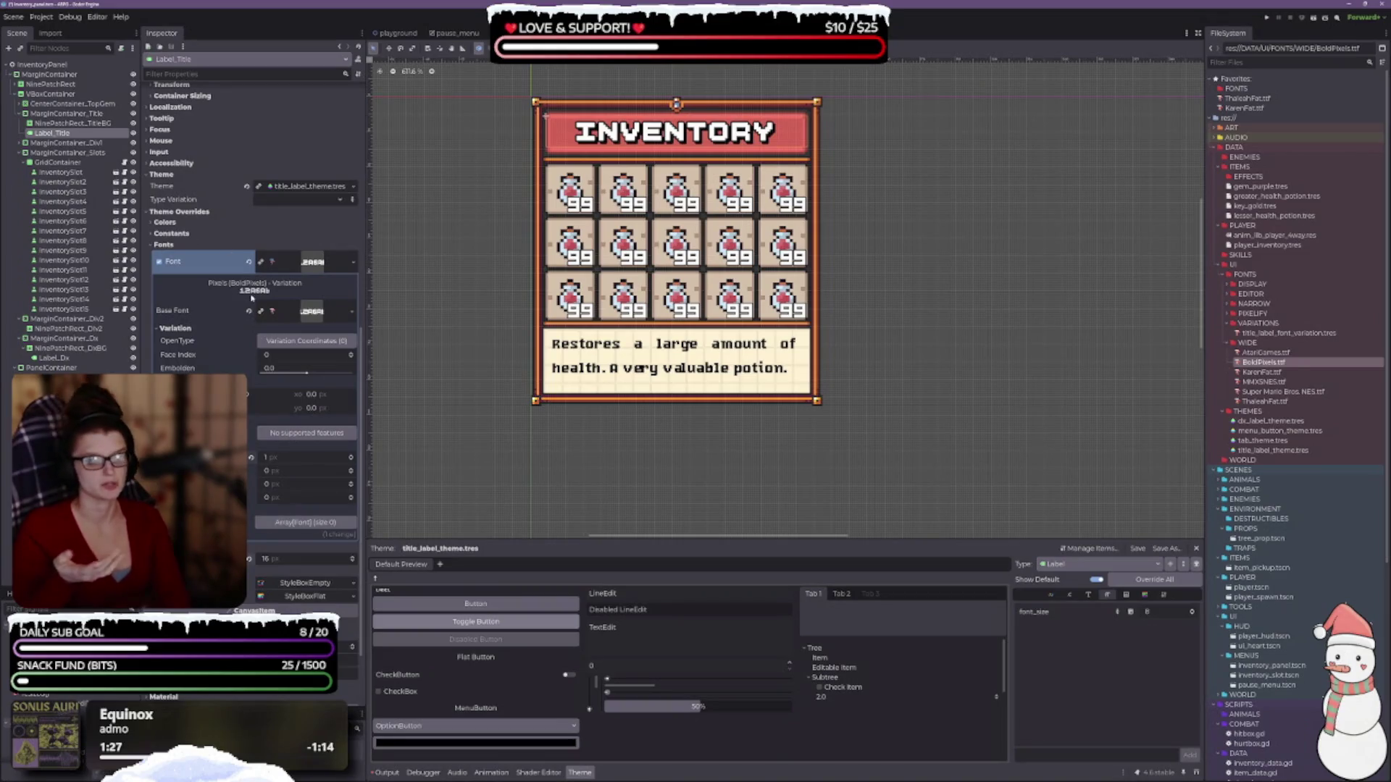
scroll(243, 308, down, 3)
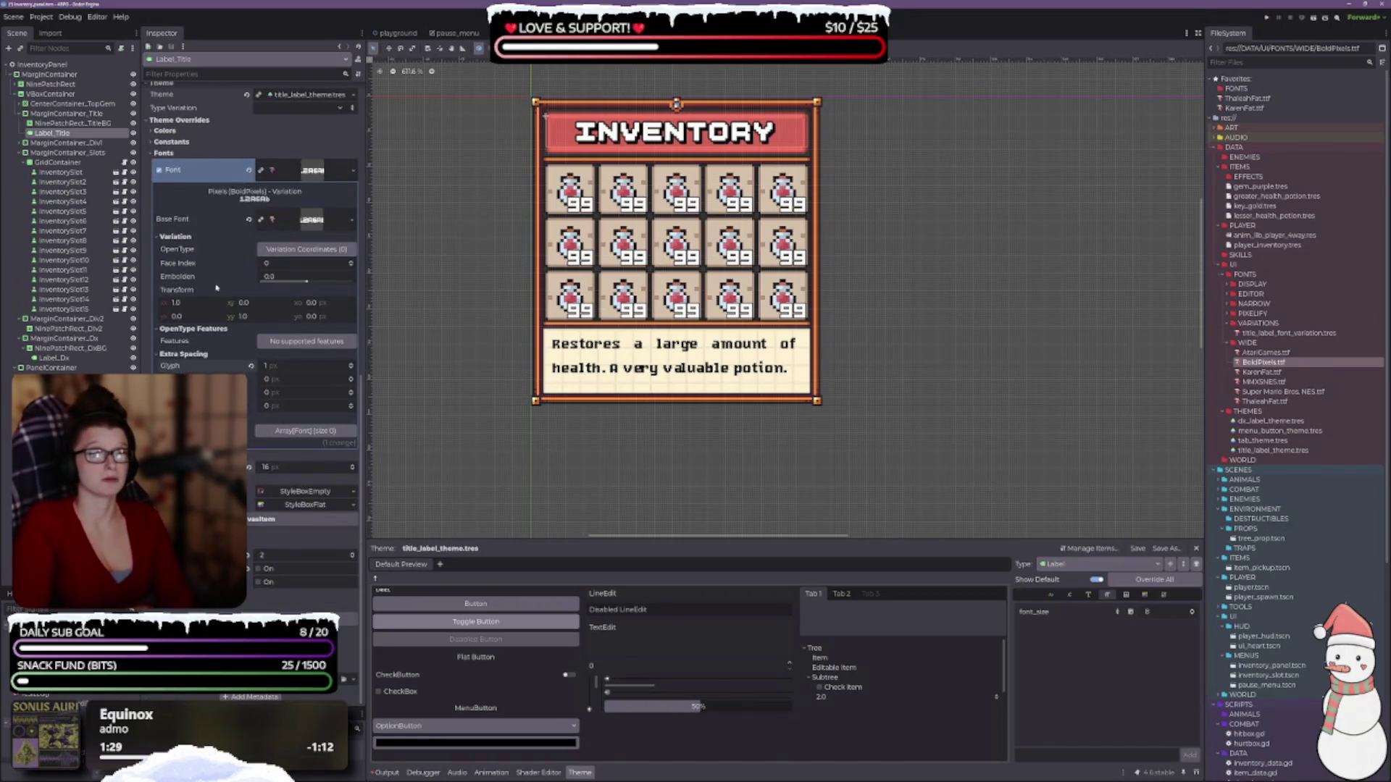
scroll(212, 289, up, 1)
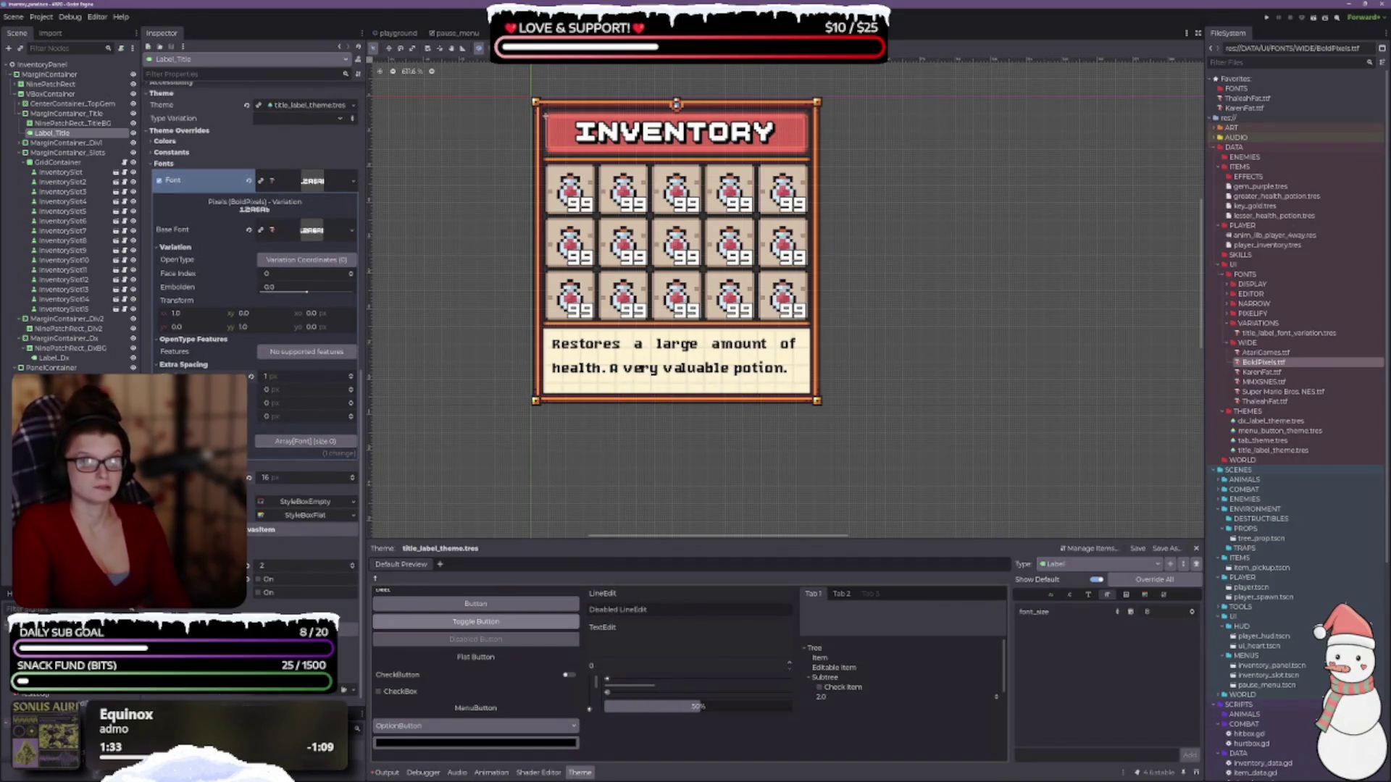
drag(142, 217, 153, 218)
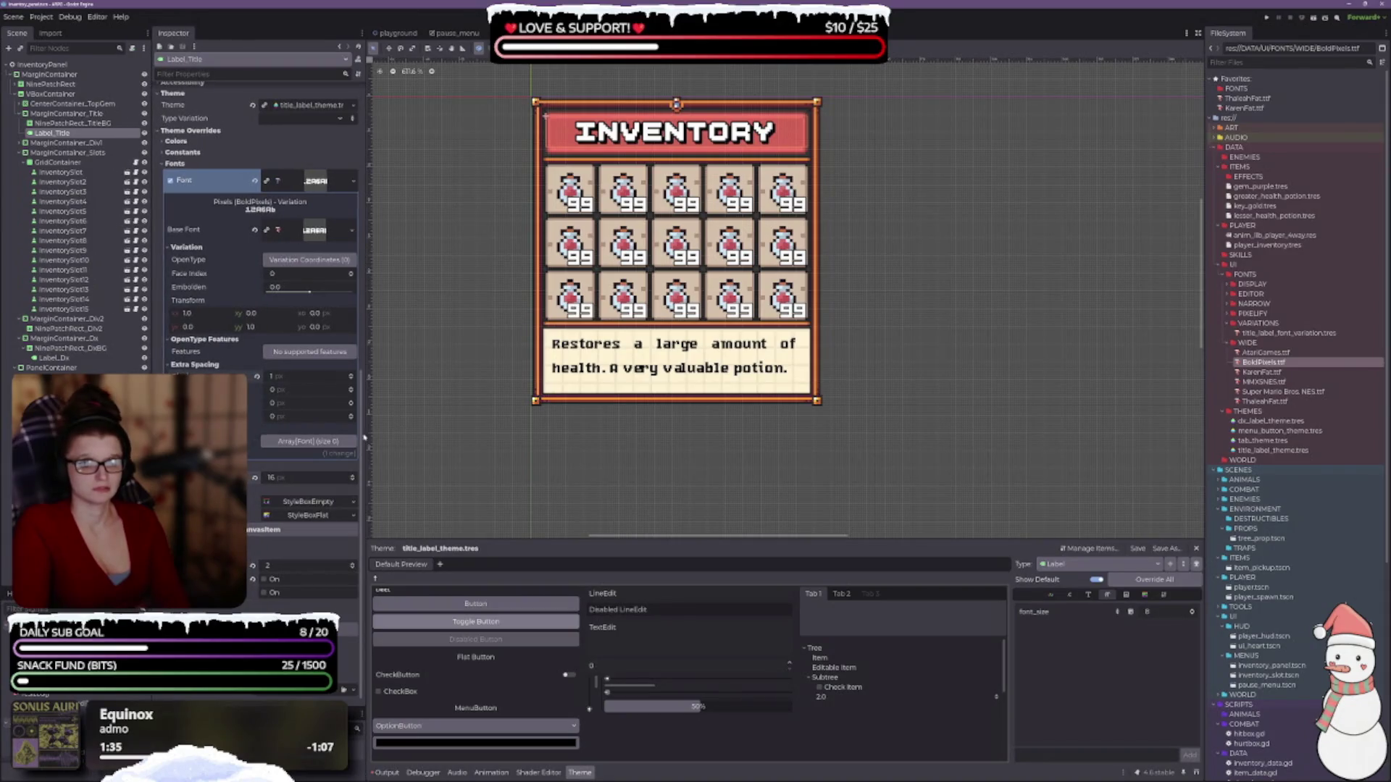
drag(365, 430, 383, 430)
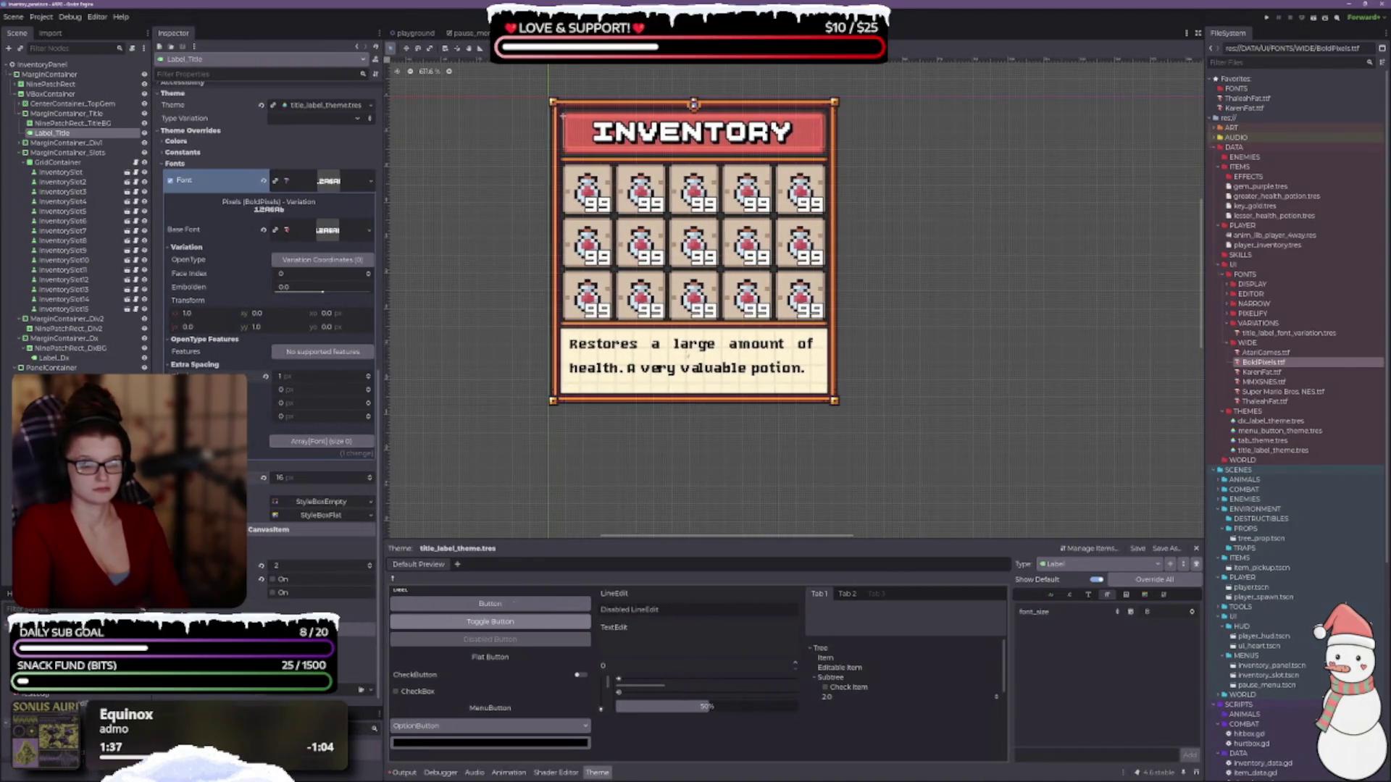
scroll(932, 335, down, 2)
drag(932, 335, 802, 379)
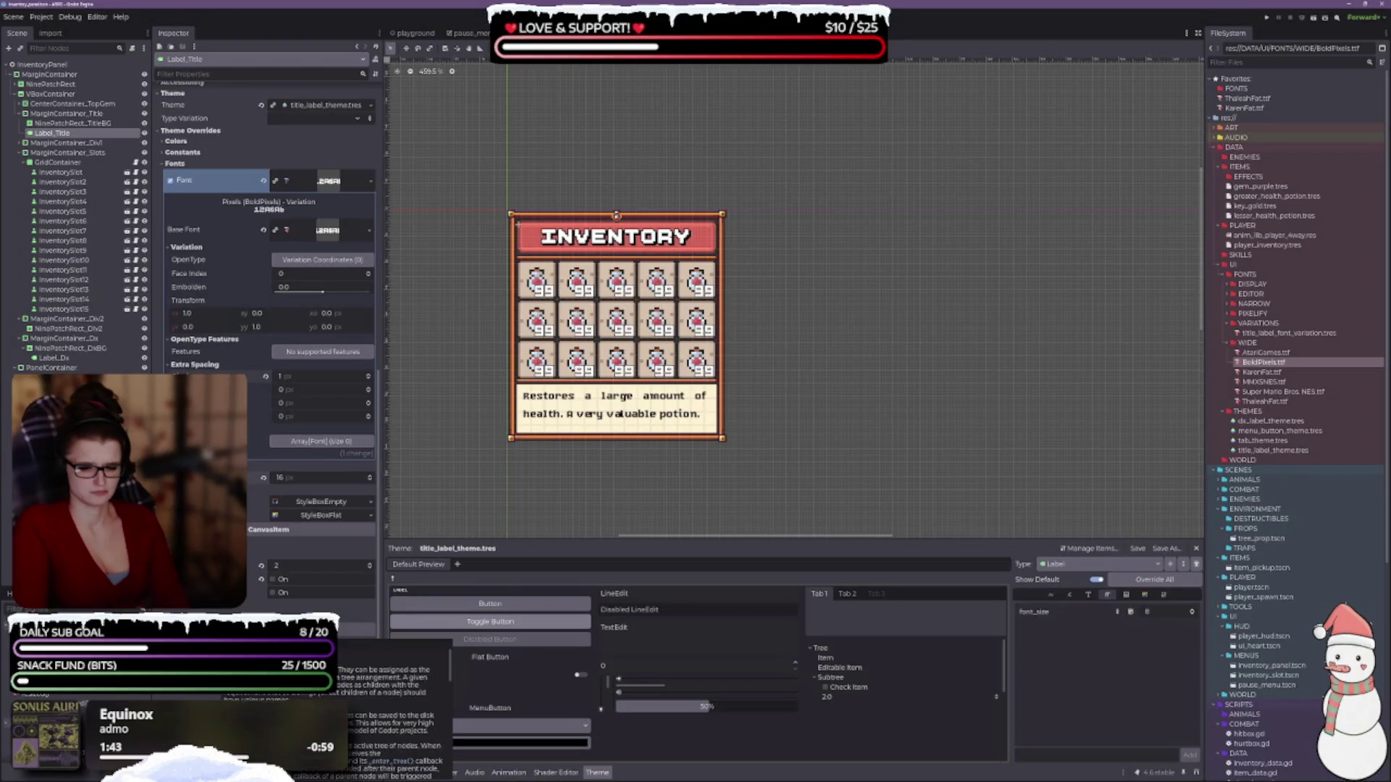
scroll(268, 290, up, 5)
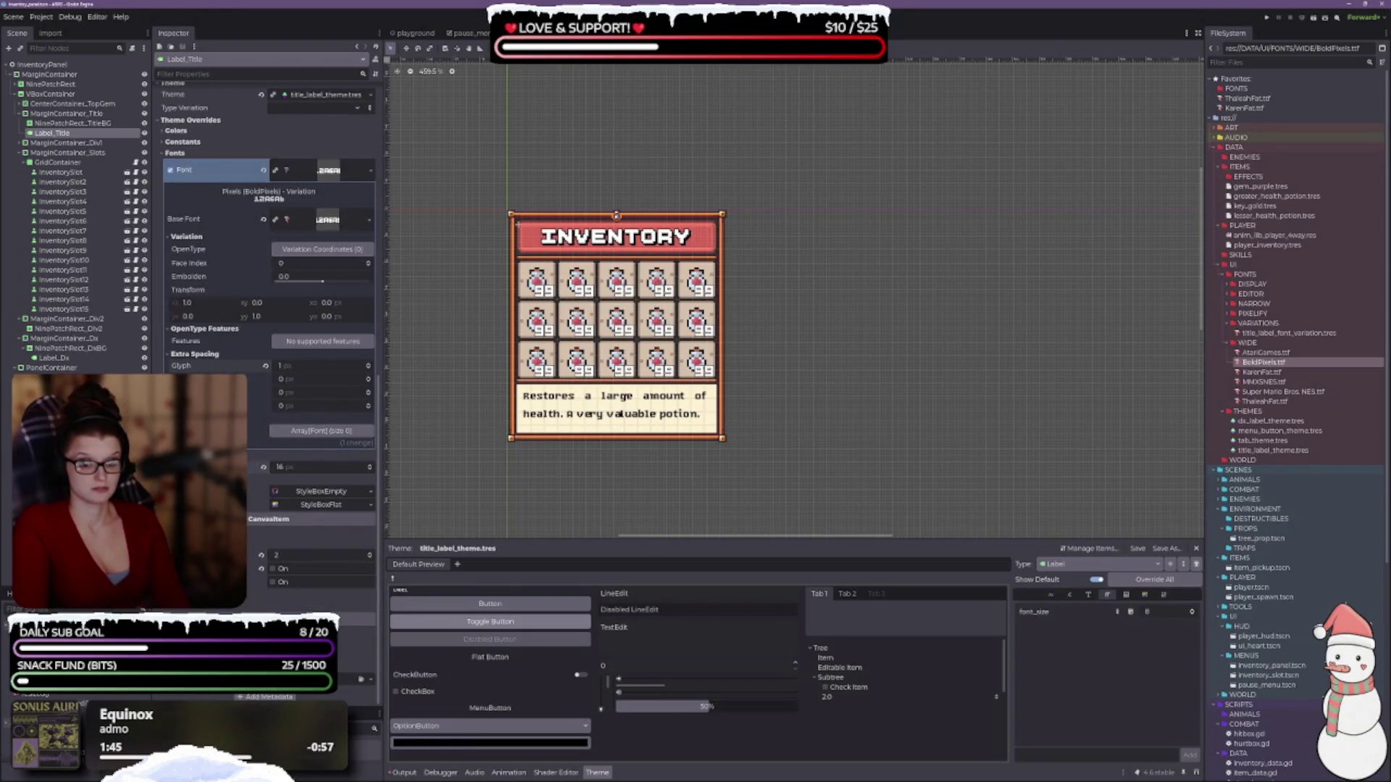
- Lower the title font size to 14, keep 1 px letter spacing, and make KarenFat.ttf the base font
click(369, 471)
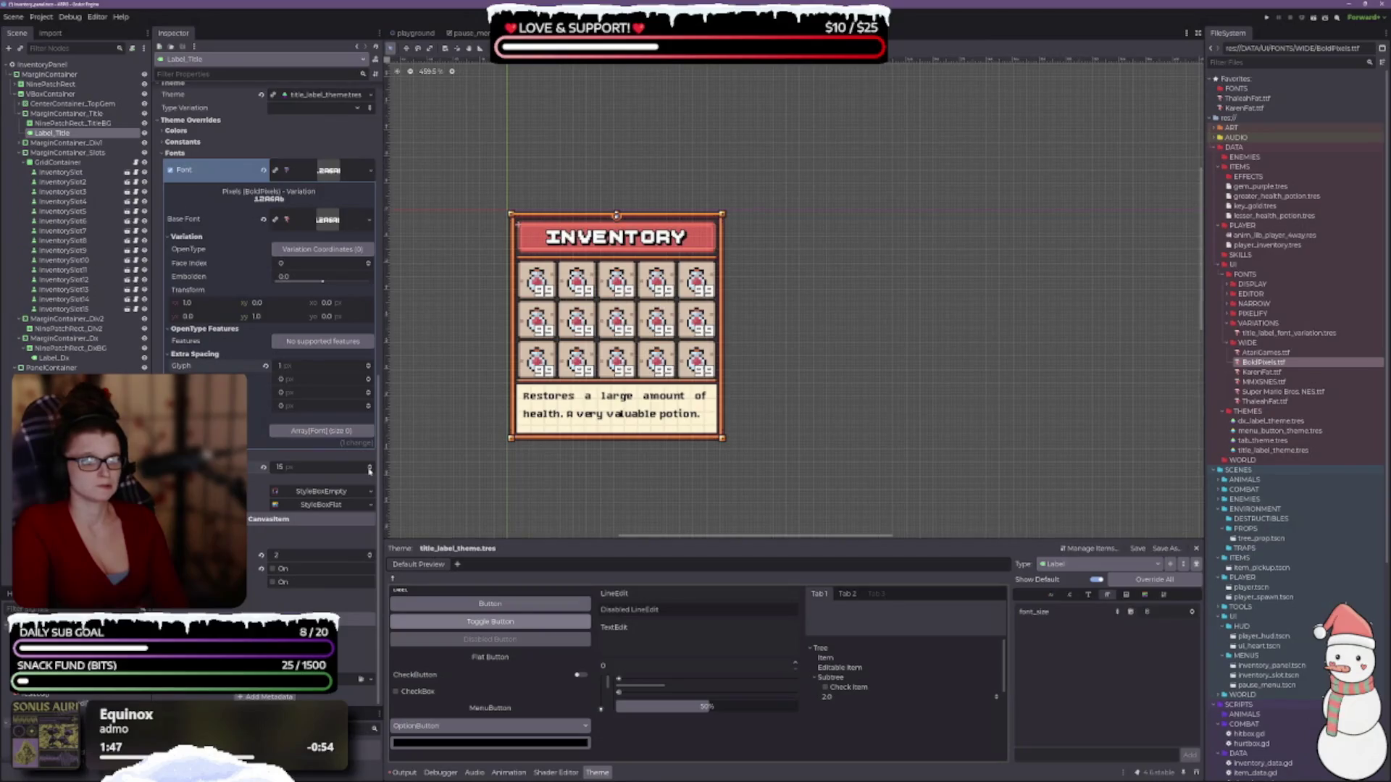
click(370, 470)
scroll(652, 420, up, 1)
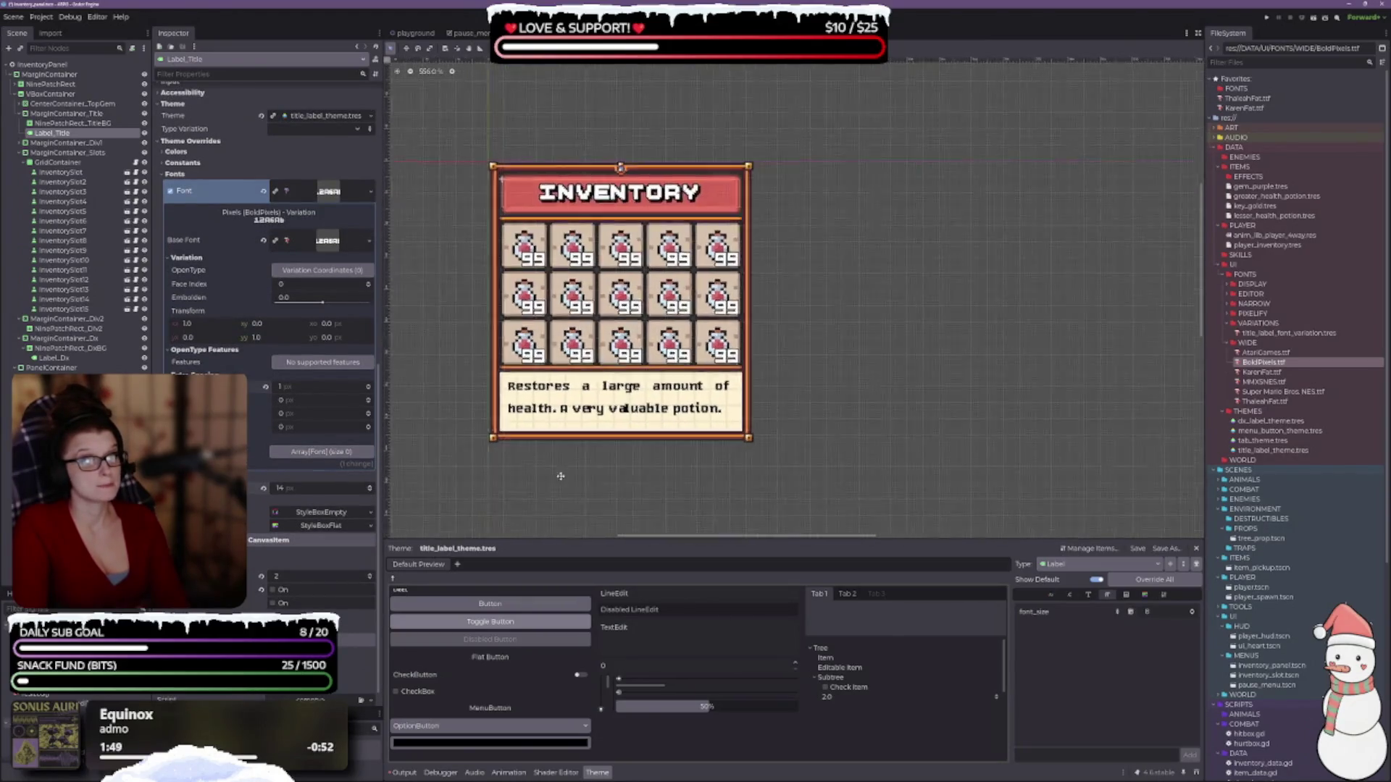
scroll(630, 500, left, 2)
scroll(644, 470, down, 1)
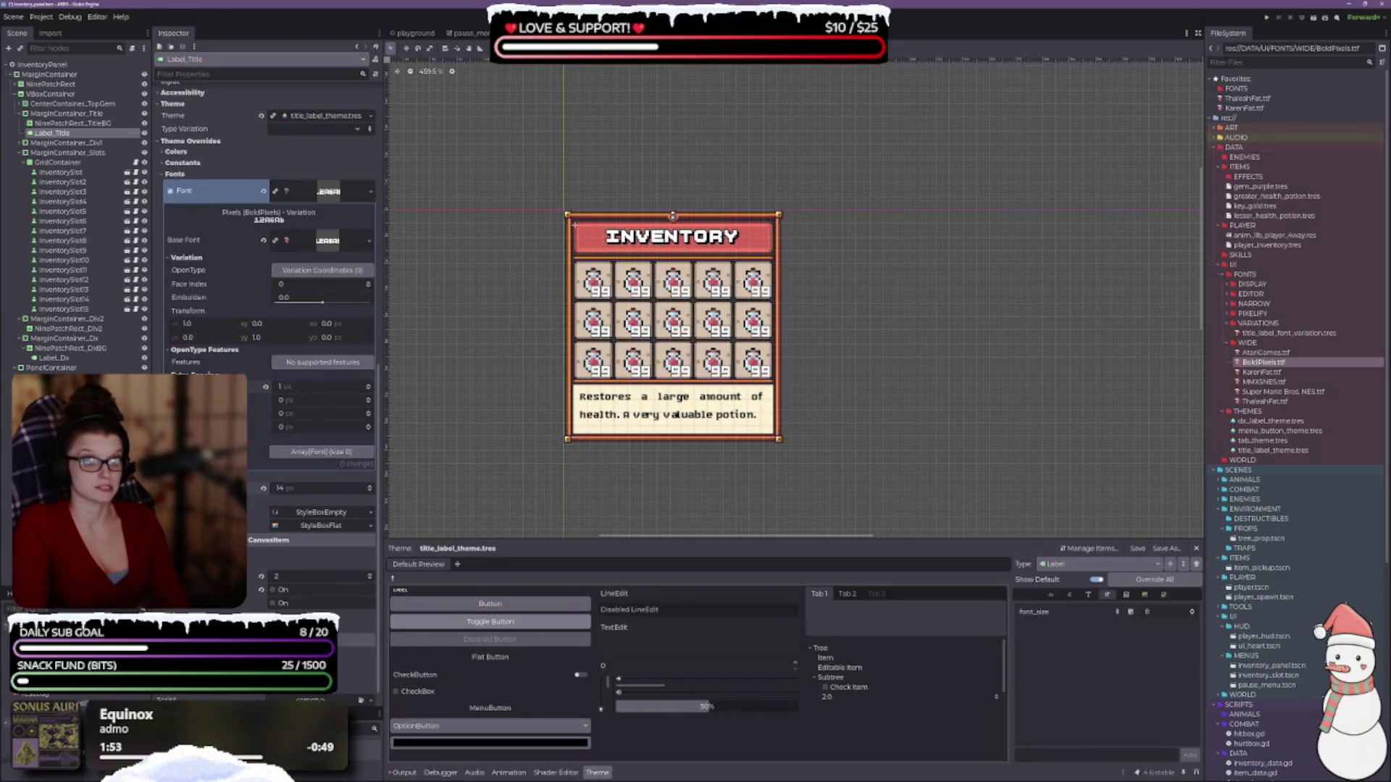
click(368, 387)
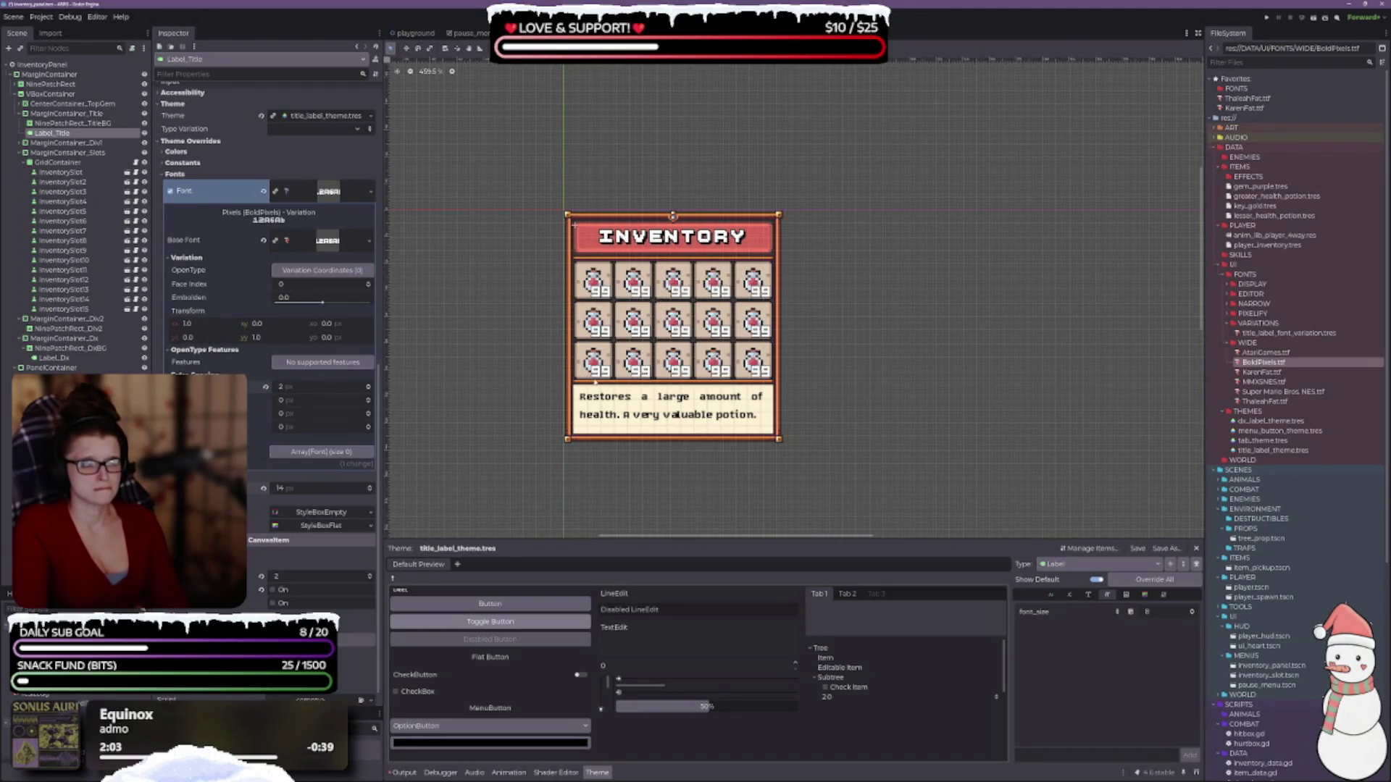
click(368, 389)
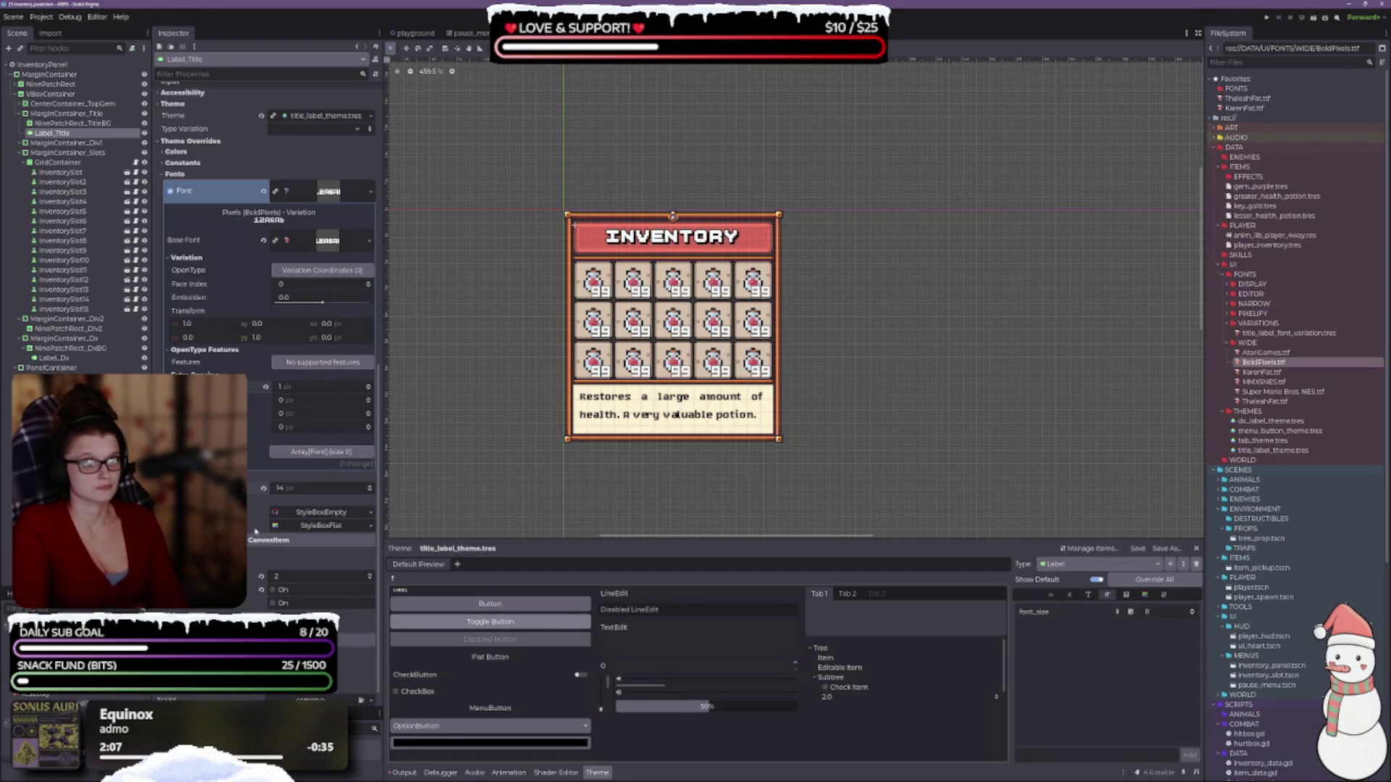
mouse_move(1271, 376)
mouse_down()
mouse_move(464, 341)
mouse_move(326, 242)
mouse_up()
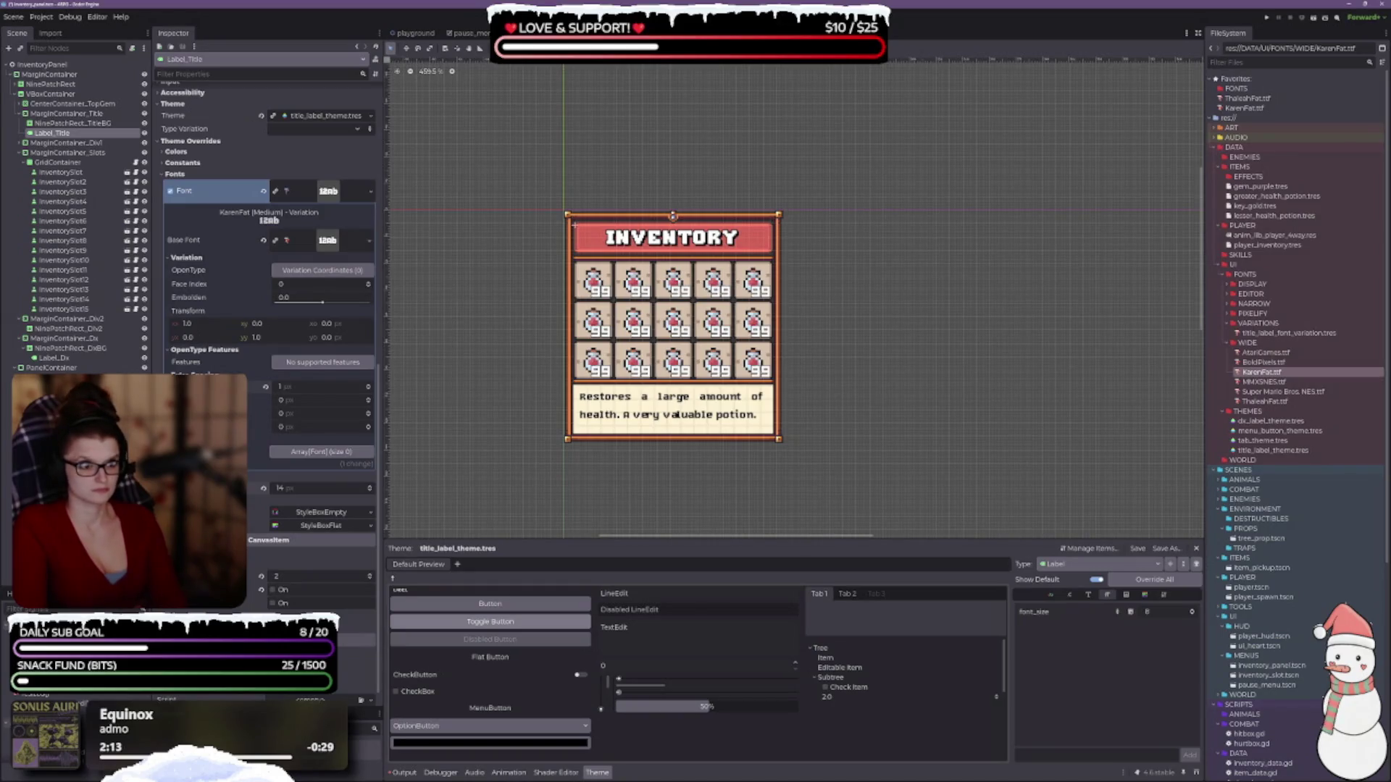
- Keep the title at 14 px with 1 px spacing and set ThaleahFat.ttf as base font after trying MMXSNES
click(369, 492)
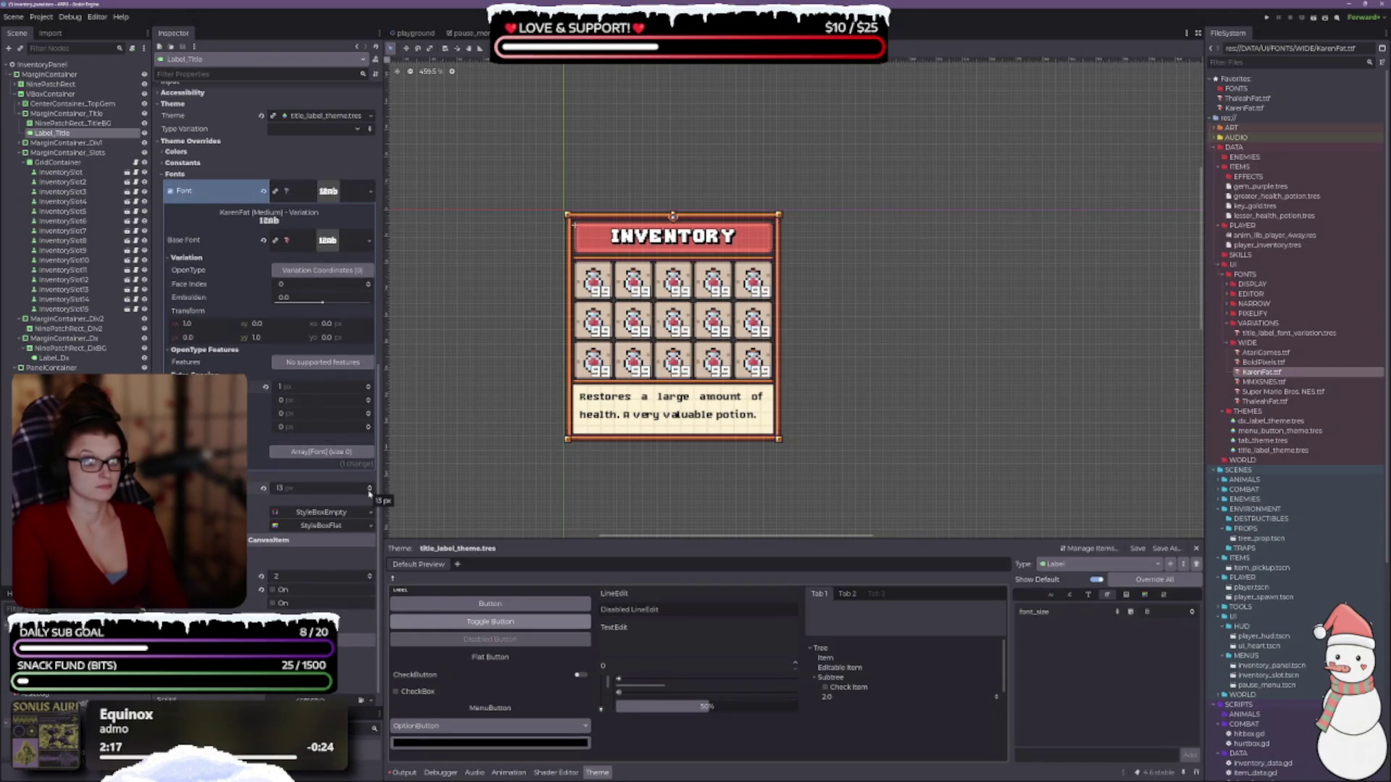
click(370, 487)
click(369, 386)
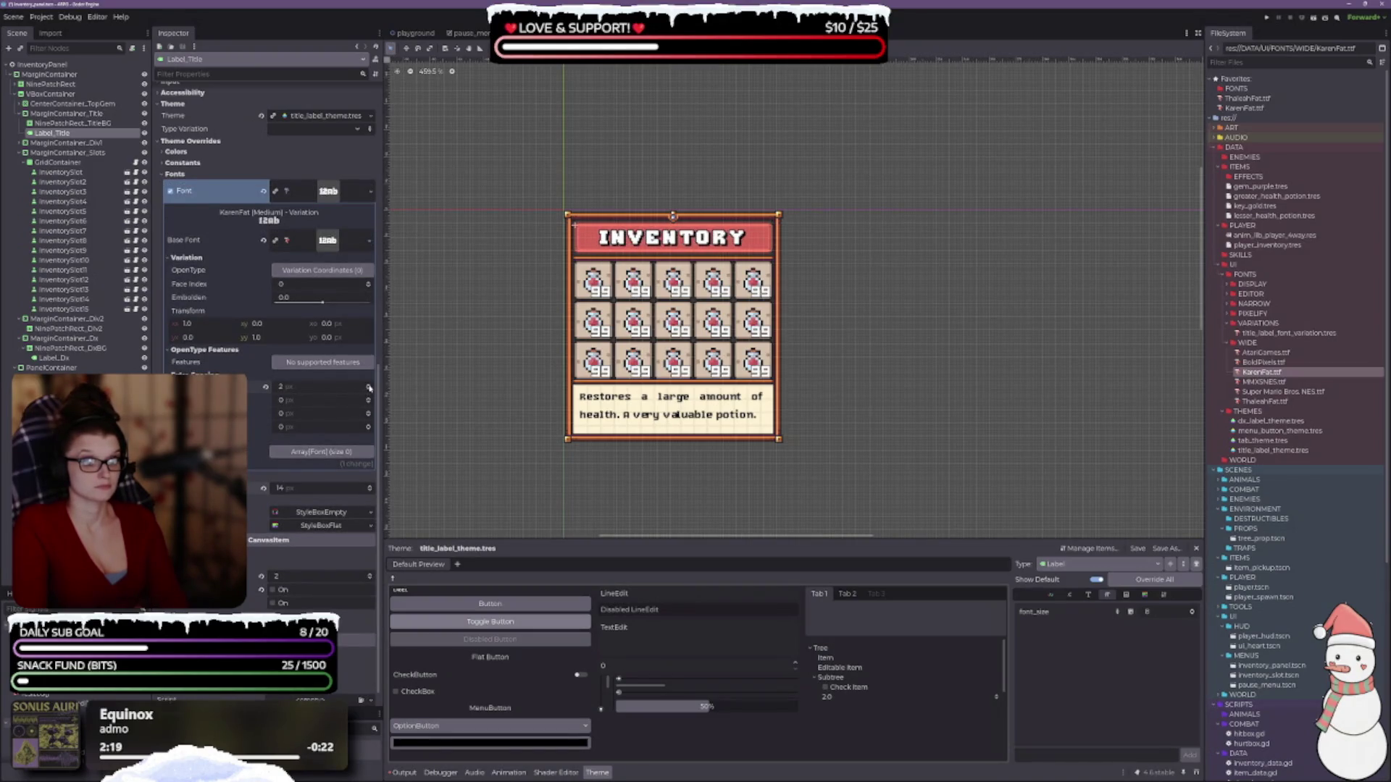
click(368, 390)
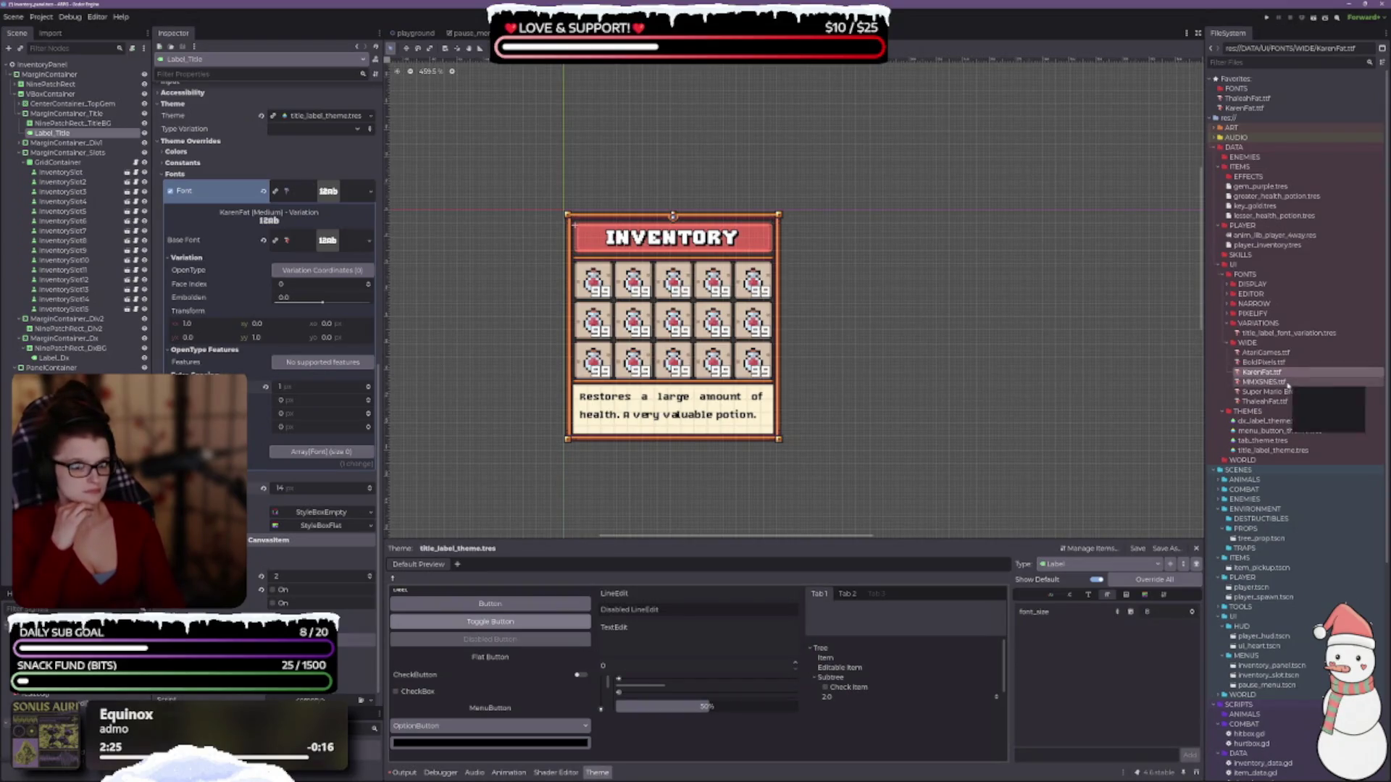
mouse_move(1264, 382)
mouse_down()
mouse_move(454, 335)
mouse_move(290, 285)
mouse_move(297, 249)
mouse_move(319, 239)
mouse_up()
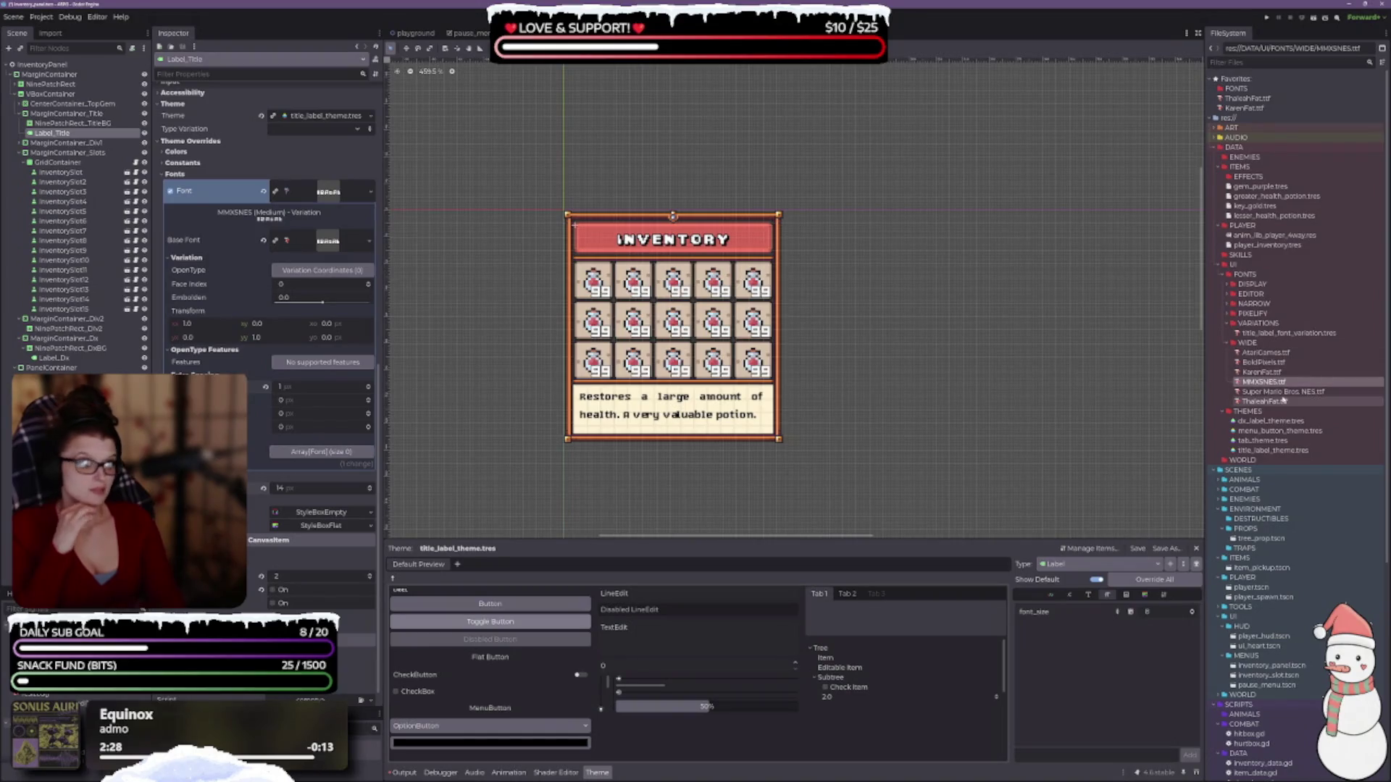
mouse_move(1284, 401)
mouse_down()
mouse_move(339, 257)
mouse_move(332, 231)
mouse_move(330, 244)
mouse_up()
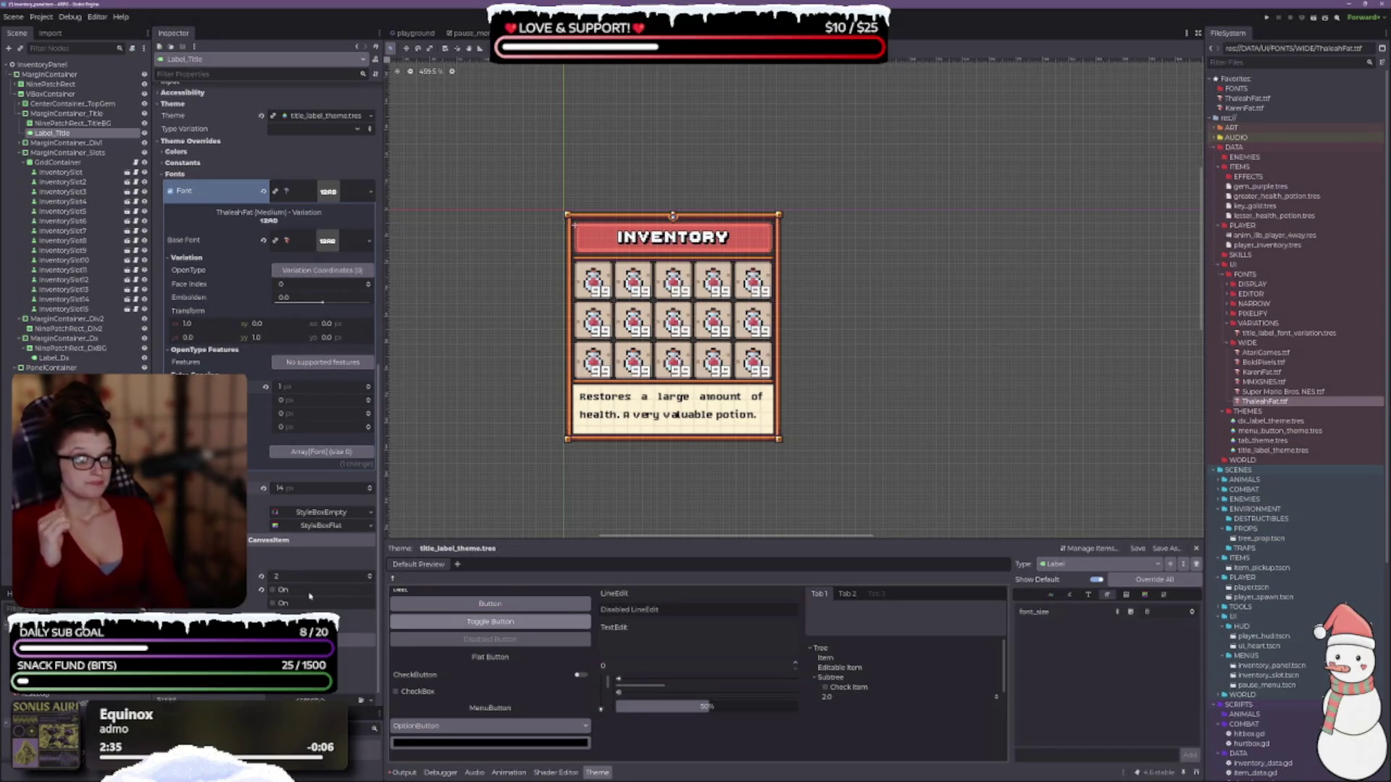
- Adjust the title's Z Index until it shows in front of its red banner
click(369, 575)
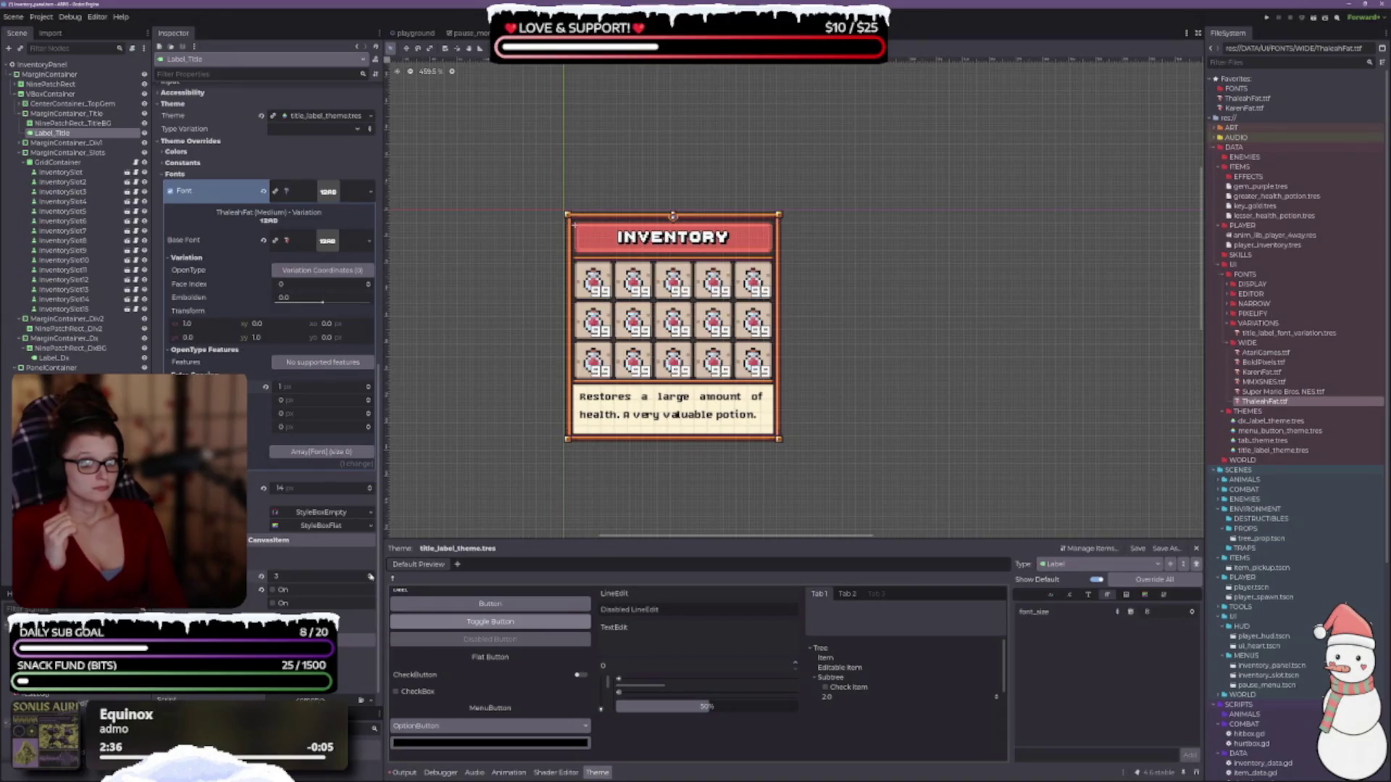
click(369, 579)
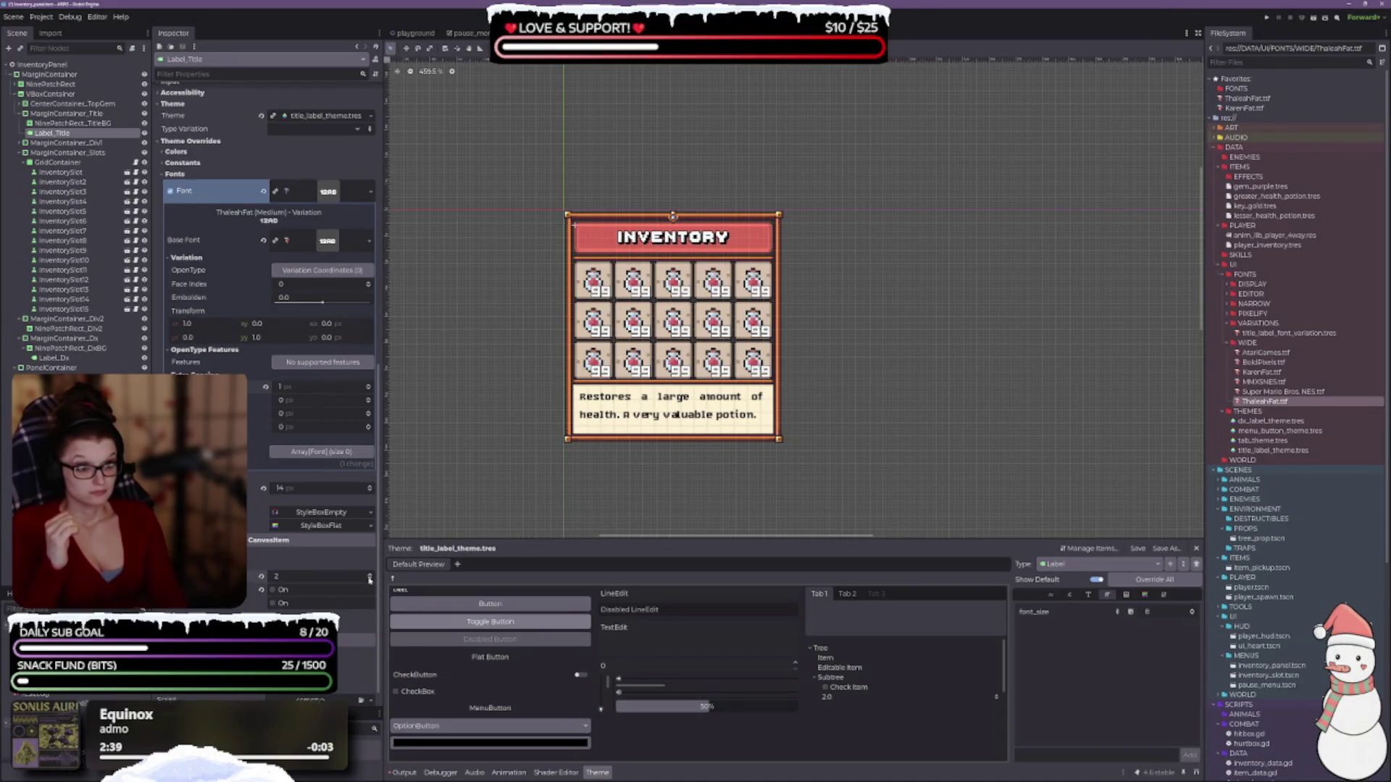
click(261, 576)
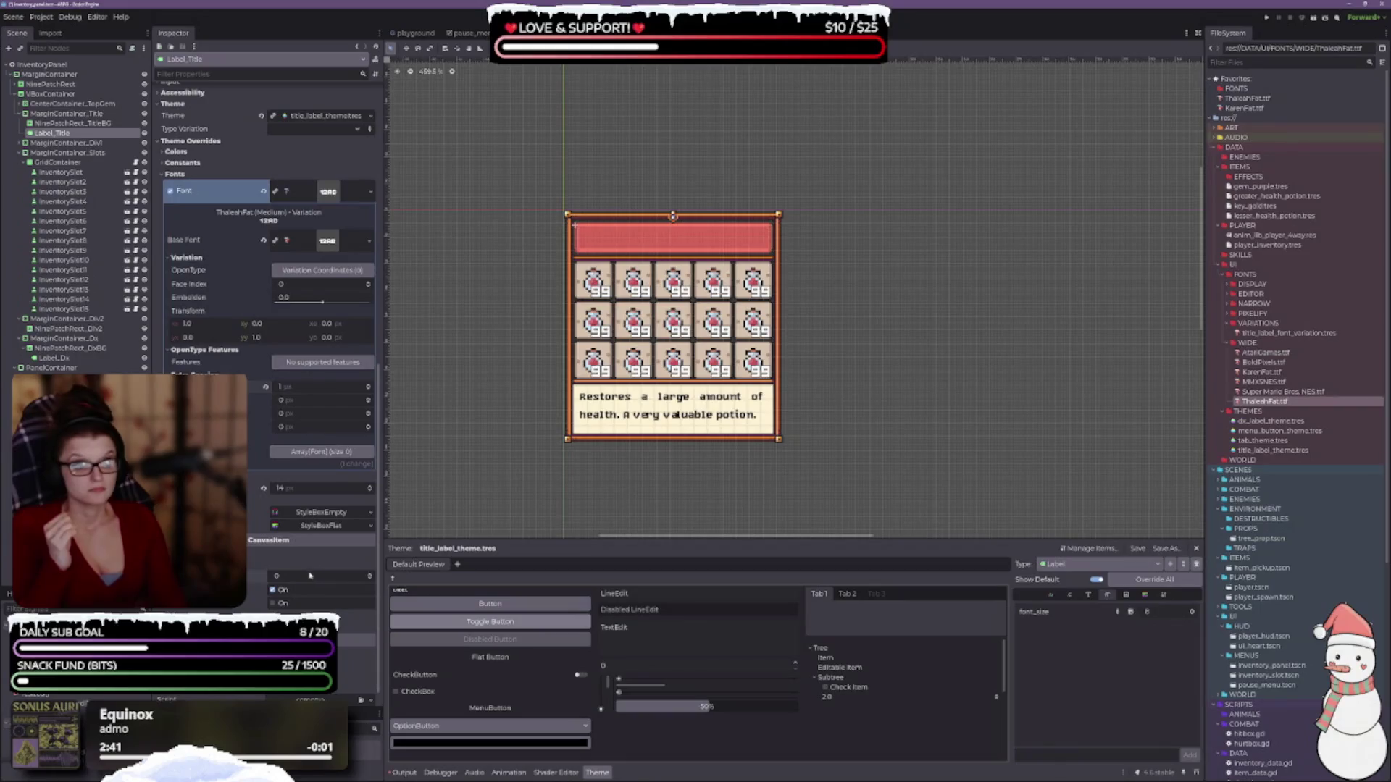
click(370, 574)
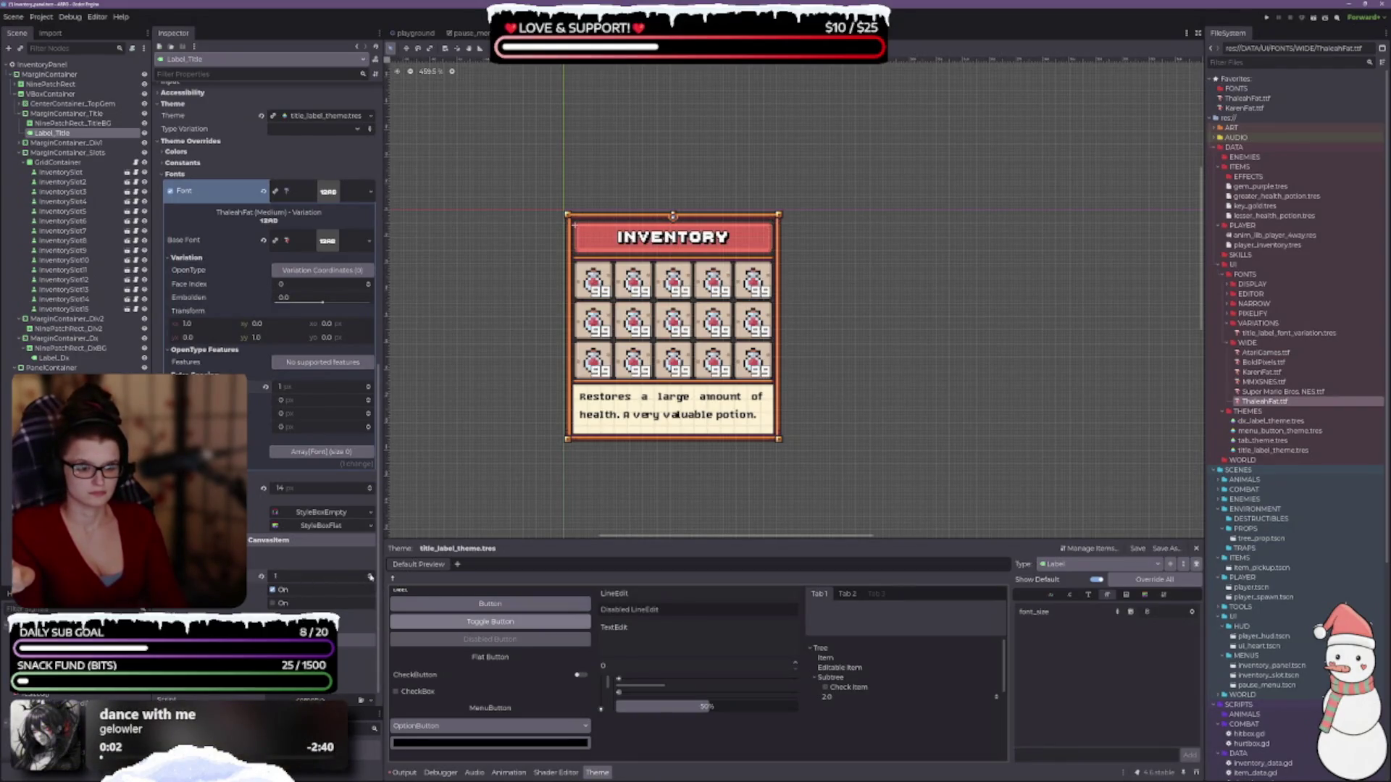
click(73, 123)
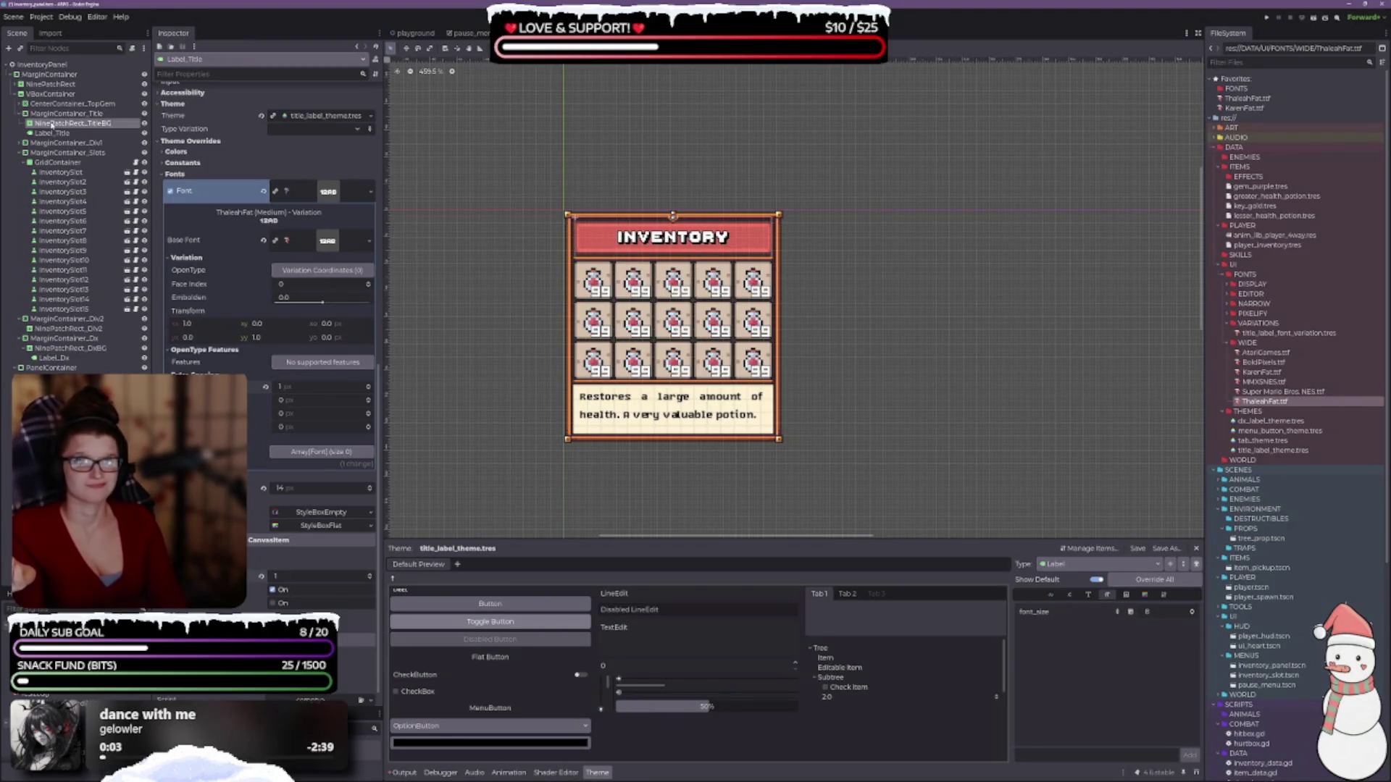
- Set Label_Title's Z Index to 0, font size to 16 px and letter spacing to 2 px
scroll(319, 362, down, 5)
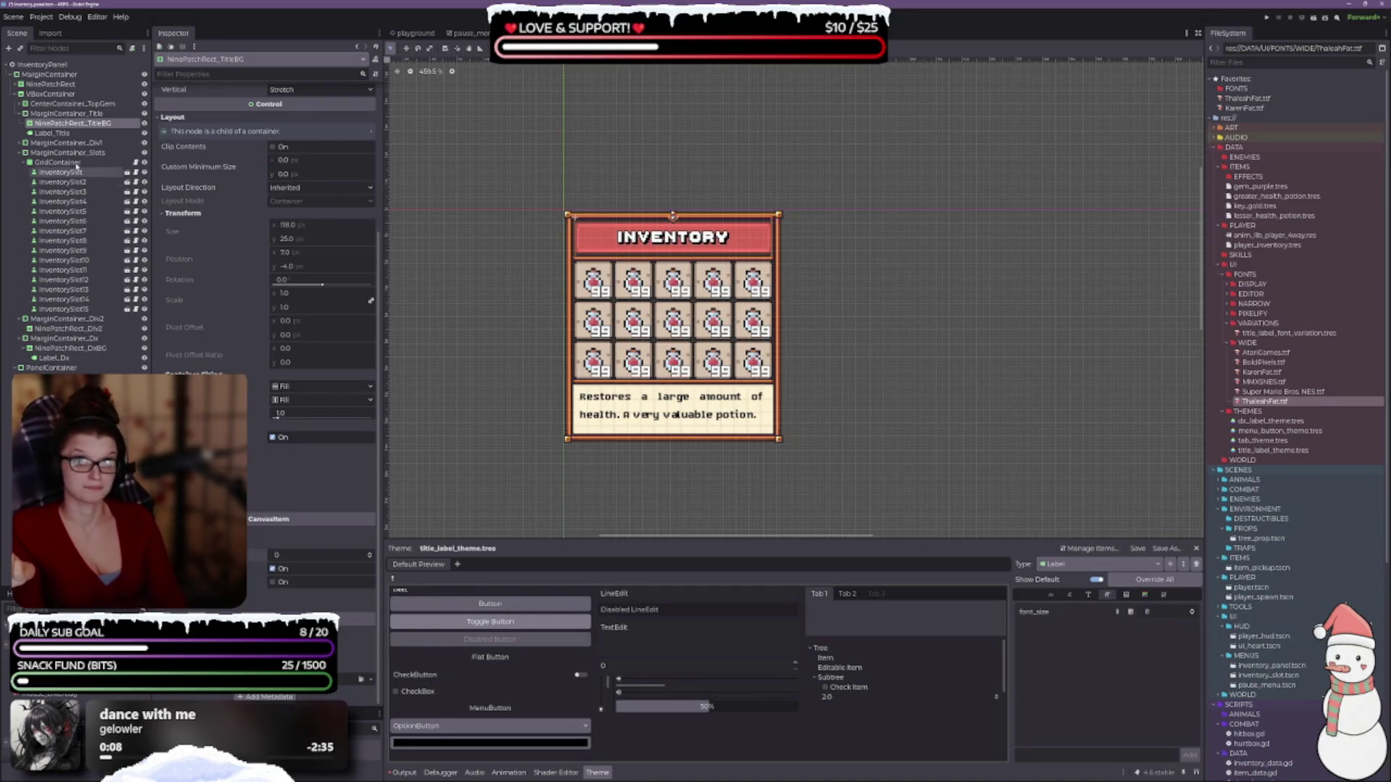
click(68, 113)
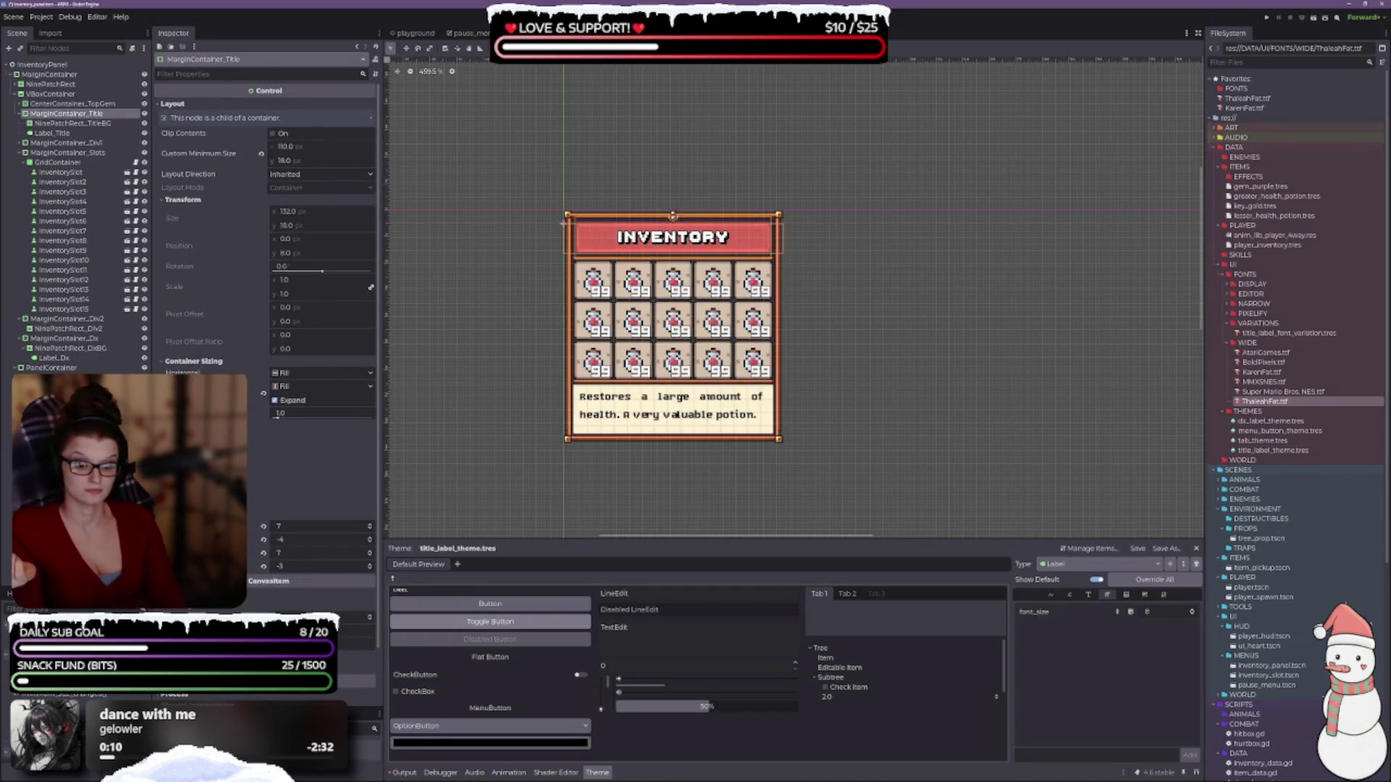
click(52, 133)
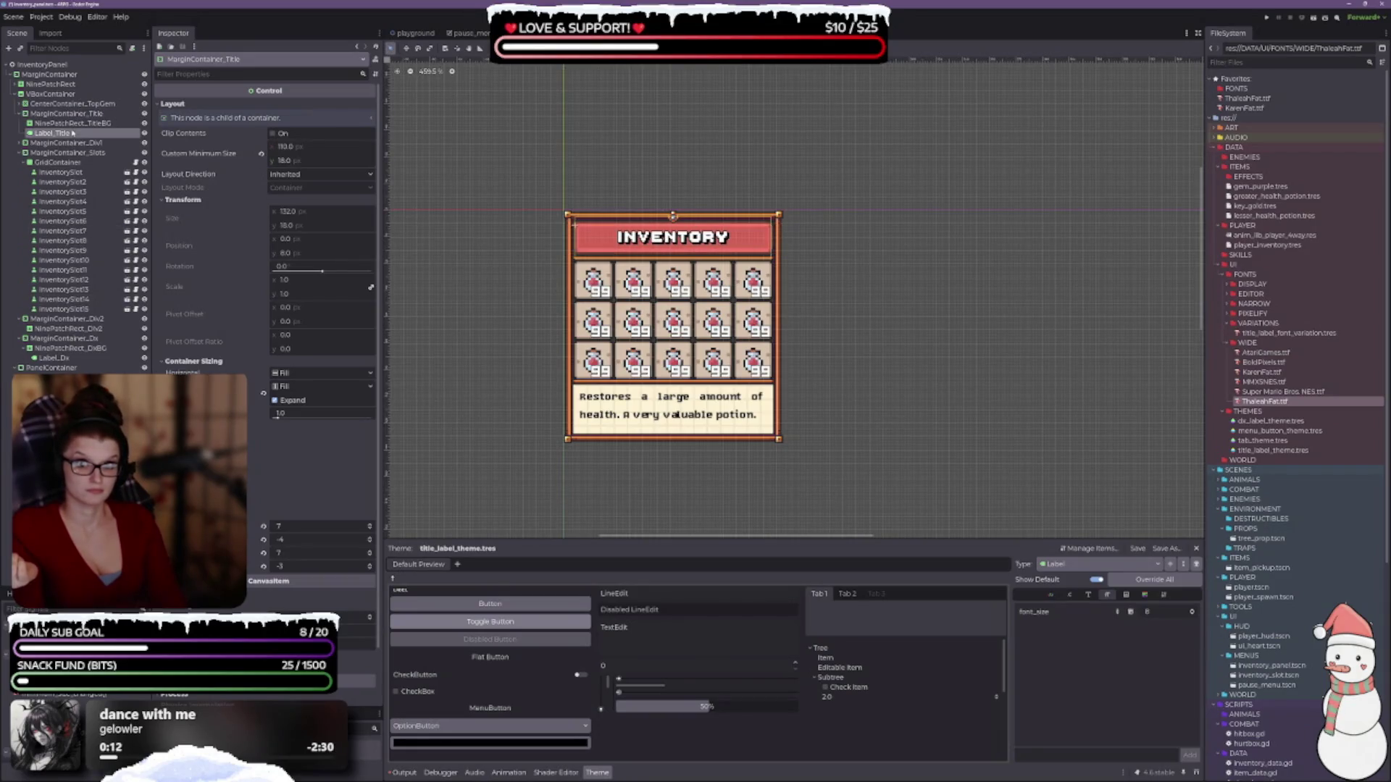
click(369, 579)
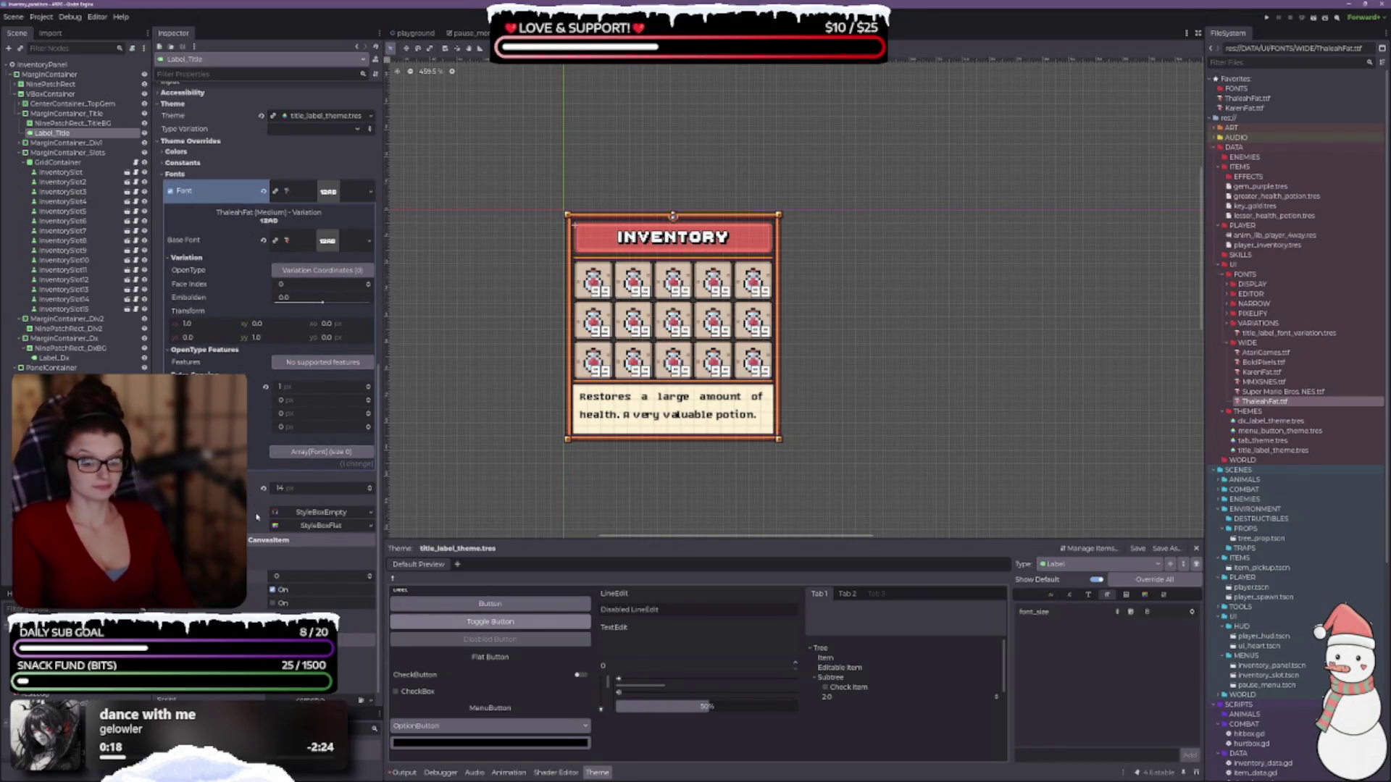
click(370, 486)
click(370, 486)
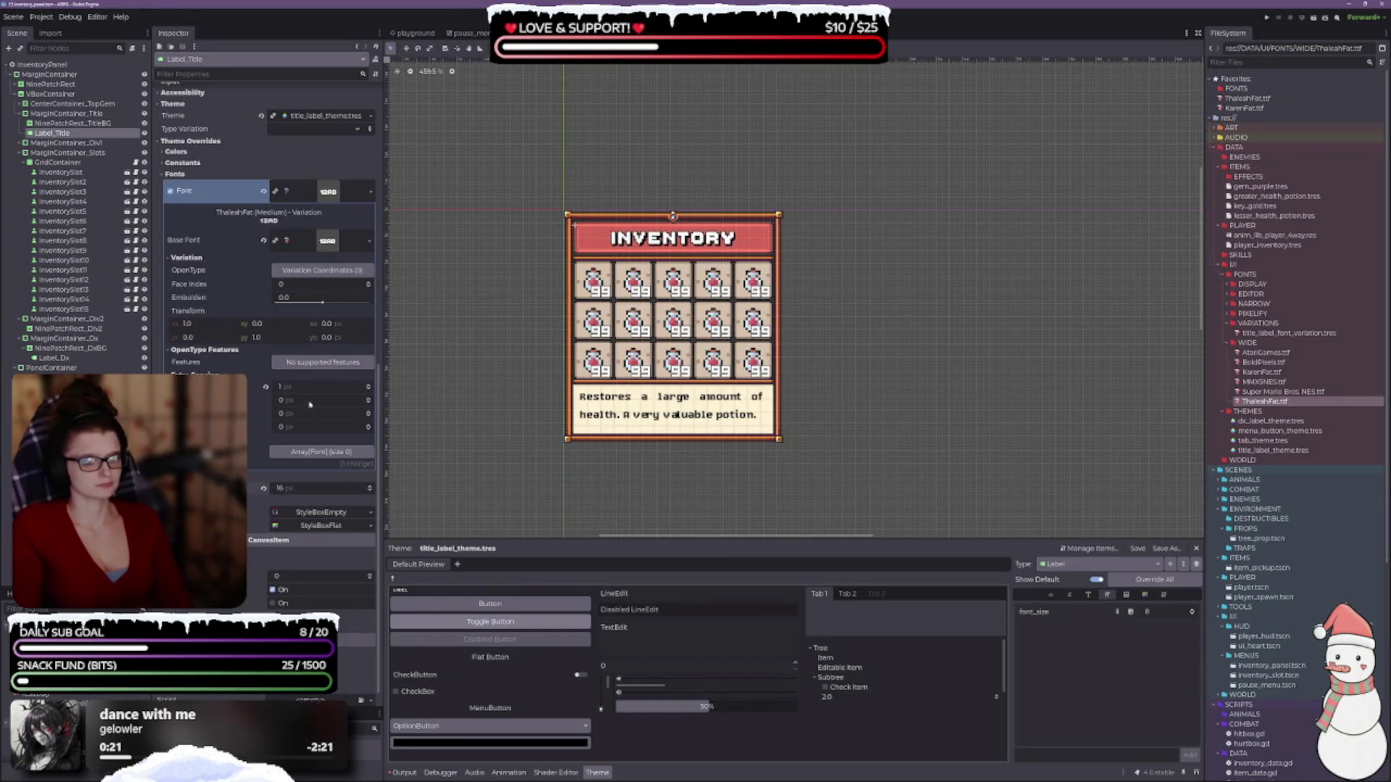
click(368, 388)
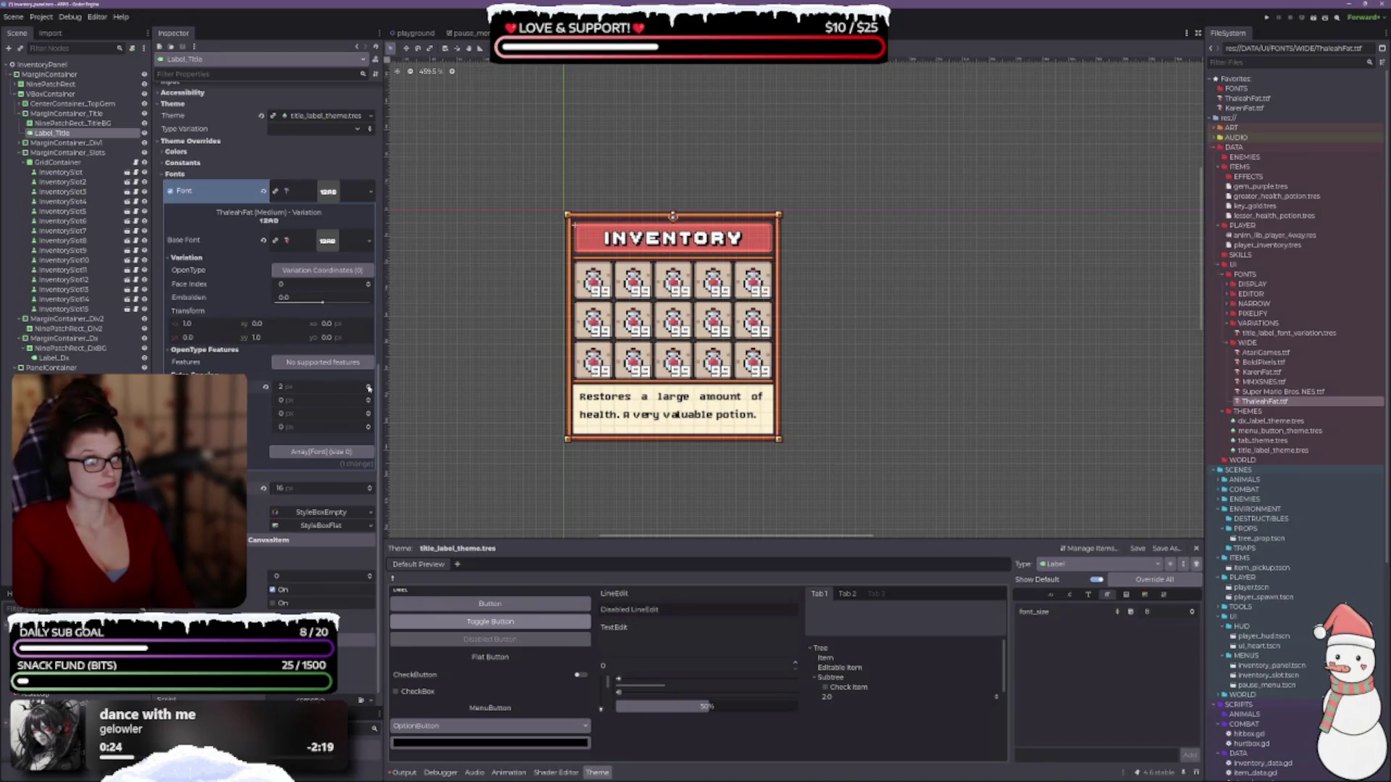
click(368, 391)
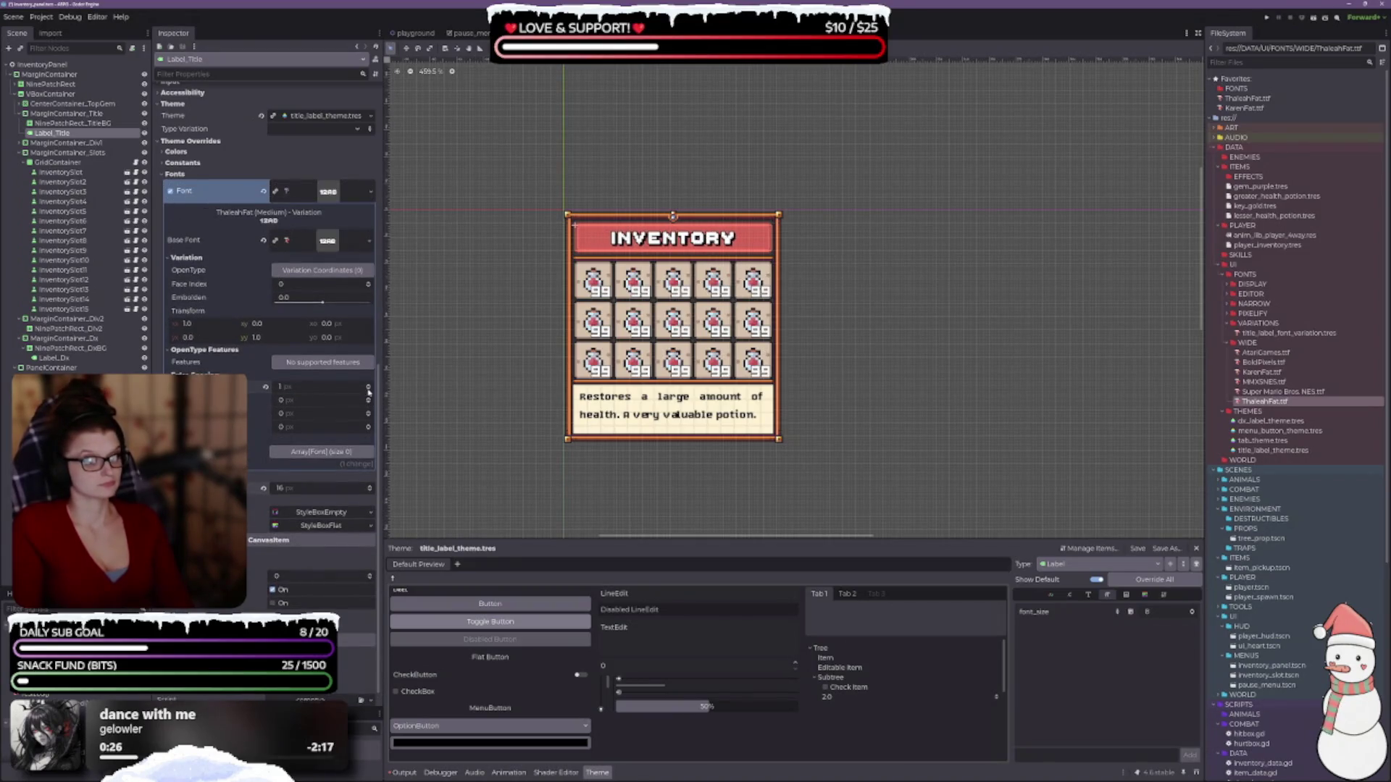
click(368, 386)
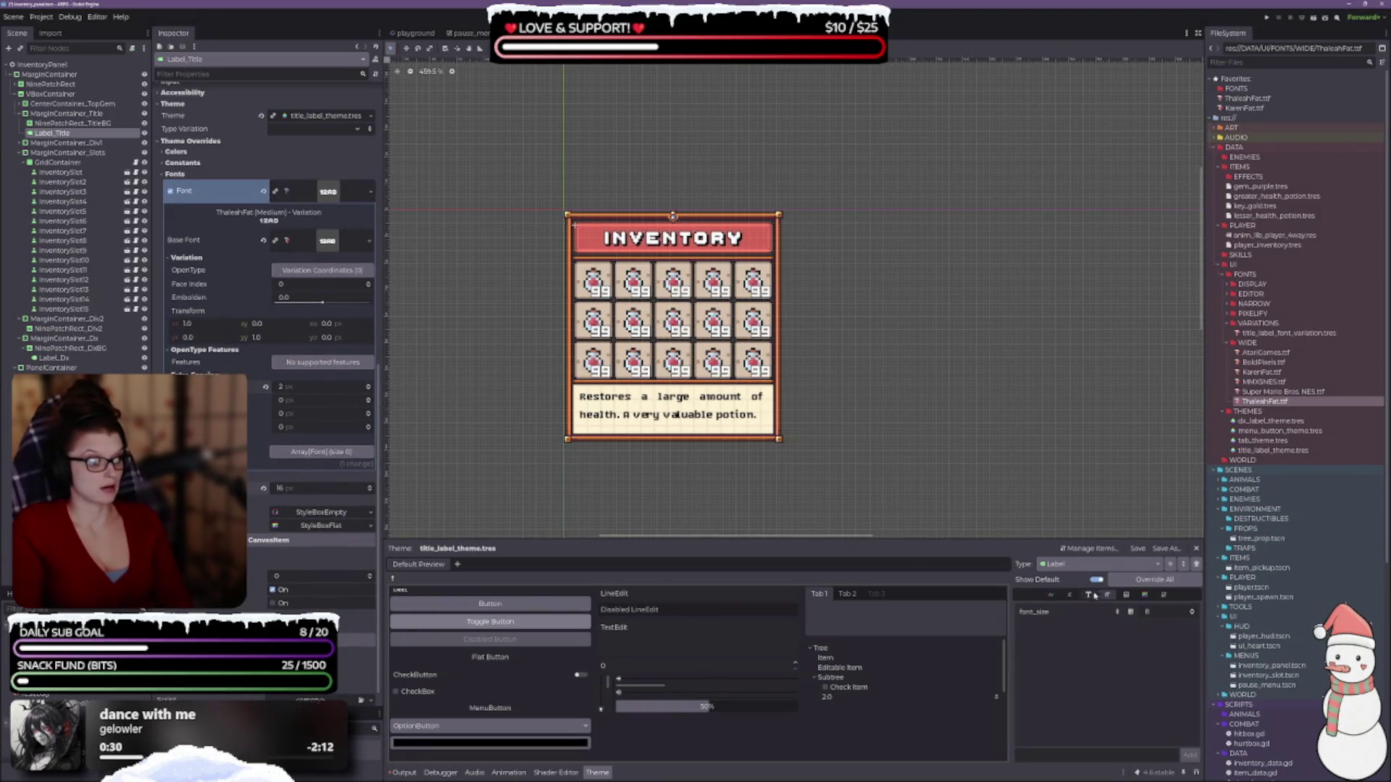
click(1071, 595)
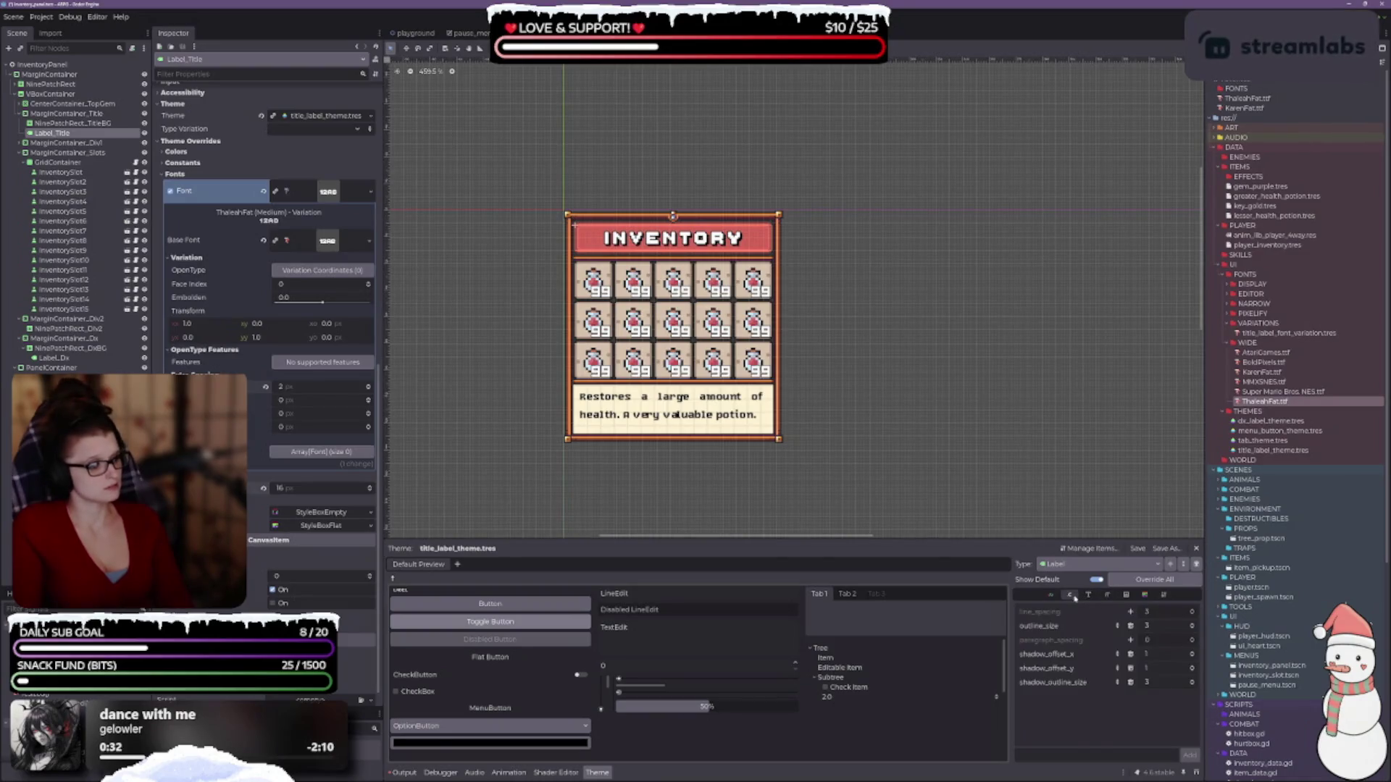
- Set outline_size to 4, keep shadow_outline_size at 3, and swap the base font to AtariGames.ttf
click(1192, 625)
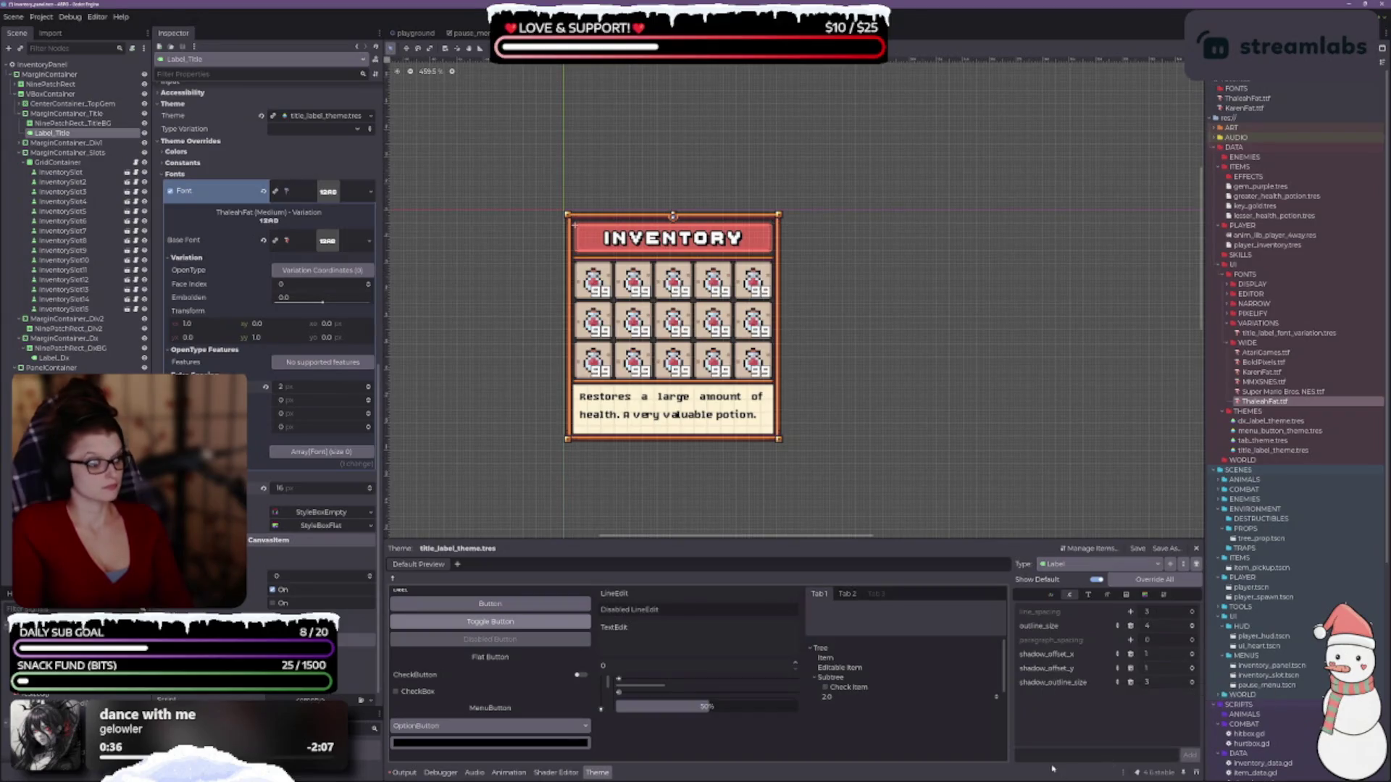
click(1192, 682)
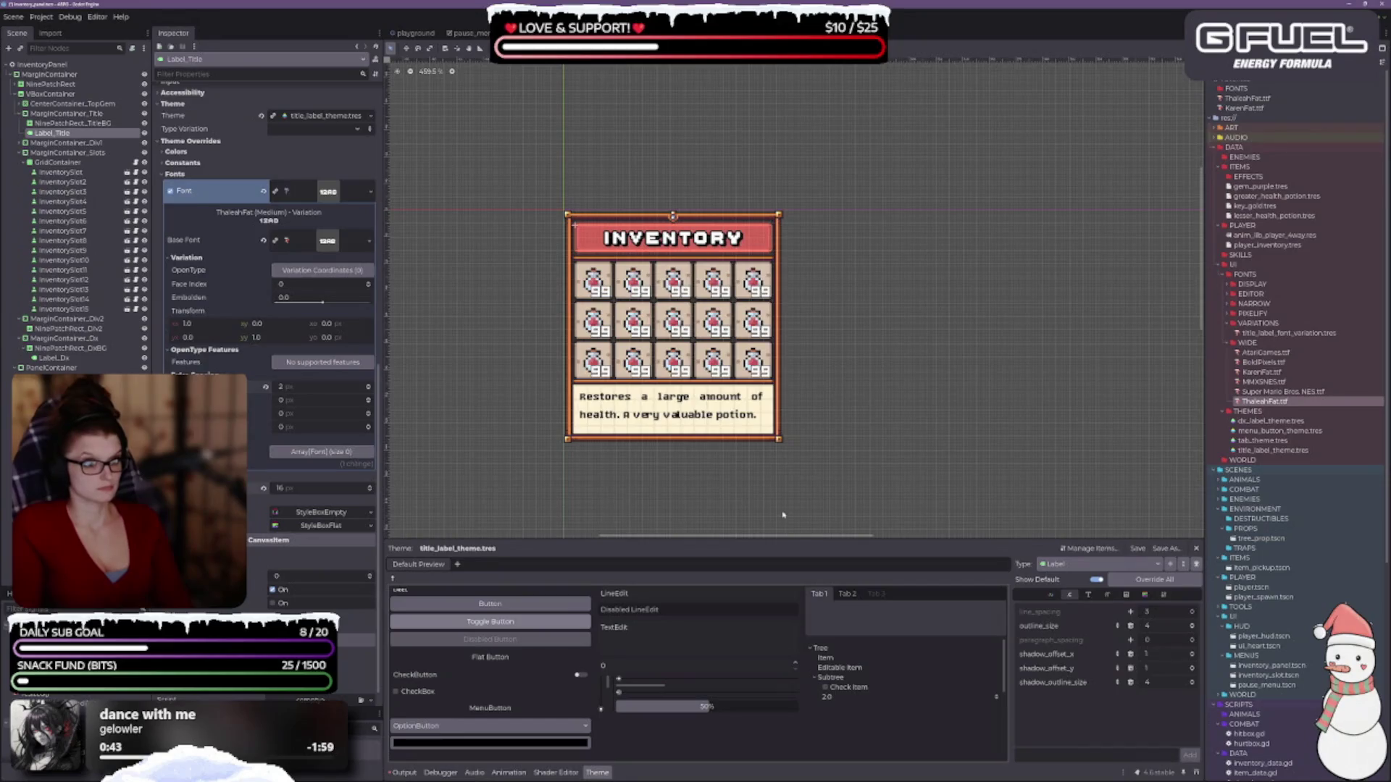
scroll(782, 515, up, 1)
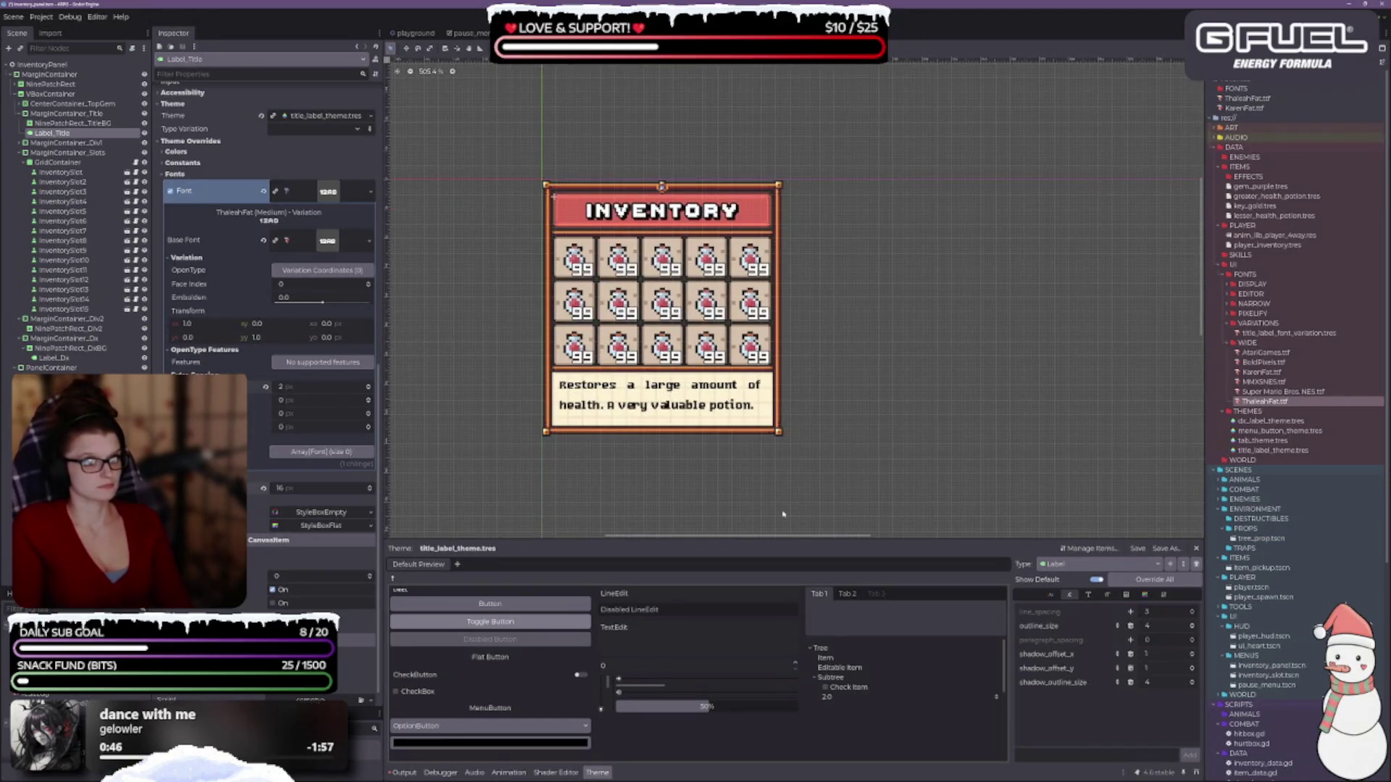
click(1194, 687)
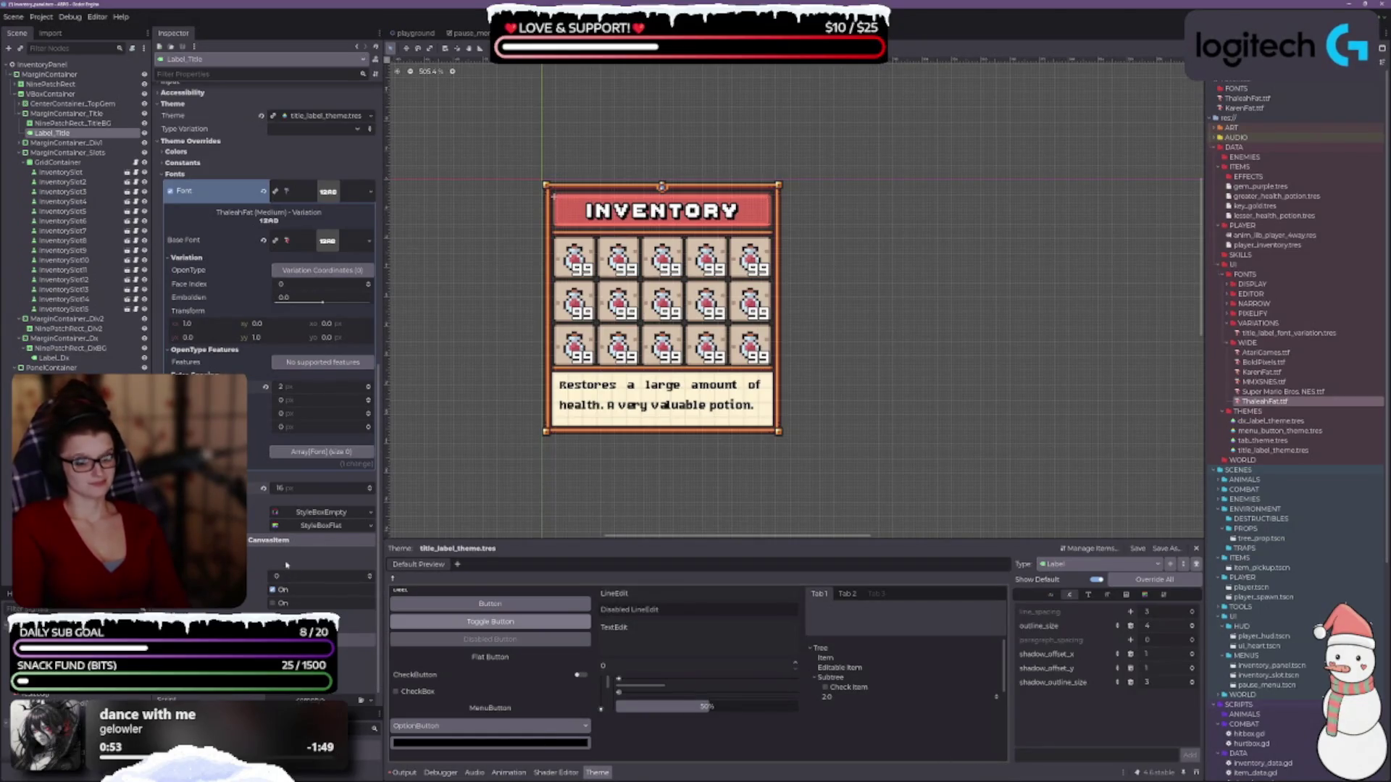
scroll(295, 475, up, 2)
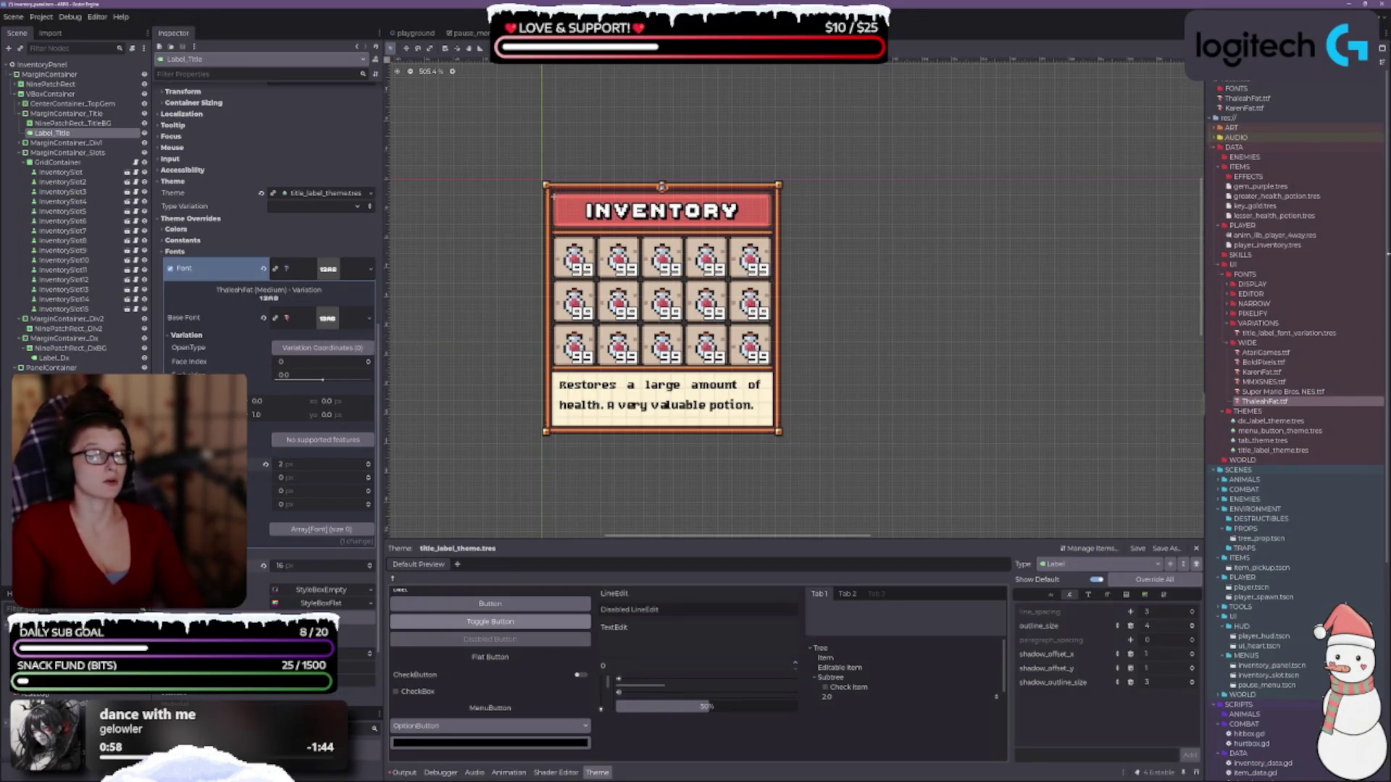
mouse_move(1262, 355)
mouse_down()
mouse_move(460, 333)
mouse_move(319, 308)
mouse_move(330, 318)
mouse_up()
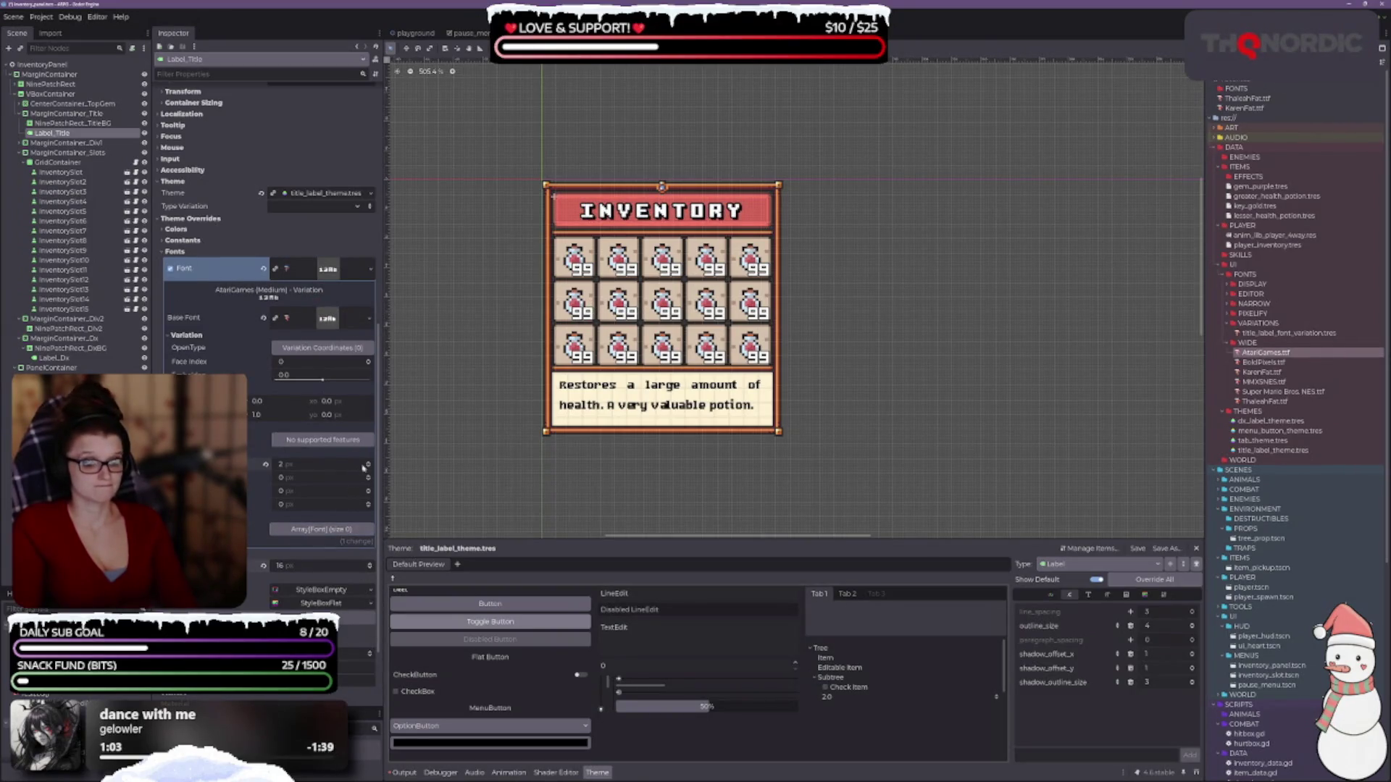
- Keep the title letter spacing at 1 px and set the Label theme font_size to 15
click(369, 468)
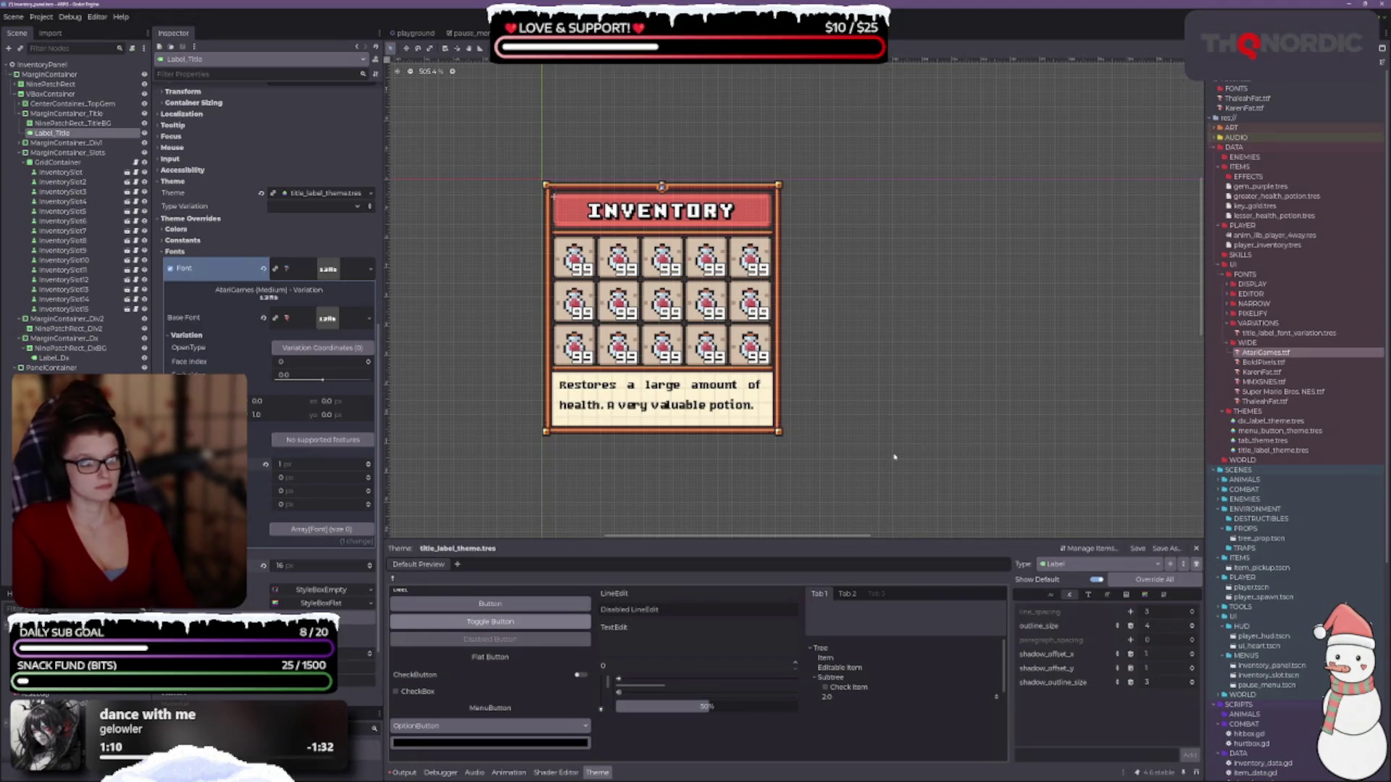
click(368, 468)
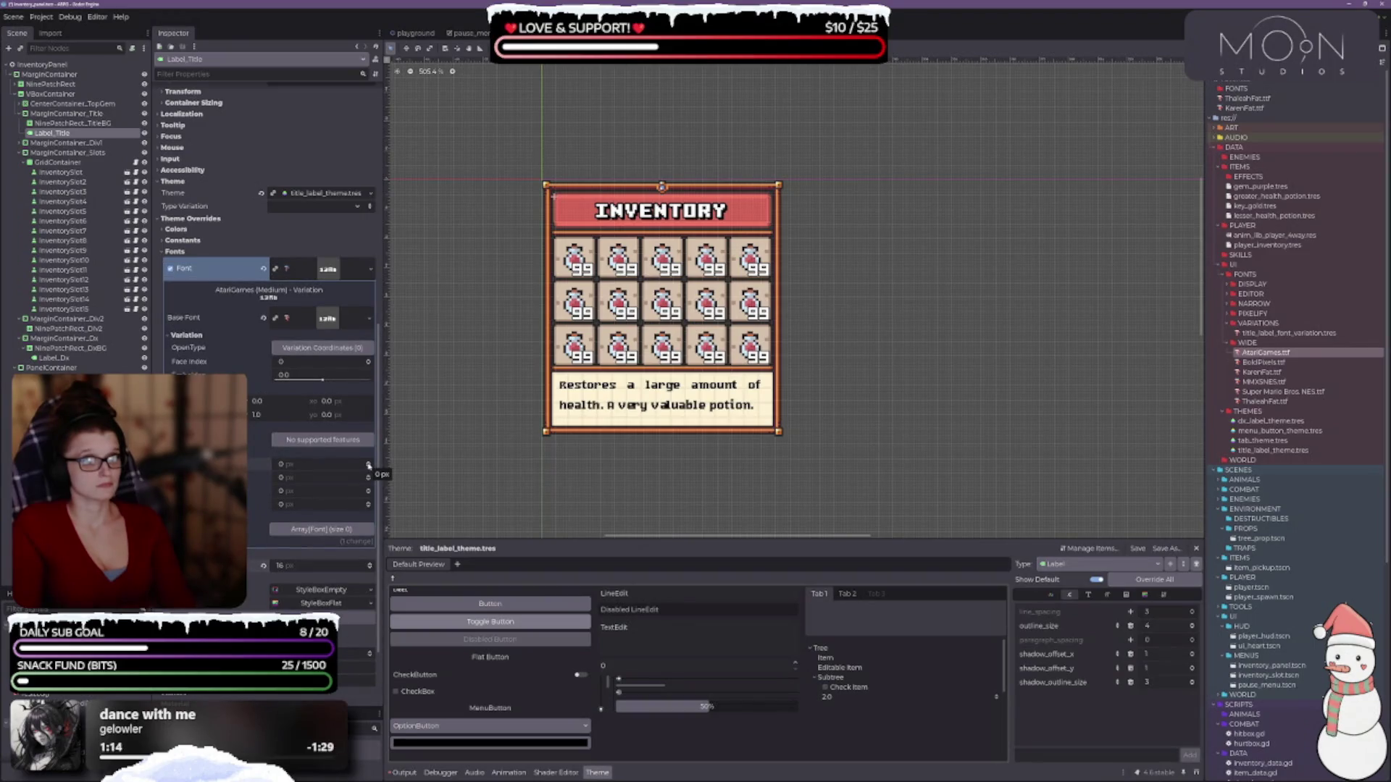
click(368, 463)
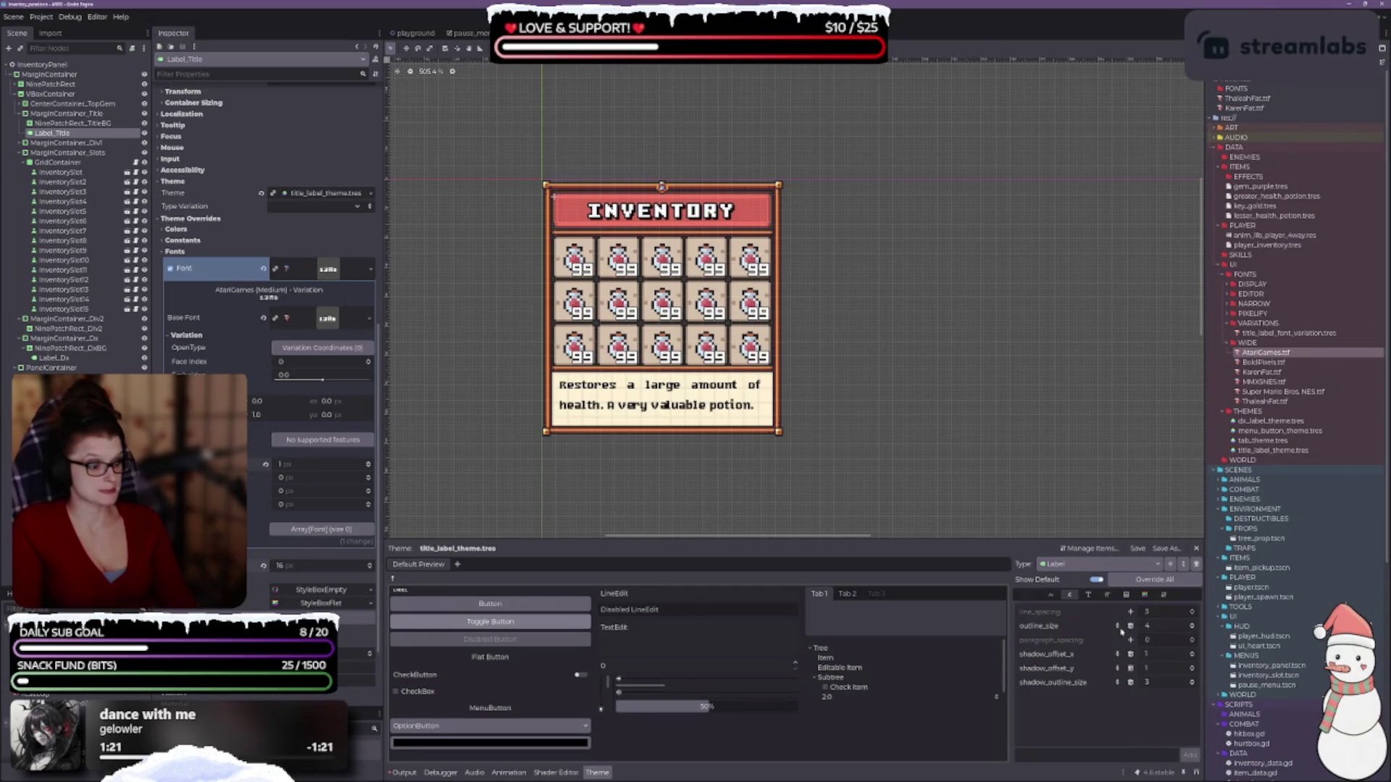
click(1107, 595)
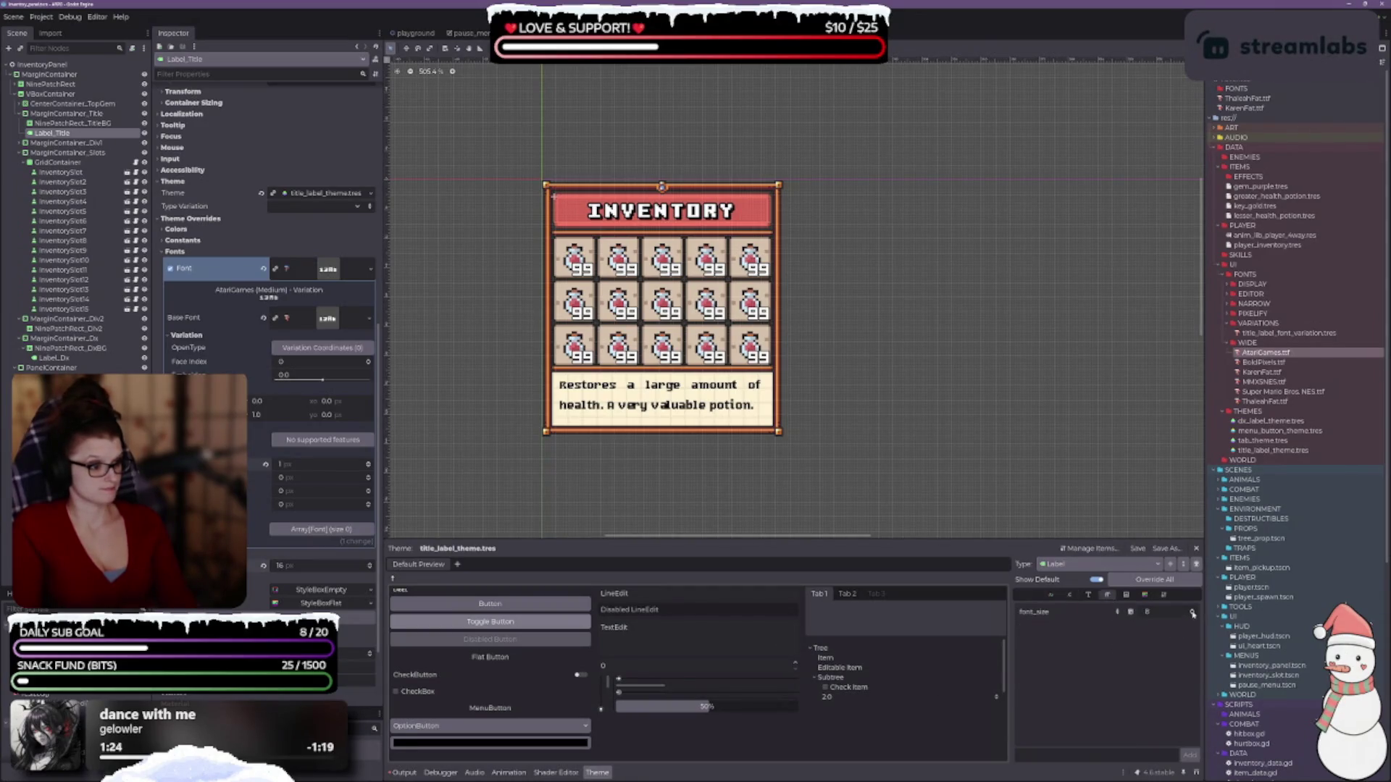
click(1194, 613)
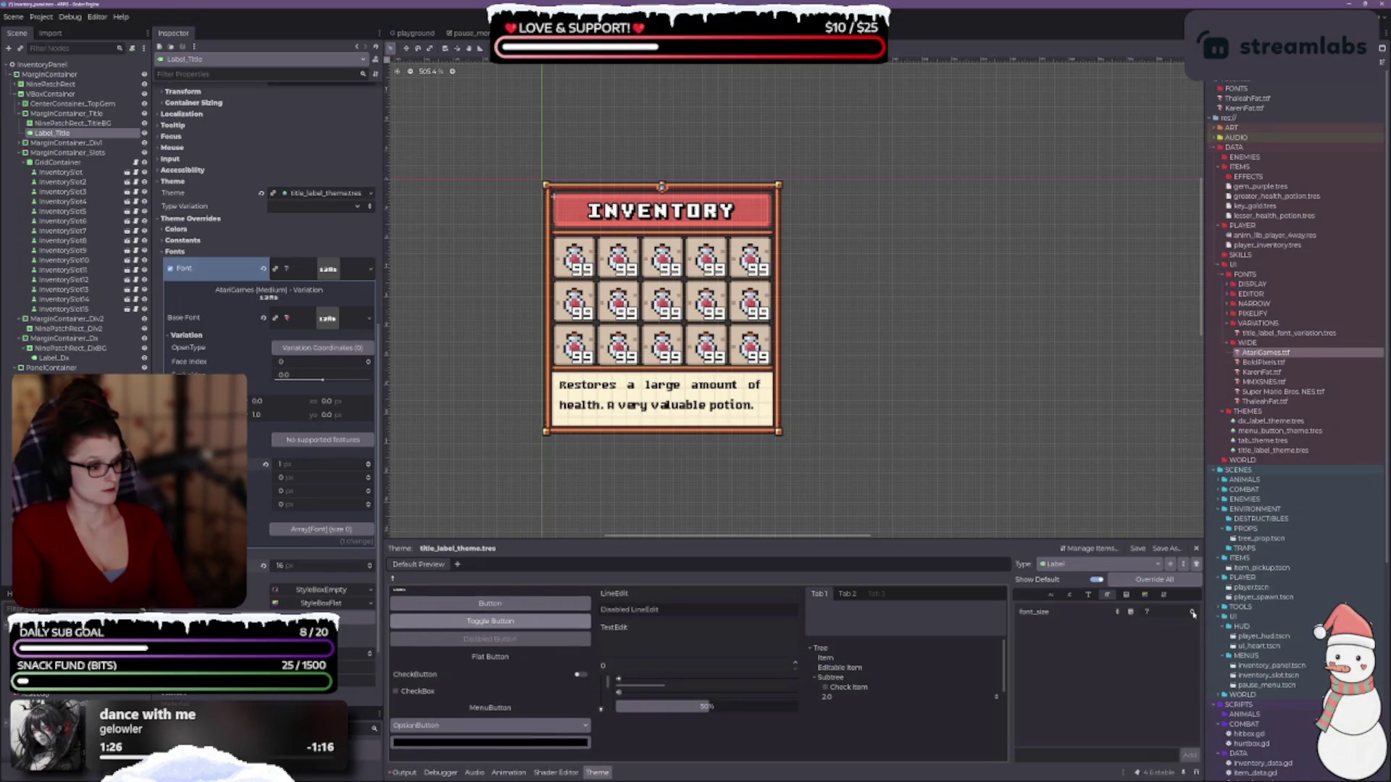
click(1193, 613)
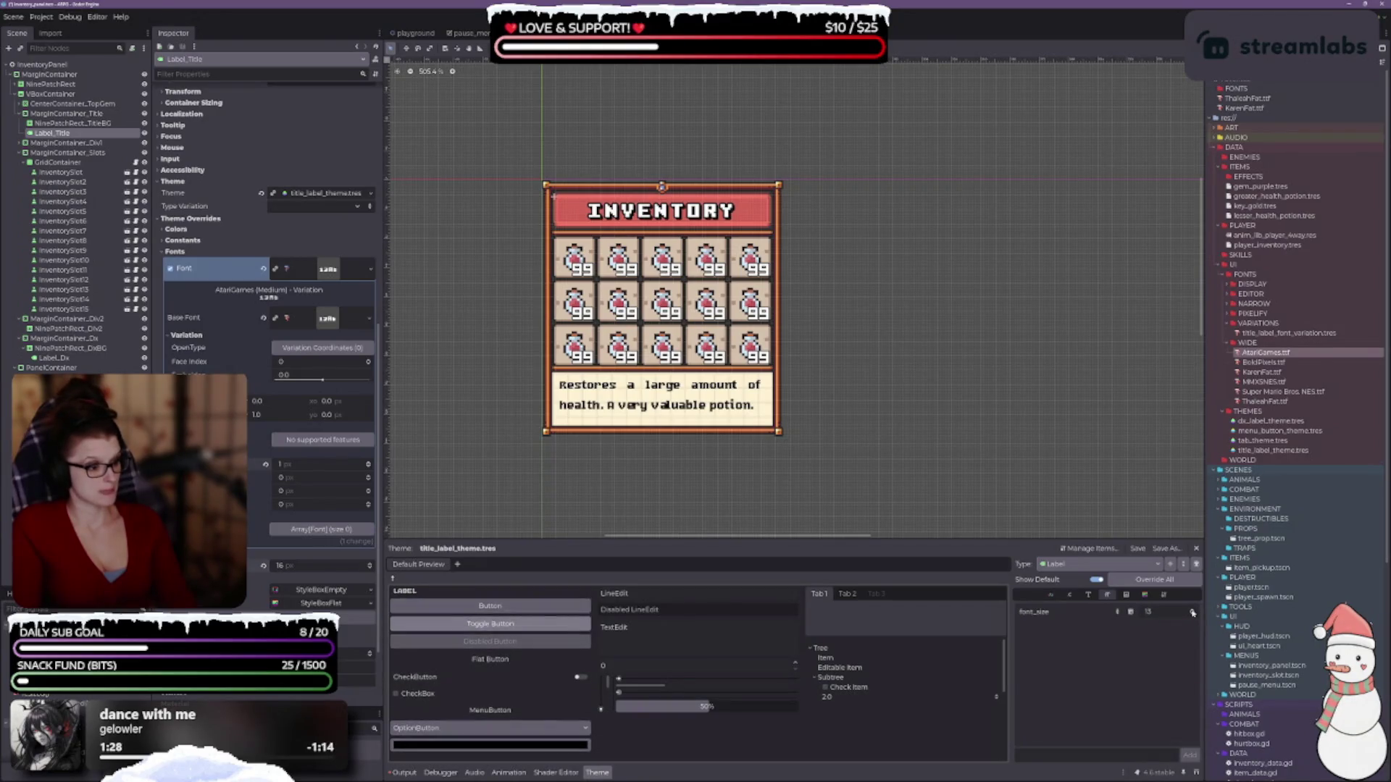
- Assign a new font file from the project files to the Label theme's font slot
click(1088, 594)
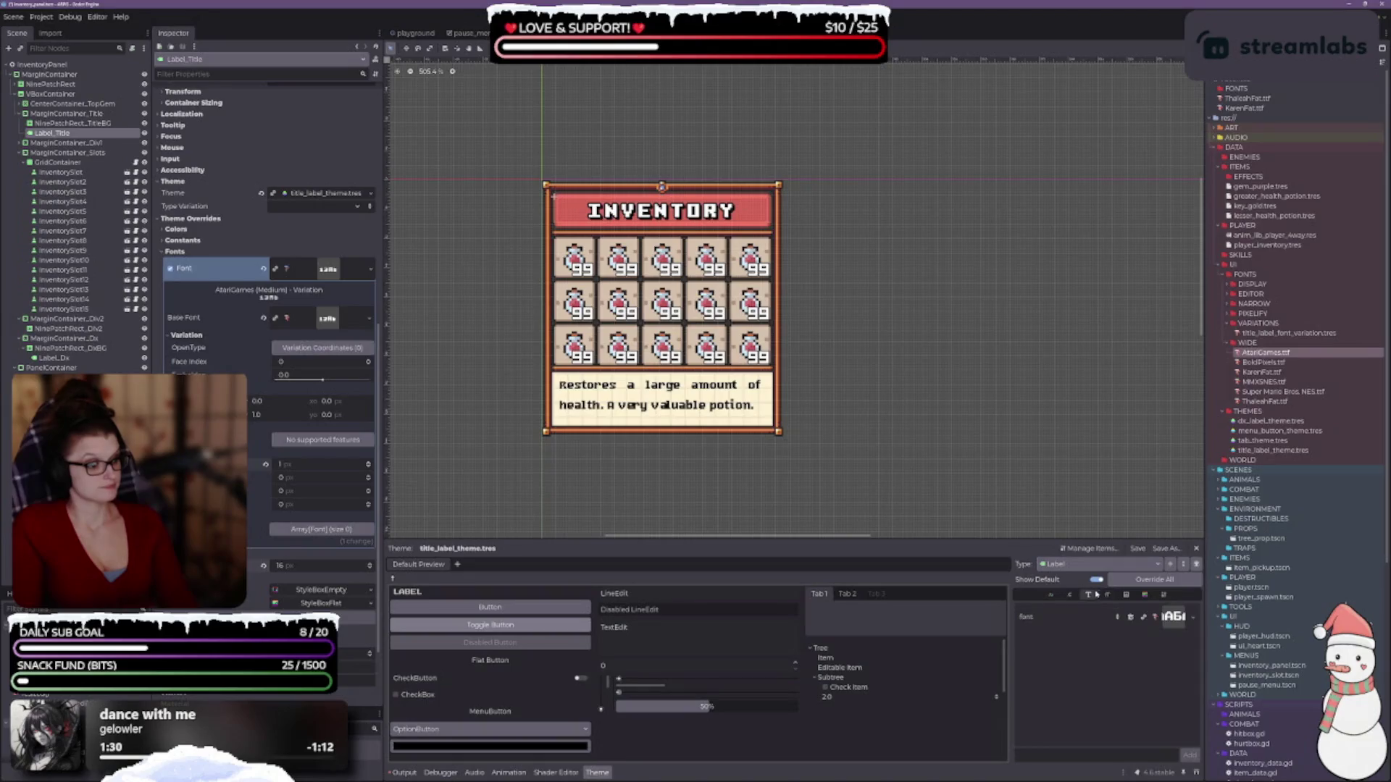
drag(1282, 377, 1173, 617)
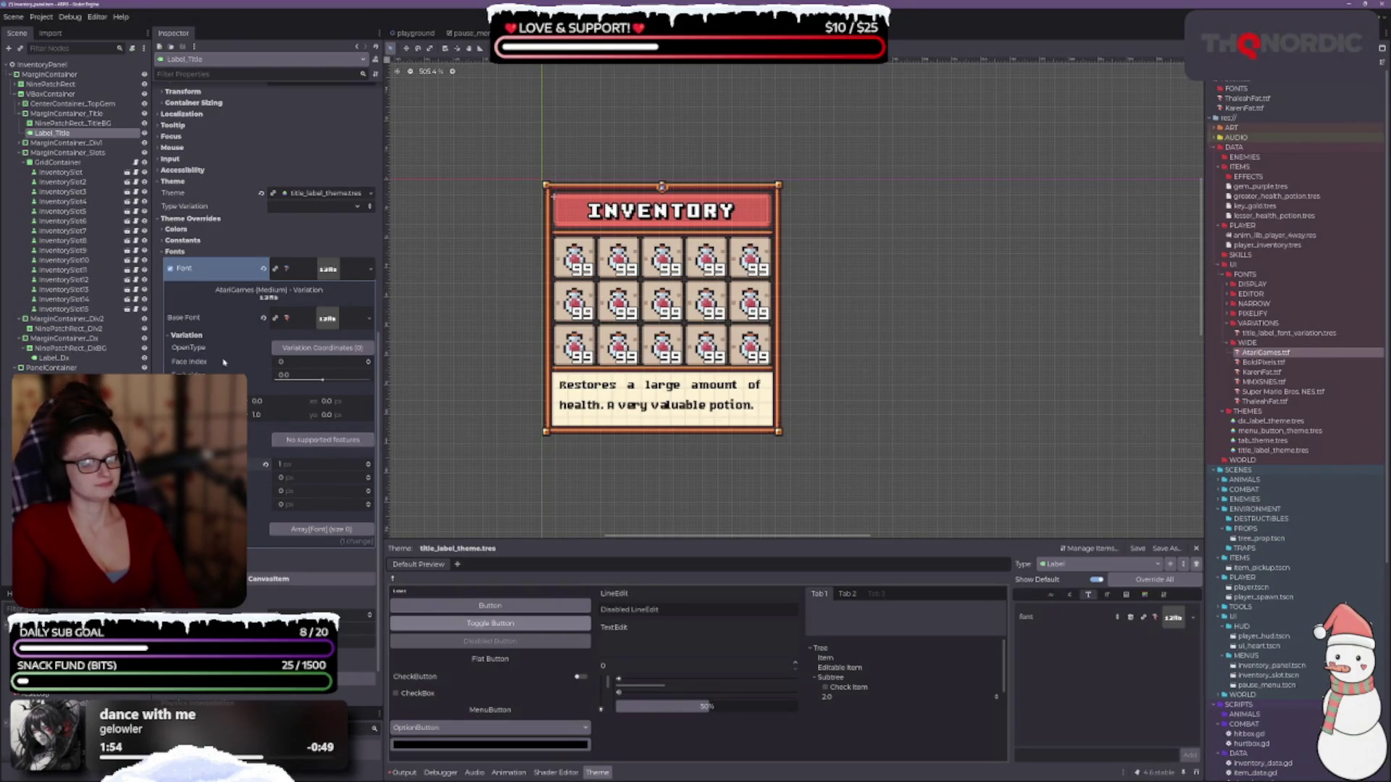
click(308, 270)
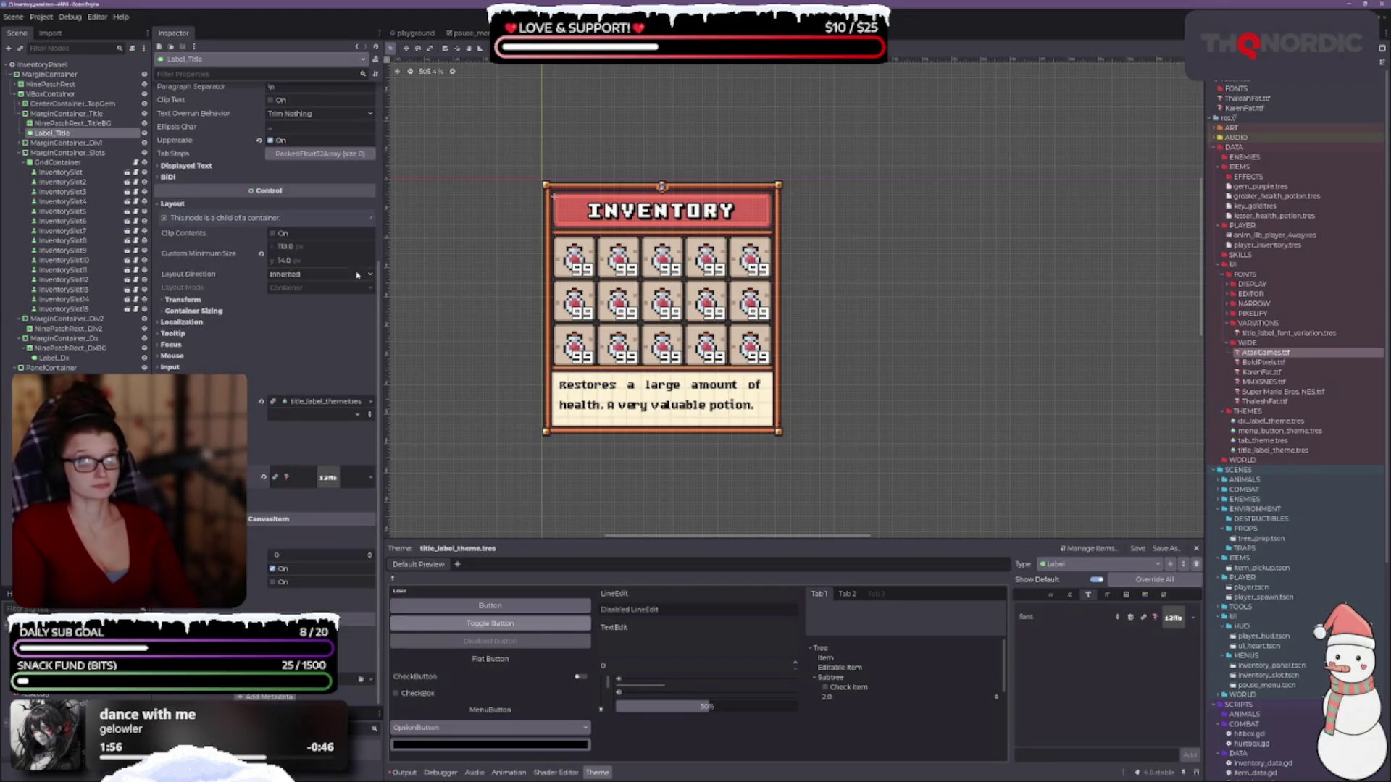
- Expand the title font resource and try variation values 1.0 and 0.5
click(357, 482)
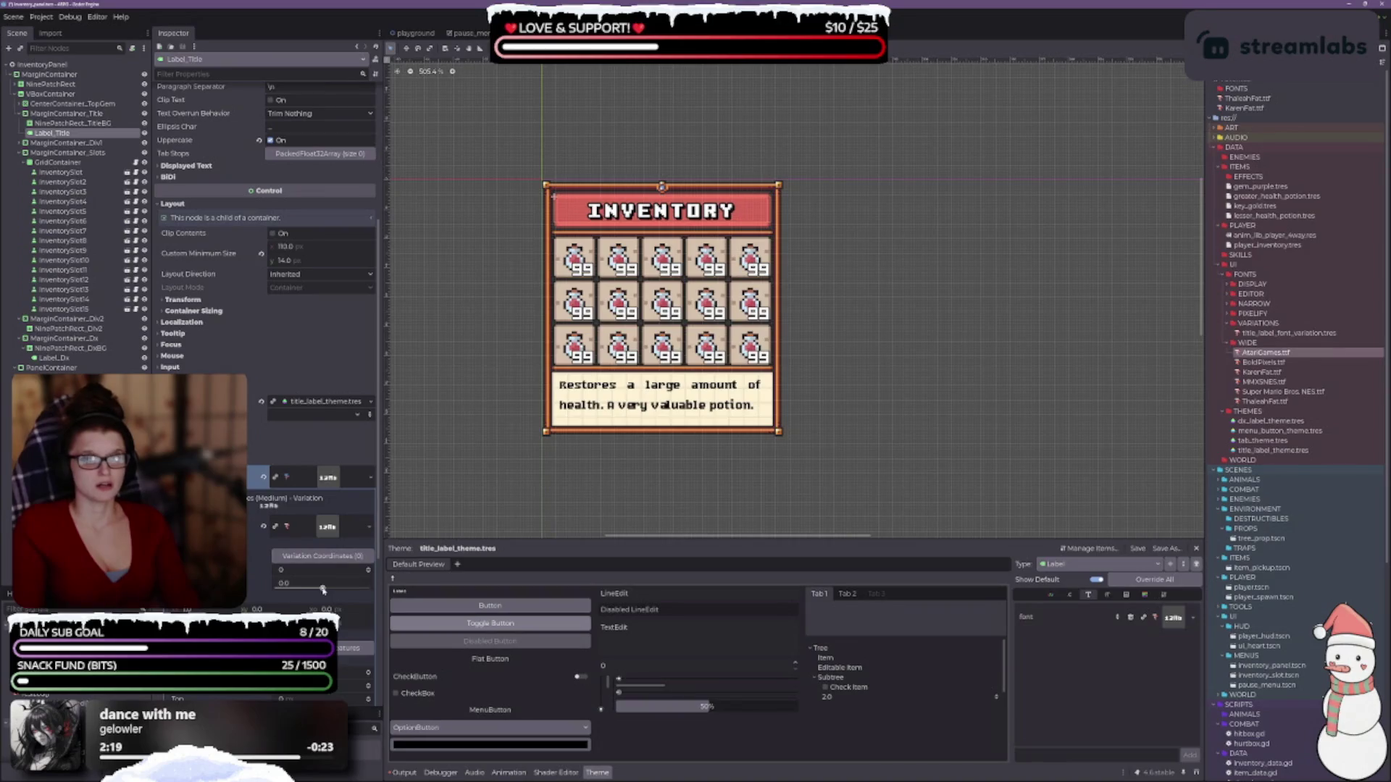
drag(324, 591, 326, 591)
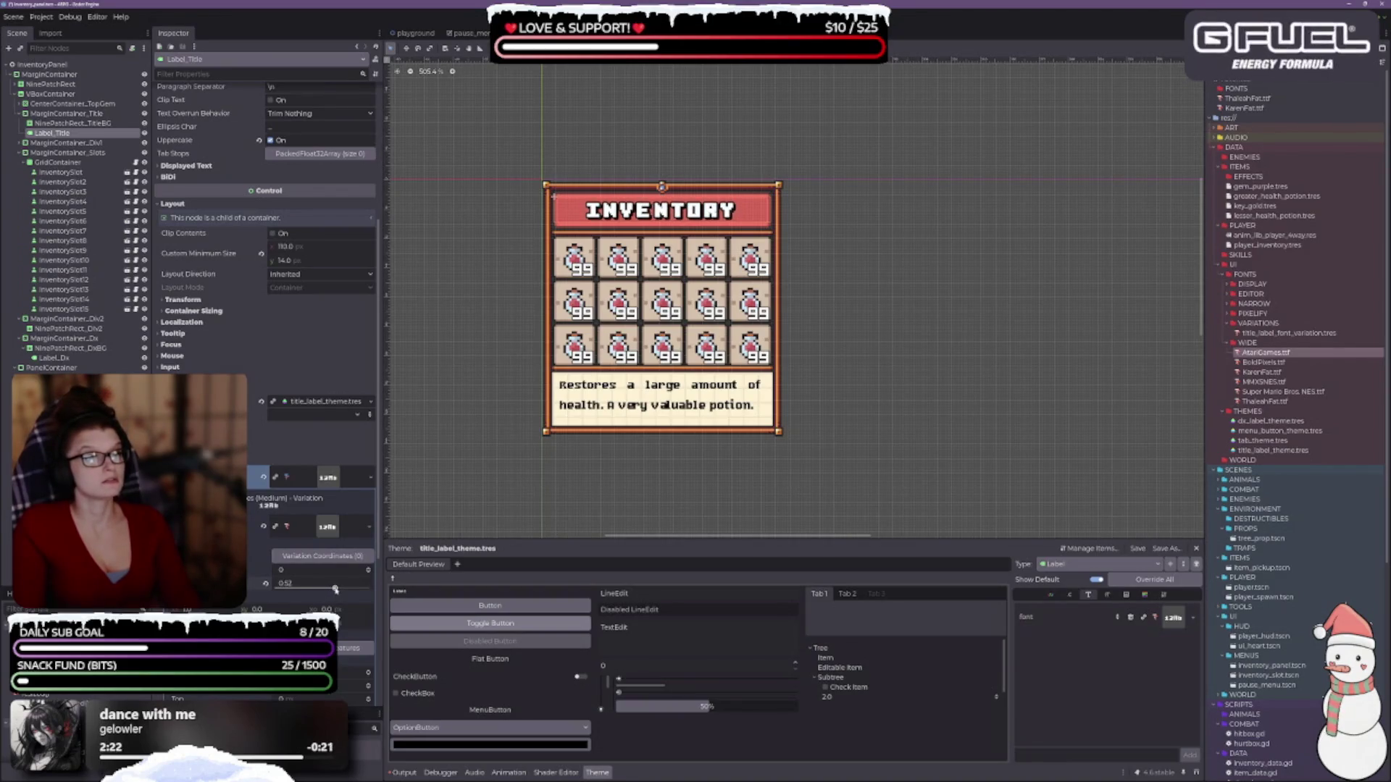
mouse_move(333, 589)
mouse_down()
mouse_move(351, 591)
mouse_move(337, 592)
mouse_up()
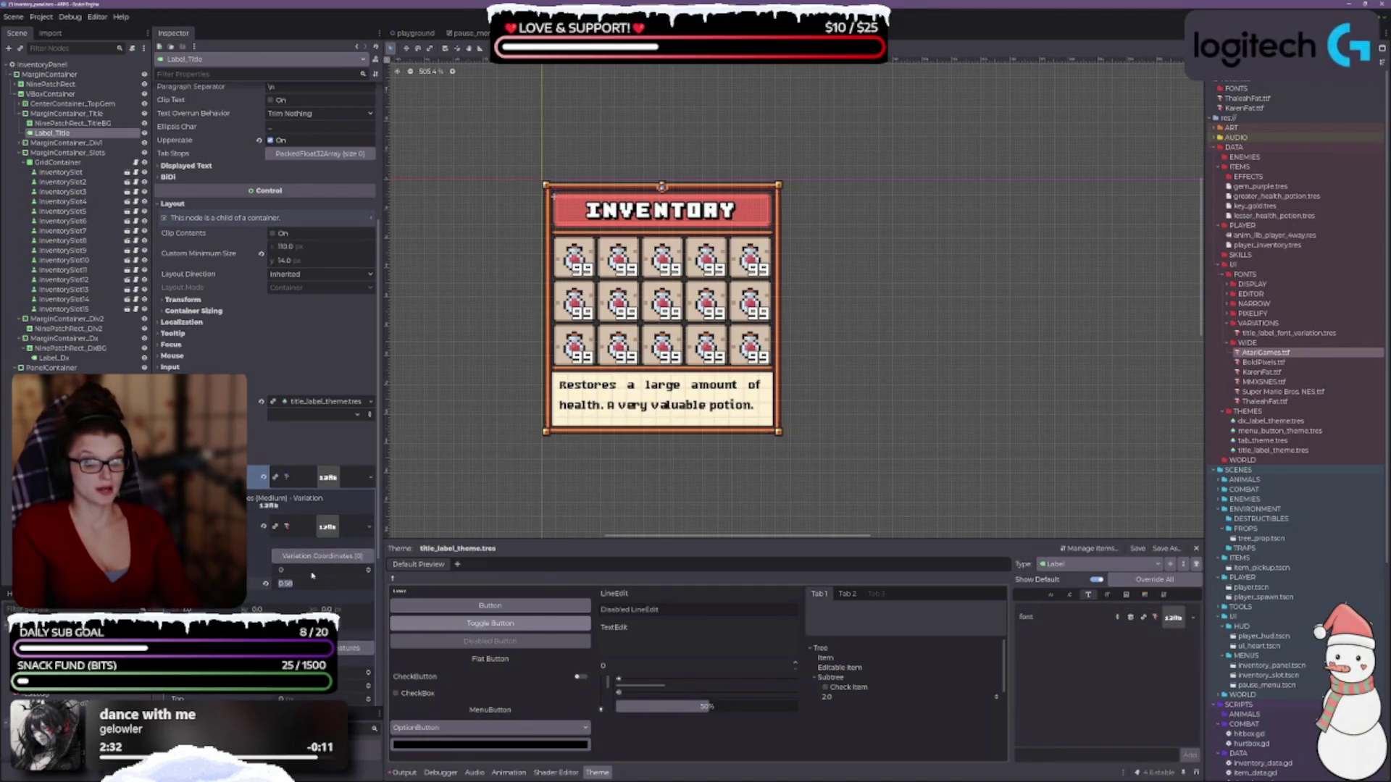
text(1)
key(Return)
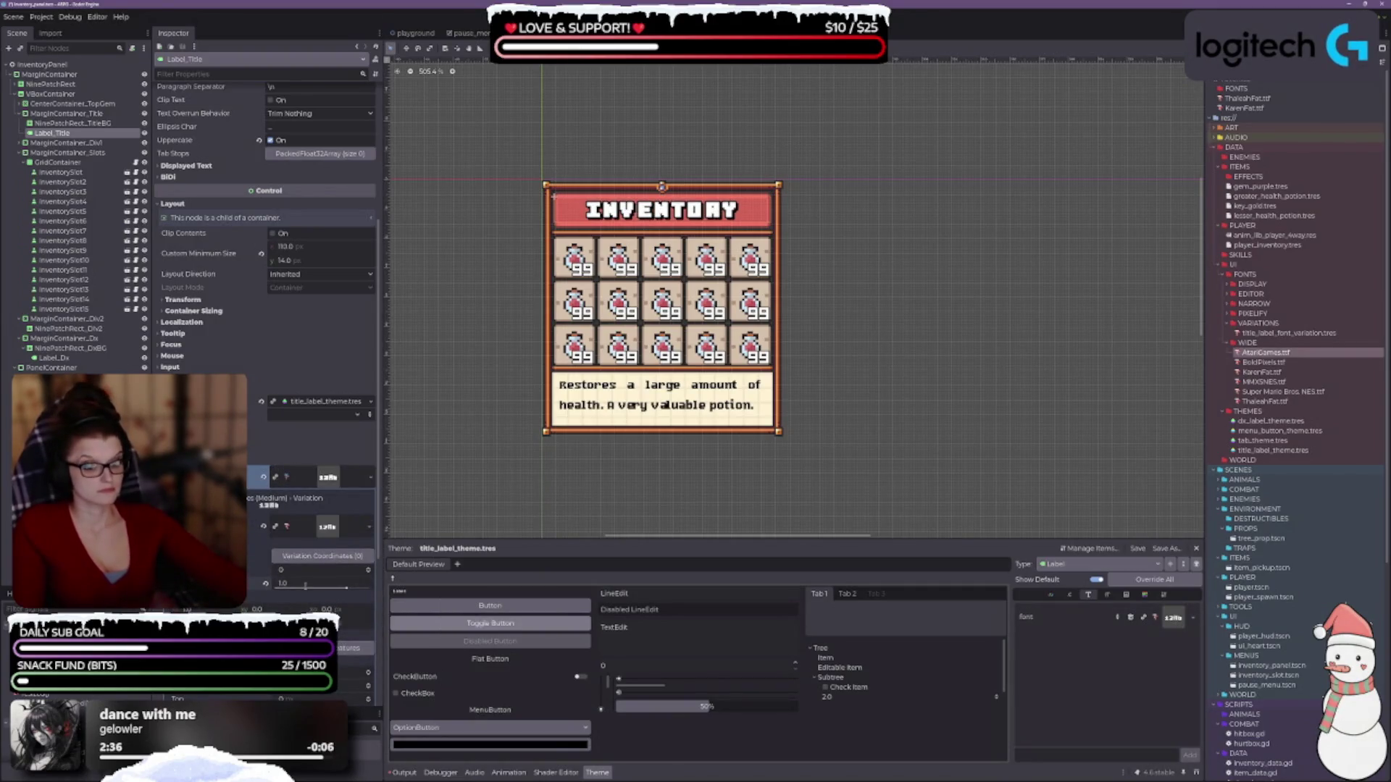
click(304, 588)
text(.5)
key(Return)
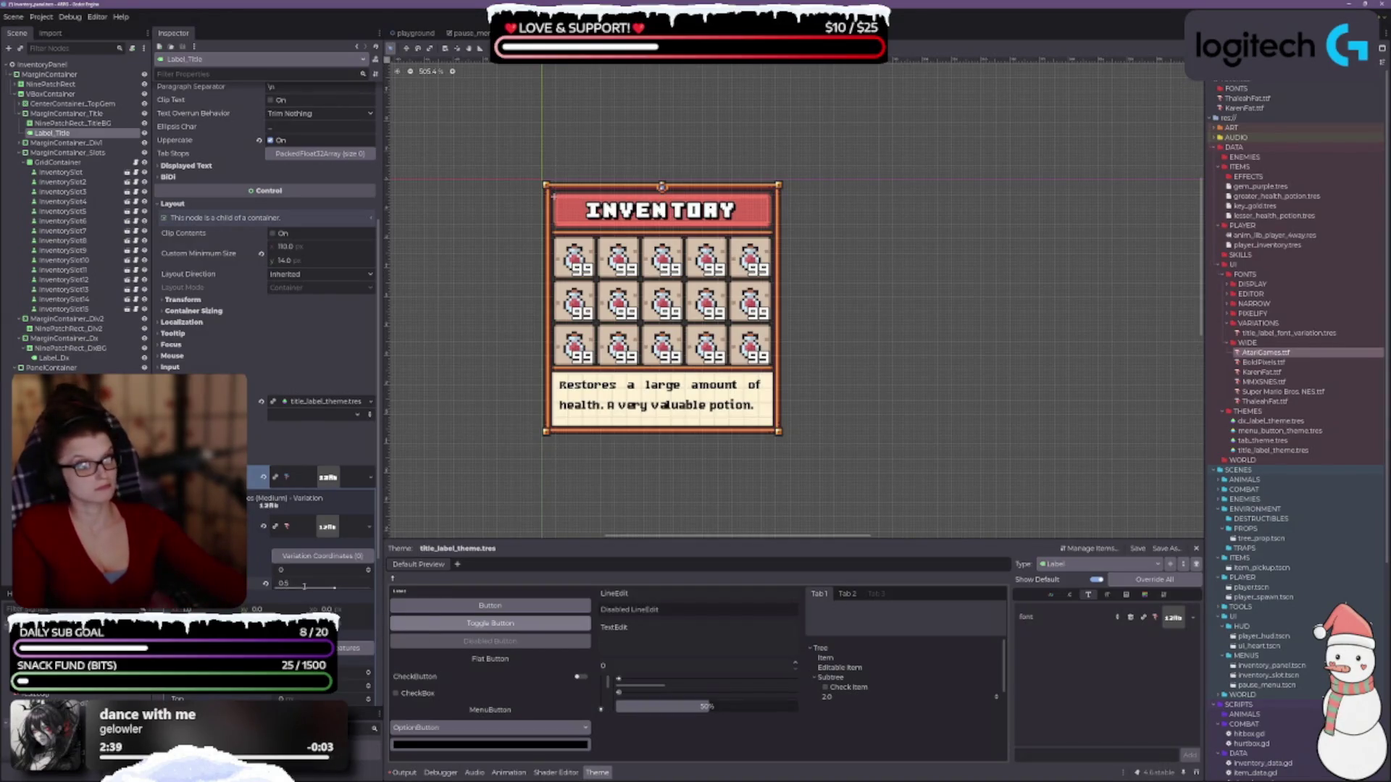
- Try variation values 0.25 and 0.5 again, then bring the variation back to 0.0
key(ctrl+z)
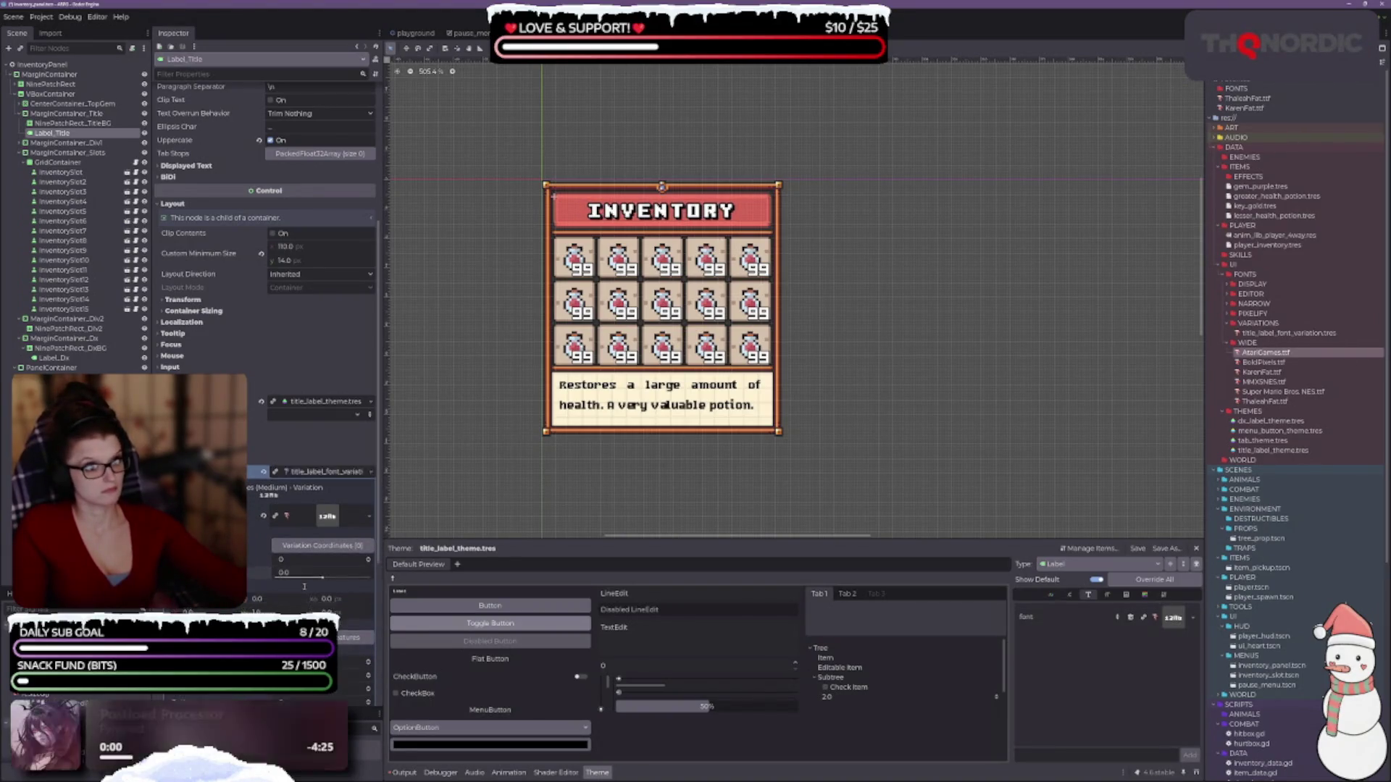
click(305, 587)
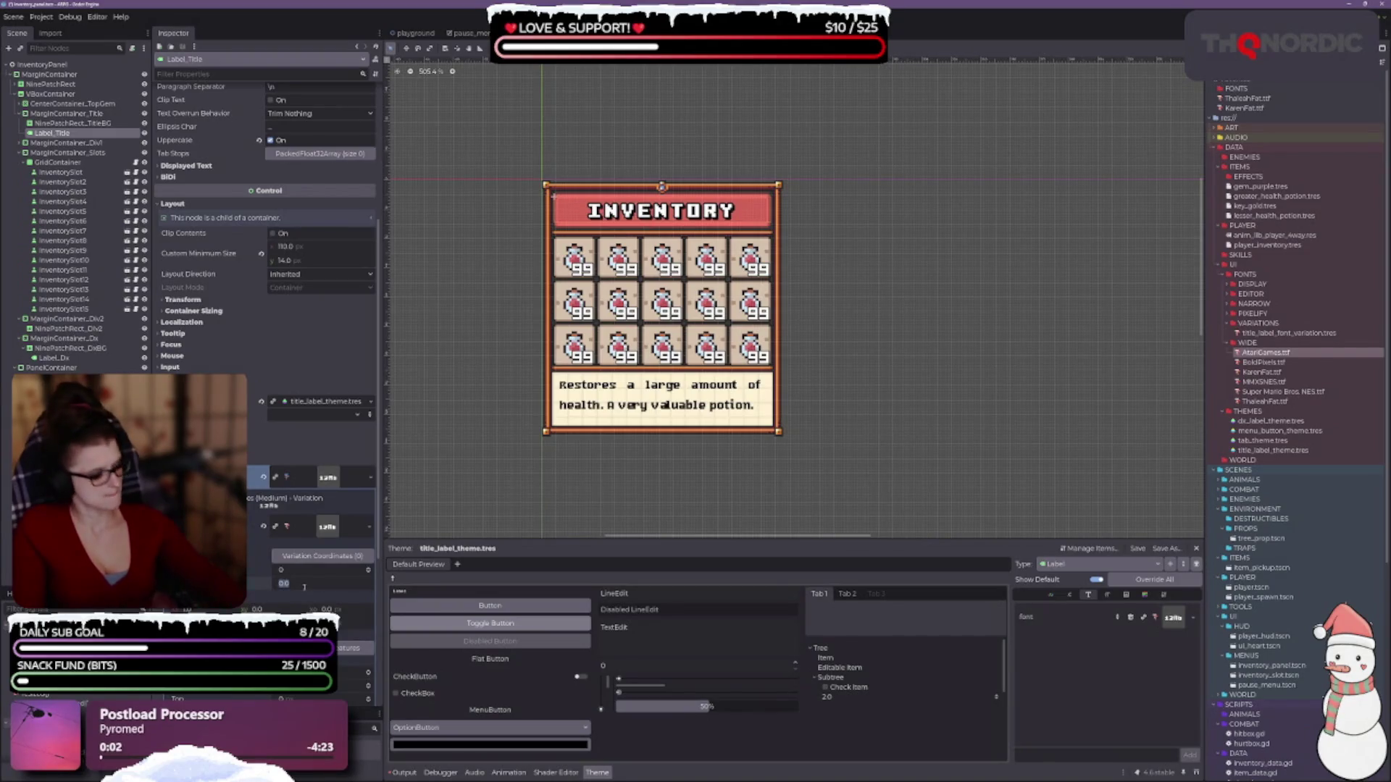
key(BackSpace)
text(25)
key(Return)
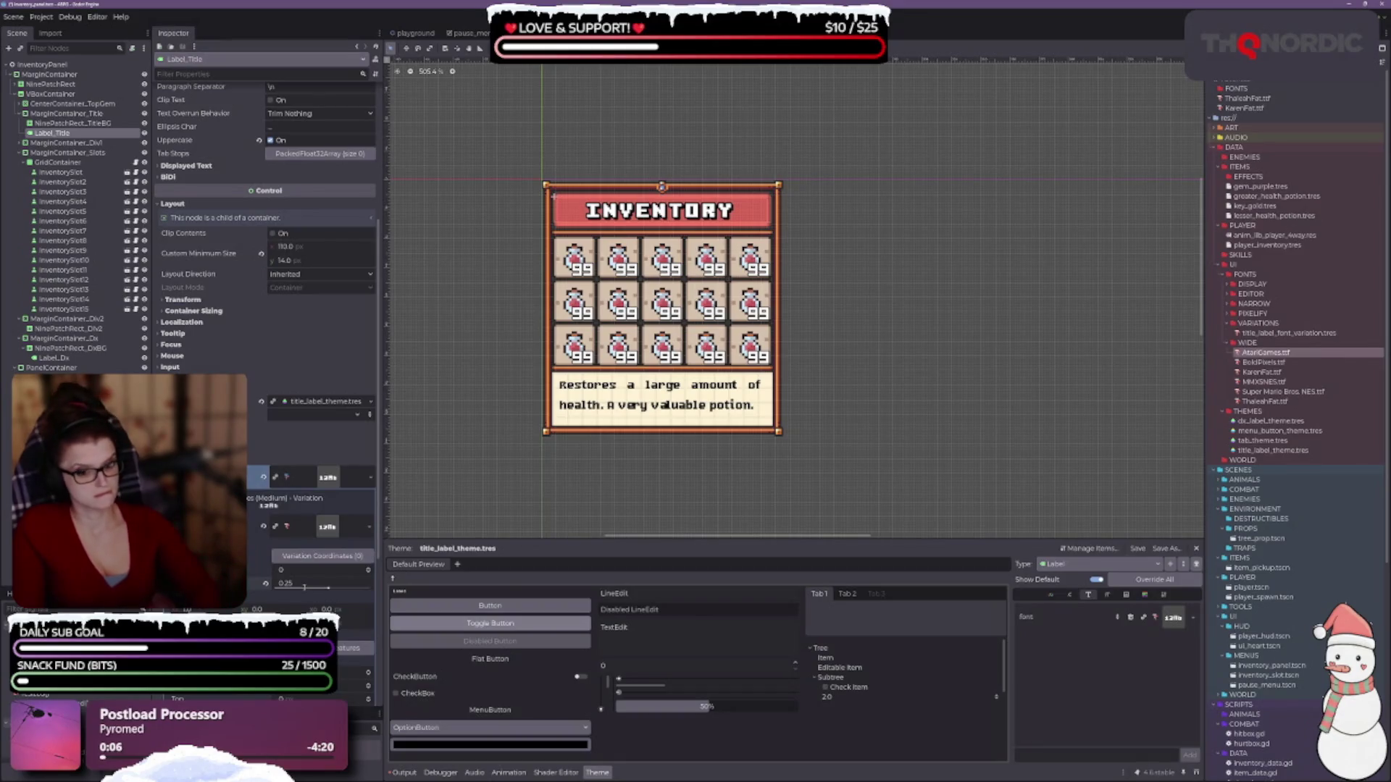
click(302, 584)
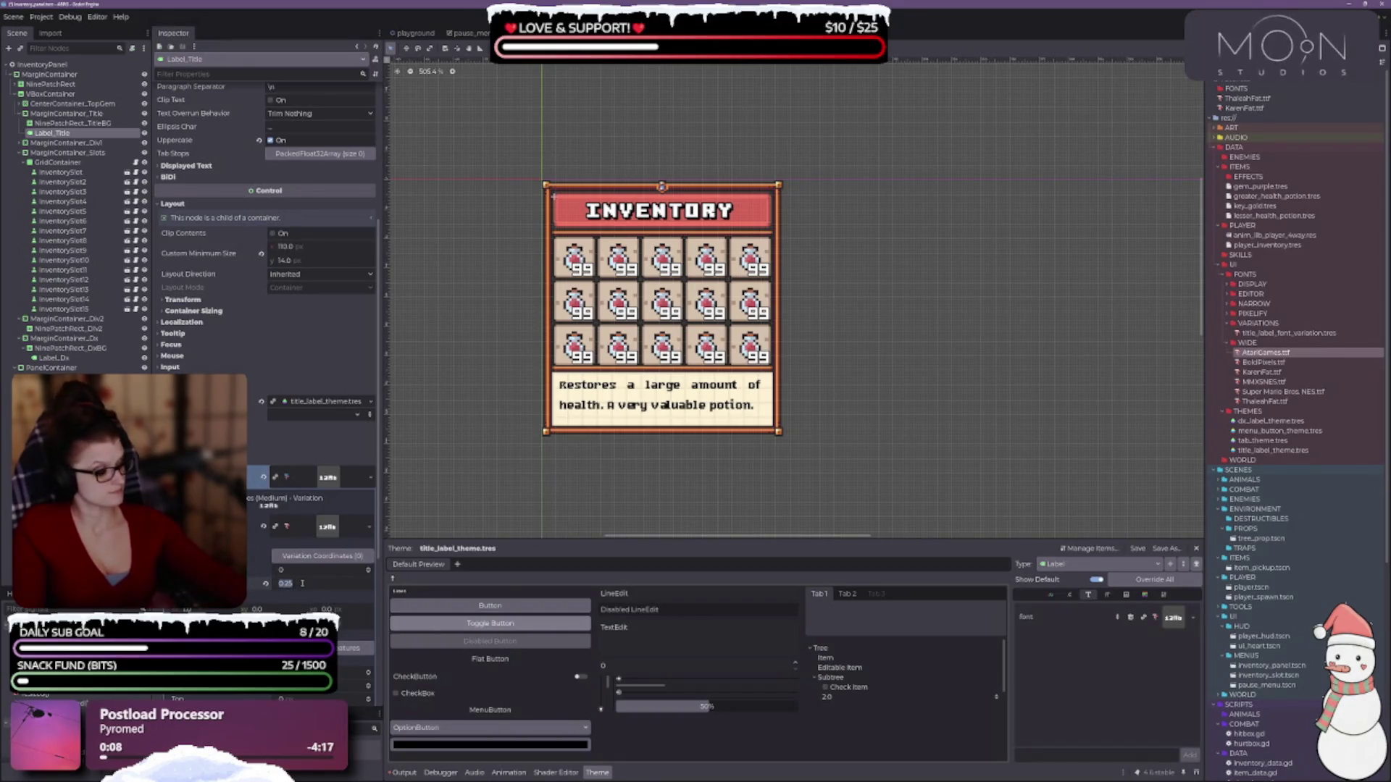
text(.5)
key(Return)
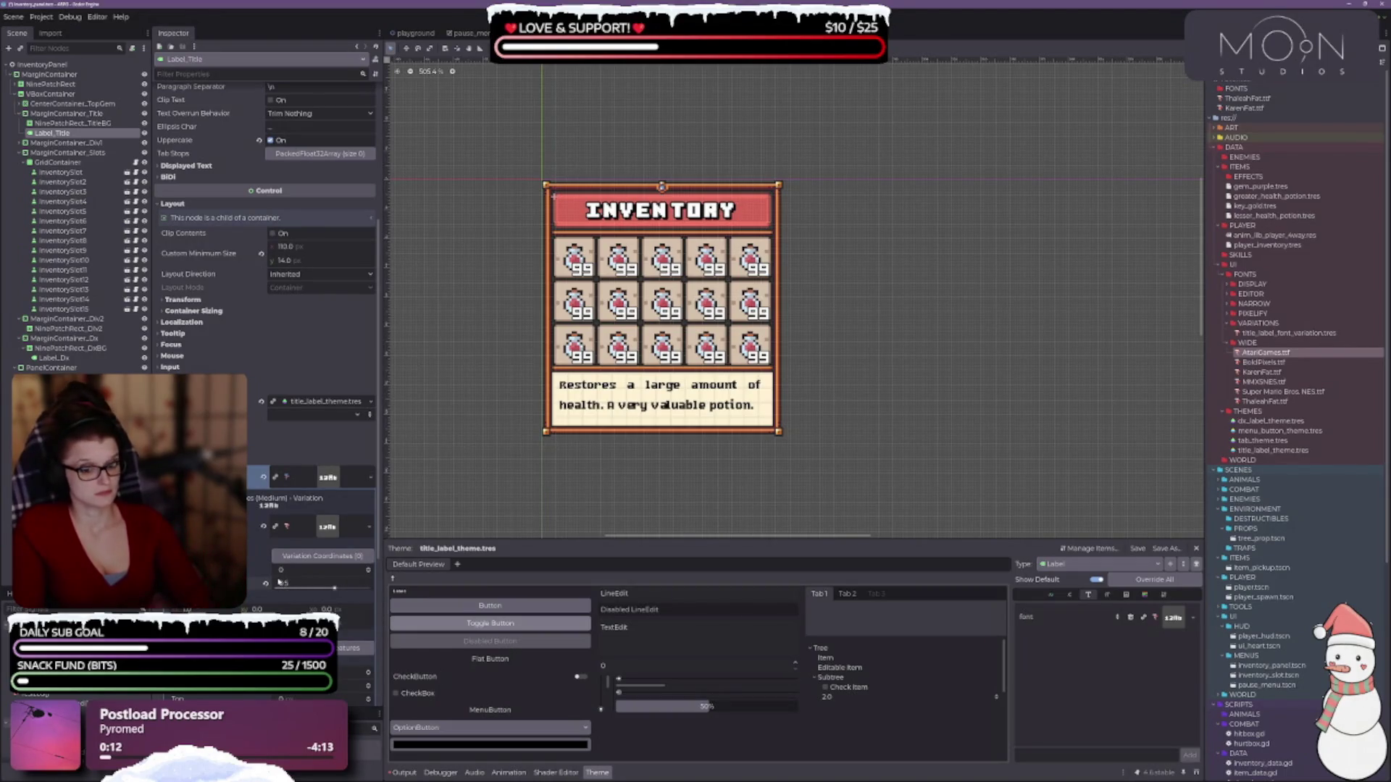
drag(279, 582, 267, 589)
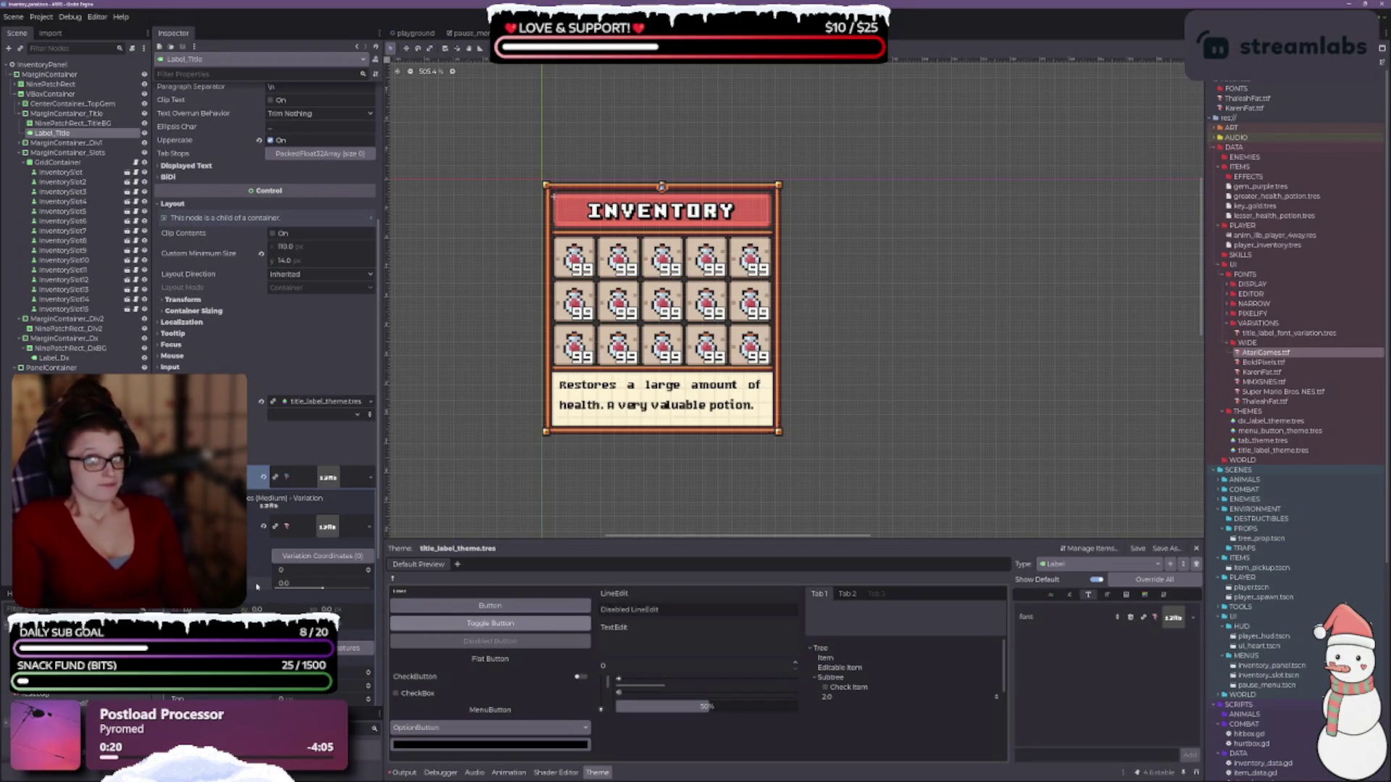
scroll(650, 278, up, 5)
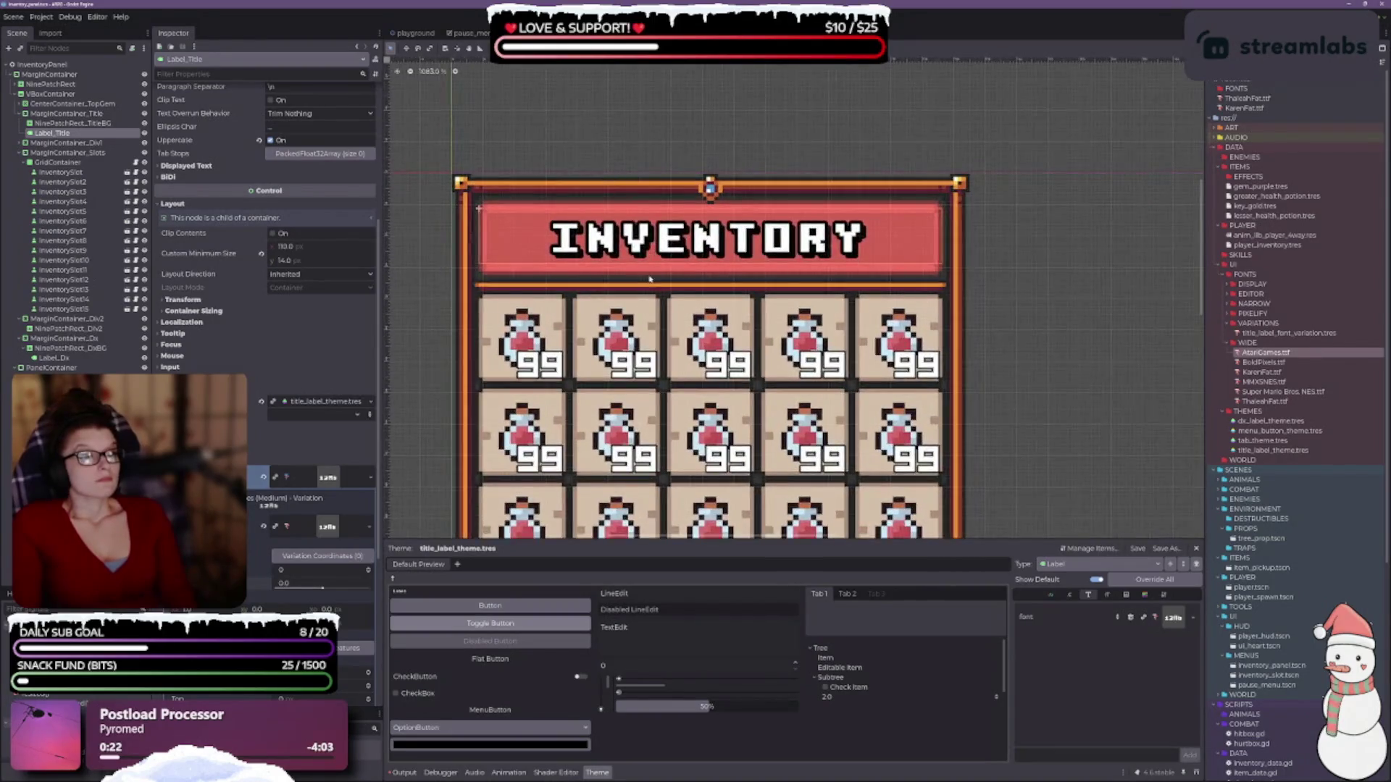
scroll(650, 279, up, 2)
scroll(683, 376, down, 1)
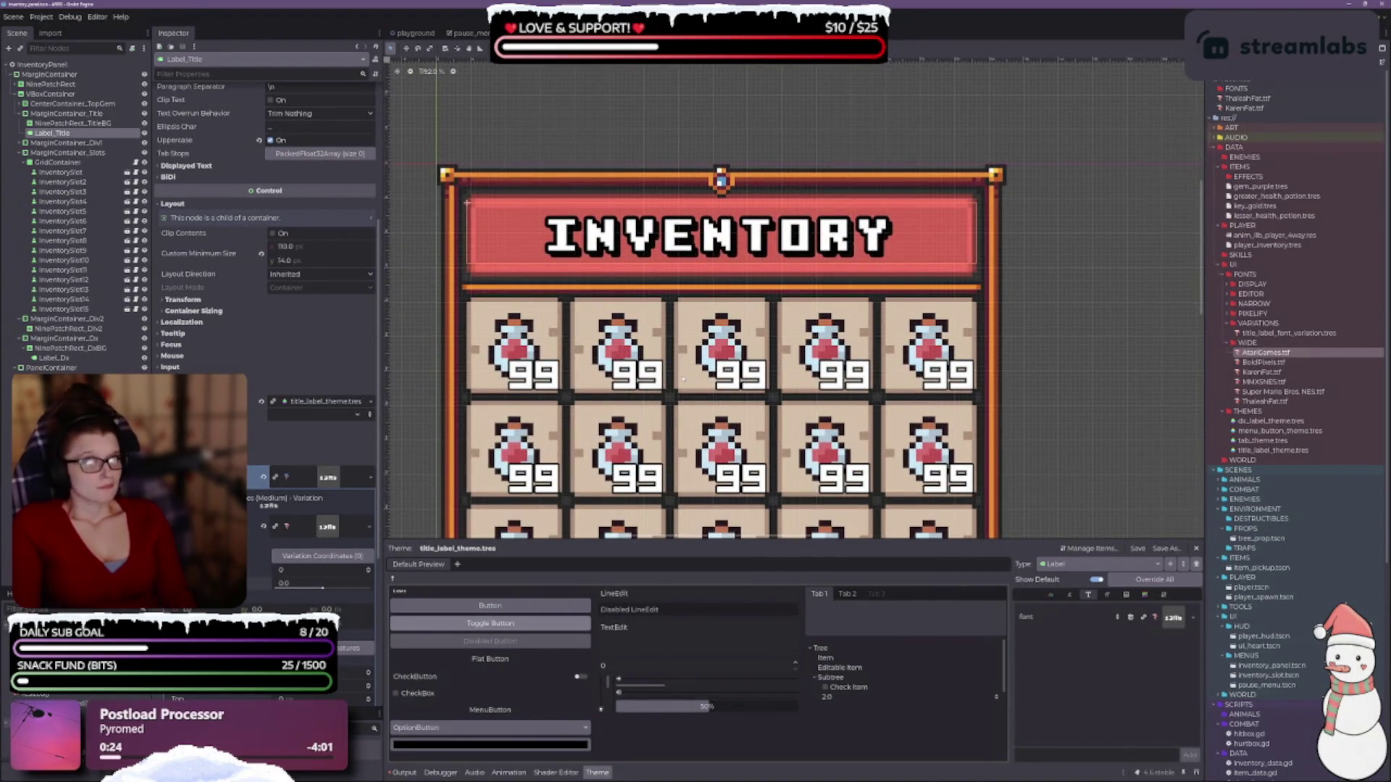
scroll(265, 289, up, 4)
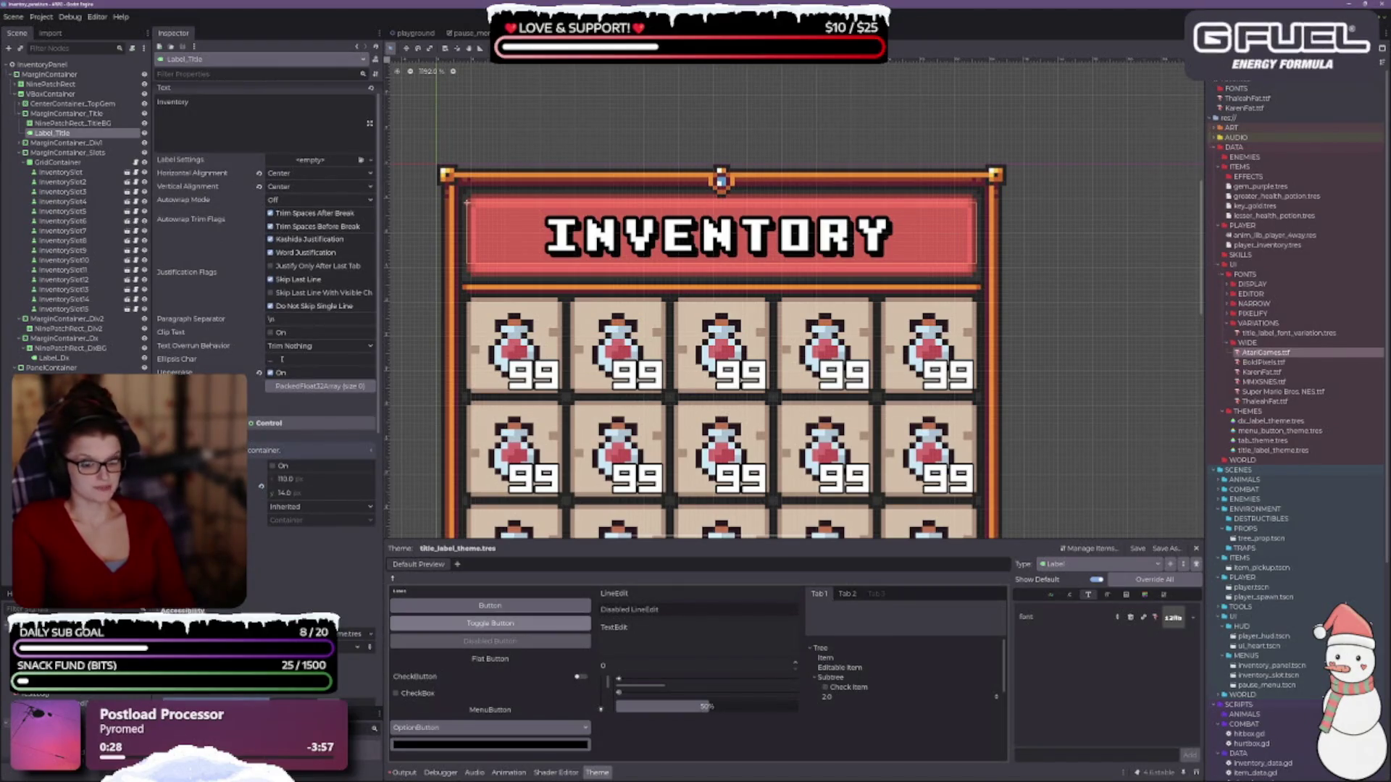
click(270, 372)
click(270, 372)
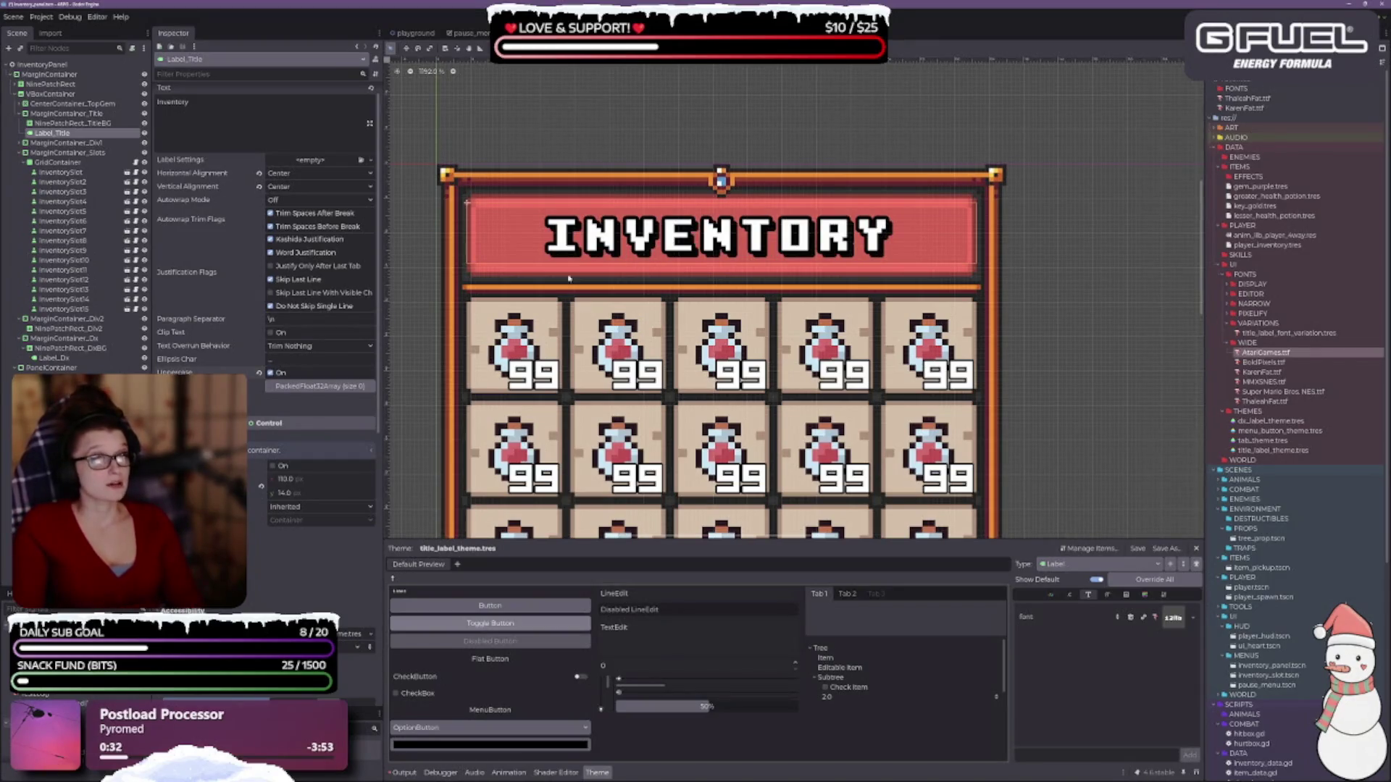
scroll(206, 205, up, 1)
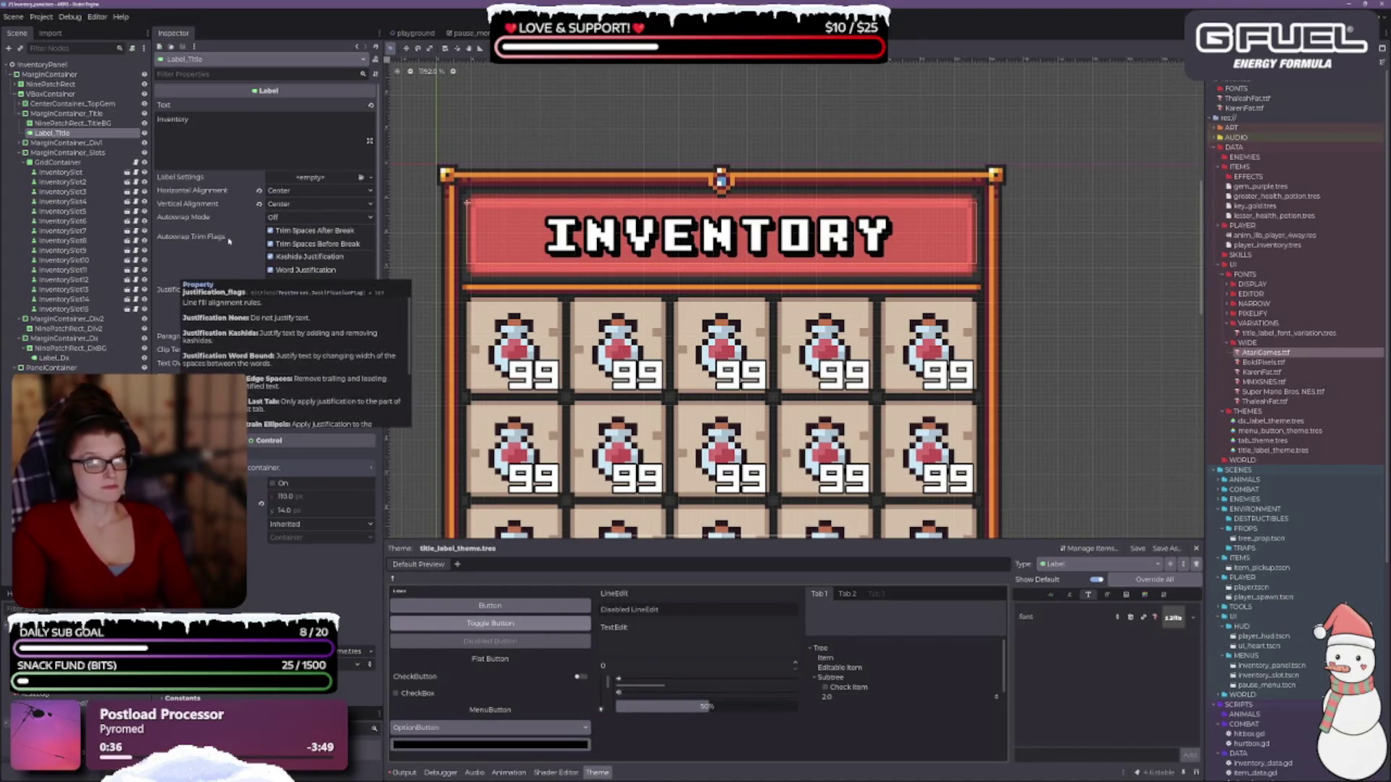
click(259, 203)
click(259, 190)
click(283, 191)
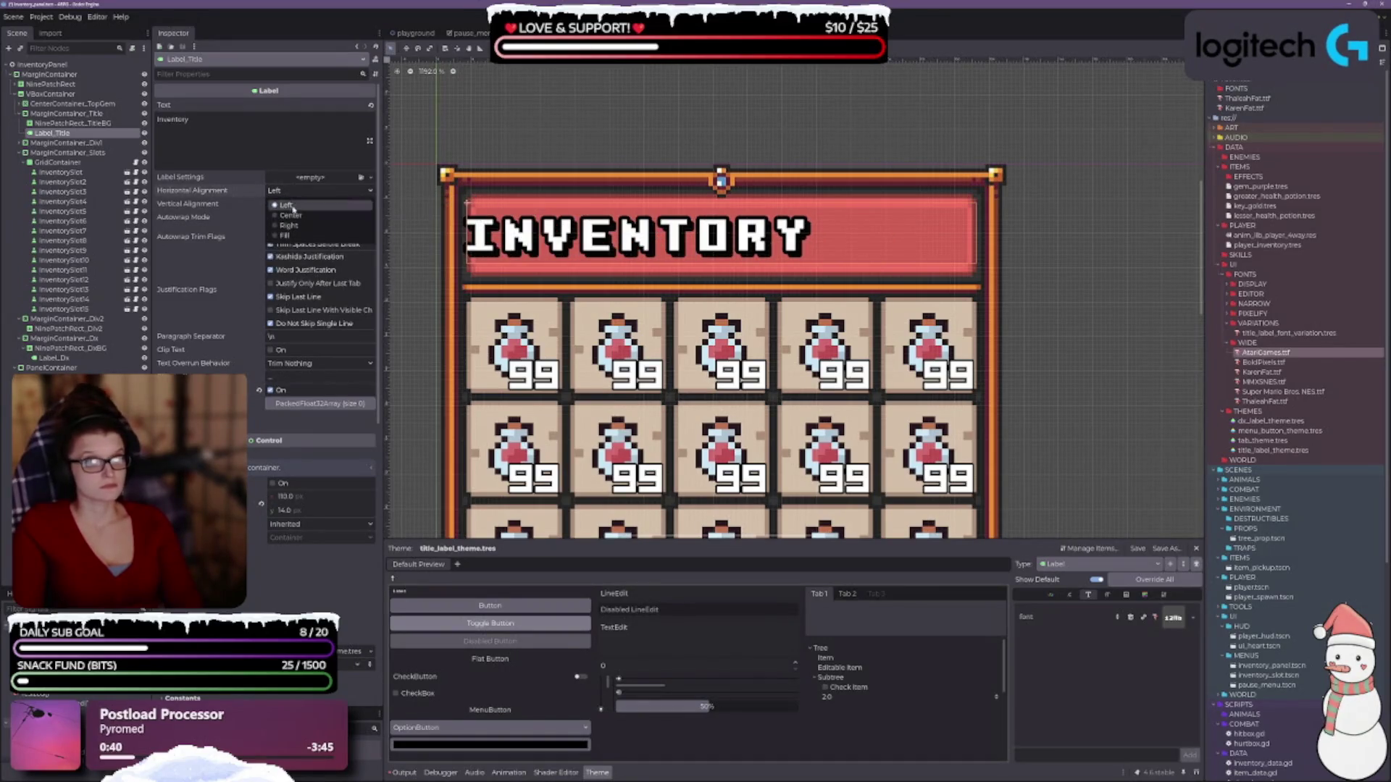
click(282, 207)
click(282, 205)
click(289, 229)
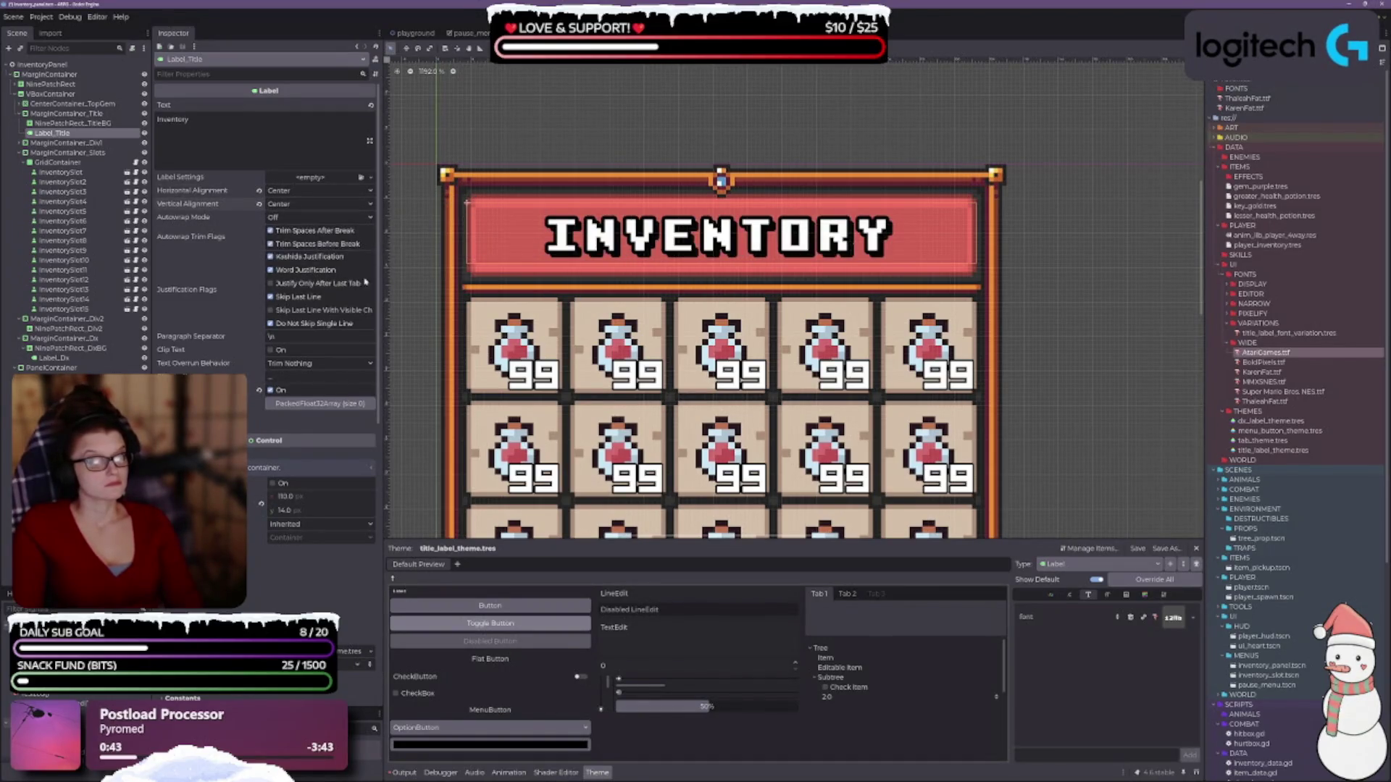
scroll(229, 255, down, 3)
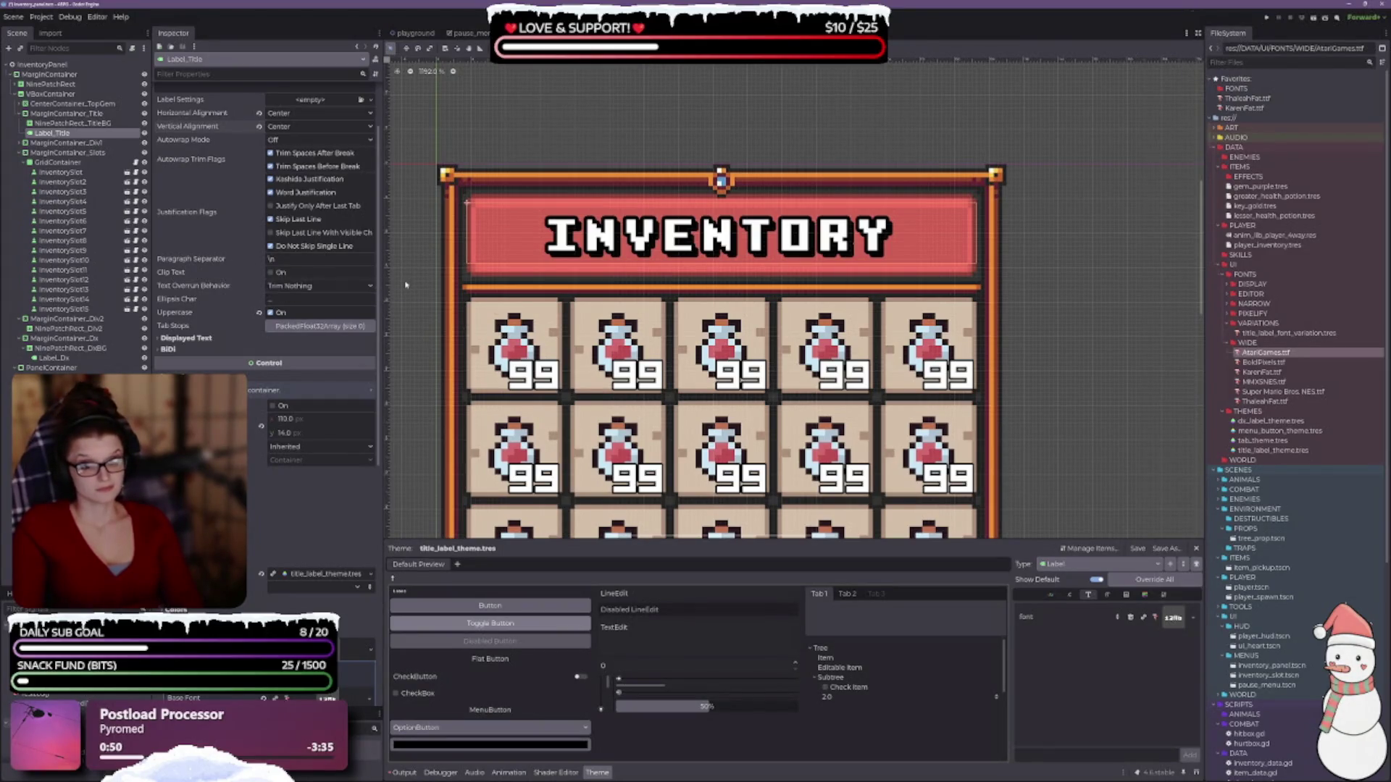
scroll(458, 290, down, 1)
drag(459, 291, 537, 221)
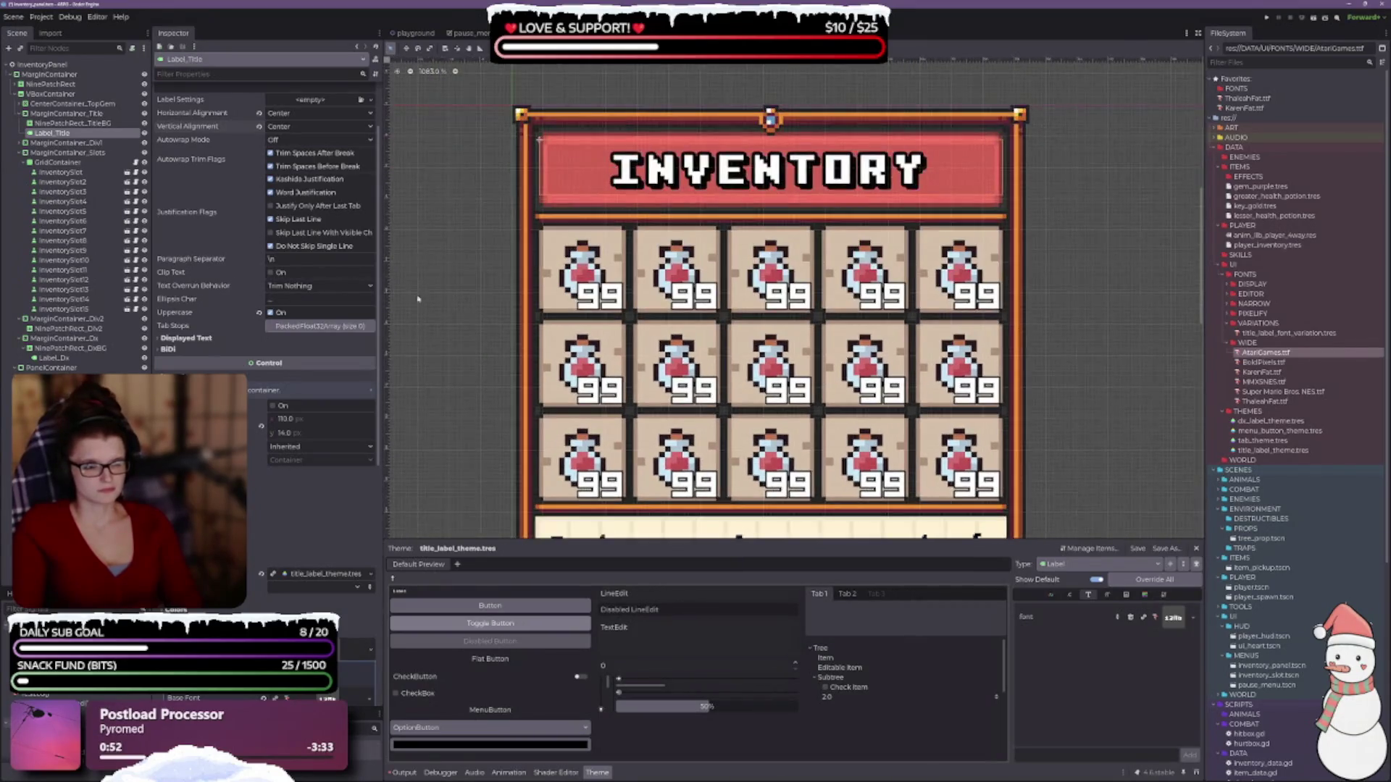
scroll(237, 324, down, 2)
scroll(283, 326, down, 2)
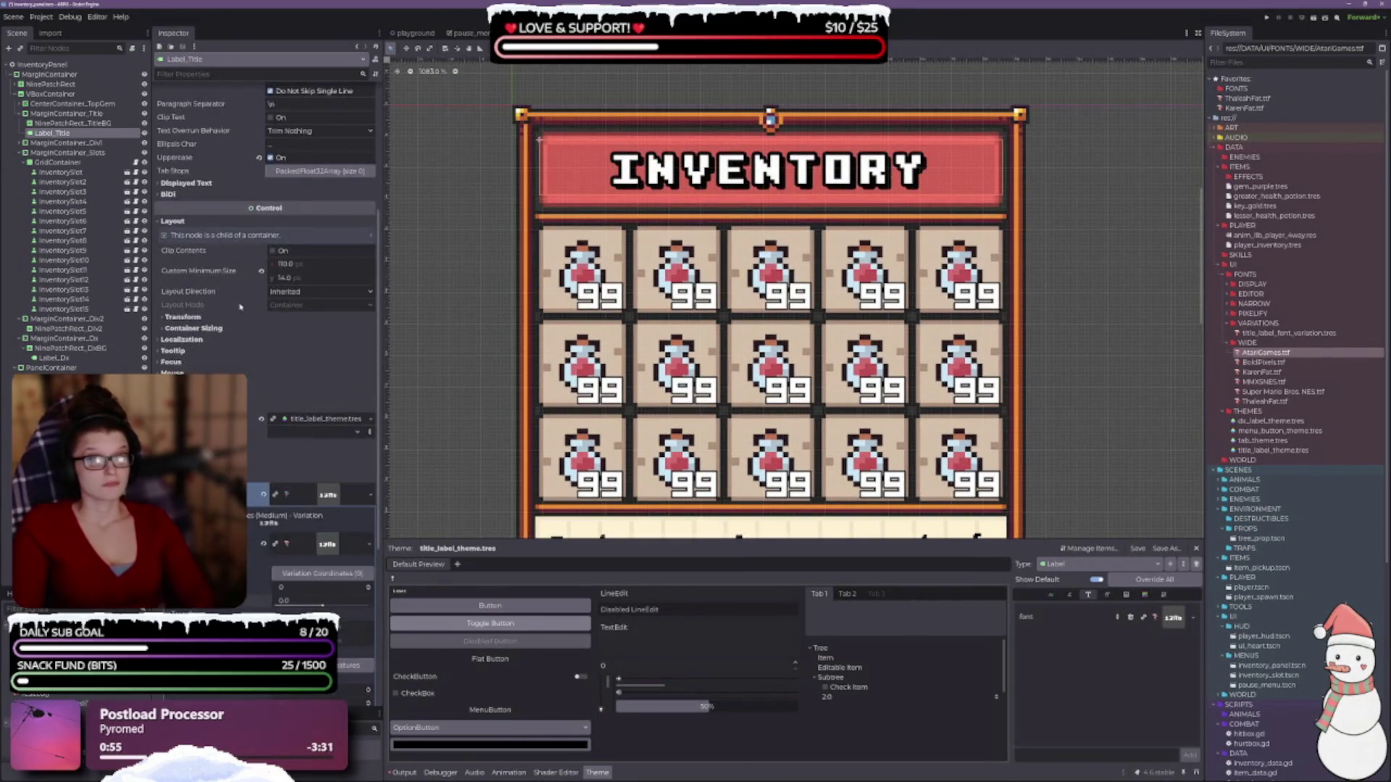
click(182, 317)
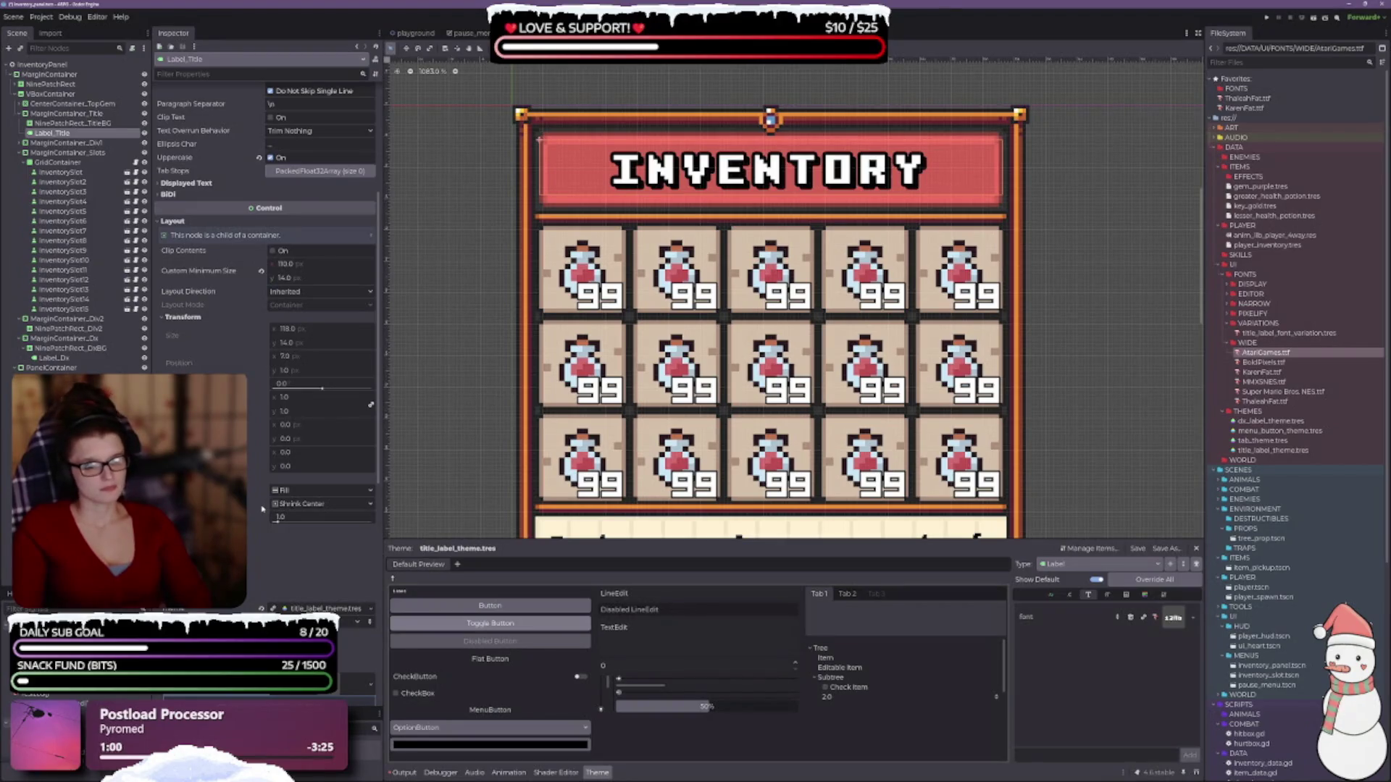
mouse_move(263, 509)
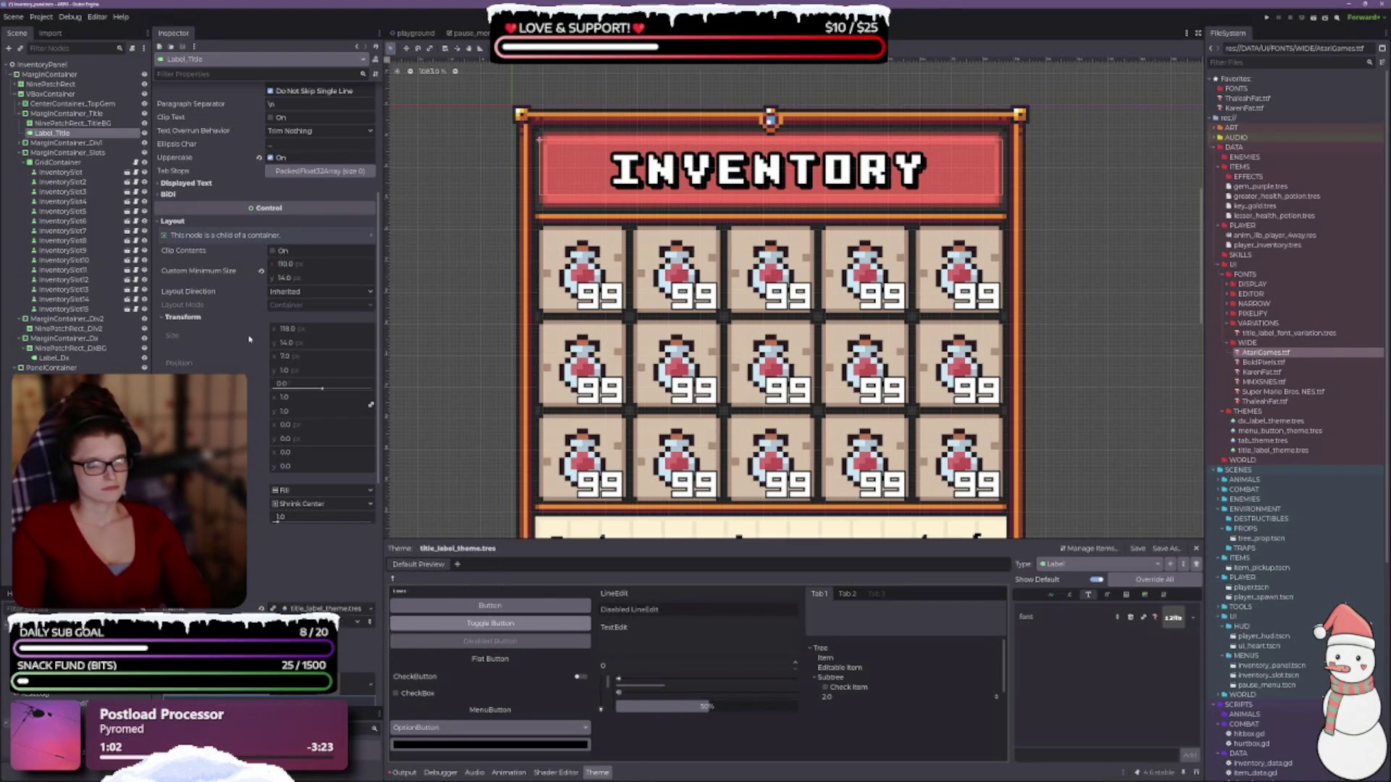
click(318, 276)
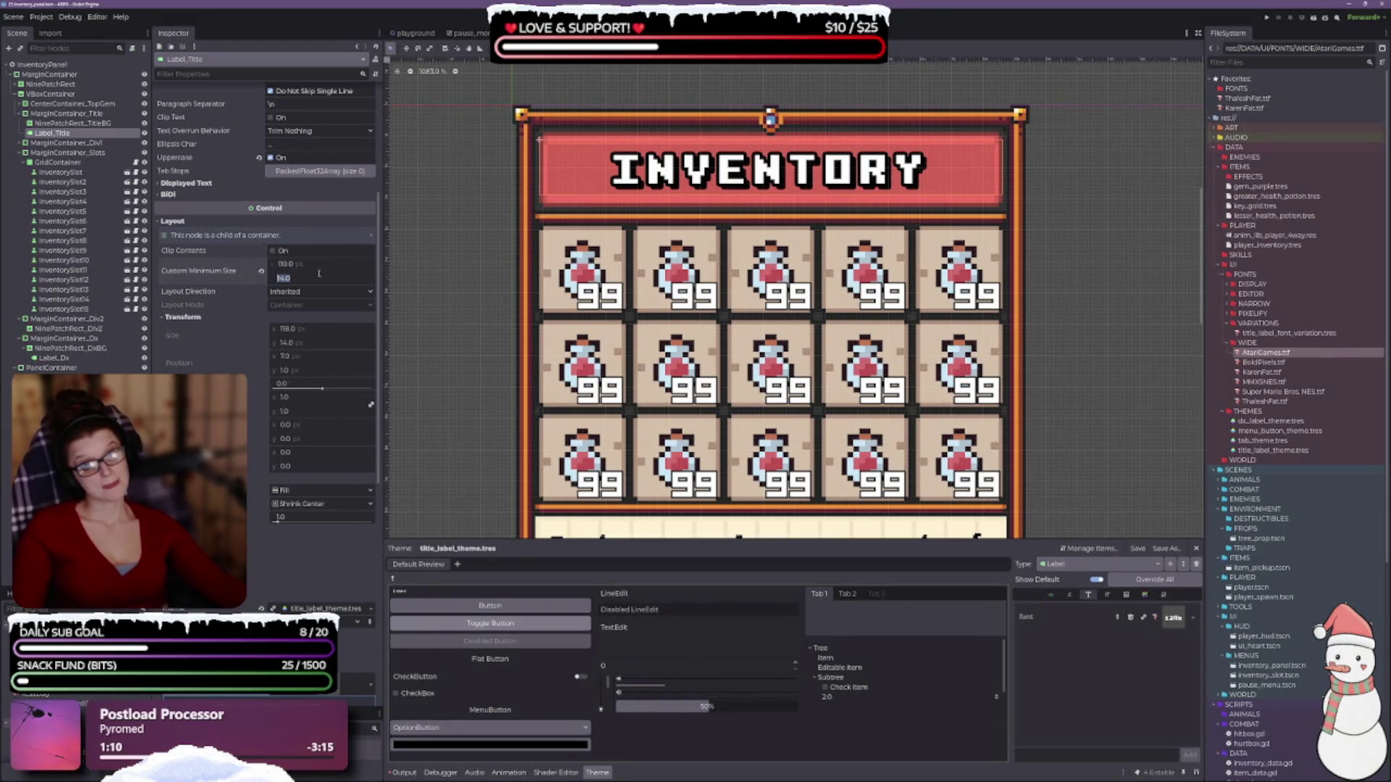
text(16)
key(Return)
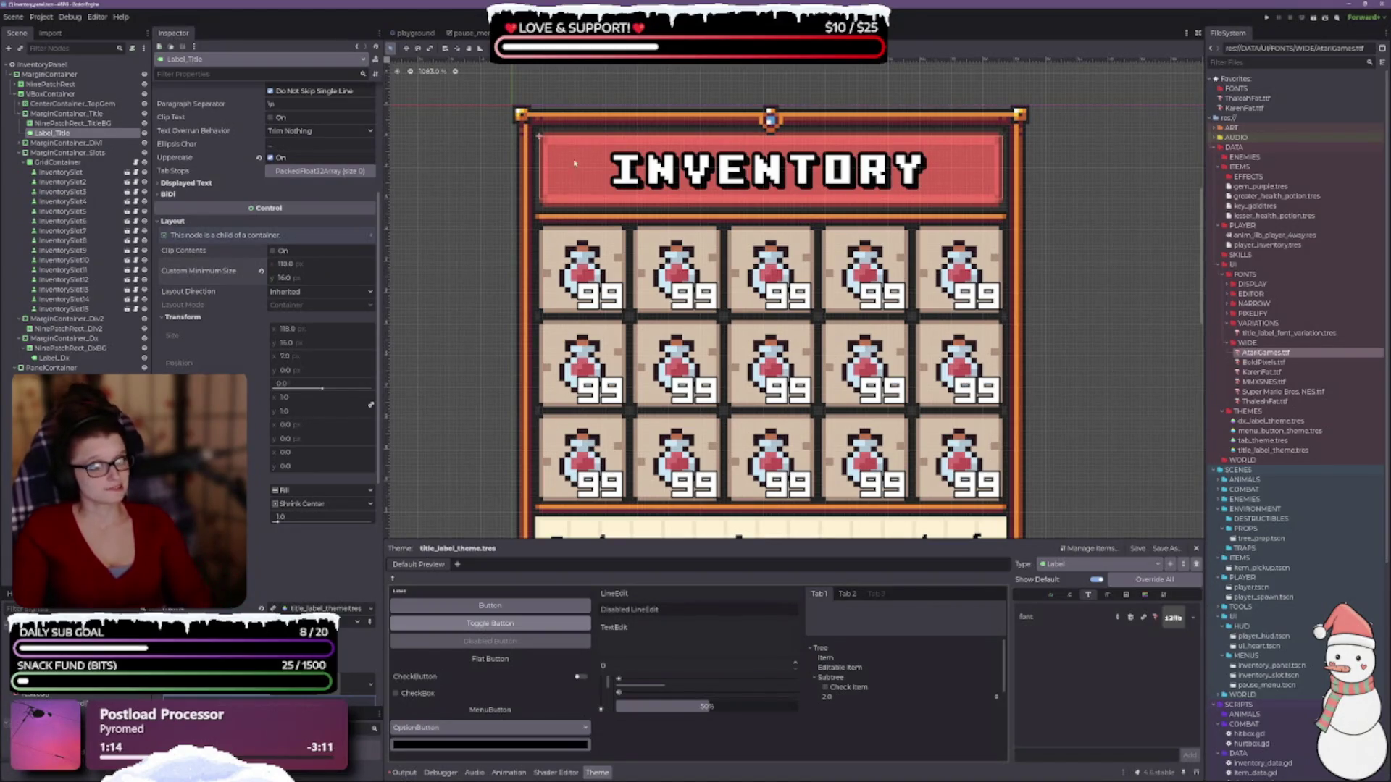
scroll(580, 127, up, 2)
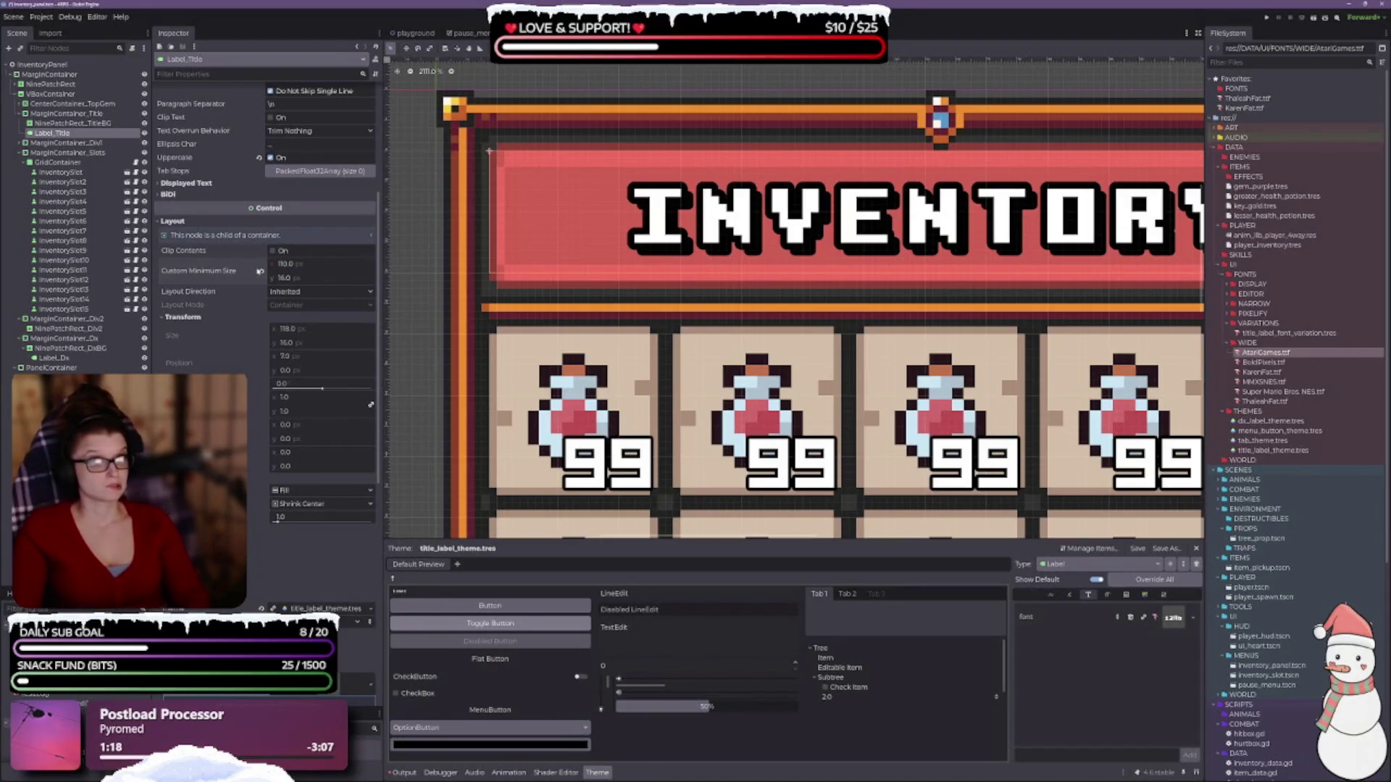
click(260, 270)
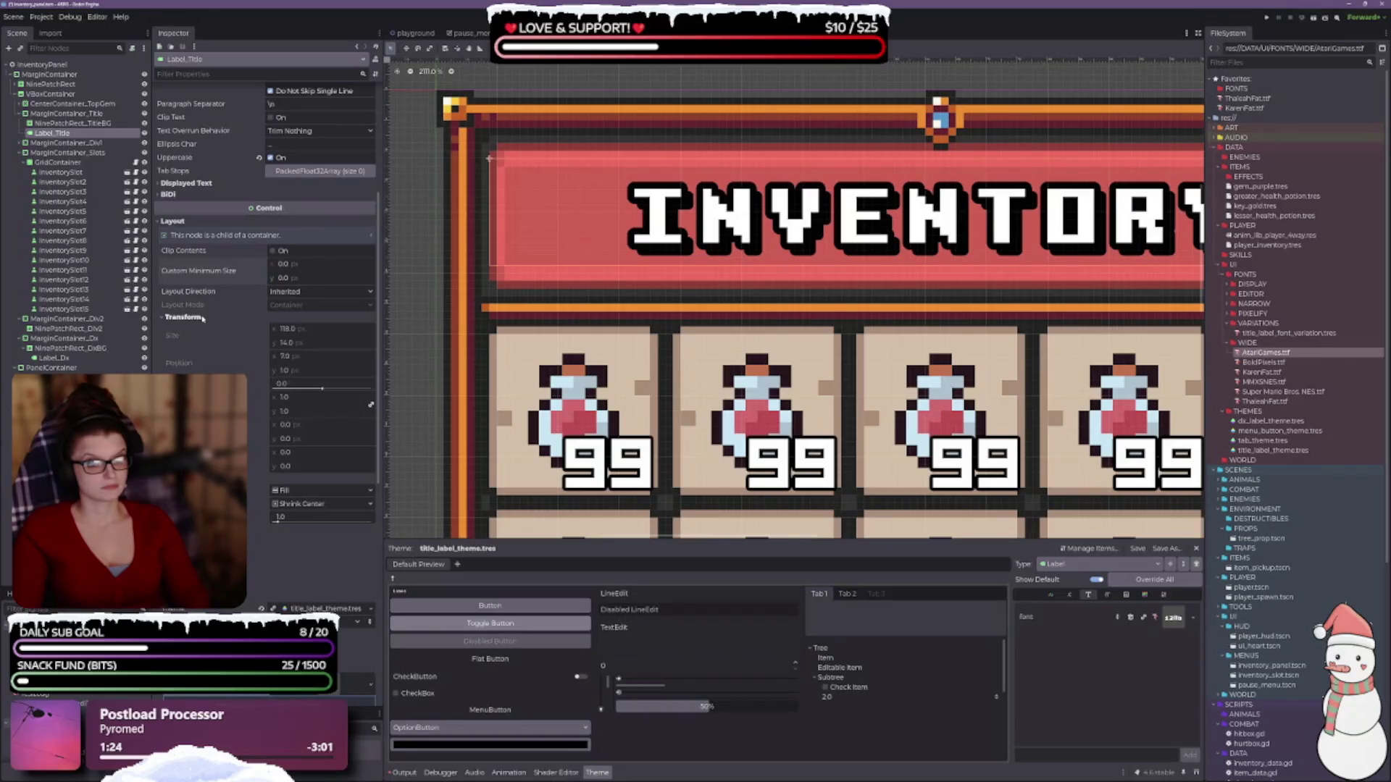
scroll(741, 371, down, 1)
scroll(740, 371, down, 1)
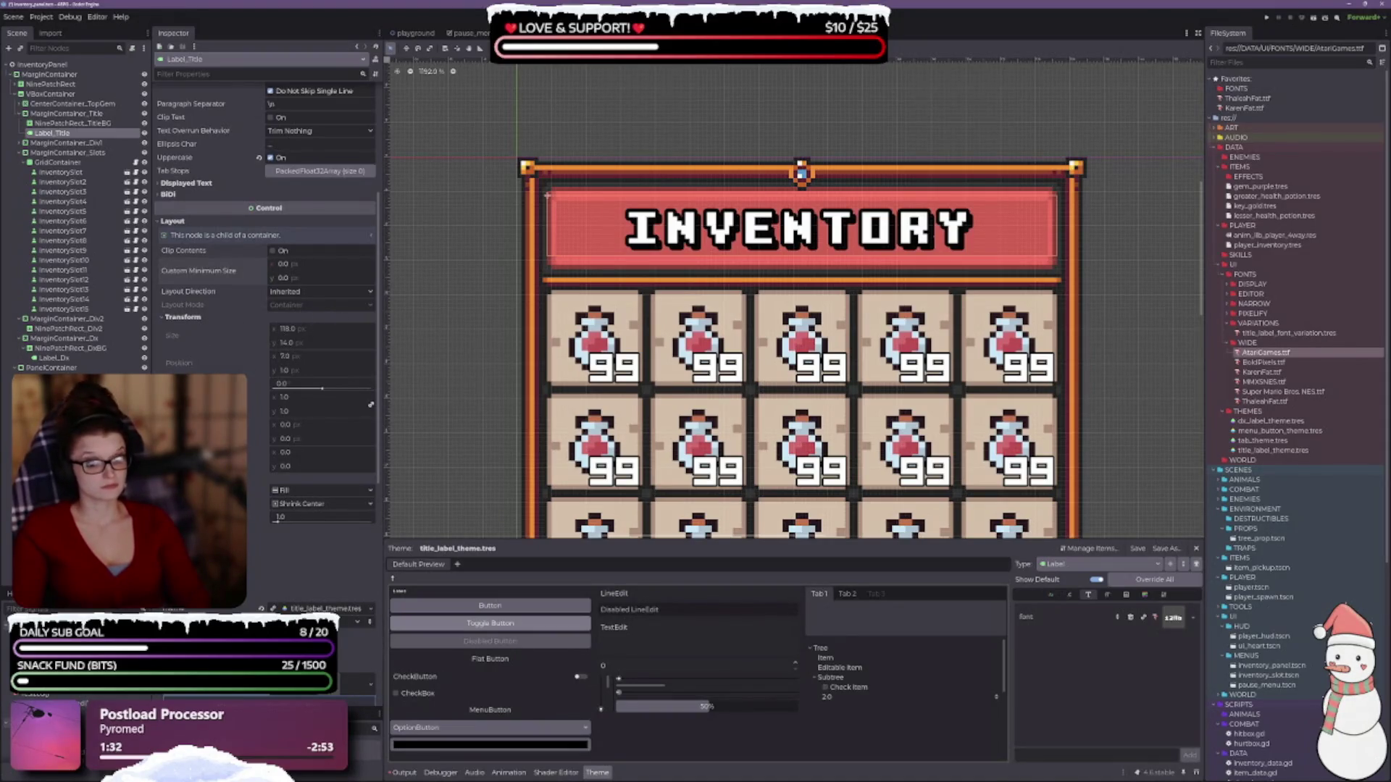
click(304, 505)
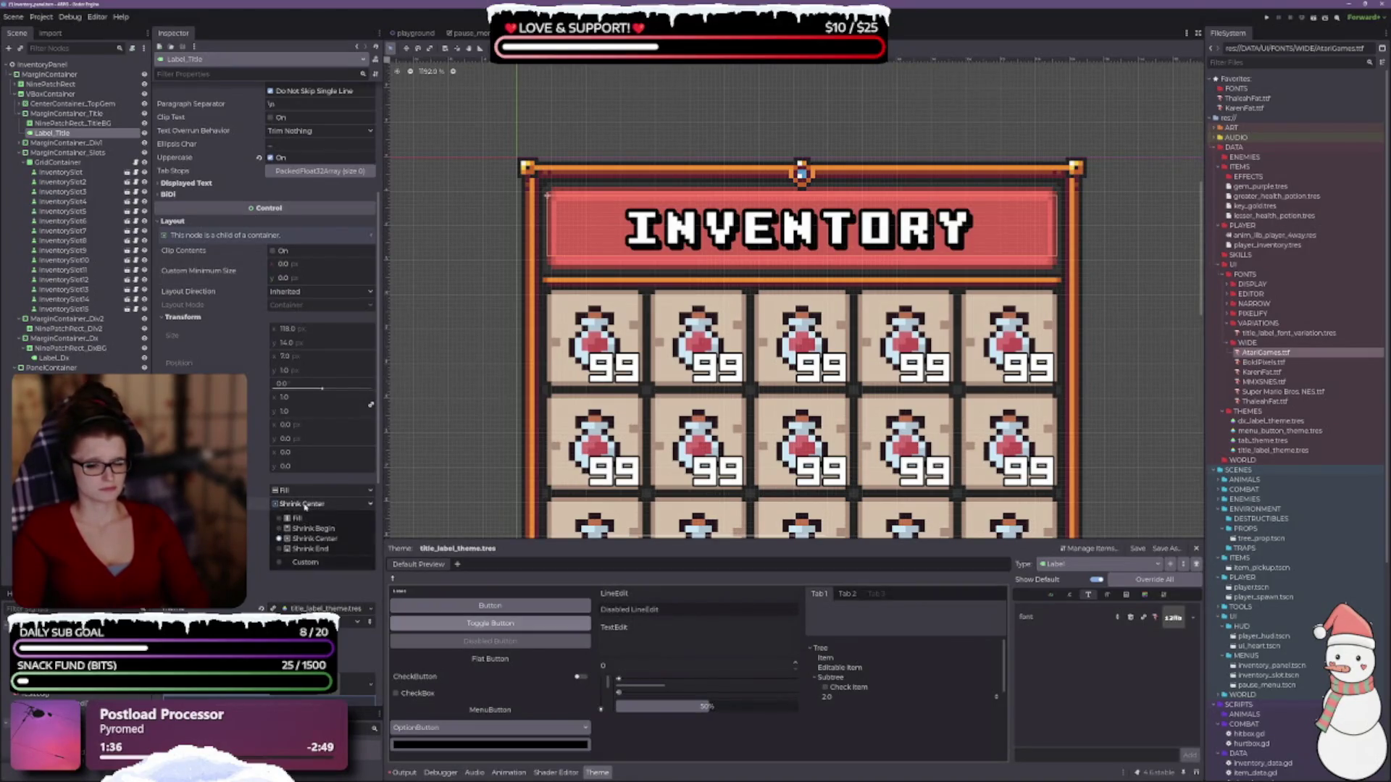
click(304, 518)
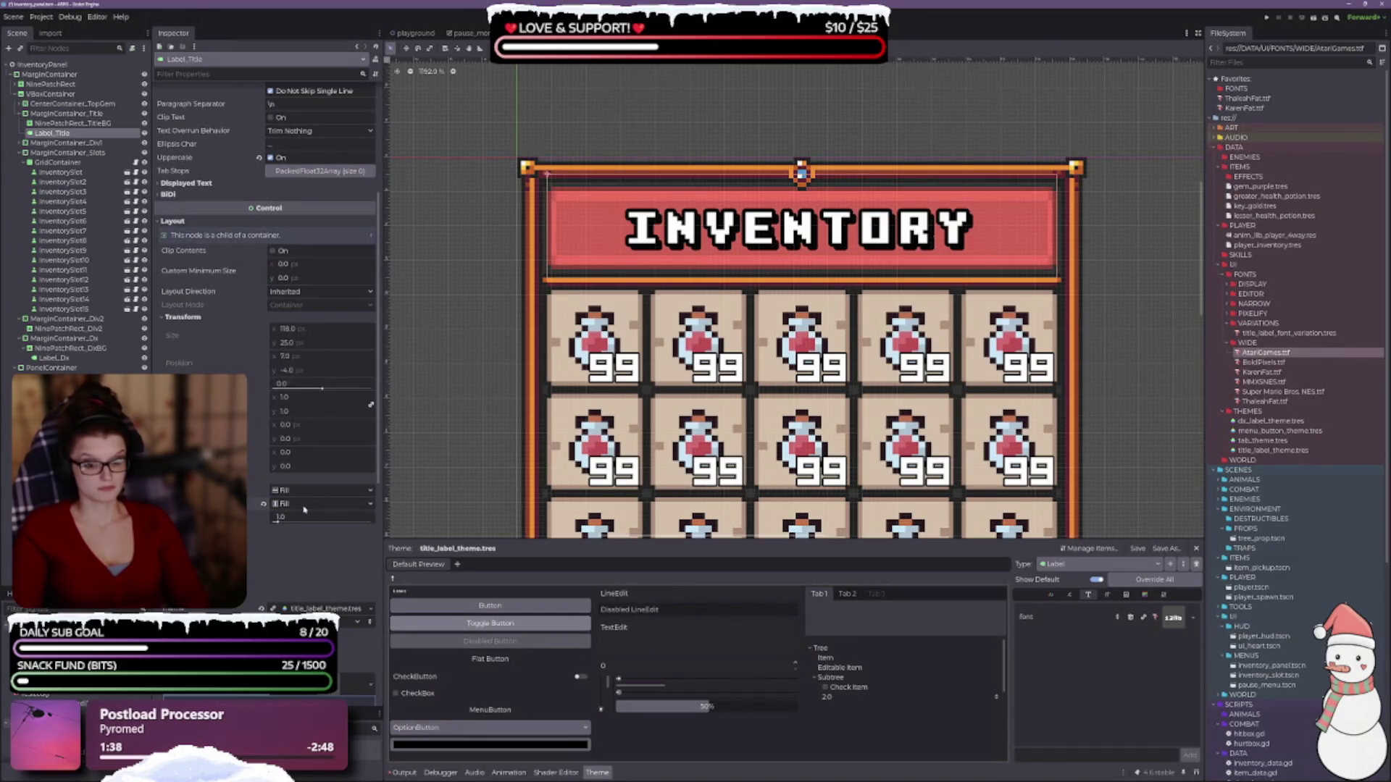
click(305, 505)
click(311, 540)
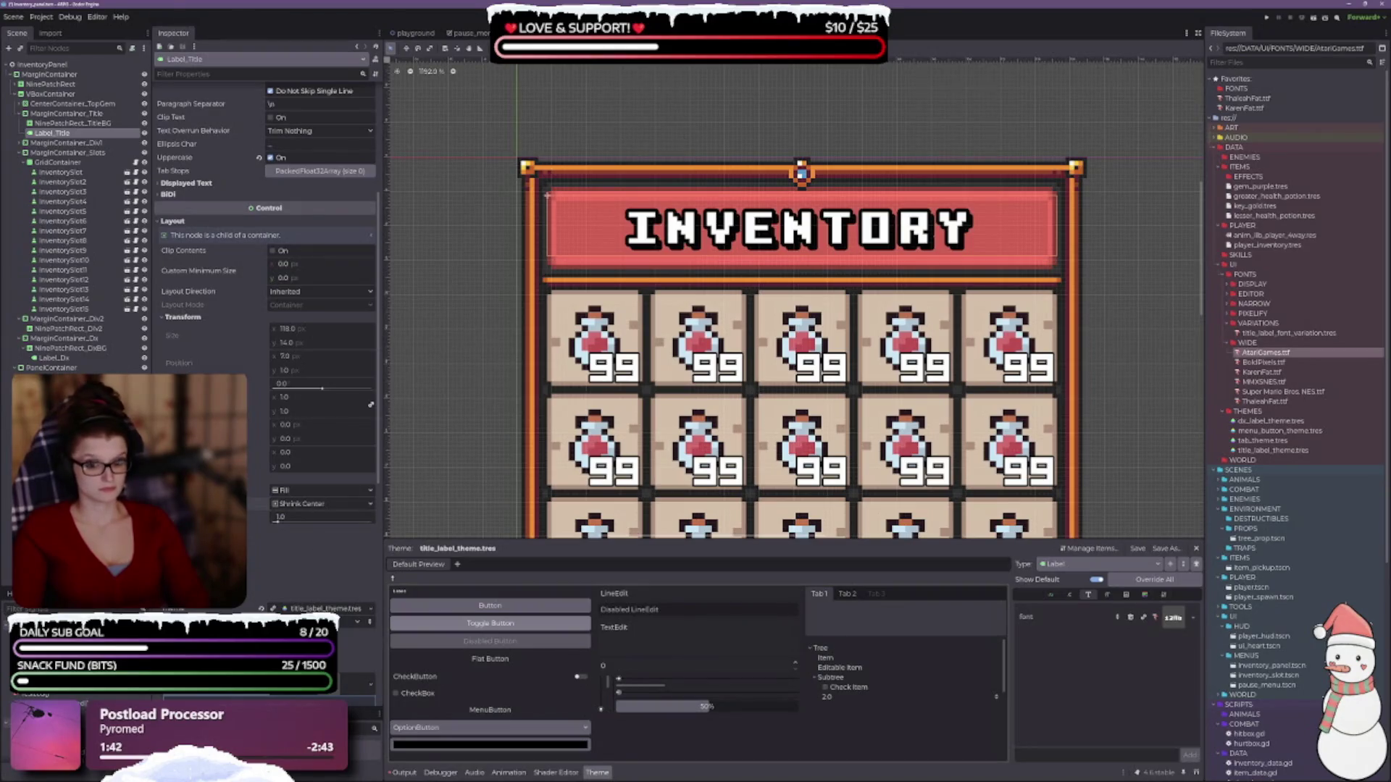
scroll(264, 290, down, 5)
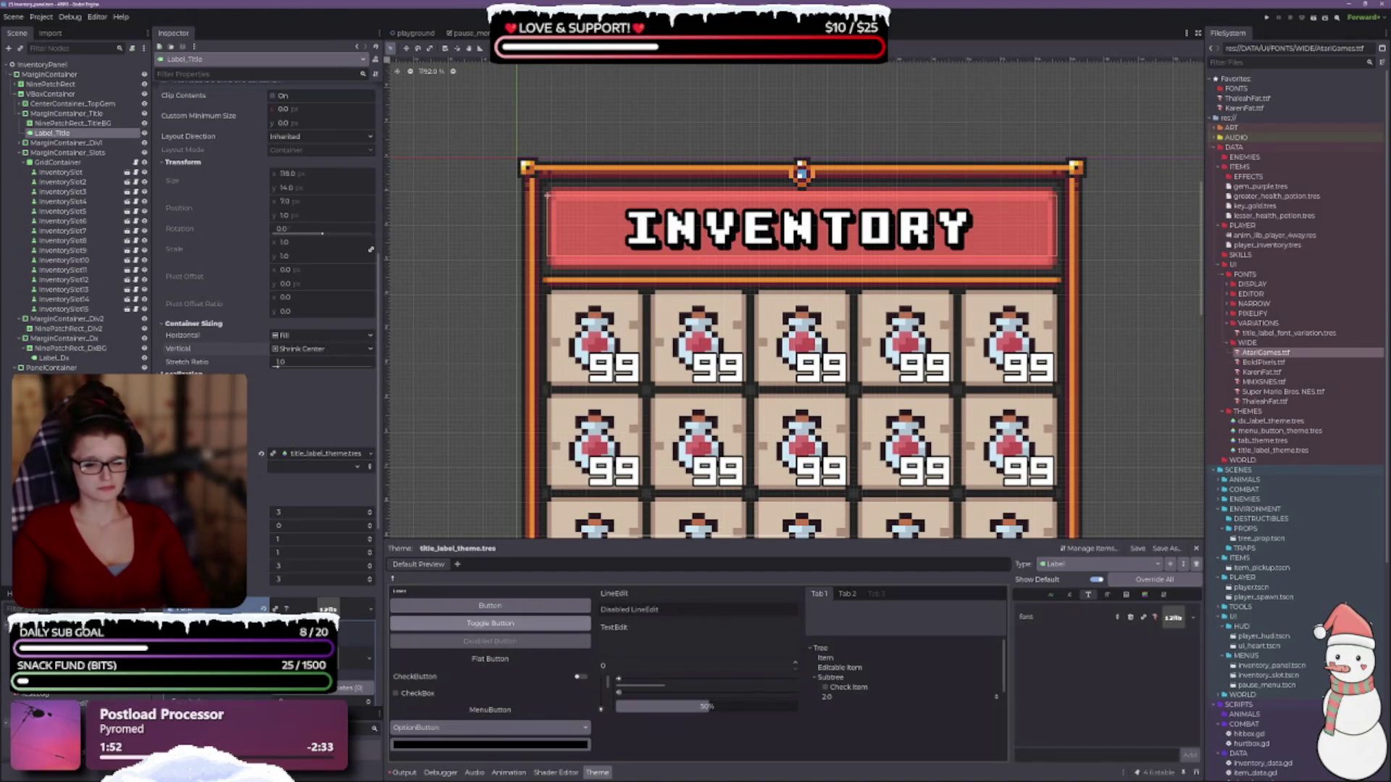
click(73, 122)
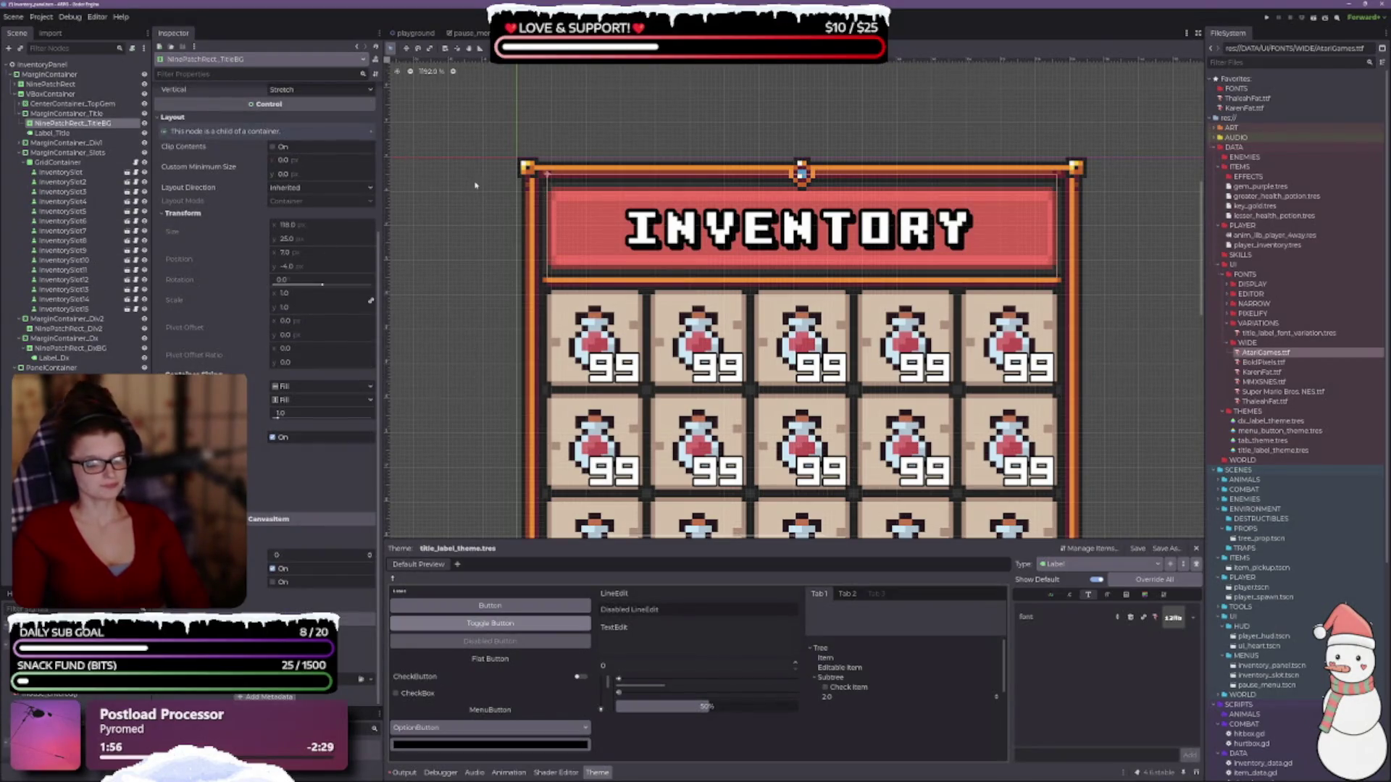
scroll(211, 202, up, 5)
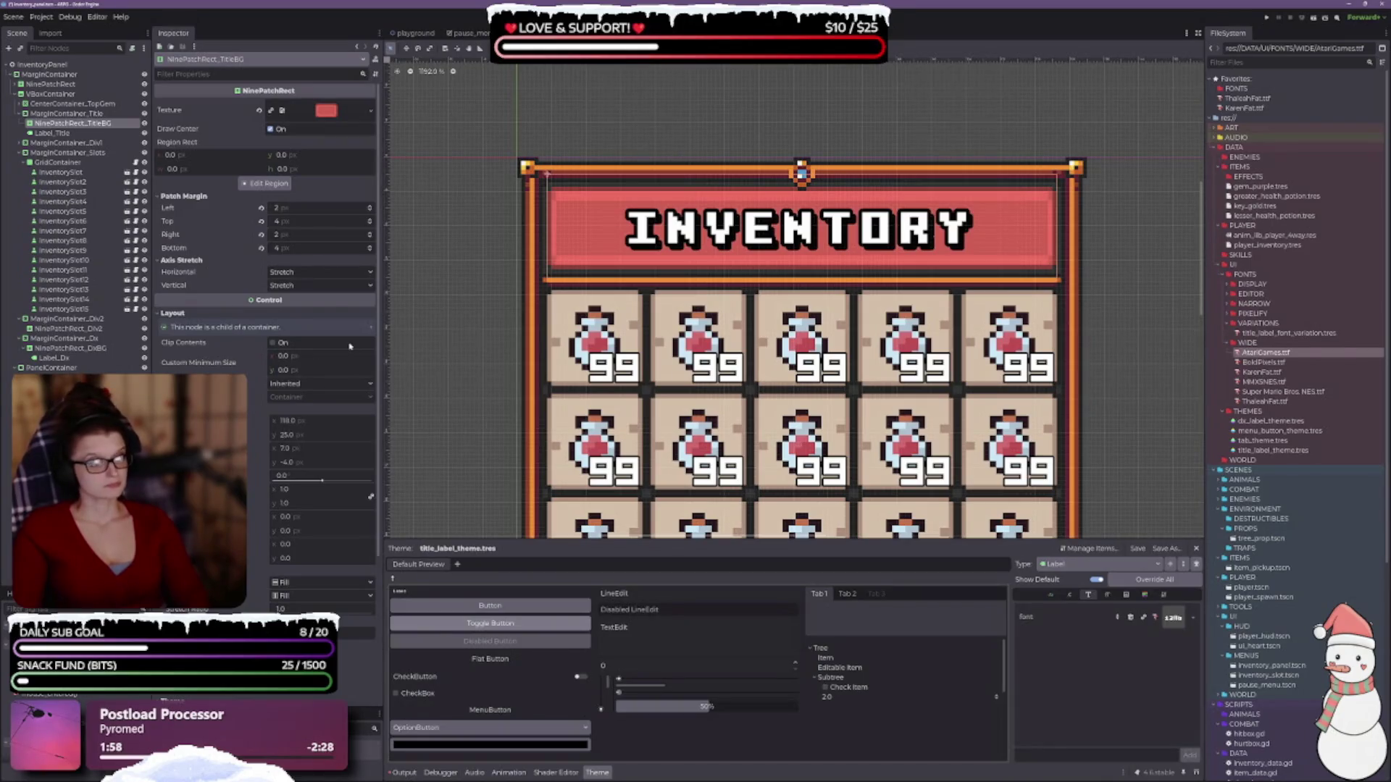
scroll(506, 298, up, 2)
drag(505, 297, 424, 360)
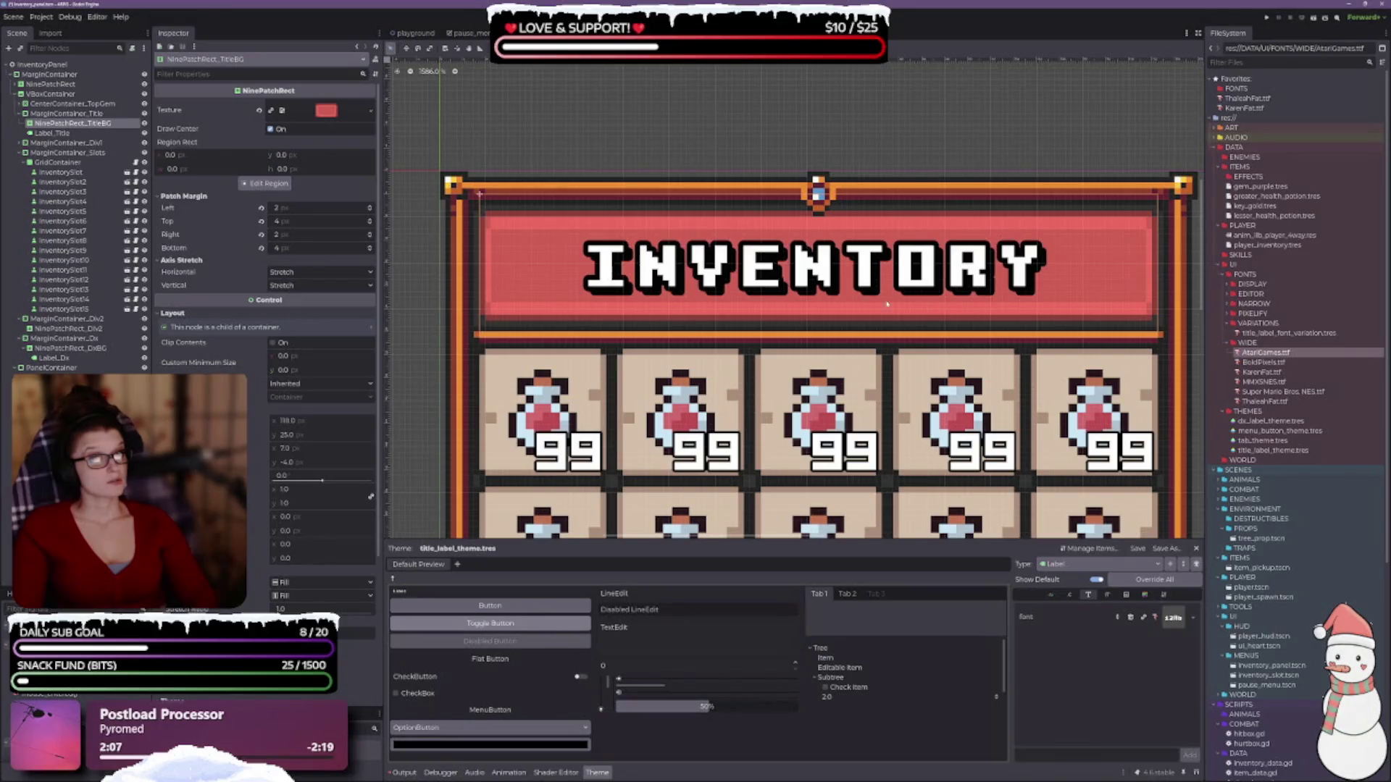
scroll(264, 290, down, 3)
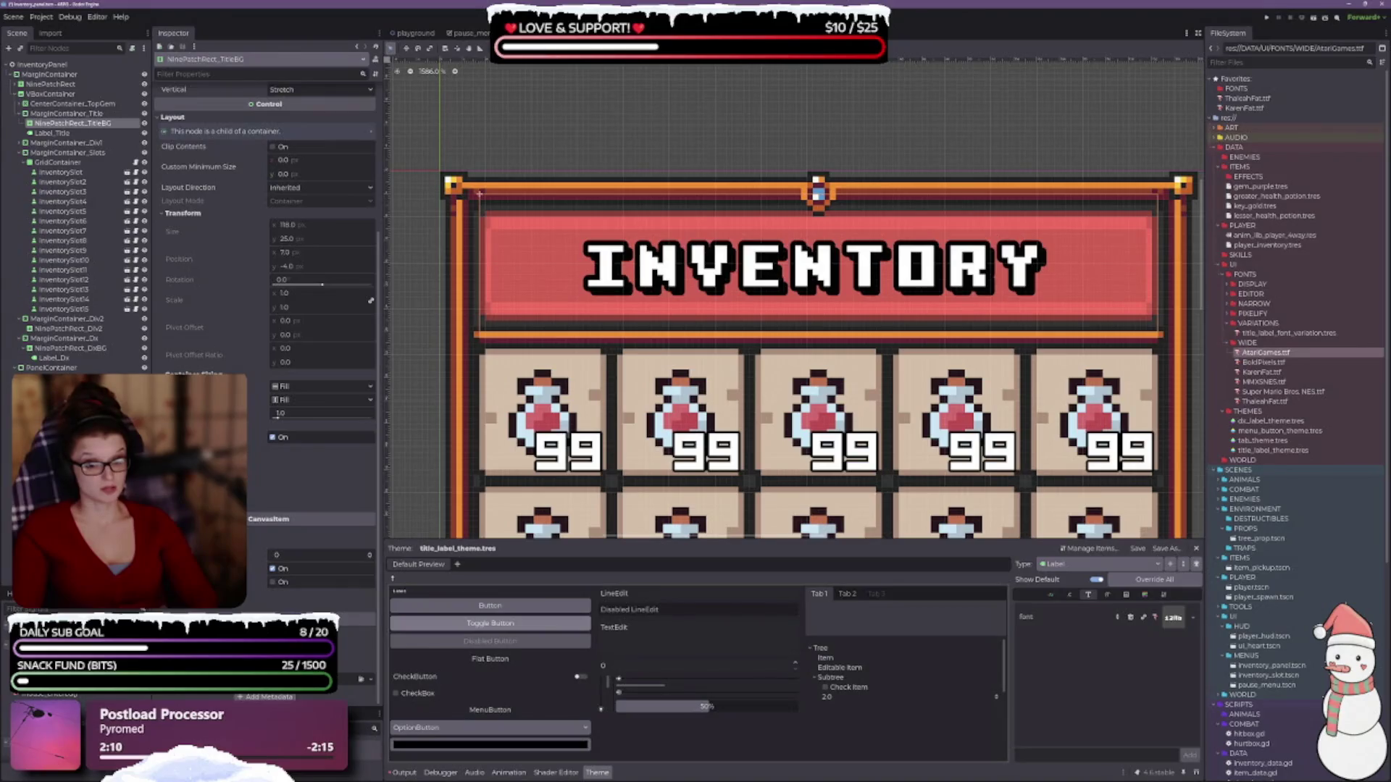
scroll(264, 290, up, 3)
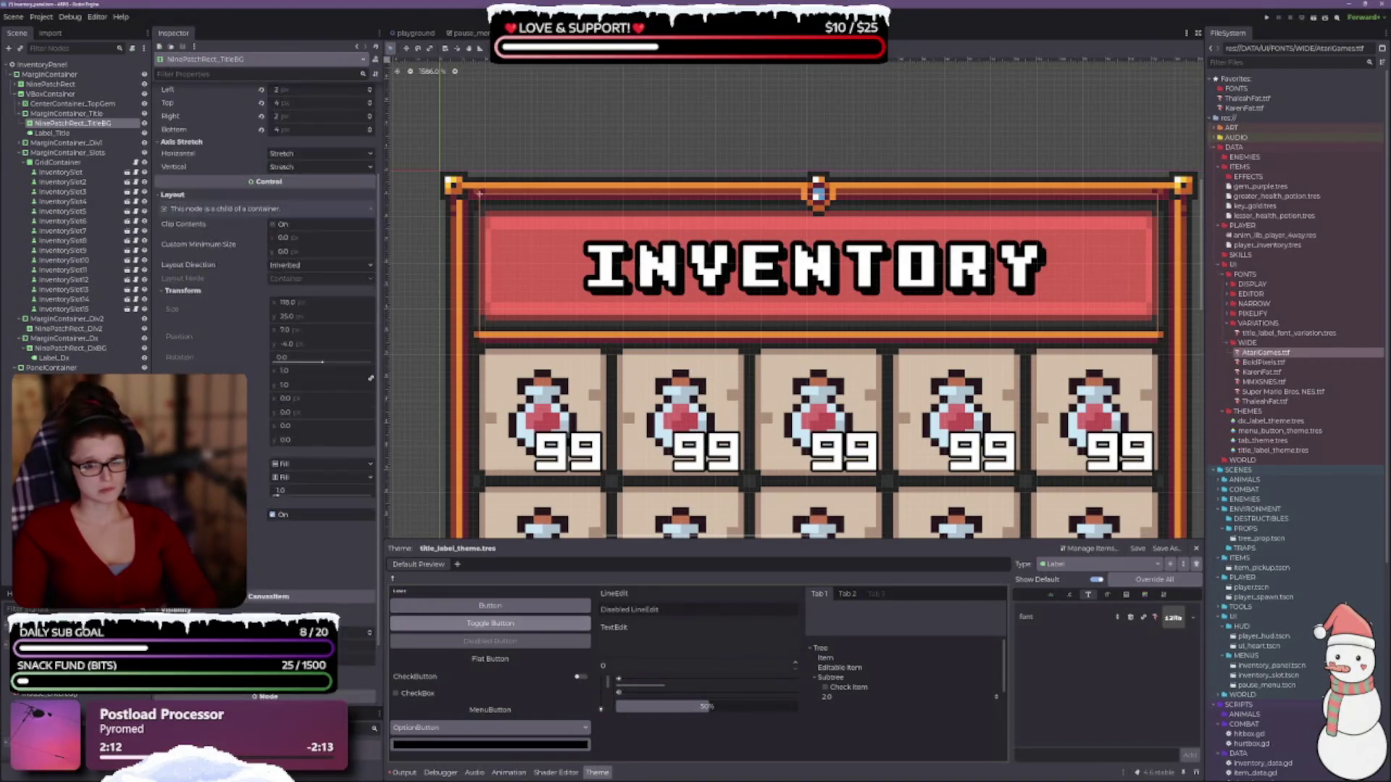
scroll(264, 290, down, 3)
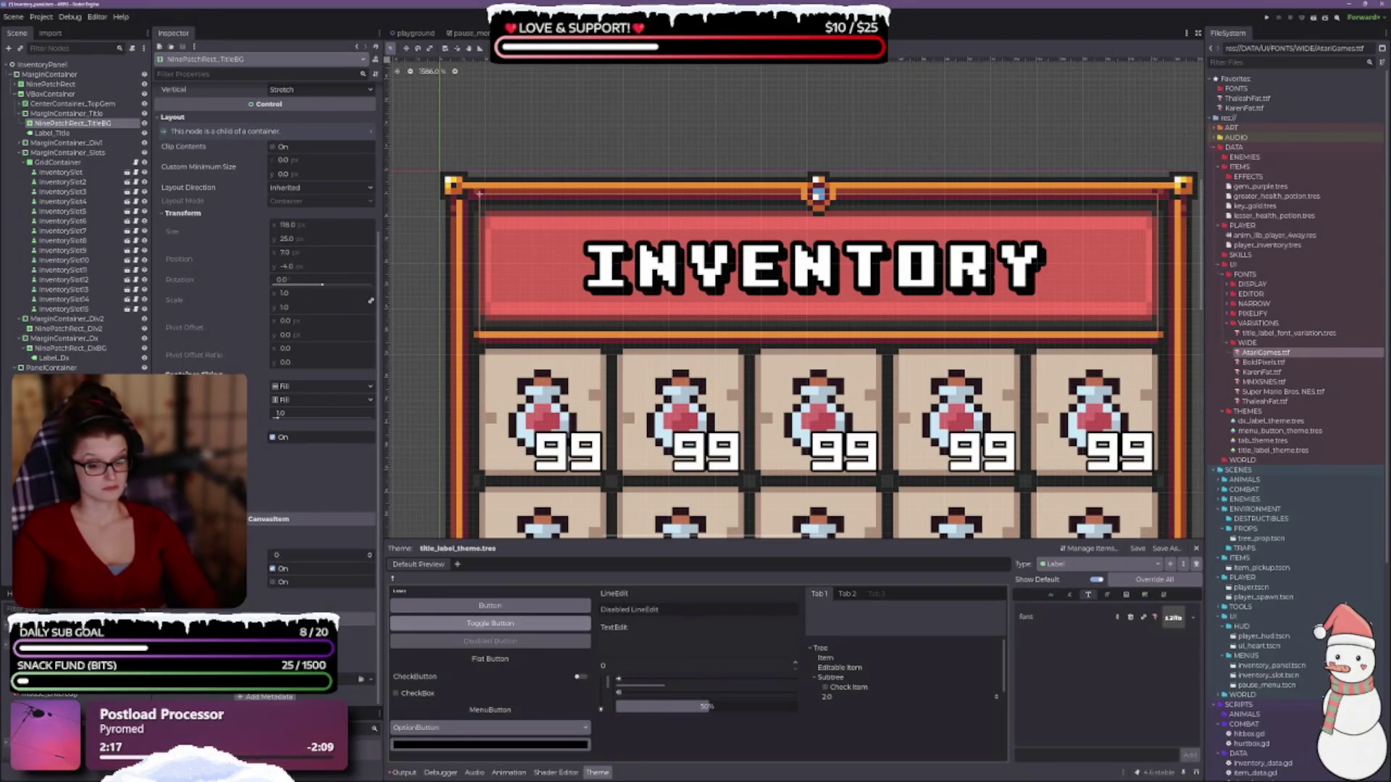
scroll(265, 290, up, 3)
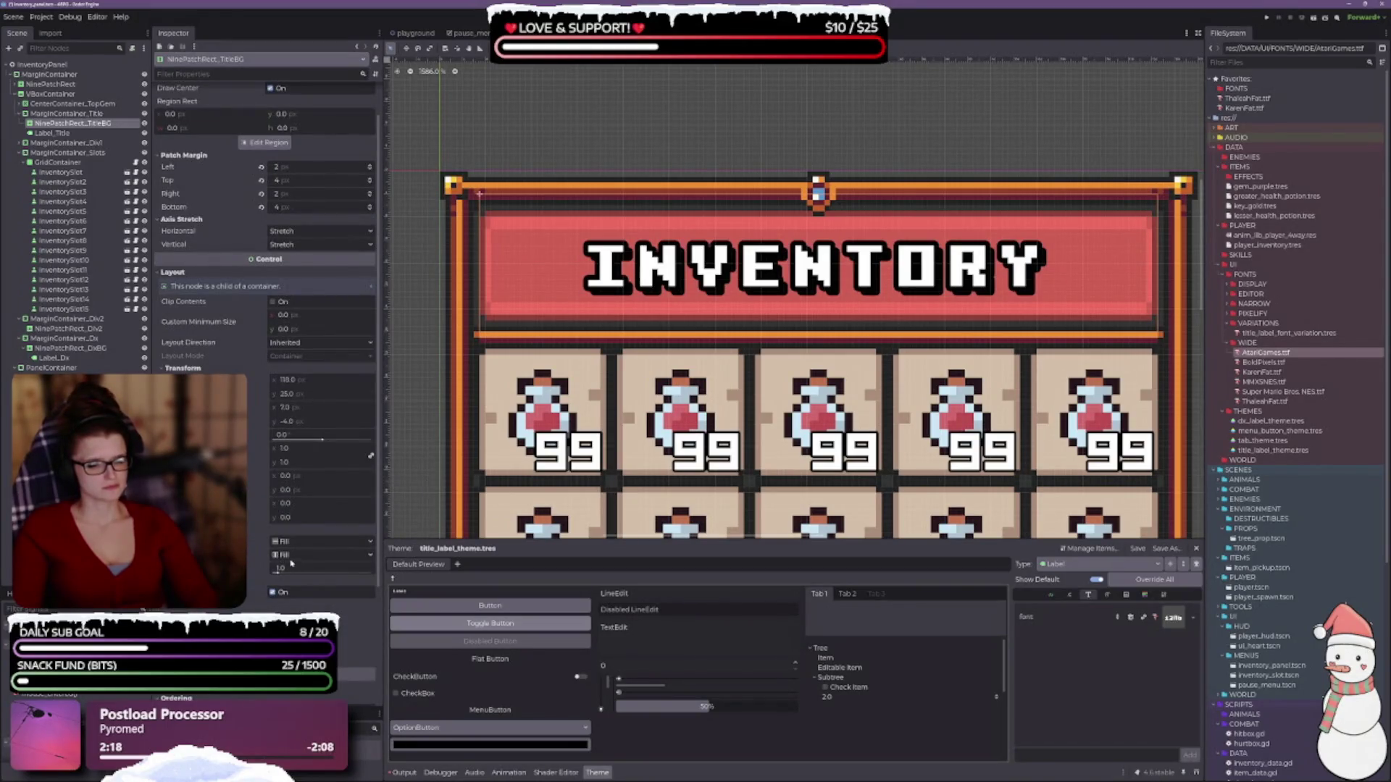
scroll(247, 574, up, 1)
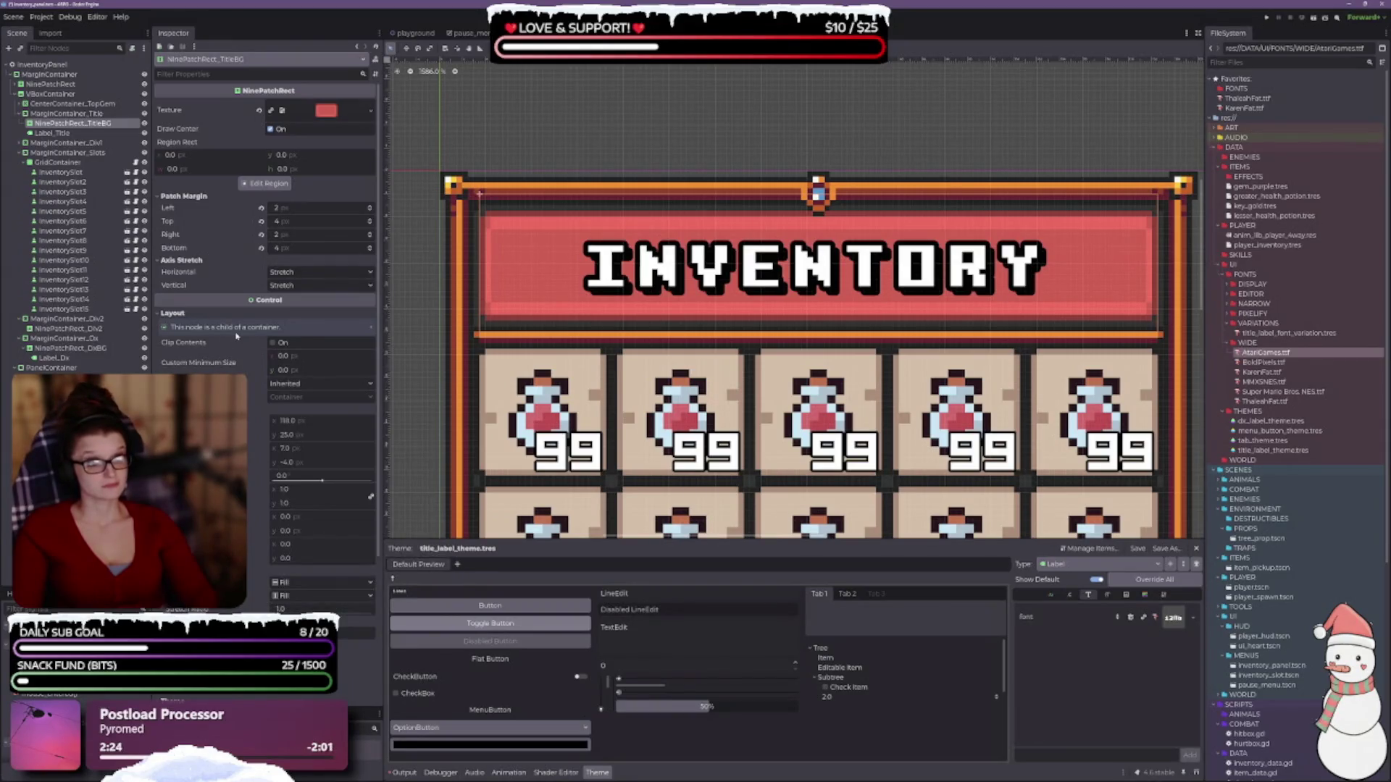
click(65, 114)
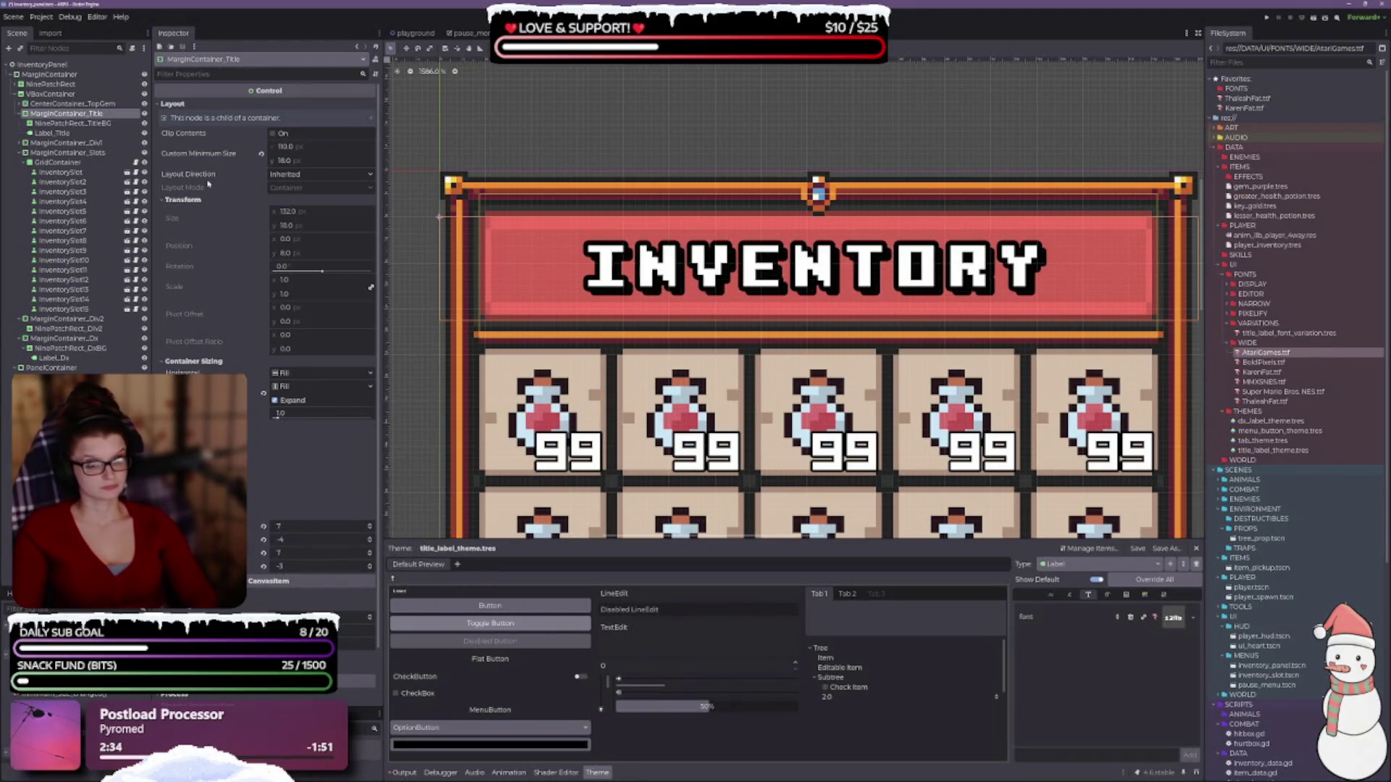
- Clear the title container's Custom Minimum Size and bring the description box into view
click(261, 153)
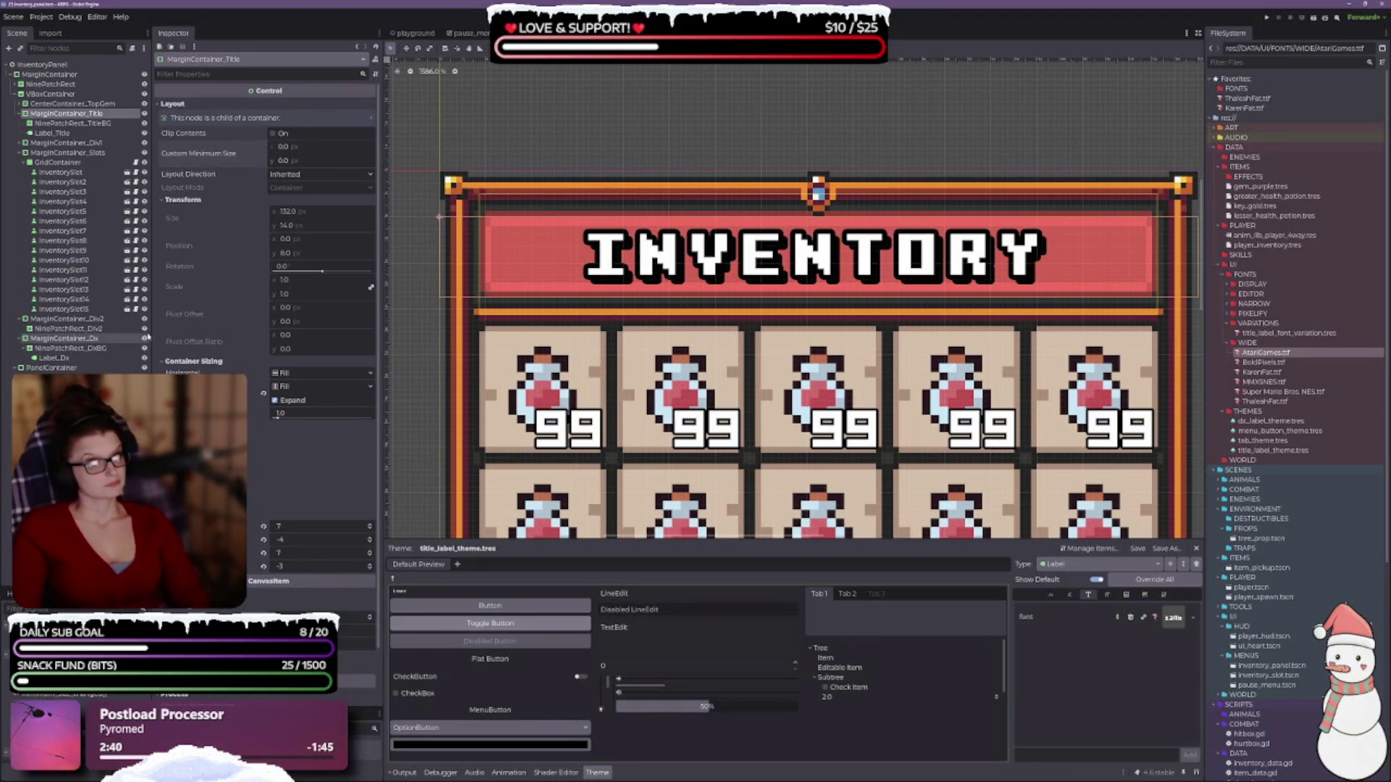
scroll(863, 306, down, 3)
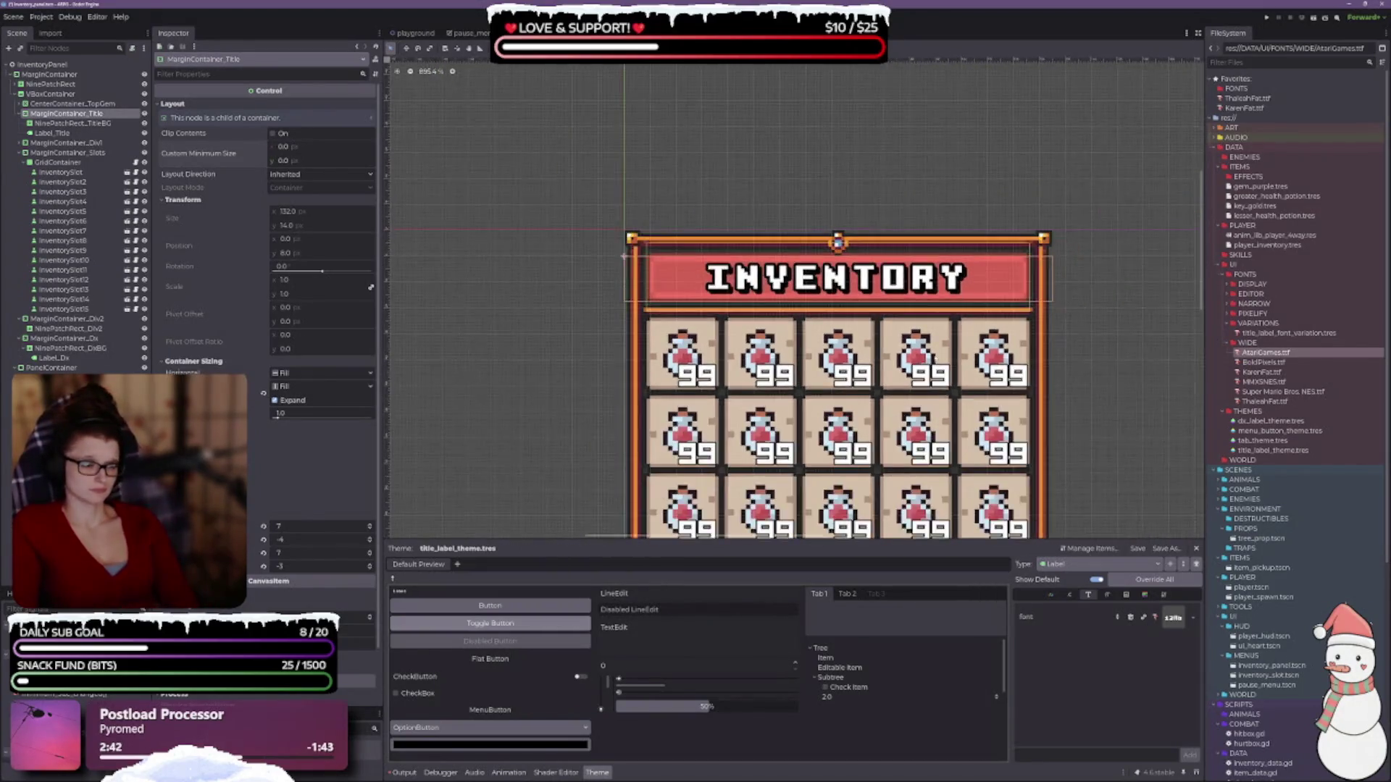
drag(935, 358, 892, 234)
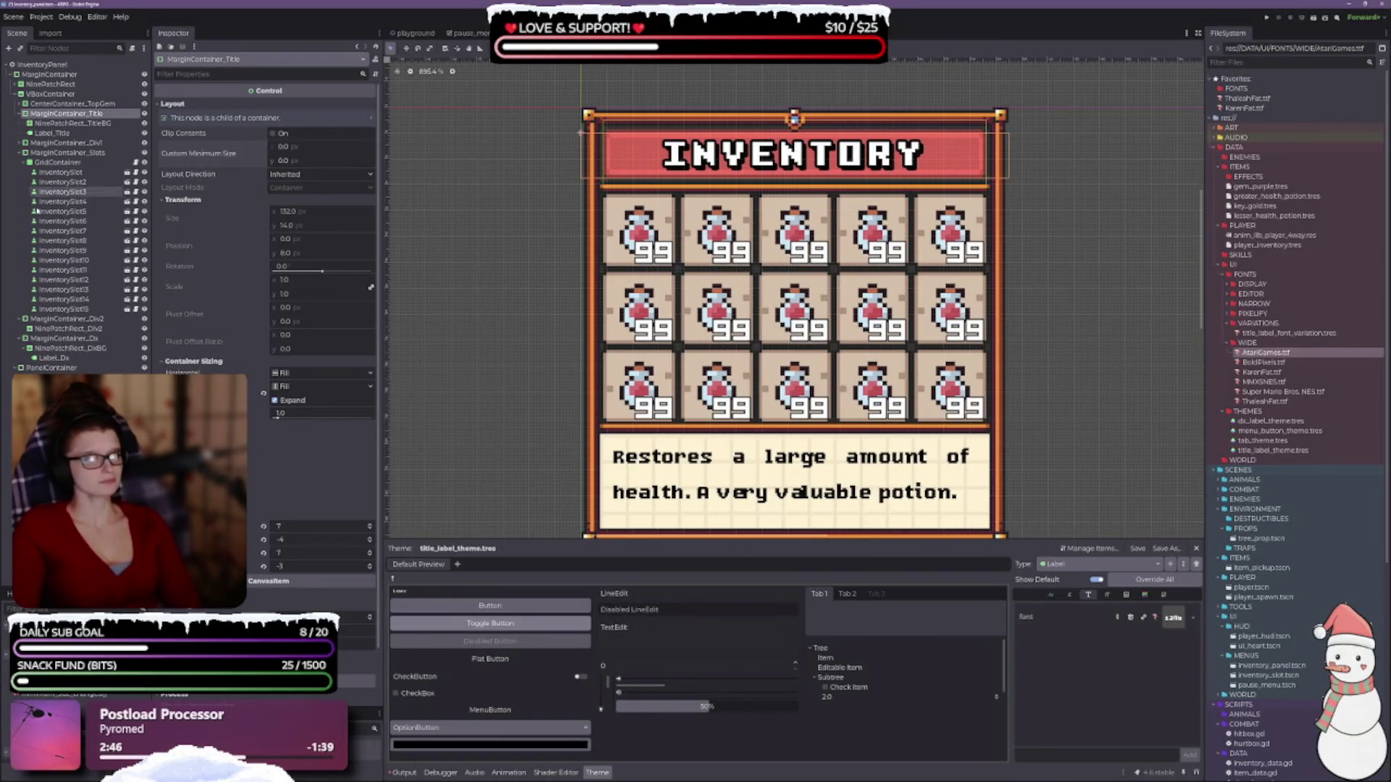
- Lower the title's theme font_size from 16 to 14 and outline_size from 4 to 3
click(50, 134)
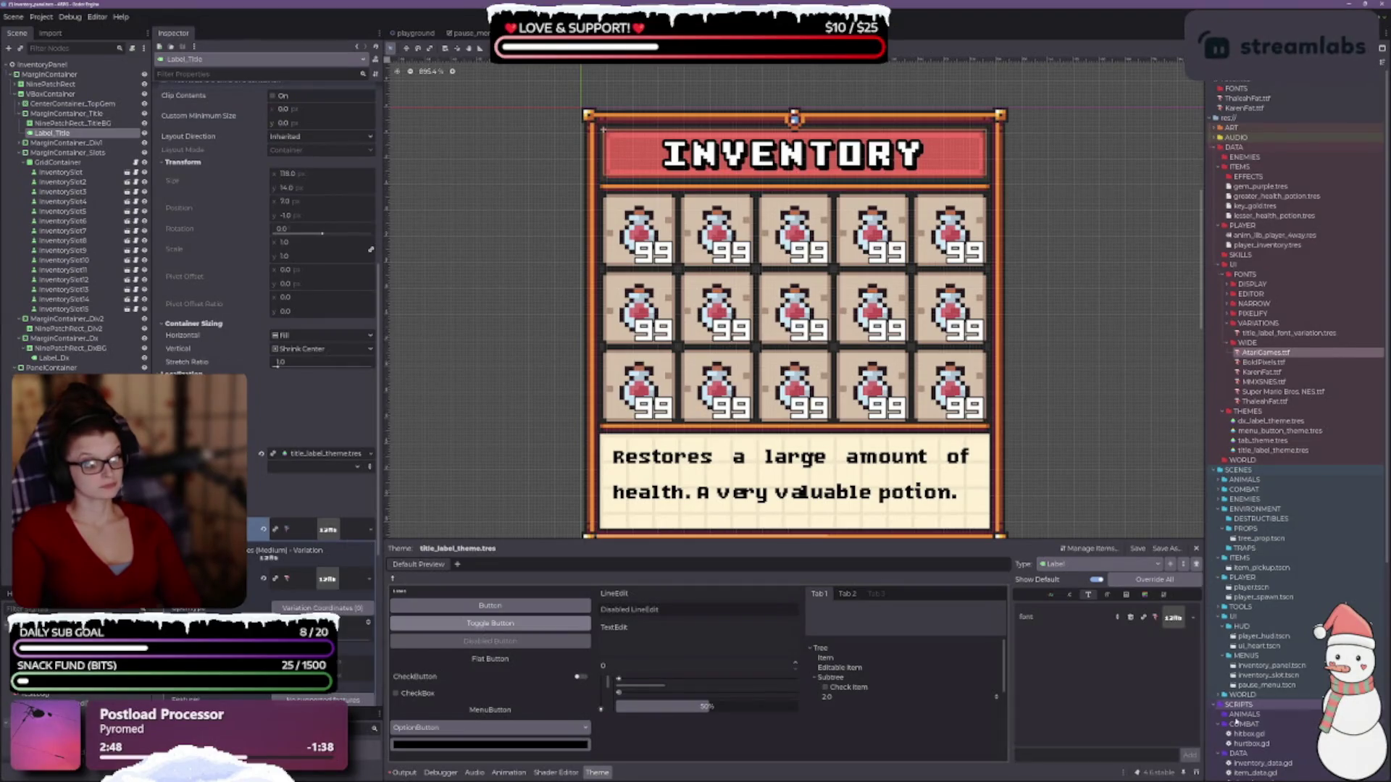
click(1107, 594)
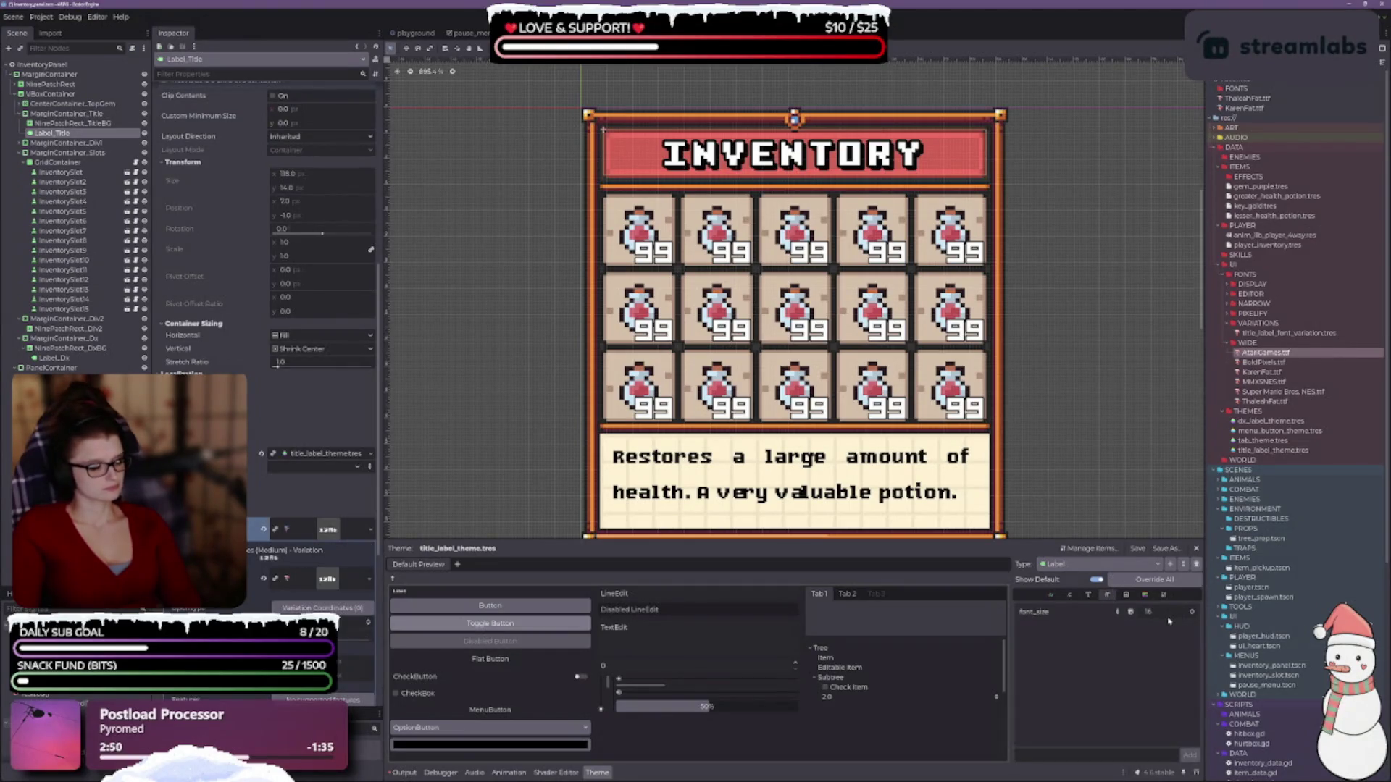
click(1192, 614)
click(1193, 614)
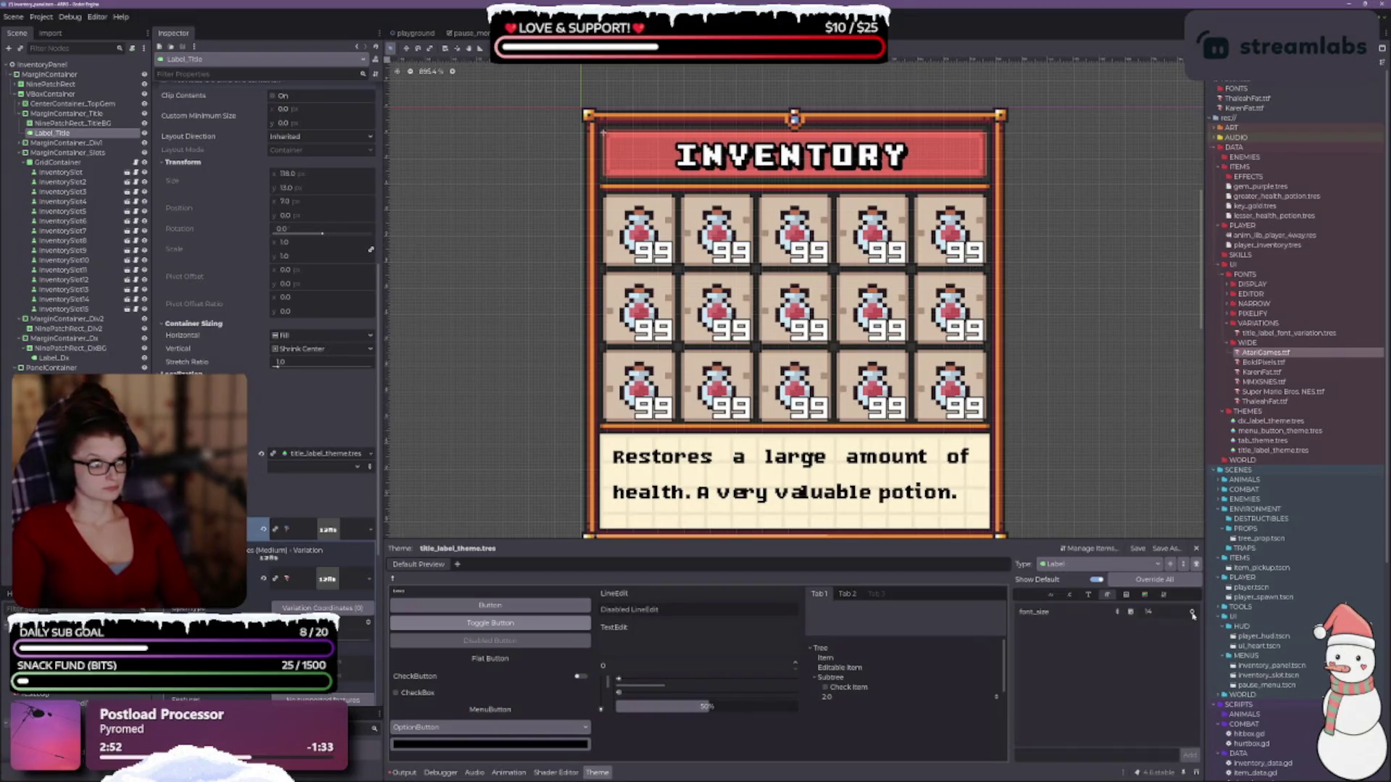
scroll(1016, 344, down, 2)
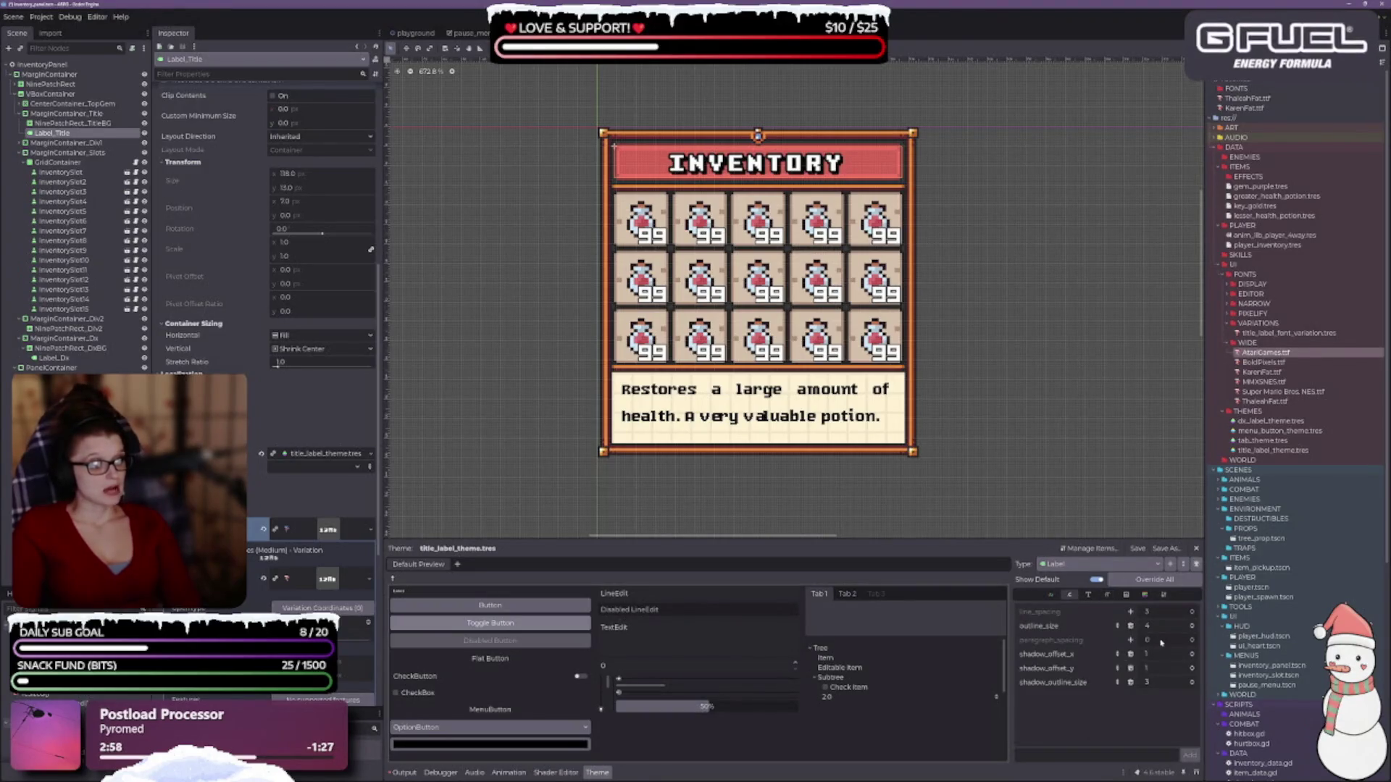
click(1193, 628)
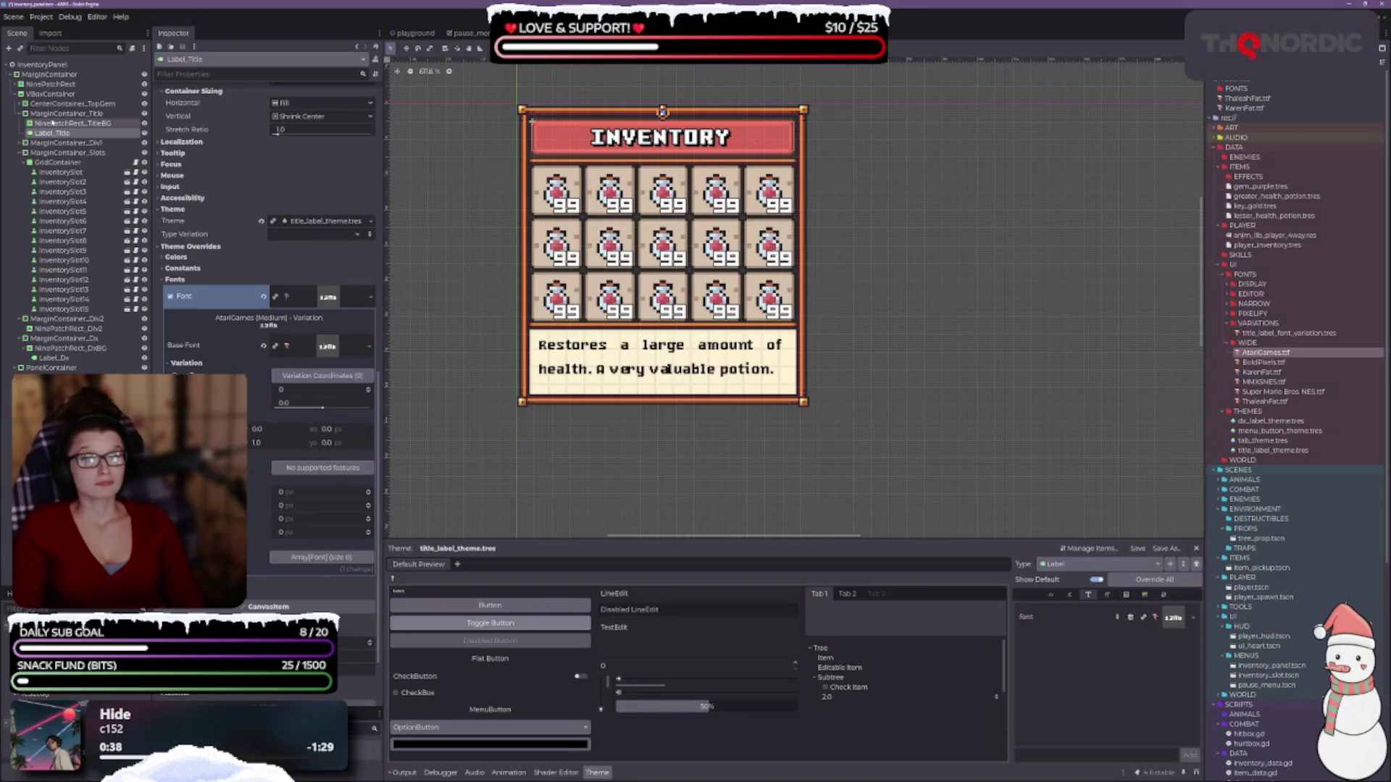
click(65, 114)
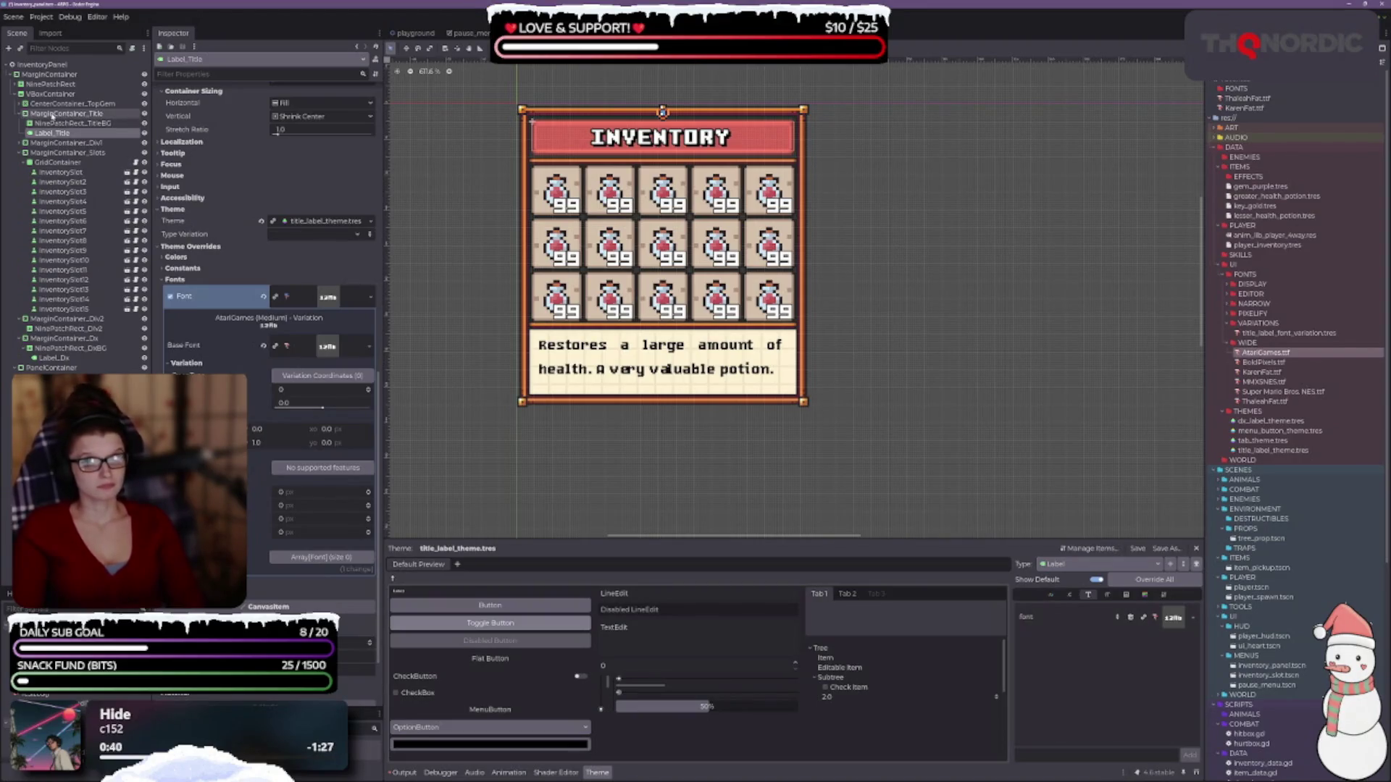
- Set the title container's margin overrides to 6, -5, 6 and -4
scroll(639, 110, up, 5)
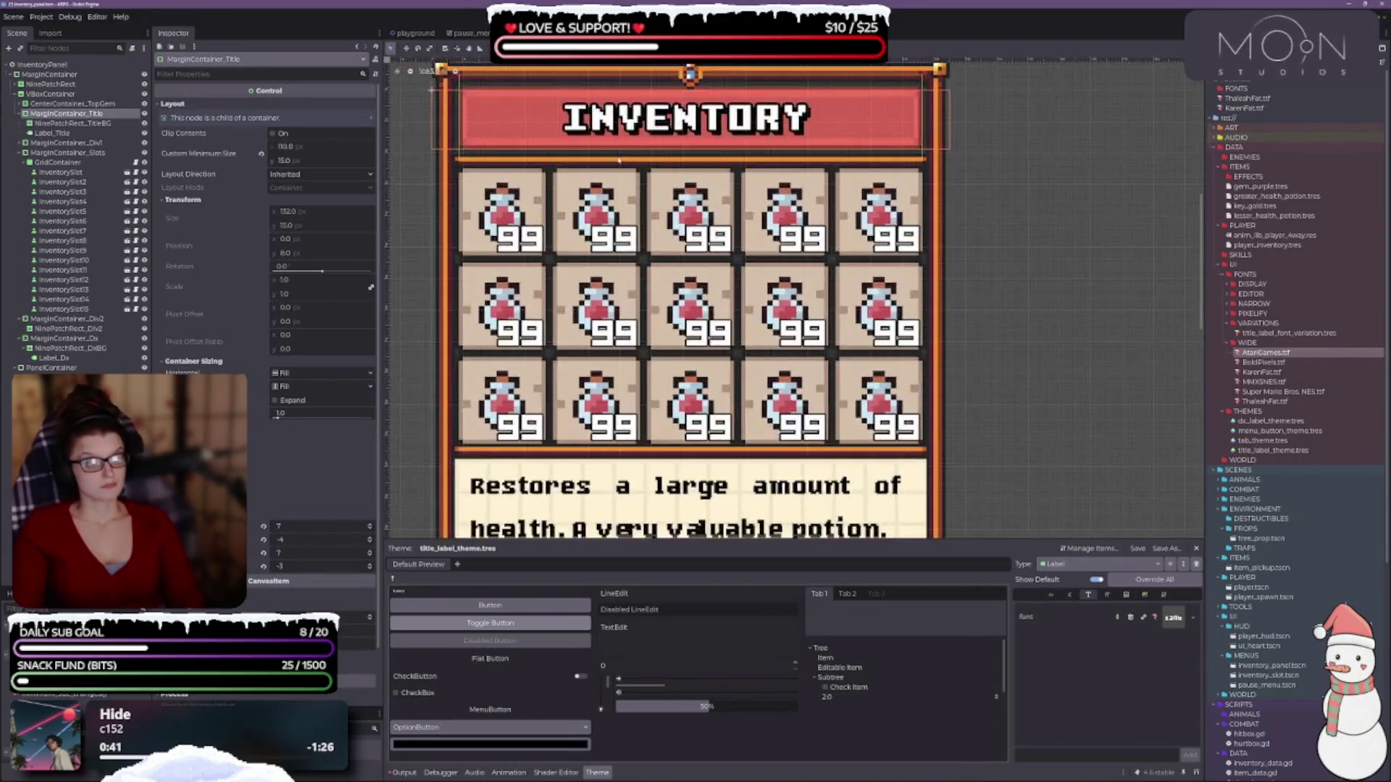
scroll(580, 355, up, 2)
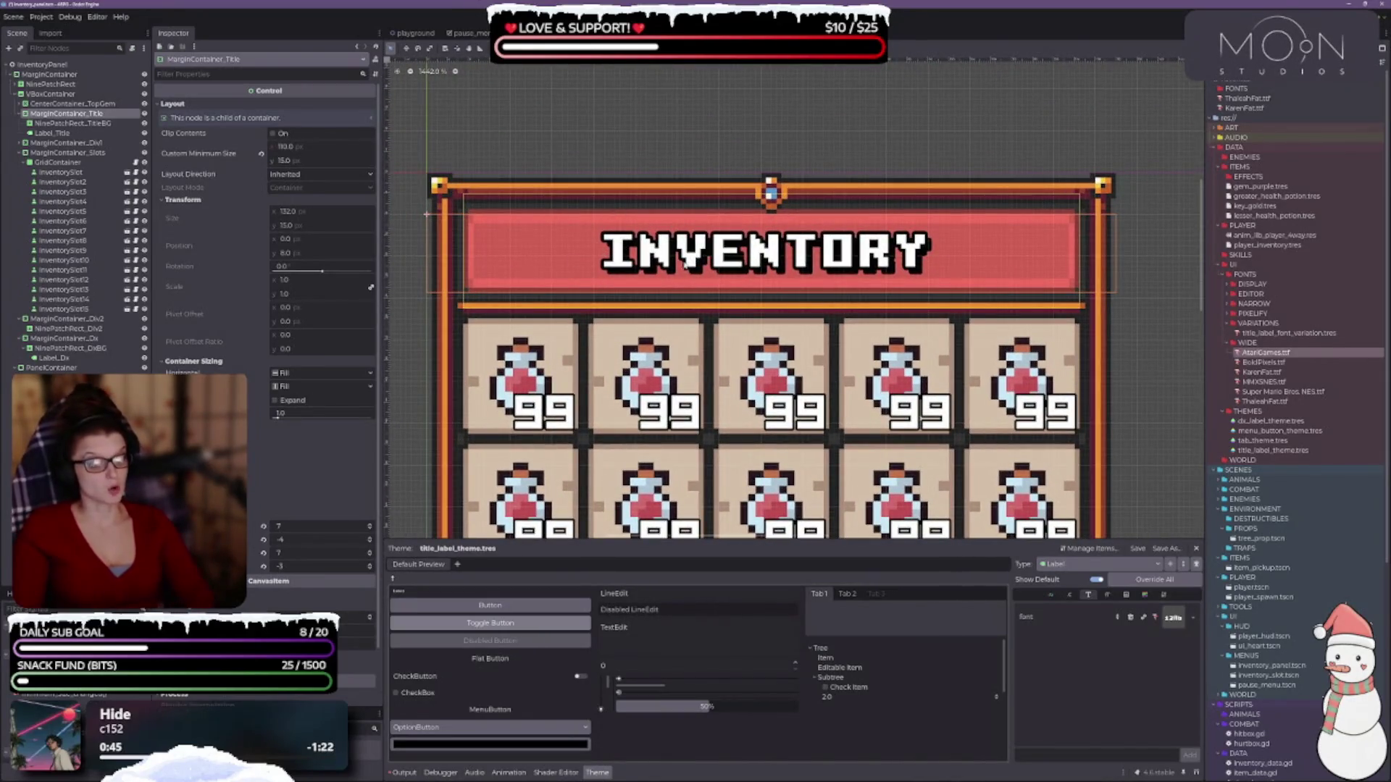
scroll(268, 217, down, 2)
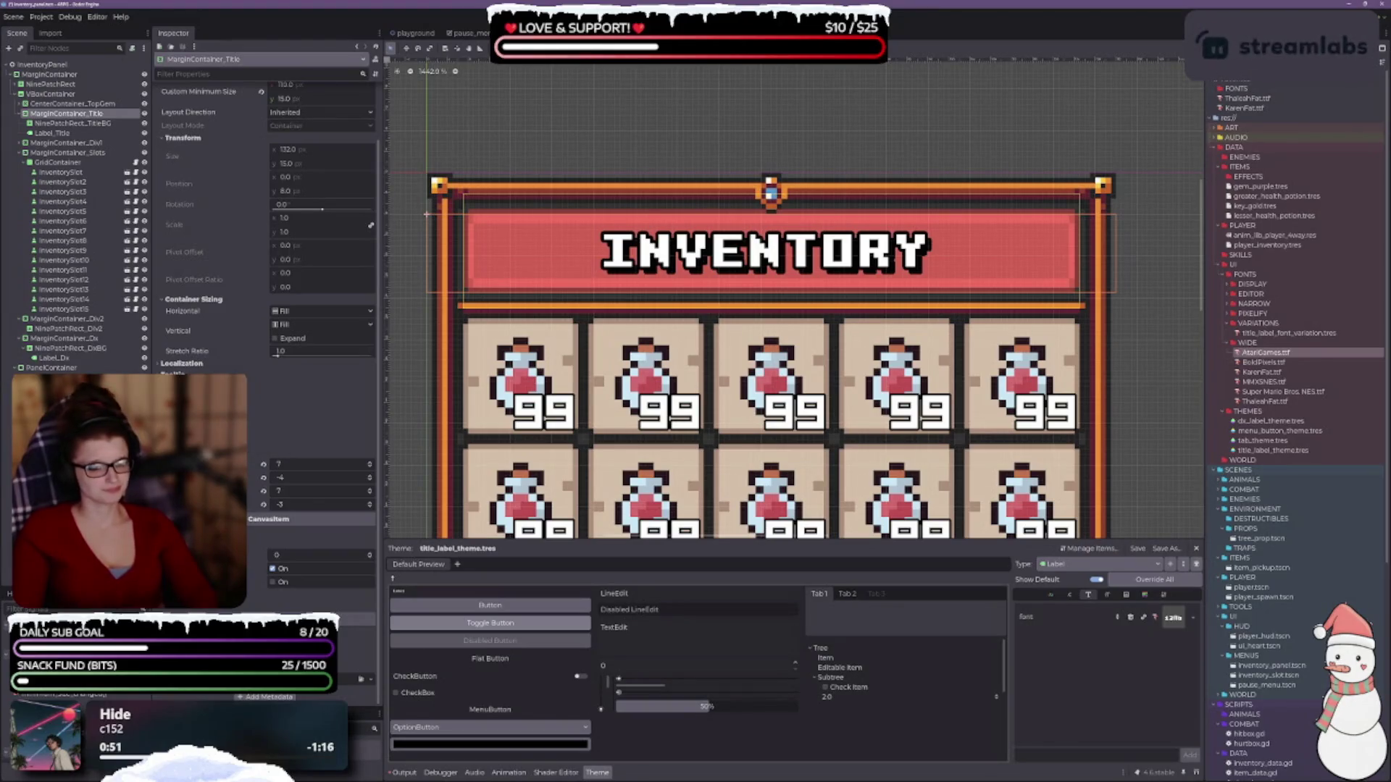
scroll(251, 443, up, 2)
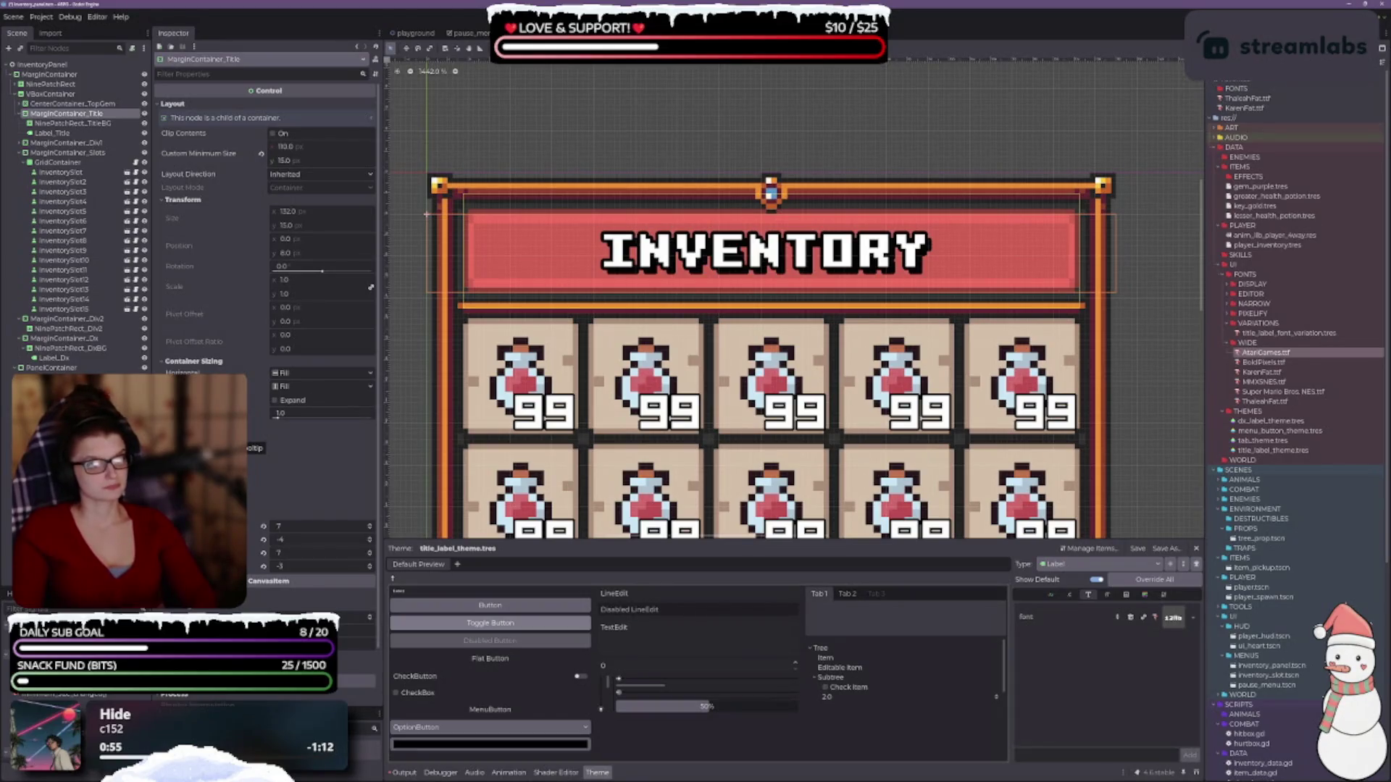
scroll(261, 442, down, 2)
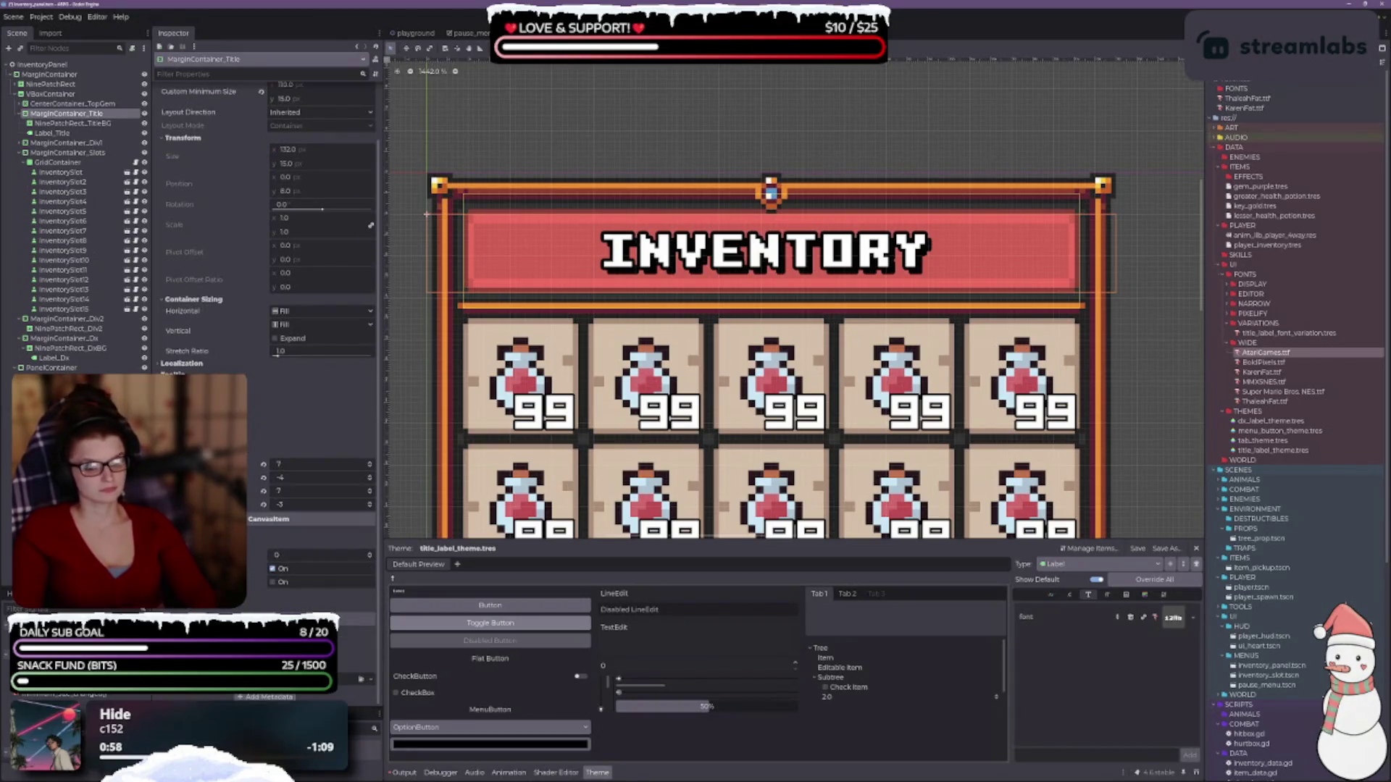
click(370, 481)
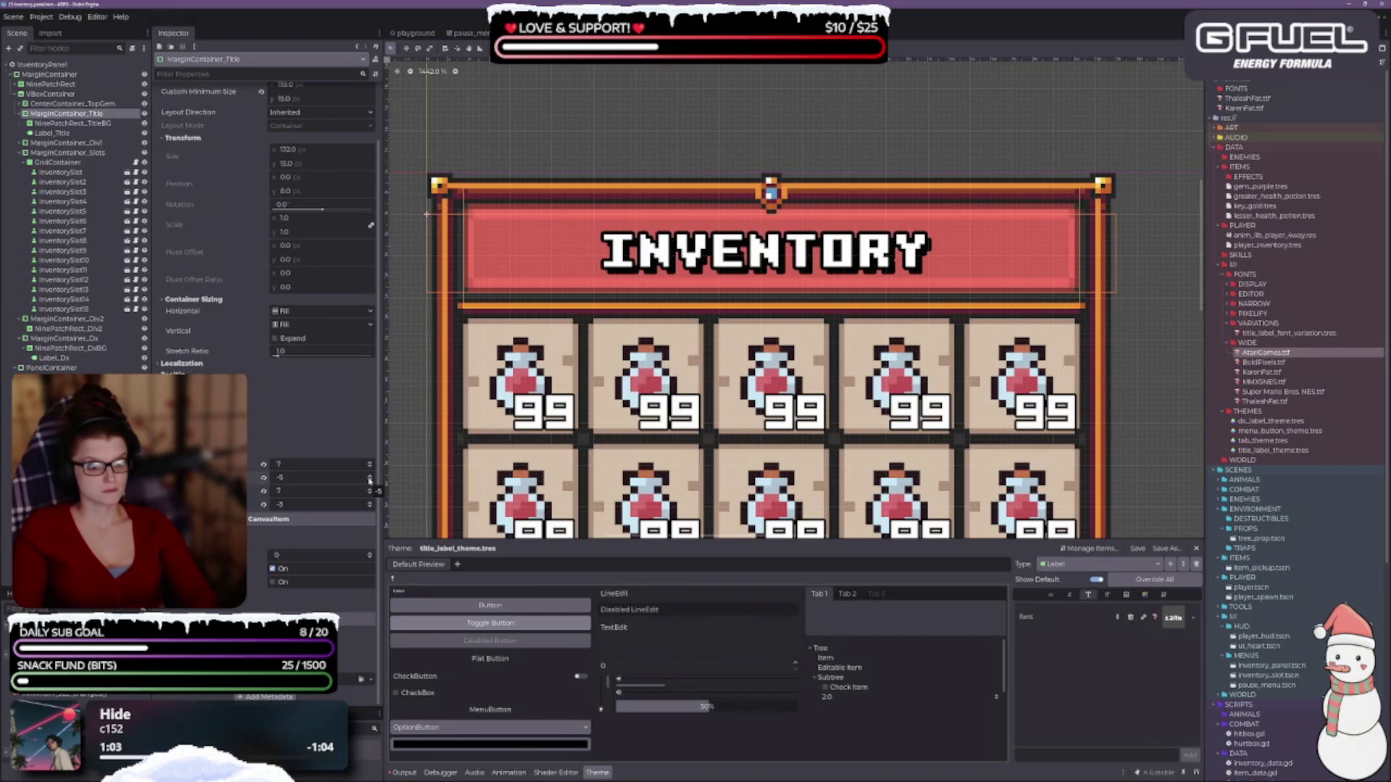
click(369, 477)
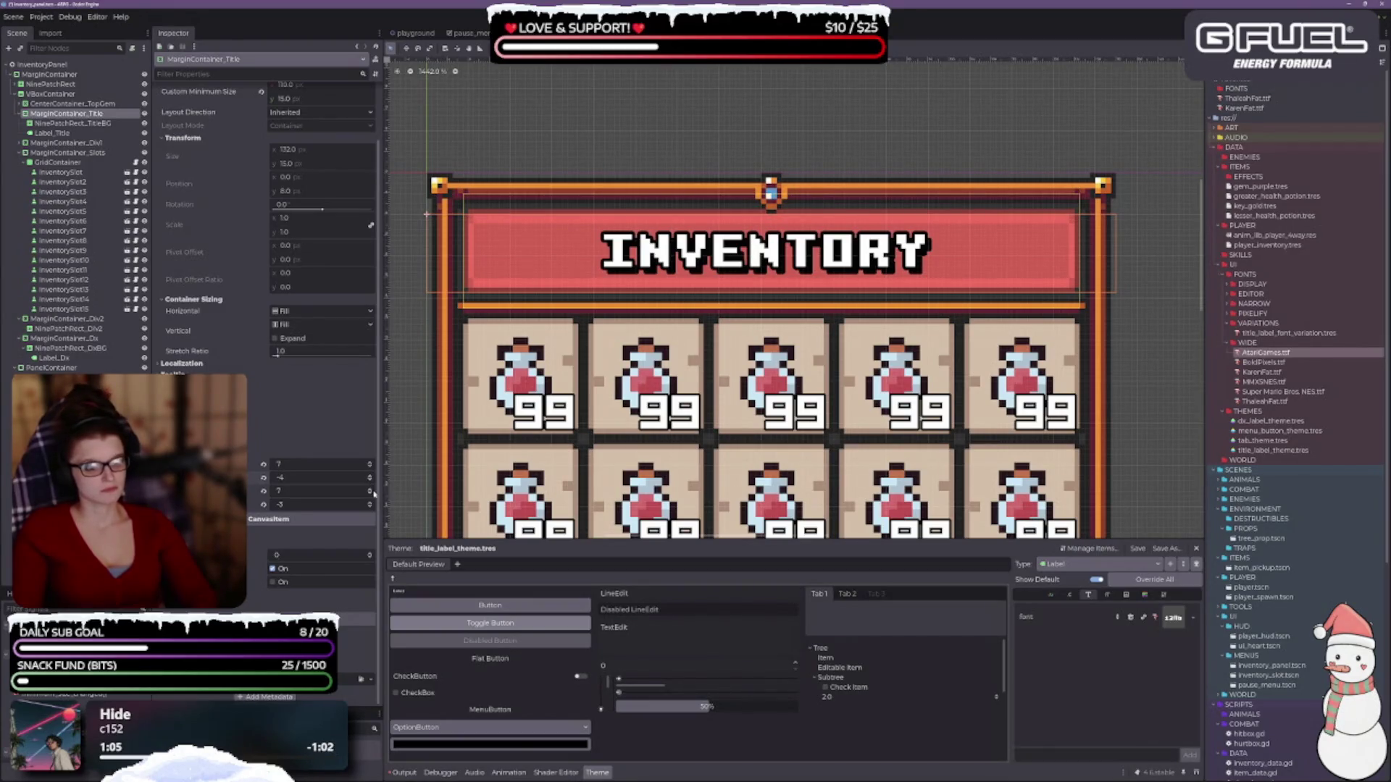
click(369, 482)
scroll(488, 461, down, 4)
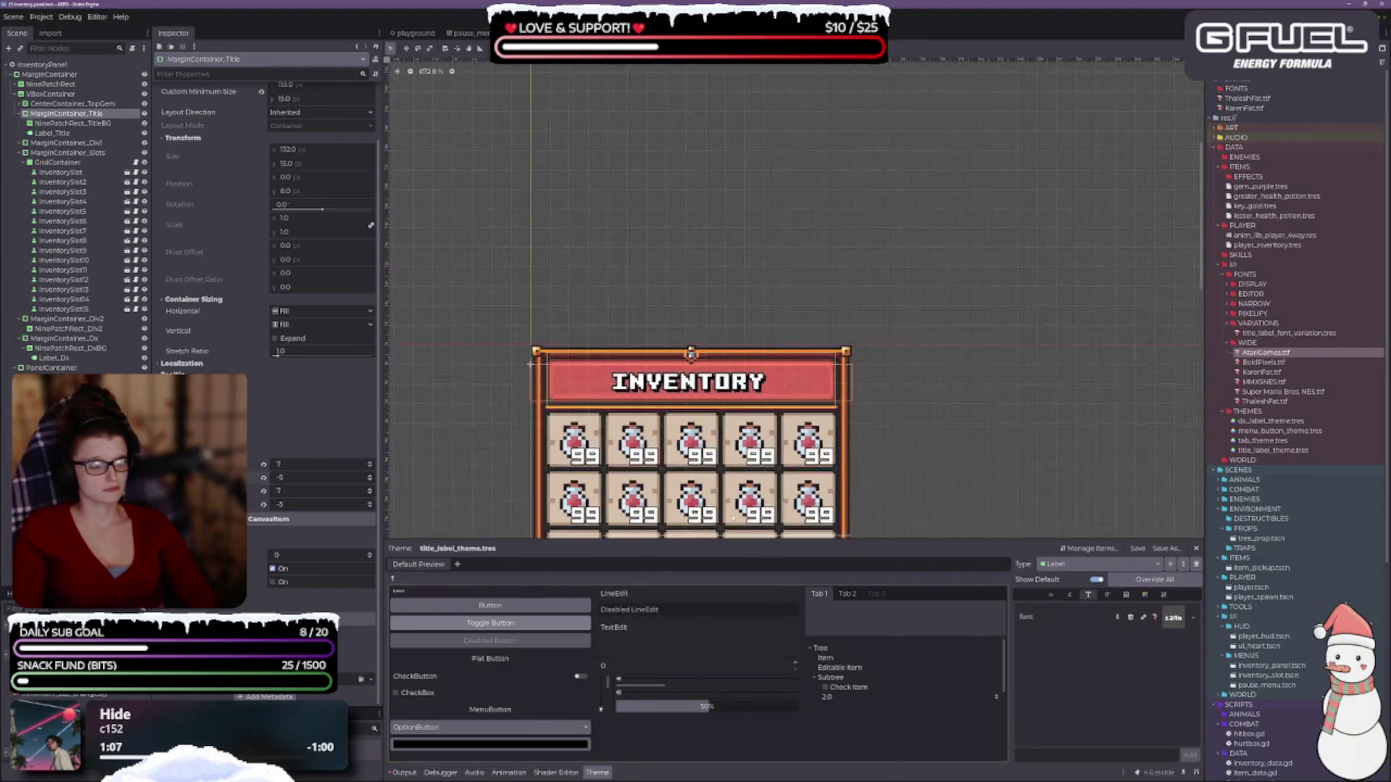
click(369, 467)
click(370, 494)
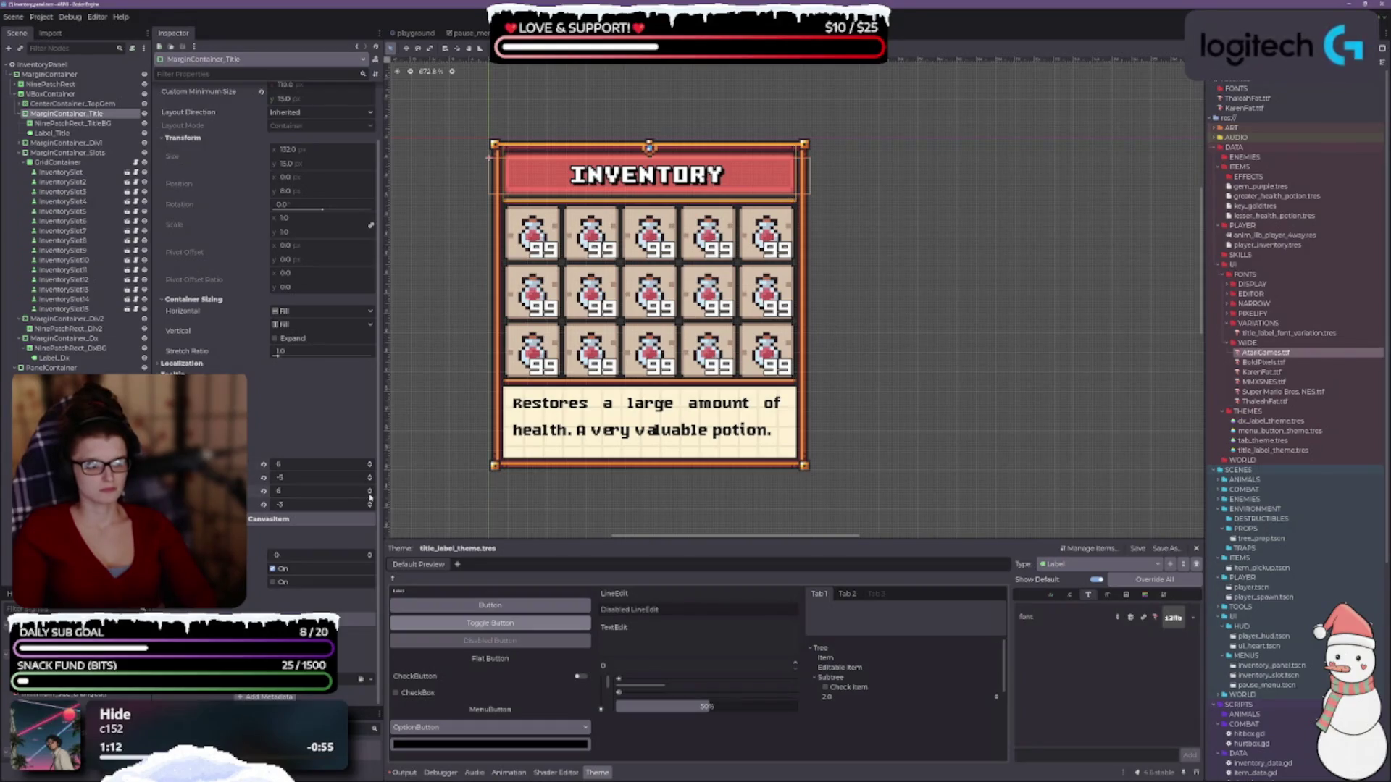
click(370, 507)
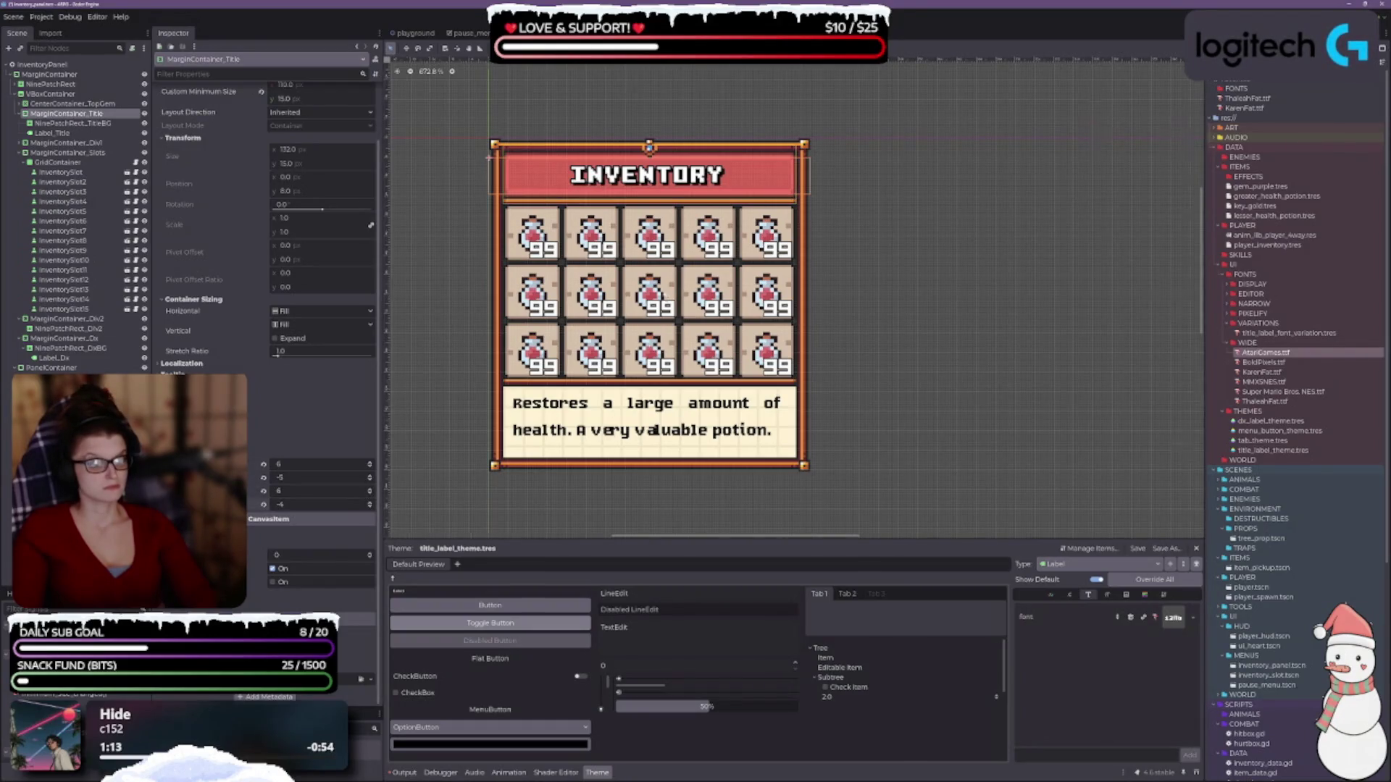
- Deselect and zoom the canvas to check the shifted red title bar
scroll(626, 100, up, 5)
click(975, 221)
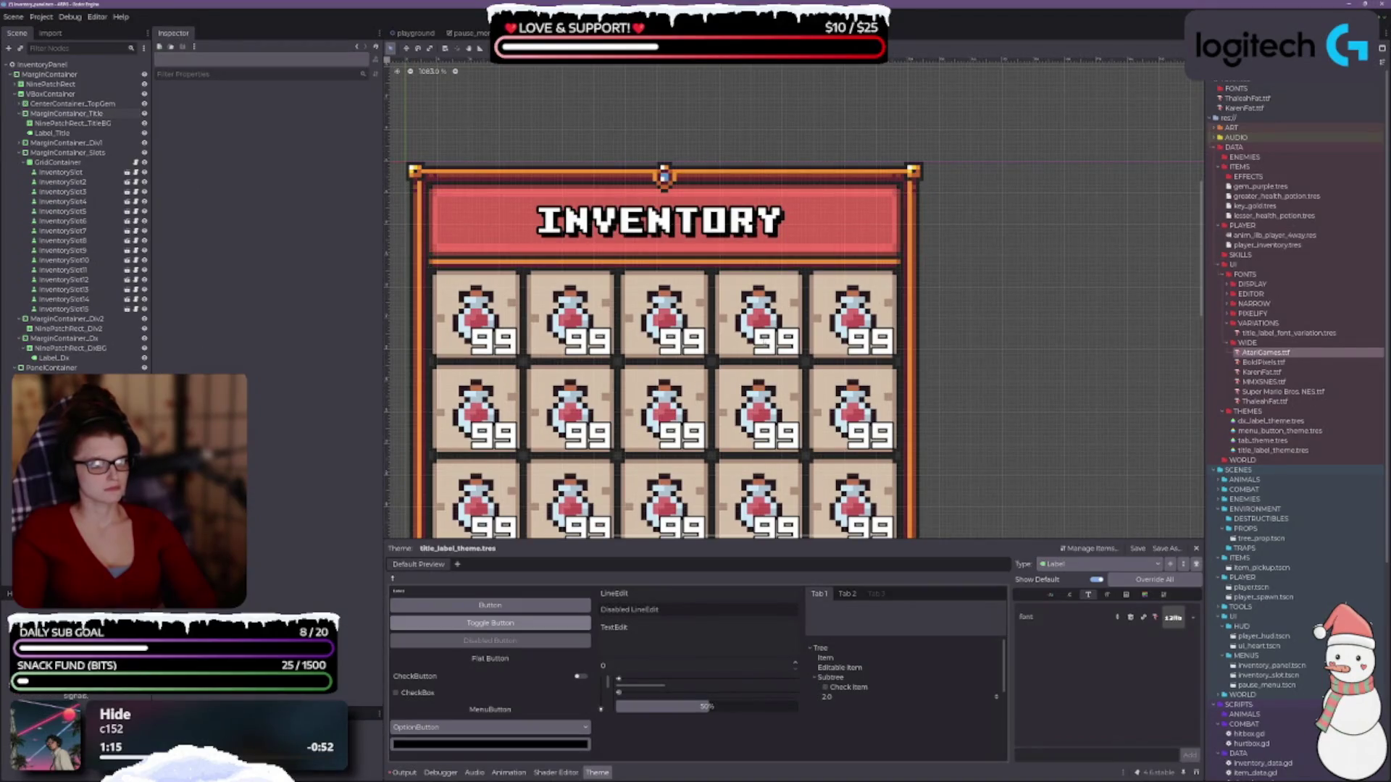
scroll(990, 237, down, 8)
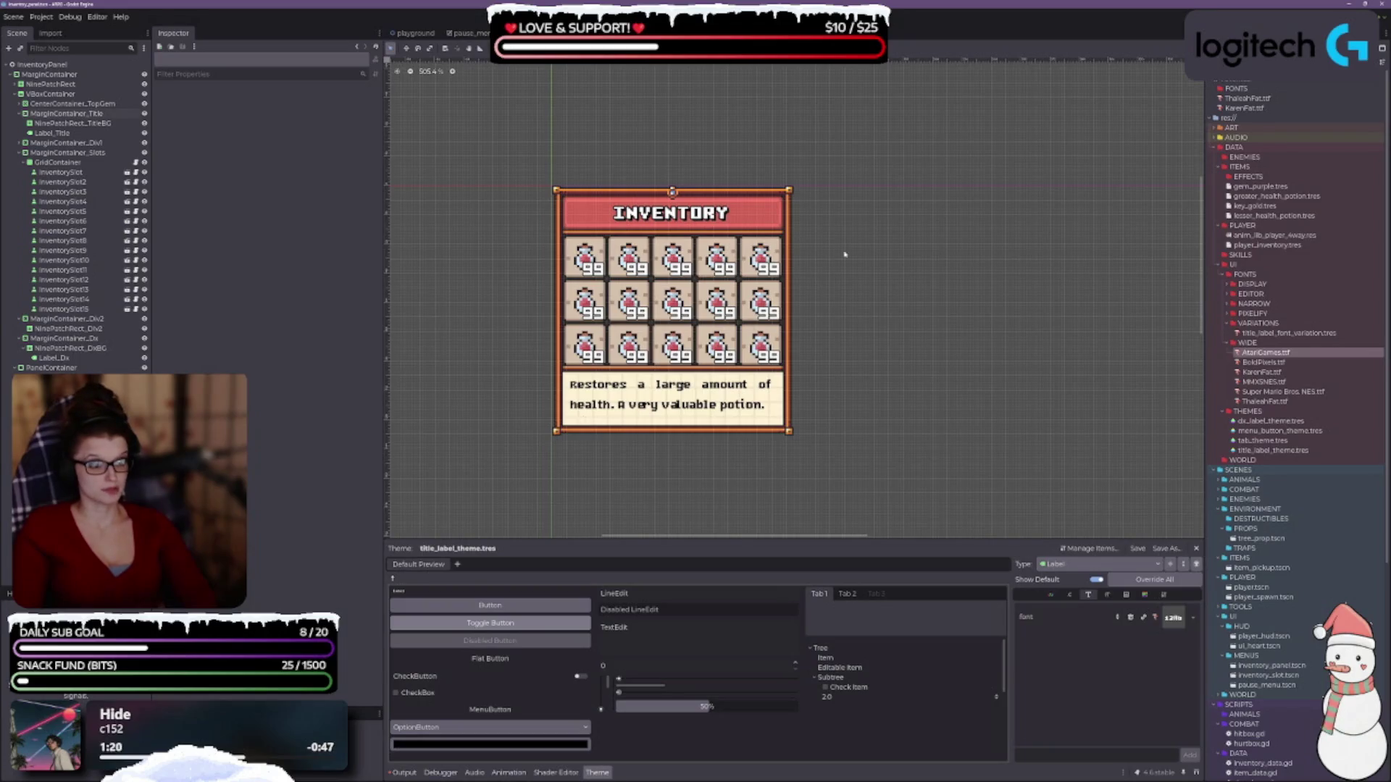
scroll(645, 223, up, 4)
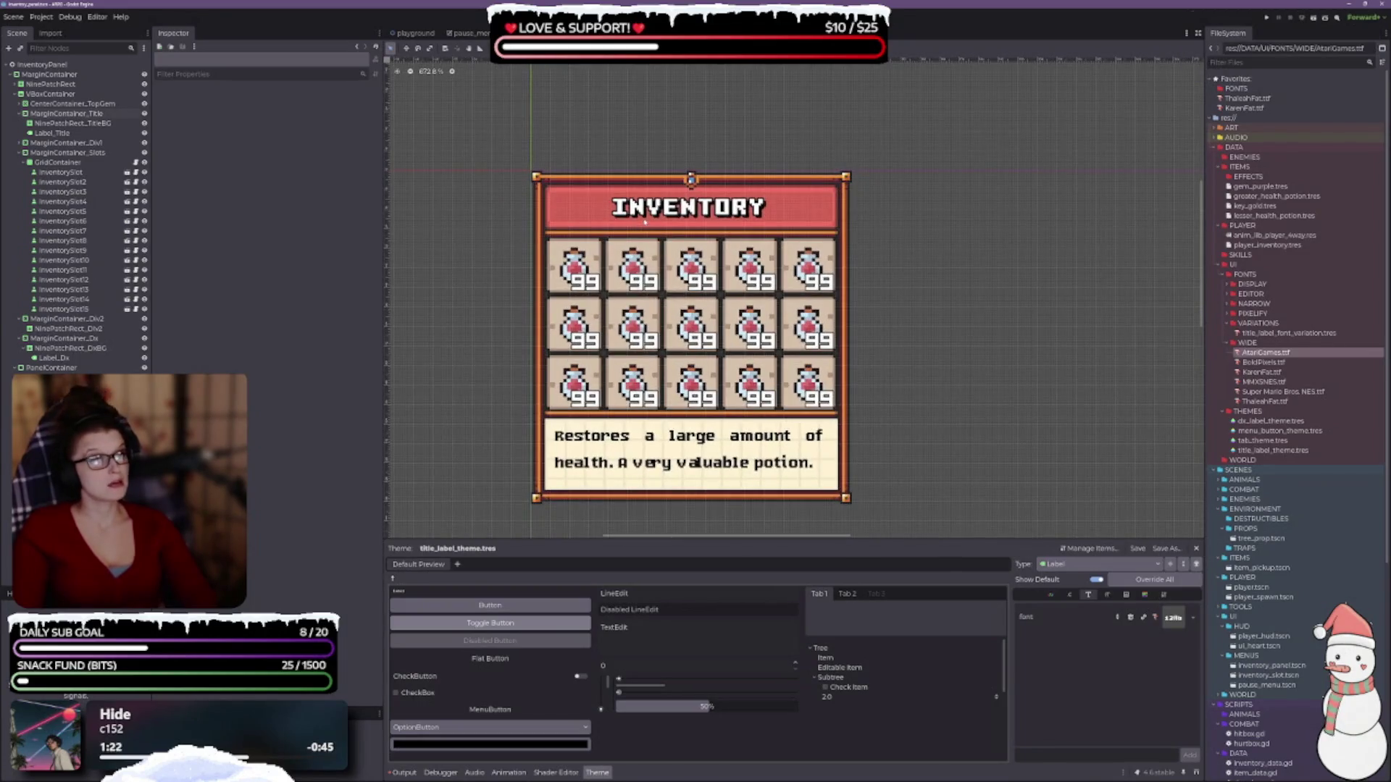
scroll(669, 218, up, 2)
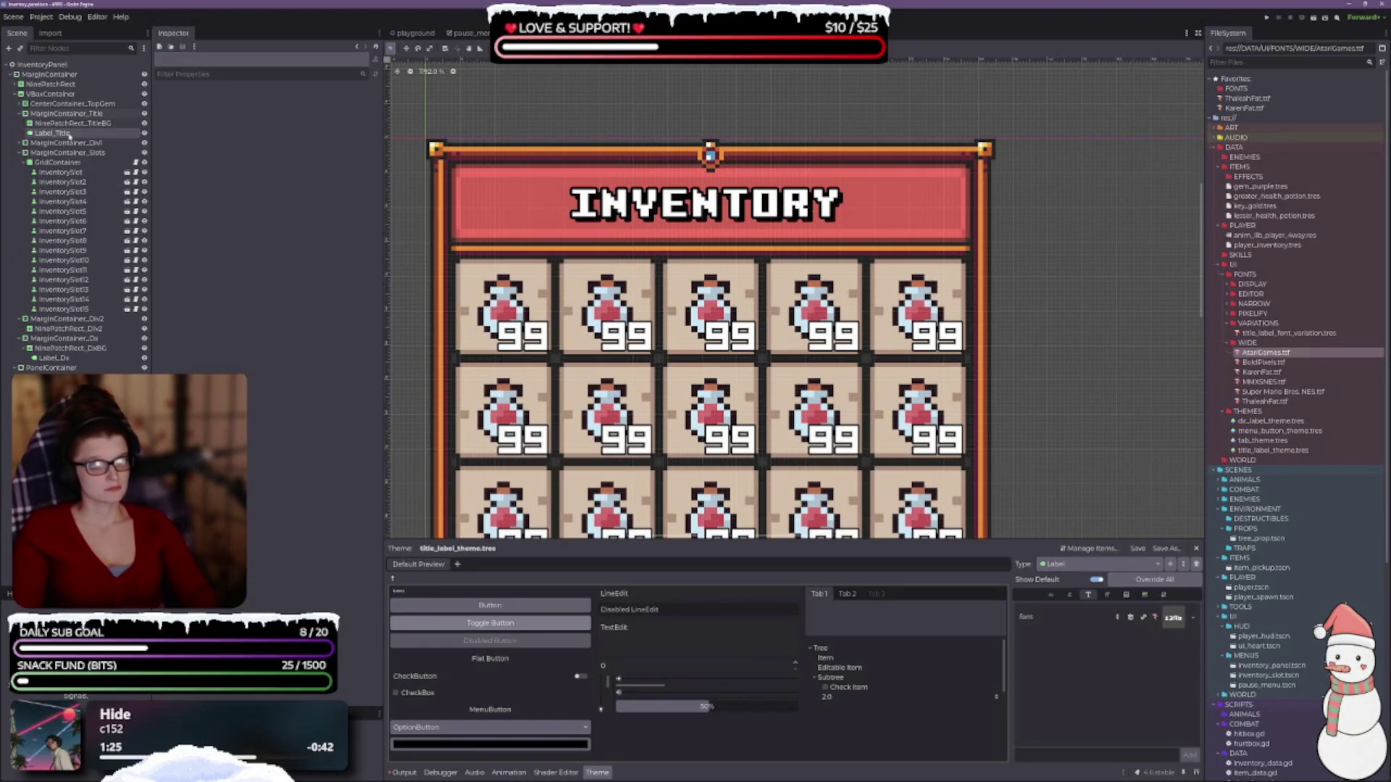
click(80, 123)
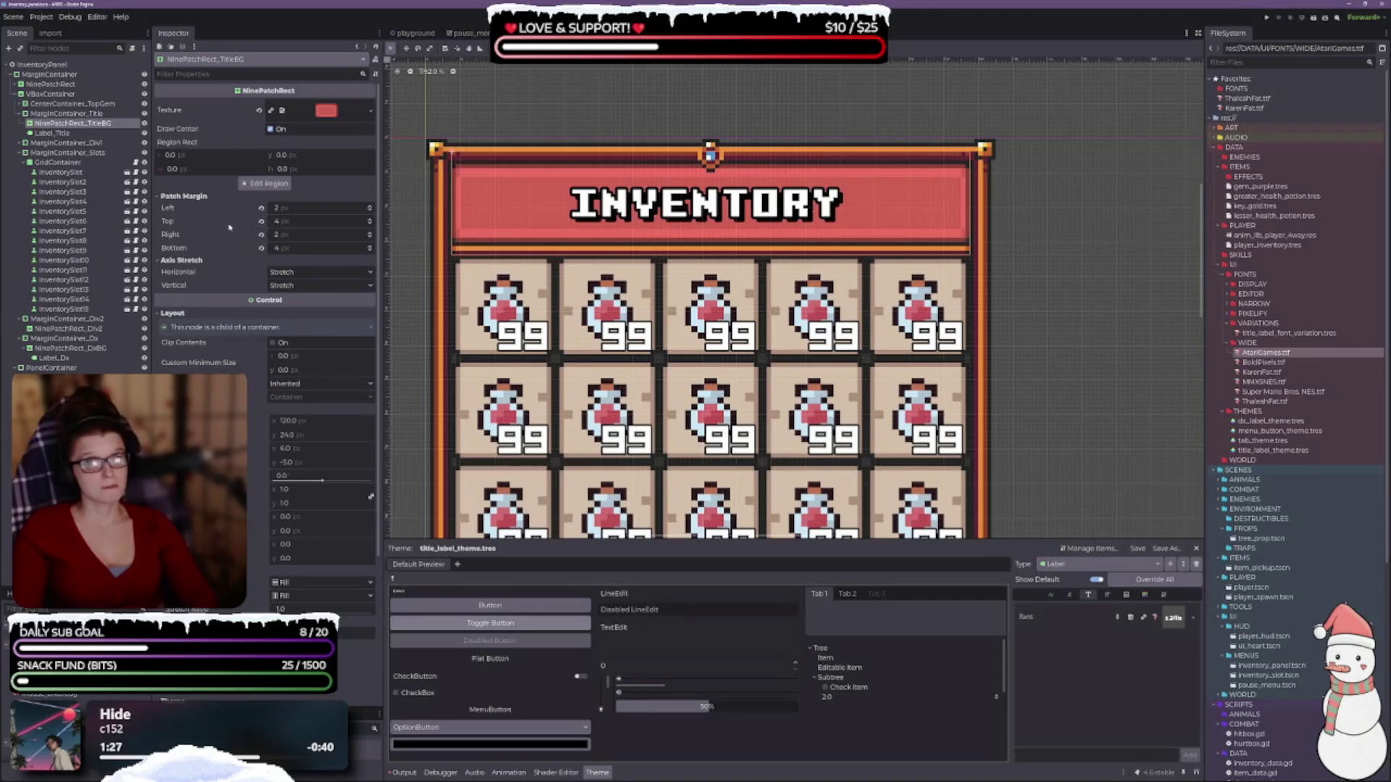
- Set the title background's patch margins to 2 left, 5 top, 5 bottom
click(370, 206)
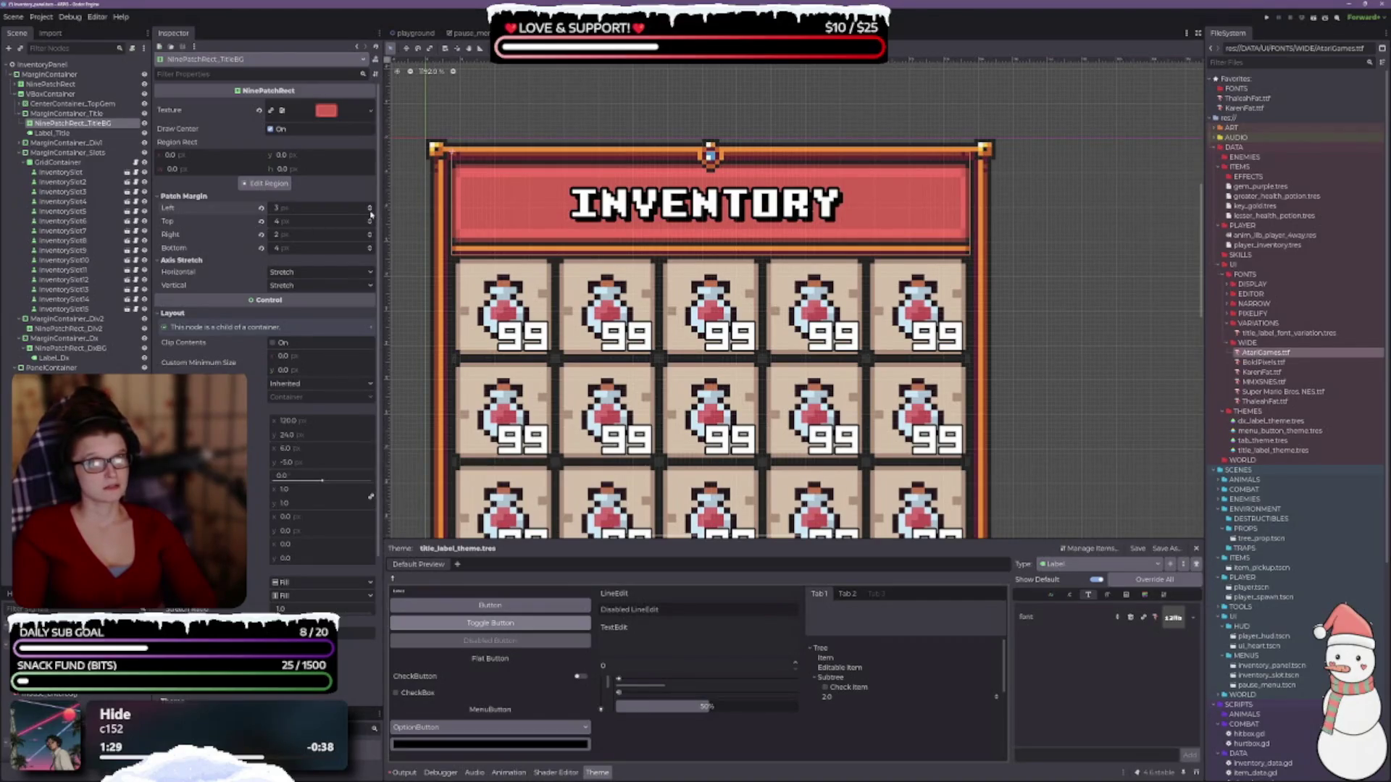
click(369, 210)
click(370, 210)
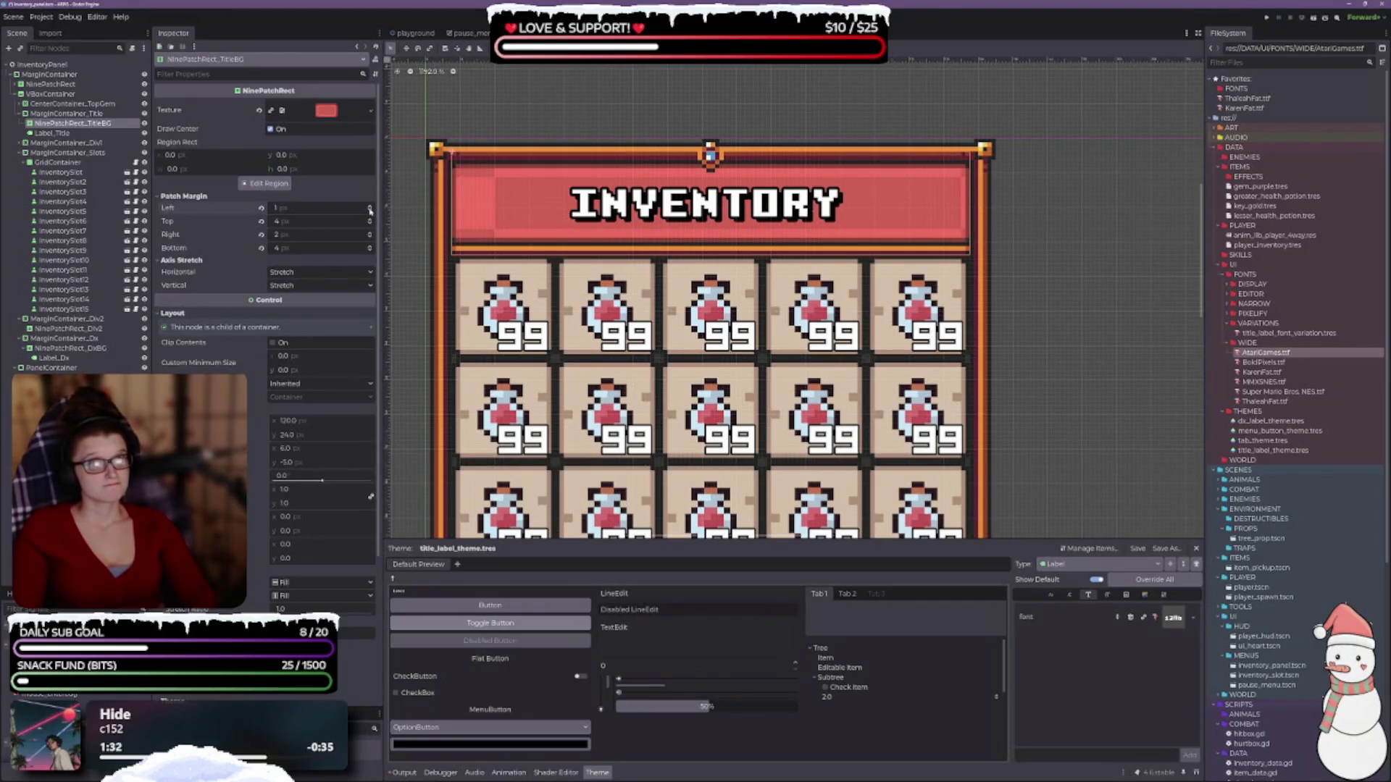
click(370, 208)
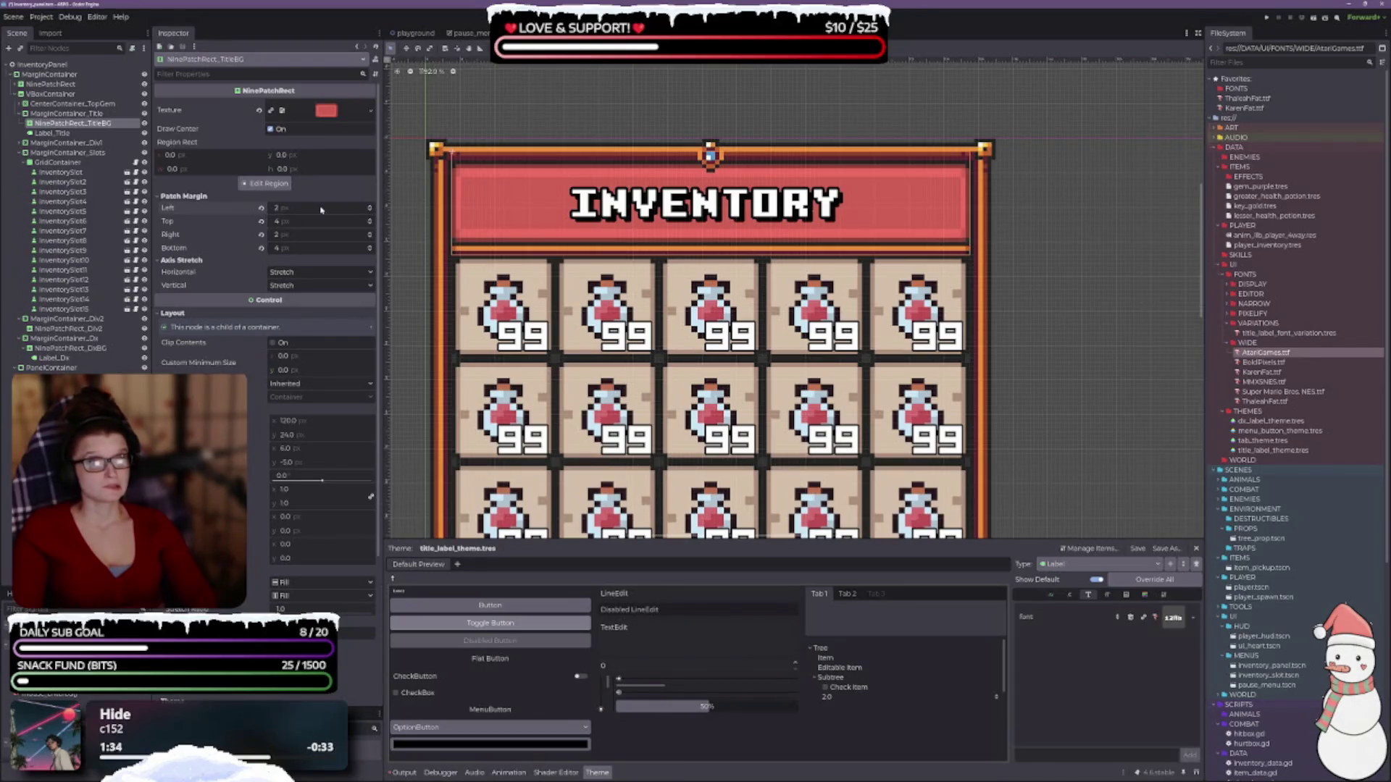
click(369, 225)
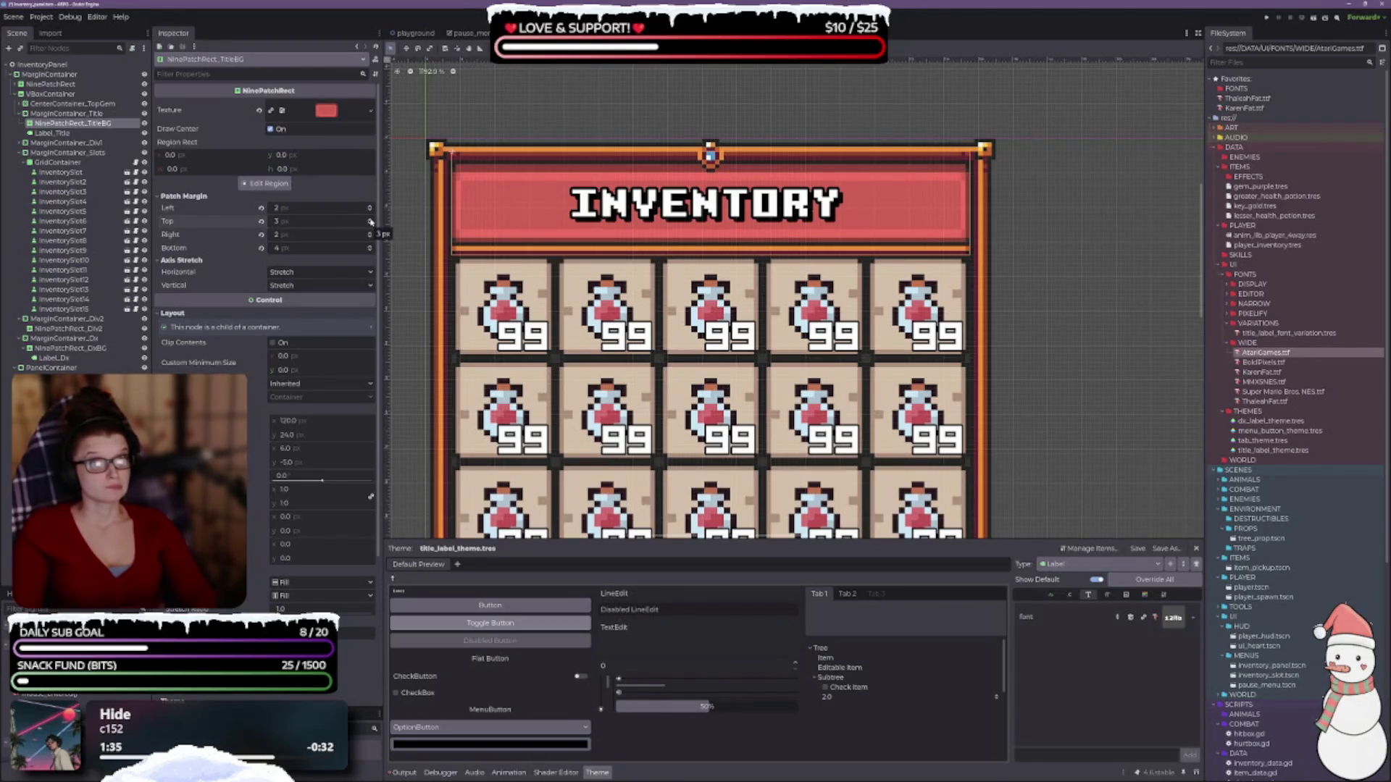
click(370, 219)
click(370, 220)
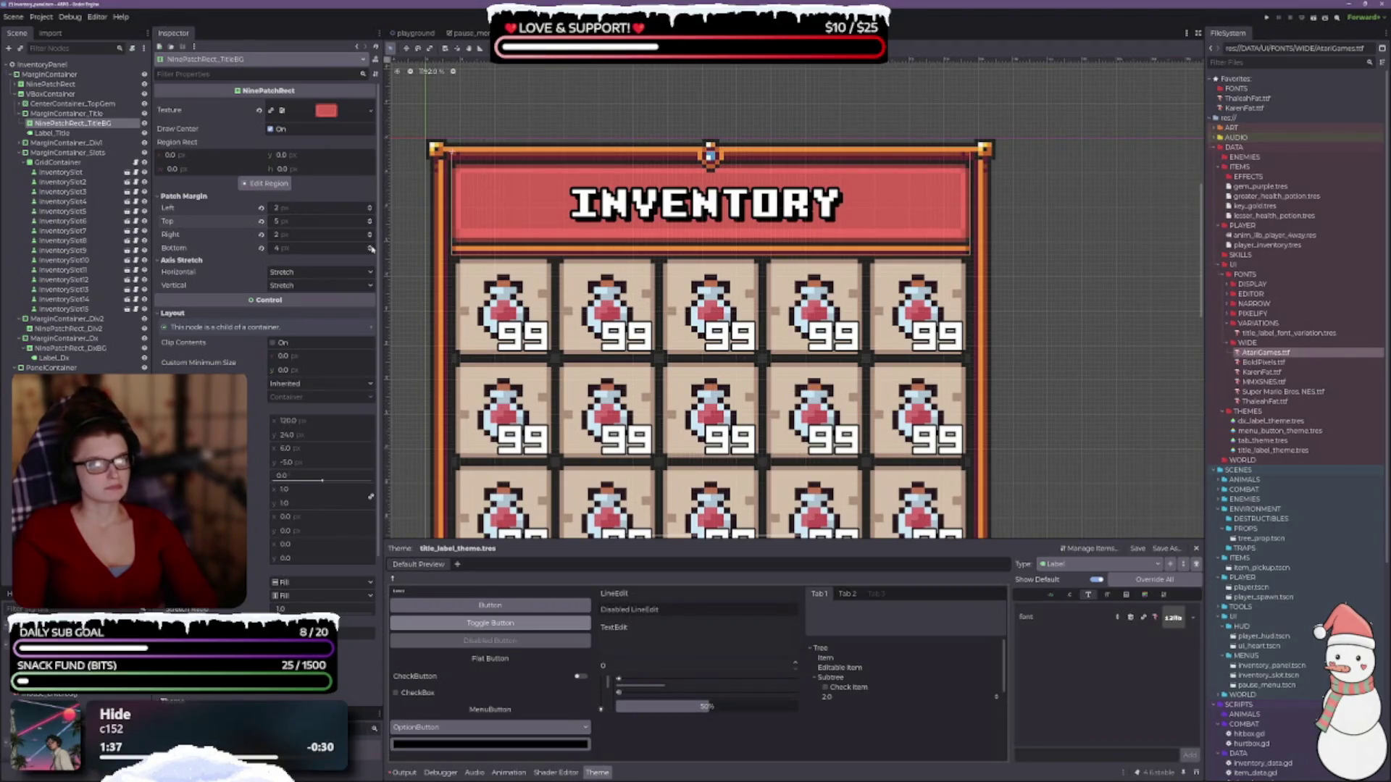
click(370, 246)
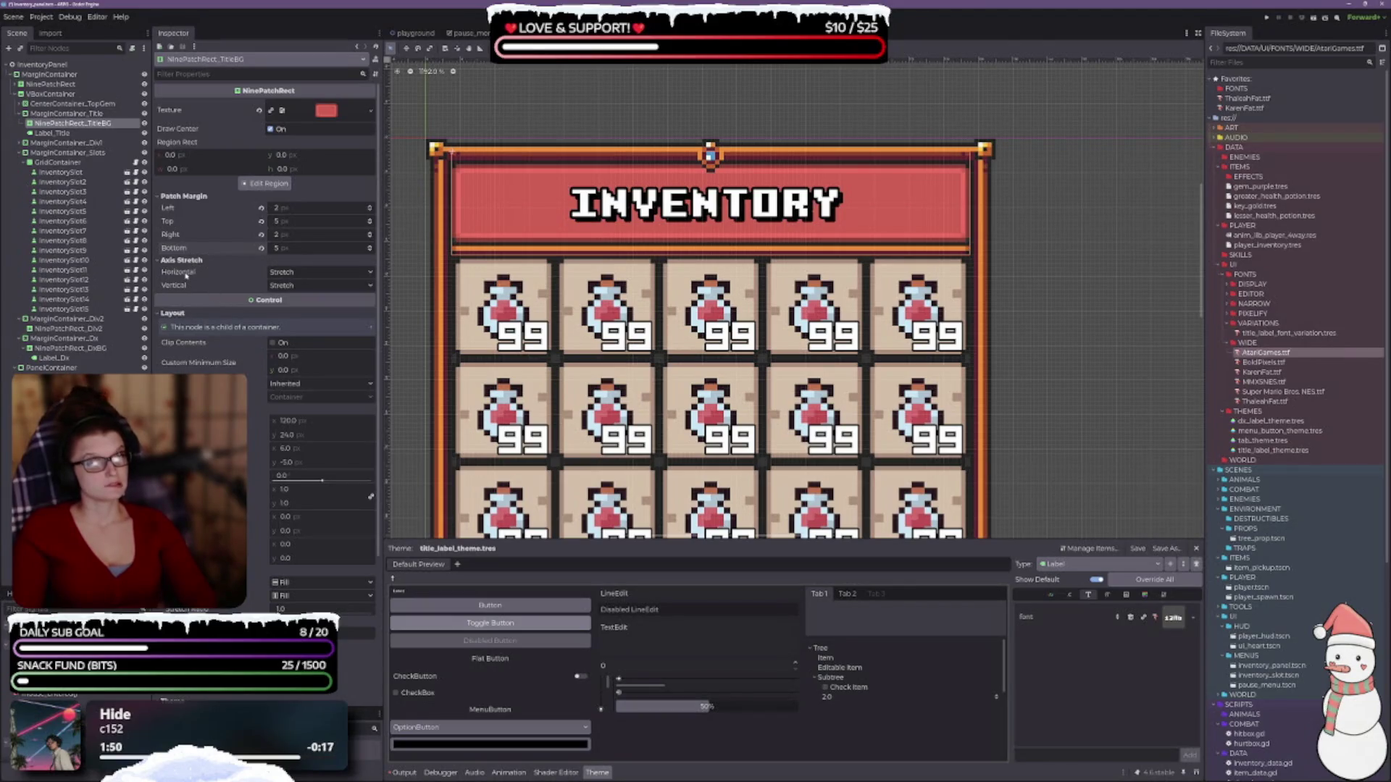
- Set the nine-patch's horizontal and vertical axis stretch to Tile Fit
click(297, 273)
click(302, 311)
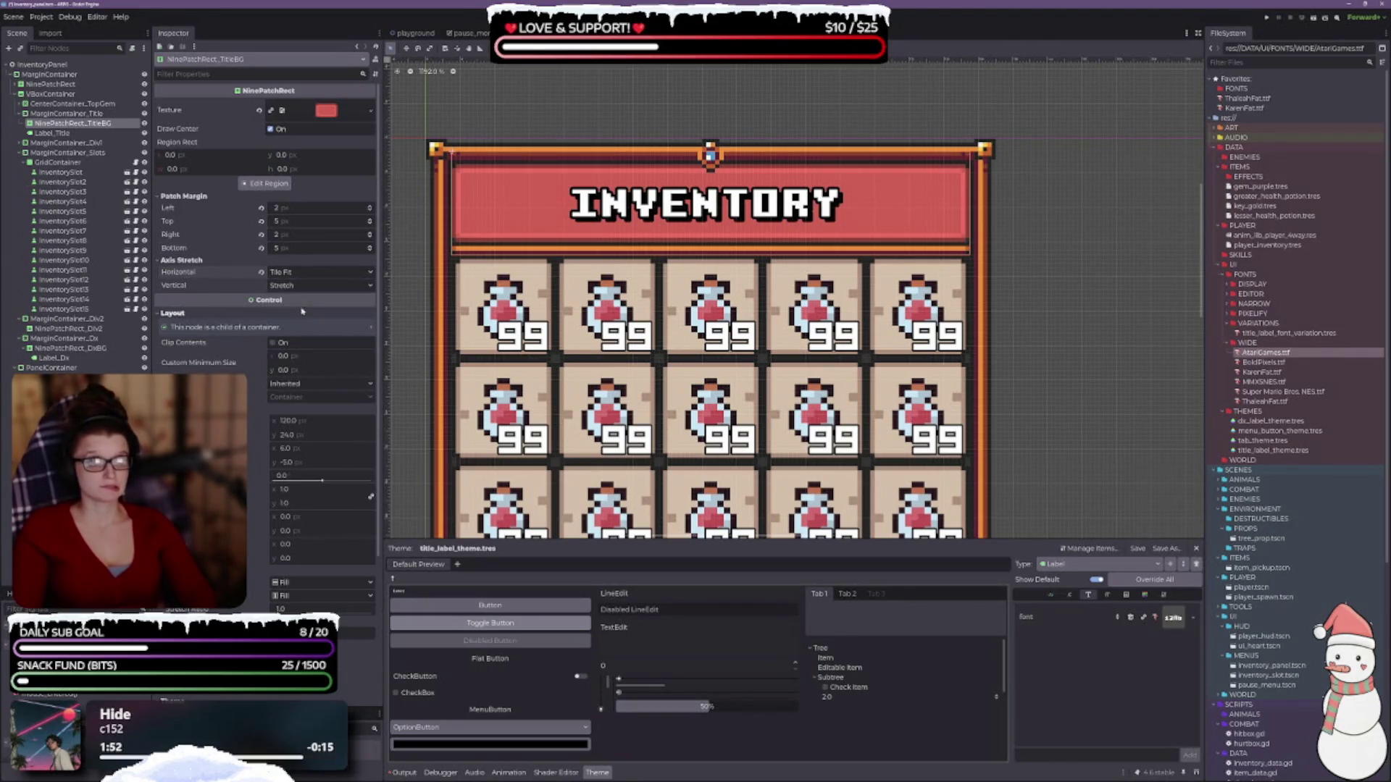
click(293, 286)
click(297, 326)
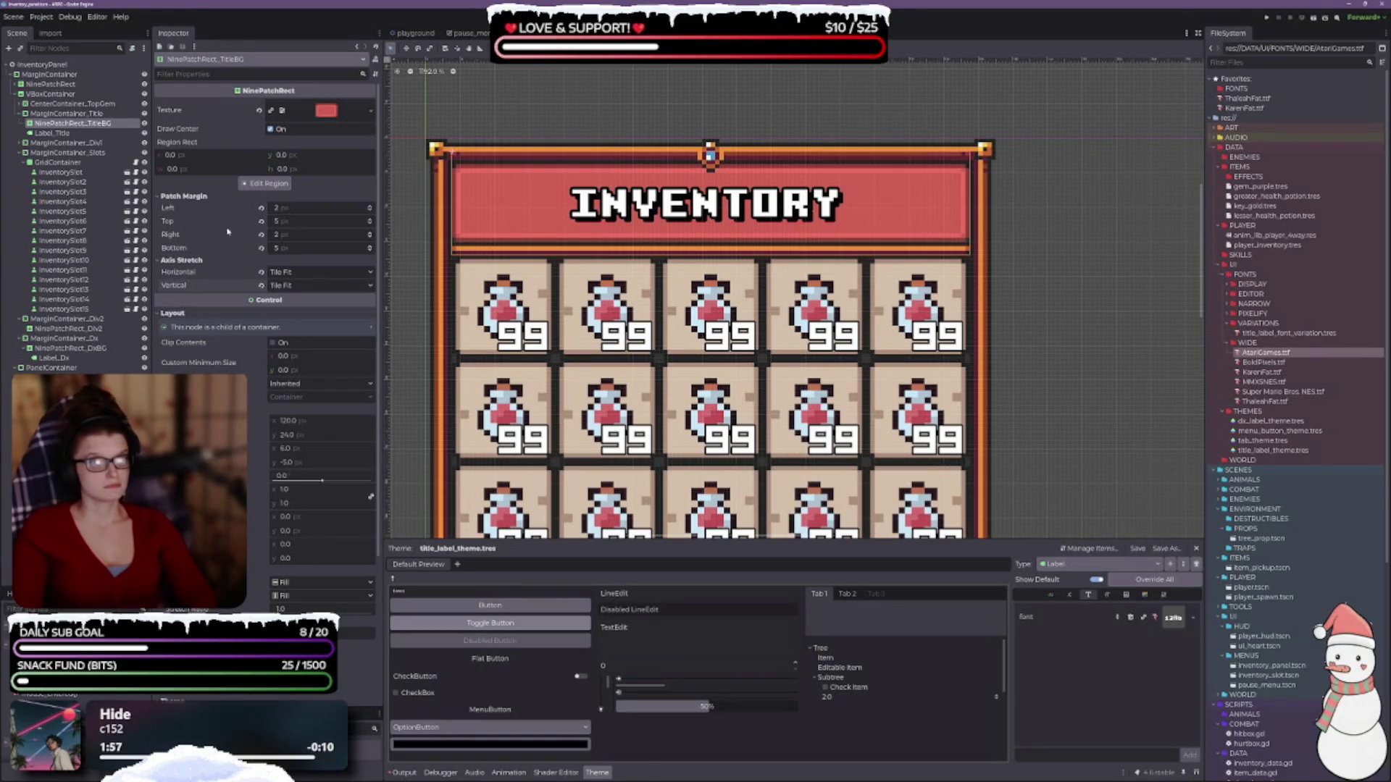
scroll(228, 221, down, 1)
scroll(221, 225, up, 1)
- Inspect the nine-patch texture's region and margins in the region editor, then close it
click(268, 183)
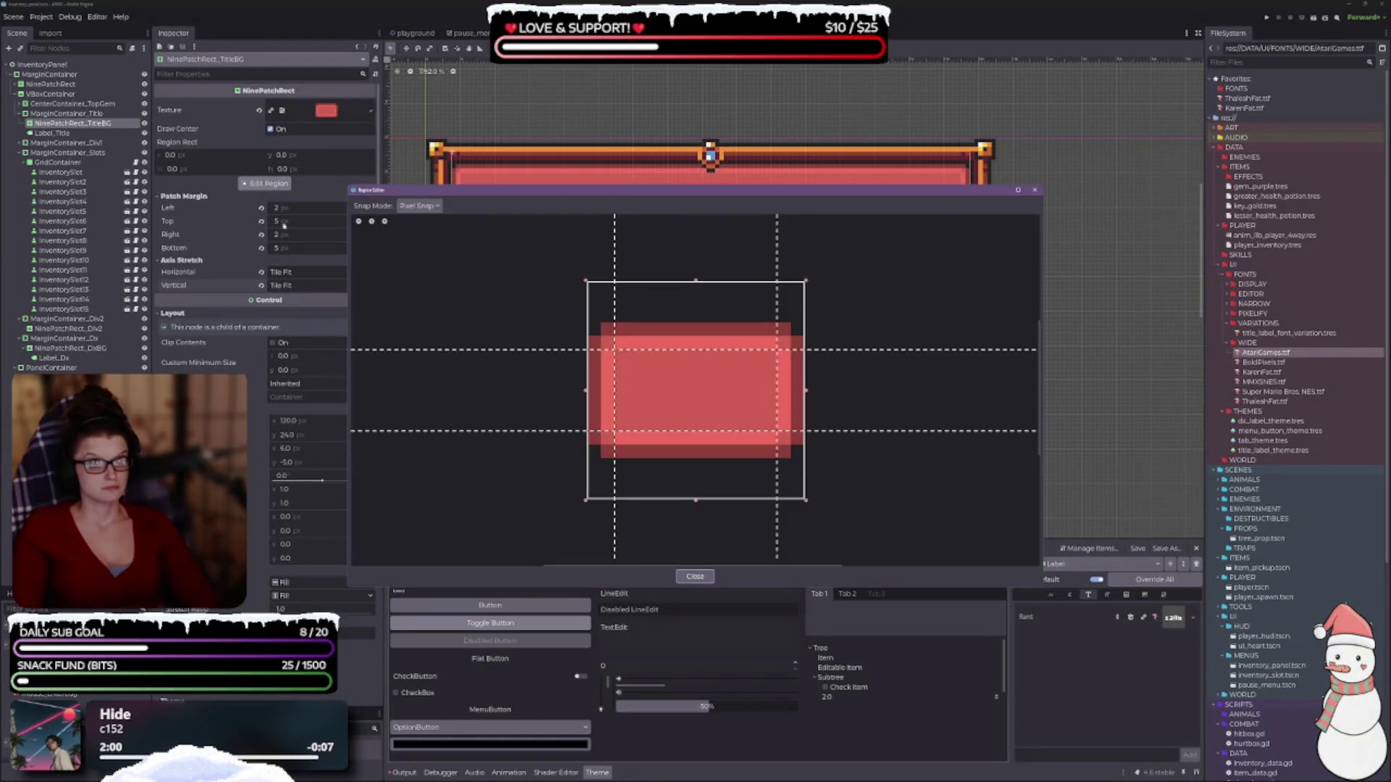
click(1036, 191)
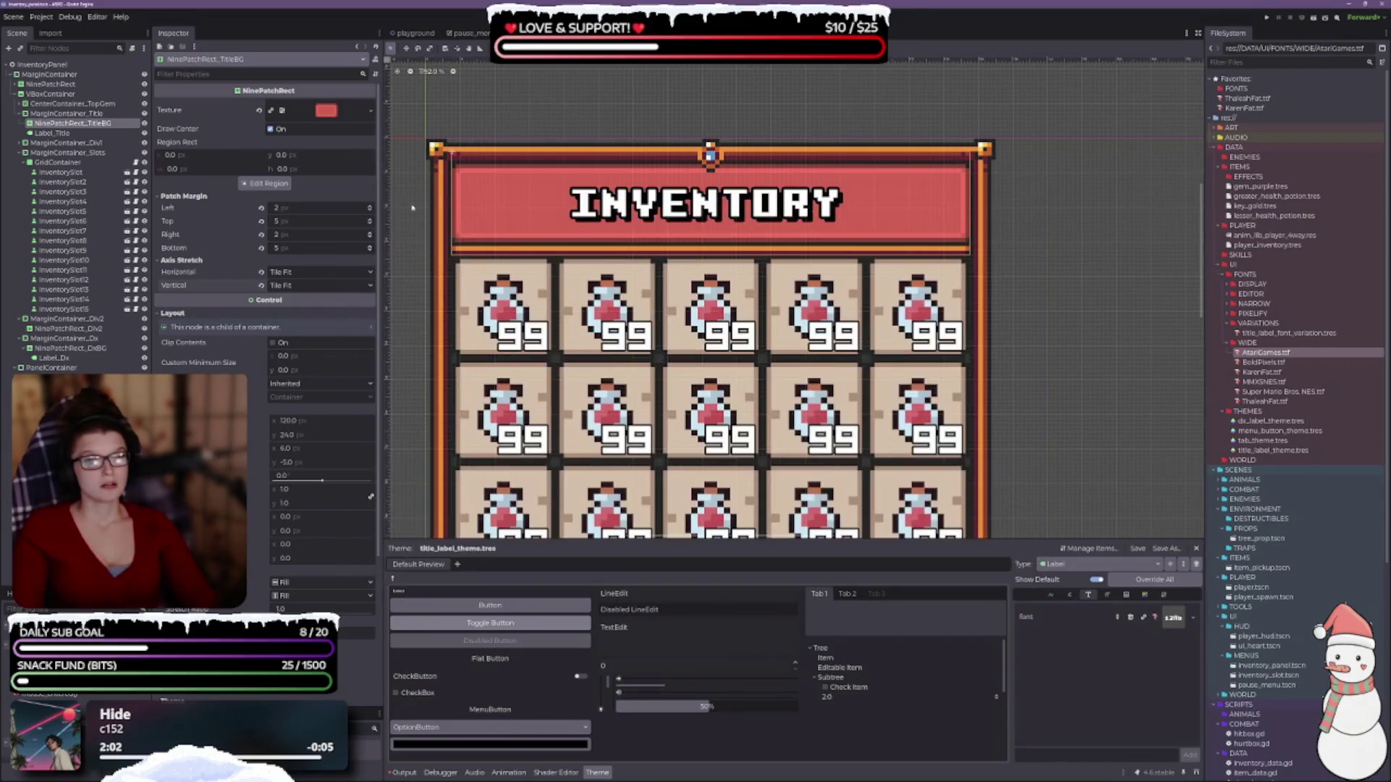
scroll(253, 339, down, 2)
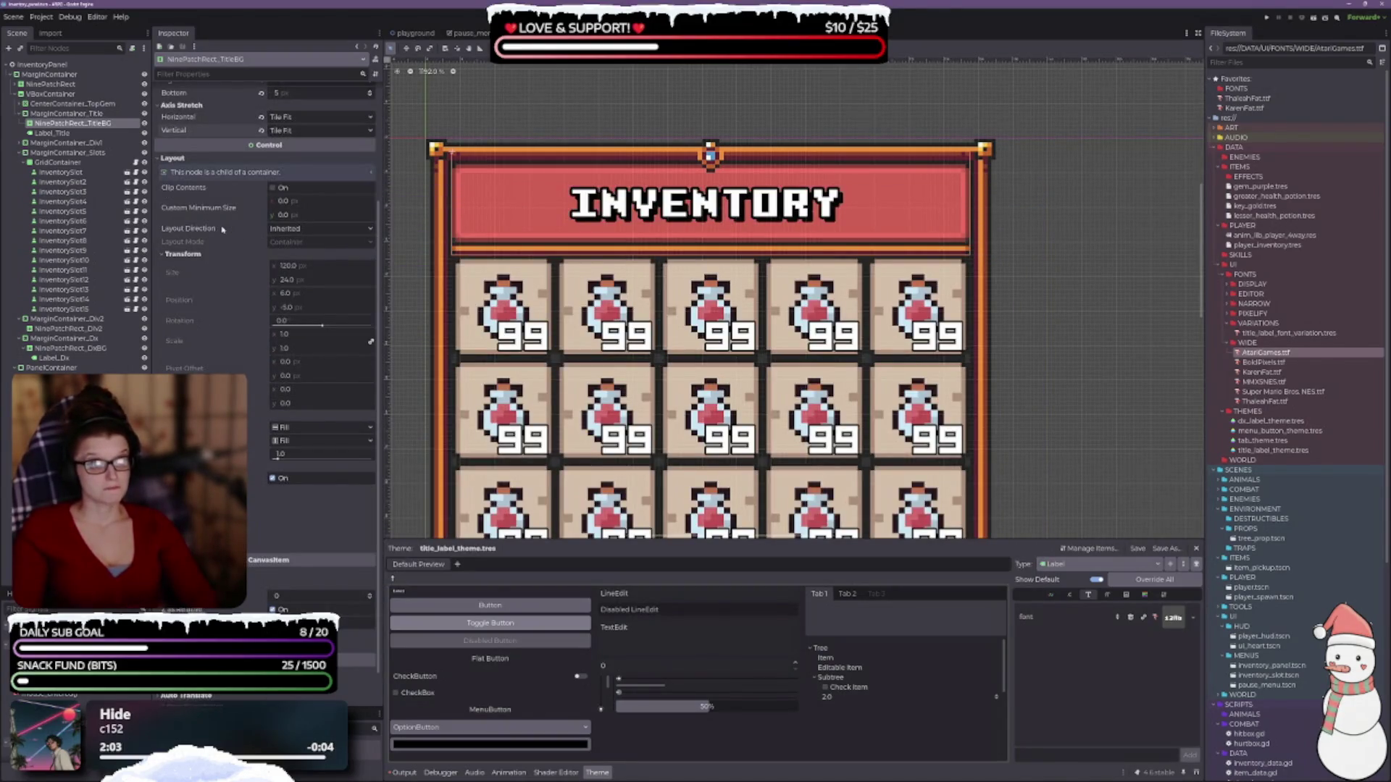
scroll(668, 271, up, 1)
scroll(664, 276, down, 1)
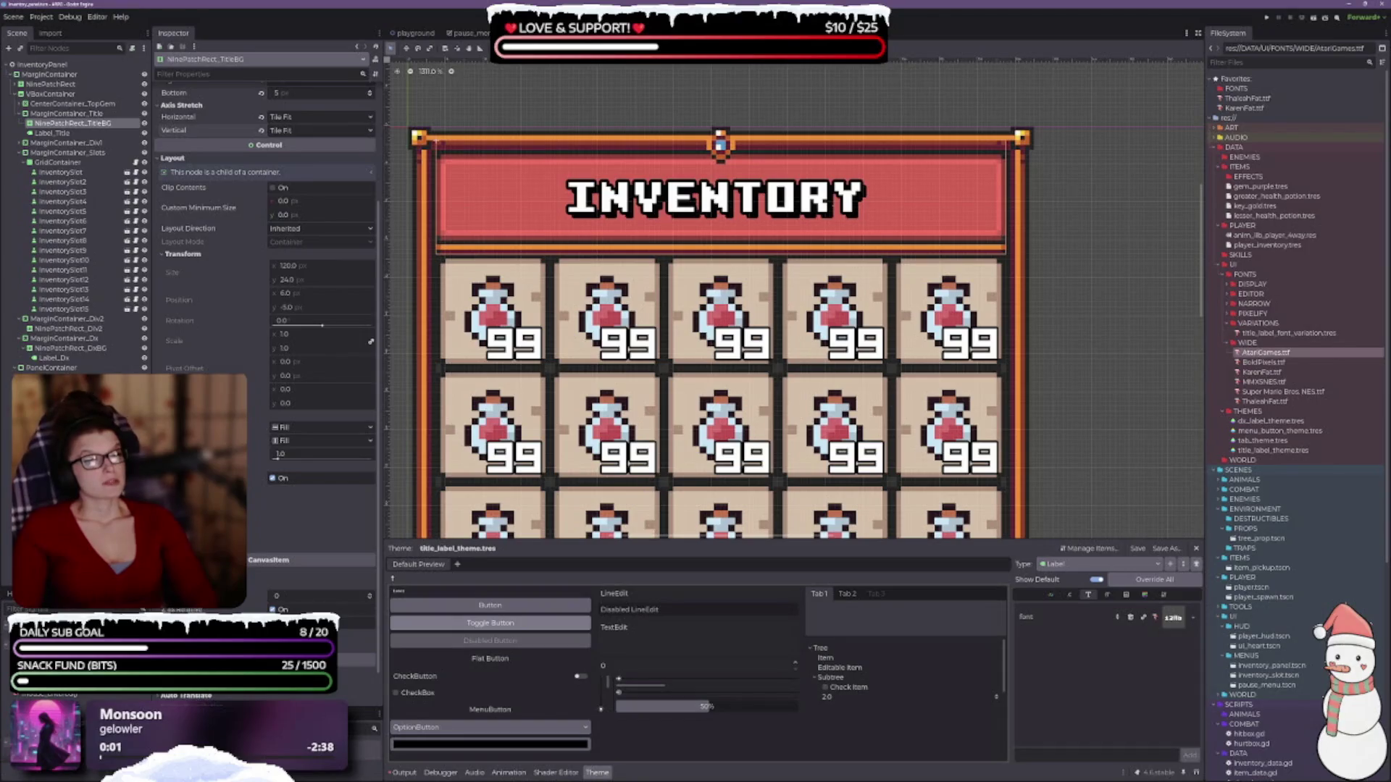
scroll(285, 403, down, 1)
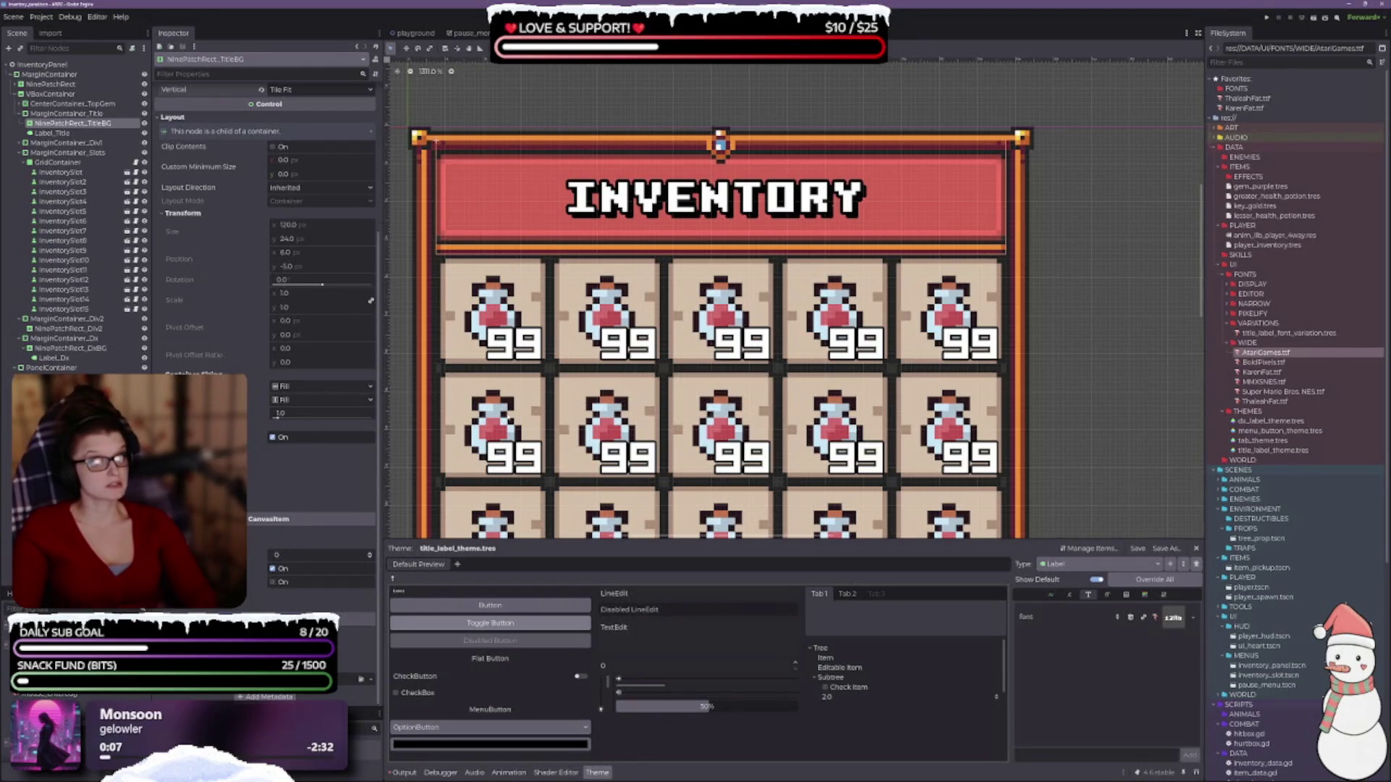
scroll(724, 297, up, 1)
scroll(339, 326, up, 5)
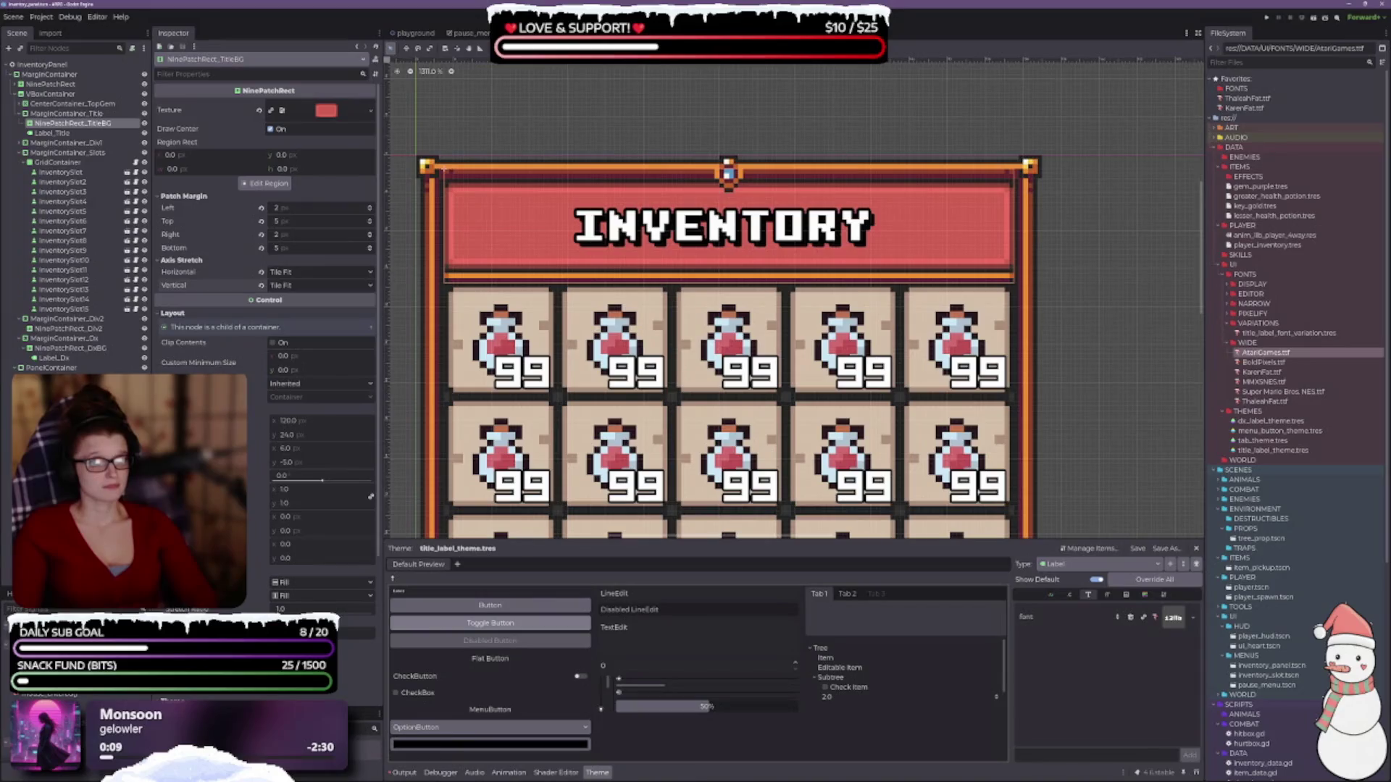
click(64, 133)
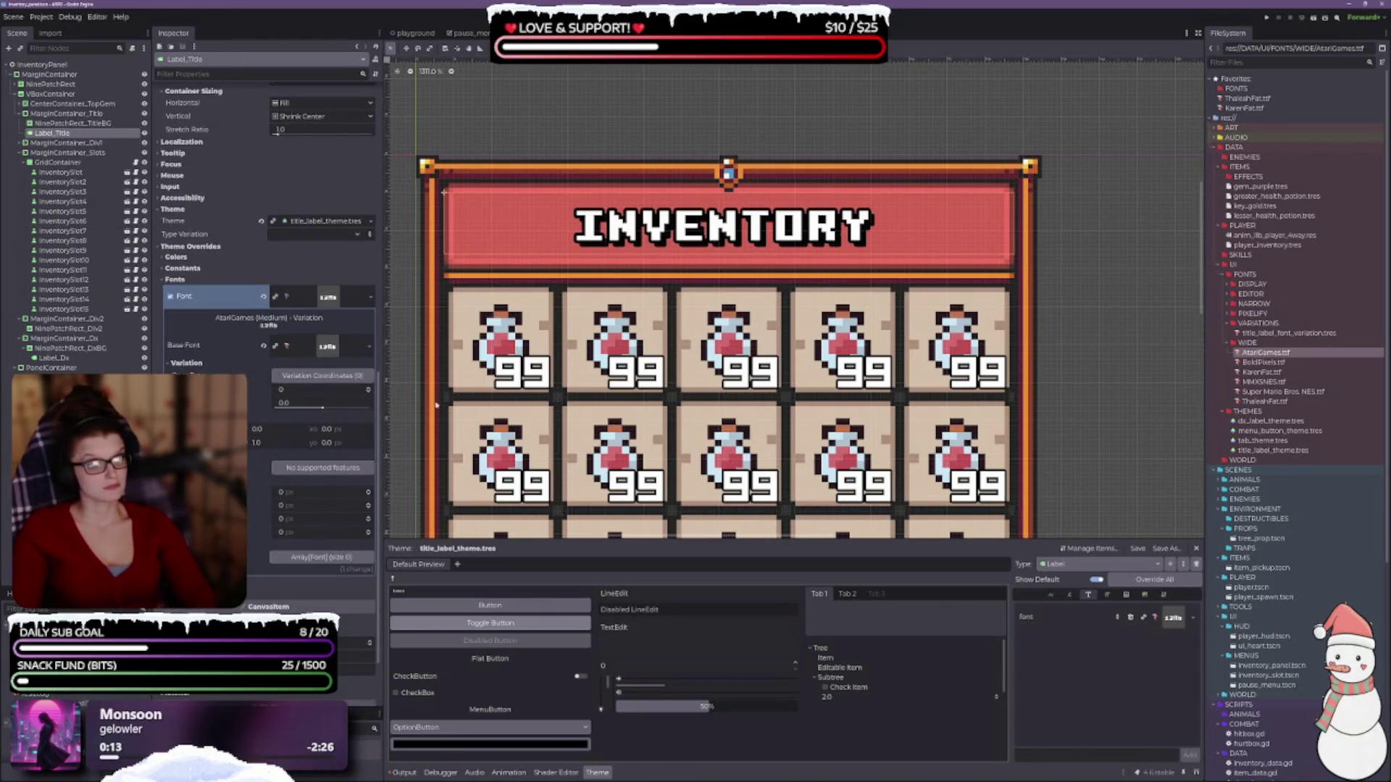
- Give the title vertical alignment Fill, try horizontal Fill, then restore horizontal Center
scroll(472, 376, down, 3)
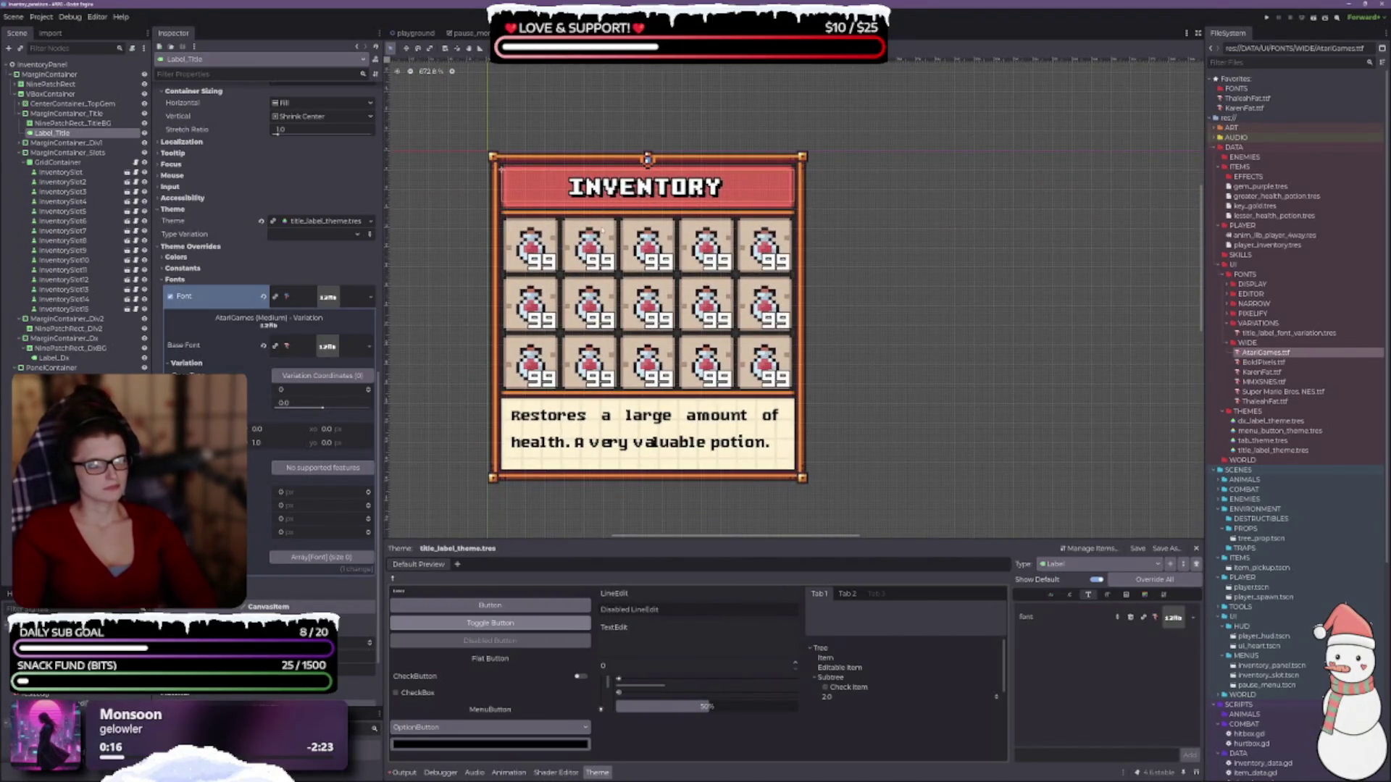
scroll(592, 148, up, 3)
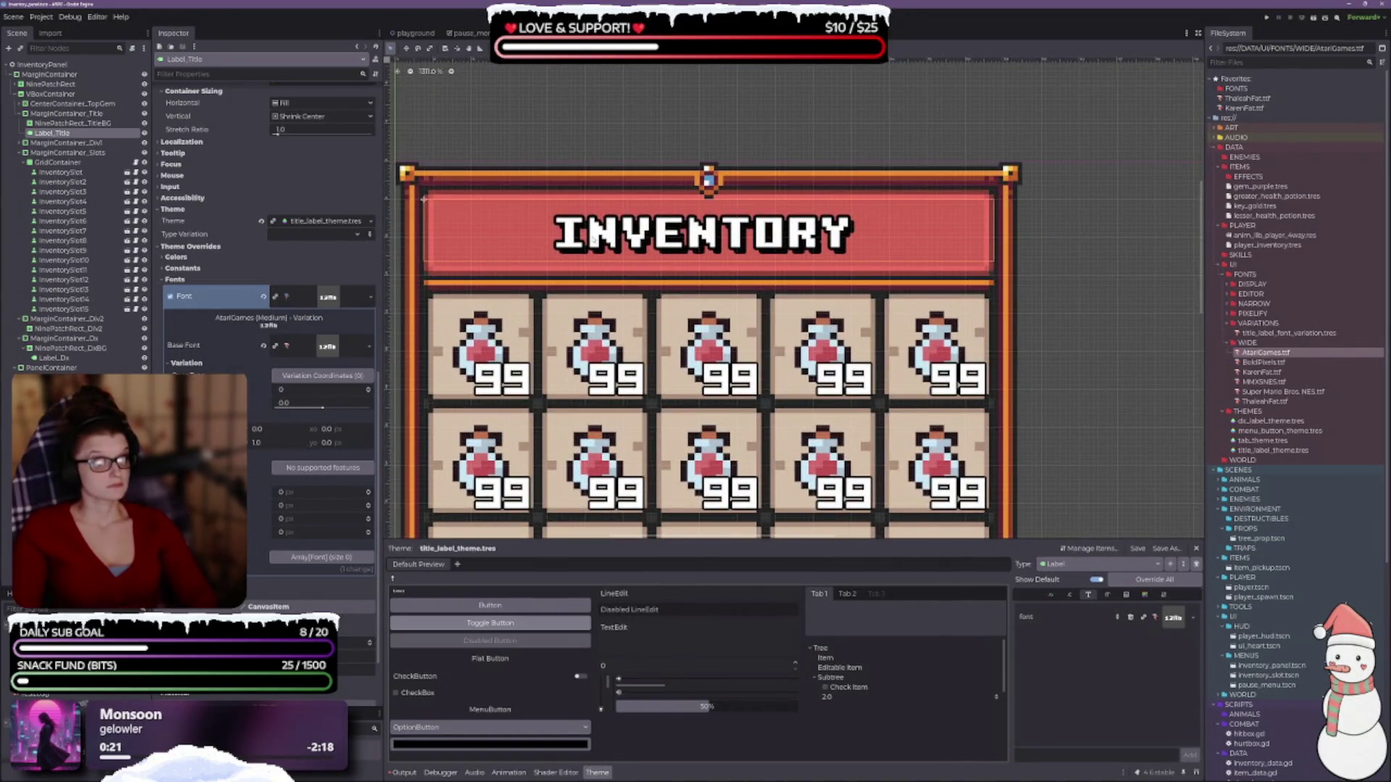
scroll(208, 232, up, 10)
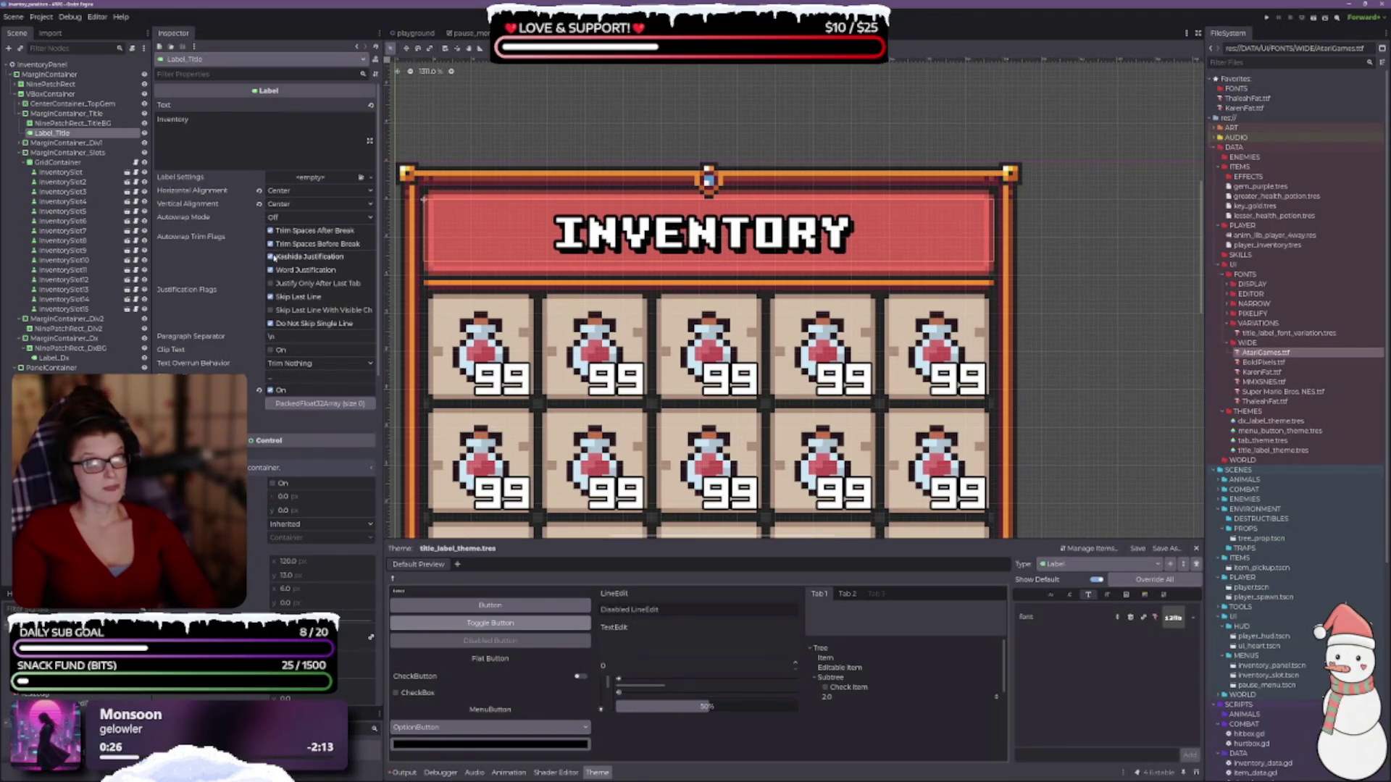
click(288, 203)
click(289, 249)
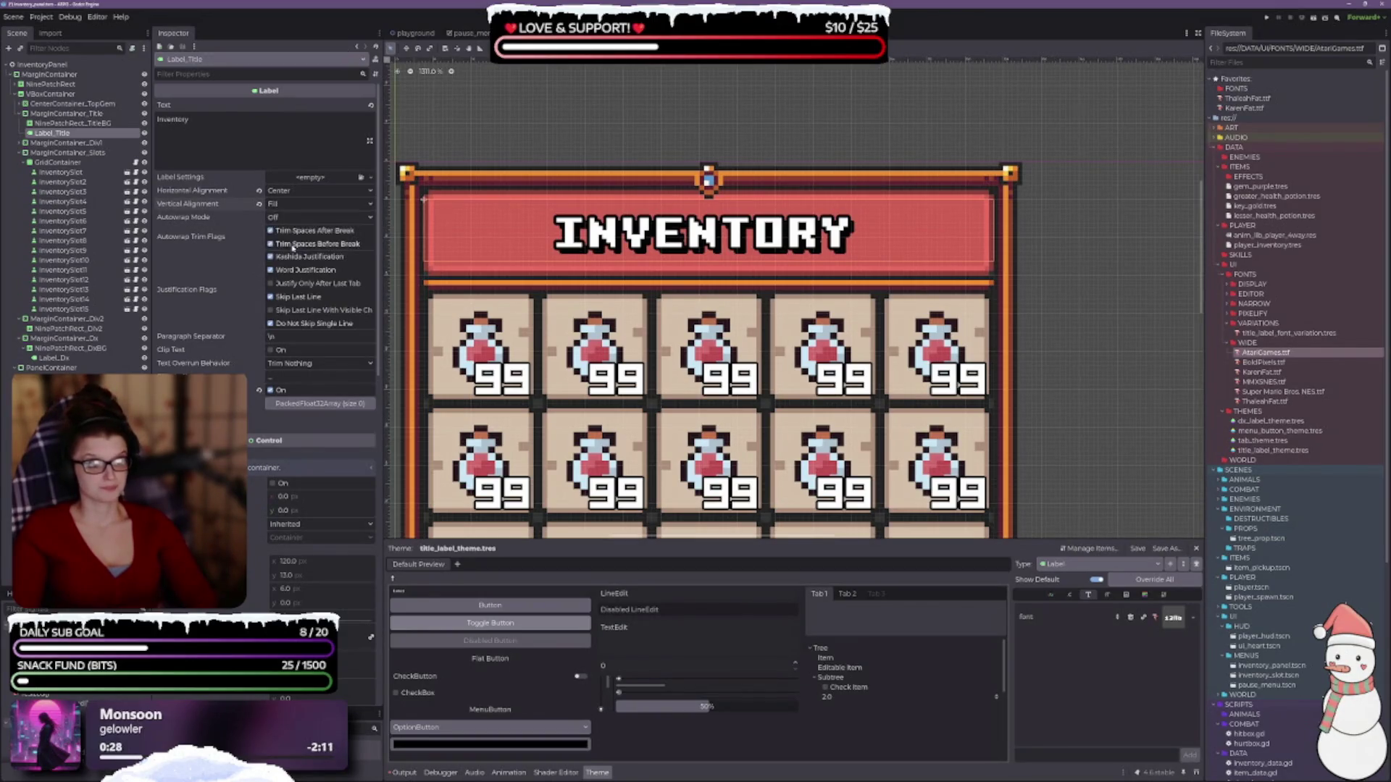
click(287, 190)
click(304, 237)
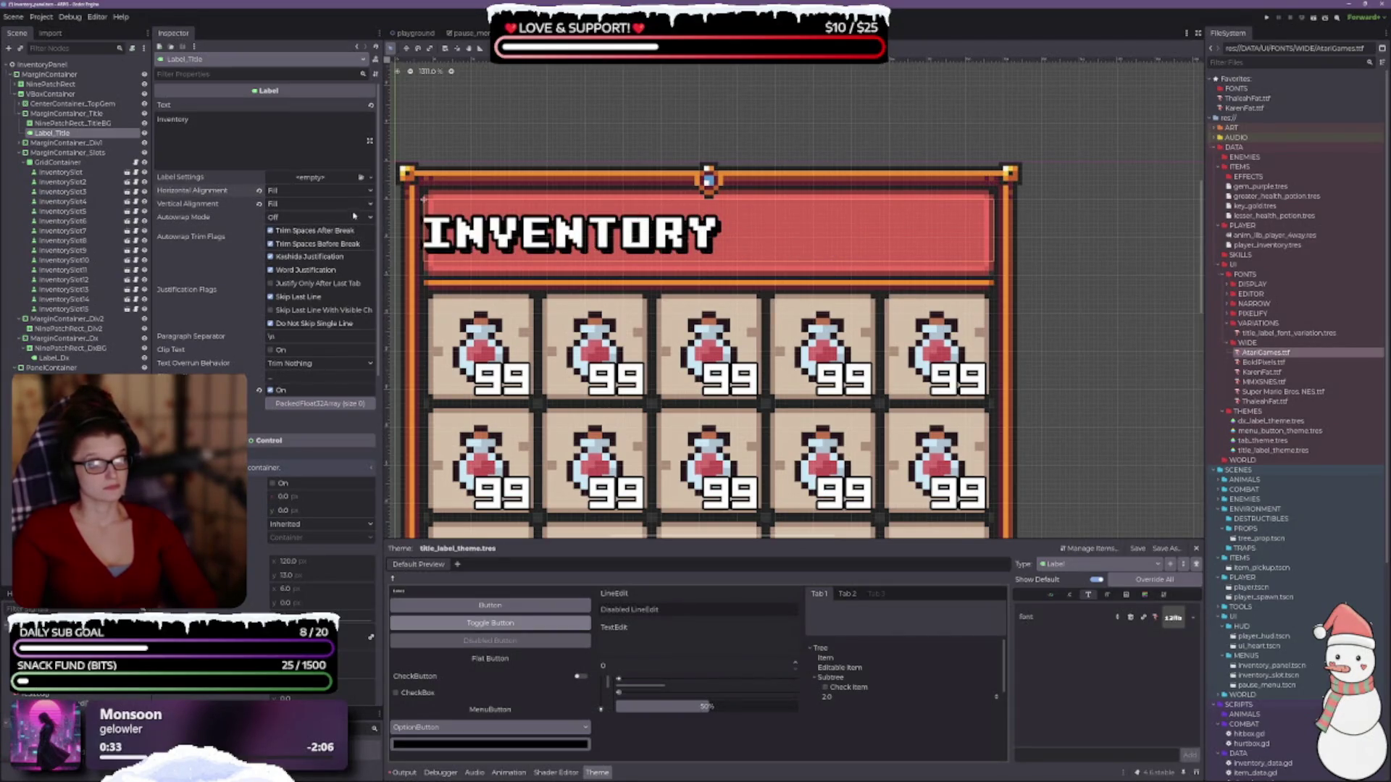
click(341, 190)
click(283, 211)
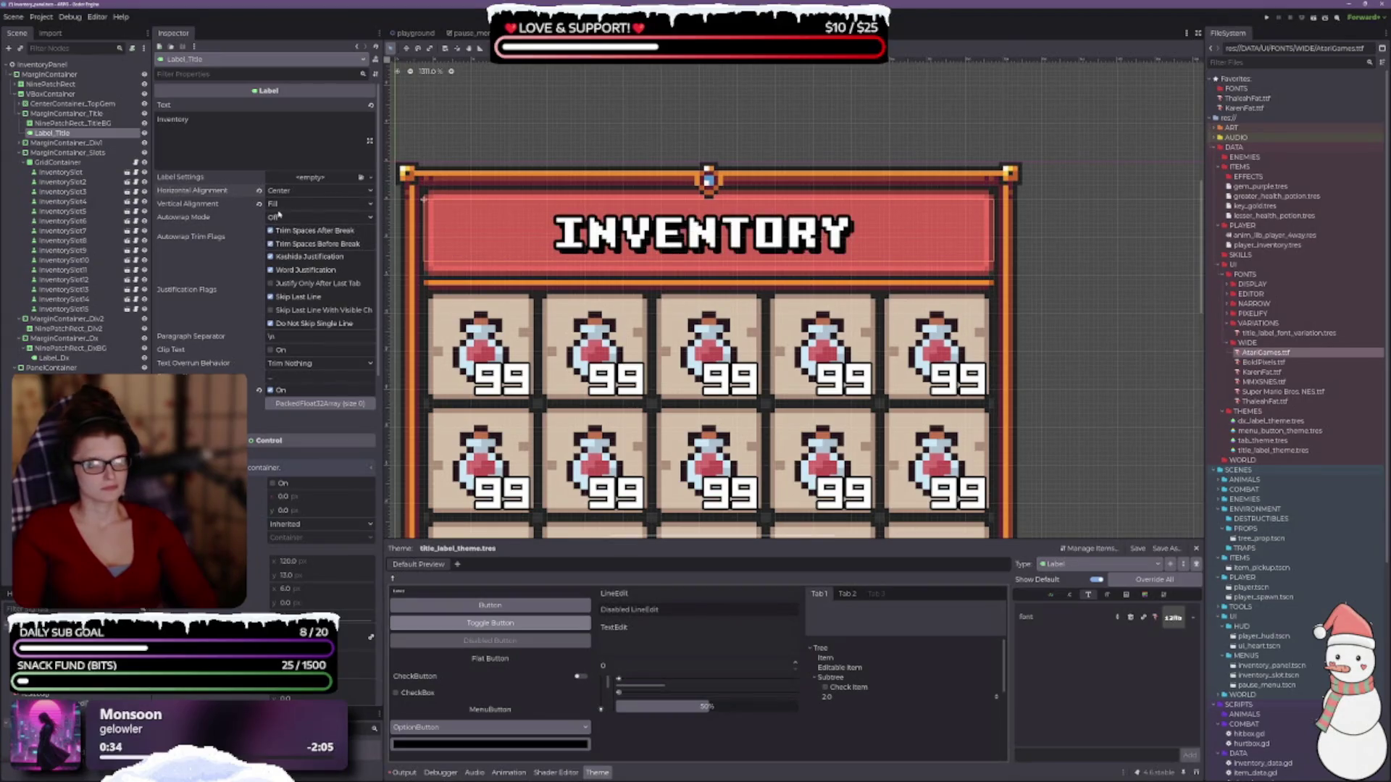
key(ctrl+minus)
key(ctrl+minus)
key(ctrl+minus)
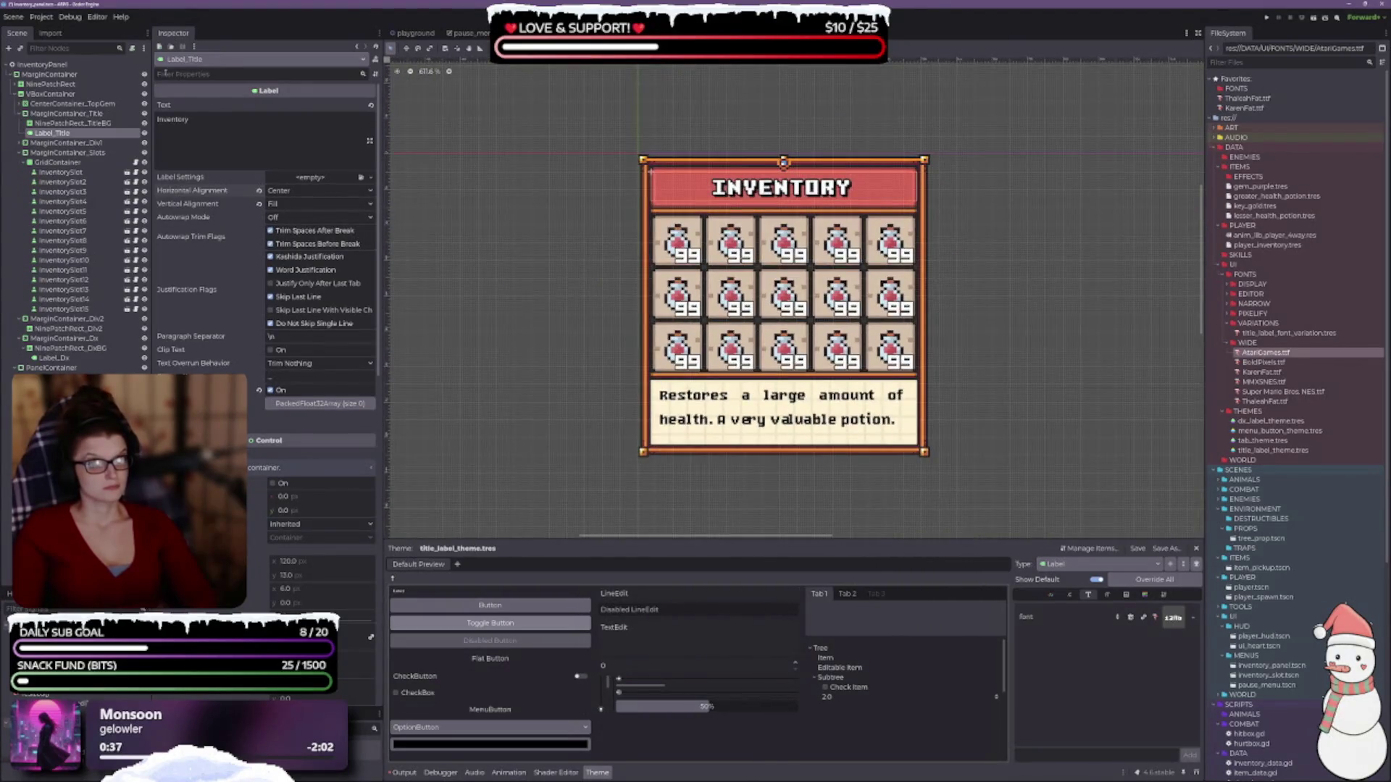
- Check the root and title margin containers, zoom in on the banner, and select Label_Title
click(48, 74)
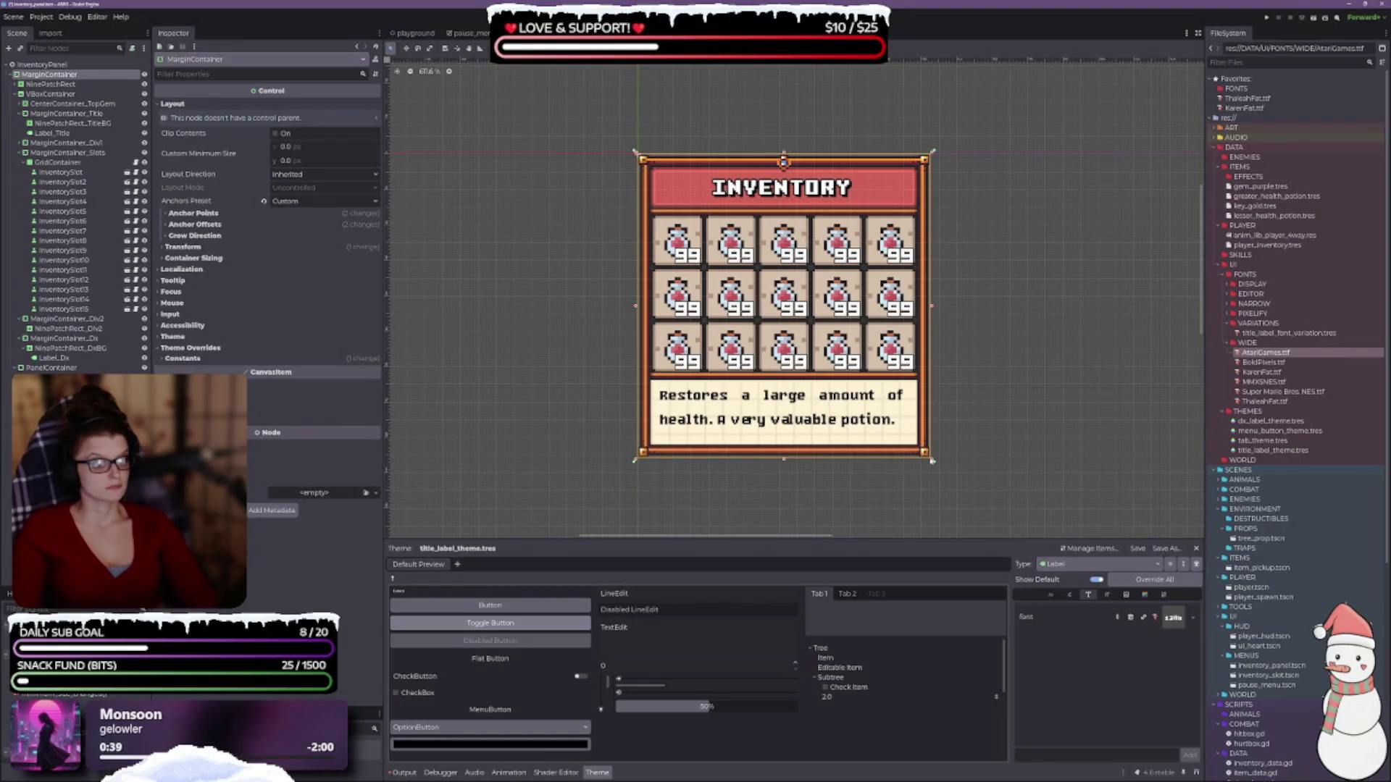
mouse_move(933, 460)
mouse_down()
mouse_move(1007, 456)
mouse_move(933, 461)
mouse_up()
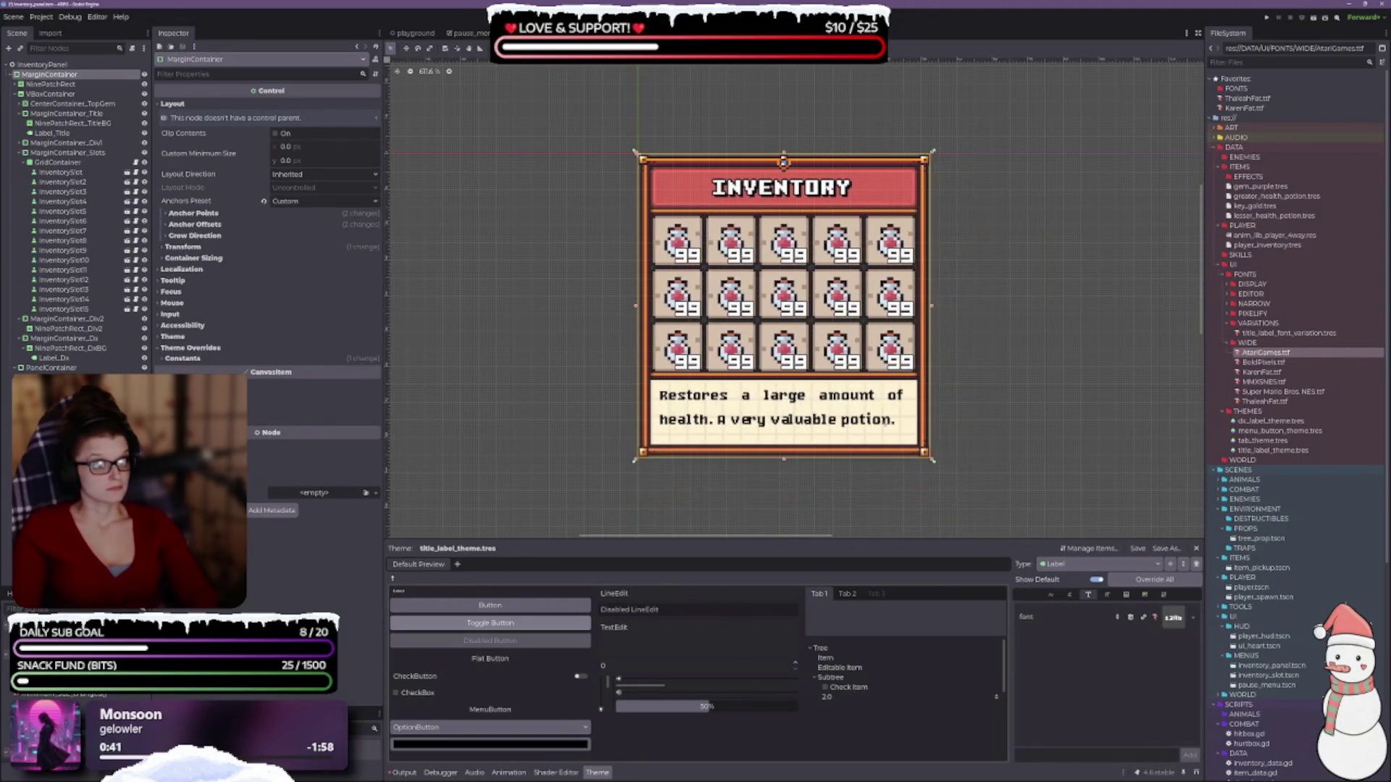
click(66, 114)
scroll(811, 254, up, 3)
scroll(811, 253, up, 3)
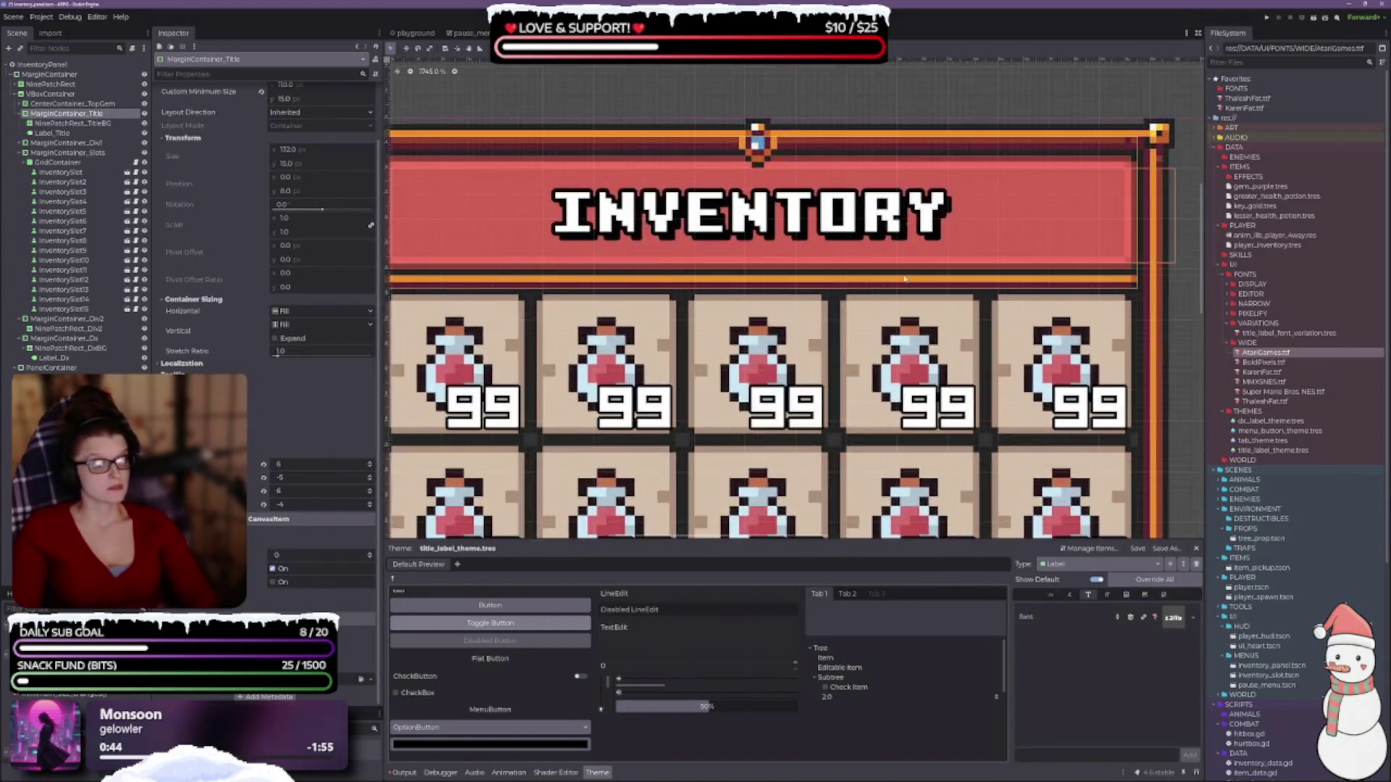
scroll(786, 232, down, 1)
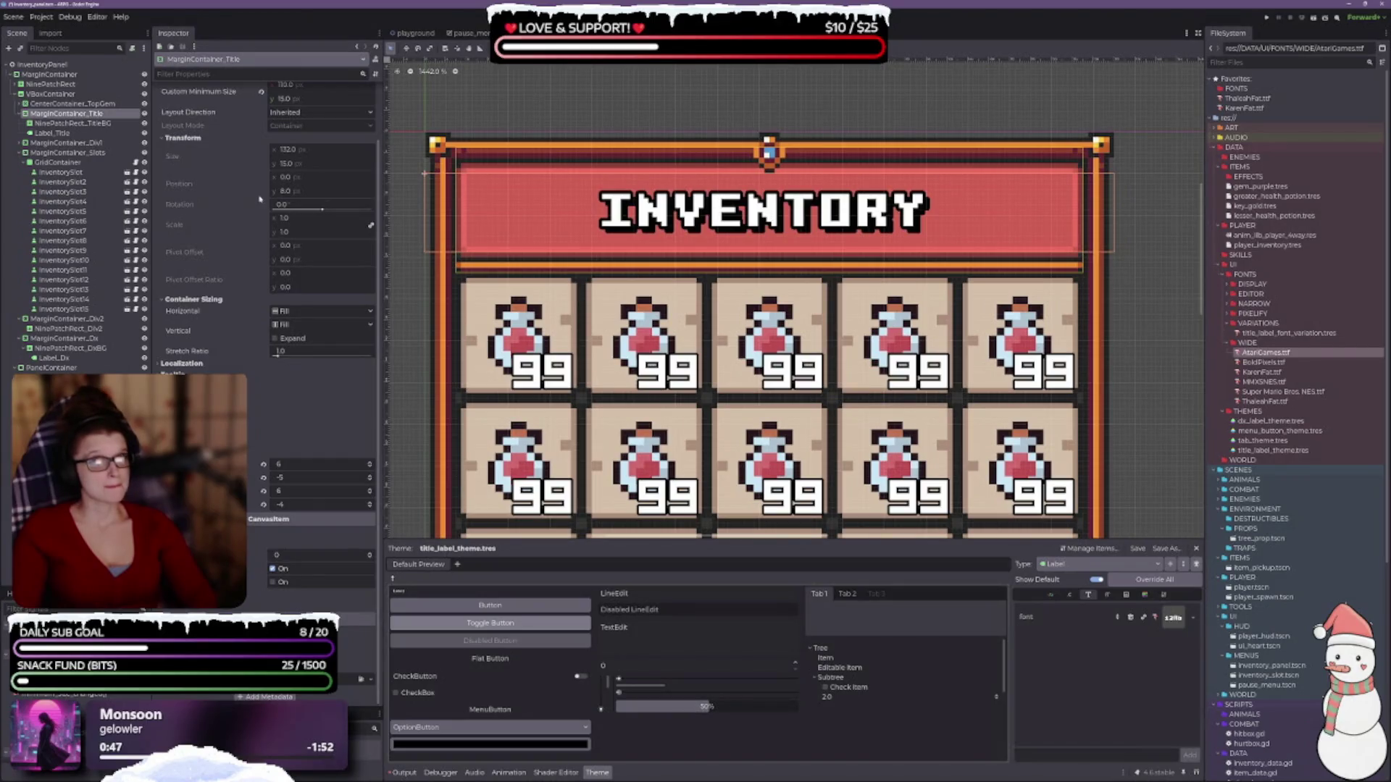
scroll(259, 198, up, 2)
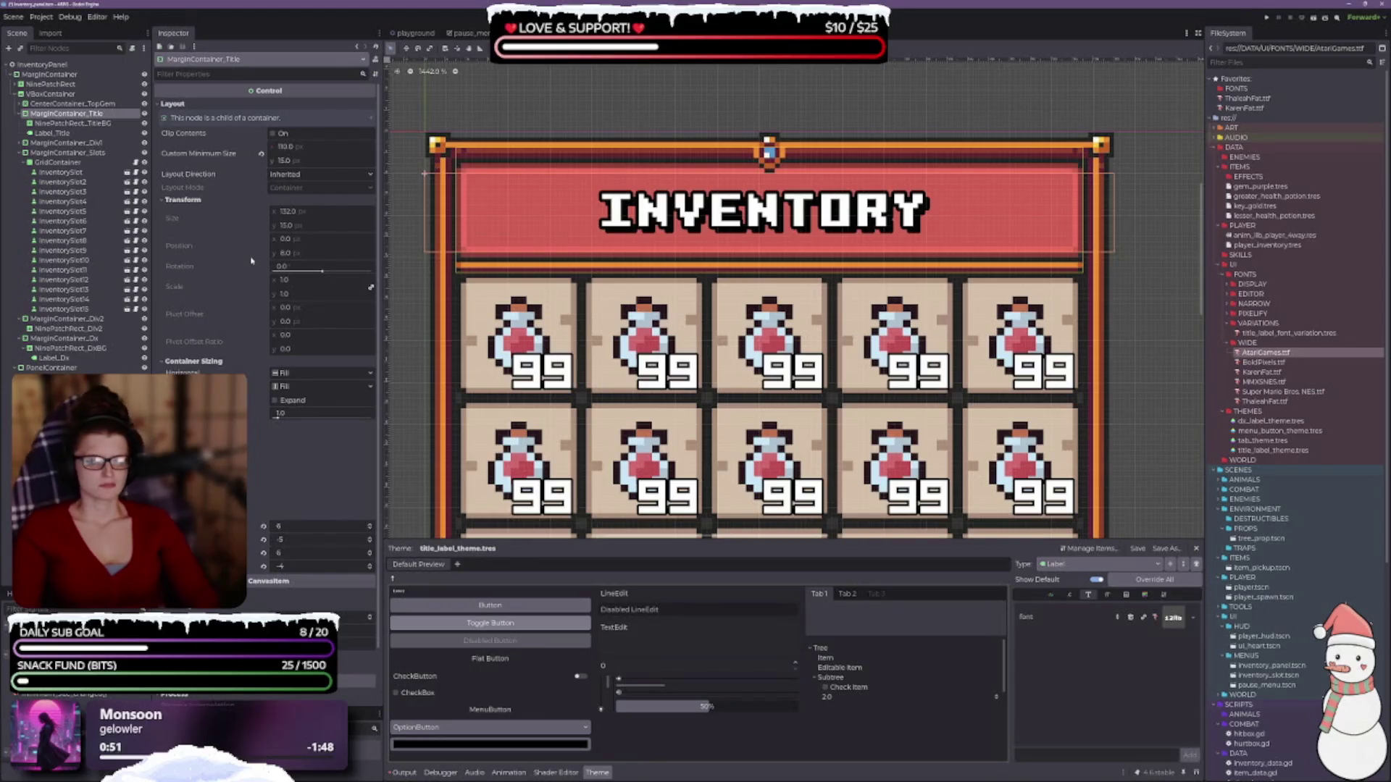
click(78, 132)
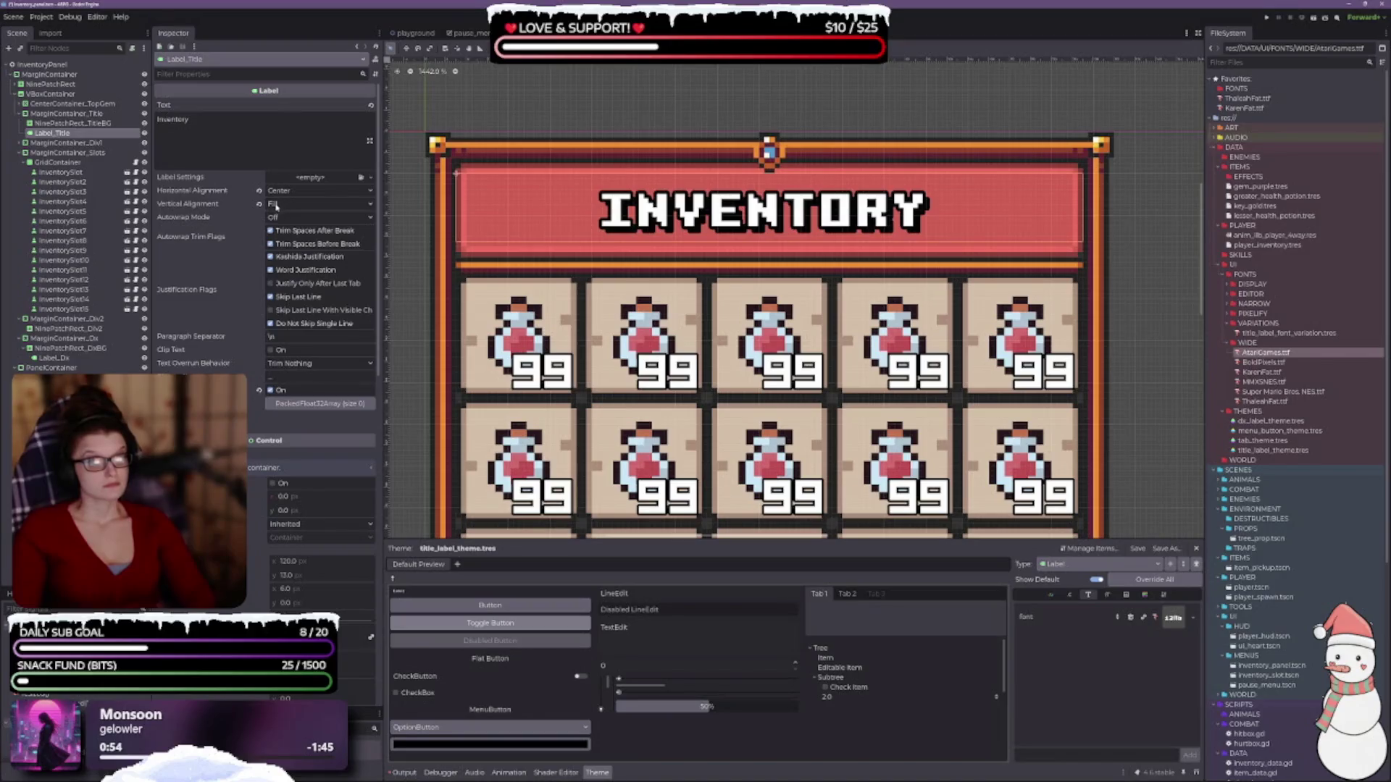
- Set the title label's Vertical Alignment to Center
click(276, 205)
click(297, 230)
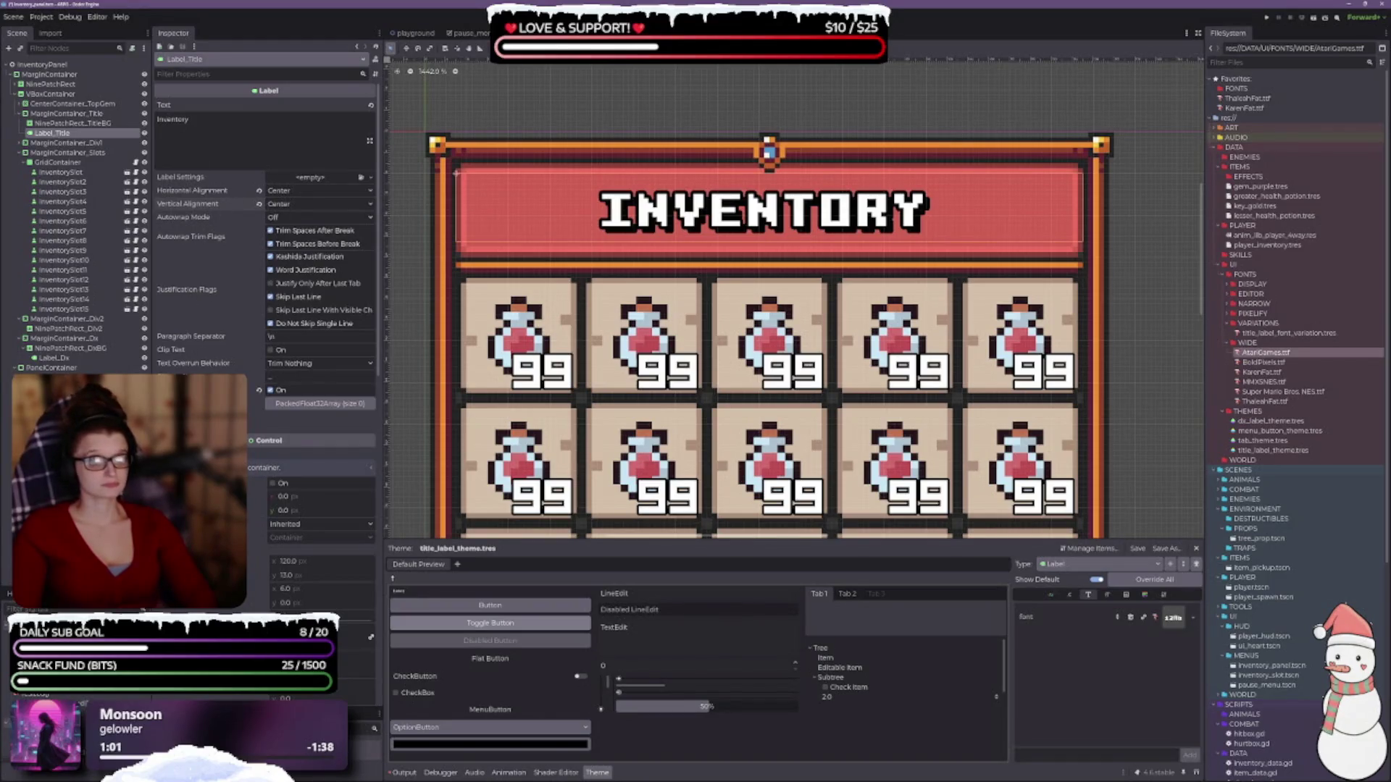
scroll(204, 360, down, 2)
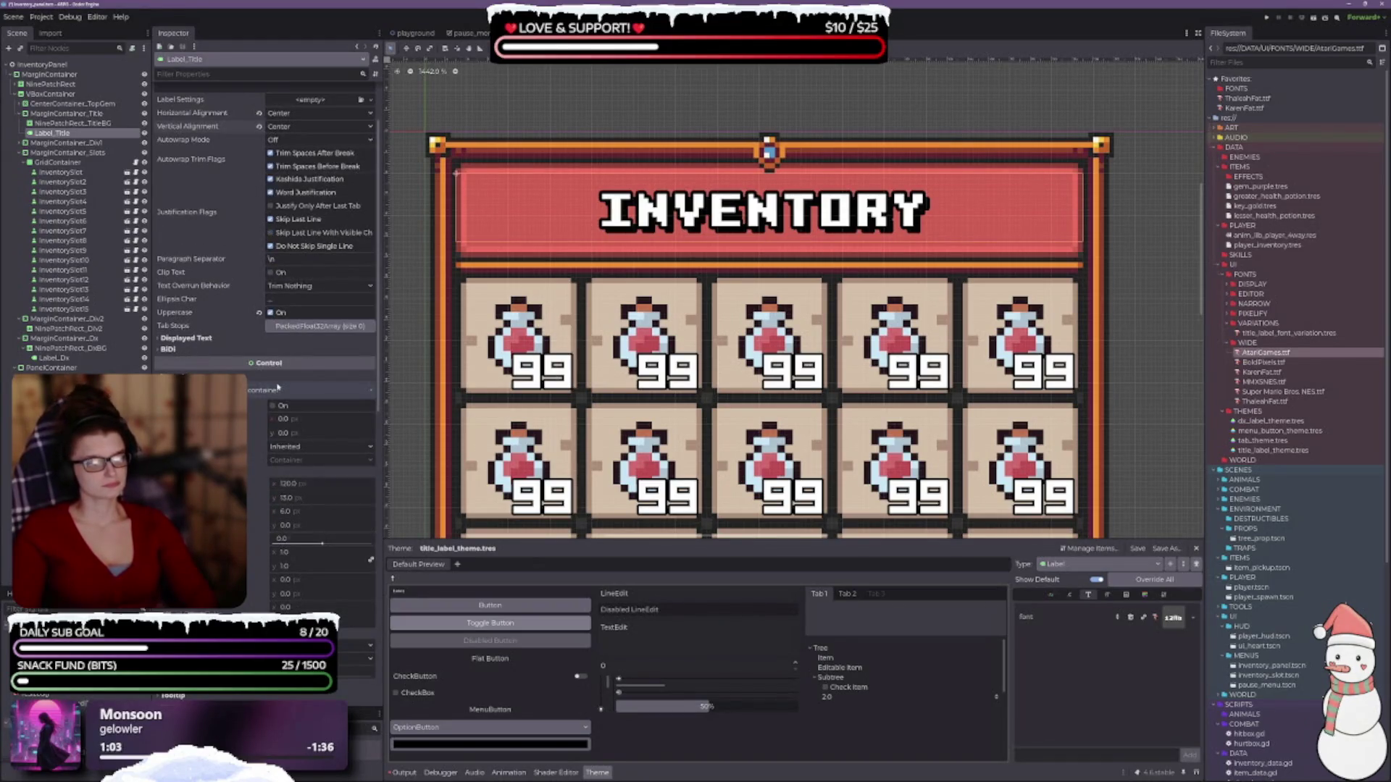
click(188, 338)
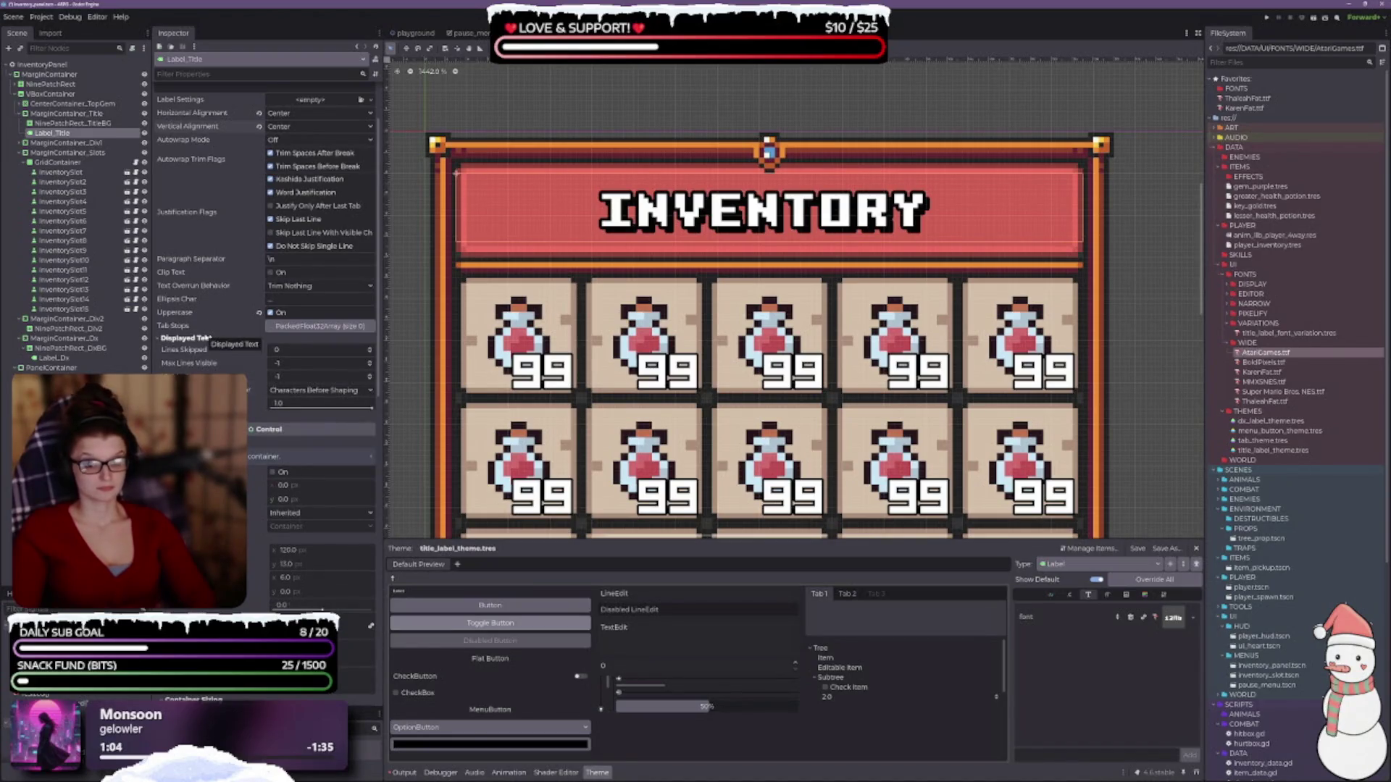
click(190, 338)
scroll(210, 355, down, 7)
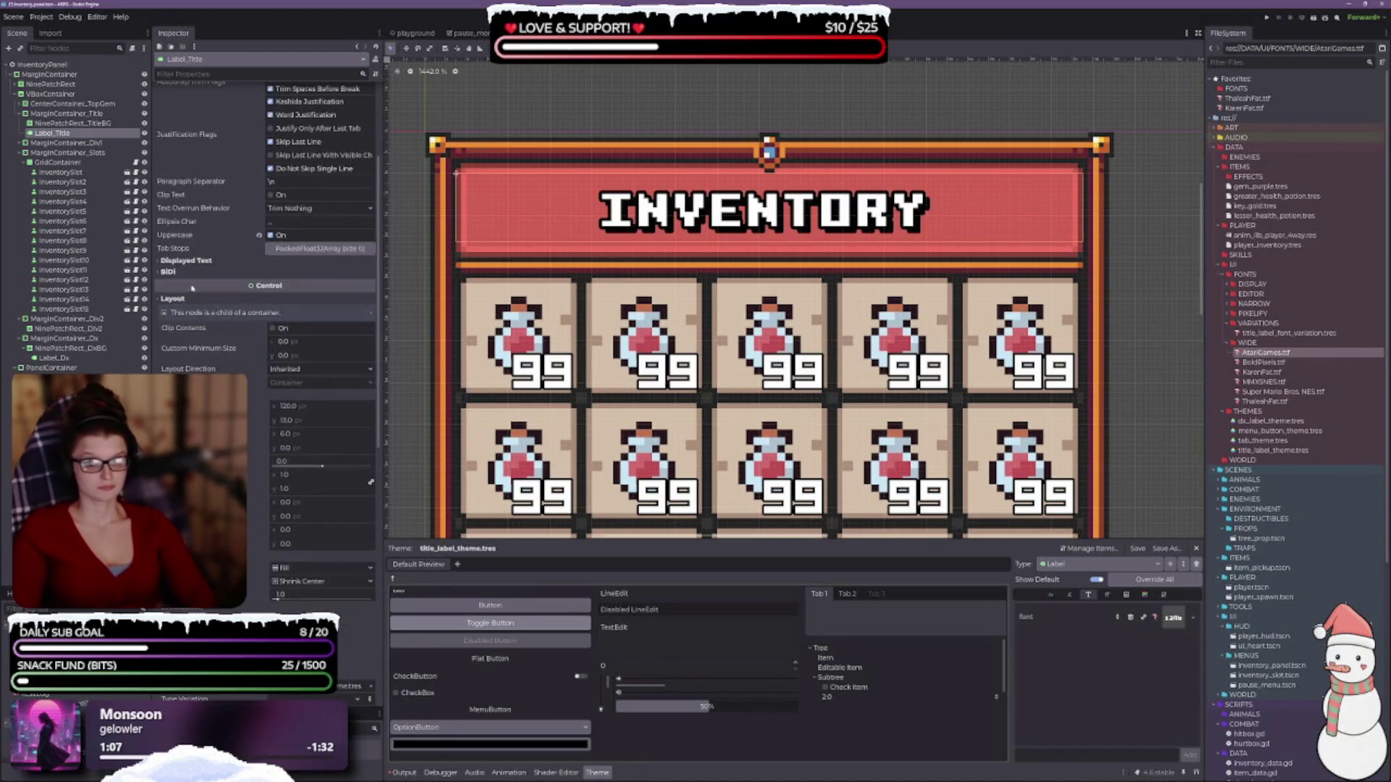
scroll(214, 326, up, 3)
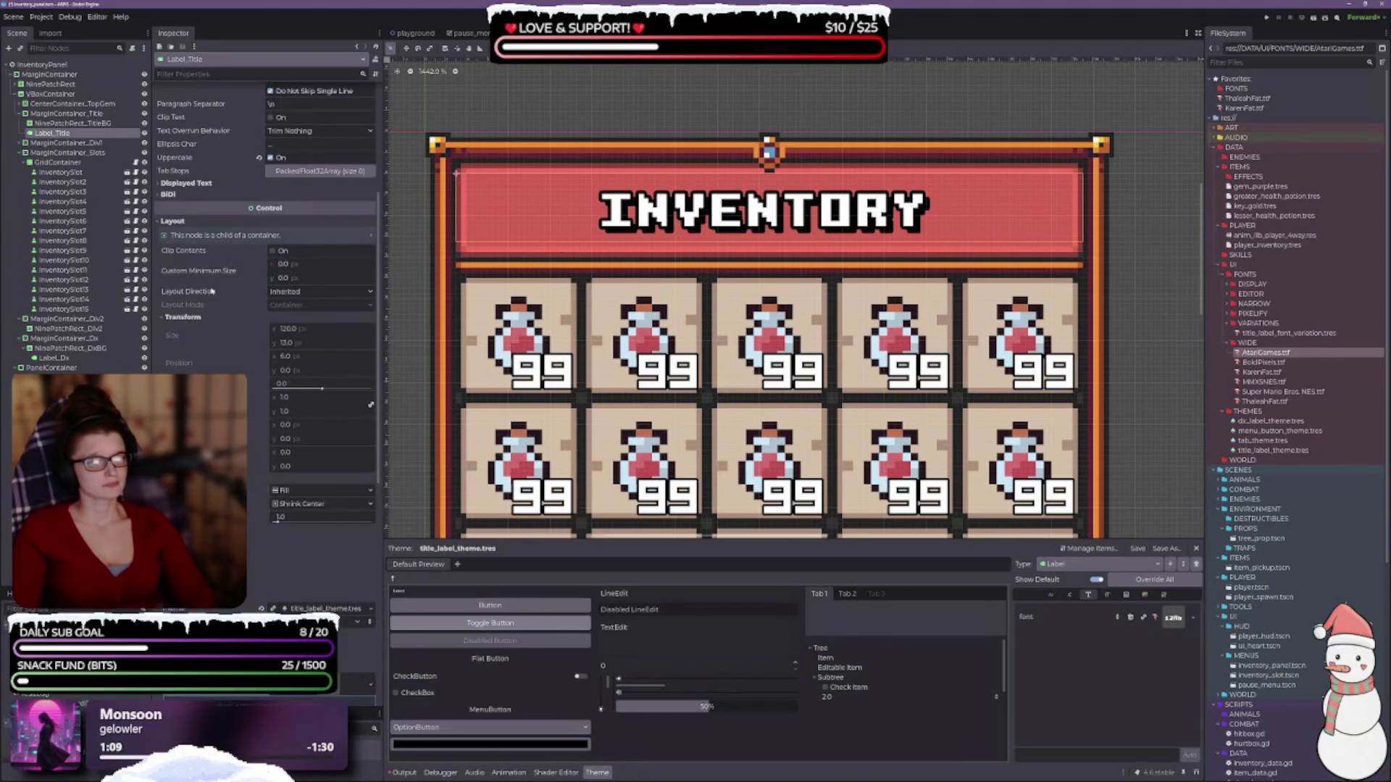
- Edit the title label's Custom Minimum Size height, trying 15 and 16 px
click(297, 280)
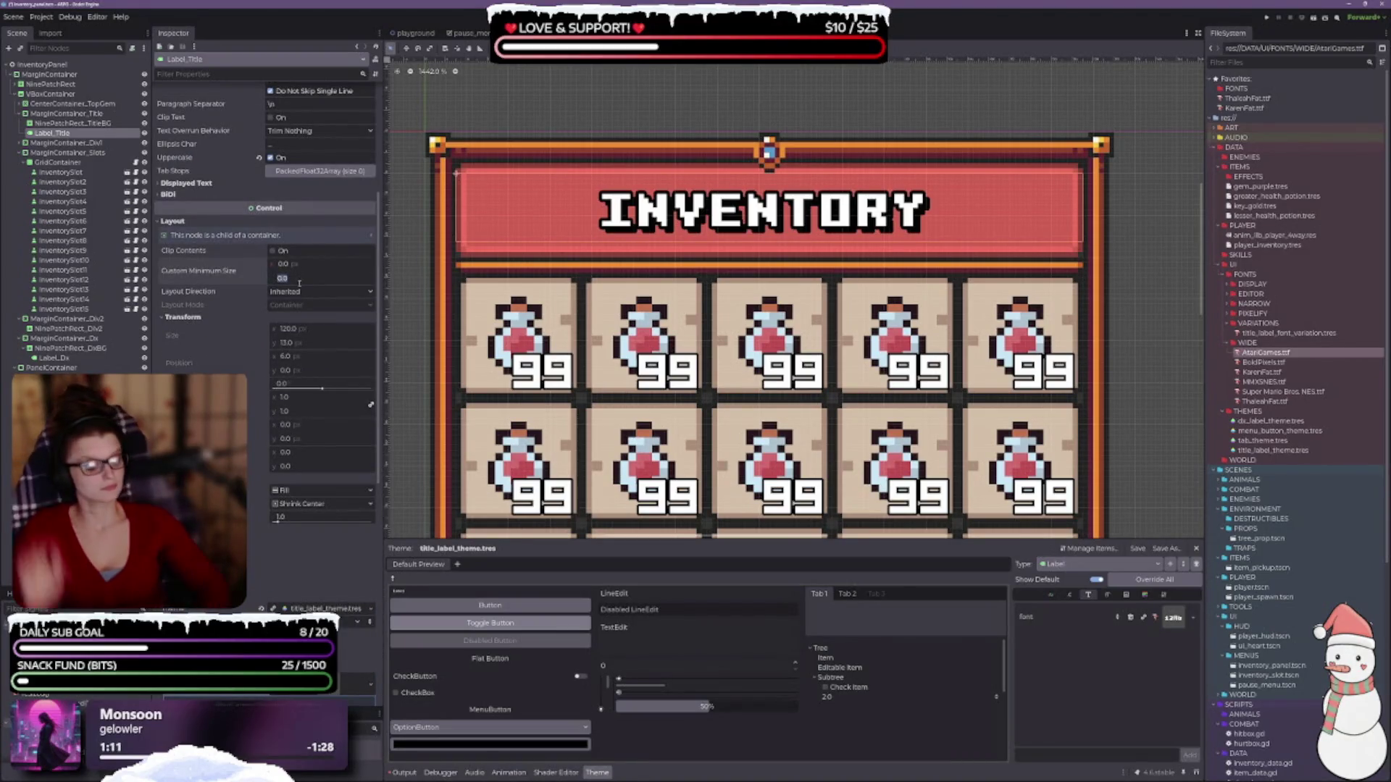
text(15)
key(Return)
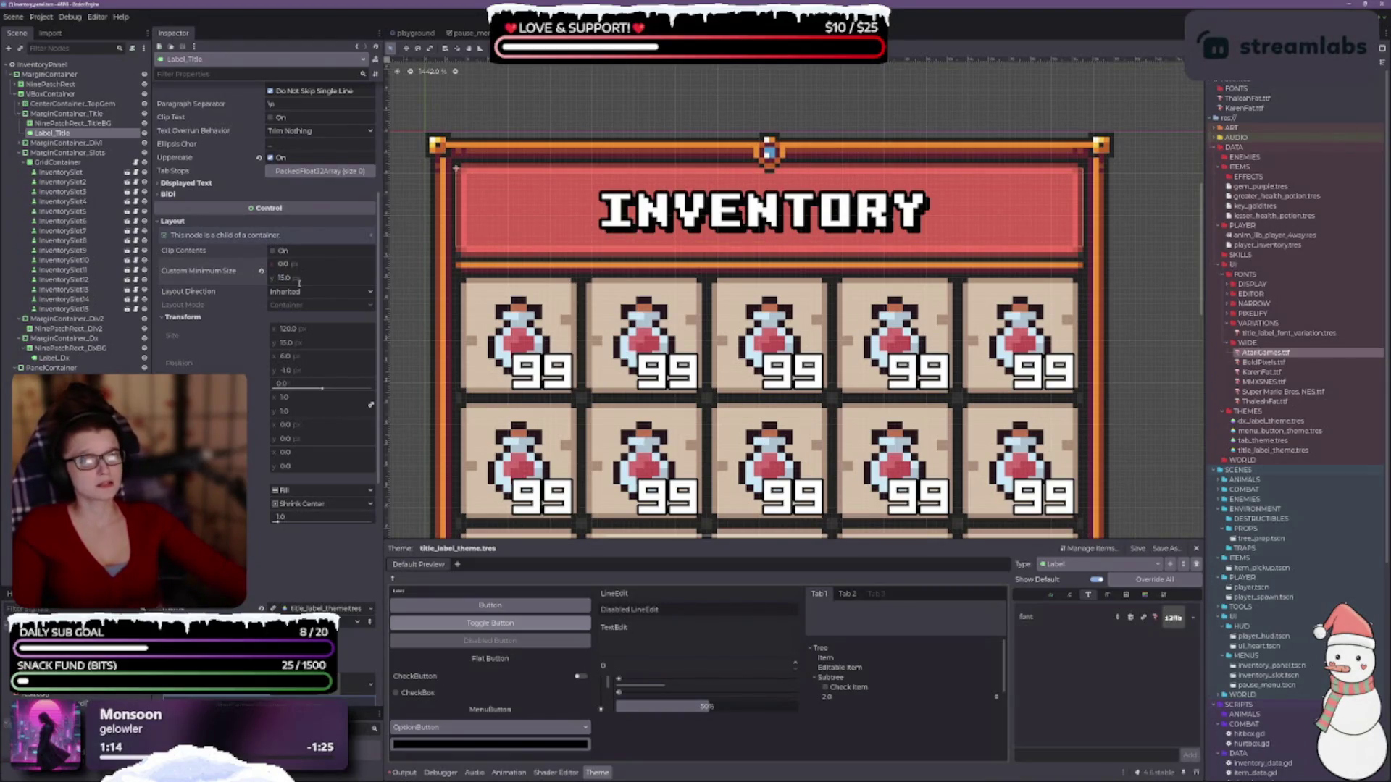
click(299, 282)
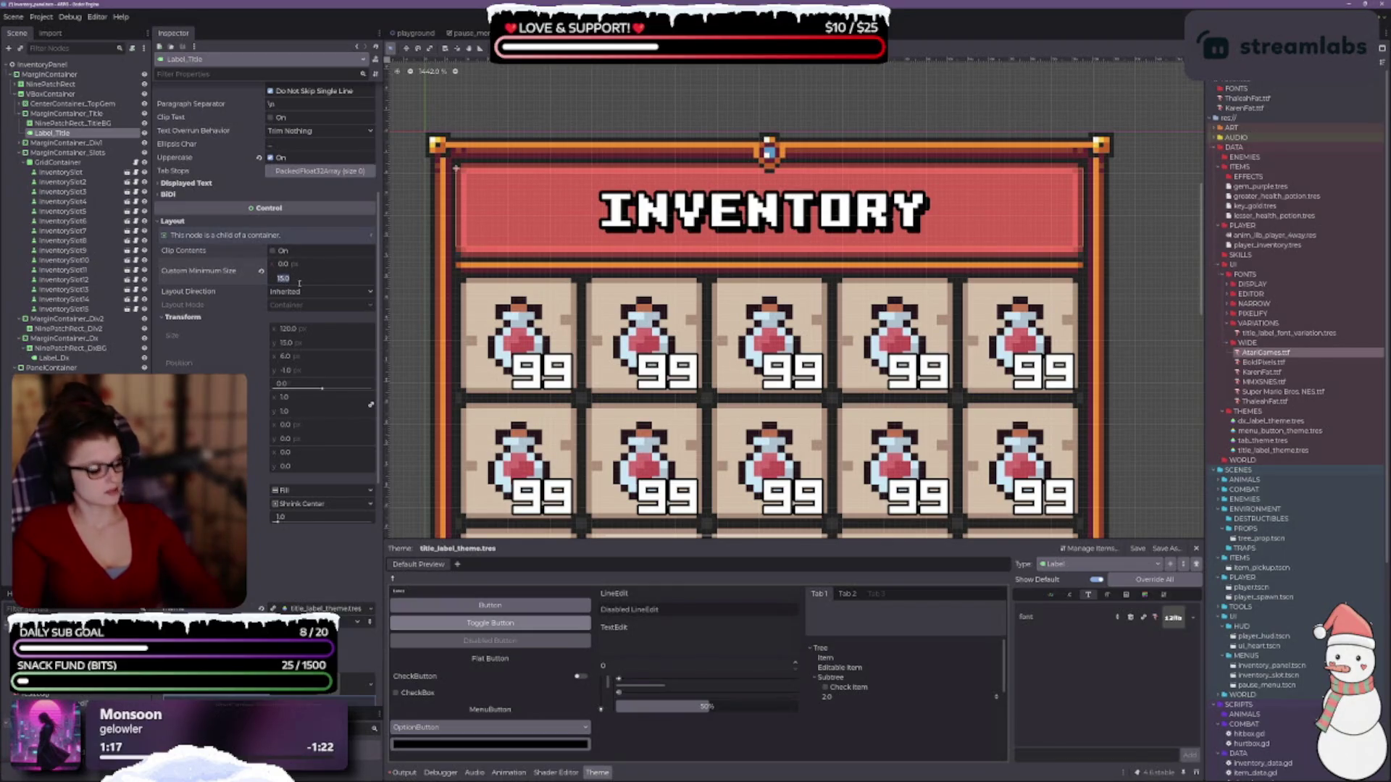
text(16)
key(Return)
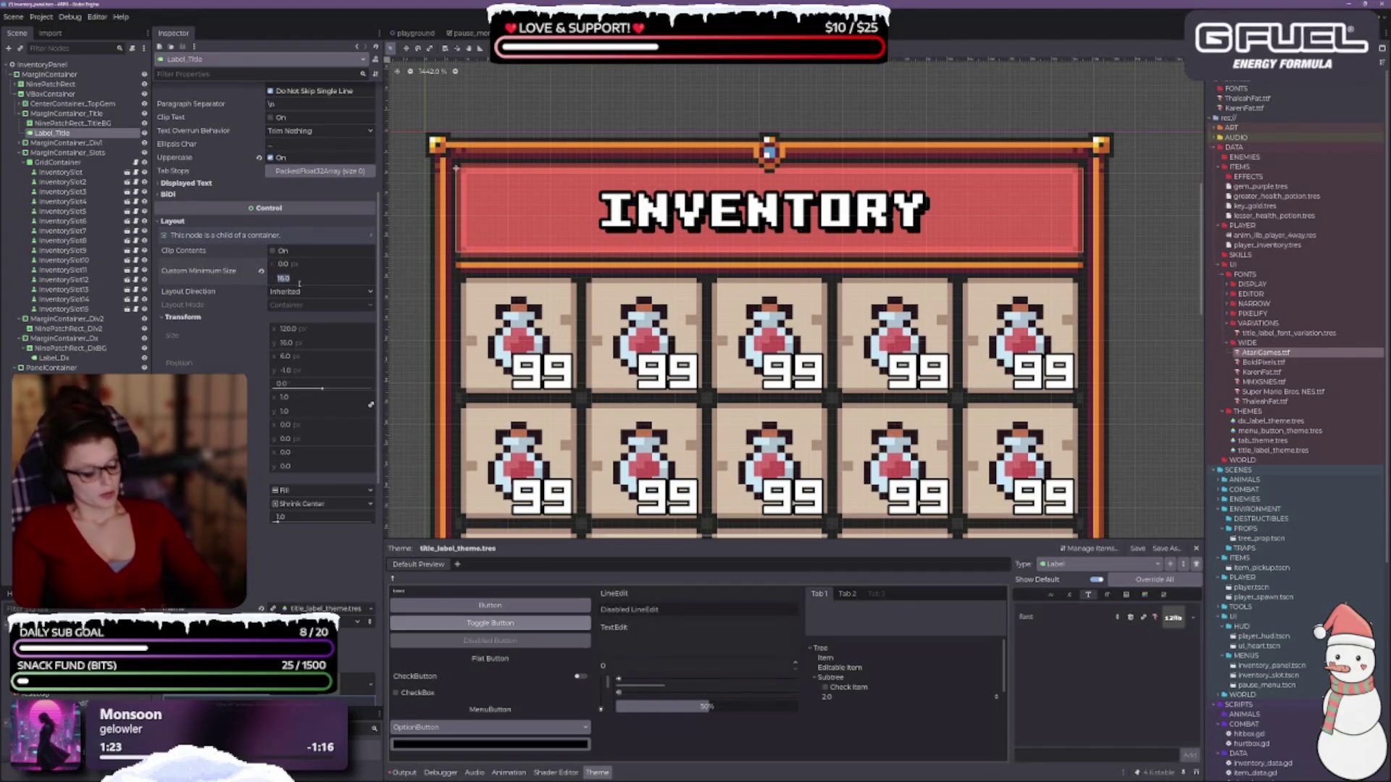
scroll(299, 283, down, 2)
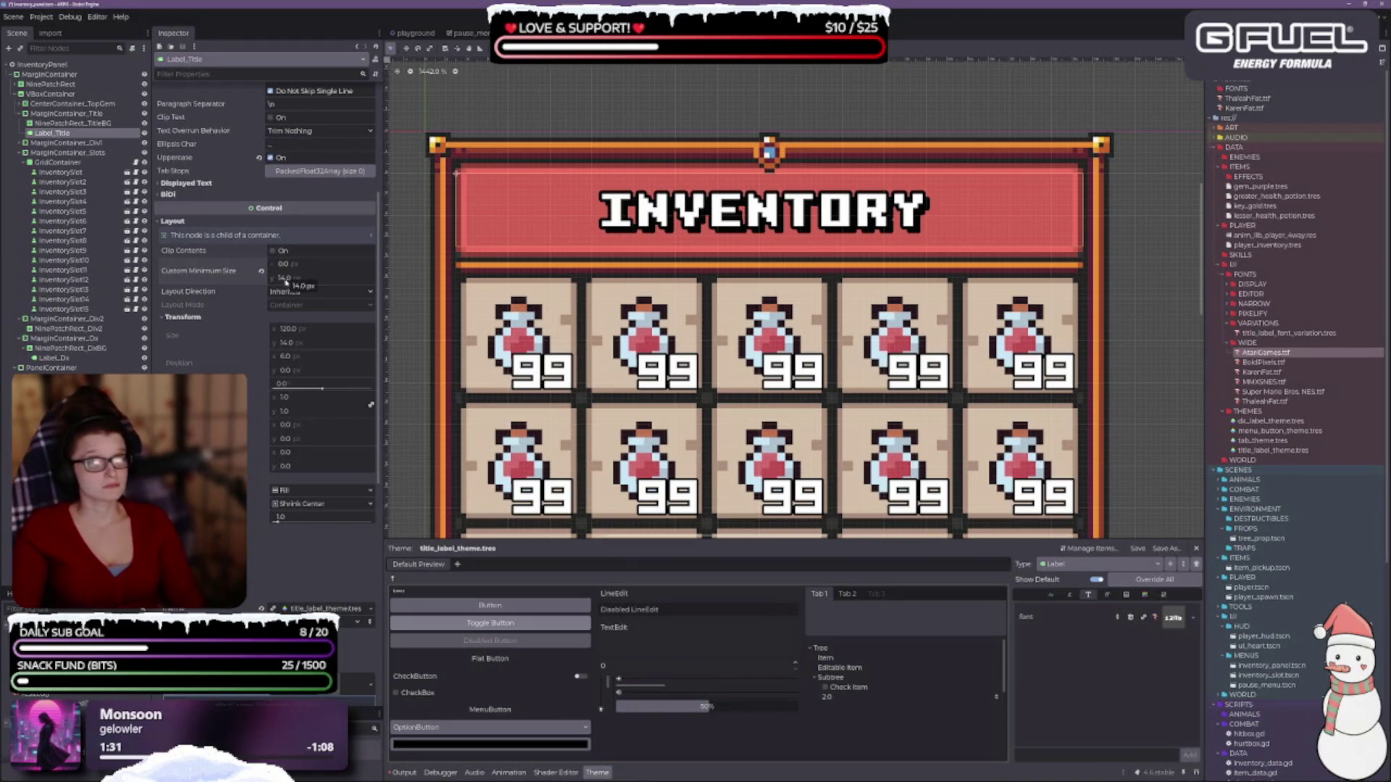
- Enter a Custom Minimum Size width for the title label, trying 100 px
click(322, 265)
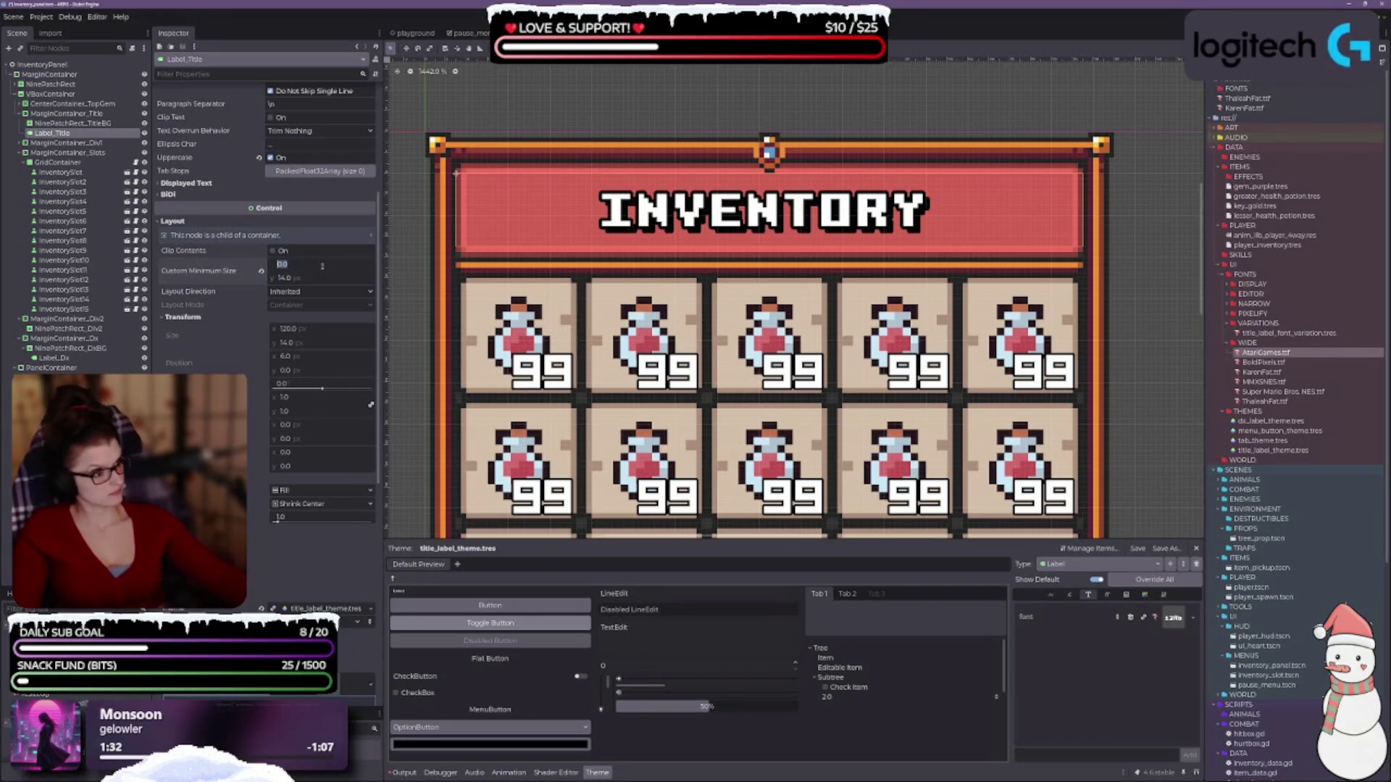
text(11)
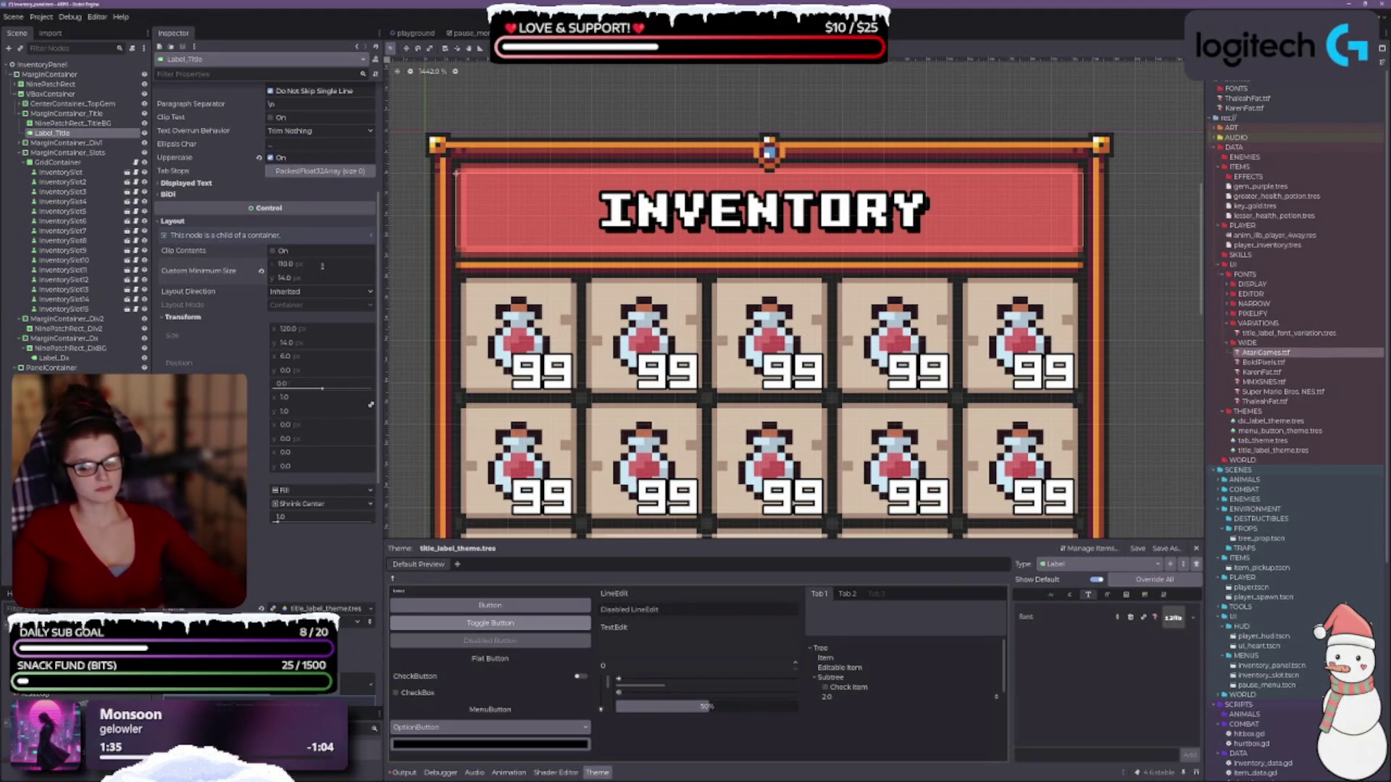
click(325, 266)
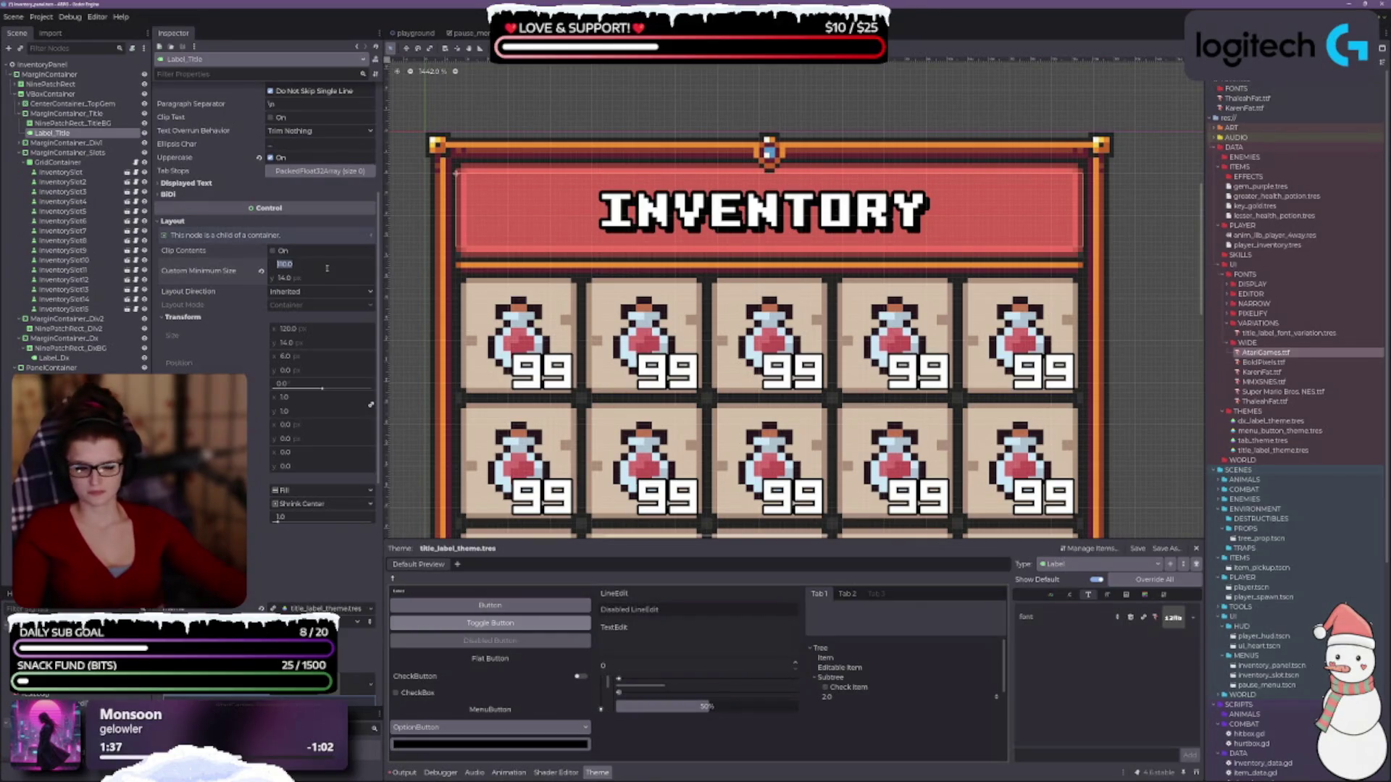
text(100)
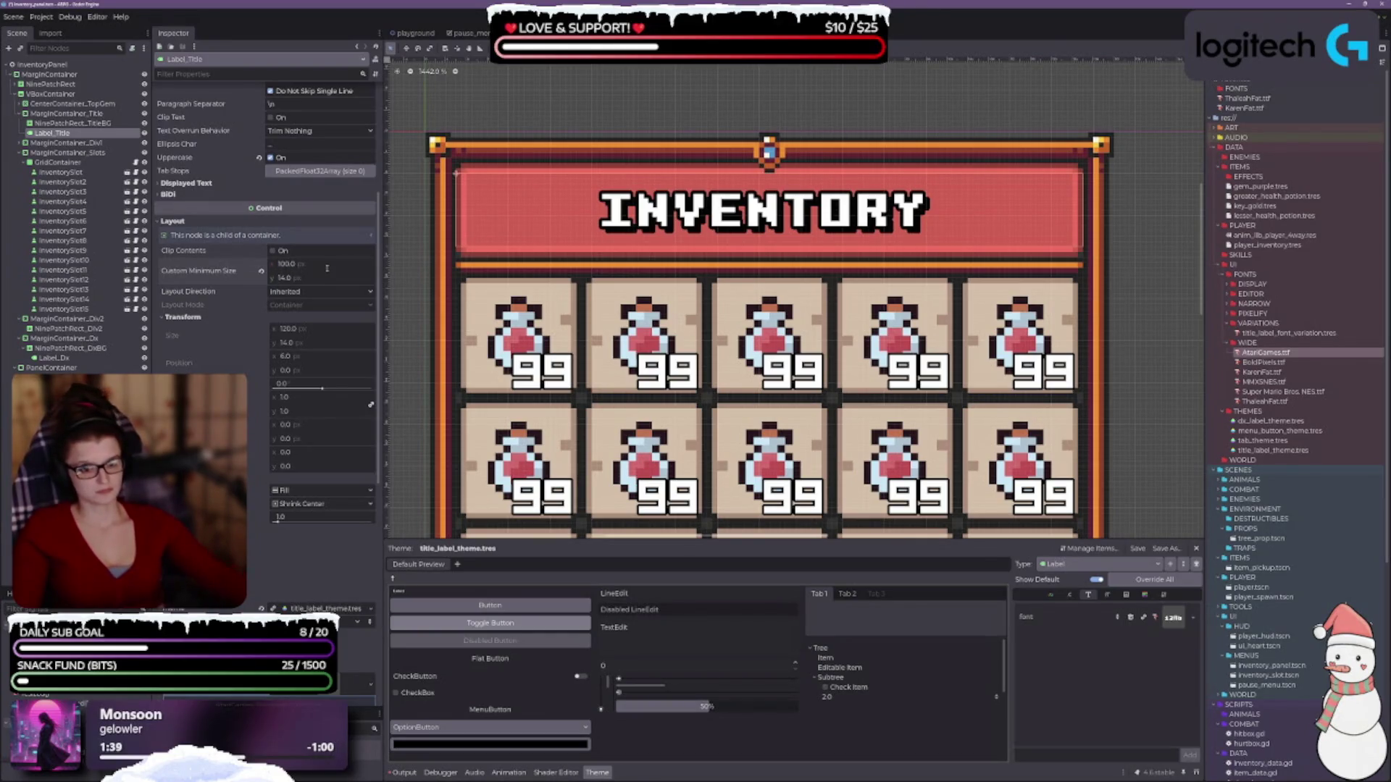
click(325, 264)
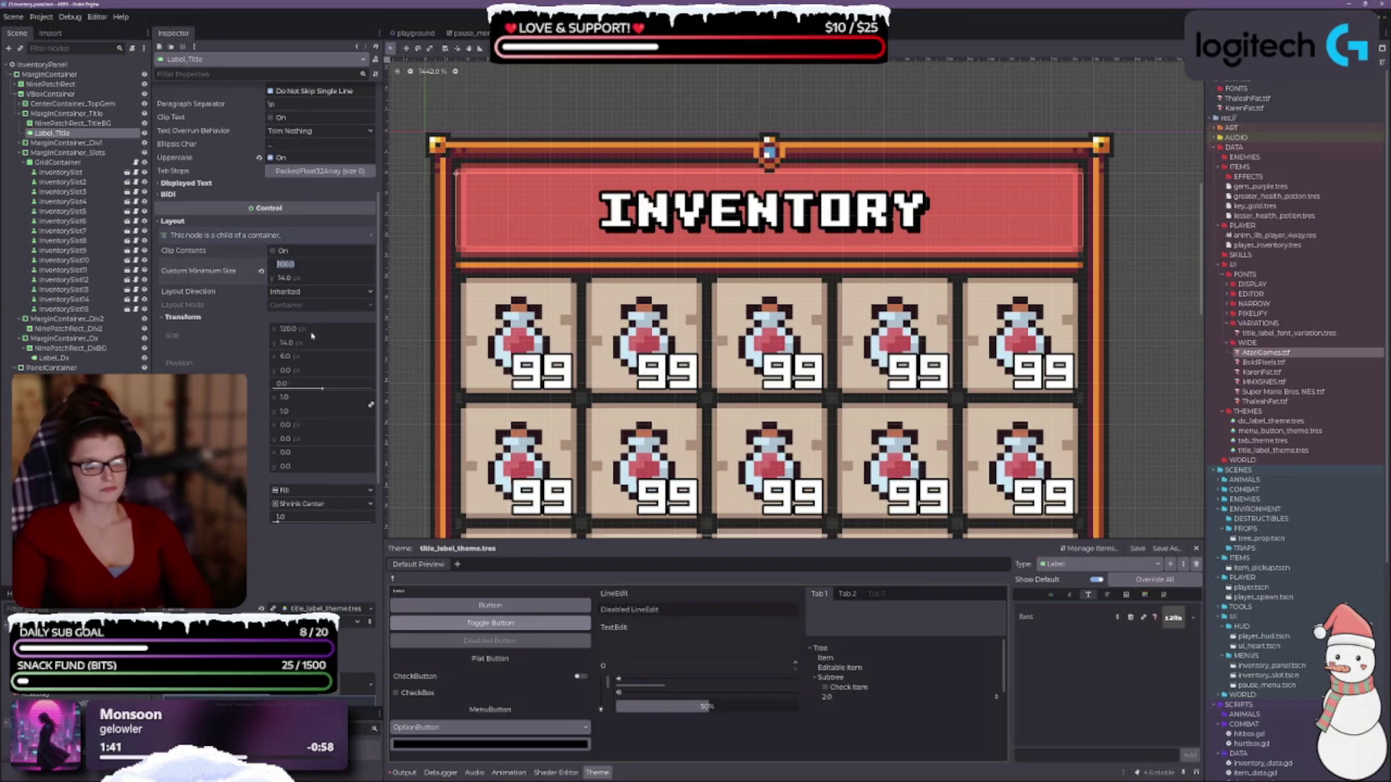
key(Return)
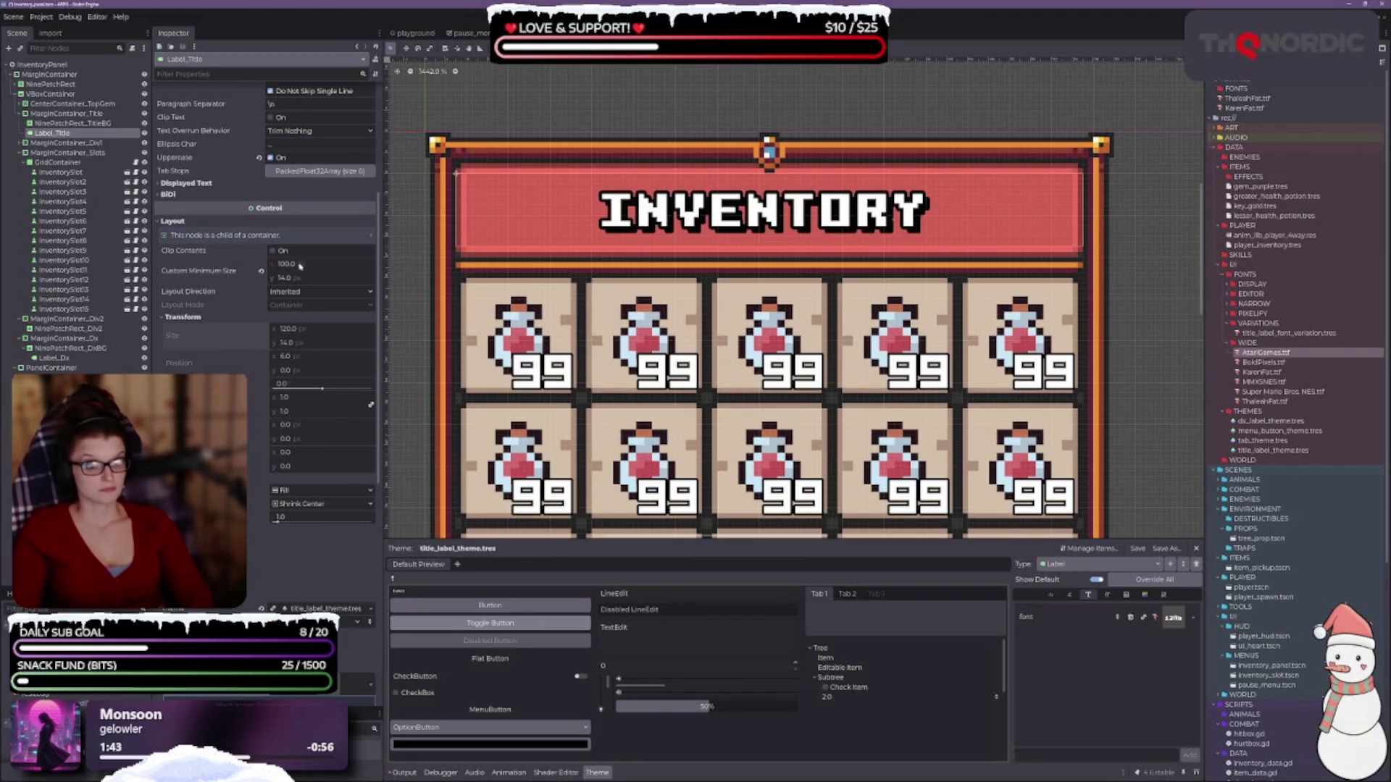
click(286, 264)
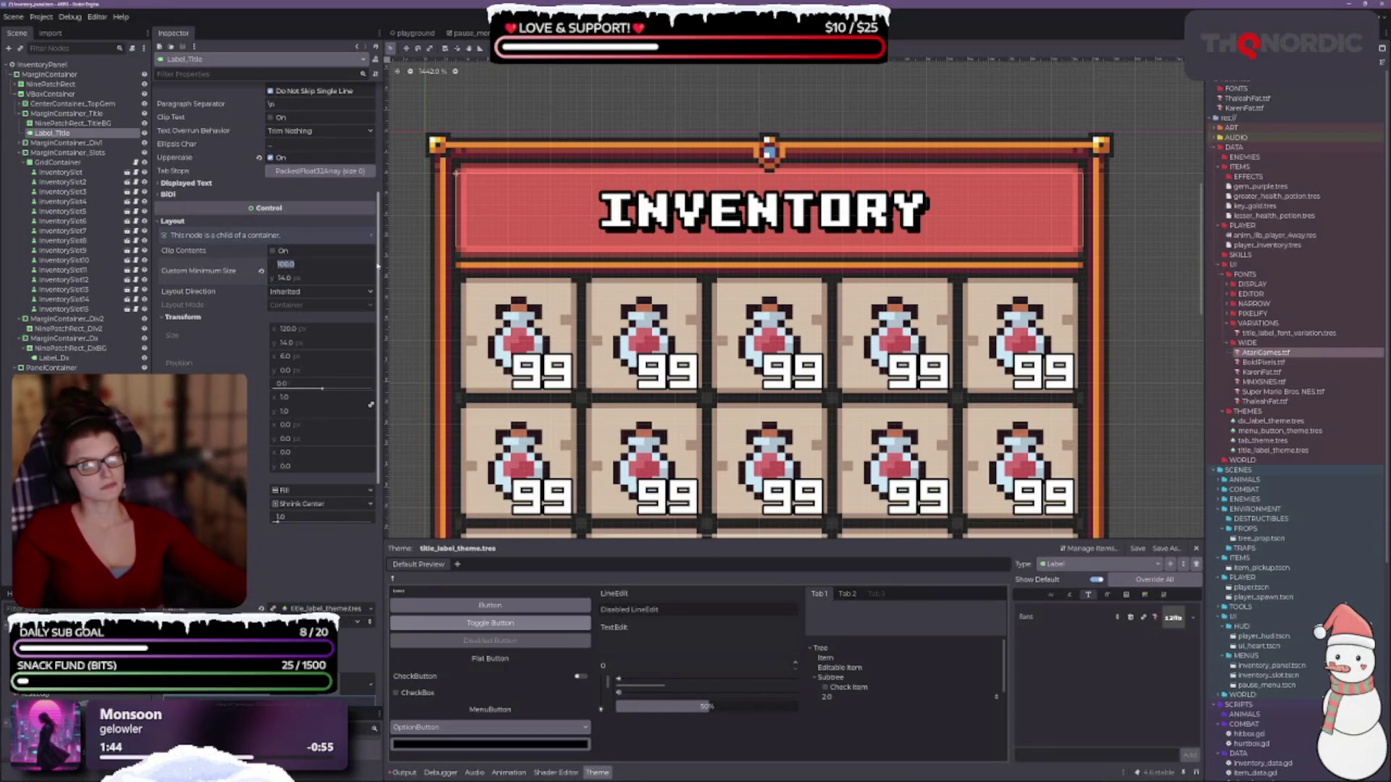
text(18)
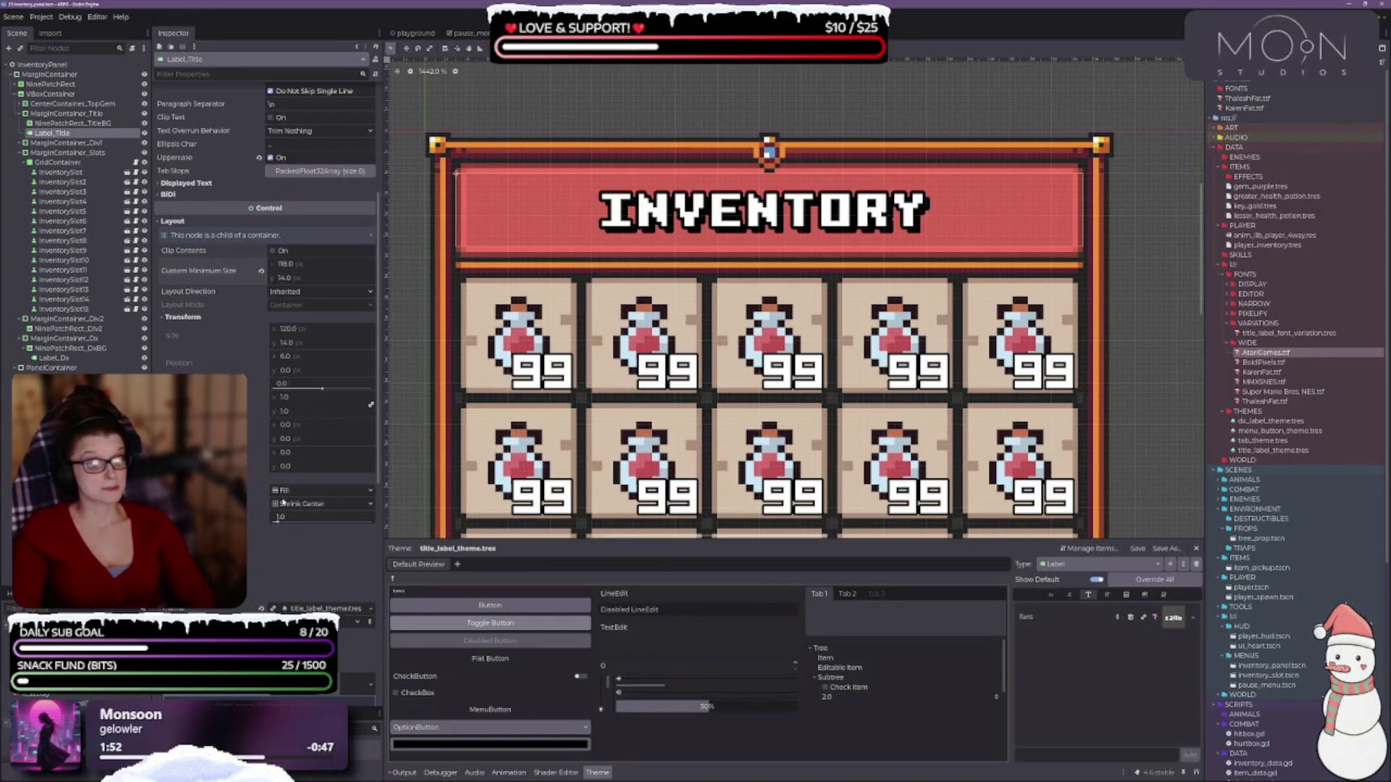
- Try Shrink Center horizontal sizing, restore Fill, and set the minimum width to 110 px
click(279, 491)
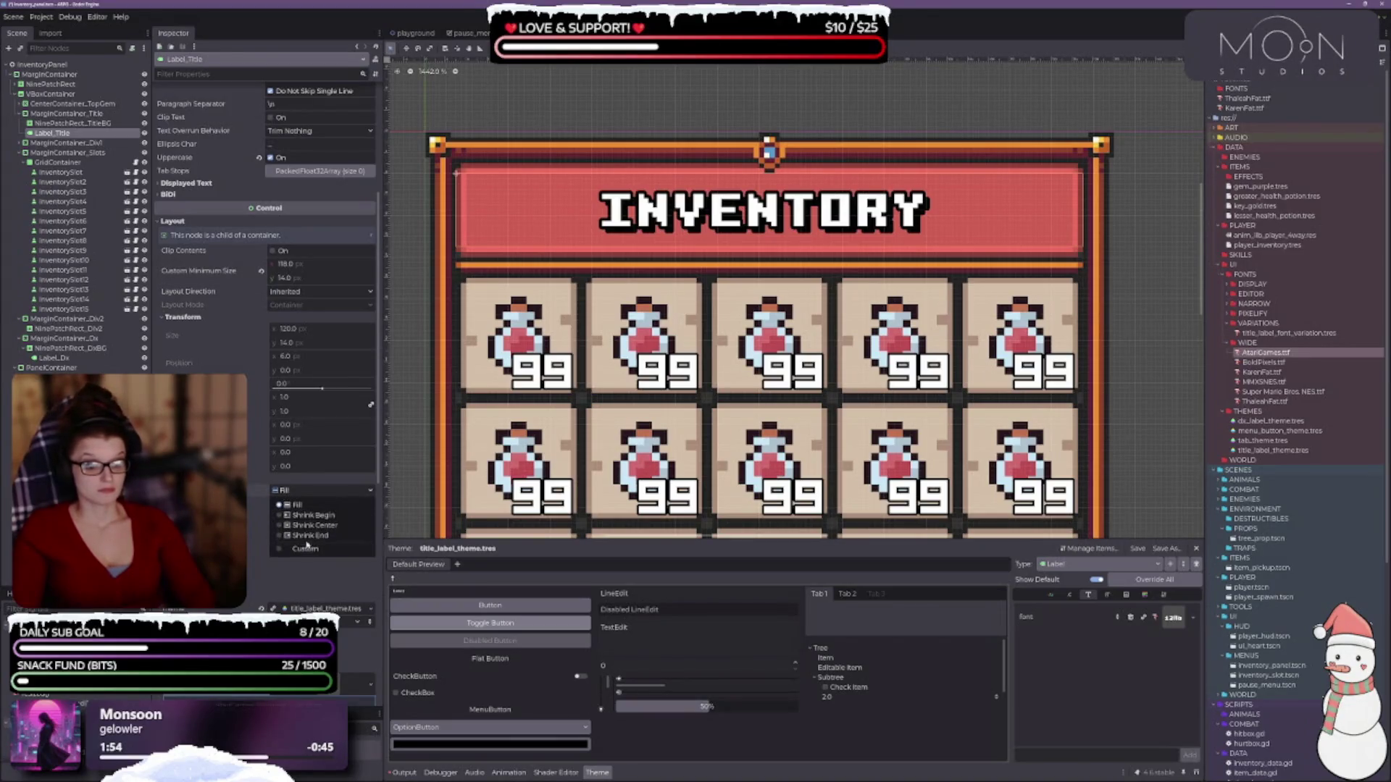
click(310, 525)
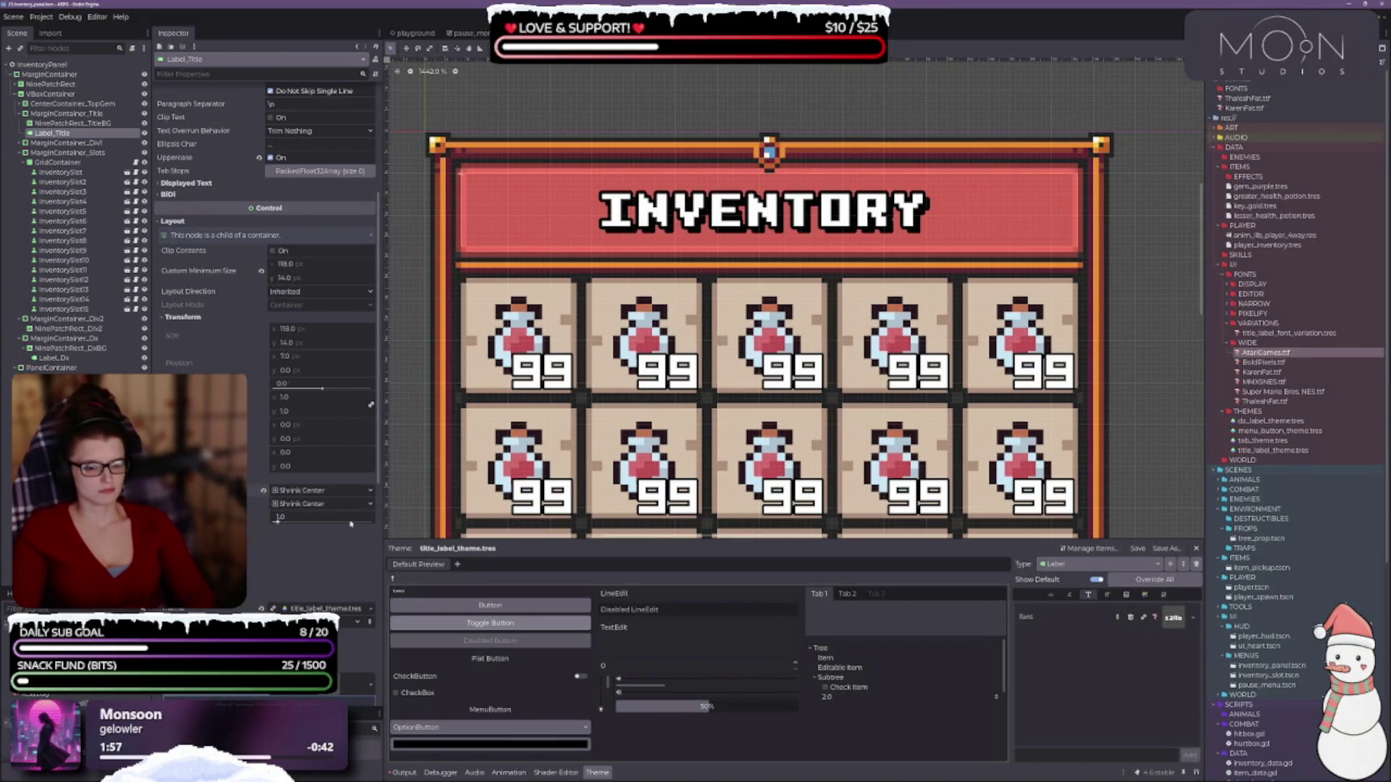
click(323, 491)
click(304, 505)
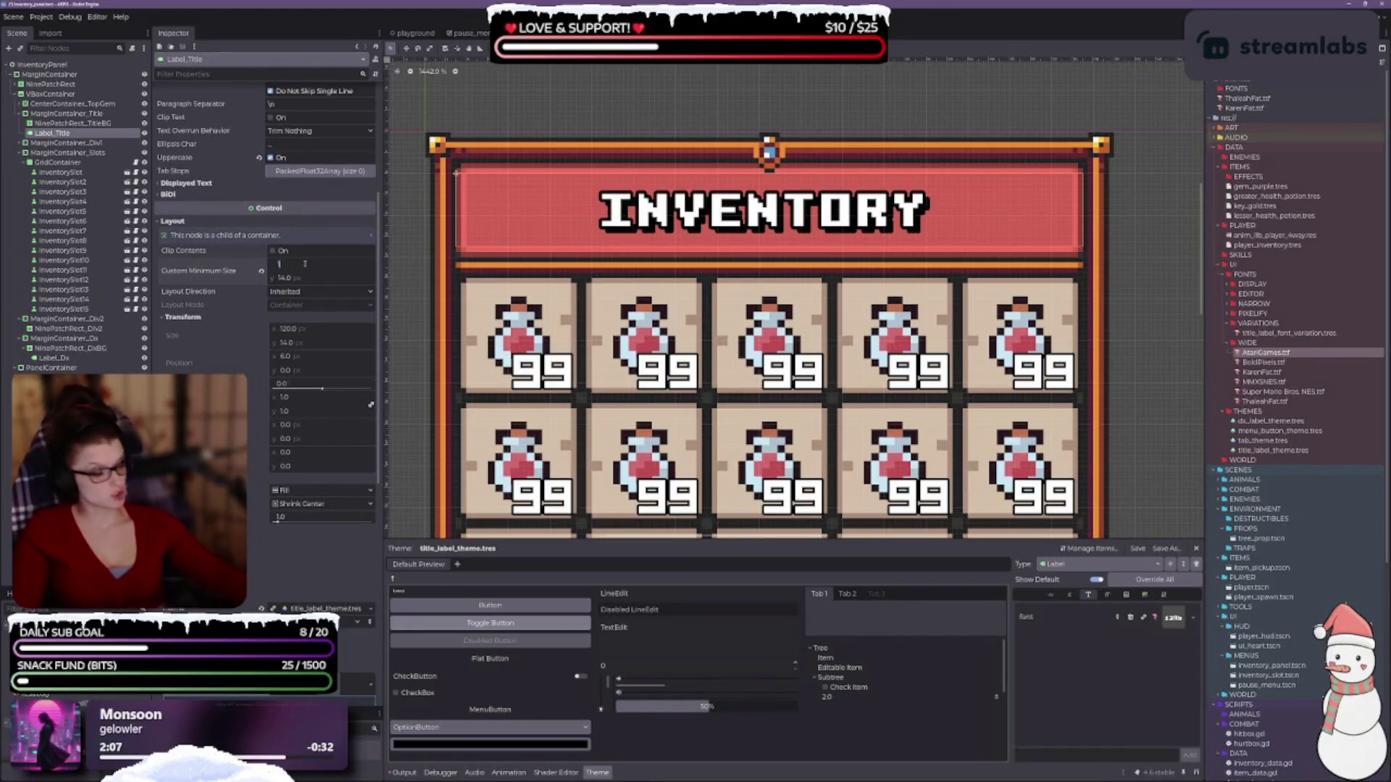
text(110)
key(Return)
- Save the scene, then try vertical Fill sizing and return it to Shrink Center
key(ctrl+s)
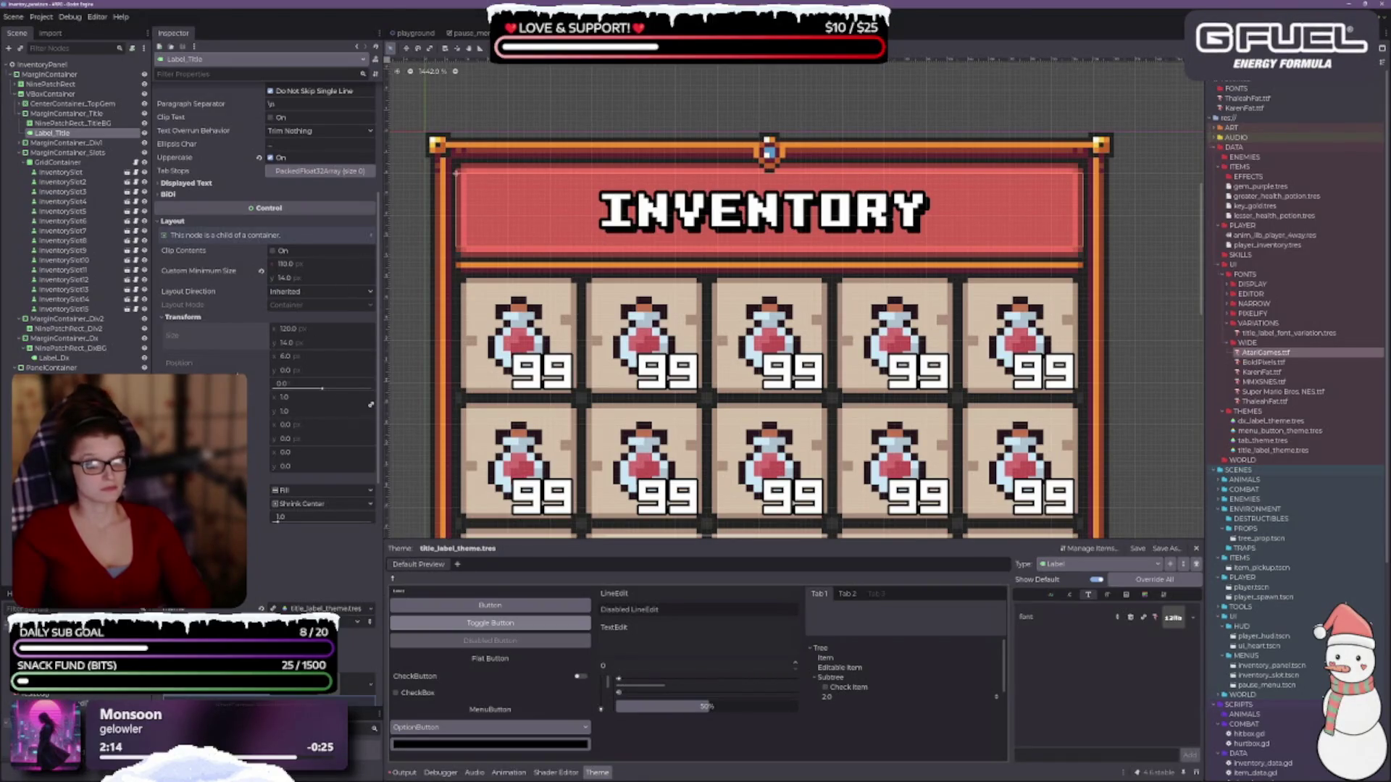
scroll(265, 290, down, 3)
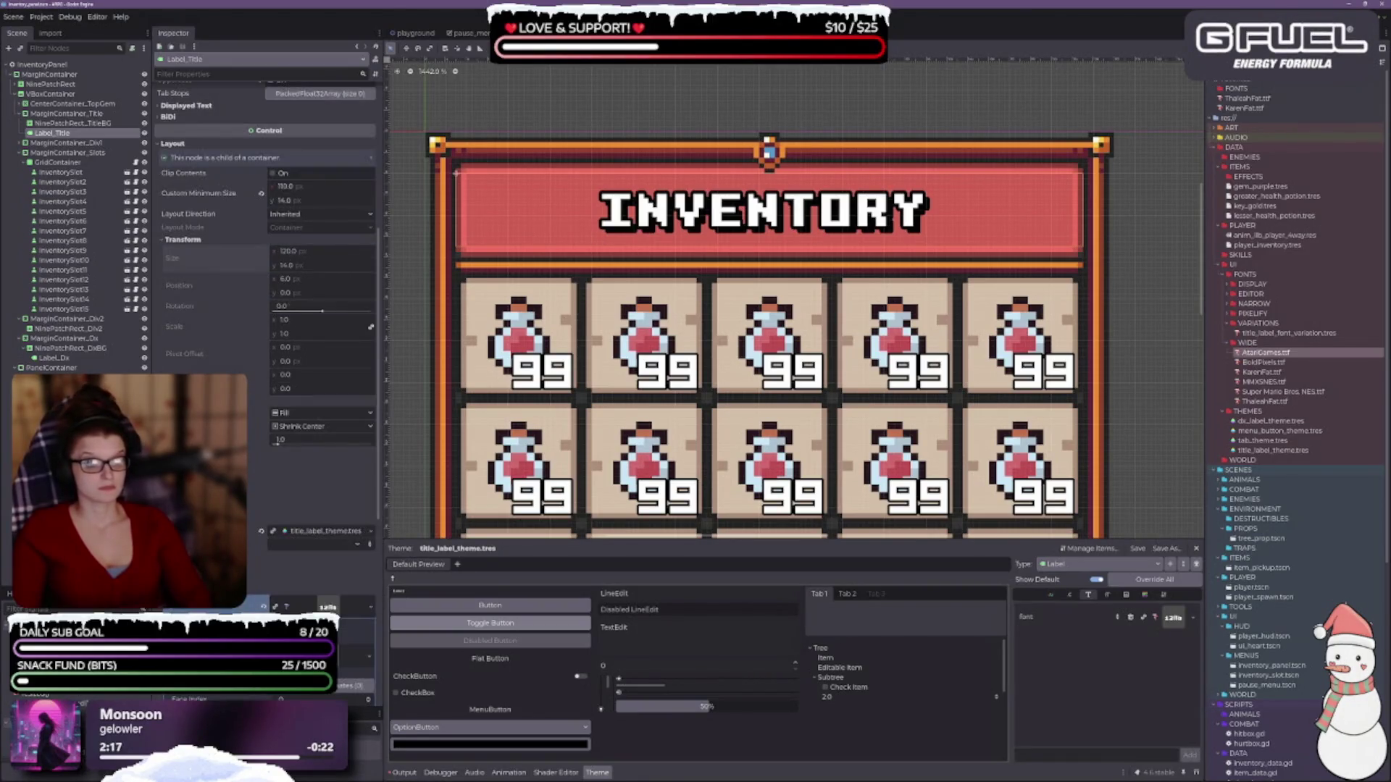
click(297, 429)
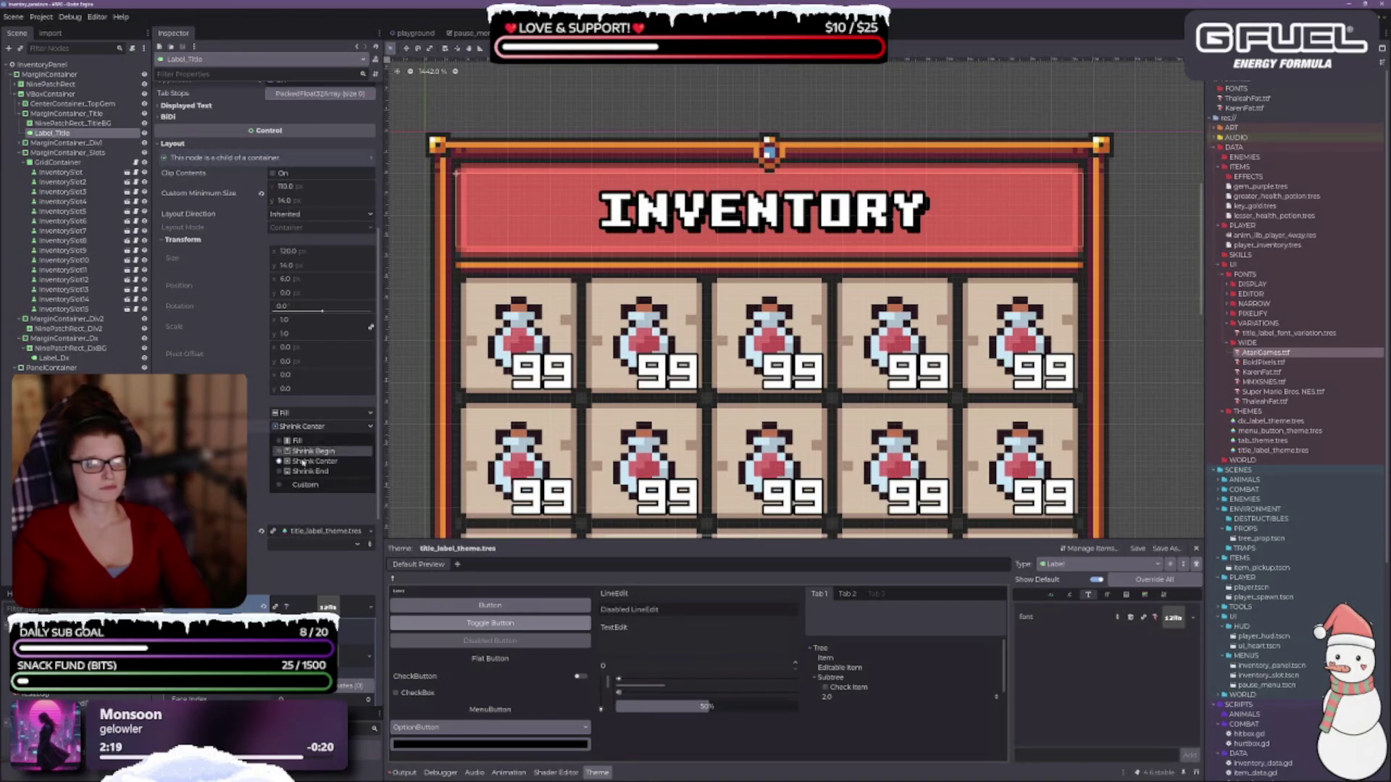
click(303, 444)
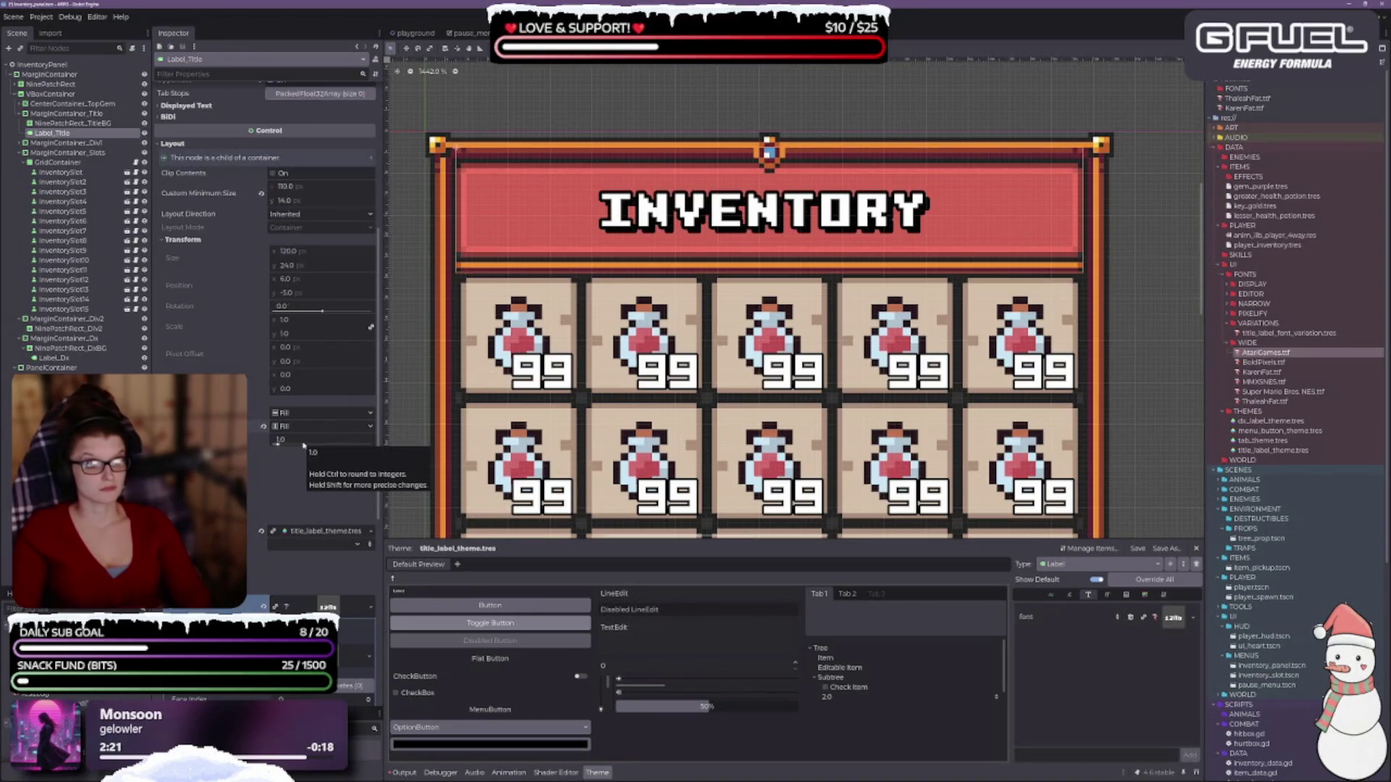
click(301, 426)
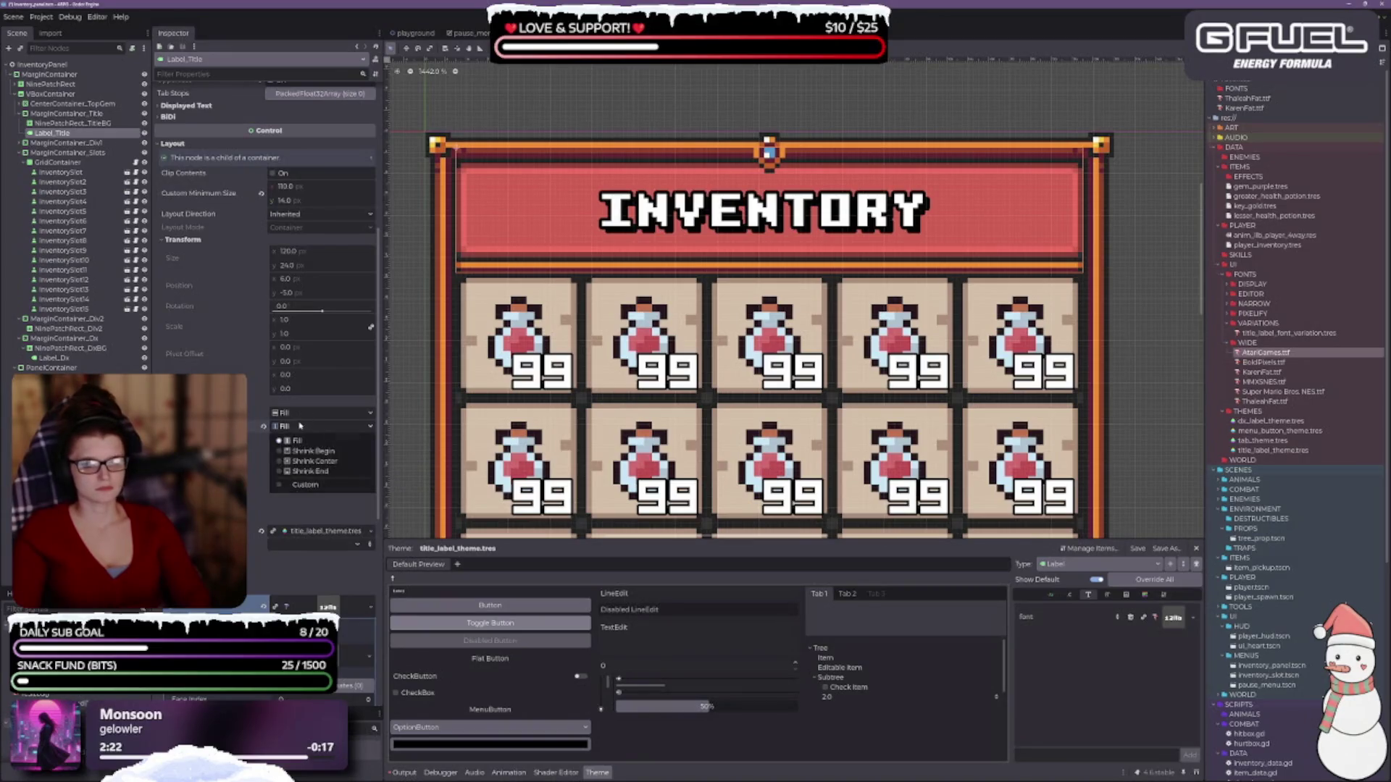
click(308, 473)
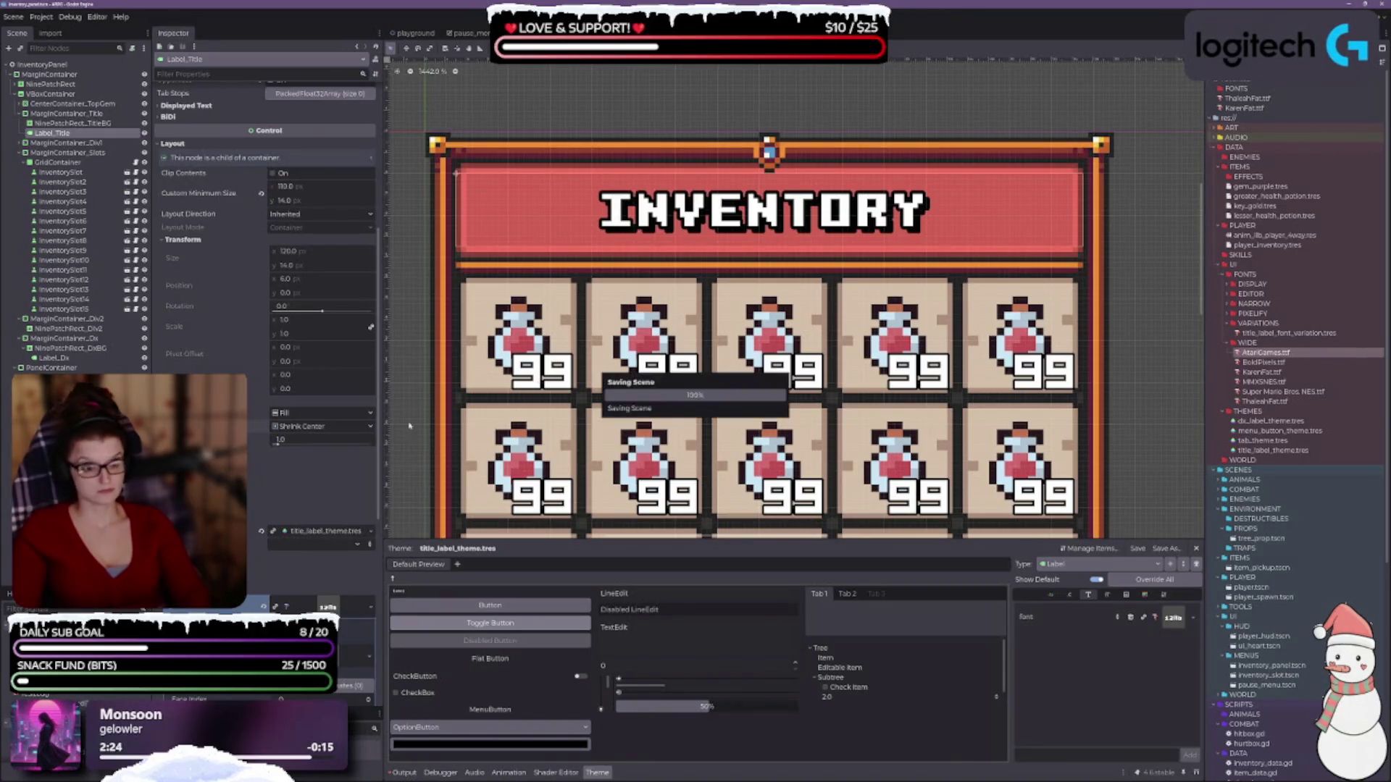
scroll(325, 331, down, 3)
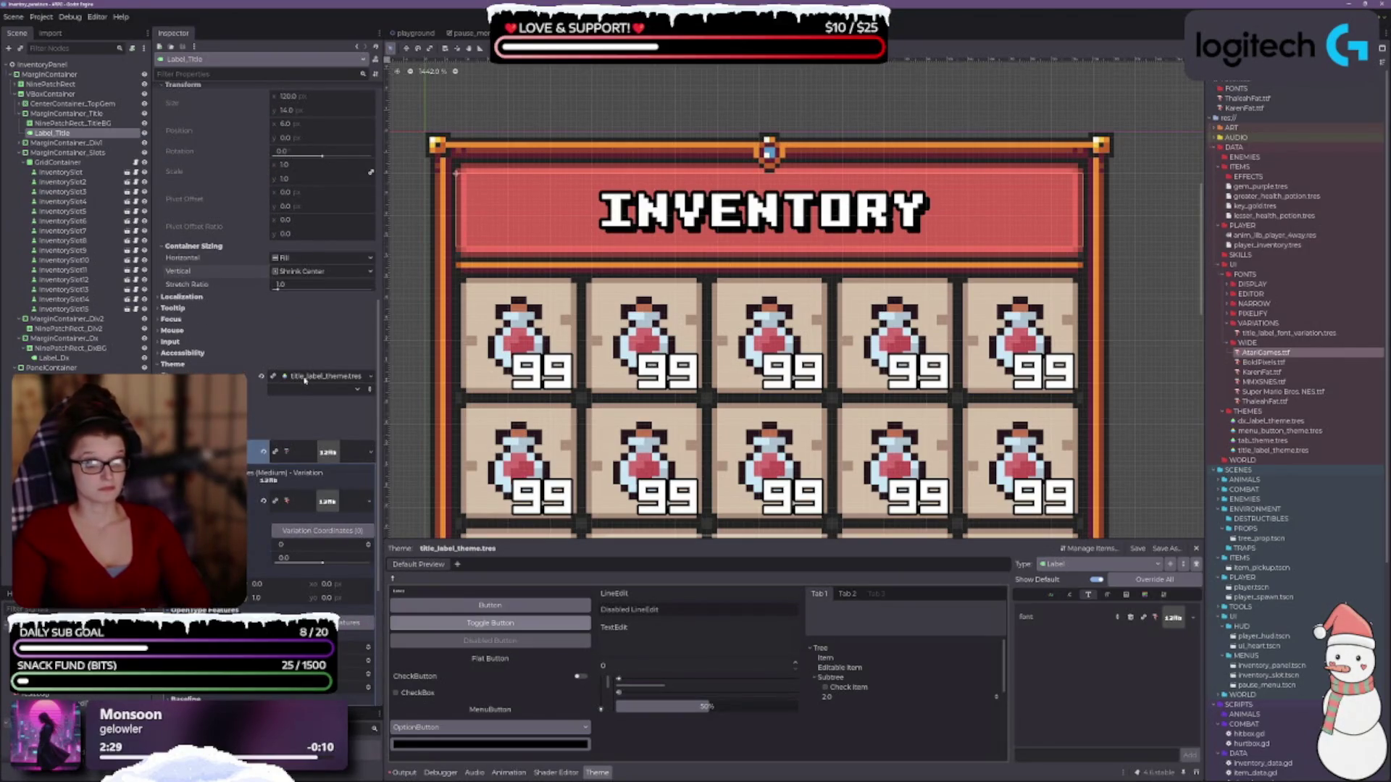
- Try 1 px letter spacing on the INVENTORY title, then set it back to 0 px
scroll(305, 380, down, 2)
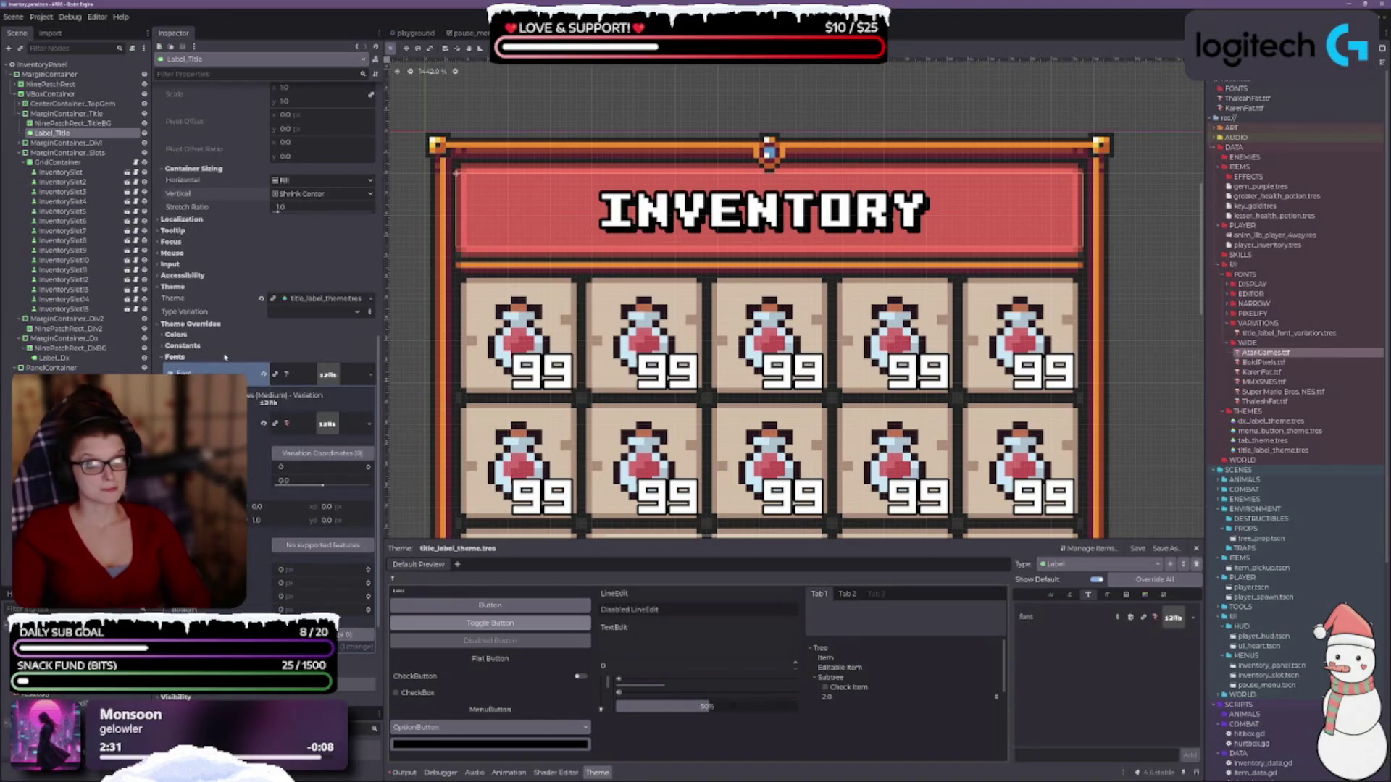
click(176, 334)
click(176, 335)
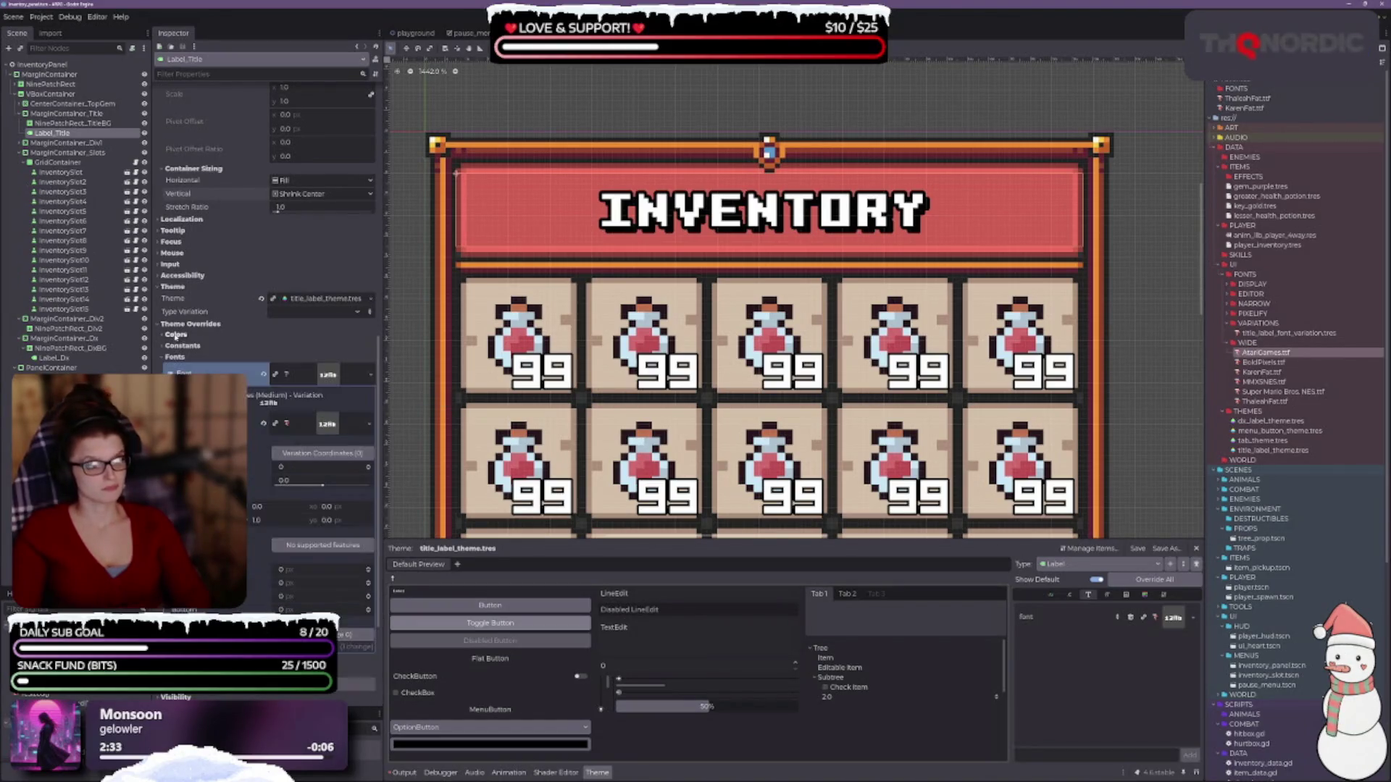
click(181, 346)
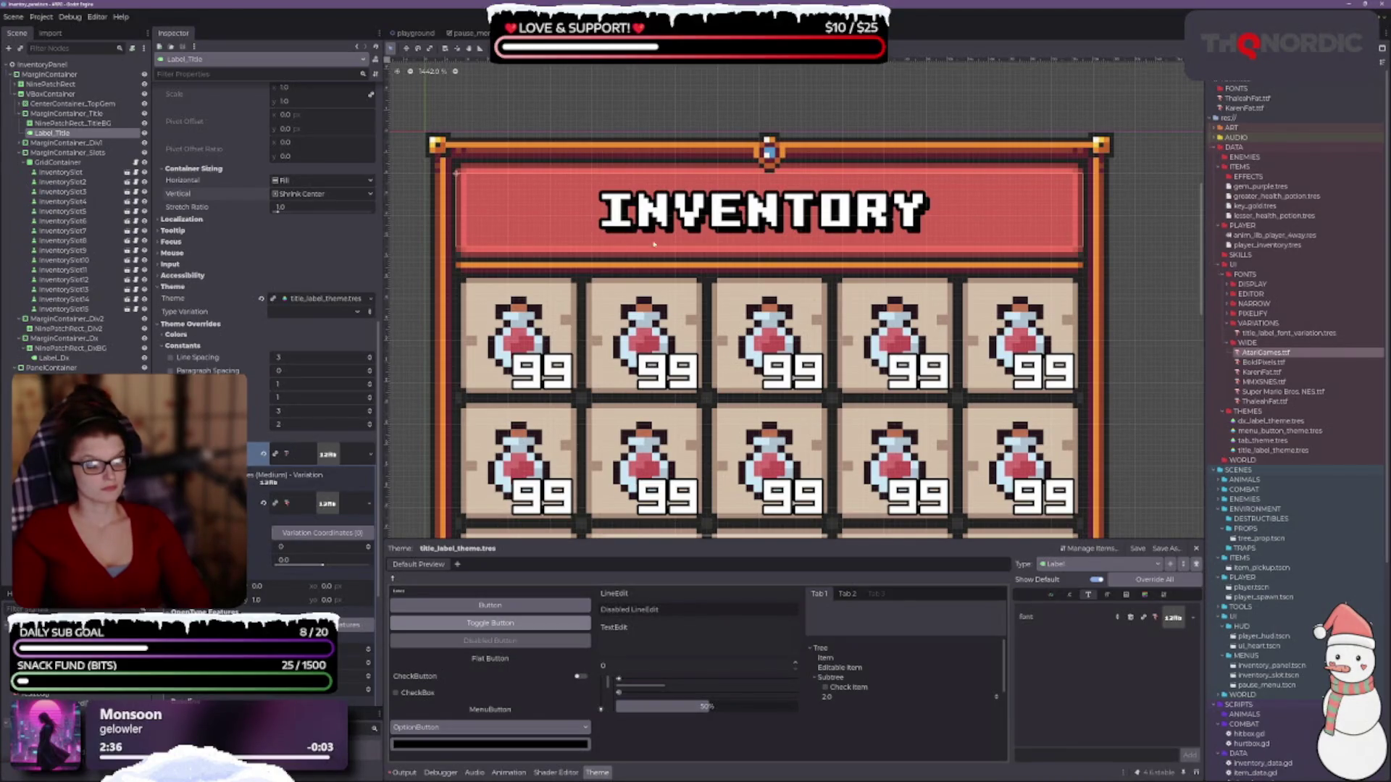
scroll(567, 145, down, 2)
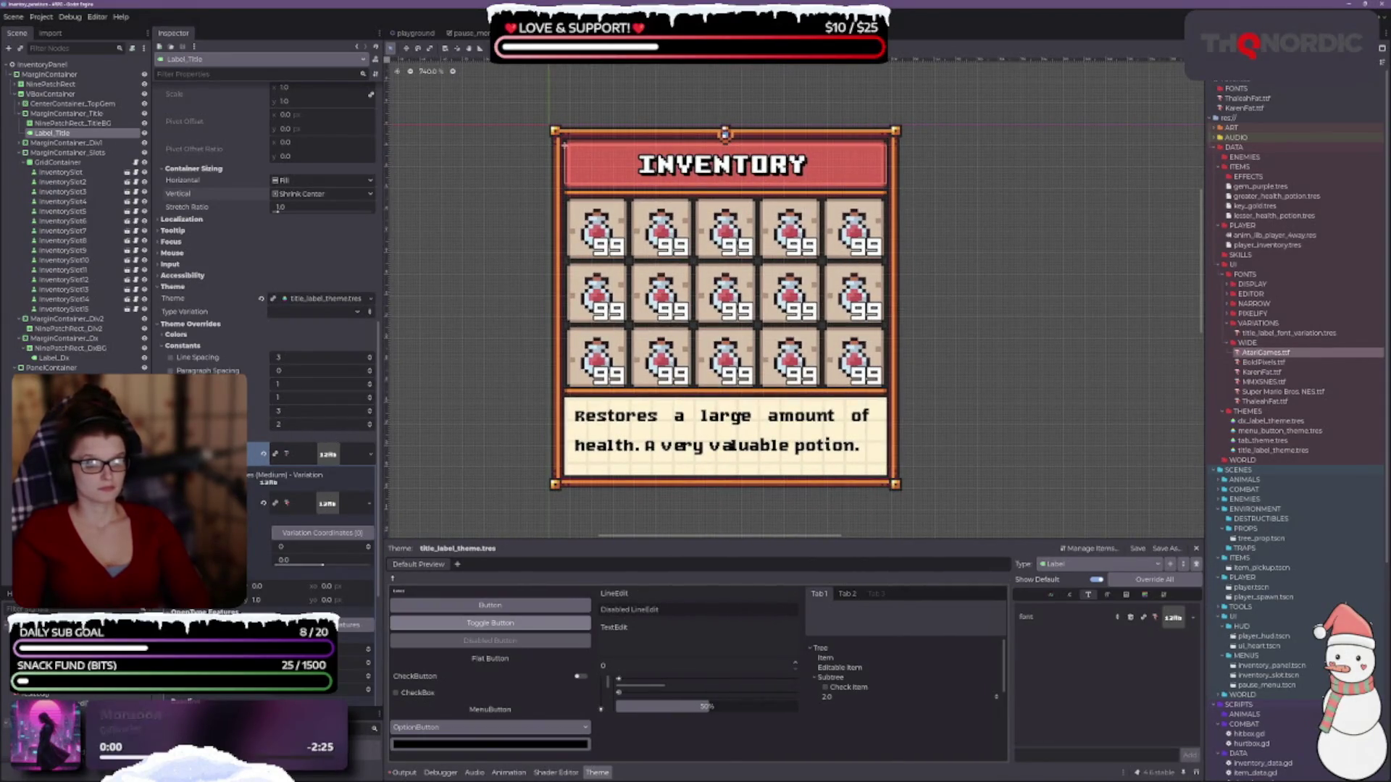
scroll(299, 433, down, 3)
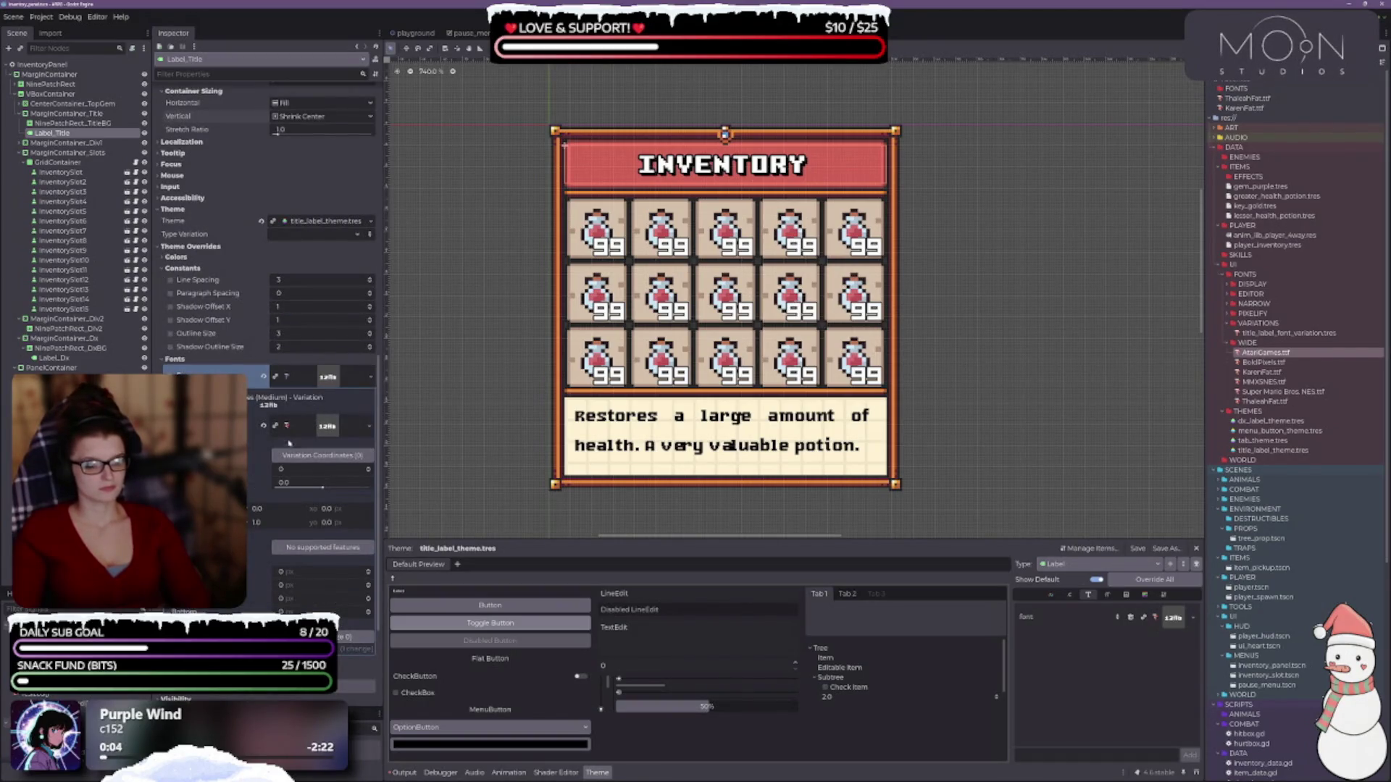
scroll(333, 428, down, 3)
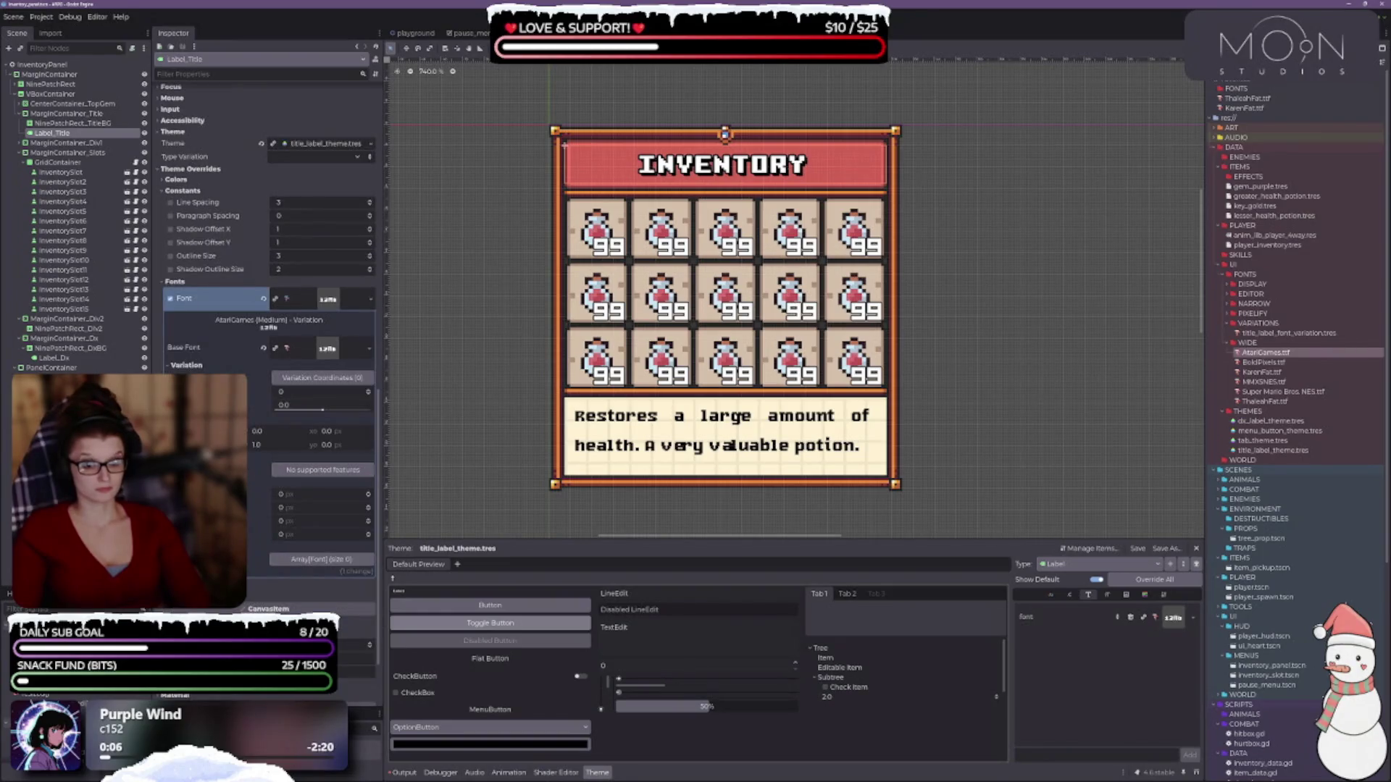
scroll(268, 289, down, 3)
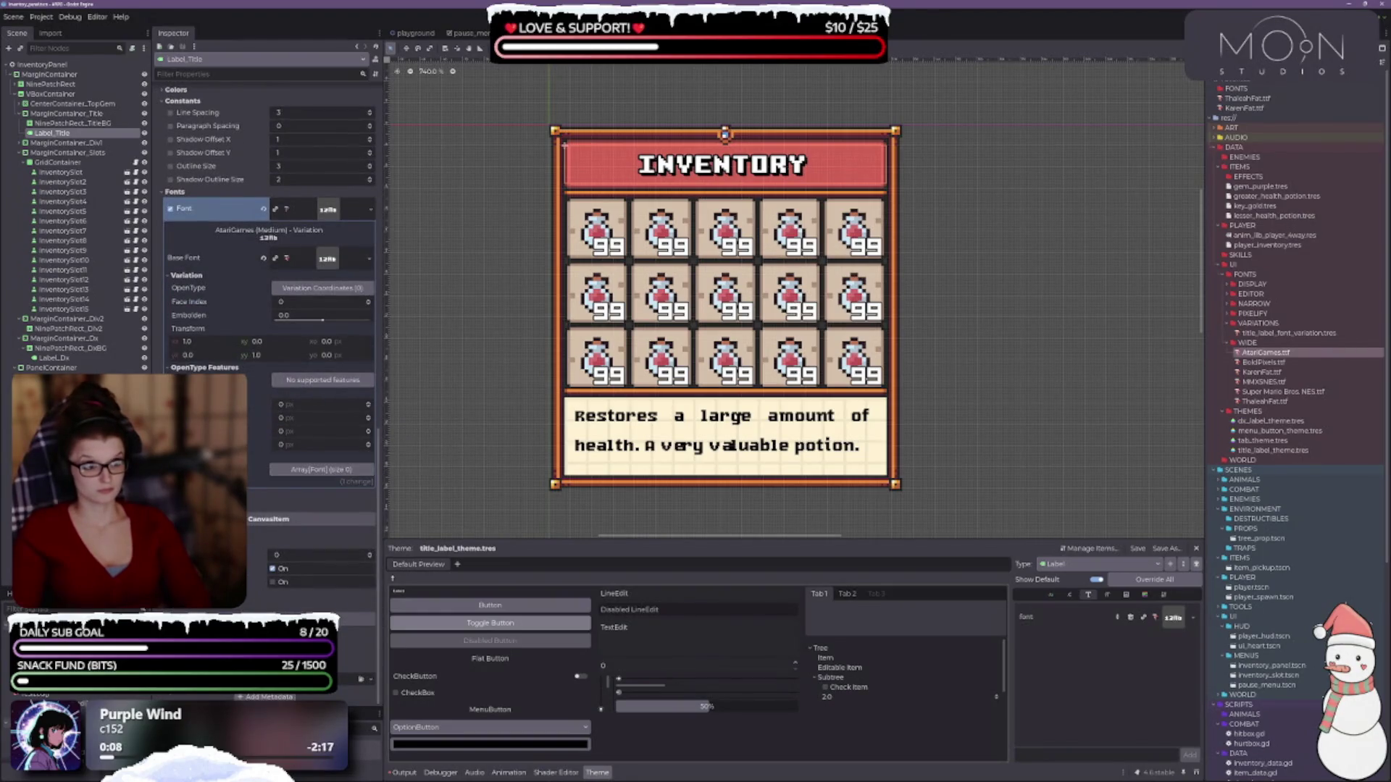
click(368, 403)
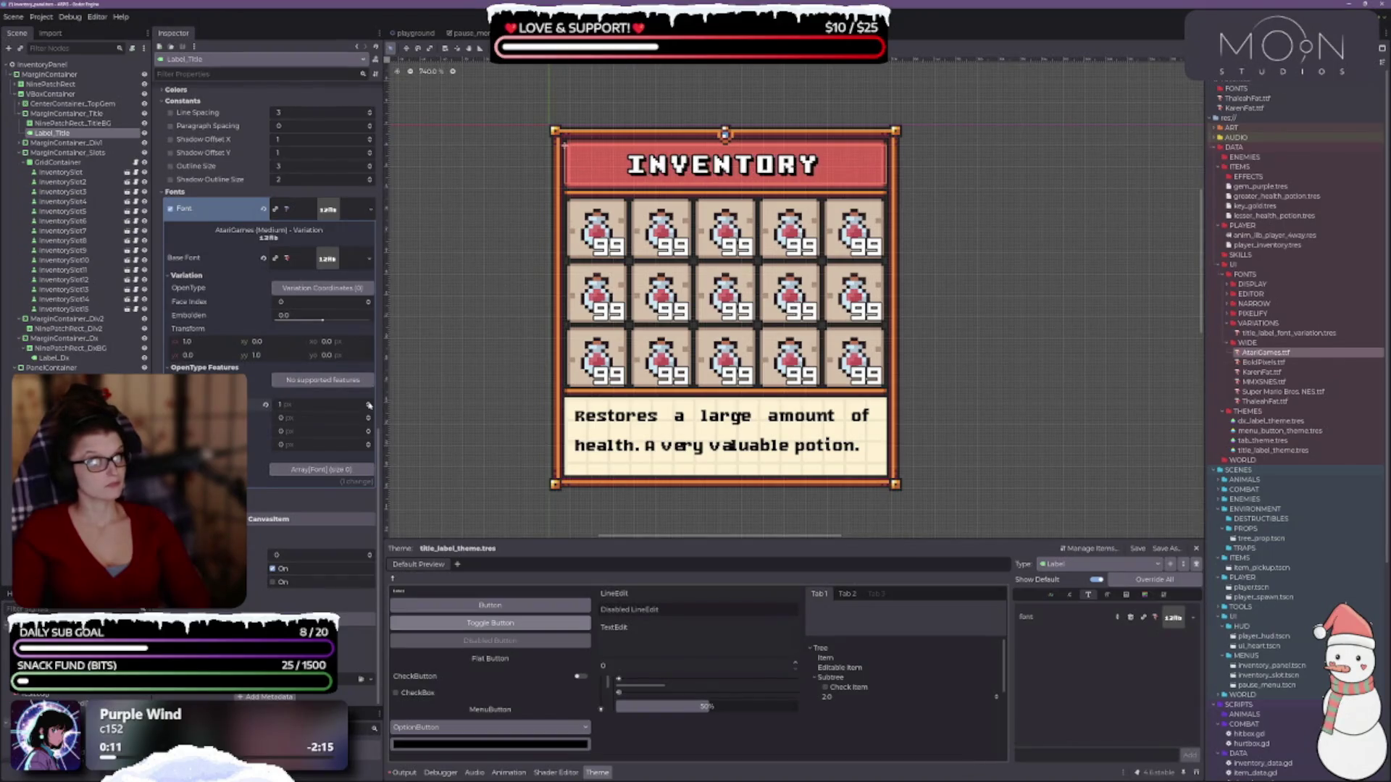
click(368, 415)
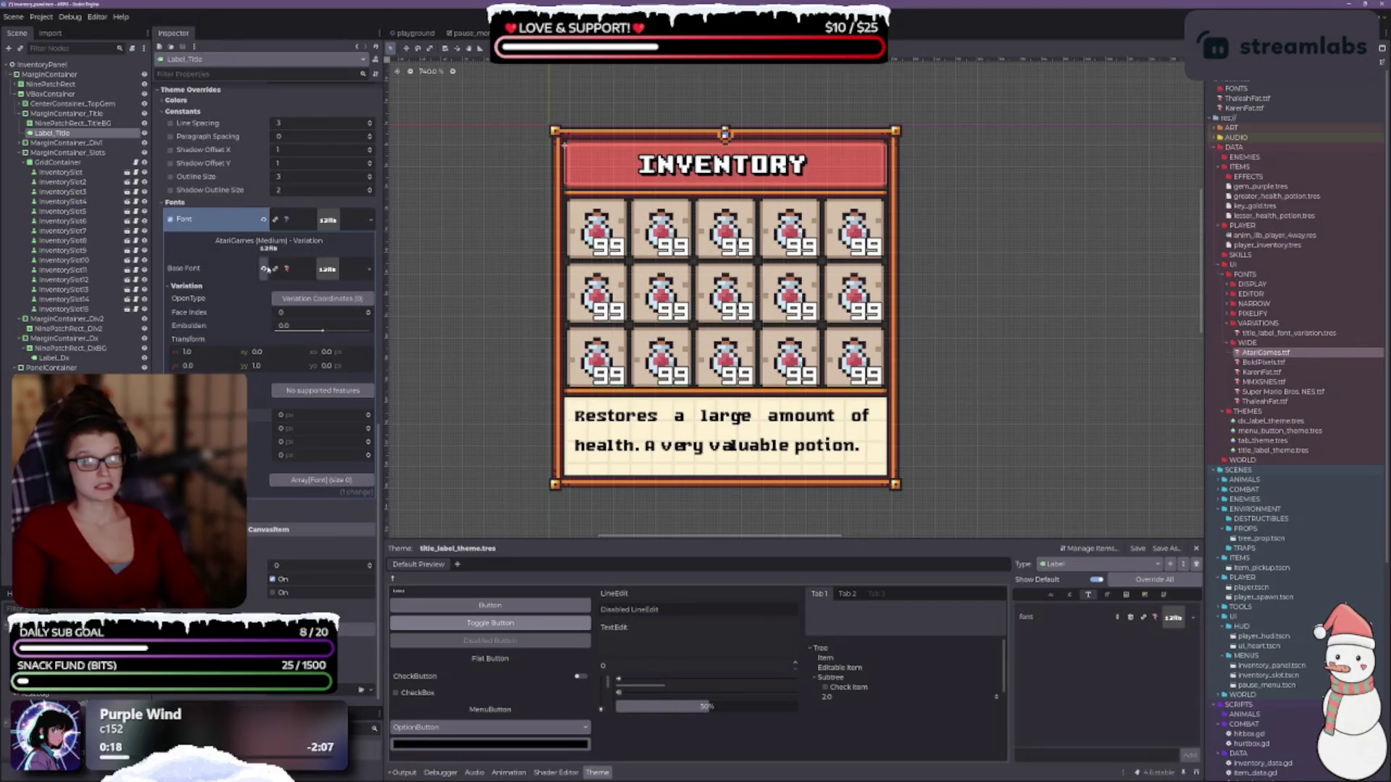
- Clear the font variation's base font and make the title's font resource unique
click(263, 268)
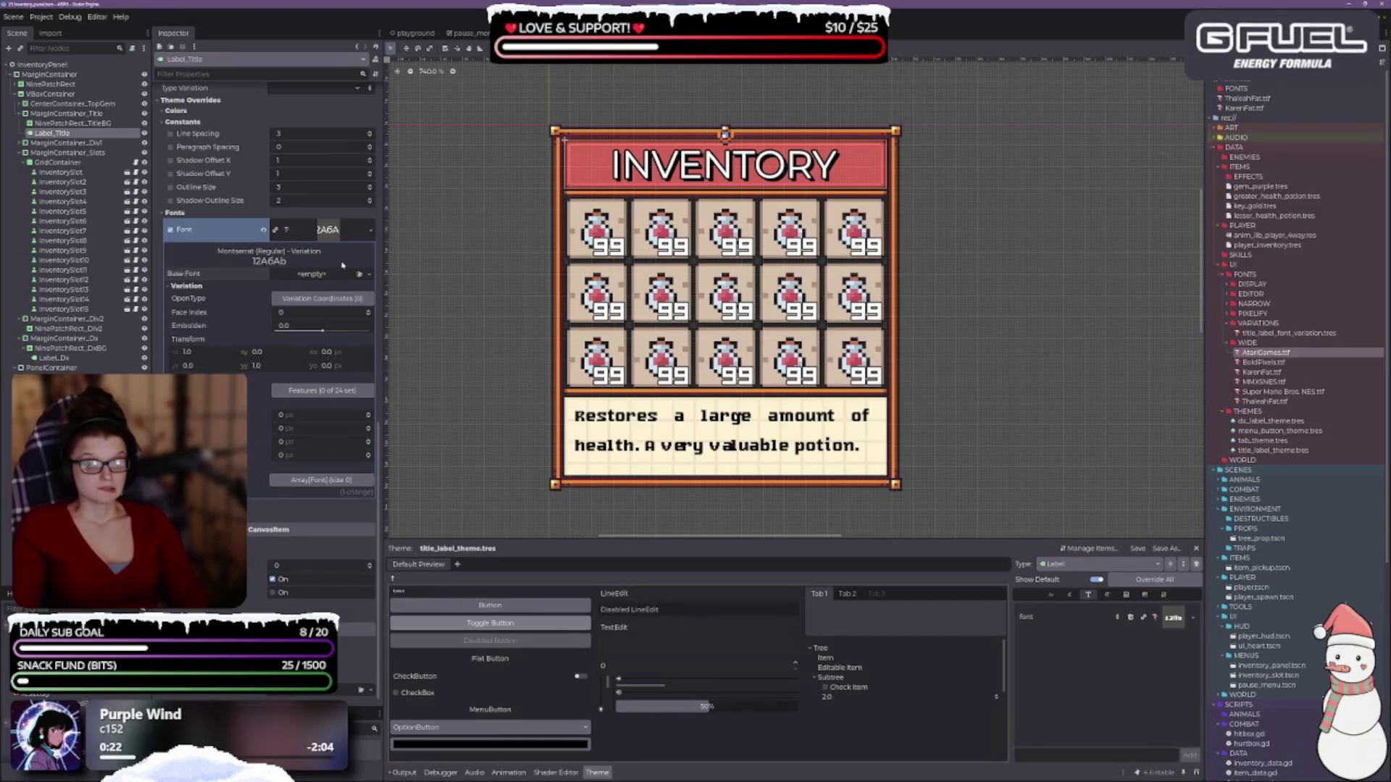
click(369, 274)
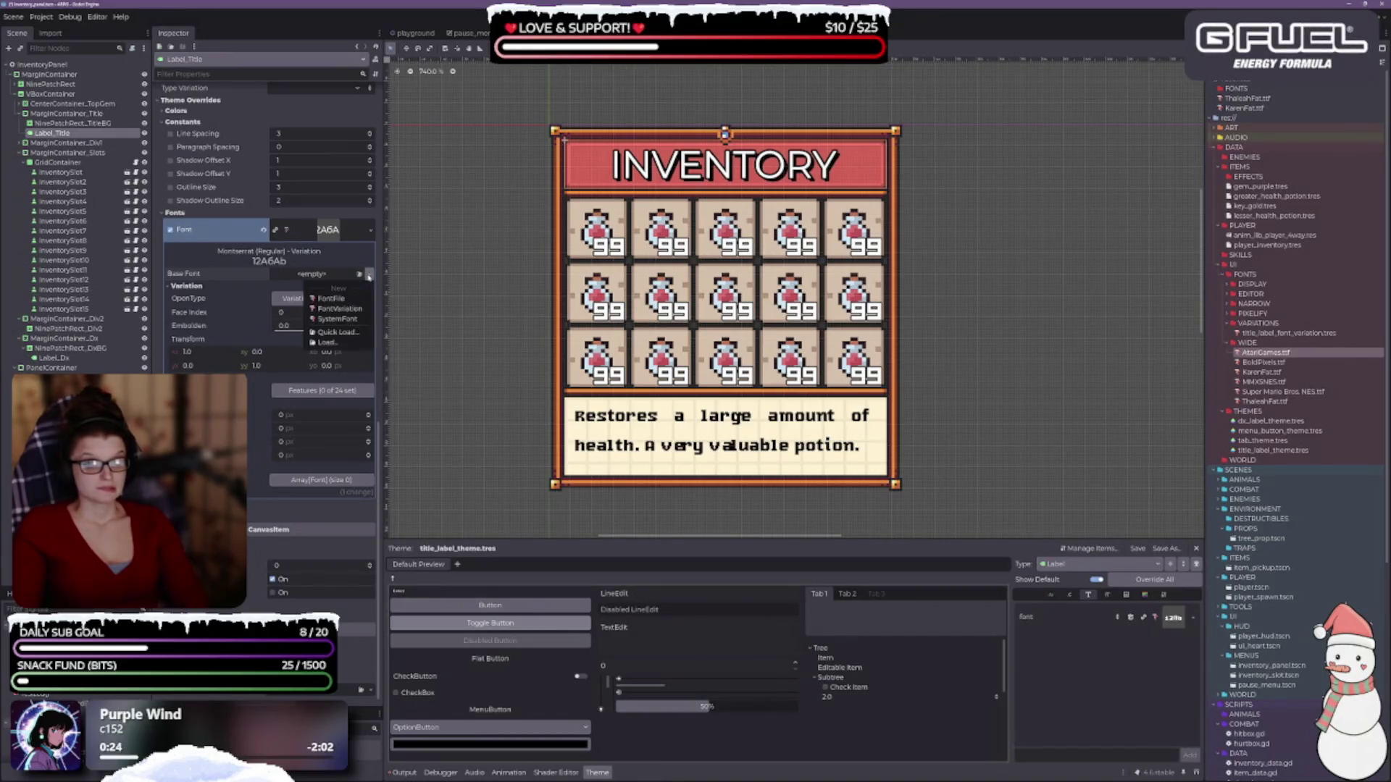
click(370, 230)
click(328, 336)
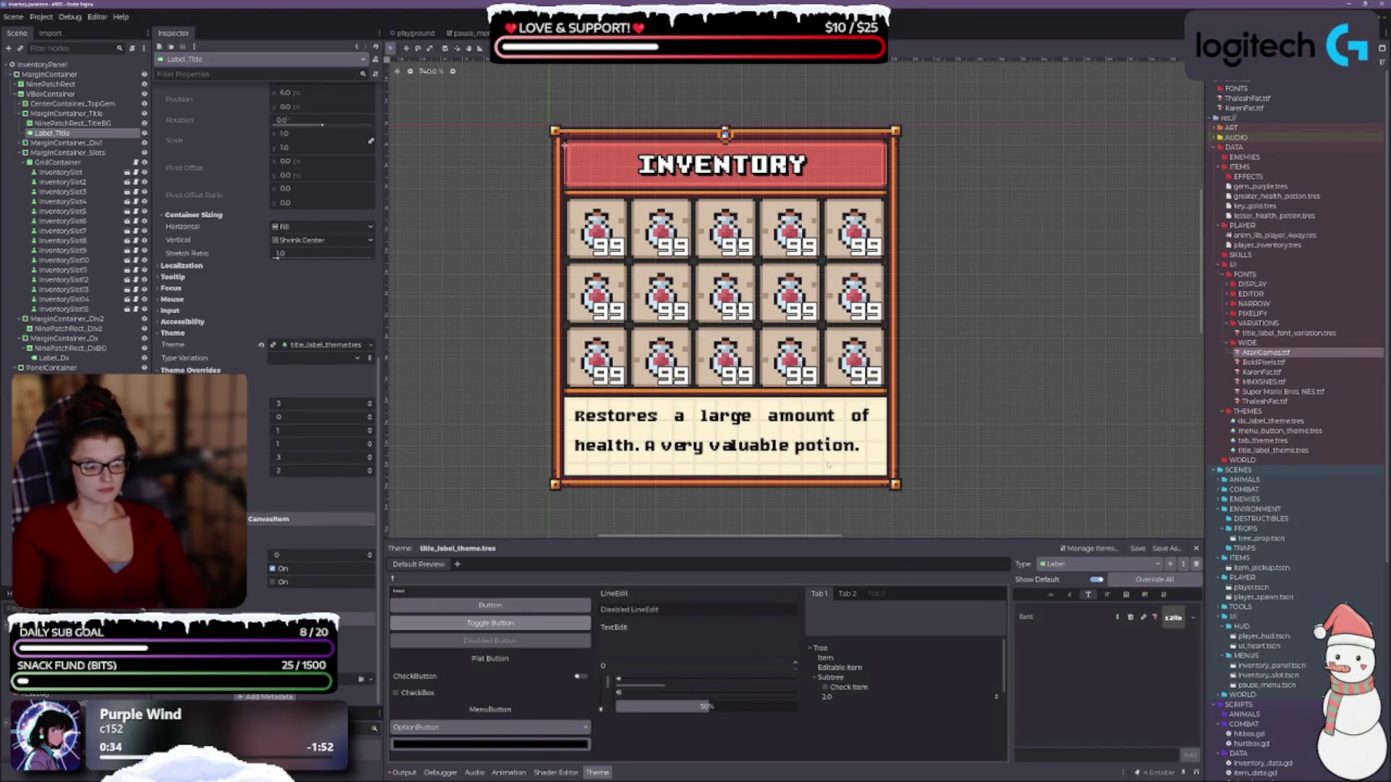
- Set the theme's Label font_size to 15, after briefly trying 16
scroll(828, 465, down, 1)
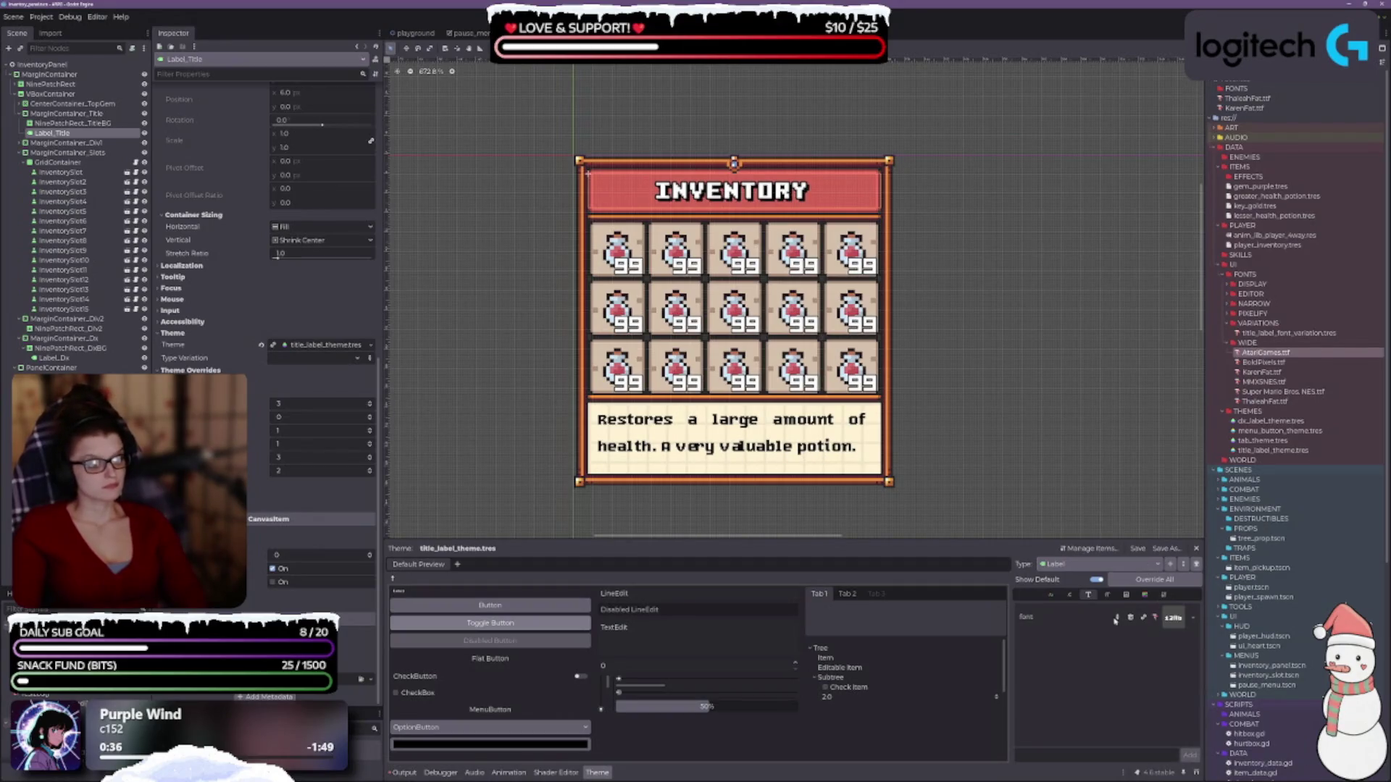
click(1106, 597)
click(1191, 612)
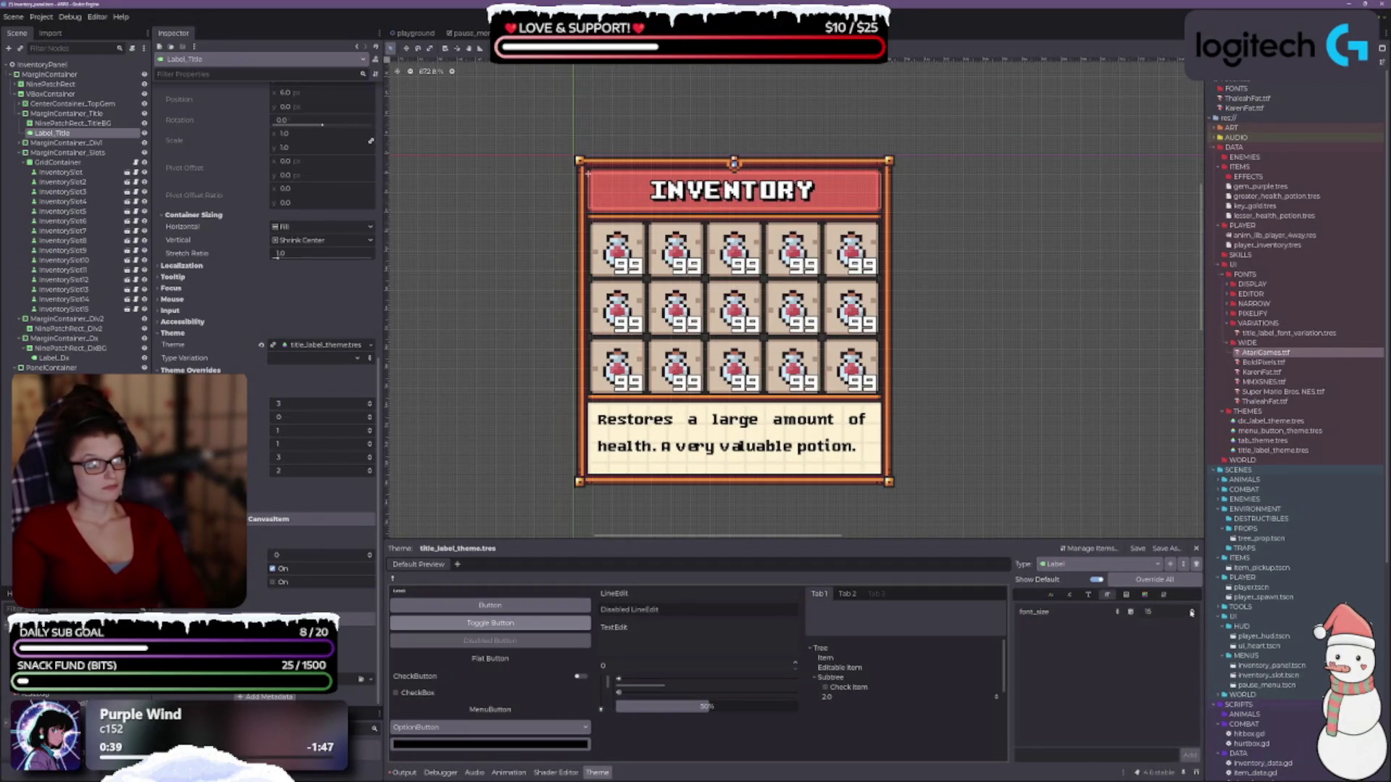
click(1192, 612)
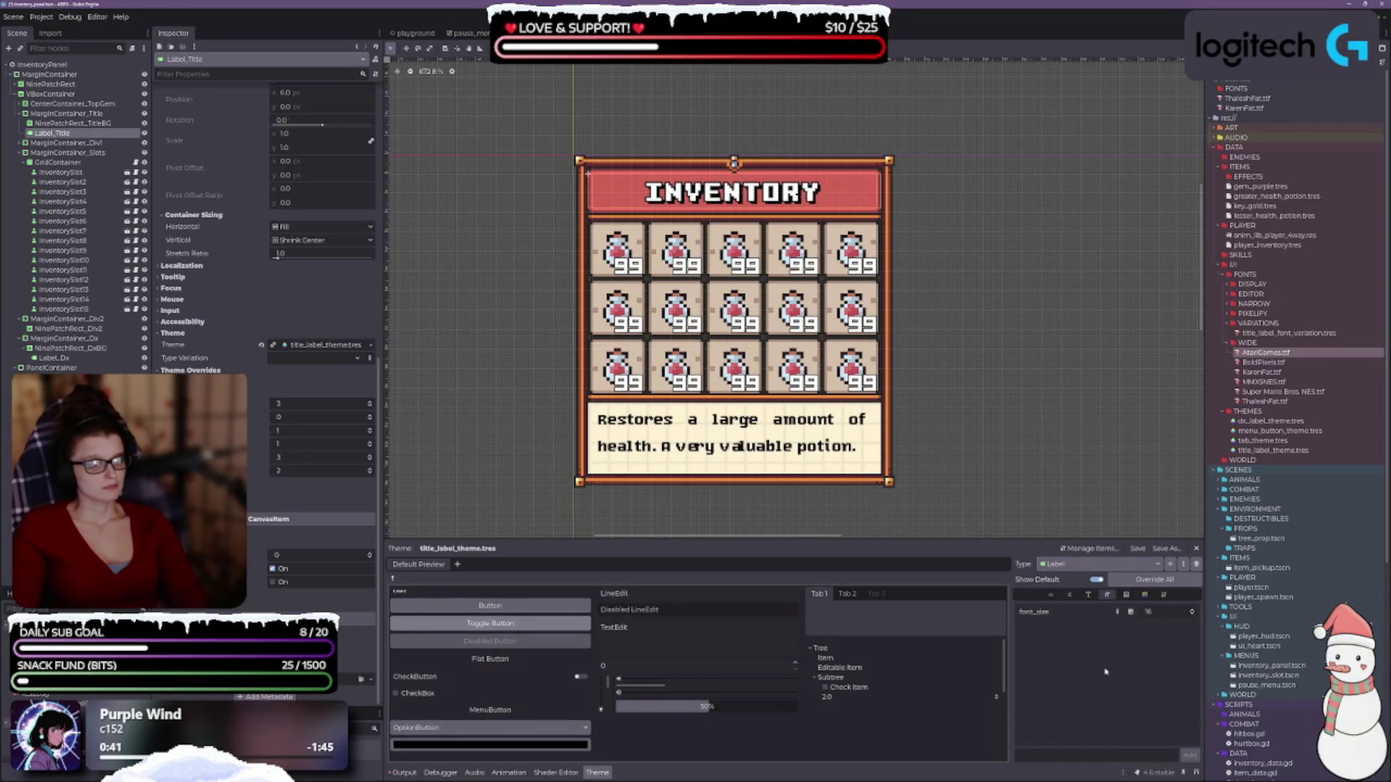
scroll(719, 351, up, 5)
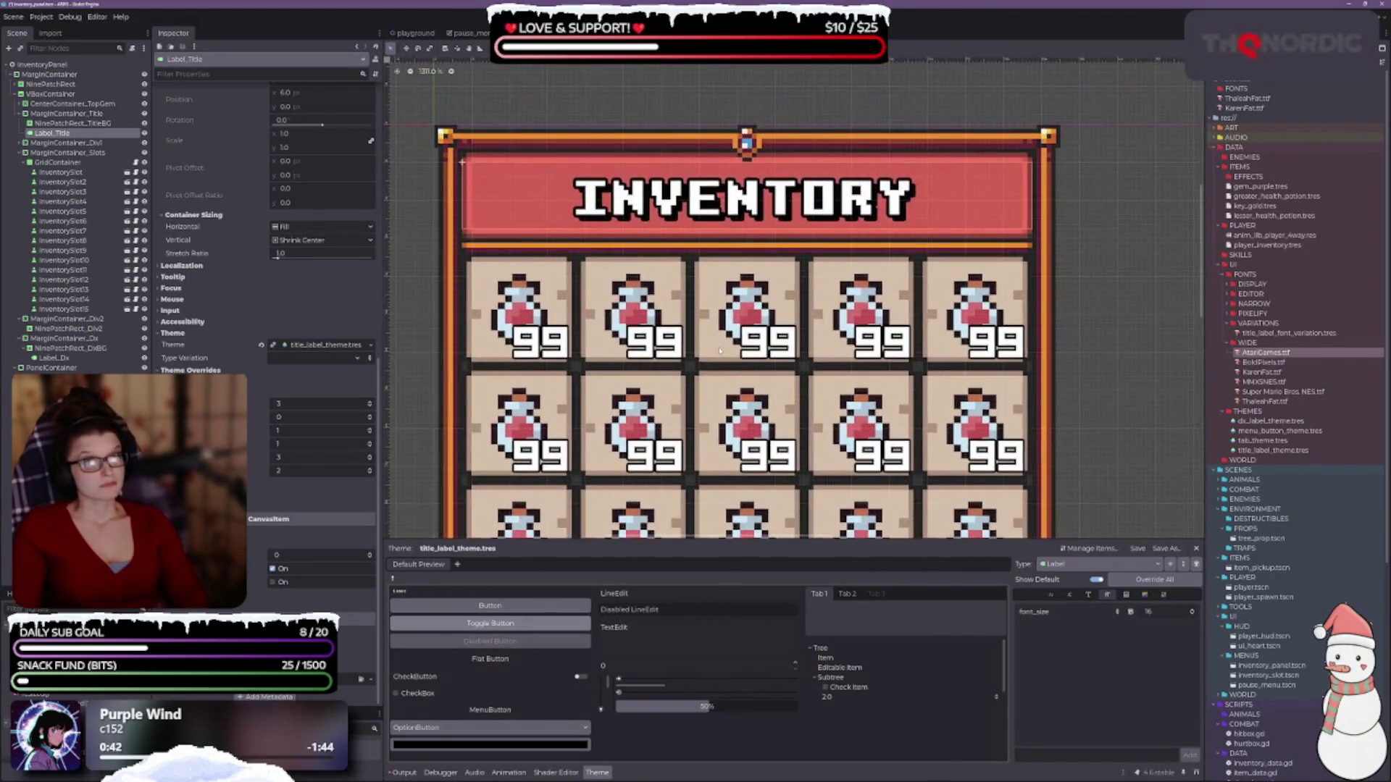
scroll(205, 246, up, 5)
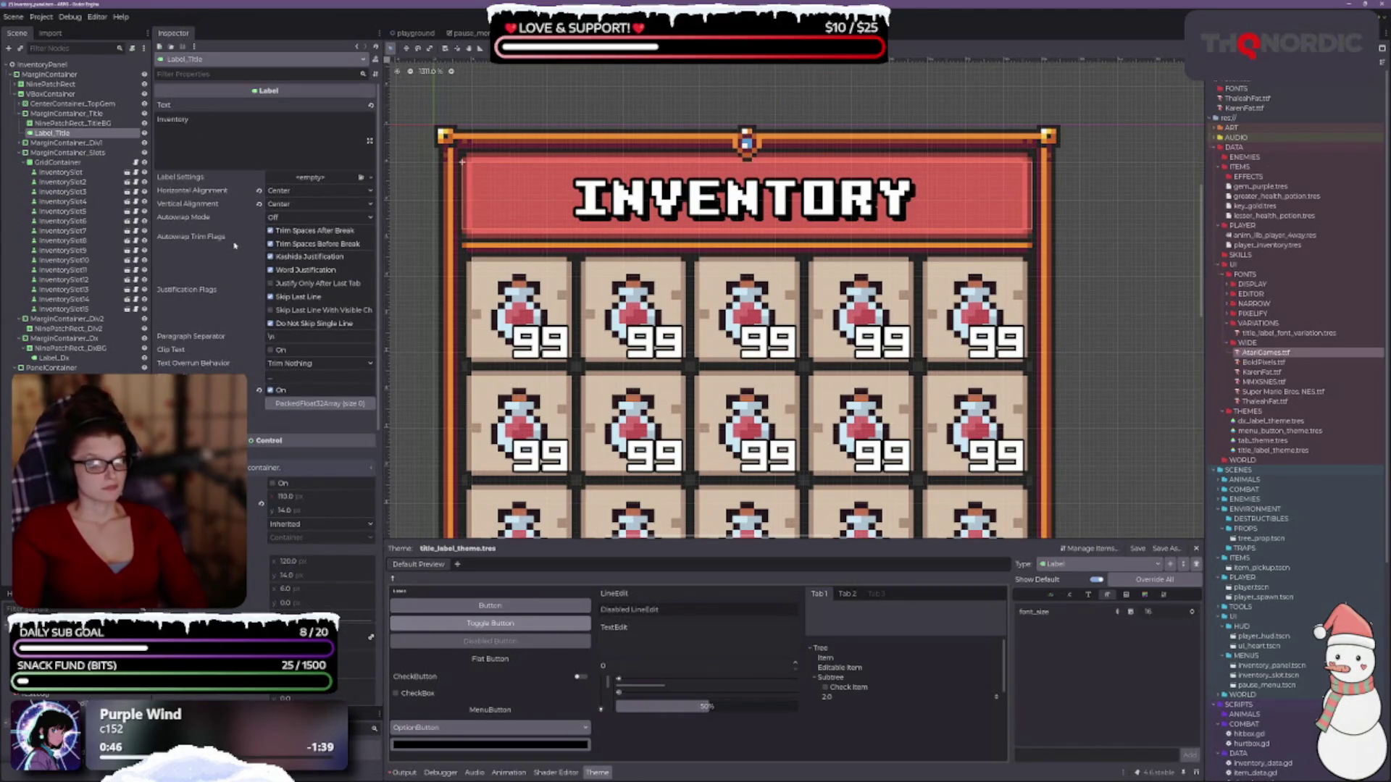
mouse_move(233, 247)
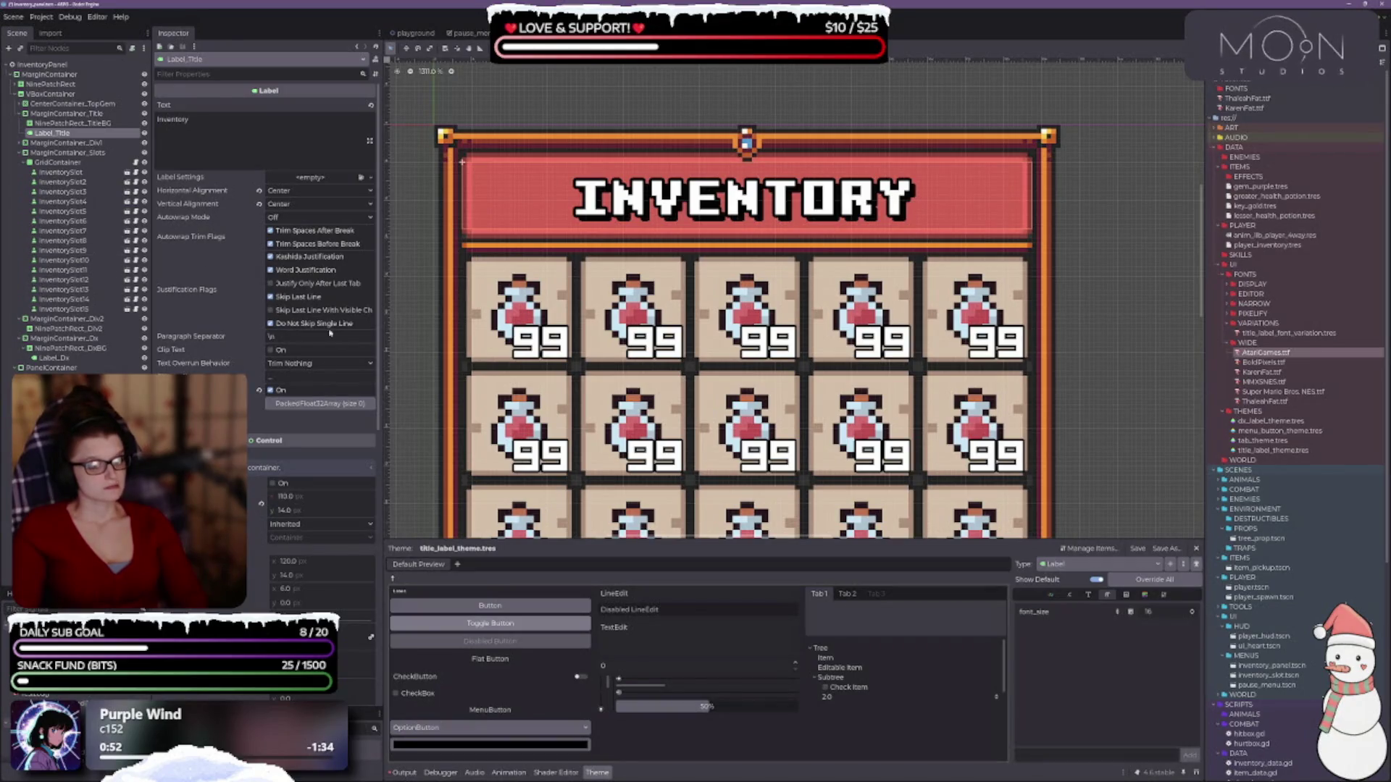
scroll(264, 239, down, 5)
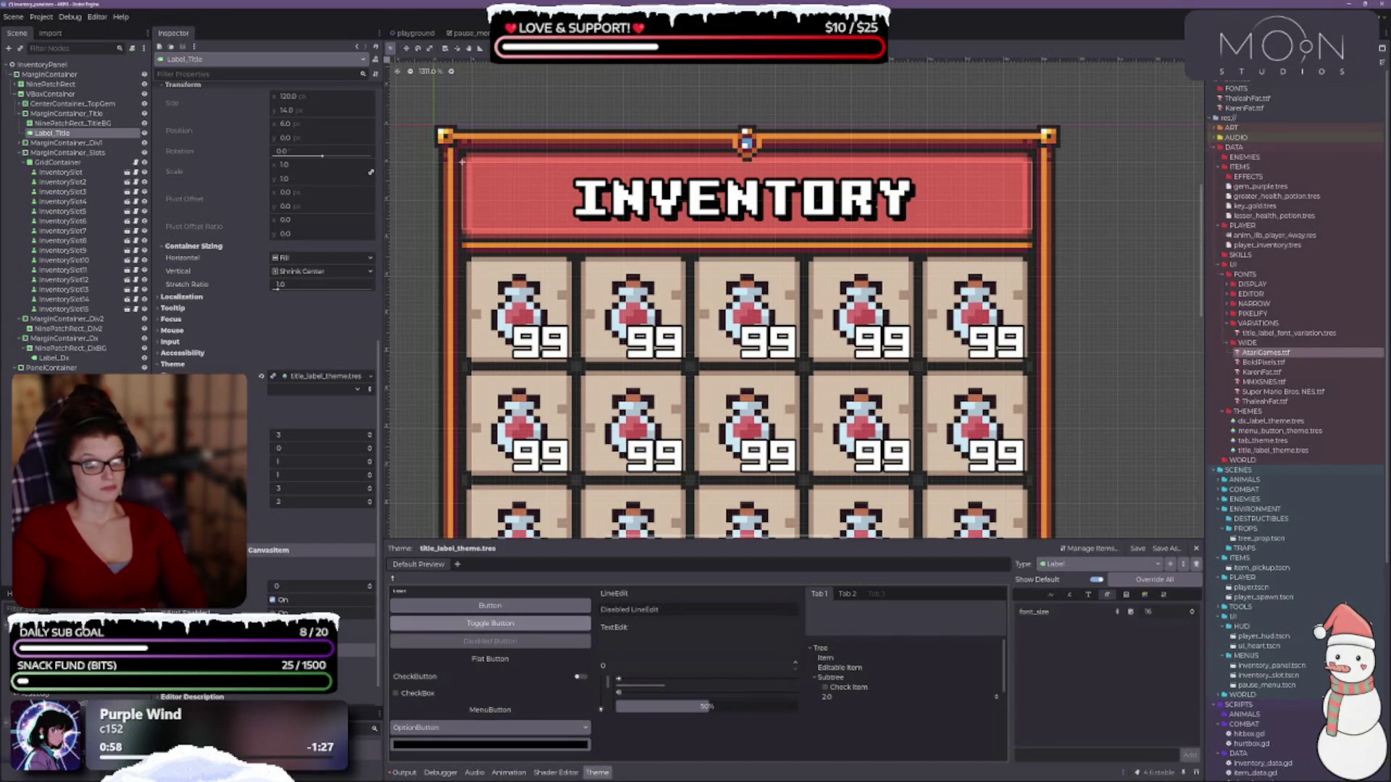
scroll(265, 218, up, 1)
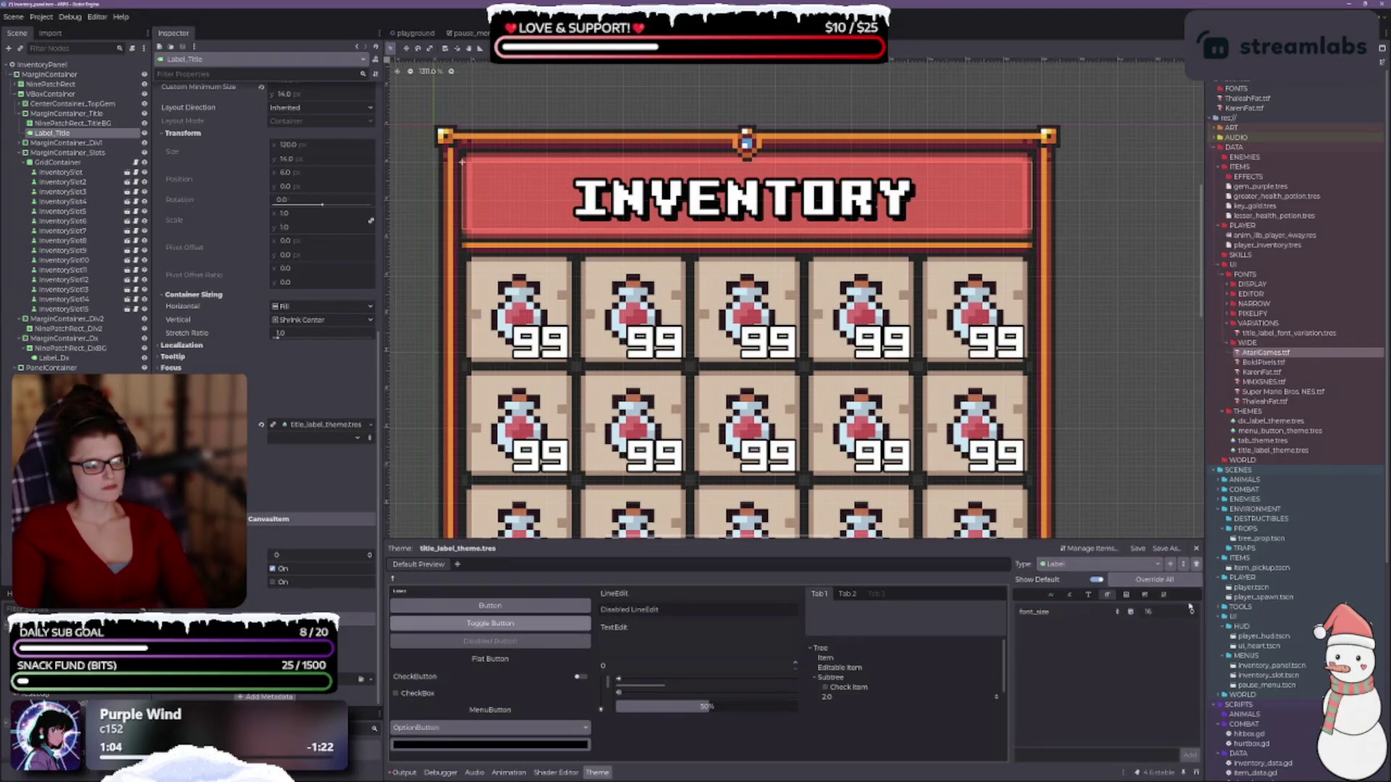
key(Down)
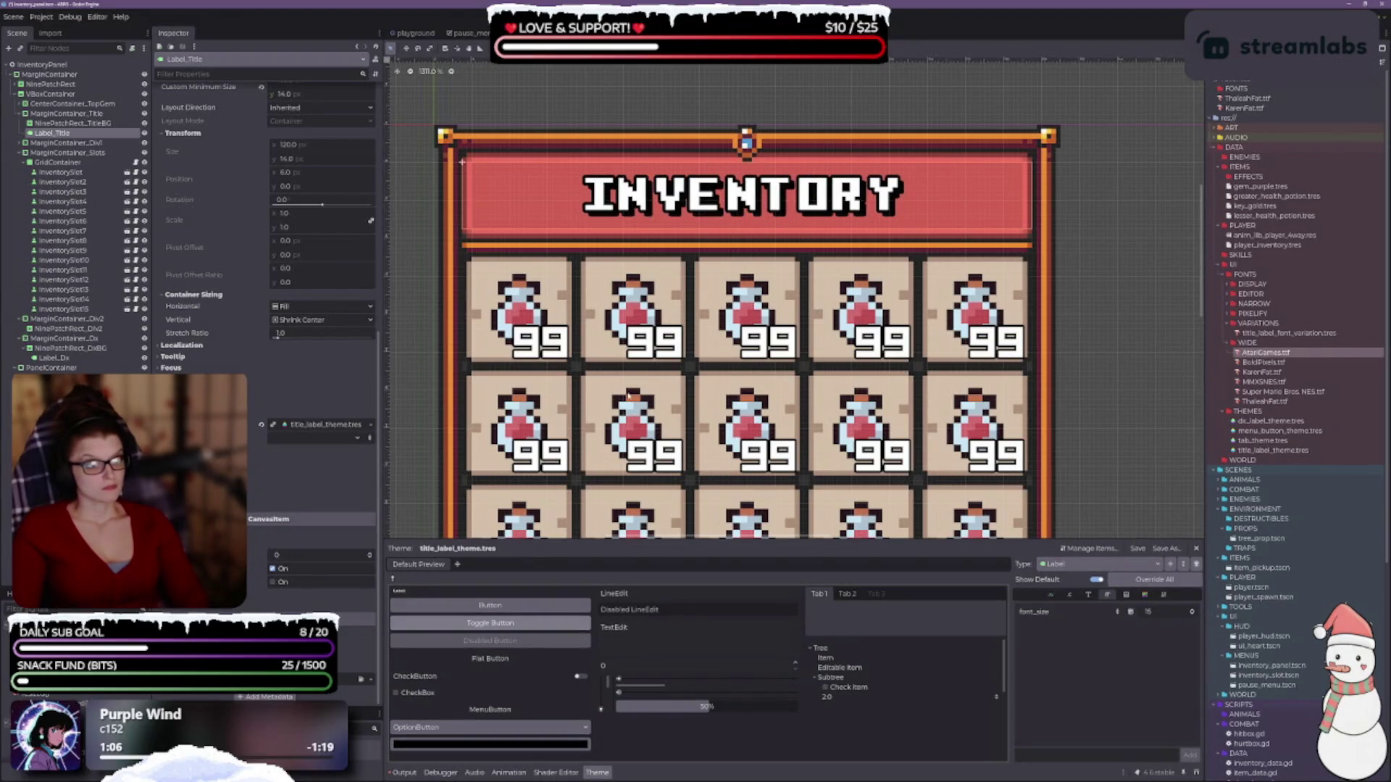
scroll(688, 120, down, 3)
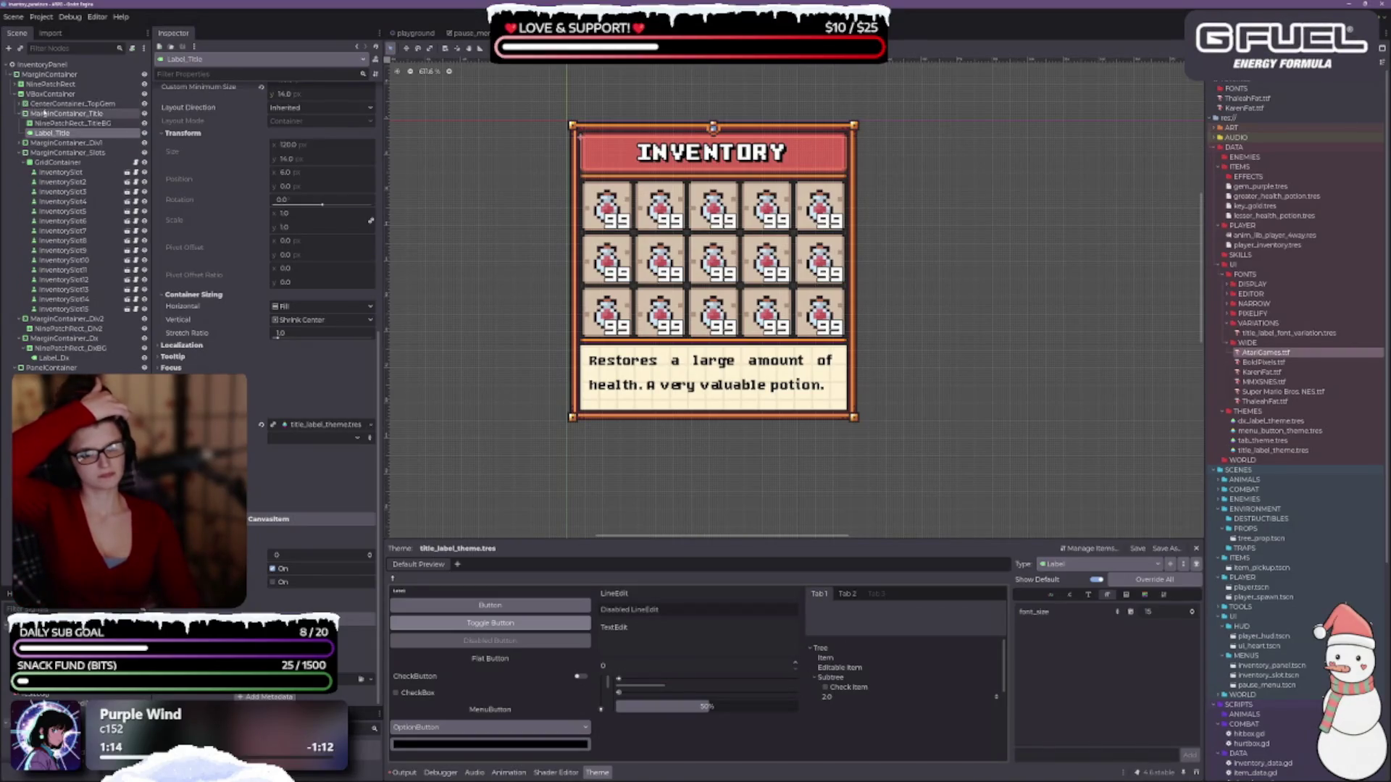
- Select TextureRect_Gem under CenterContainer_TopGem and browse the ART ICONS and UI_SET folders for an image
click(42, 104)
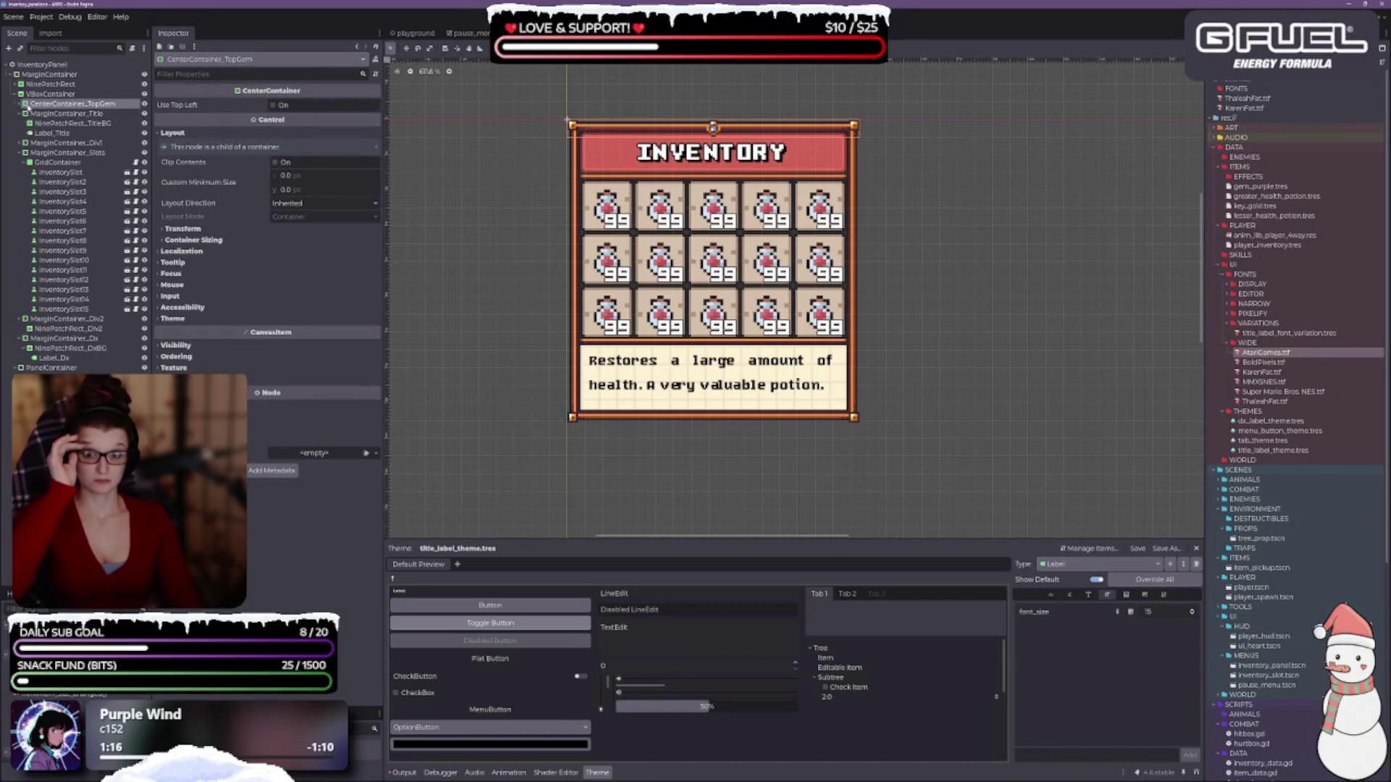
click(23, 104)
click(63, 114)
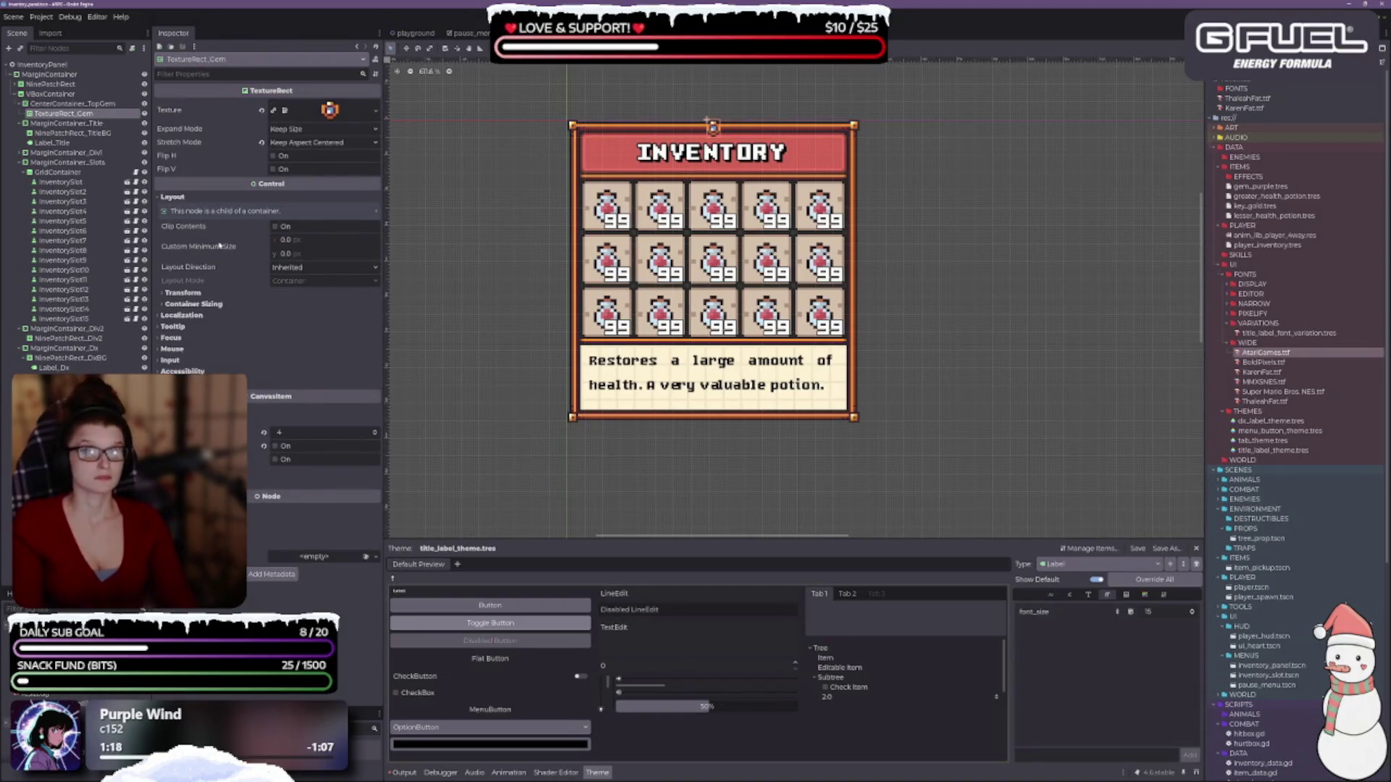
click(1218, 128)
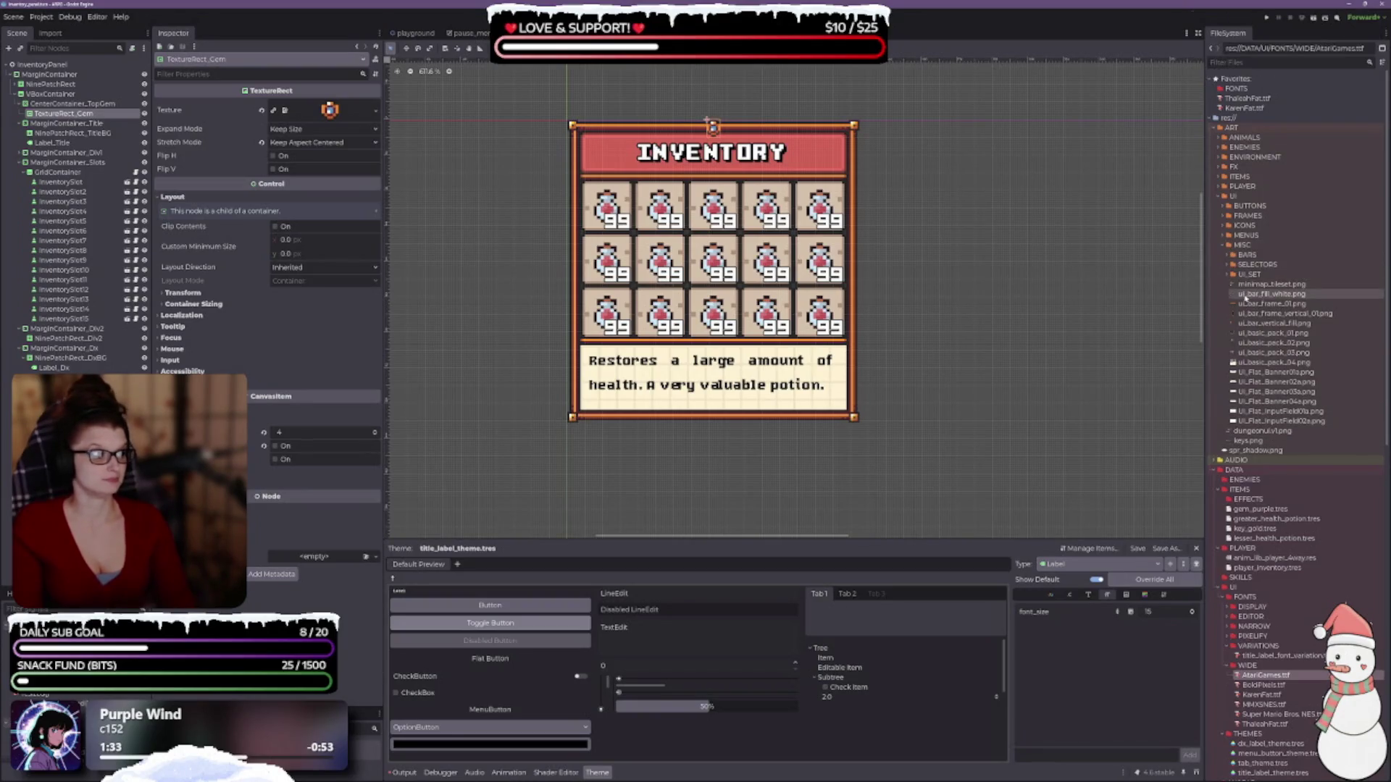
click(1224, 226)
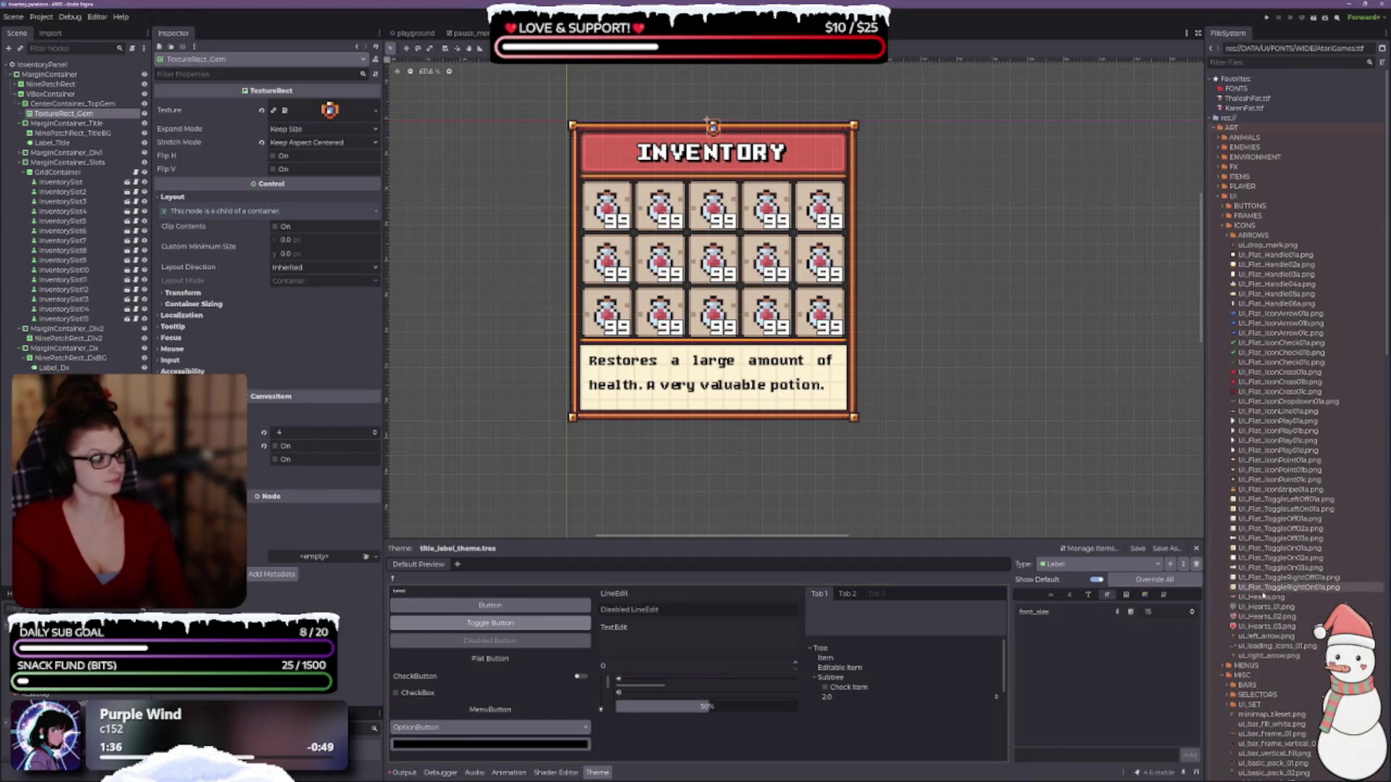
click(1229, 227)
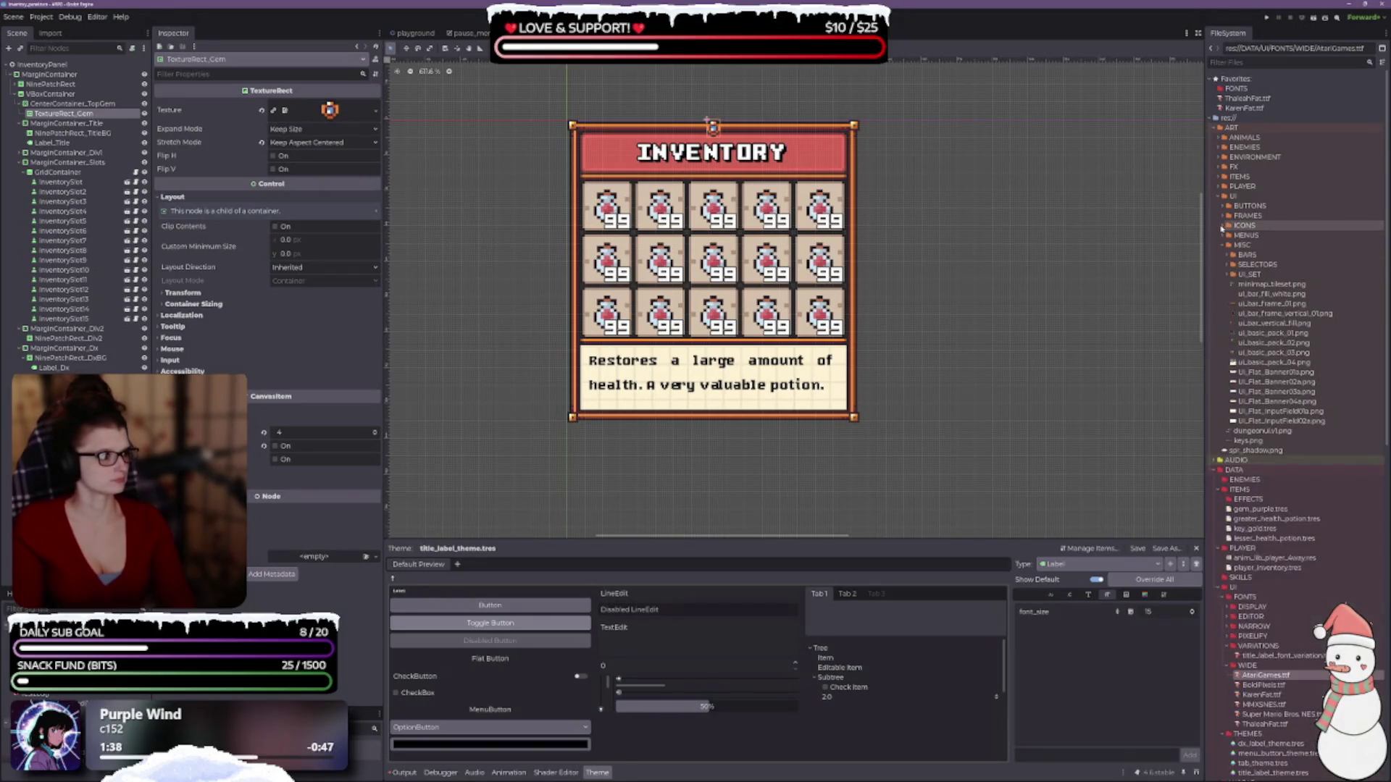
click(1231, 275)
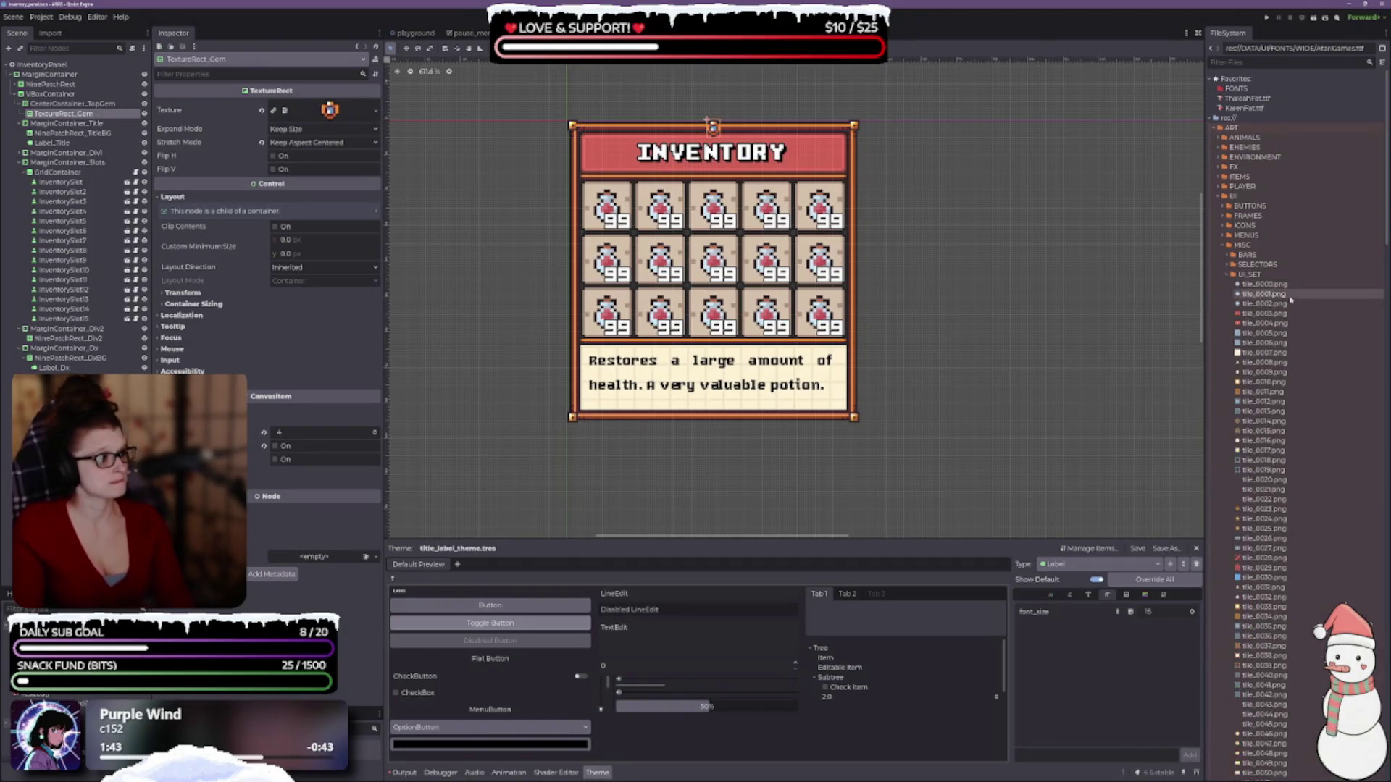
scroll(1304, 384, down, 10)
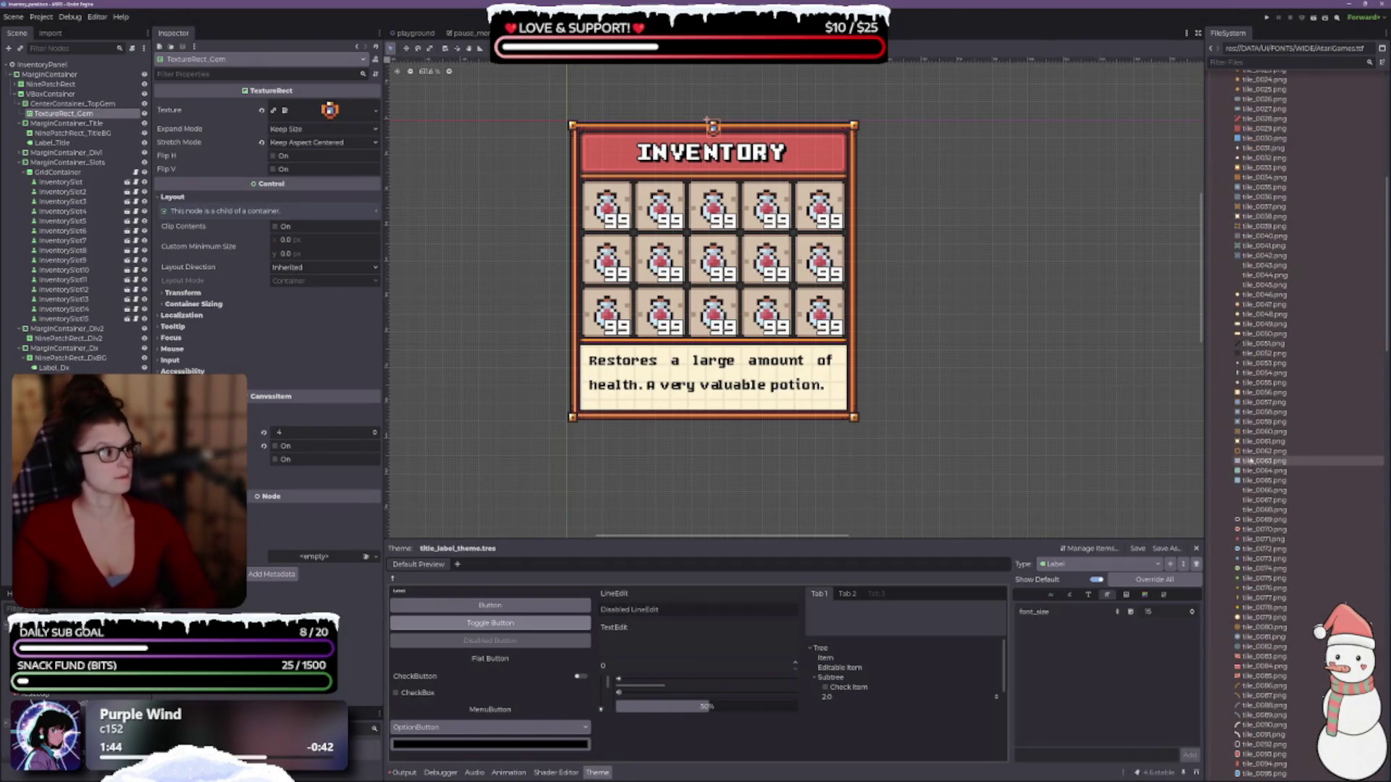
scroll(1275, 507, down, 20)
scroll(1271, 527, up, 20)
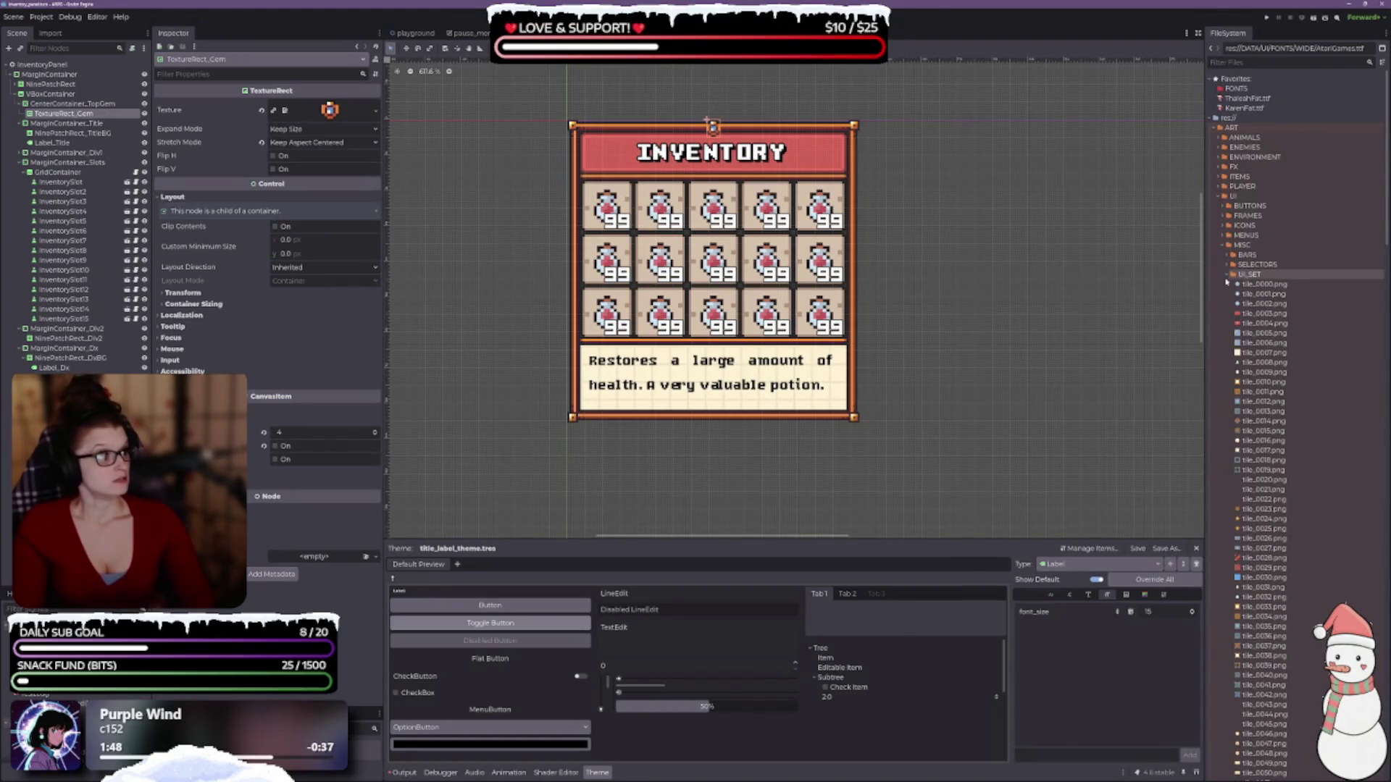
click(1227, 275)
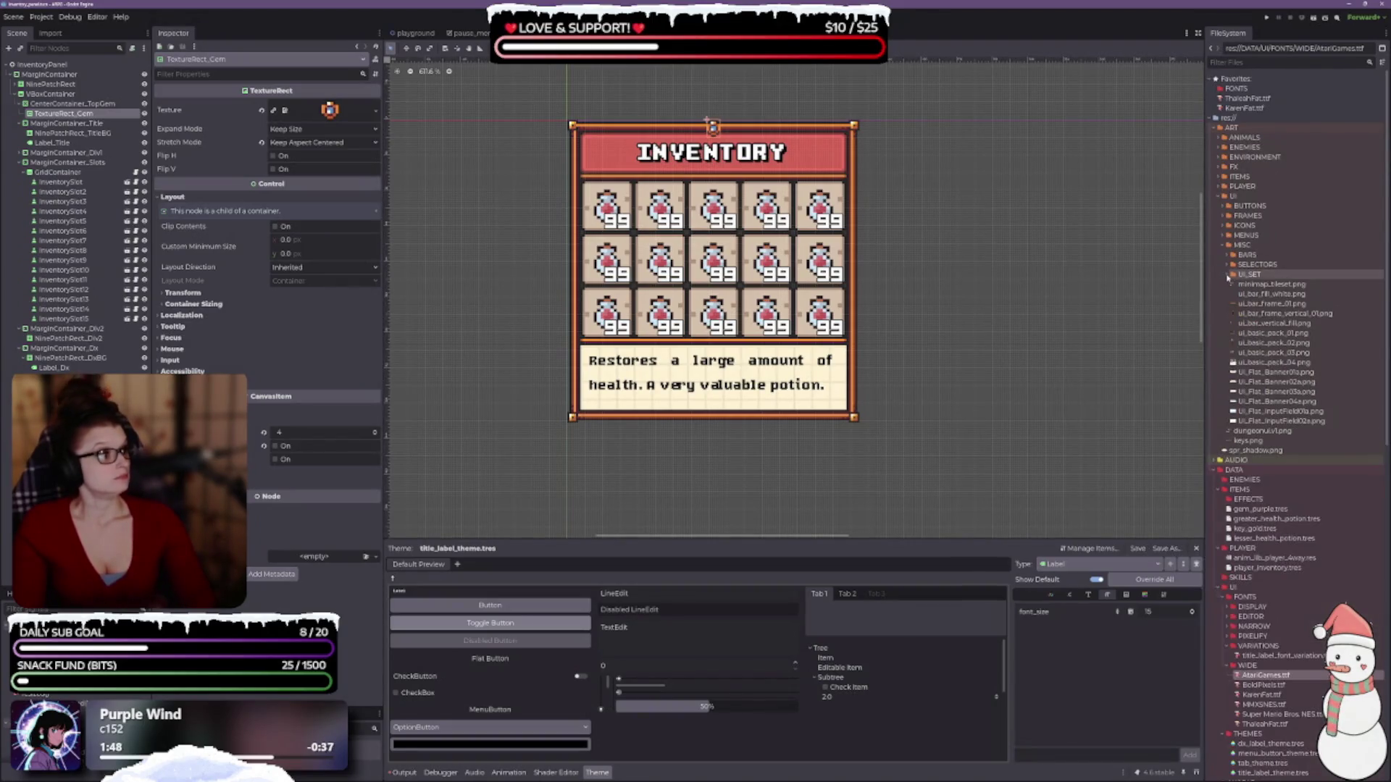
- Find border_accent_red_01.png in the MENUS folder and assign it as the gem's texture
click(1227, 216)
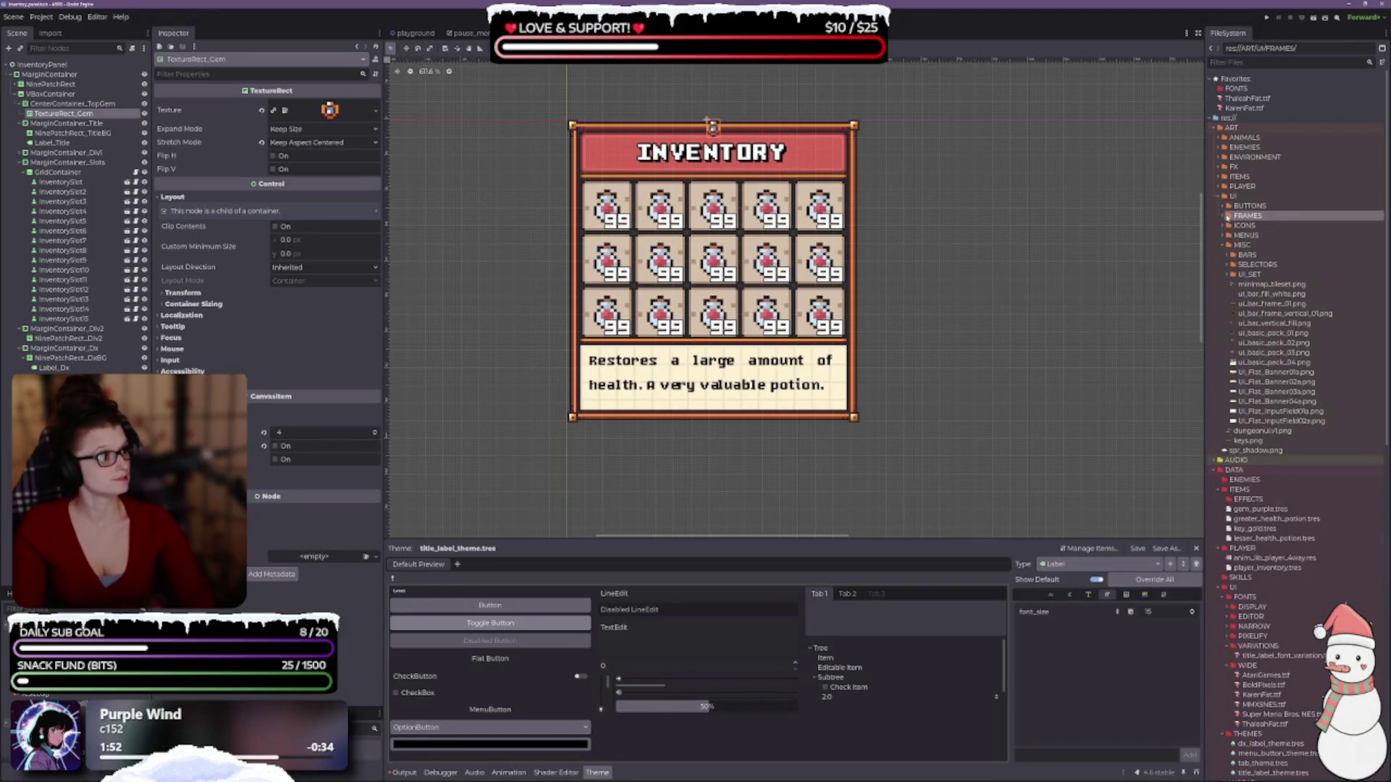
click(1225, 216)
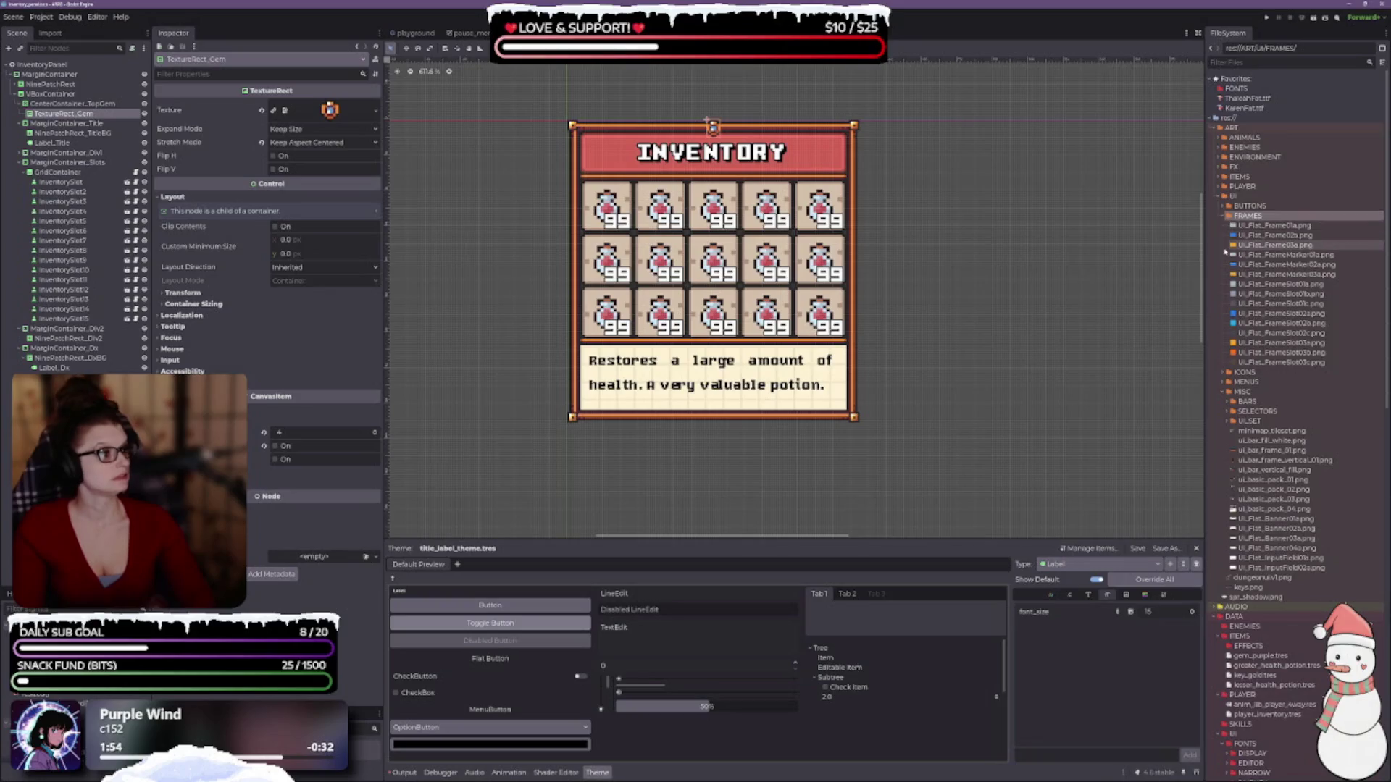
click(1224, 216)
click(1223, 226)
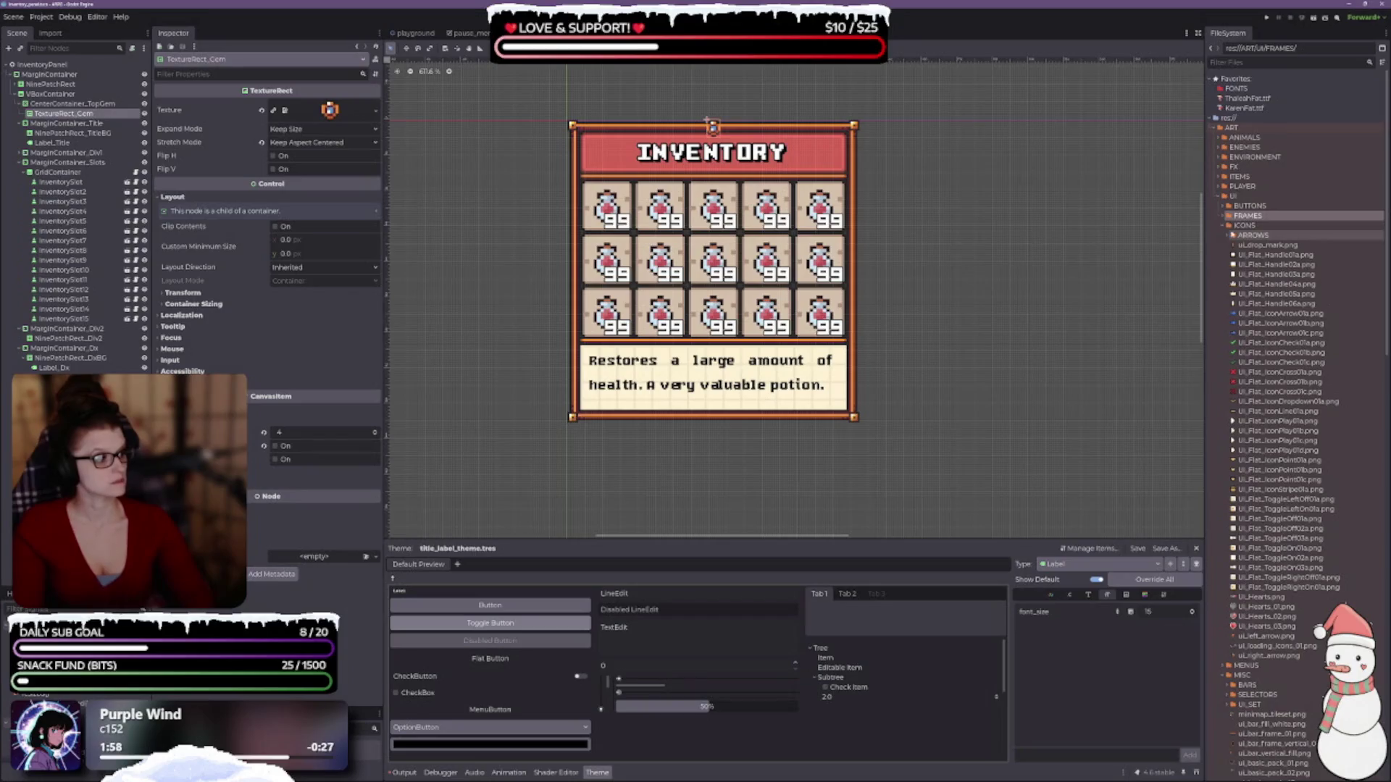
click(1229, 236)
click(1228, 236)
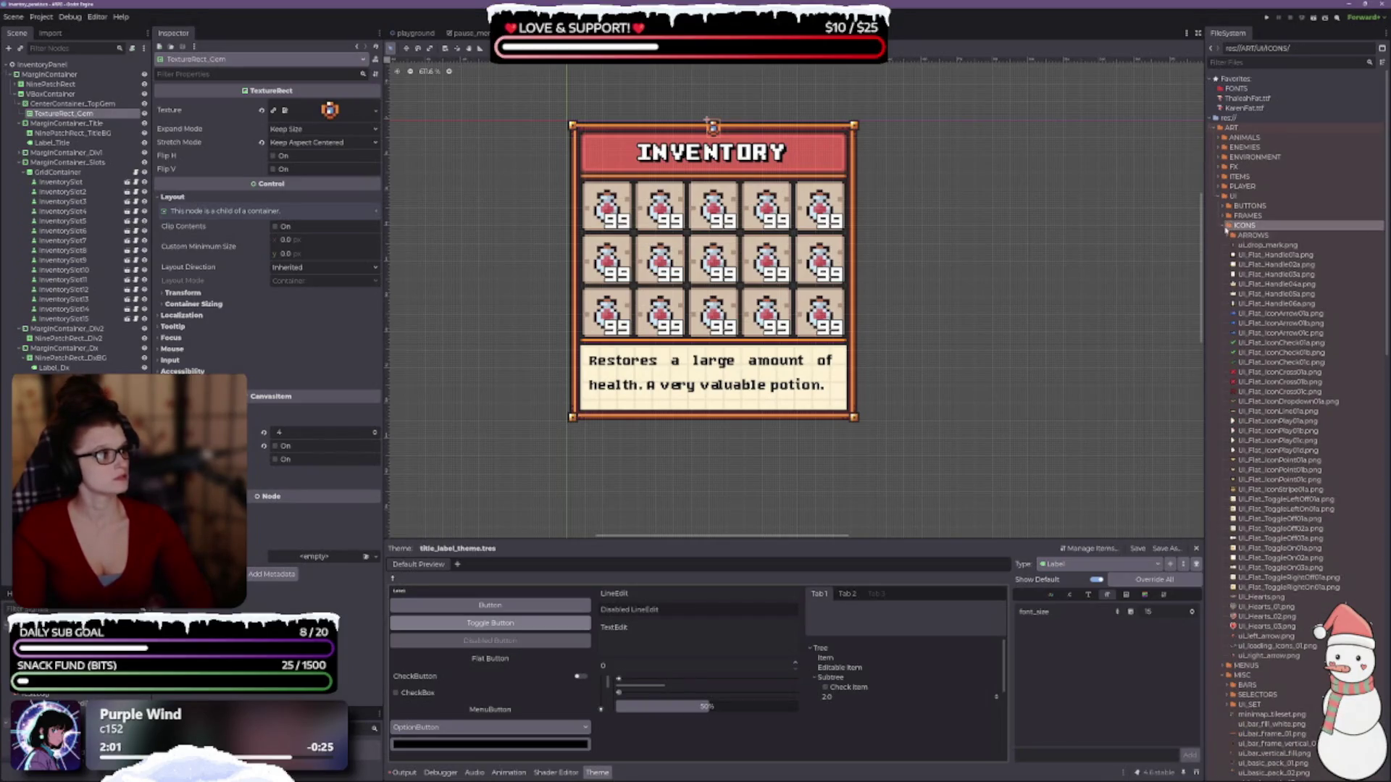
click(1225, 227)
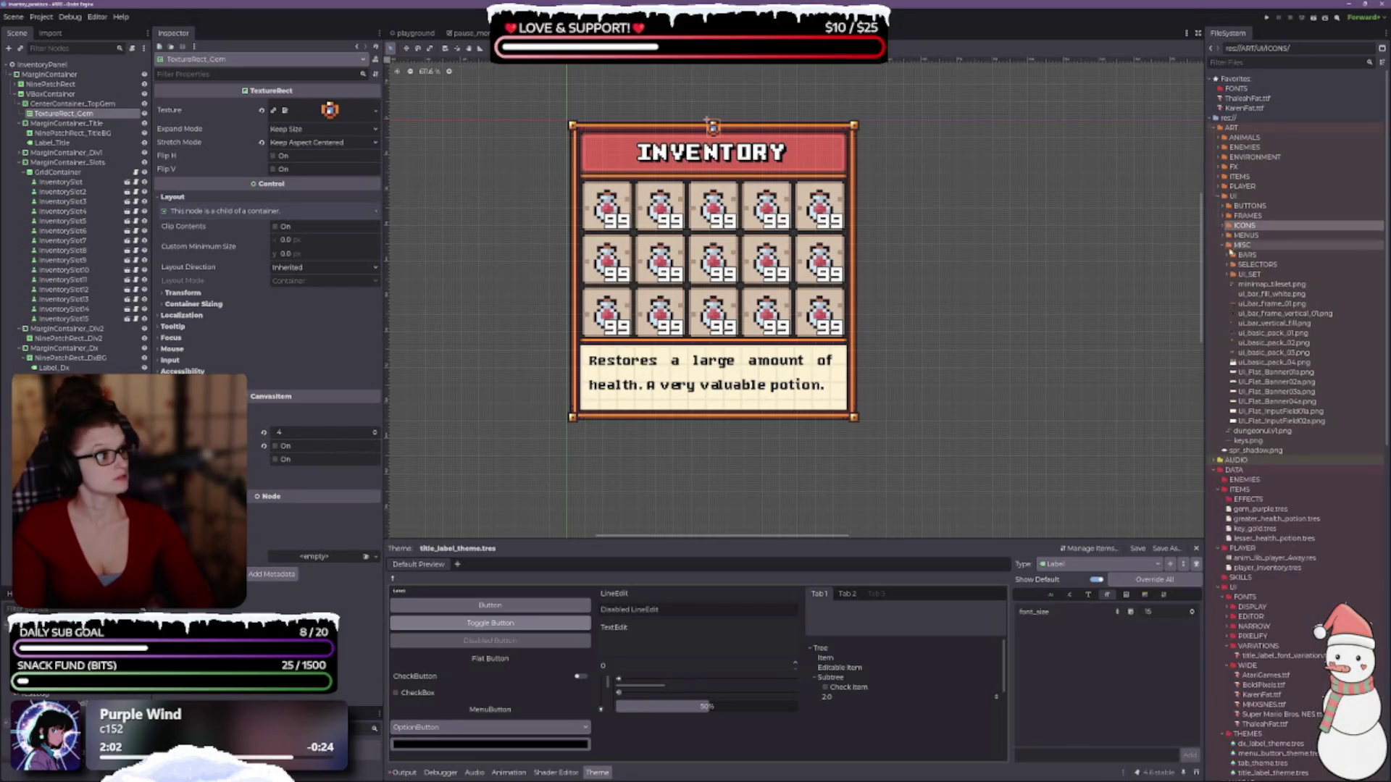
click(1224, 236)
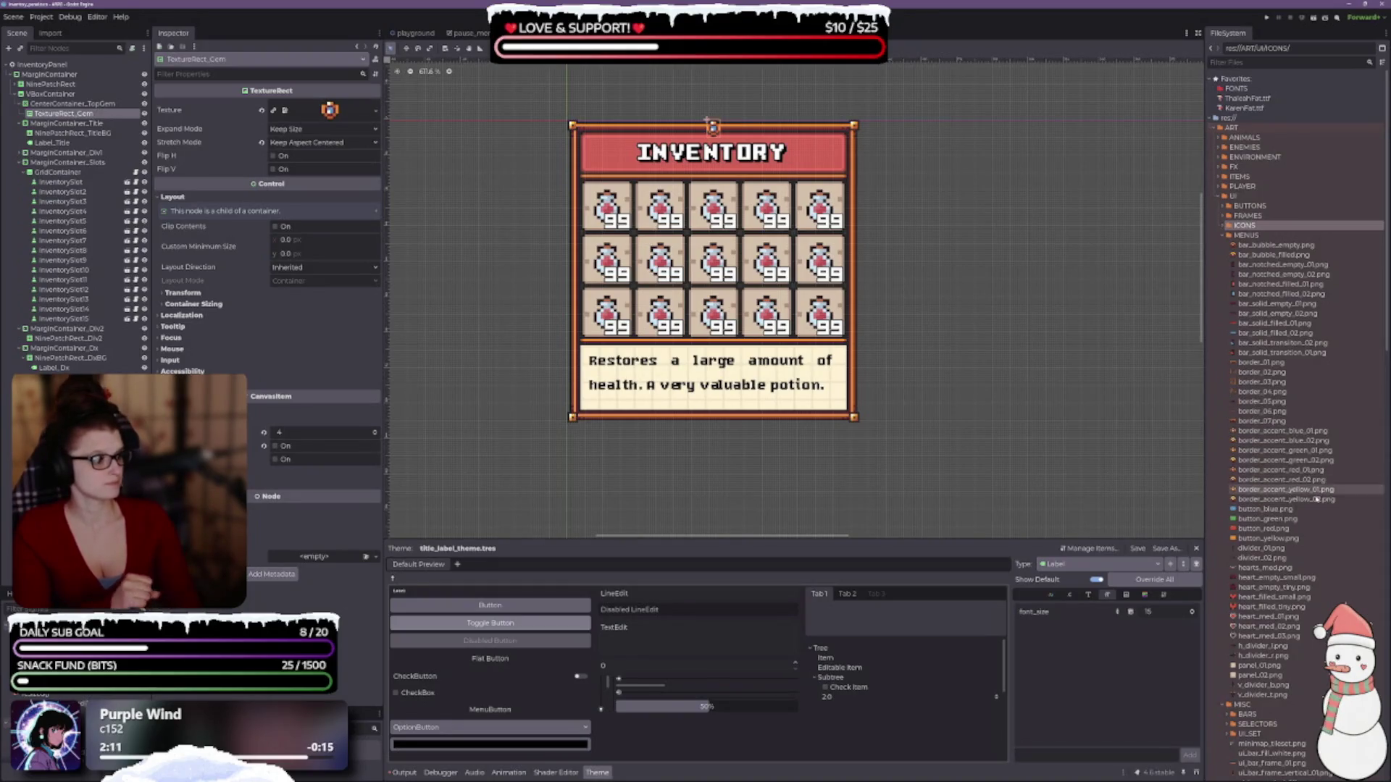
click(1310, 473)
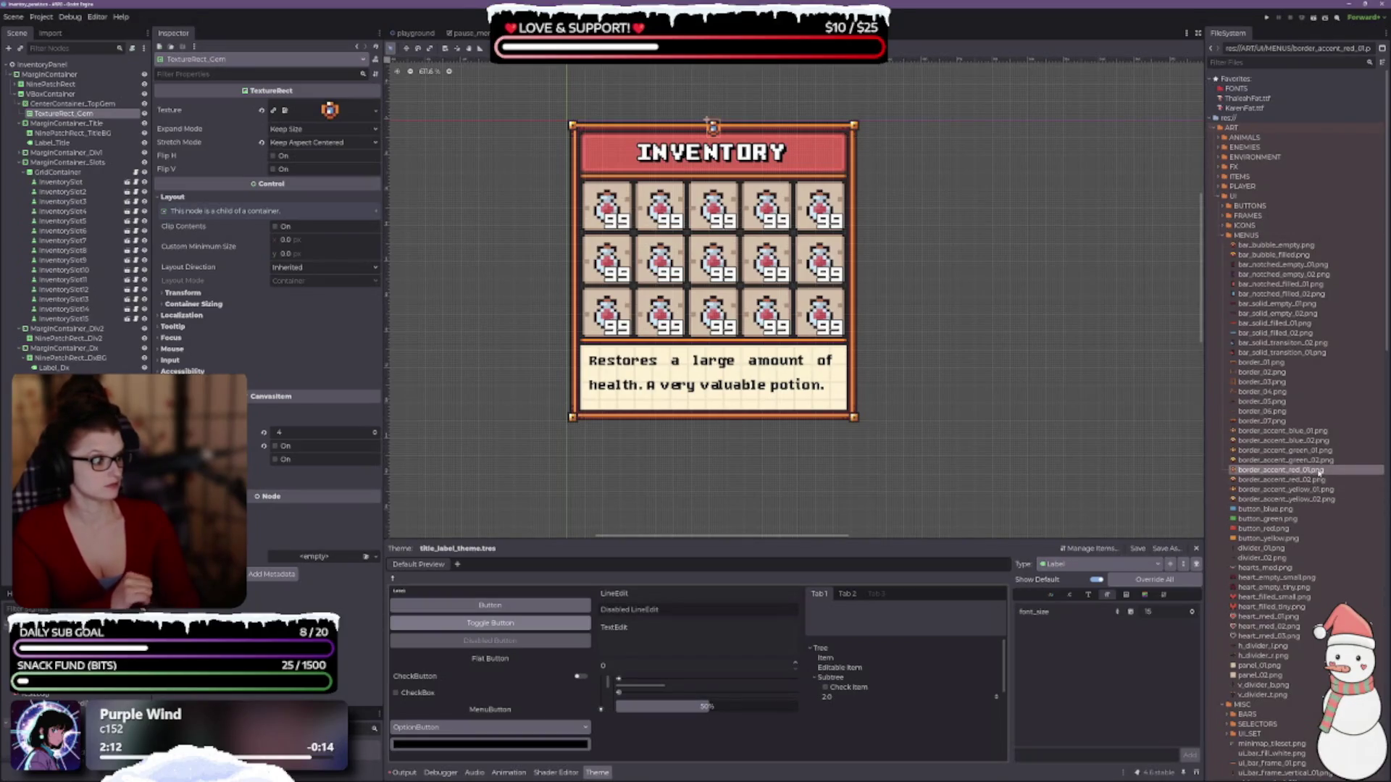
mouse_move(1317, 471)
mouse_down()
mouse_move(842, 345)
mouse_move(628, 116)
mouse_move(327, 111)
mouse_up()
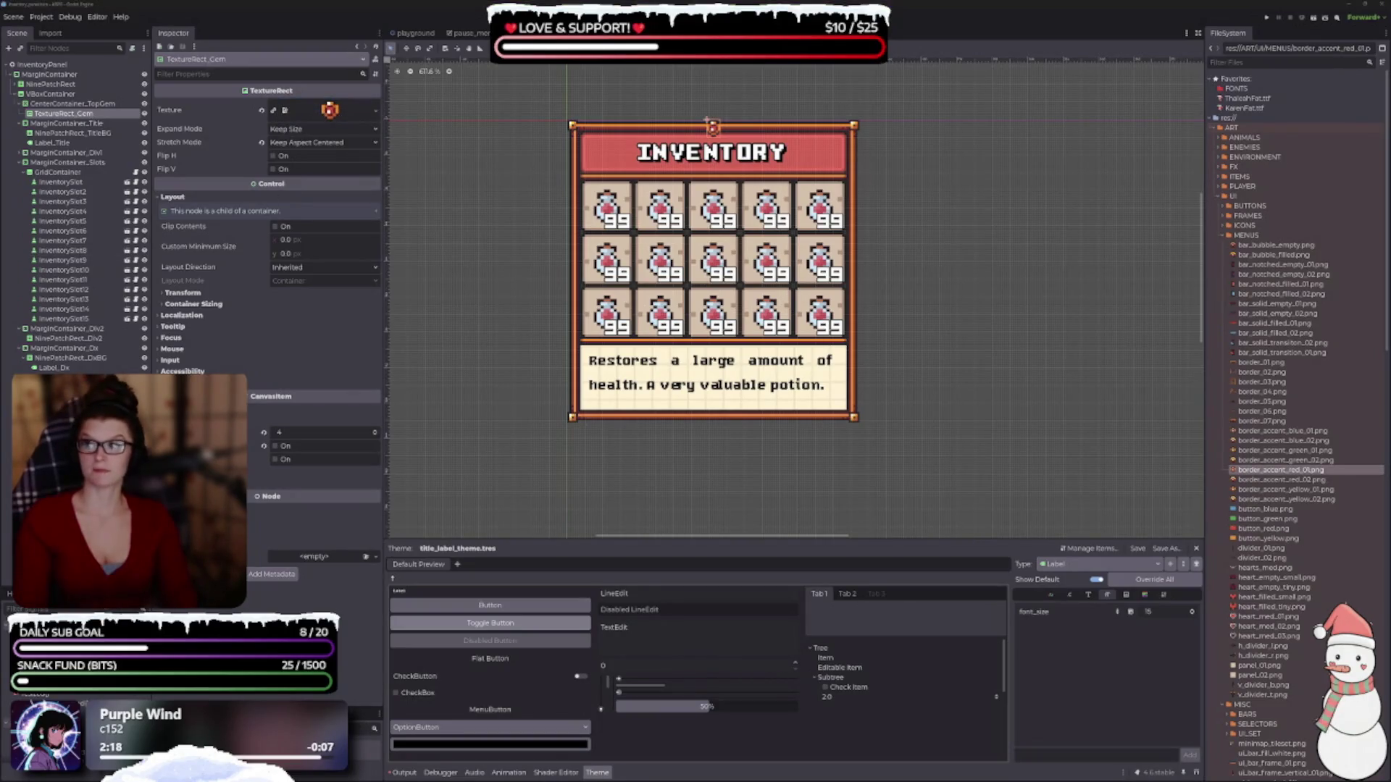
scroll(662, 181, up, 2)
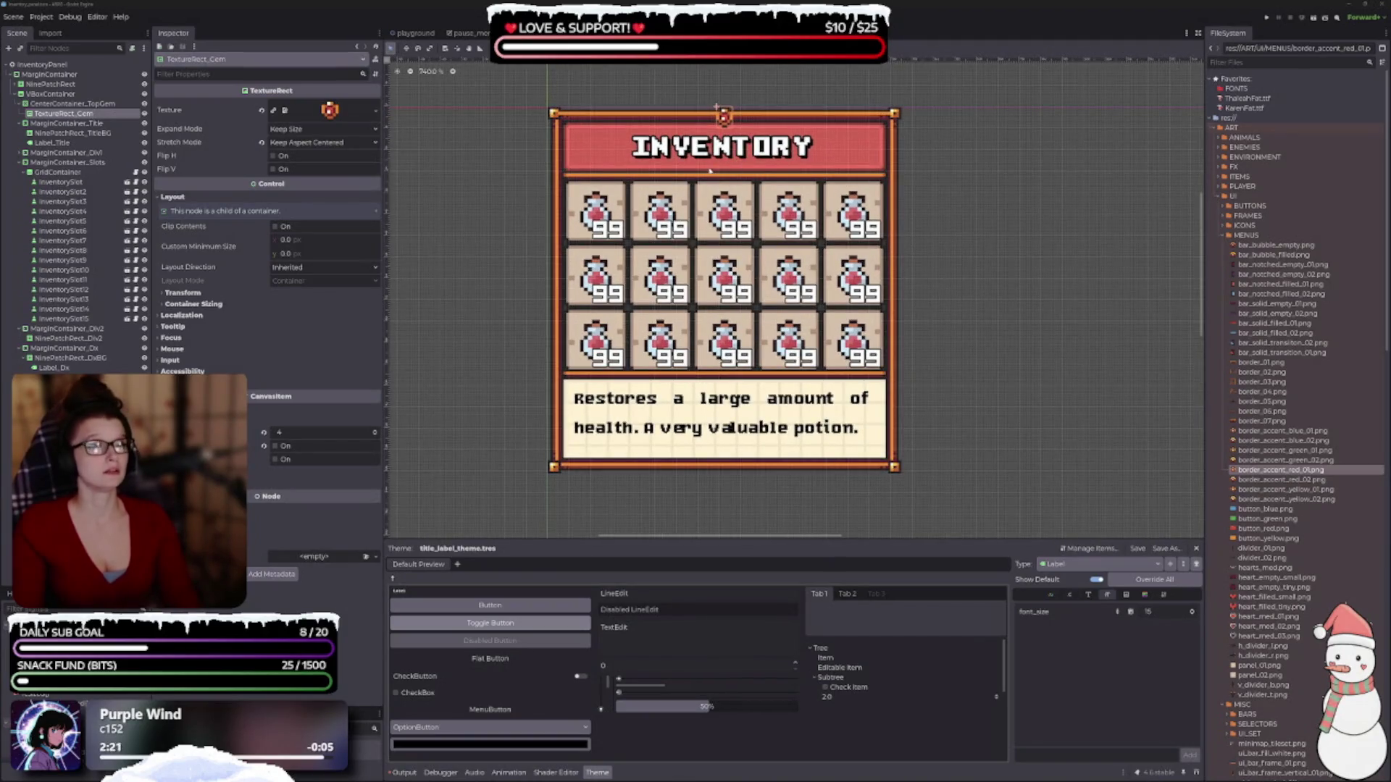
- Toggle the gem's visibility off and on, then apply border_accent_red_02.png as its texture
click(926, 254)
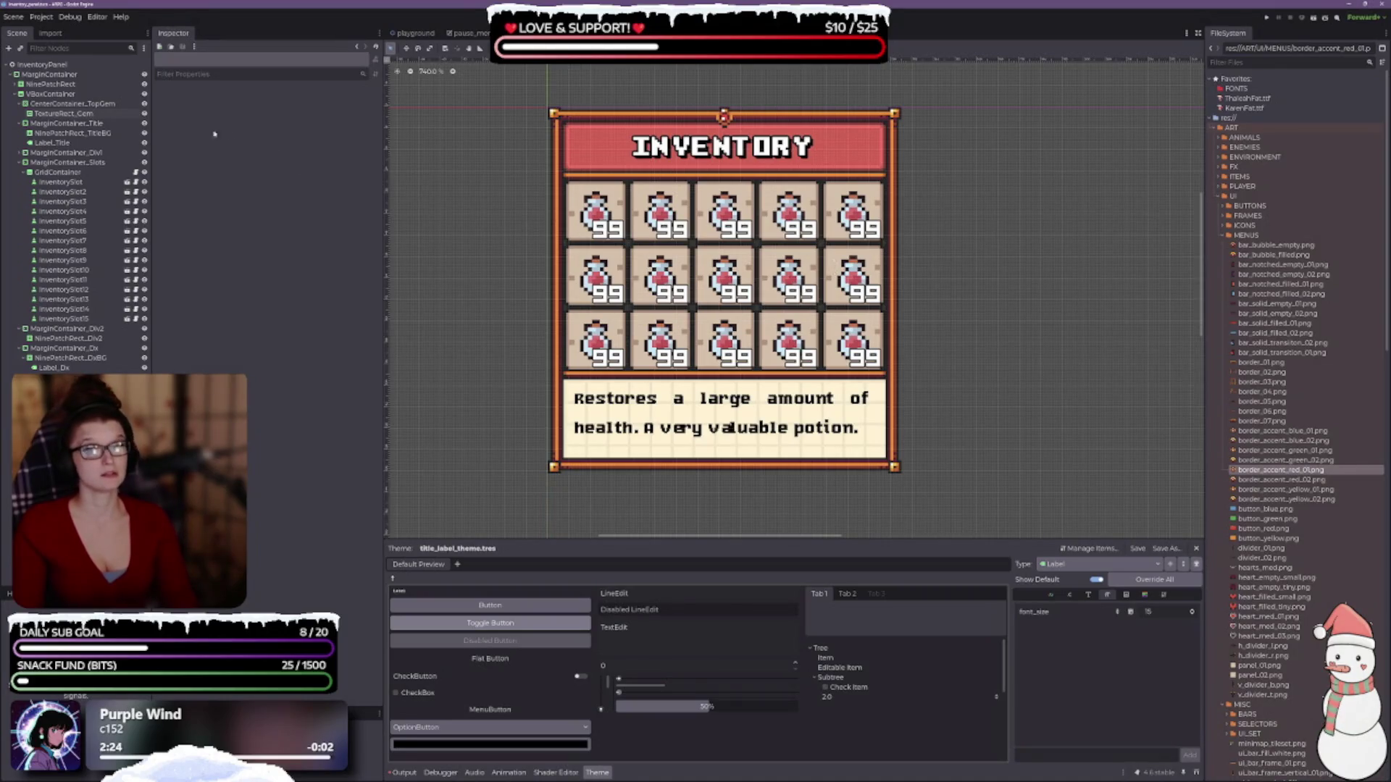
click(69, 114)
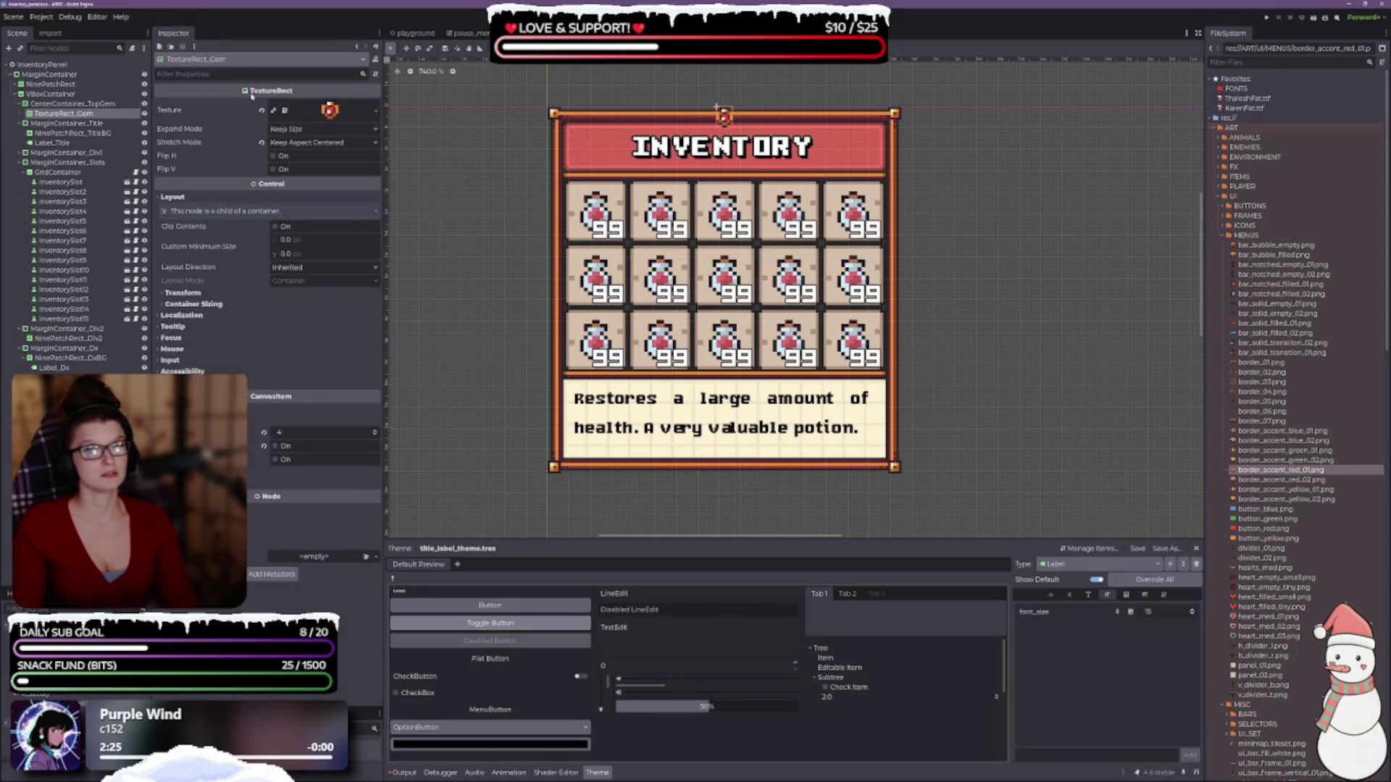
click(144, 113)
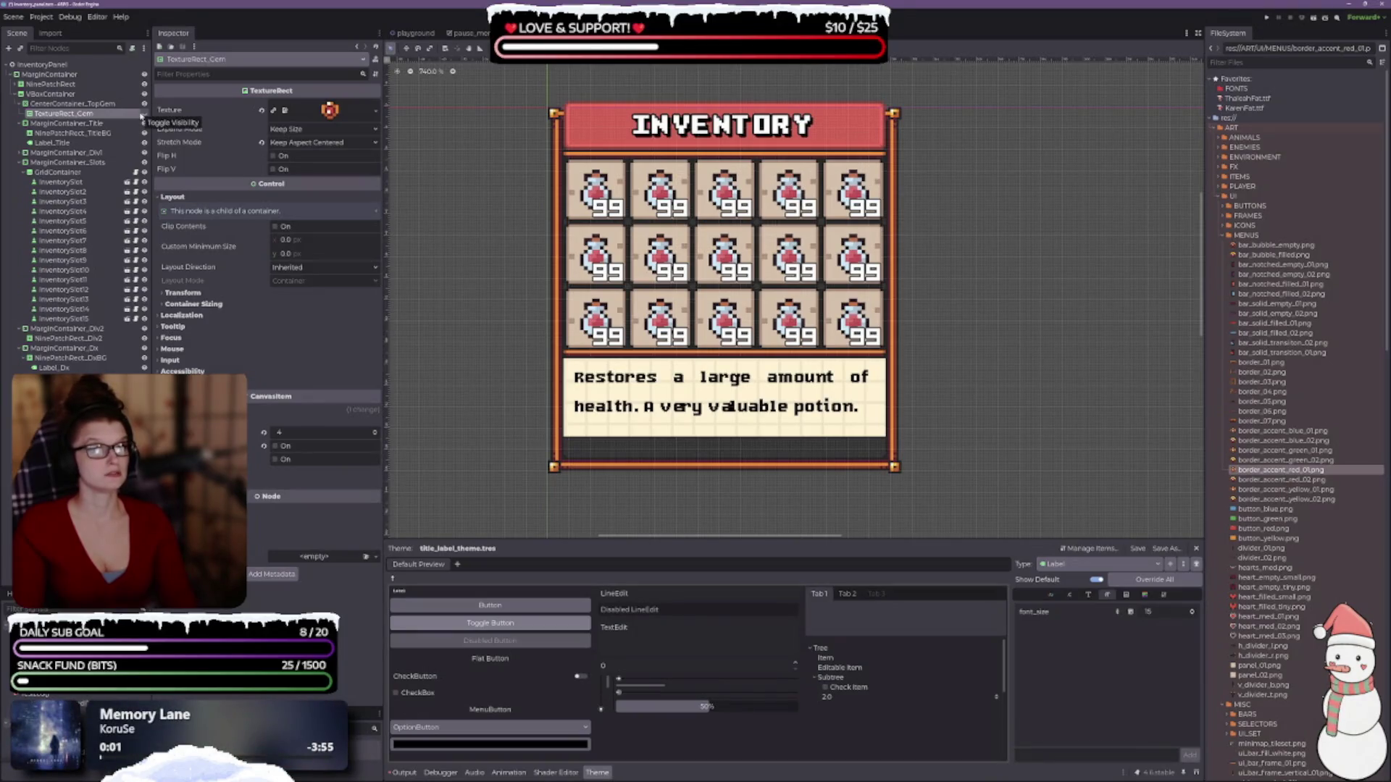
click(144, 114)
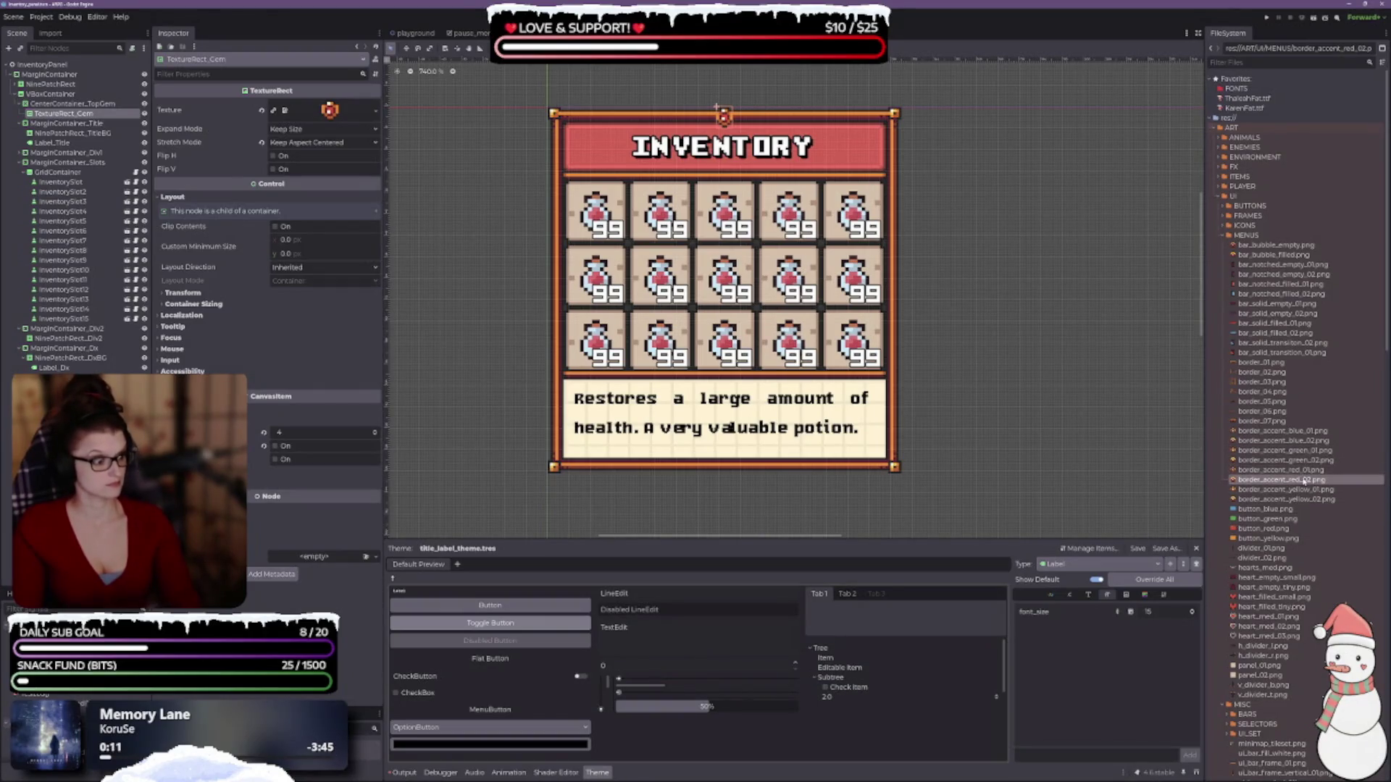
mouse_move(1282, 480)
mouse_down()
mouse_move(804, 362)
mouse_move(330, 113)
mouse_up()
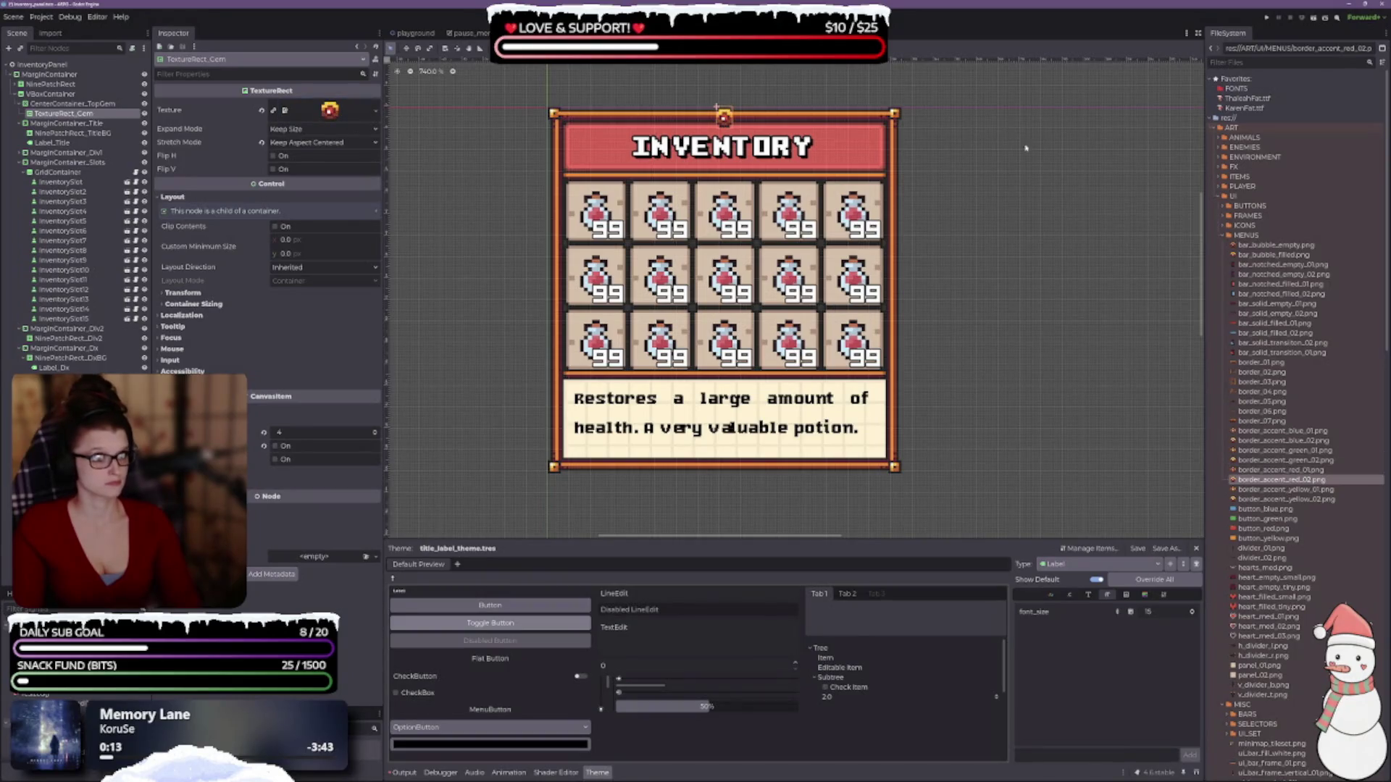
- Save the scene and select the MarginContainer_Div1 divider container
click(965, 239)
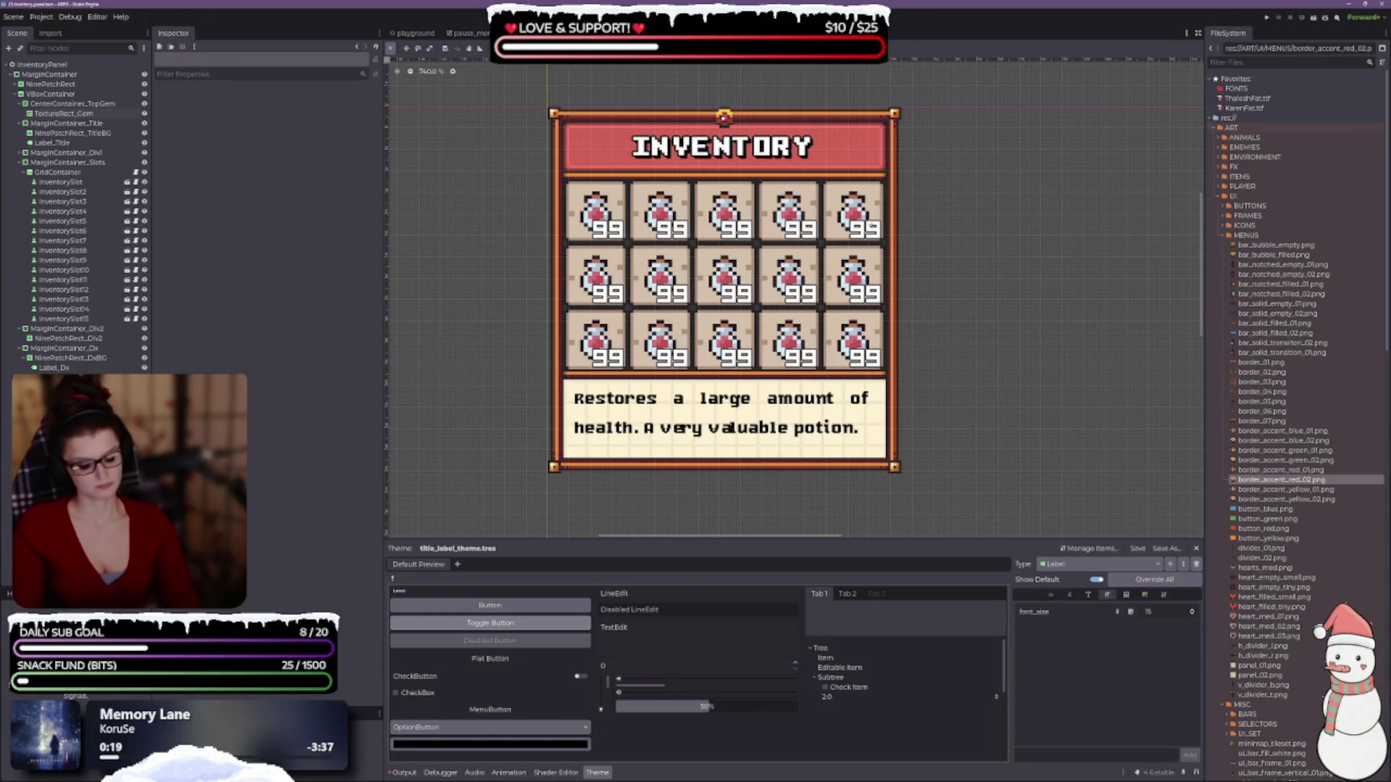
key(ctrl+s)
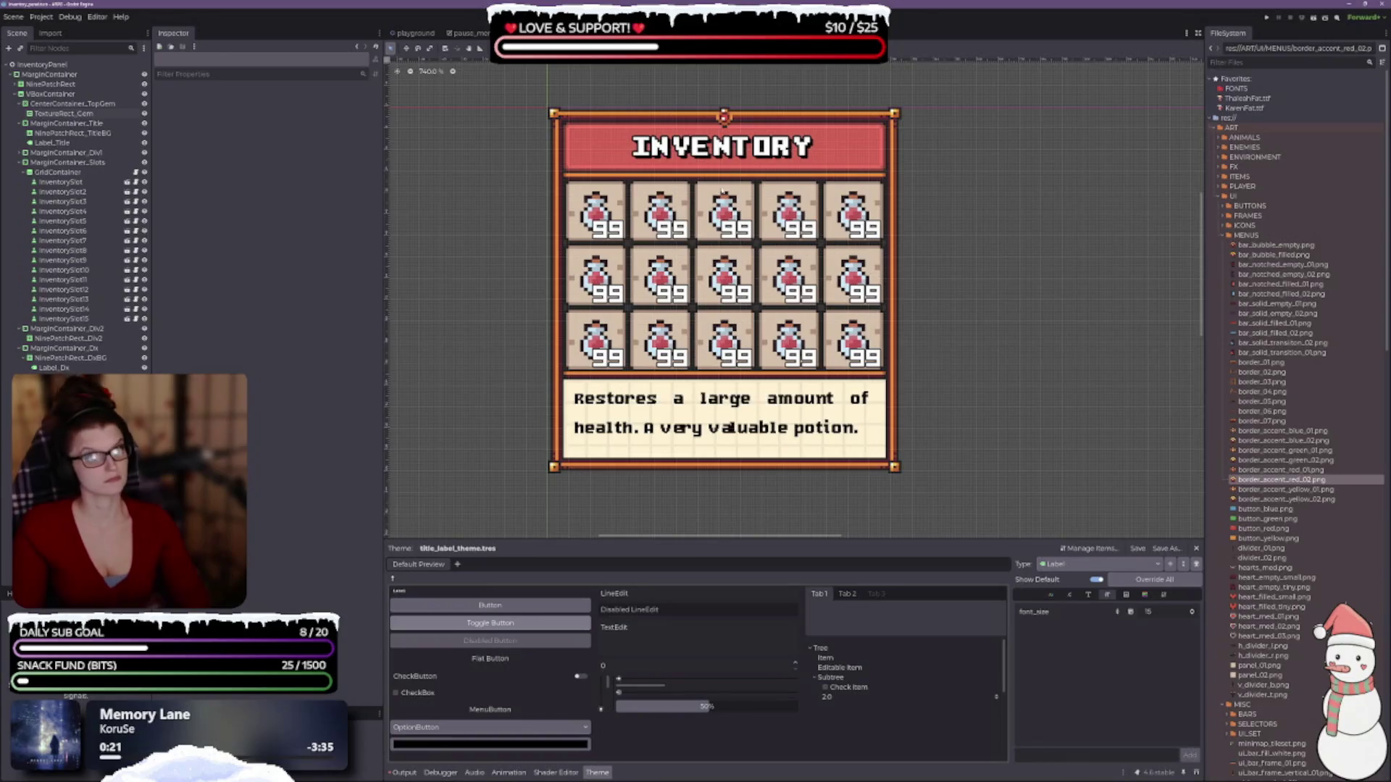
click(62, 114)
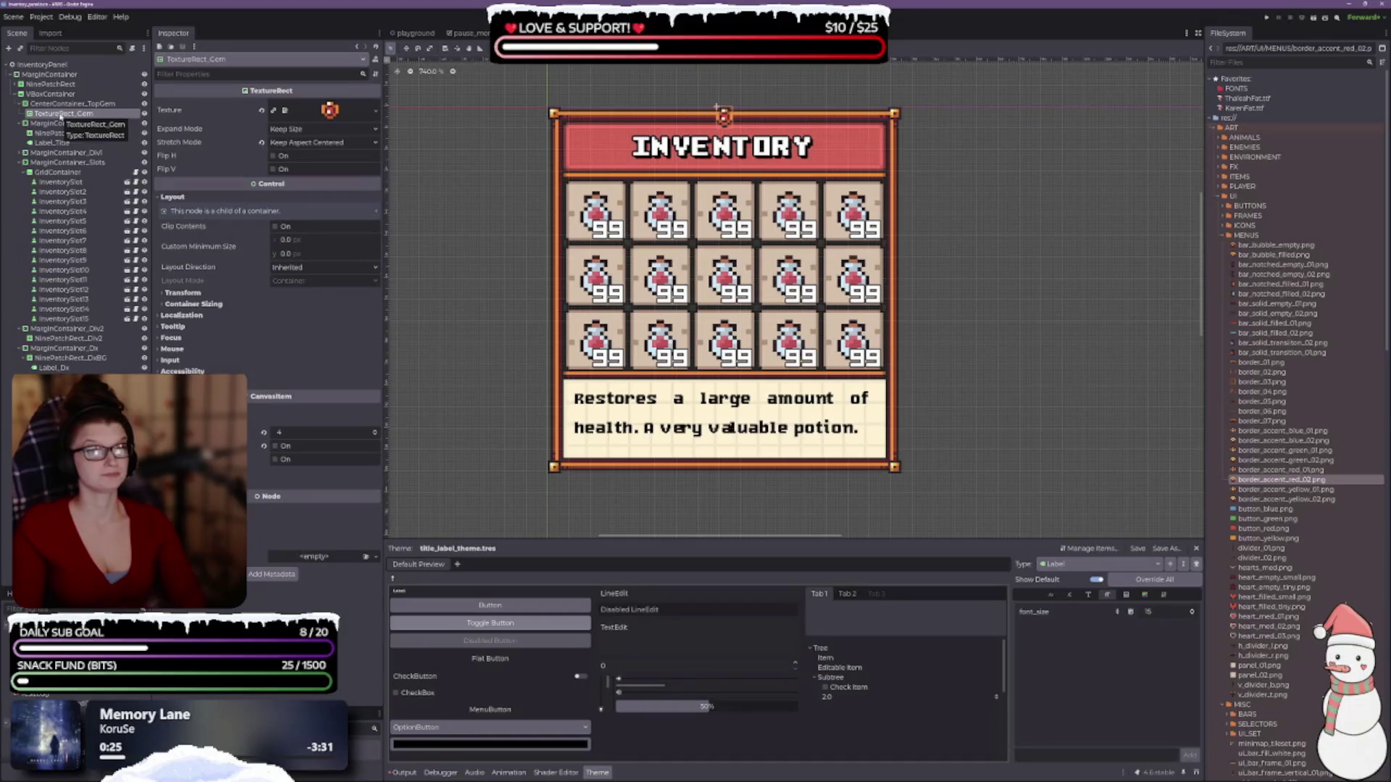
click(65, 153)
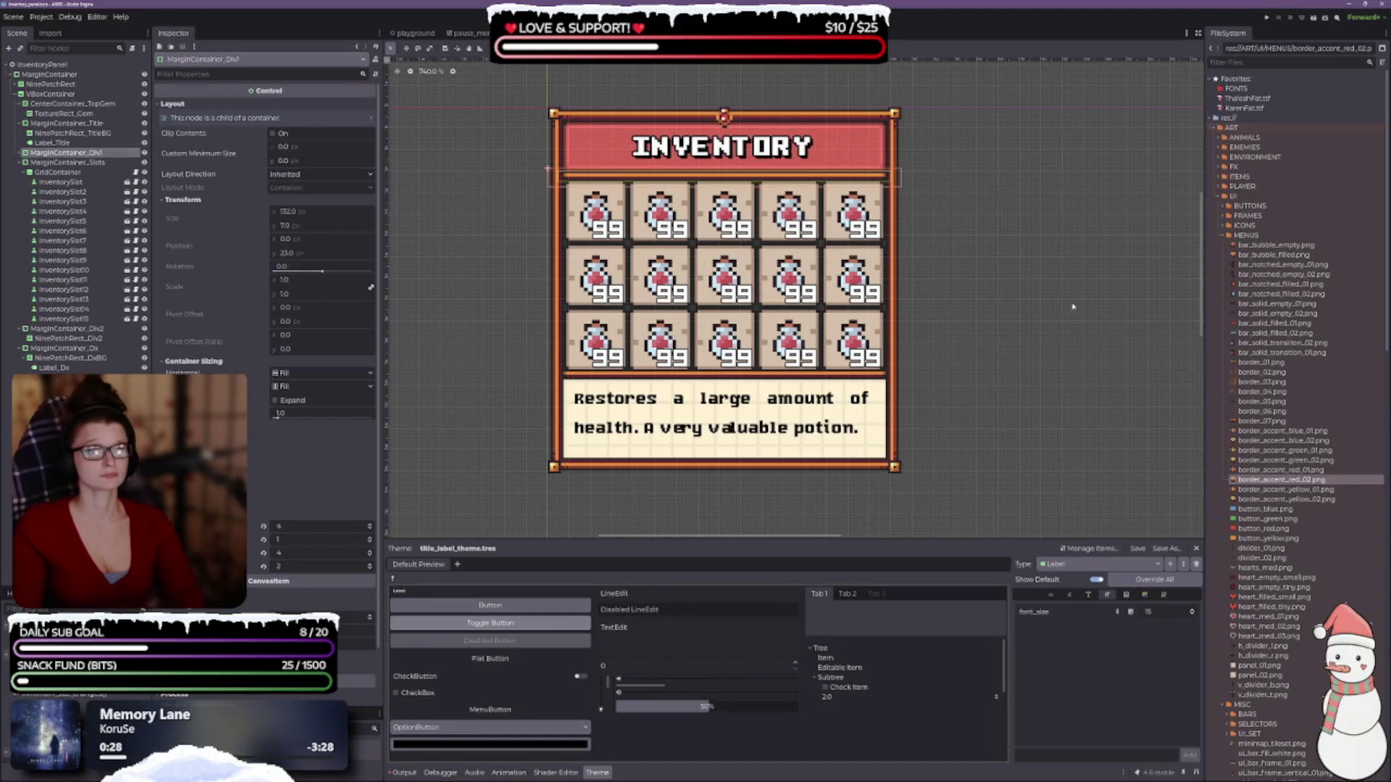
- Set MarginContainer_Div1's top and bottom margins to 1 after testing values of 2
scroll(775, 189, up, 4)
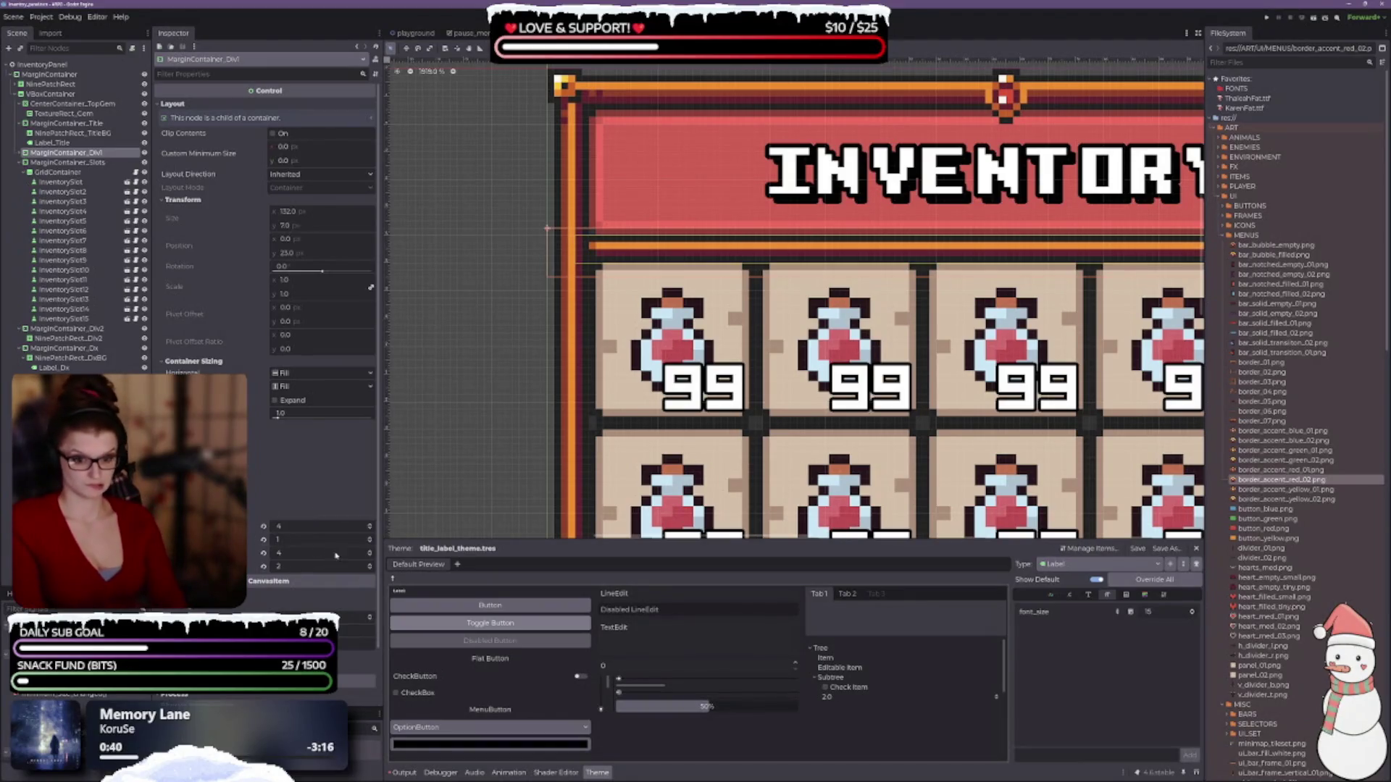
click(369, 570)
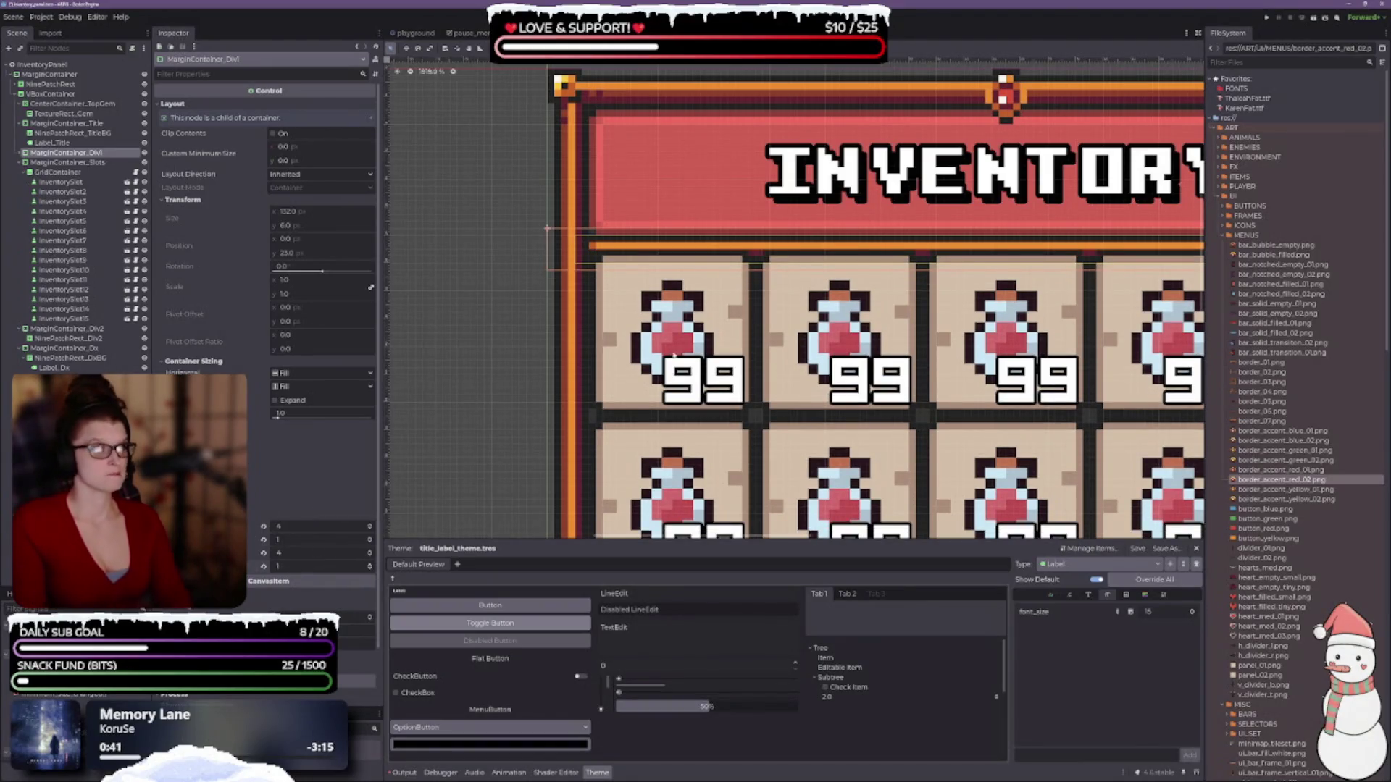
scroll(415, 202, down, 3)
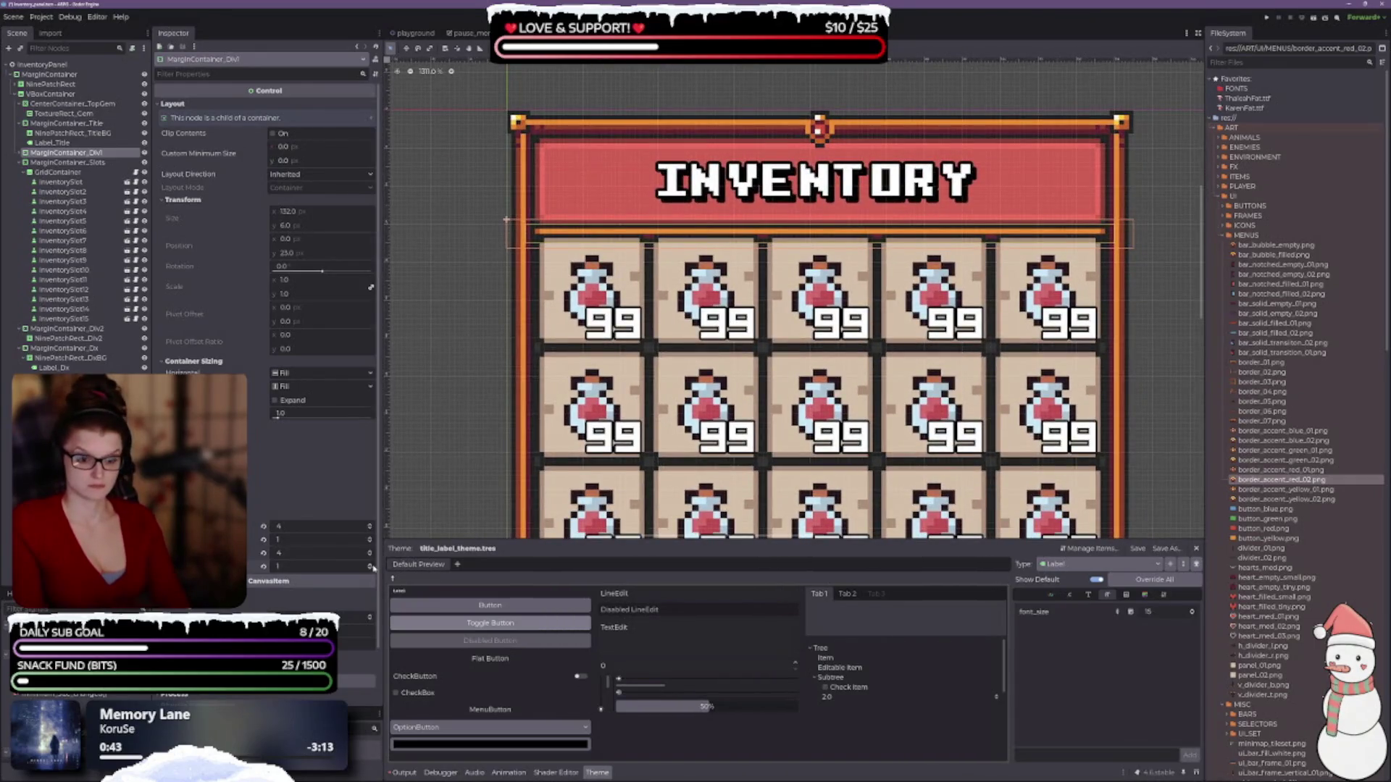
click(369, 567)
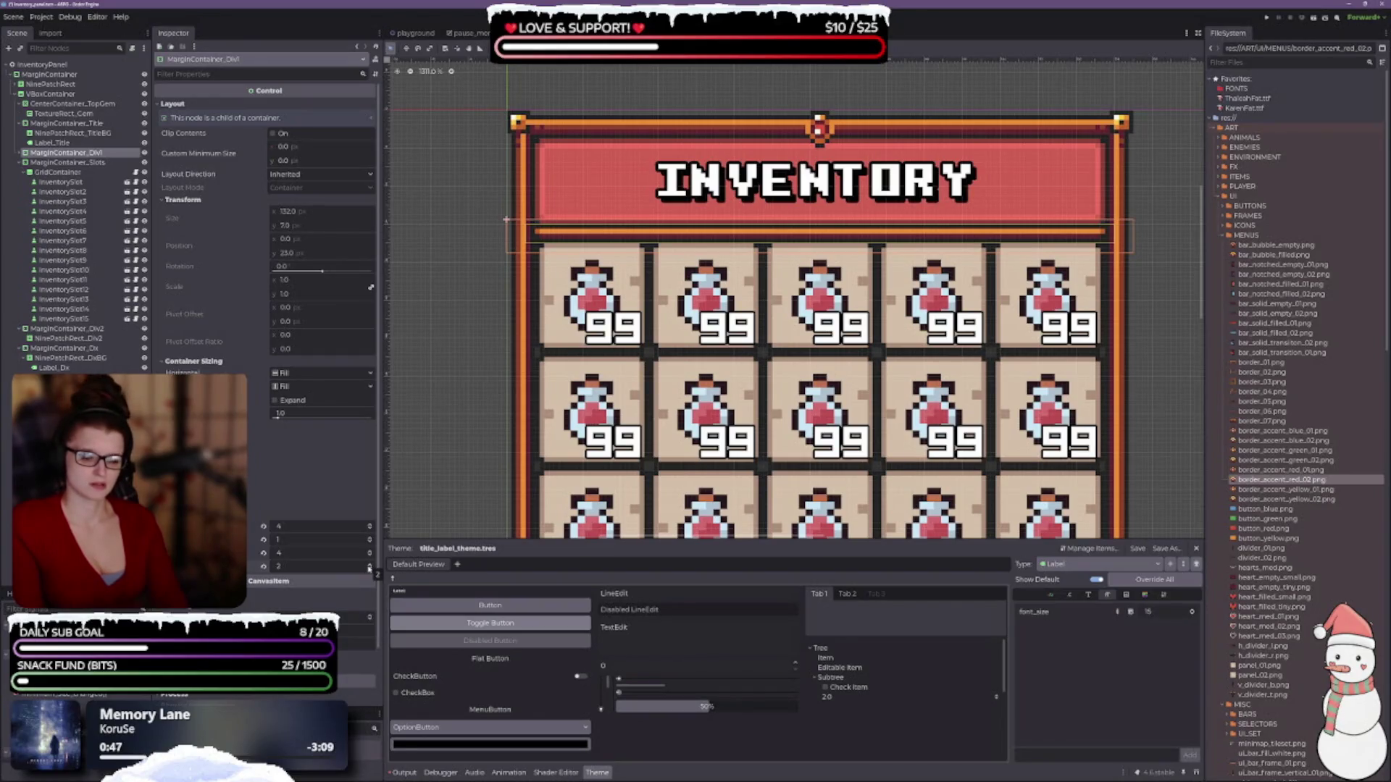
click(369, 540)
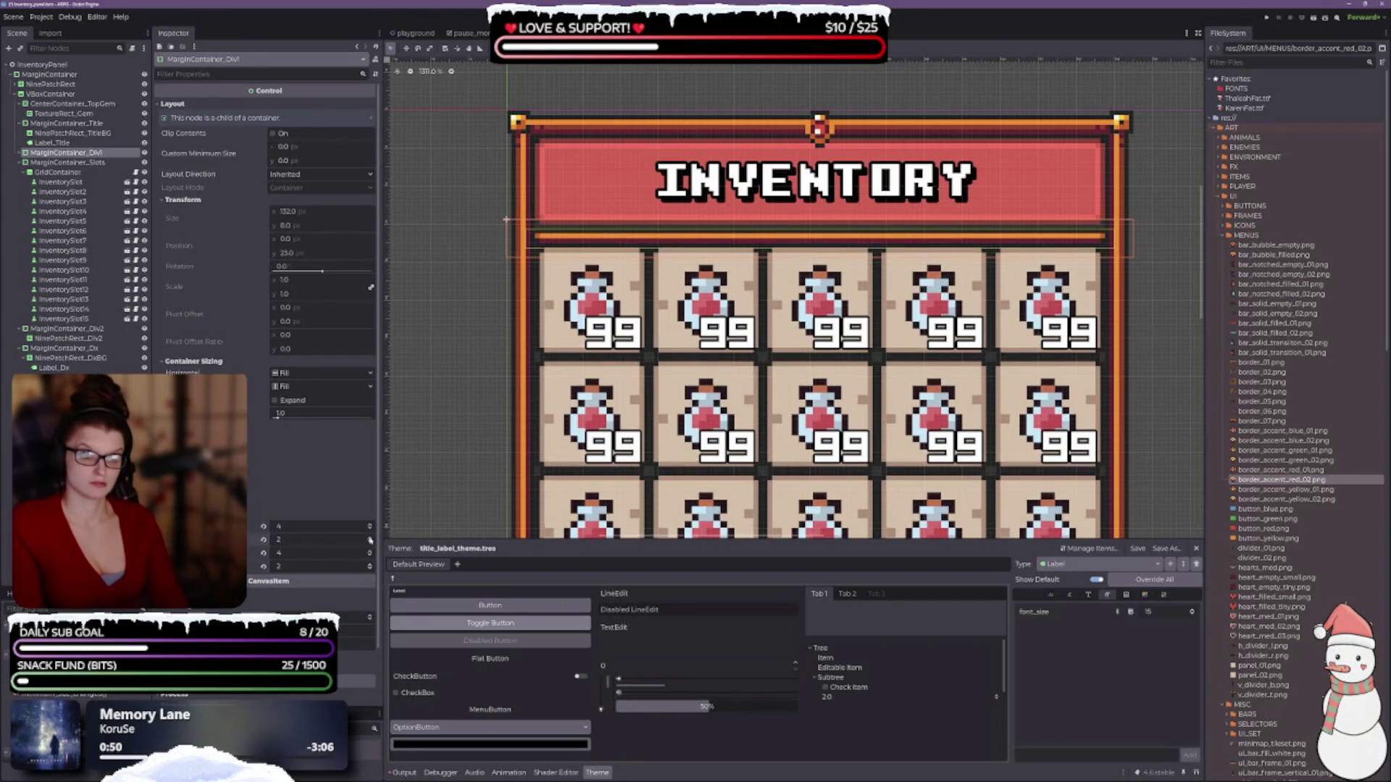
click(369, 544)
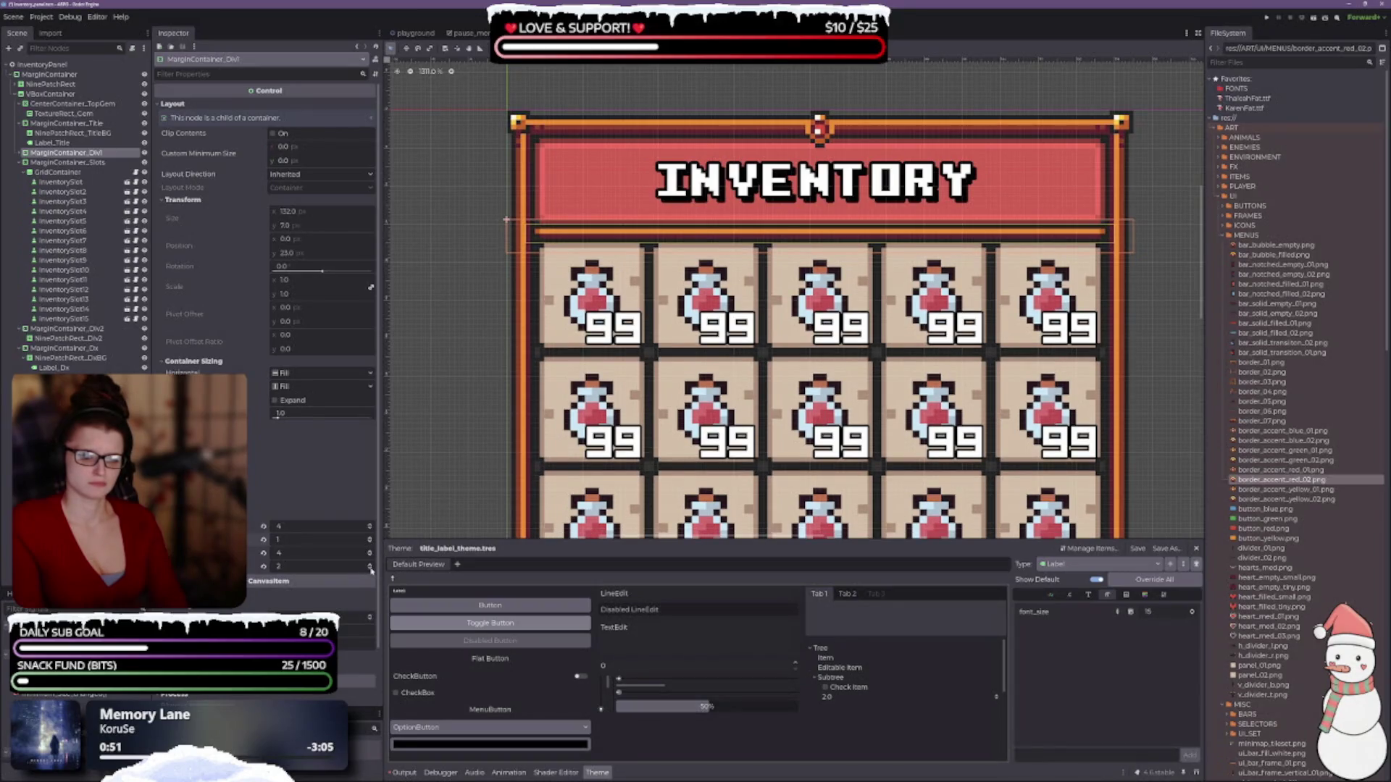
click(370, 570)
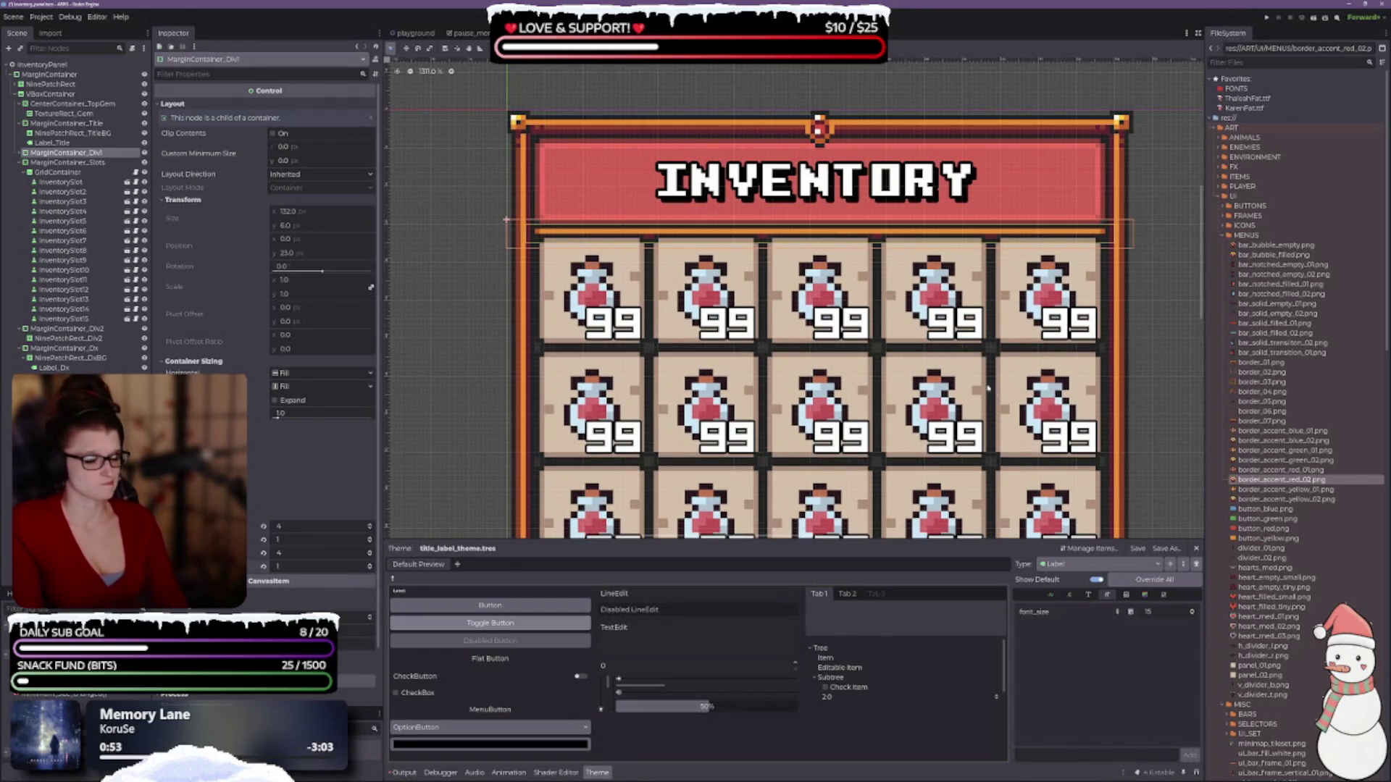
click(482, 268)
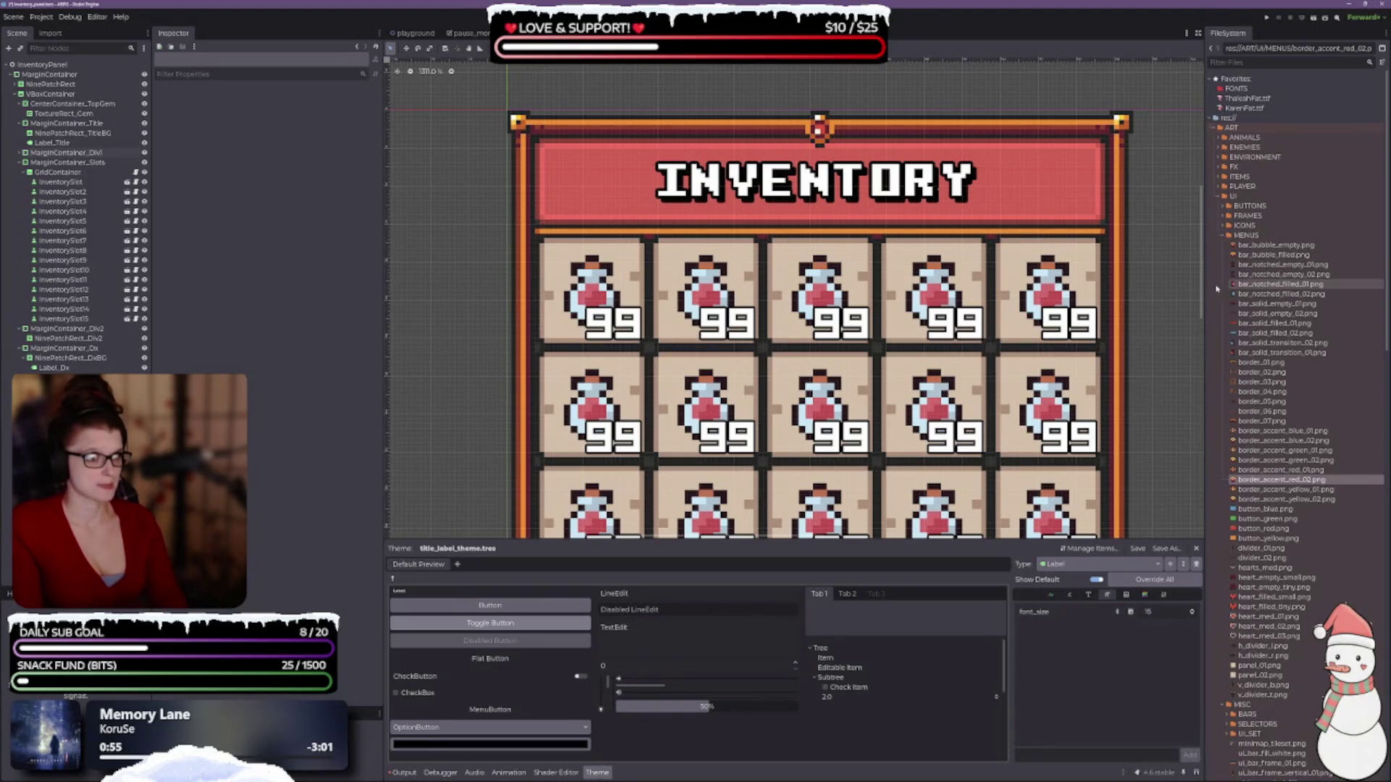
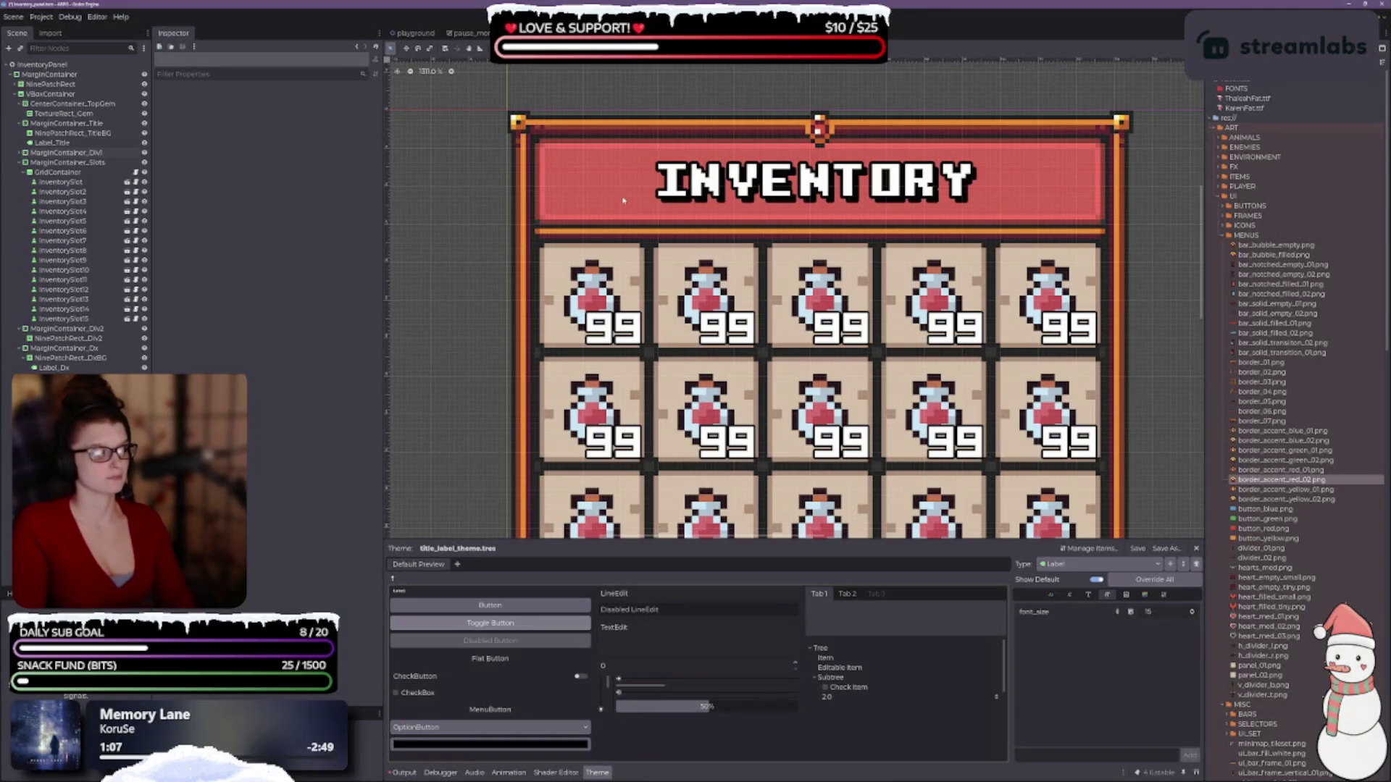
- Select MarginContainer_Slots and expand its layout and sizing properties in the Inspector
scroll(1275, 463, down, 10)
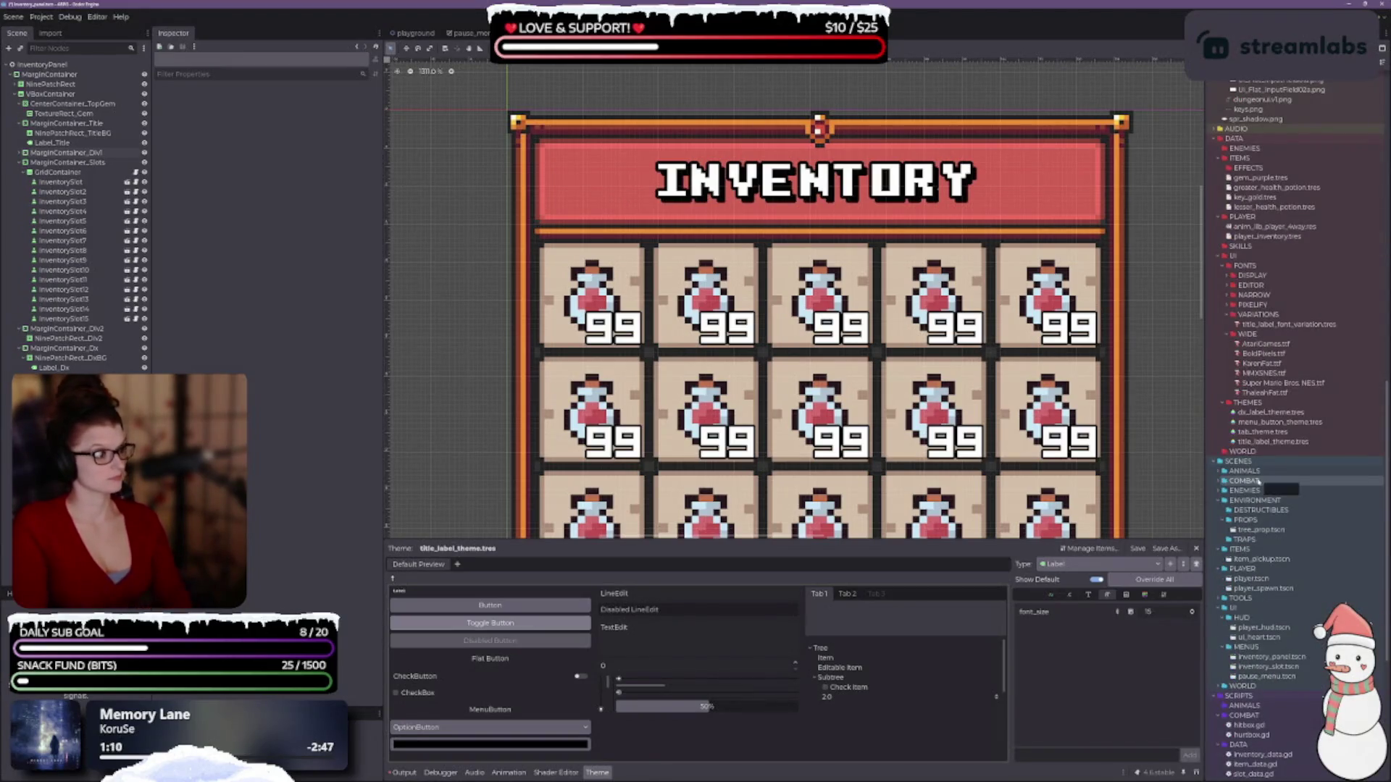
scroll(1275, 435, up, 3)
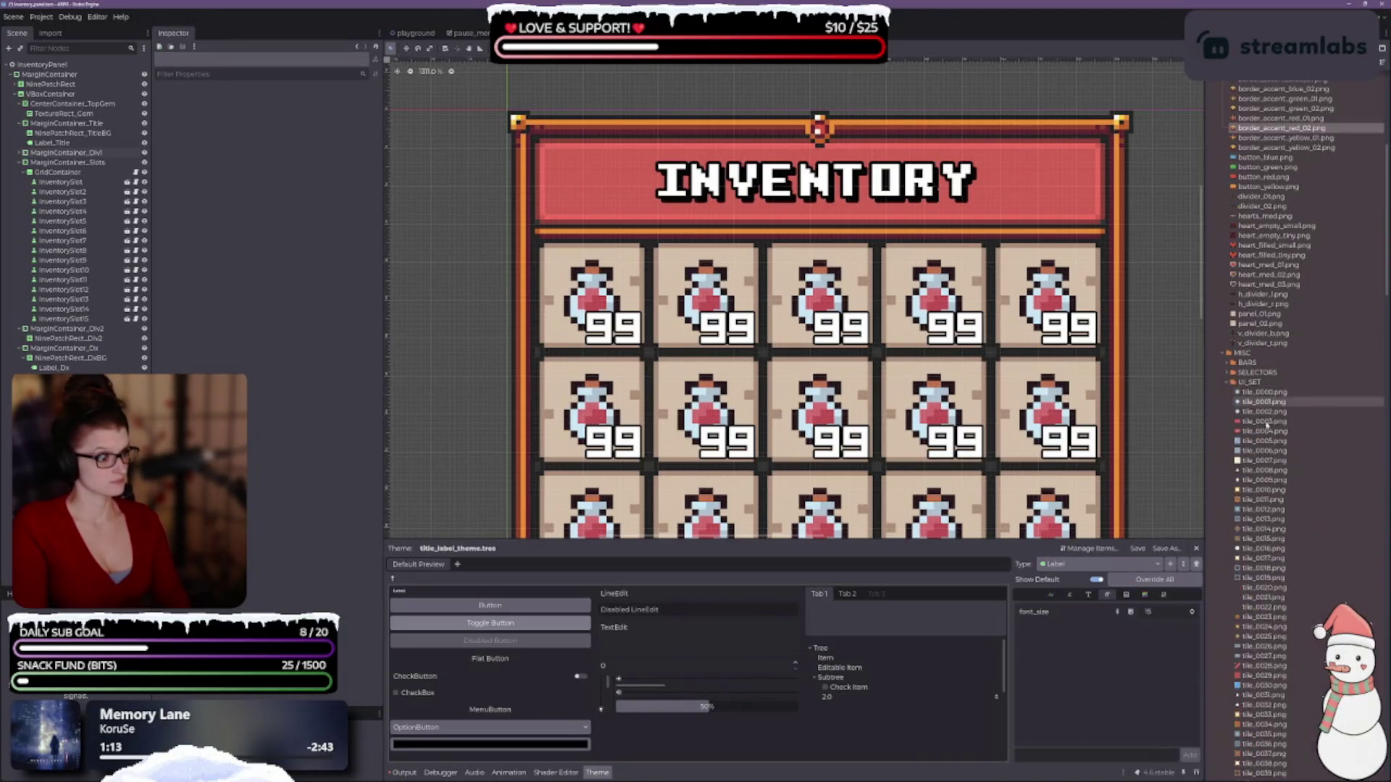
scroll(1282, 449, down, 3)
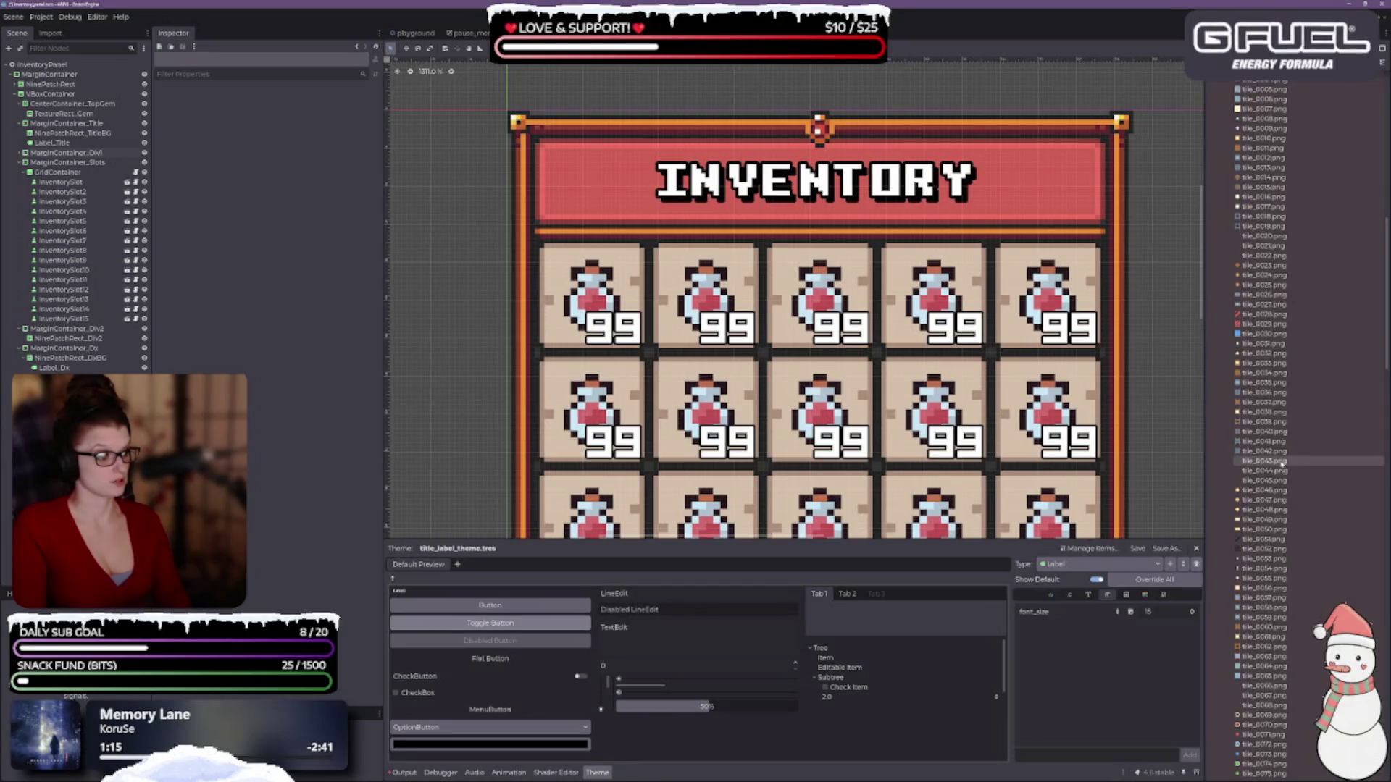
scroll(1279, 453, down, 9)
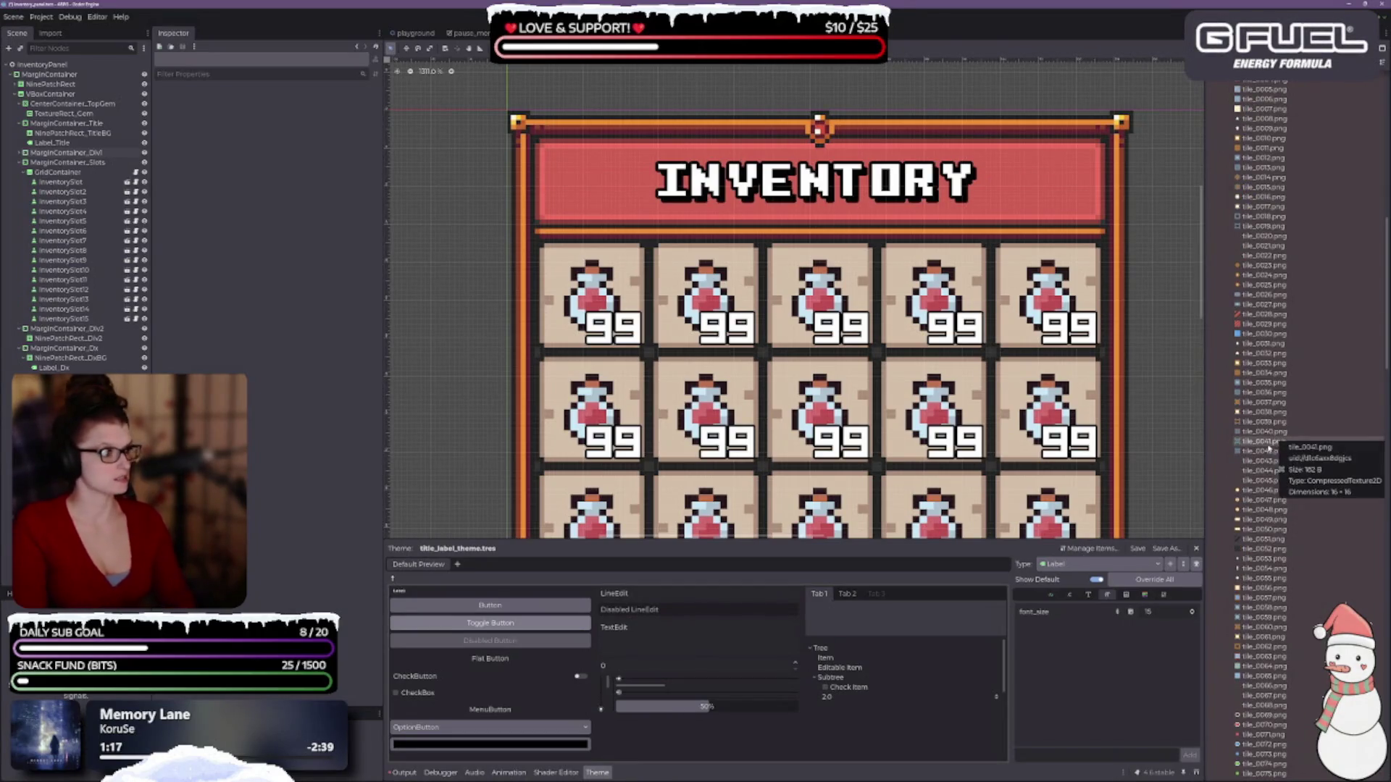
scroll(1283, 330, down, 18)
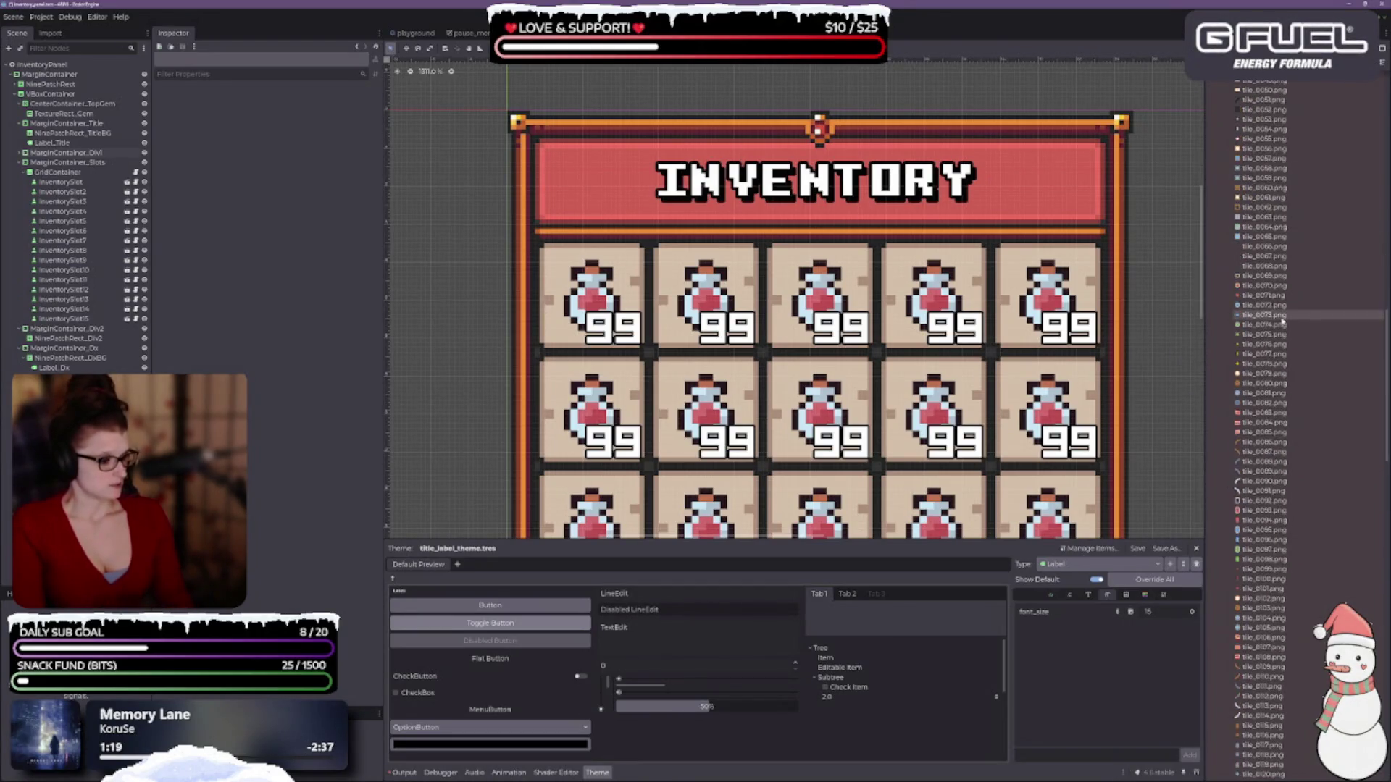
scroll(1247, 482, down, 6)
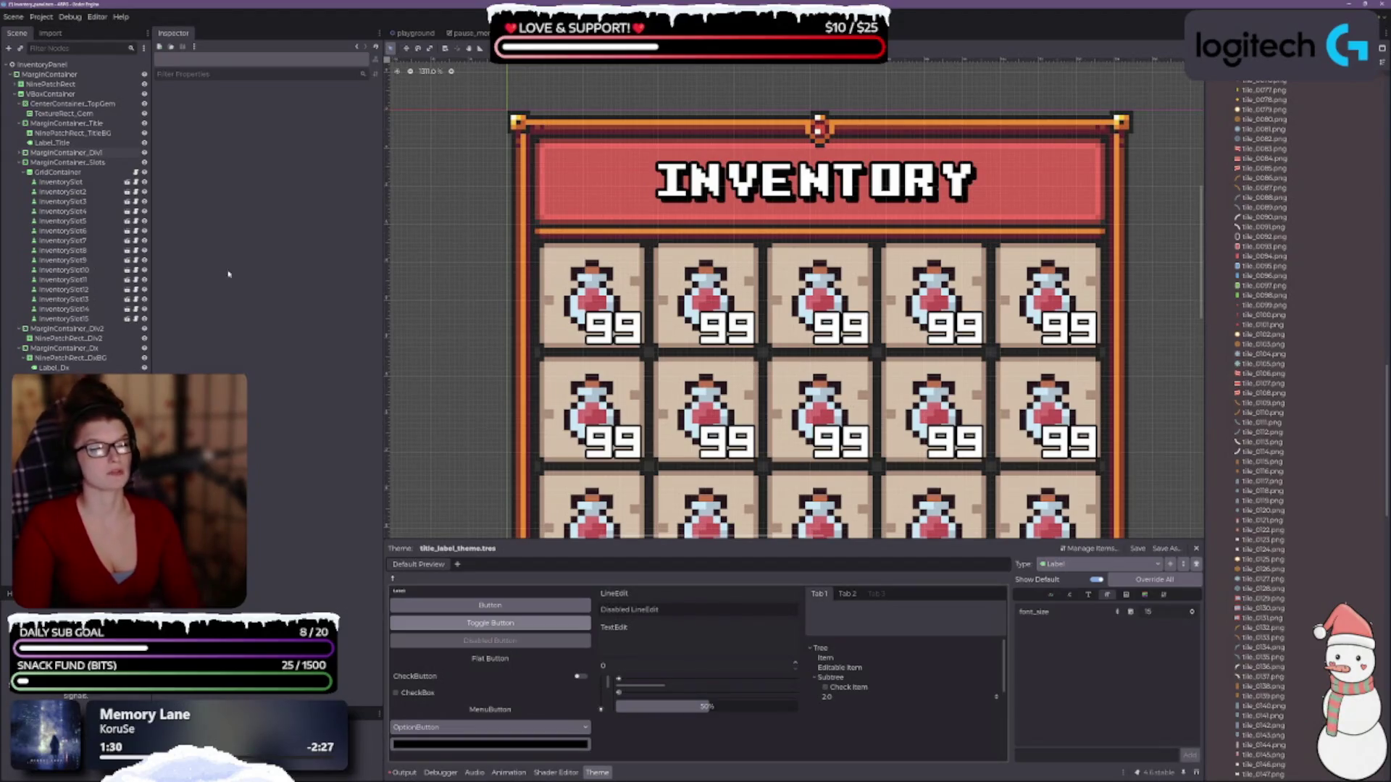
click(68, 152)
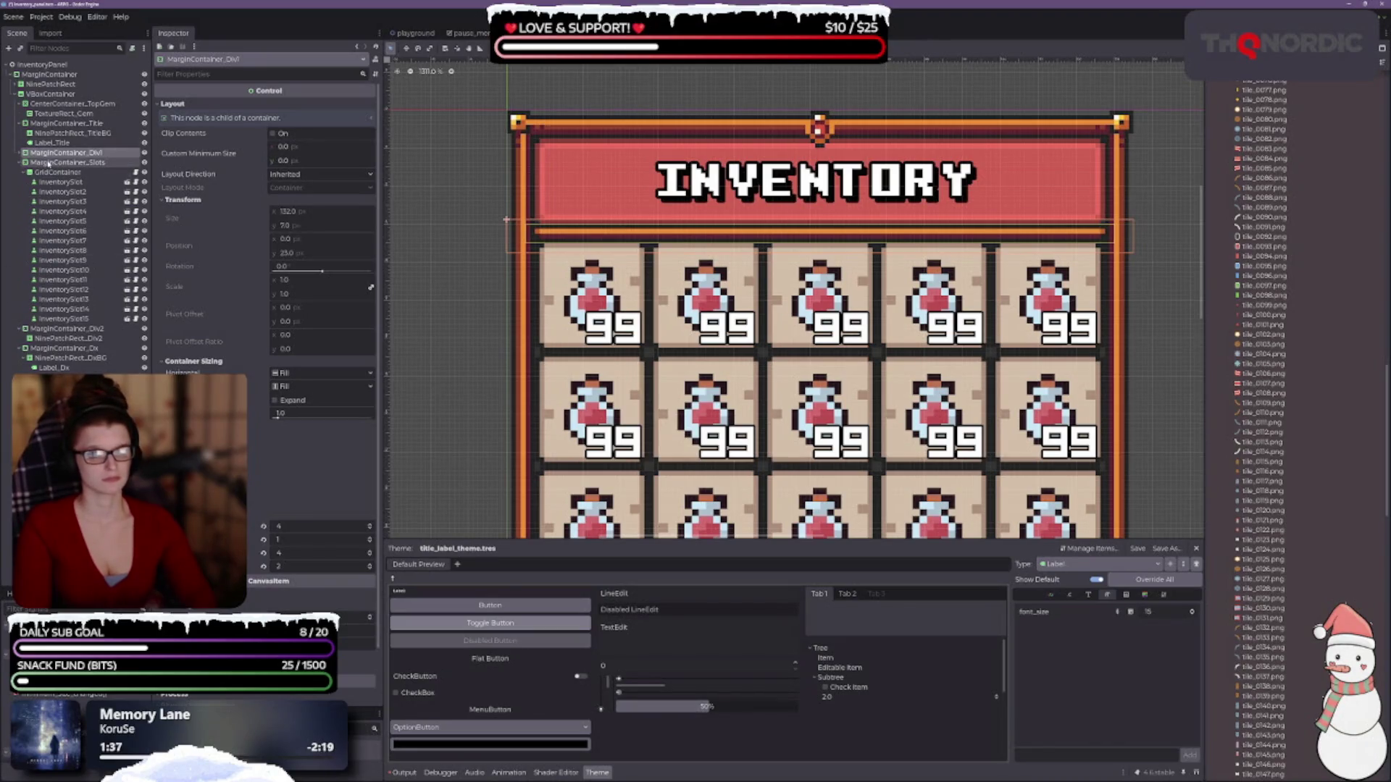
click(65, 162)
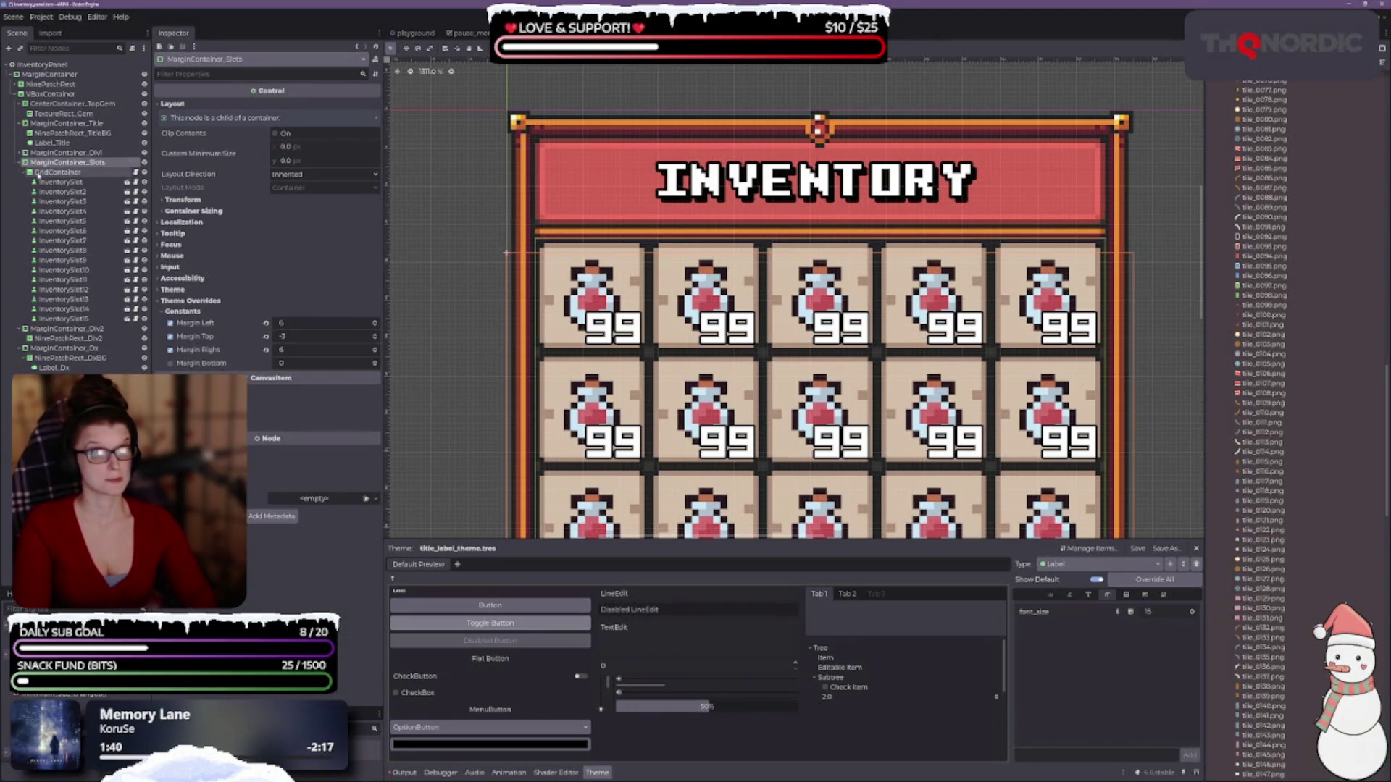
scroll(611, 239, down, 2)
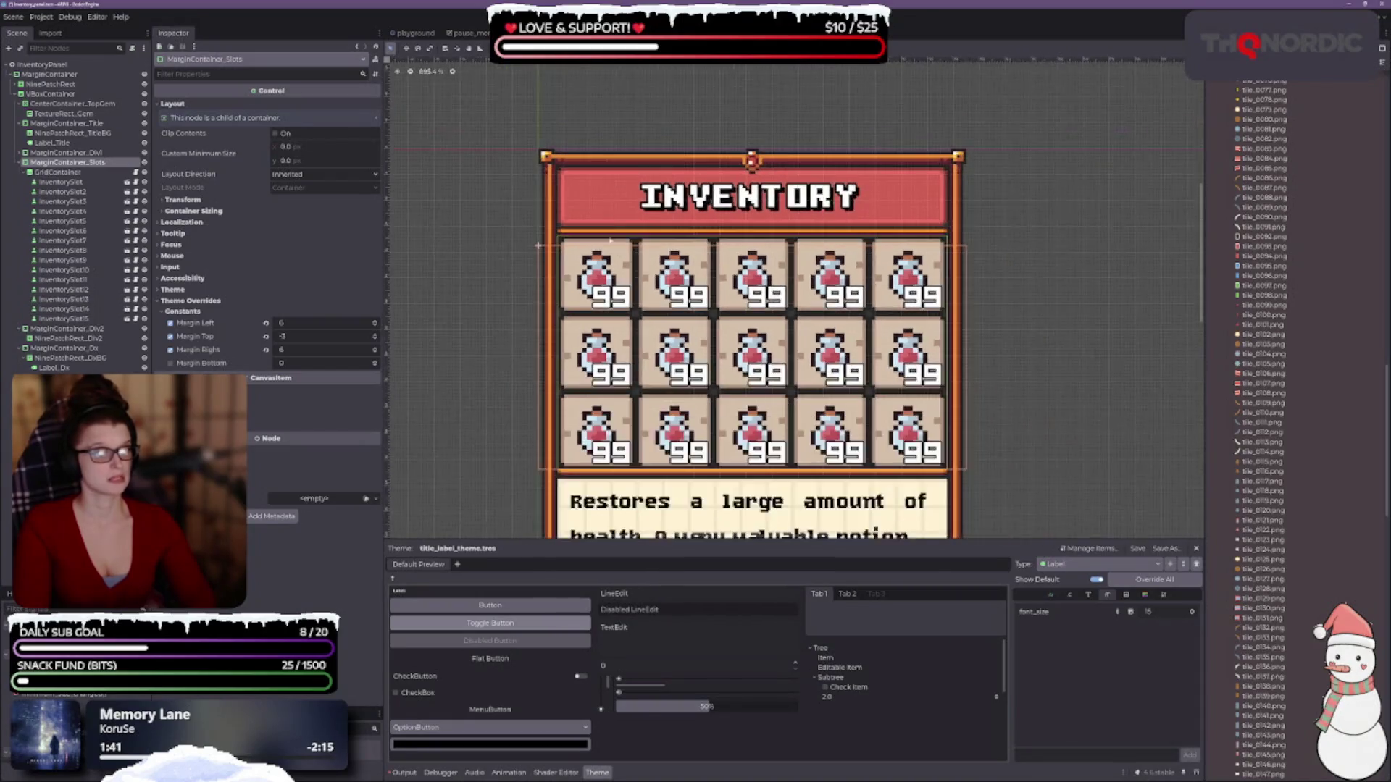
scroll(611, 240, up, 4)
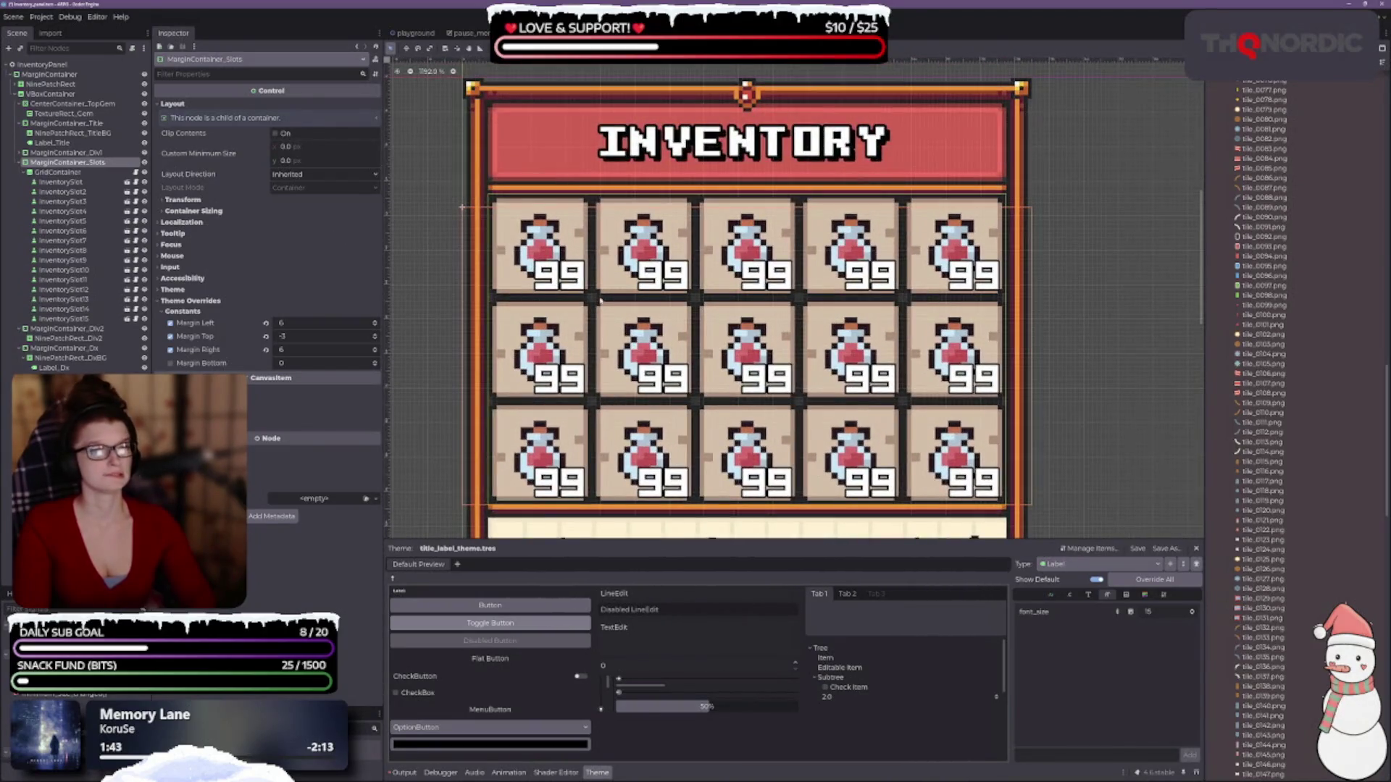
drag(668, 311, 647, 278)
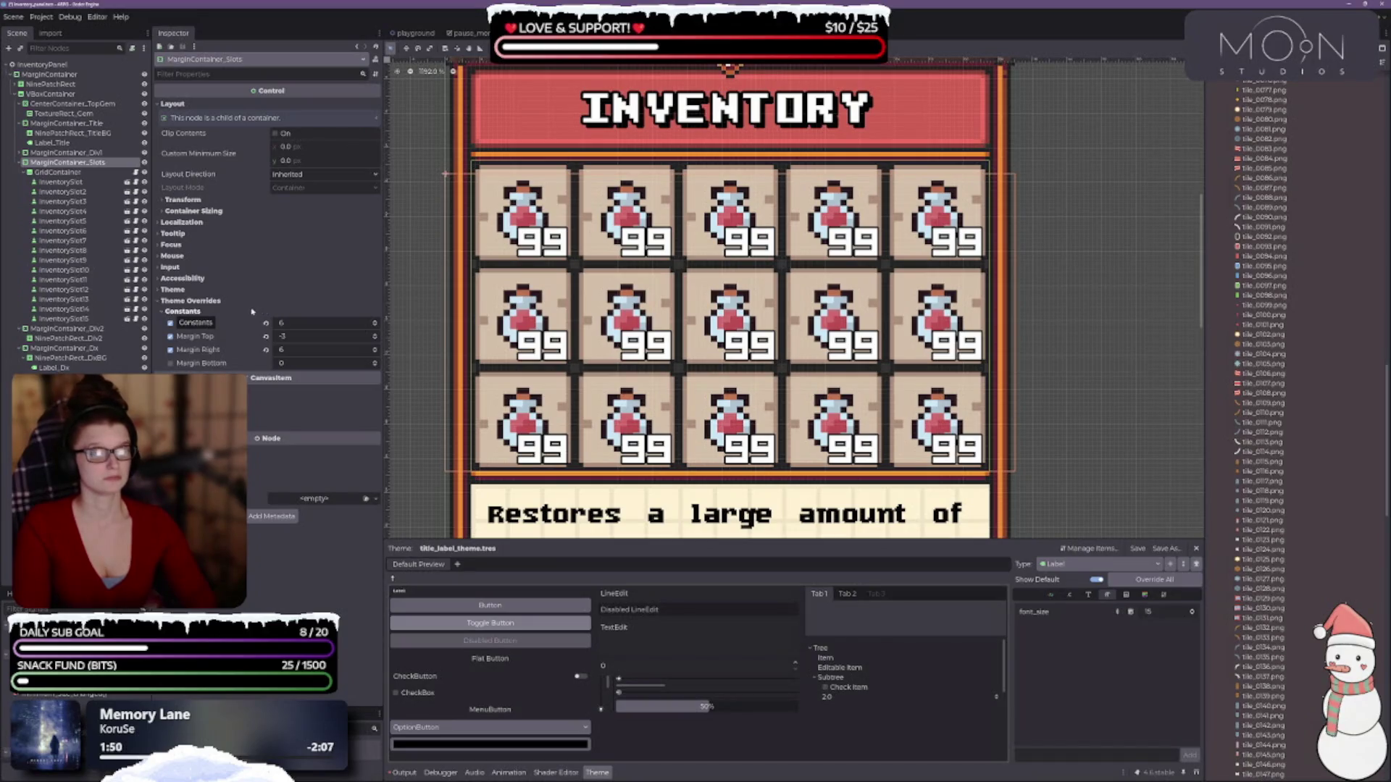
click(183, 201)
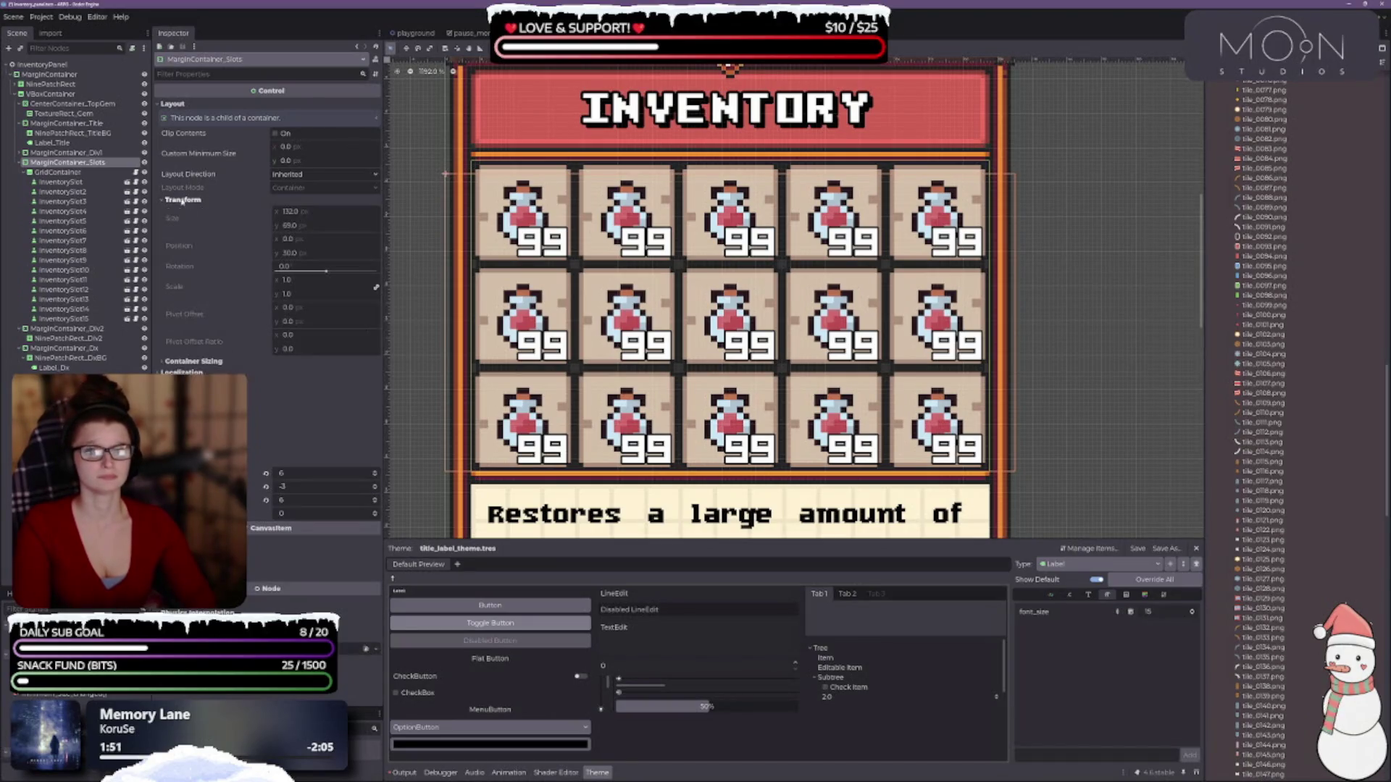
click(189, 361)
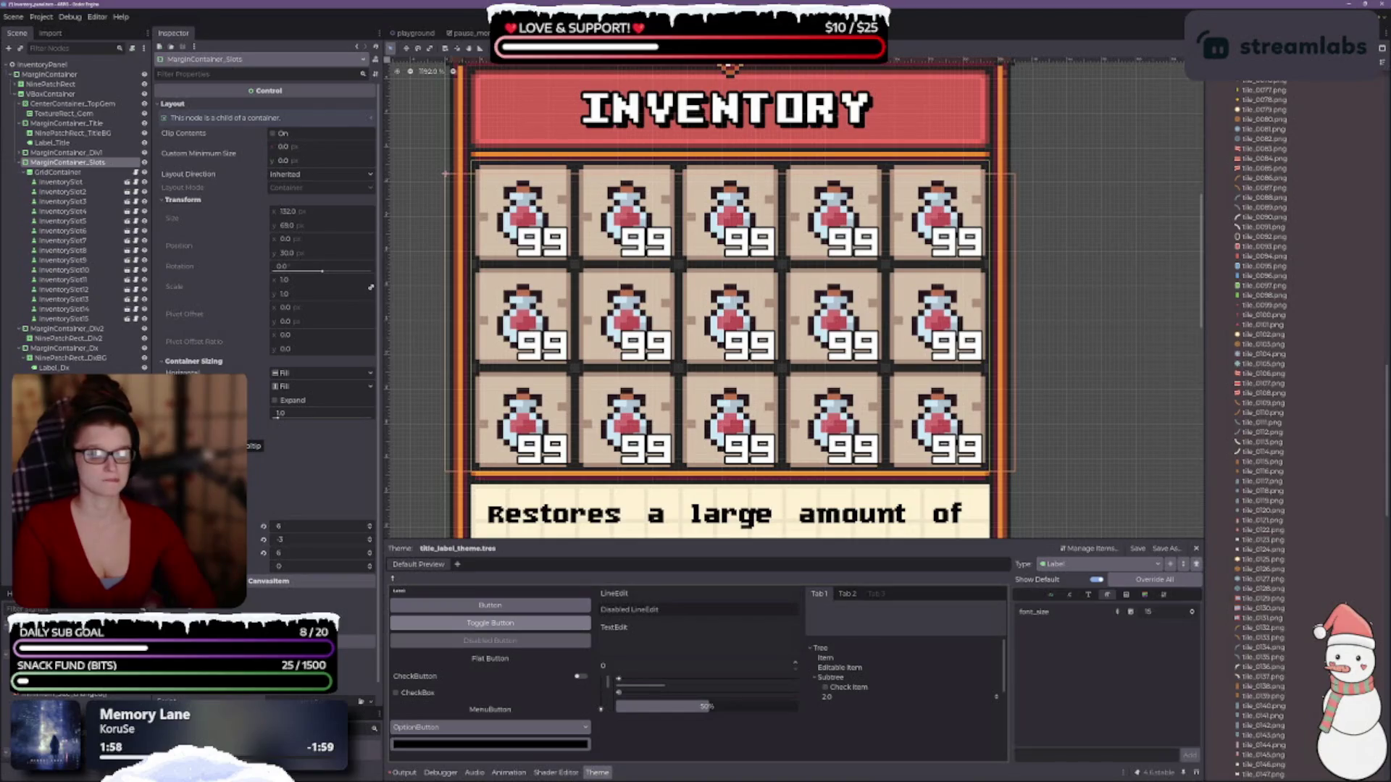
scroll(265, 239, down, 1)
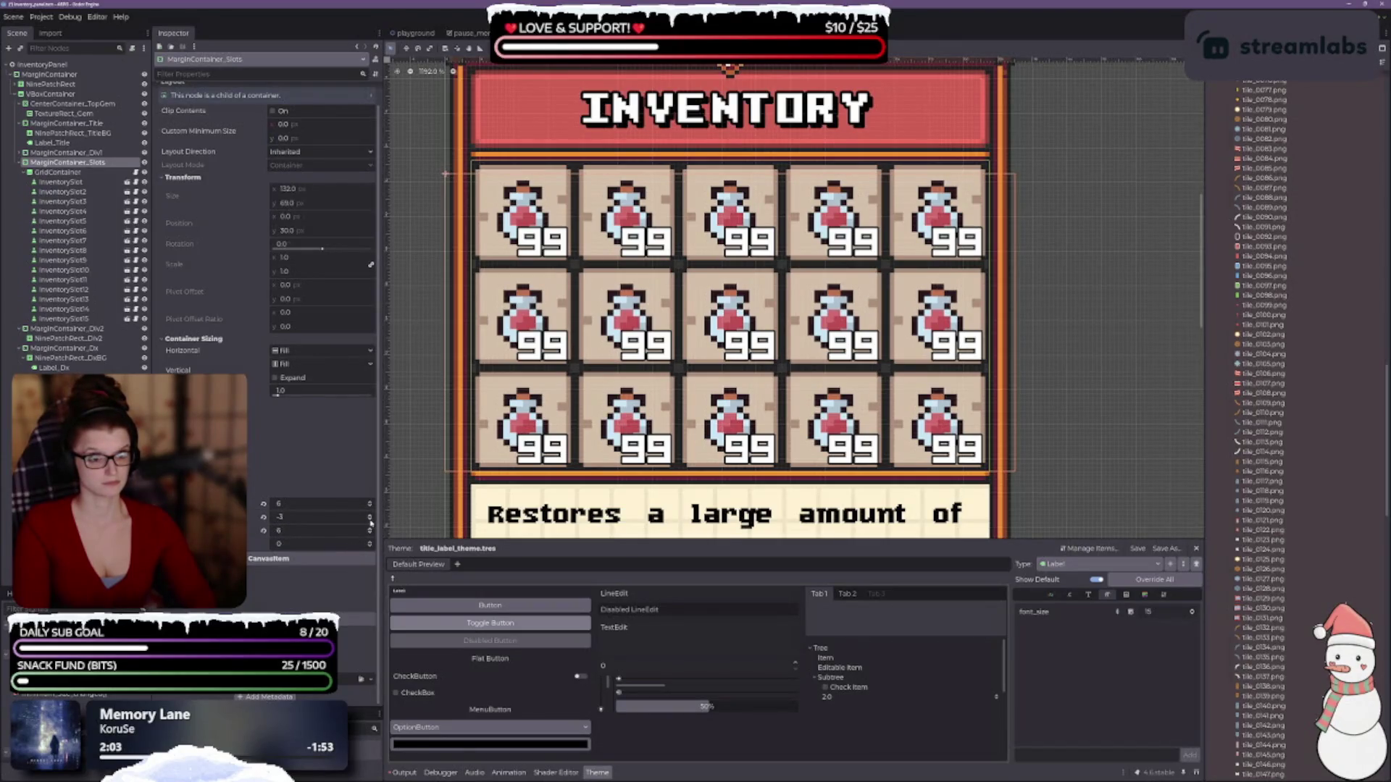
- Set the slot grid margins to top -3, left 6, bottom 1, and save the scene
click(370, 521)
click(370, 515)
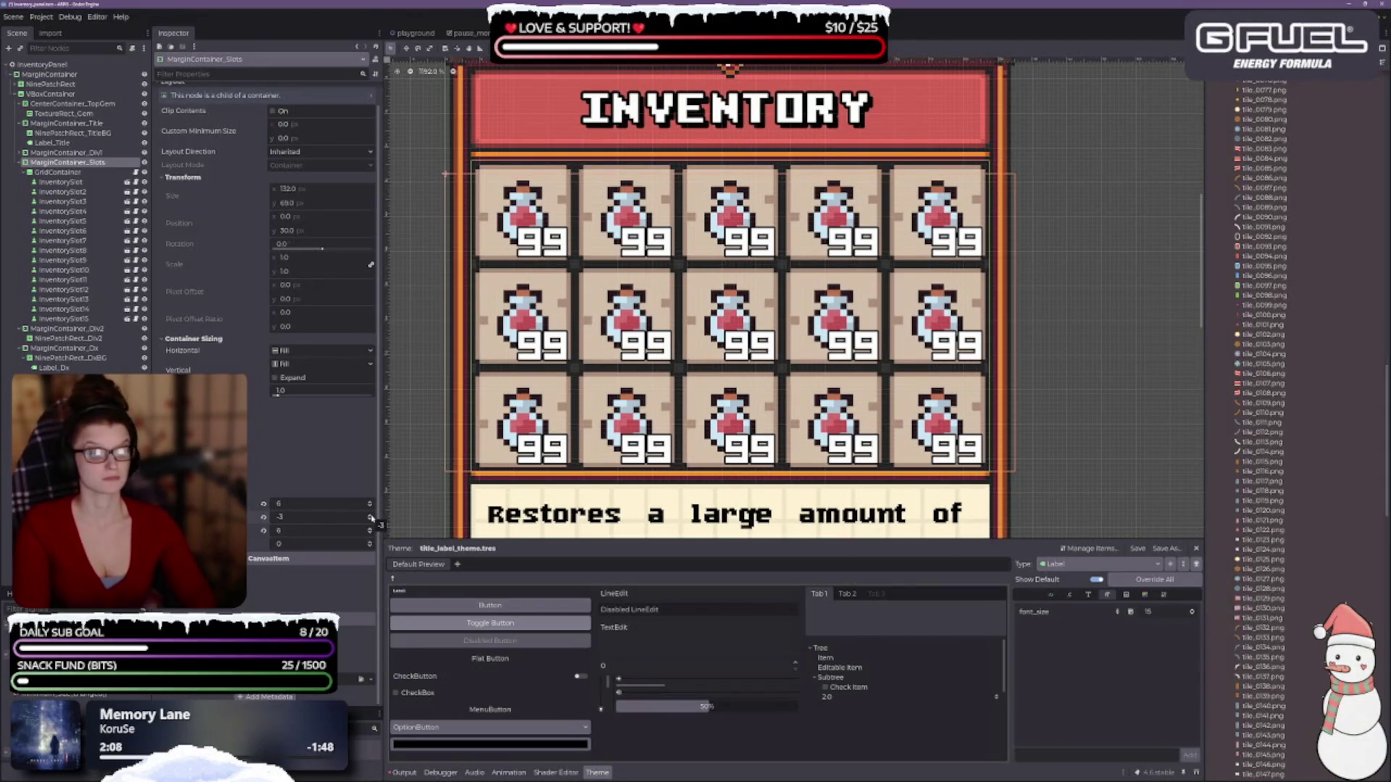
click(370, 507)
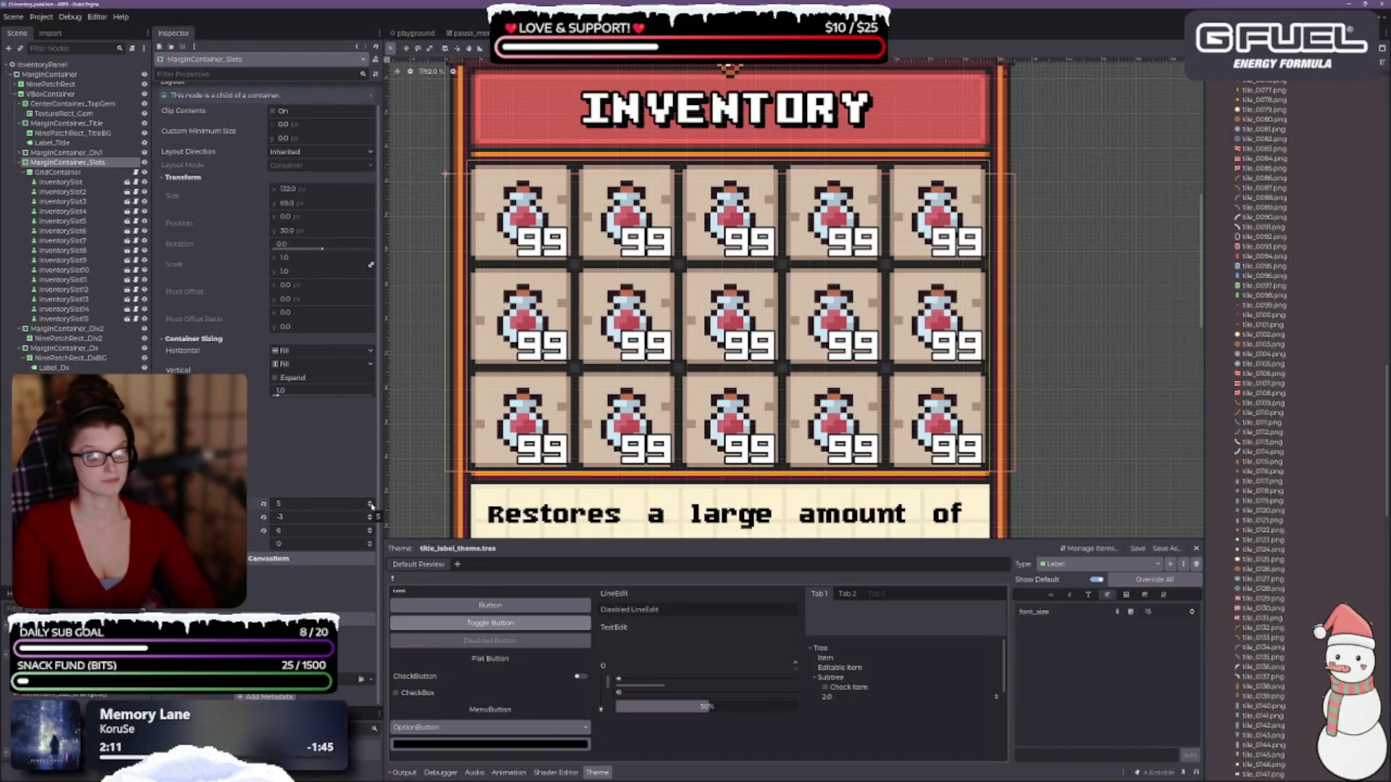
click(371, 507)
click(371, 507)
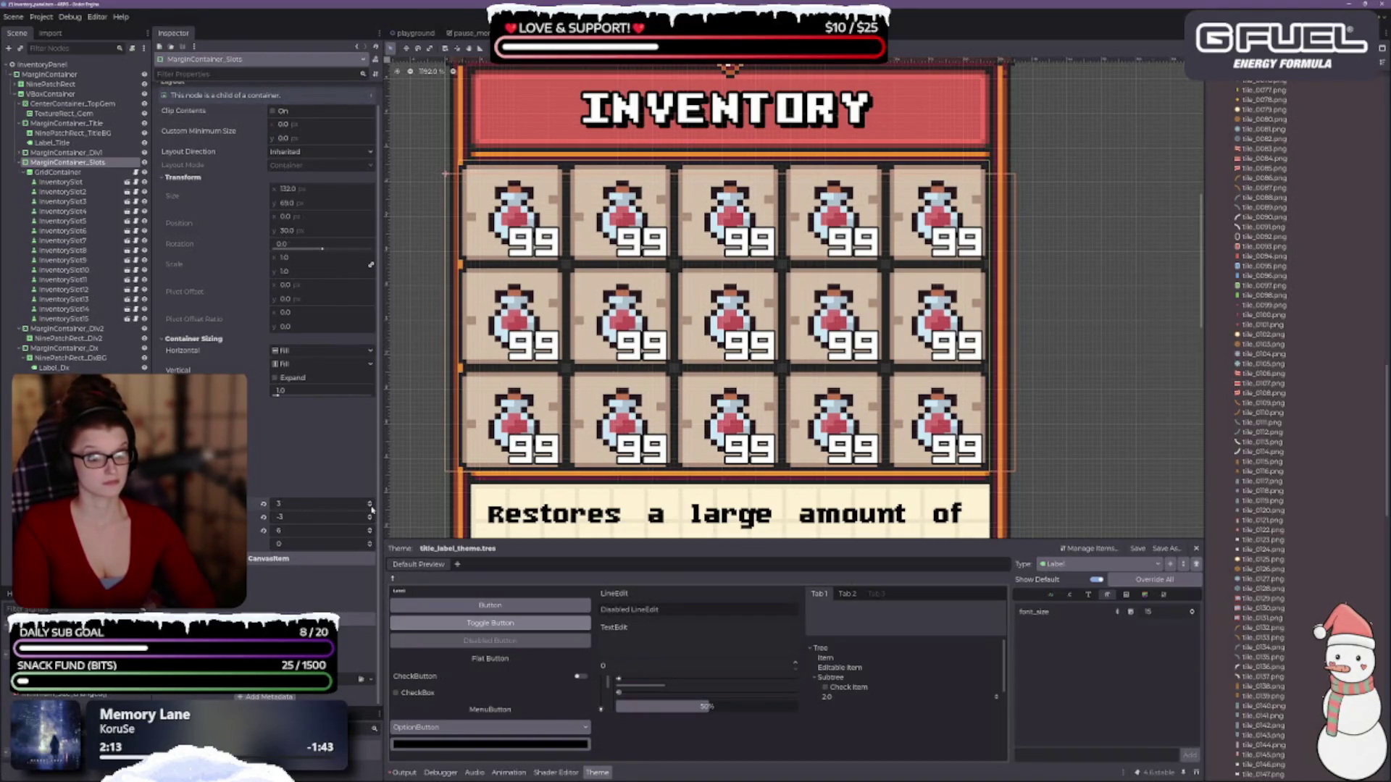
click(370, 505)
click(370, 505)
click(370, 505)
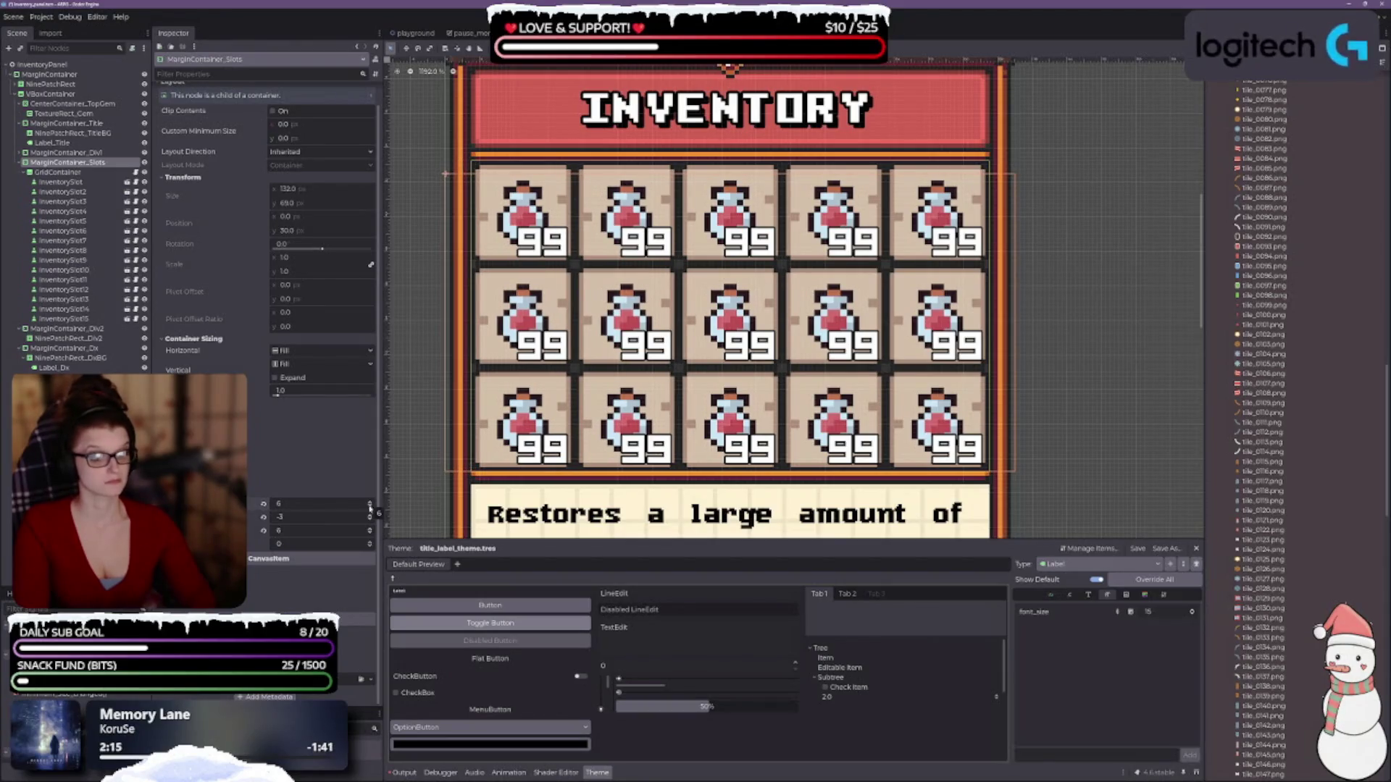
click(369, 547)
click(370, 543)
click(369, 544)
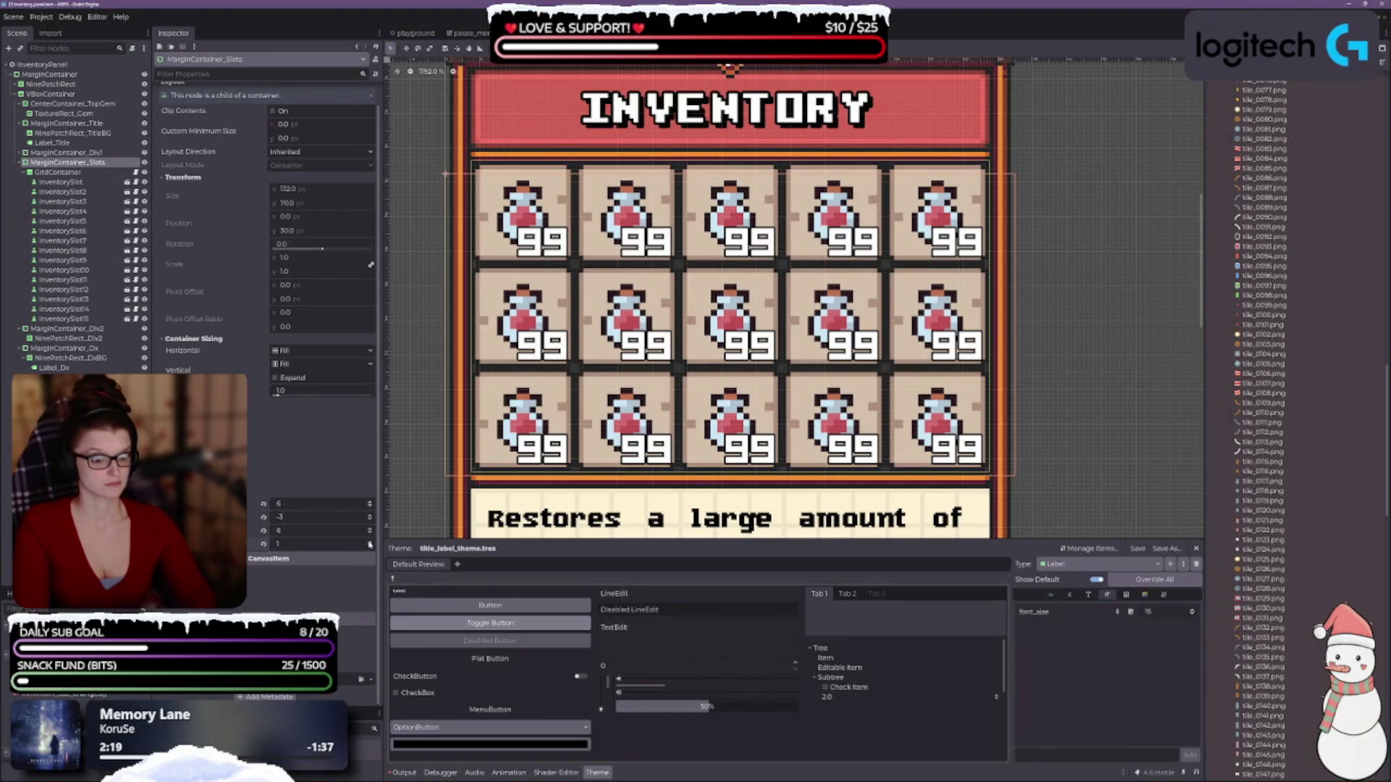
click(995, 453)
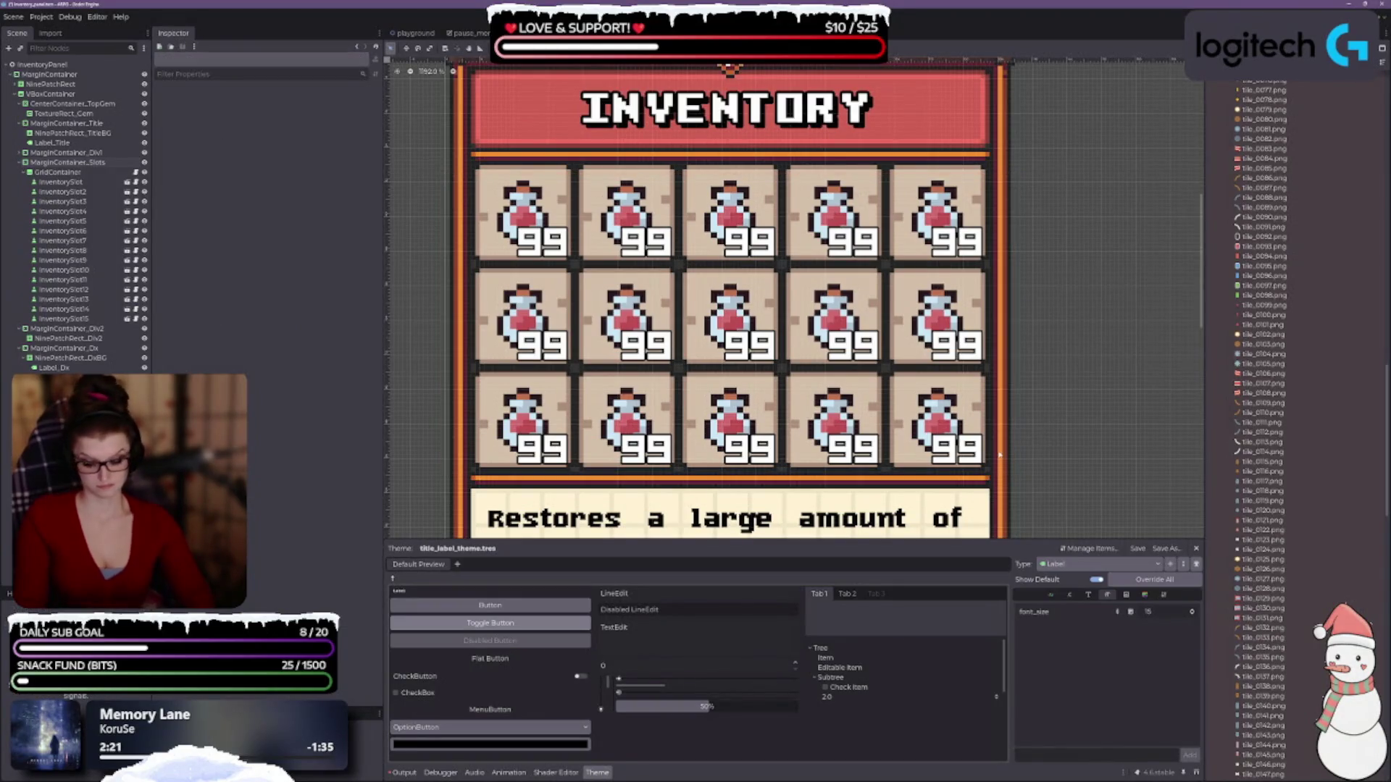
key(ctrl+s)
- Nudge MarginContainer_Slots' top margin from -3 to -2
scroll(780, 350, down, 5)
scroll(779, 350, up, 2)
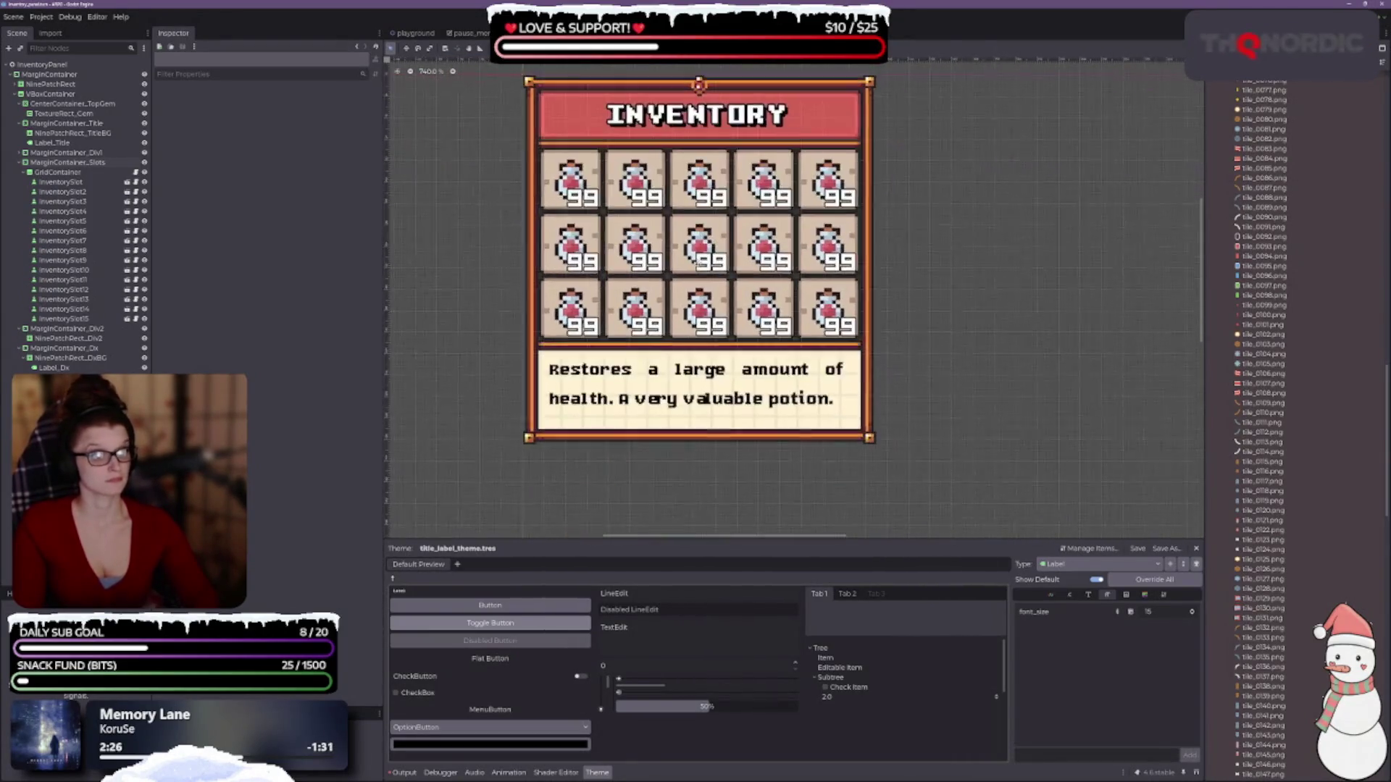
scroll(714, 268, up, 2)
scroll(714, 268, up, 1)
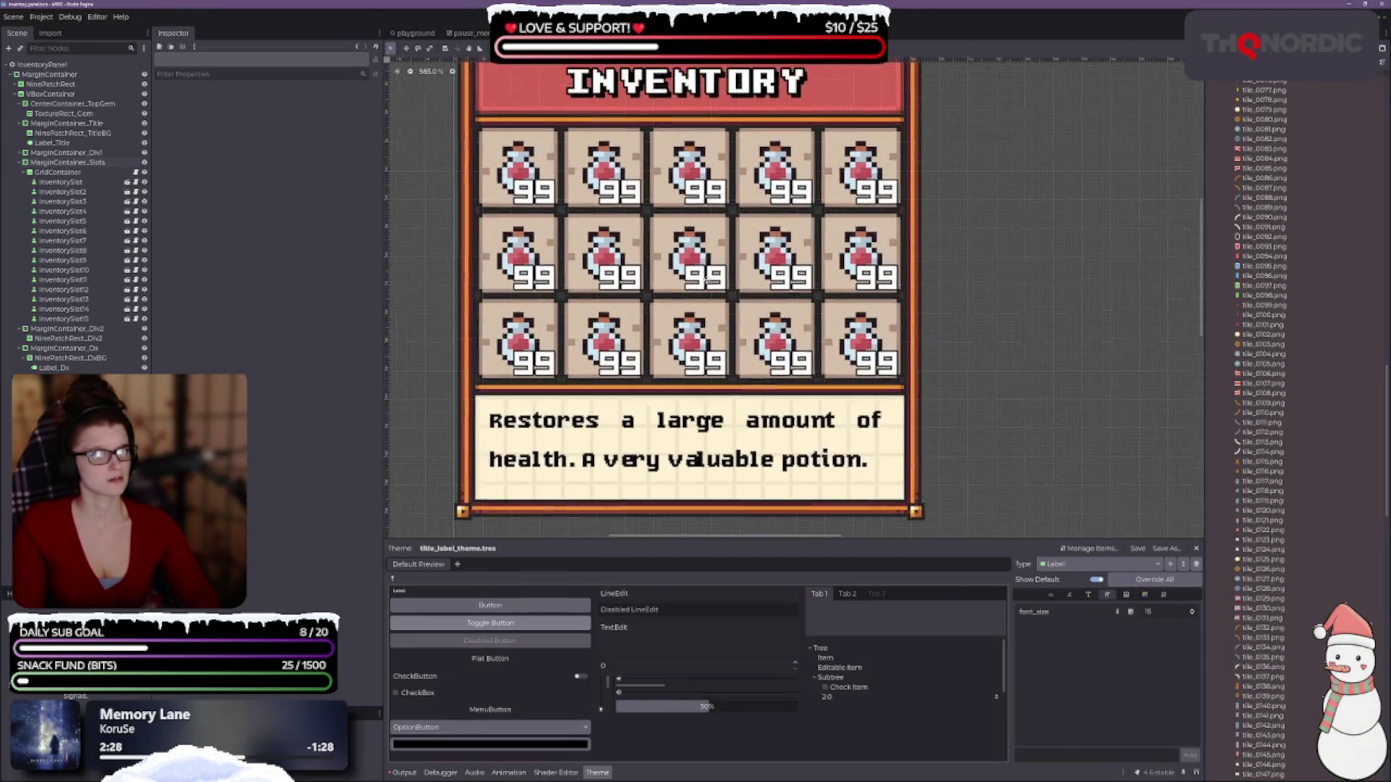
click(72, 162)
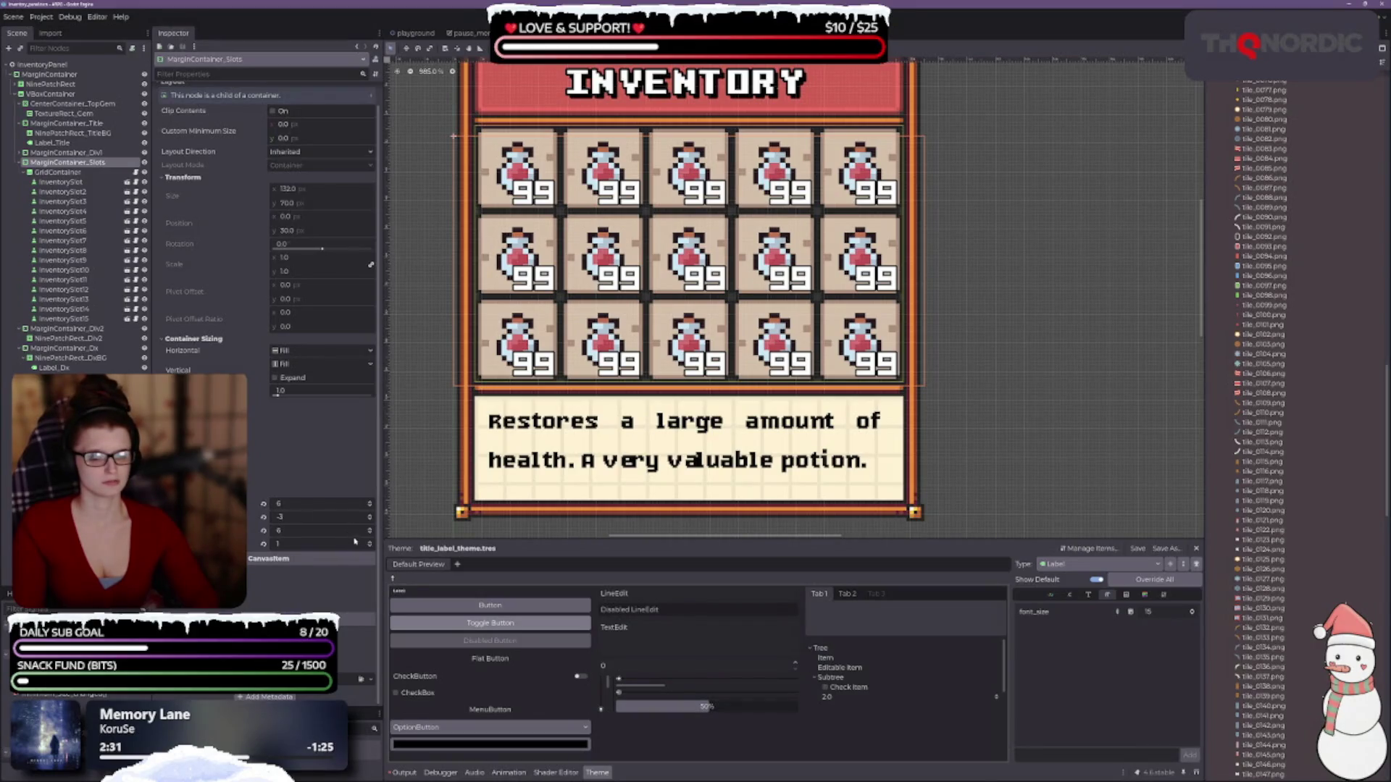
click(369, 515)
click(370, 516)
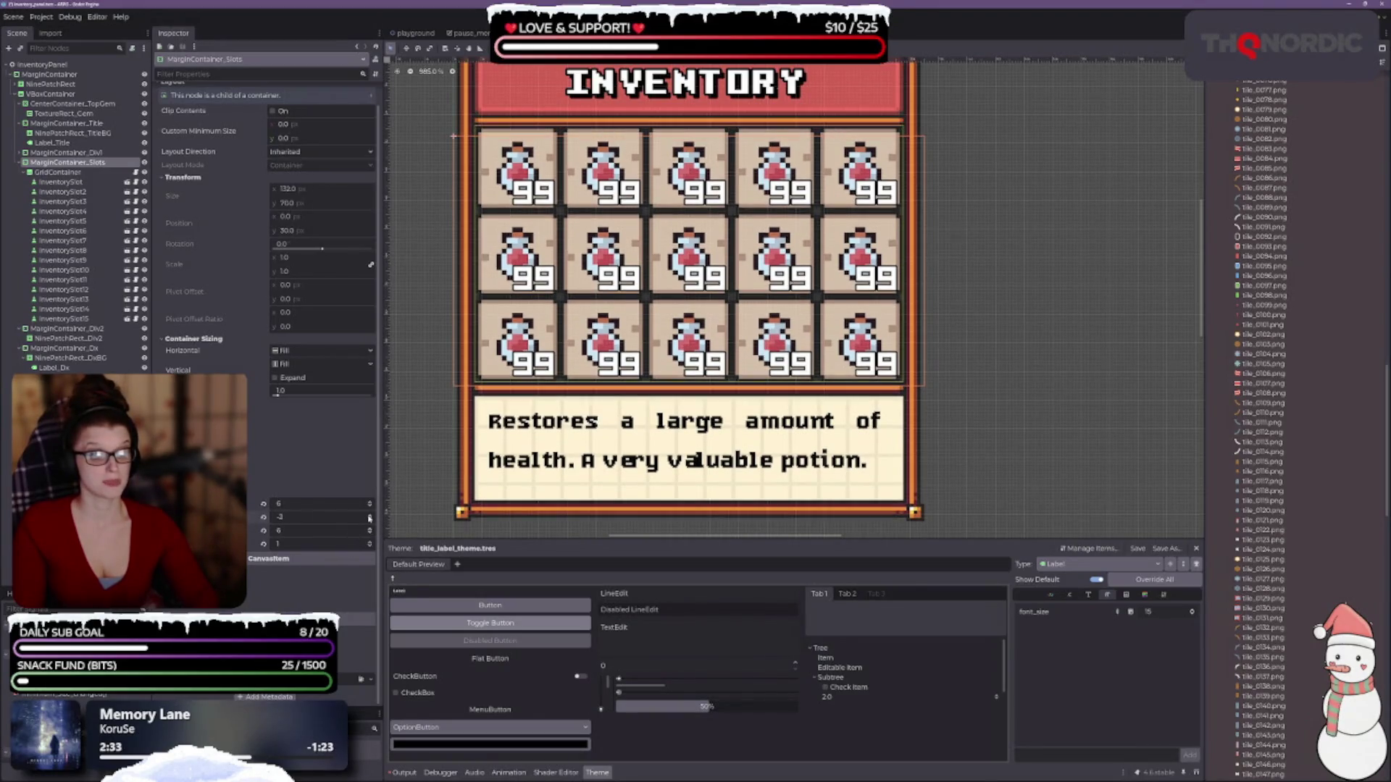
click(1030, 376)
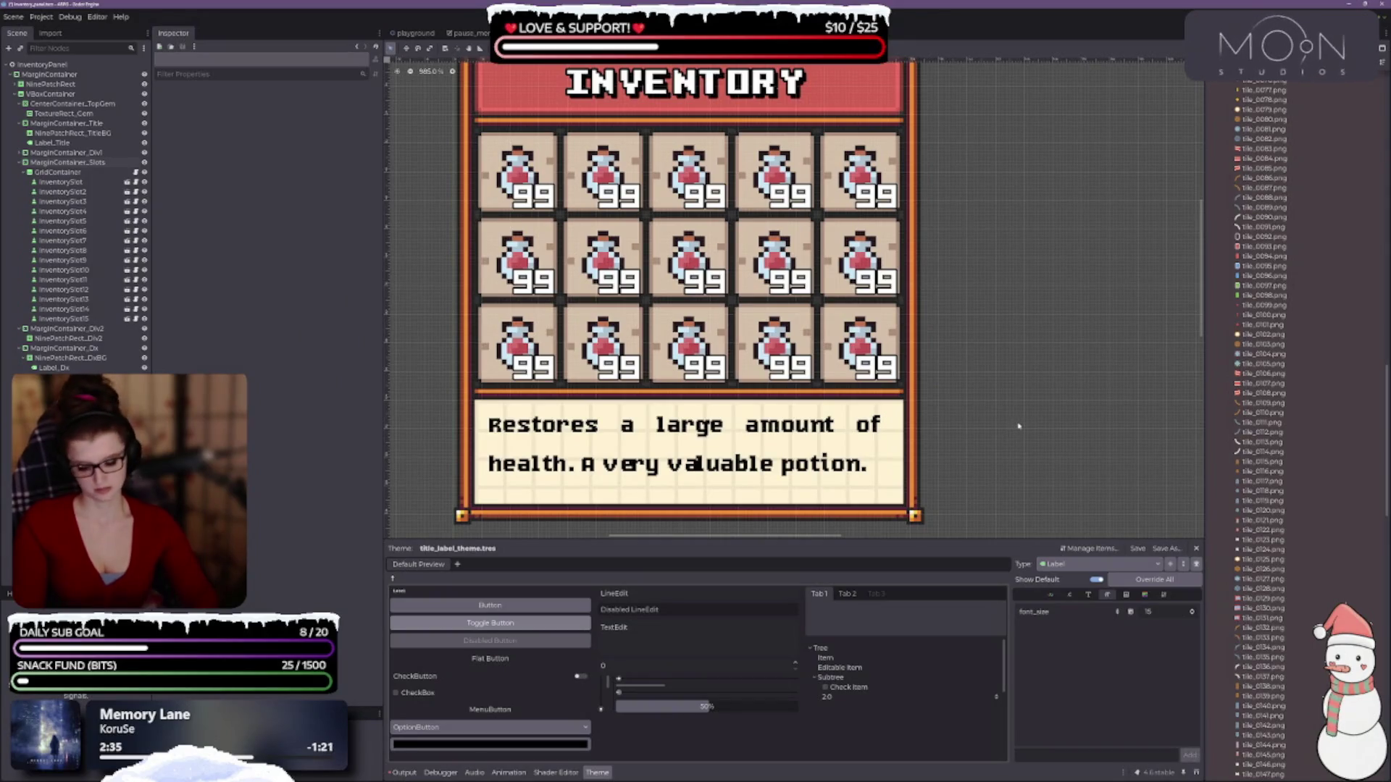
scroll(1011, 393, down, 1)
scroll(1011, 393, down, 1)
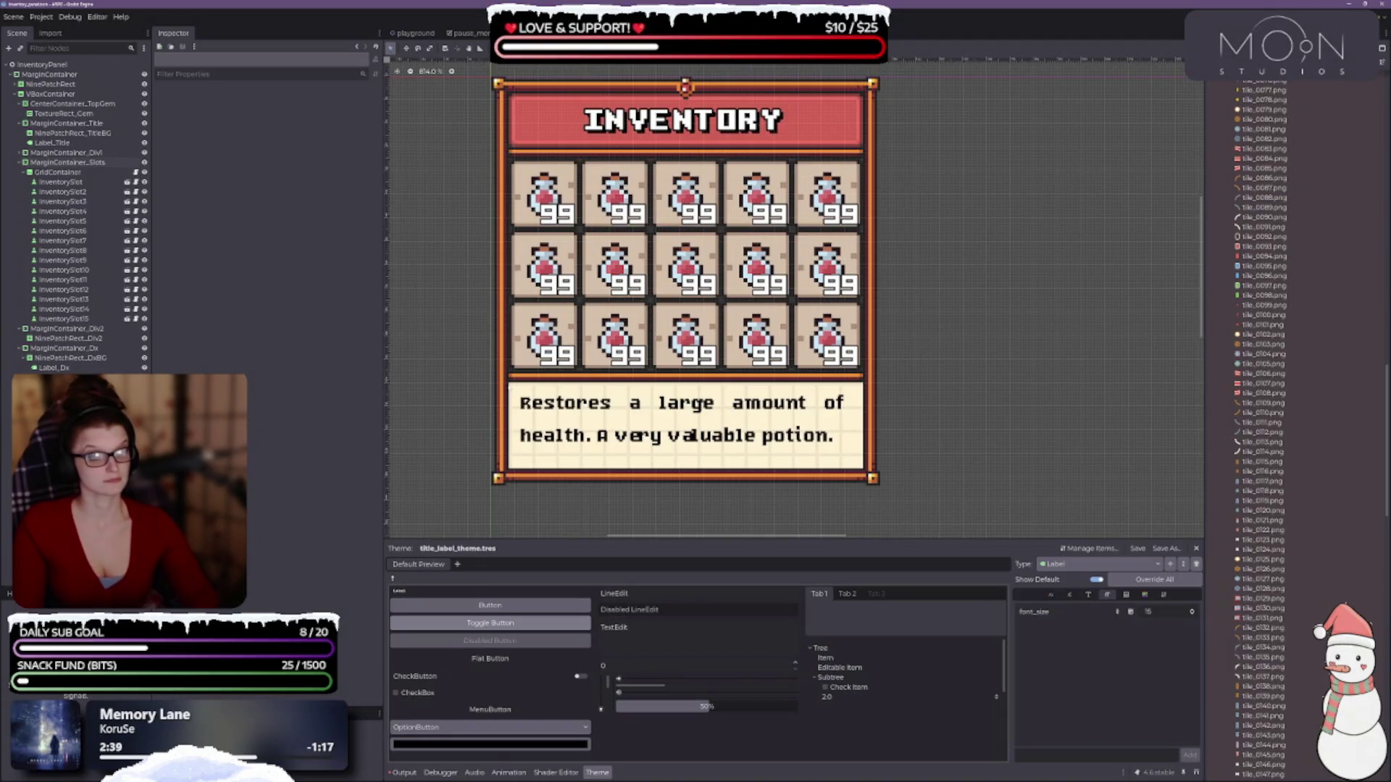
- Raise the GridContainer's v_separation from 0 to 1 to space the potion rows apart
click(58, 172)
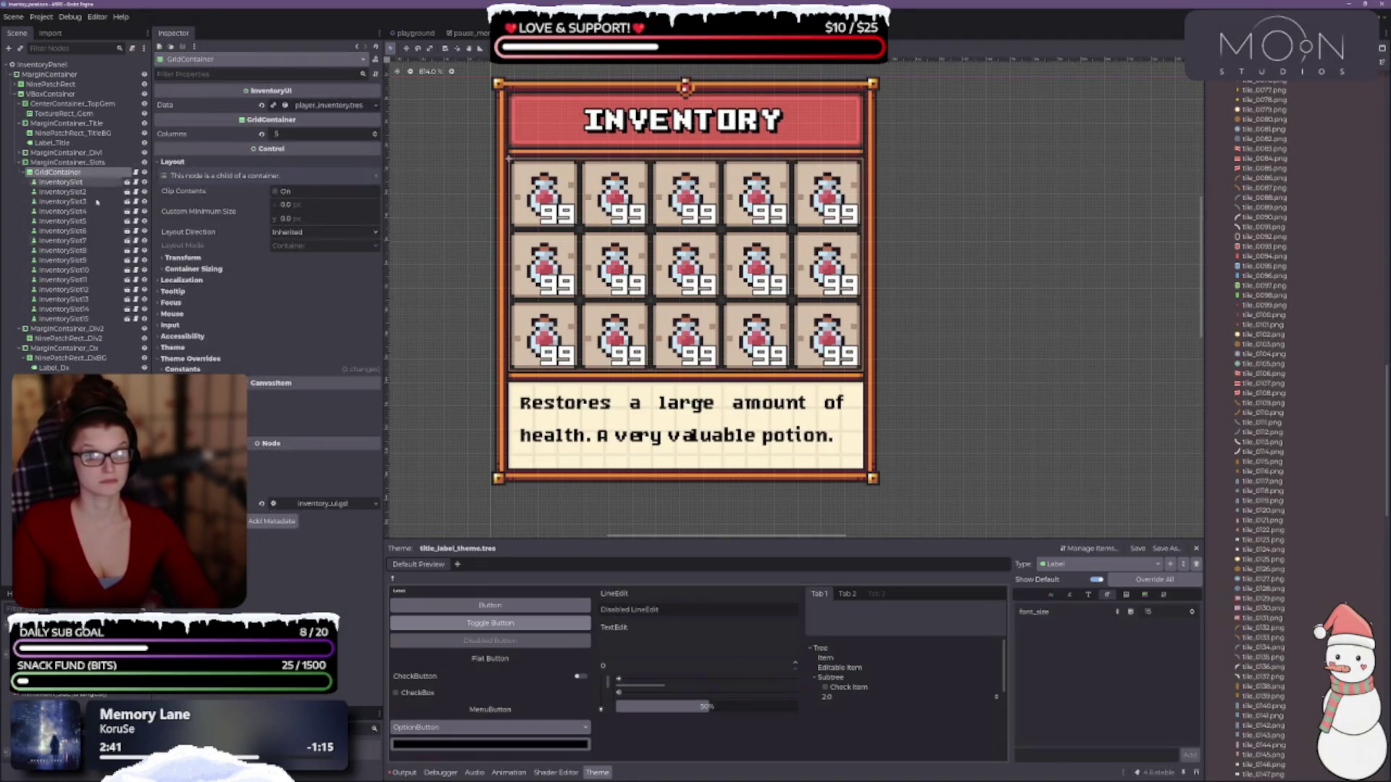
click(181, 370)
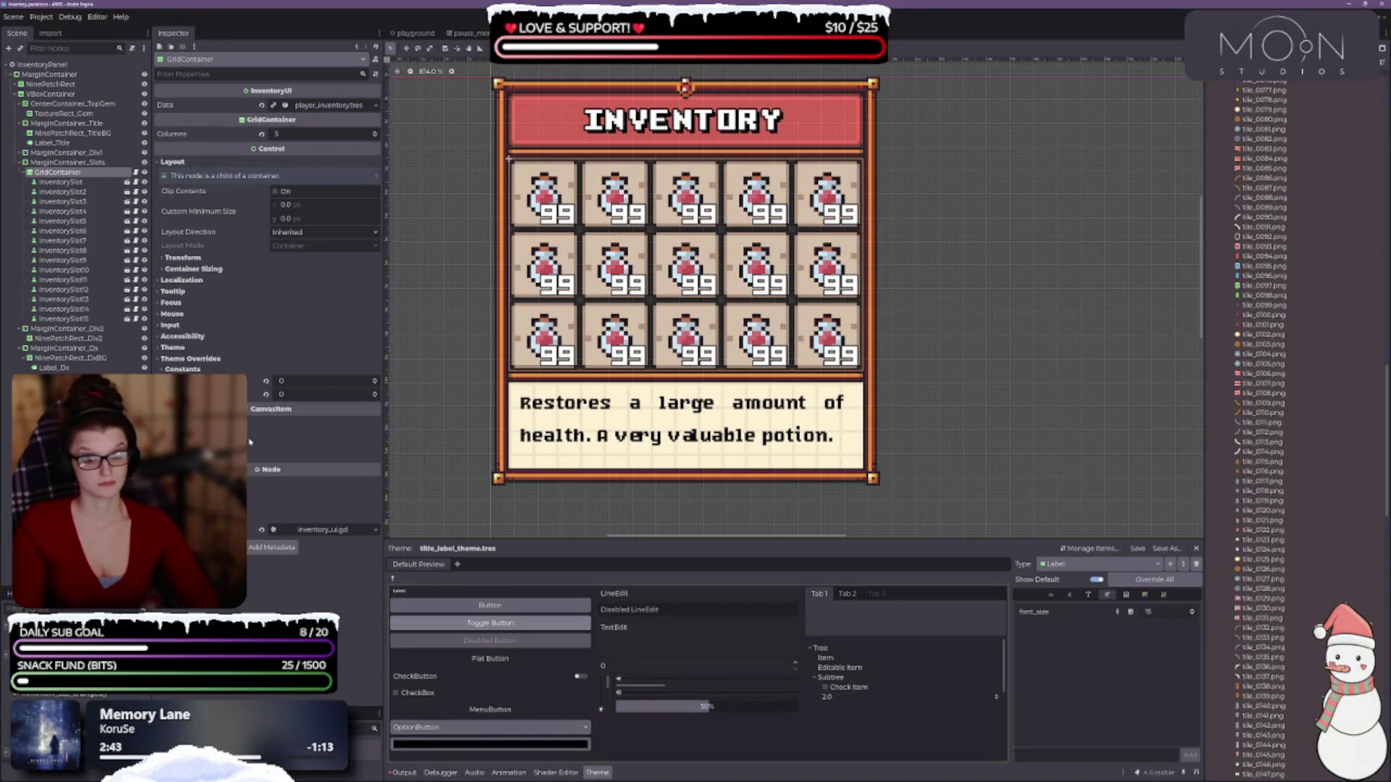
click(376, 381)
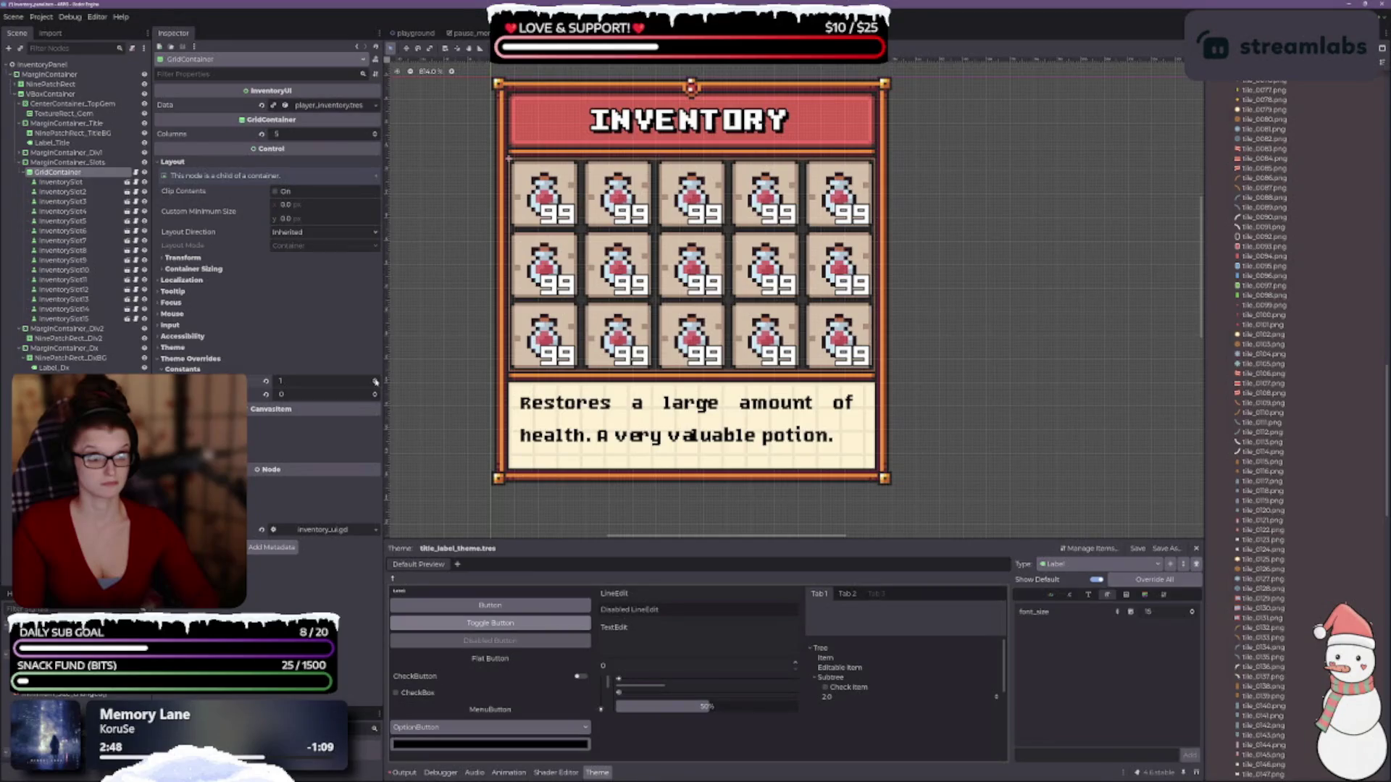
click(375, 395)
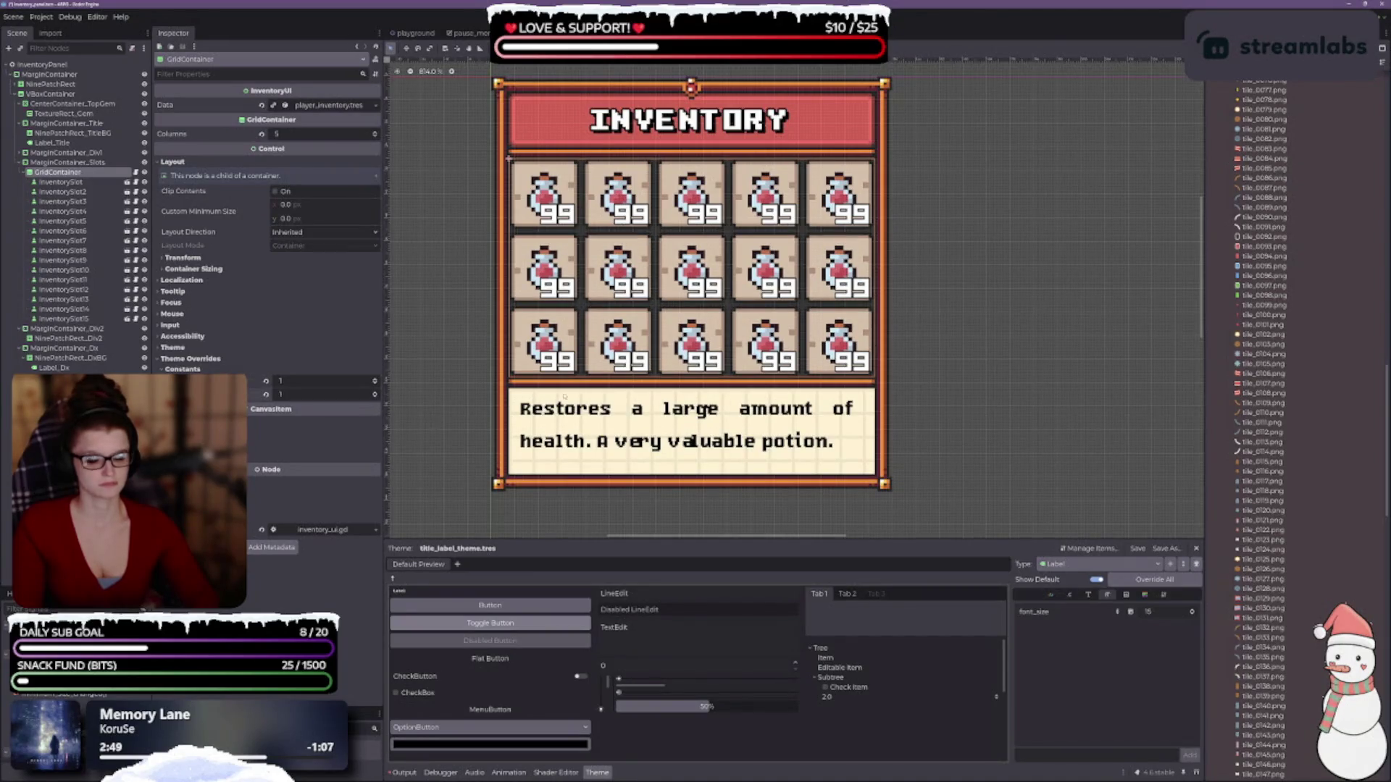
scroll(753, 183, down, 3)
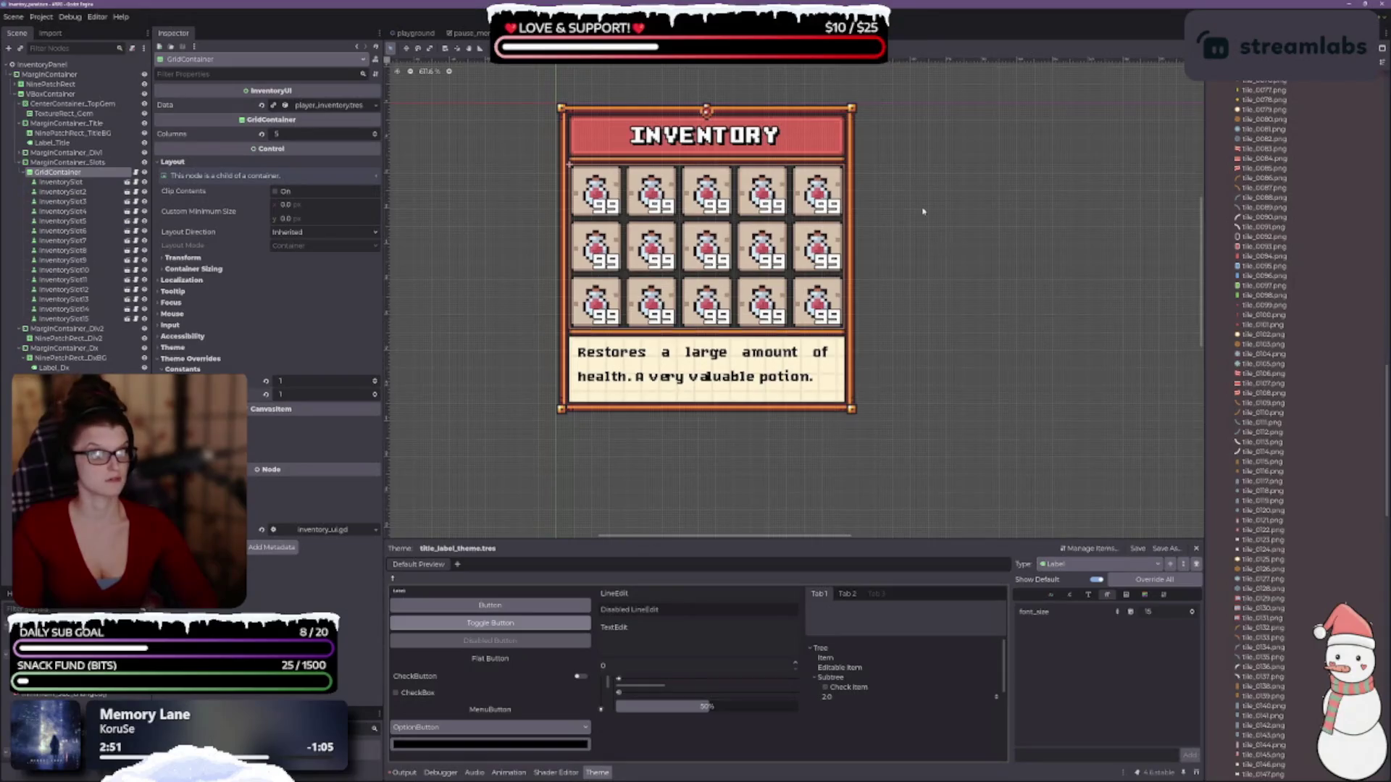
scroll(869, 210, up, 3)
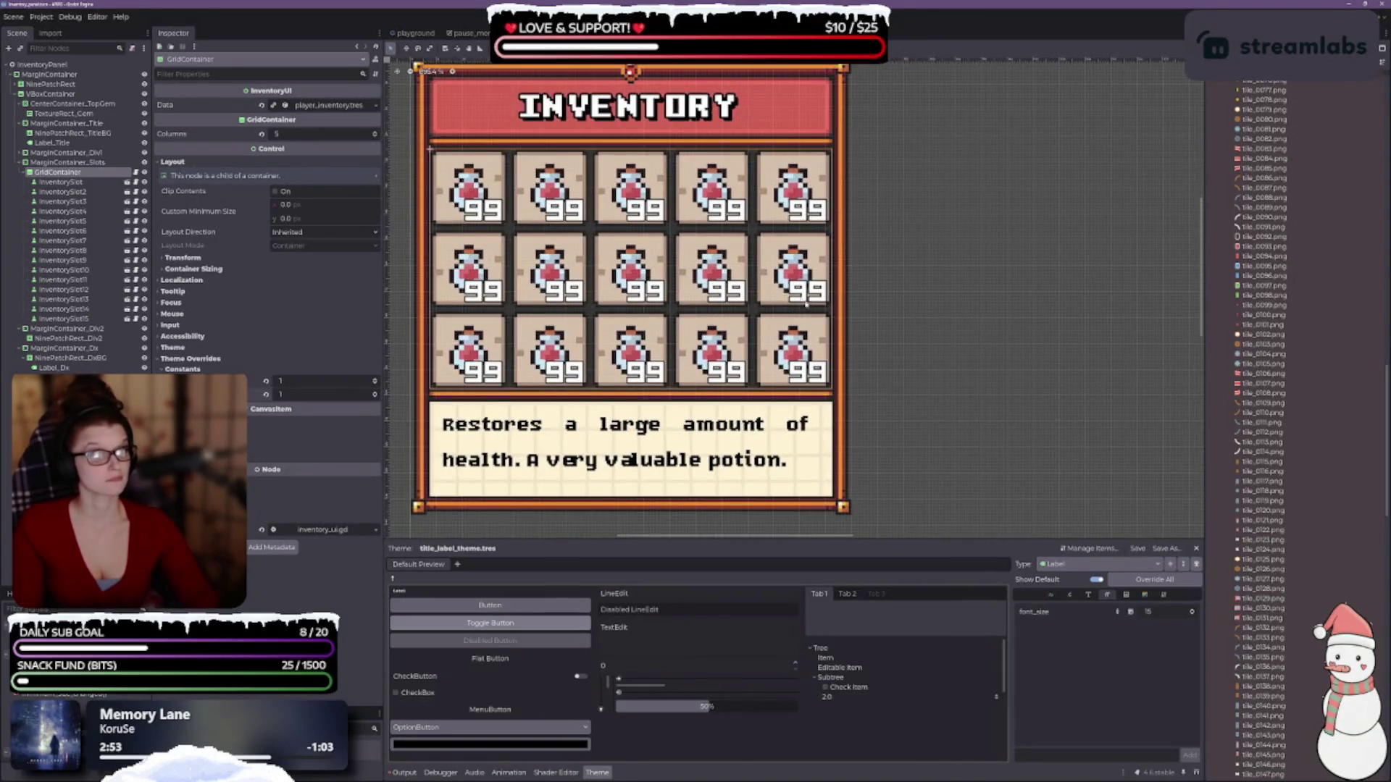
scroll(806, 305, down, 1)
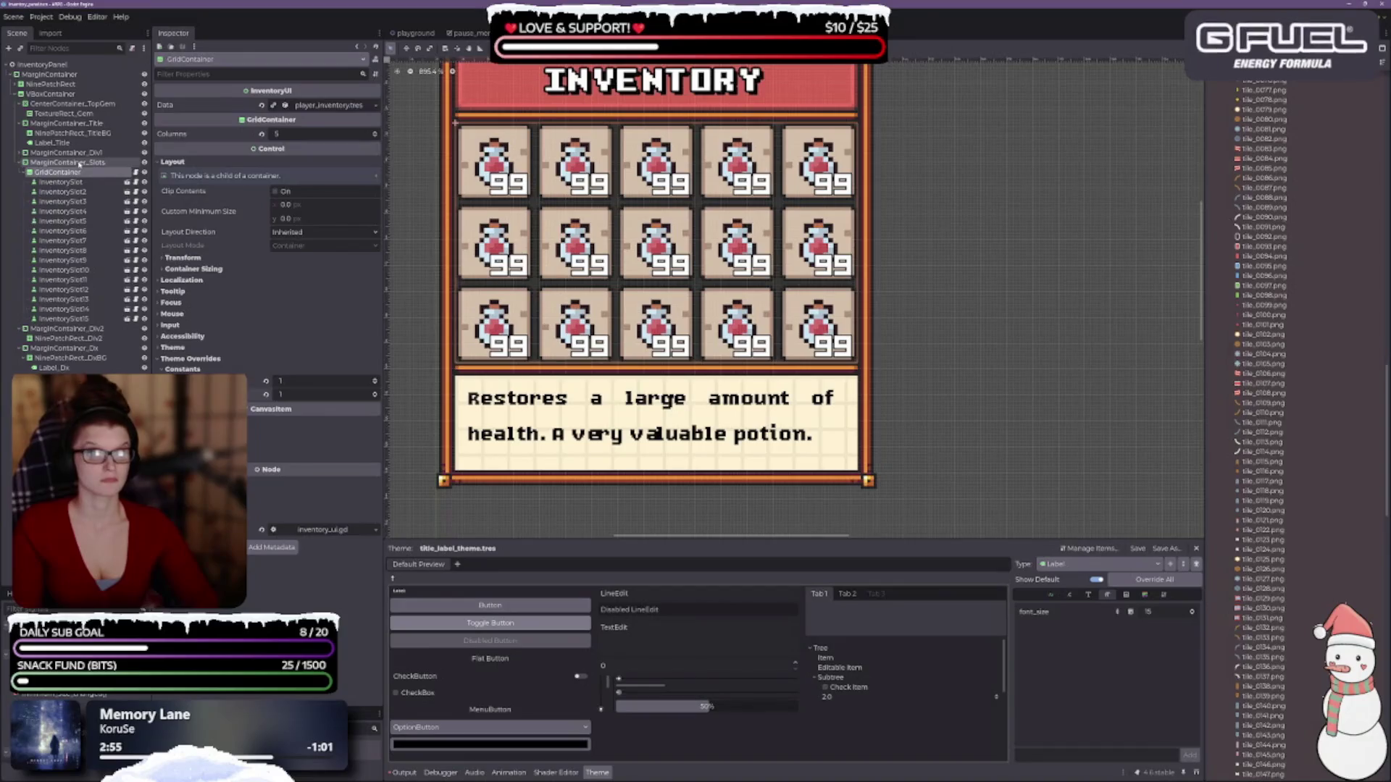
click(79, 162)
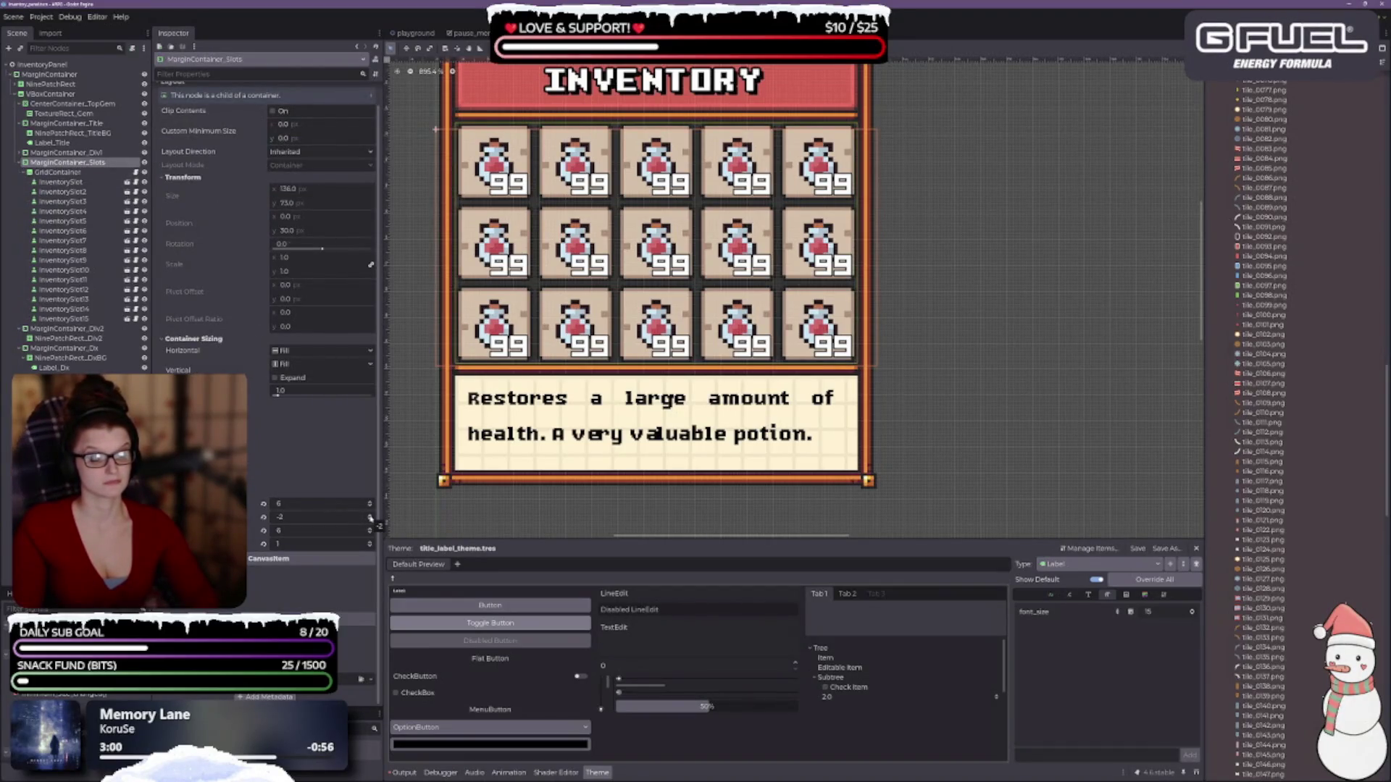
- Set MarginContainer_Slots margins to left 7, top -1, right 7 and bottom 2
click(370, 517)
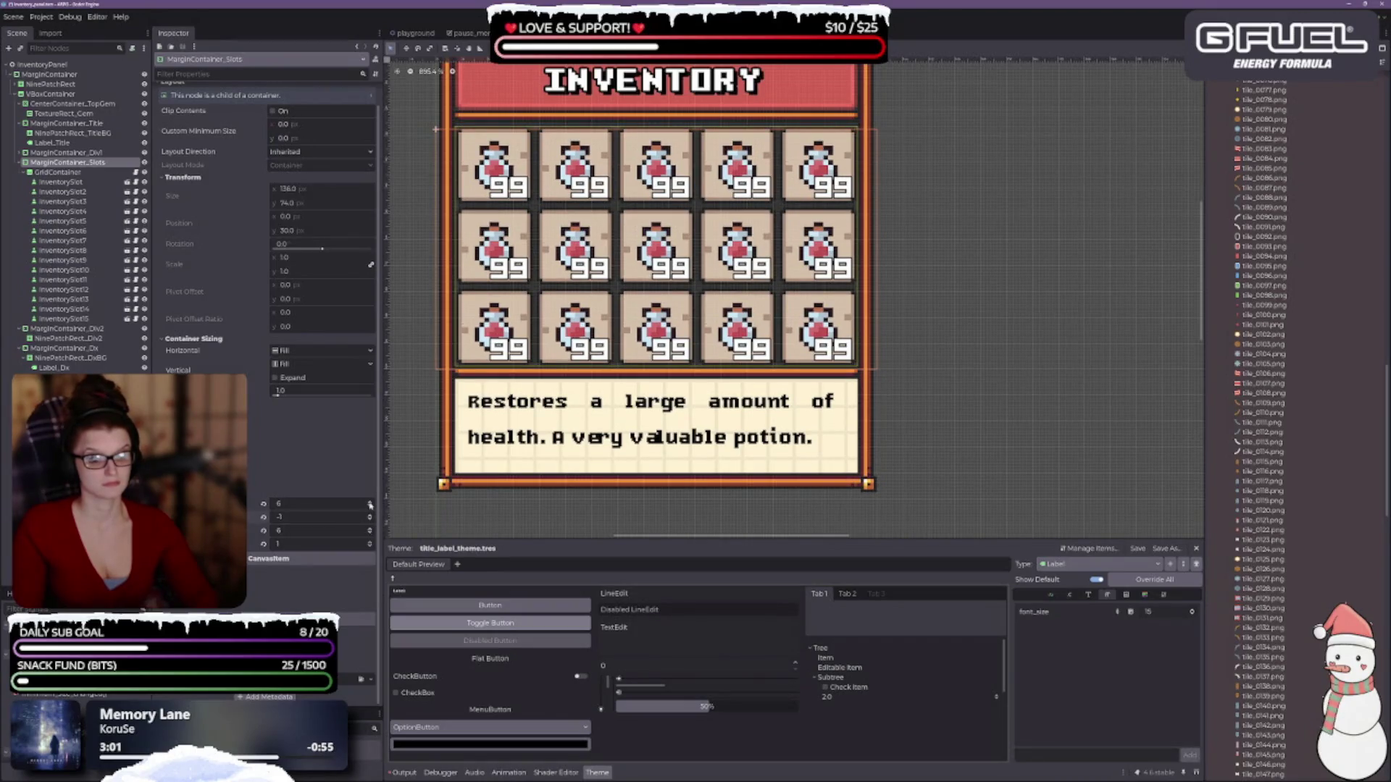
click(370, 504)
click(370, 533)
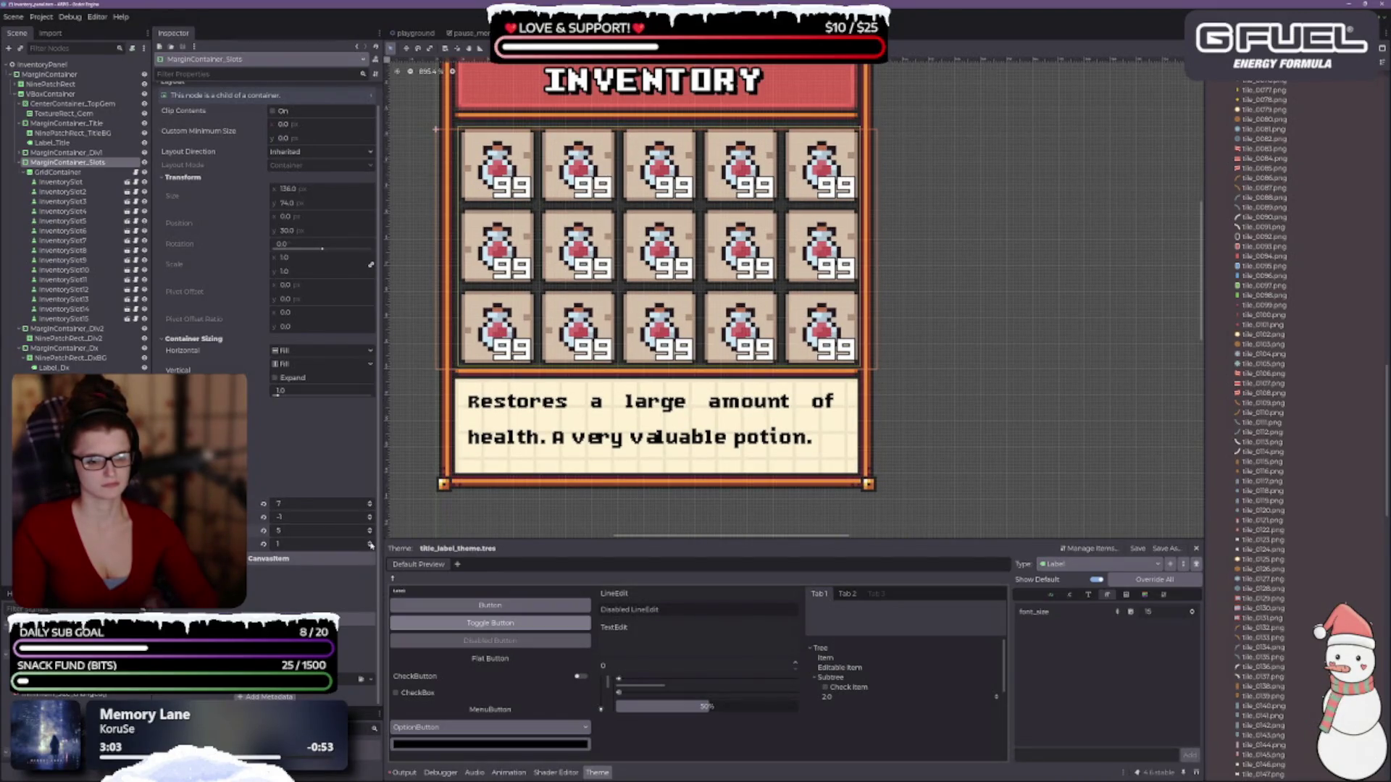
click(371, 543)
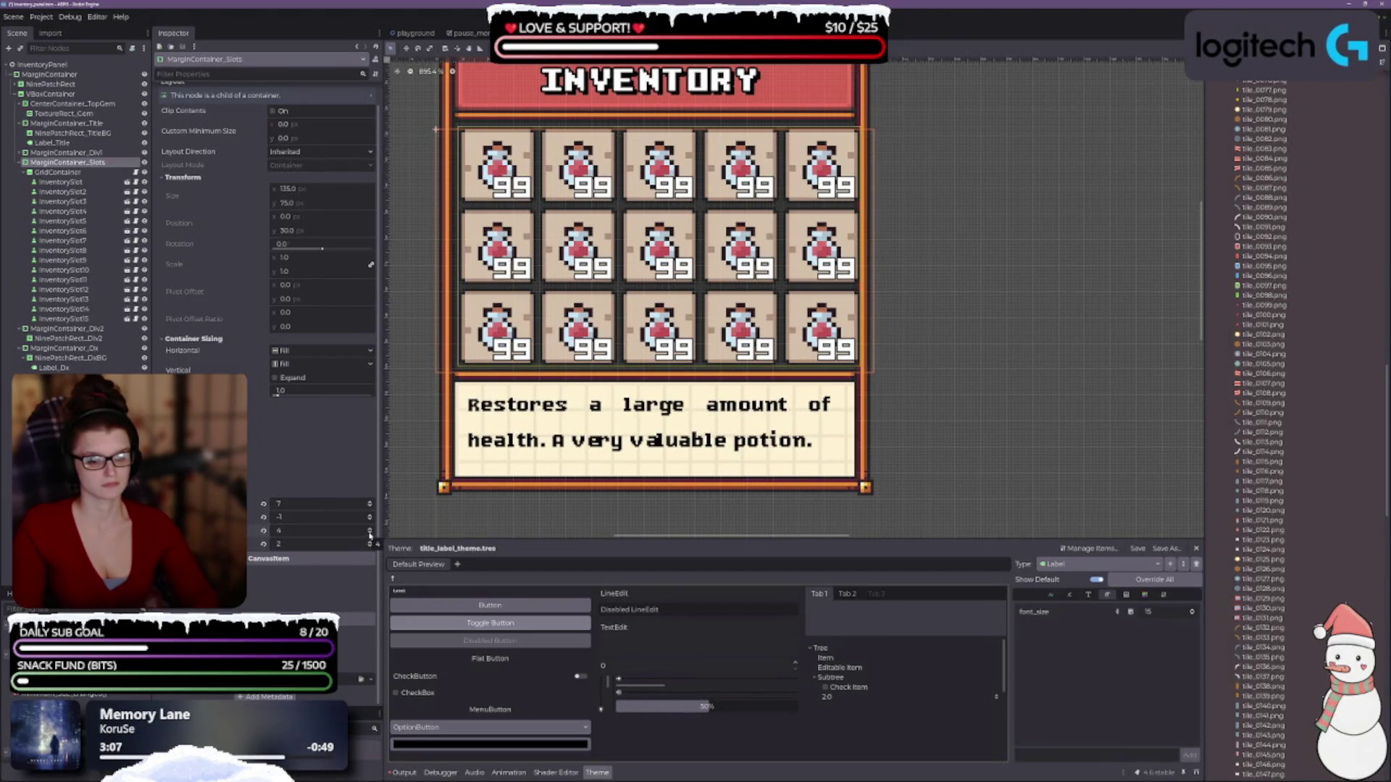
click(370, 530)
click(370, 529)
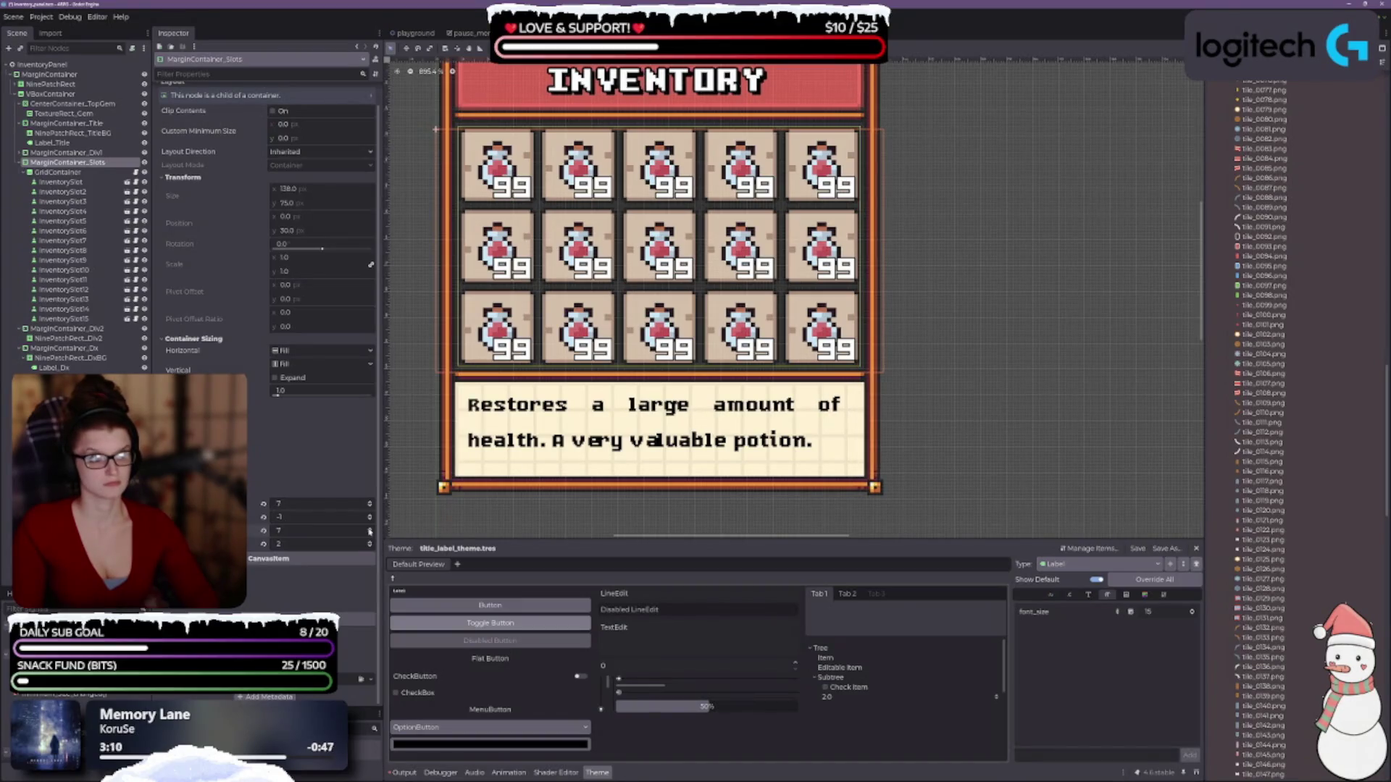
click(1042, 292)
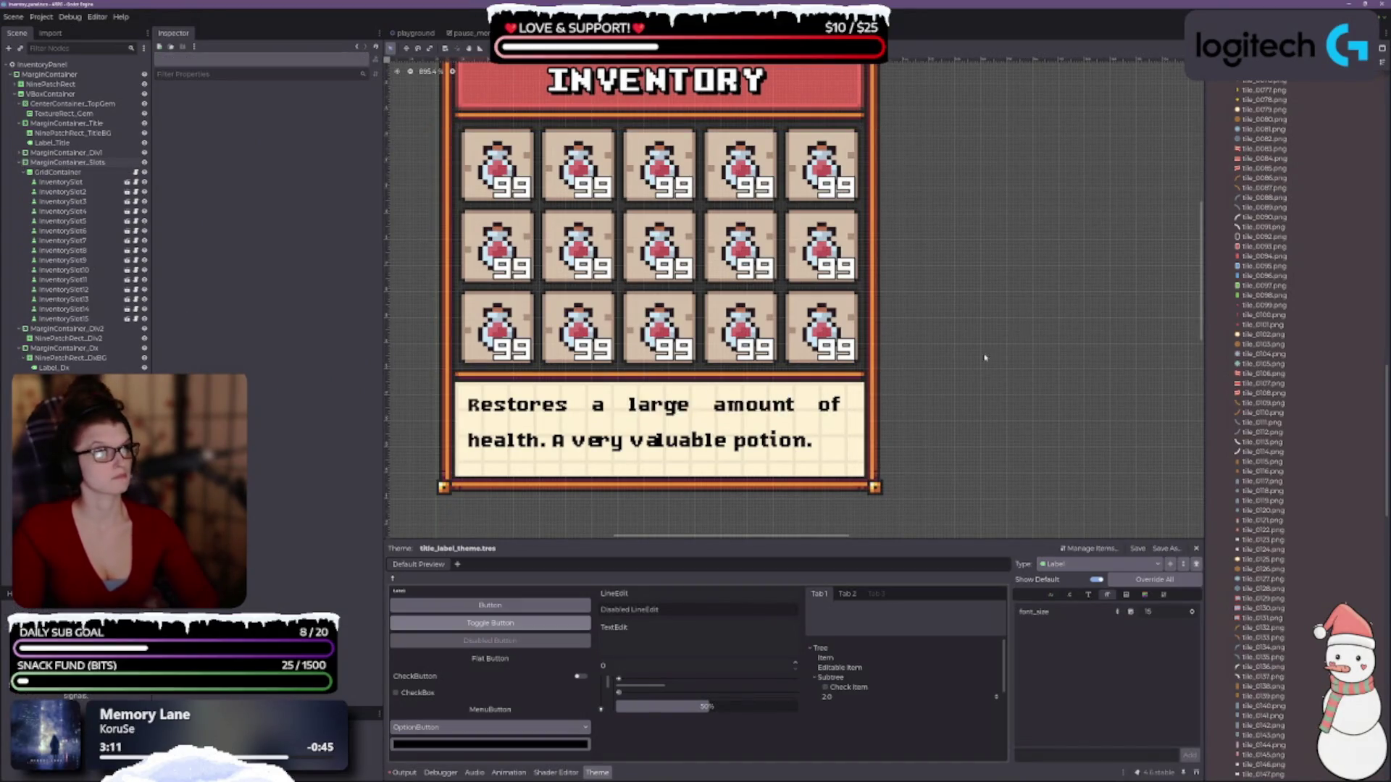
scroll(975, 304, down, 2)
scroll(974, 303, up, 2)
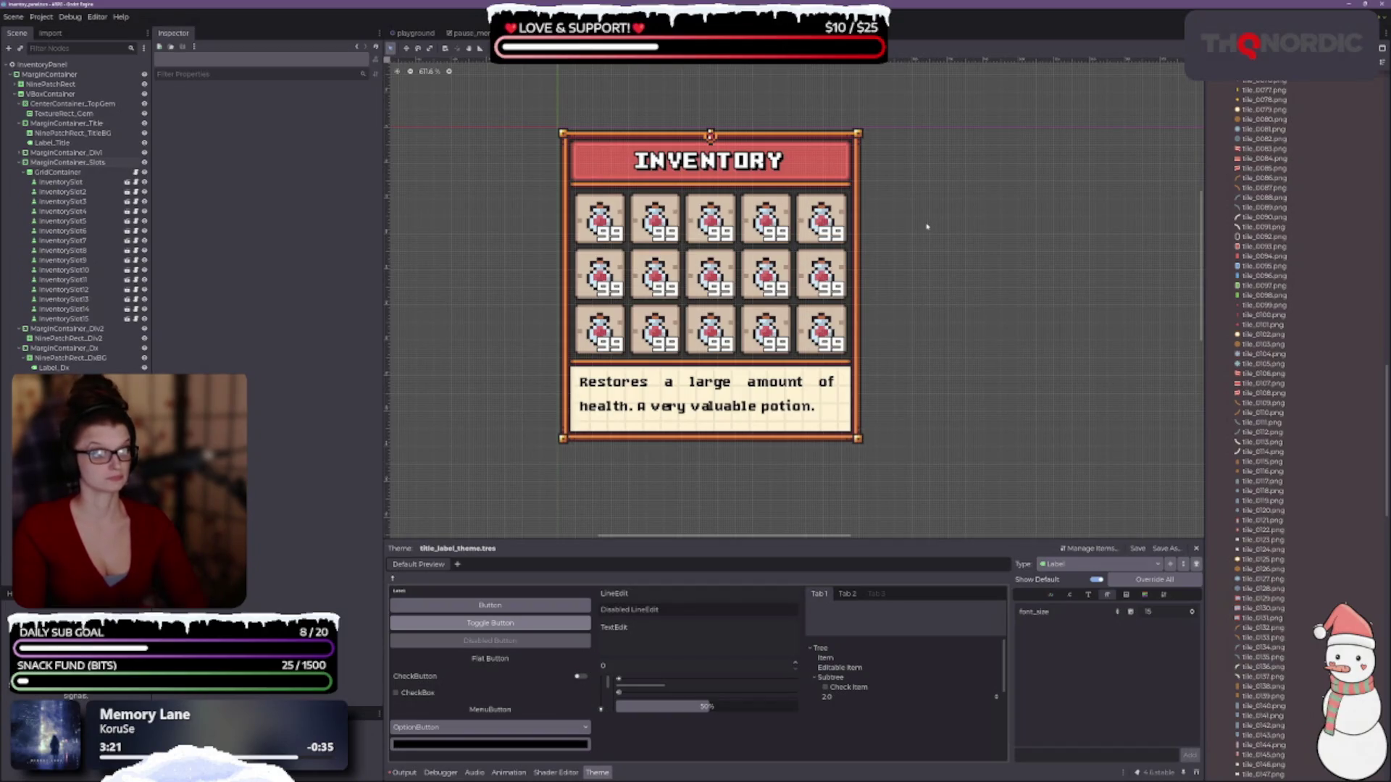
- Expand MarginContainer_Div1 and select its NinePatchRect_Div divider bar
scroll(623, 456, up, 1)
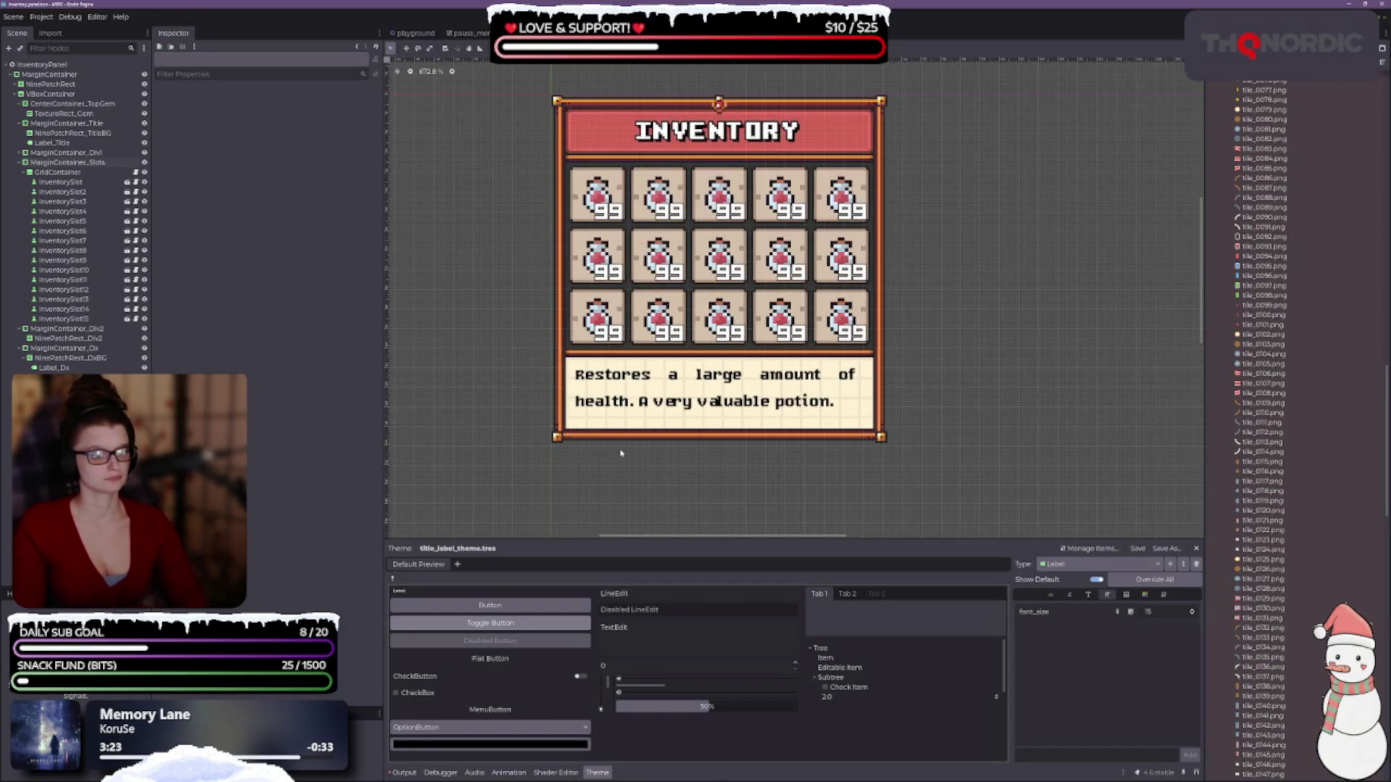
scroll(885, 271, up, 7)
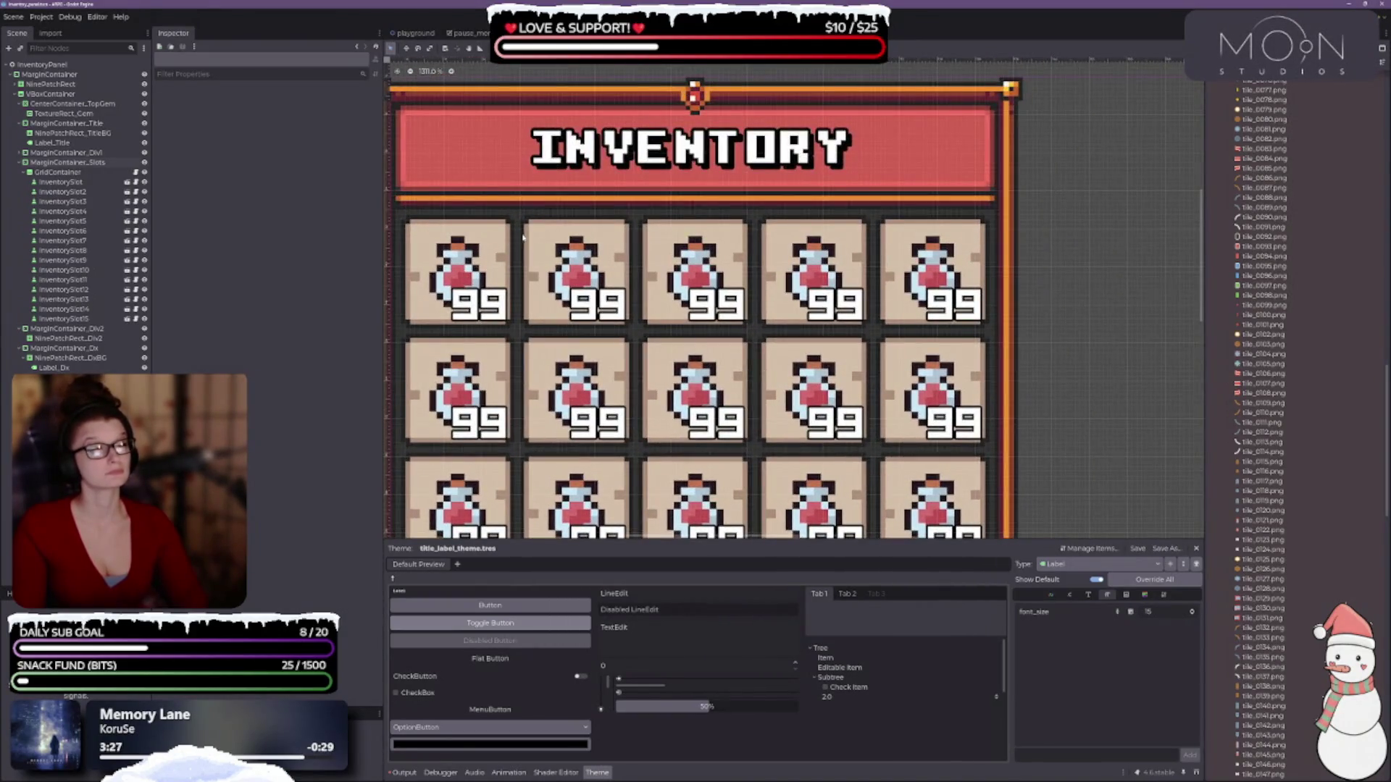
click(101, 154)
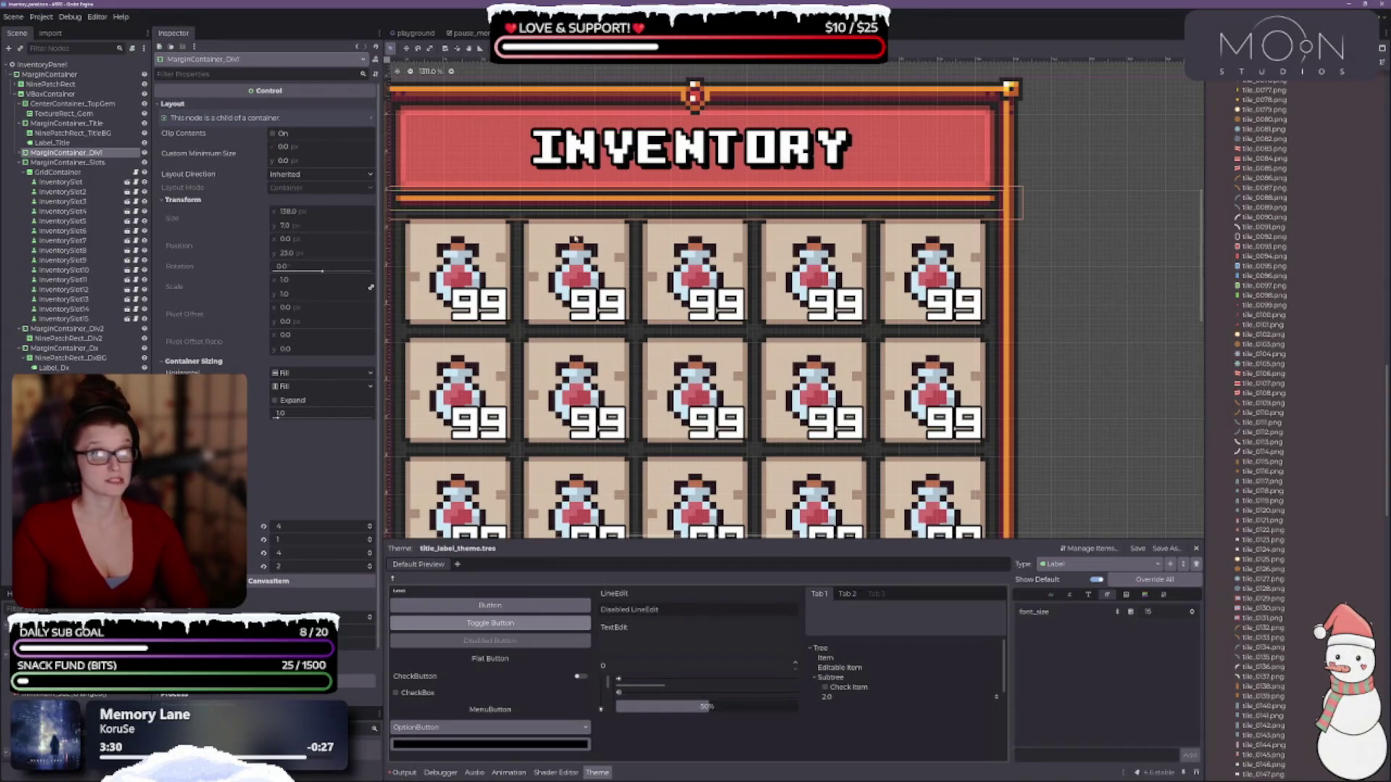
scroll(651, 222, left, 3)
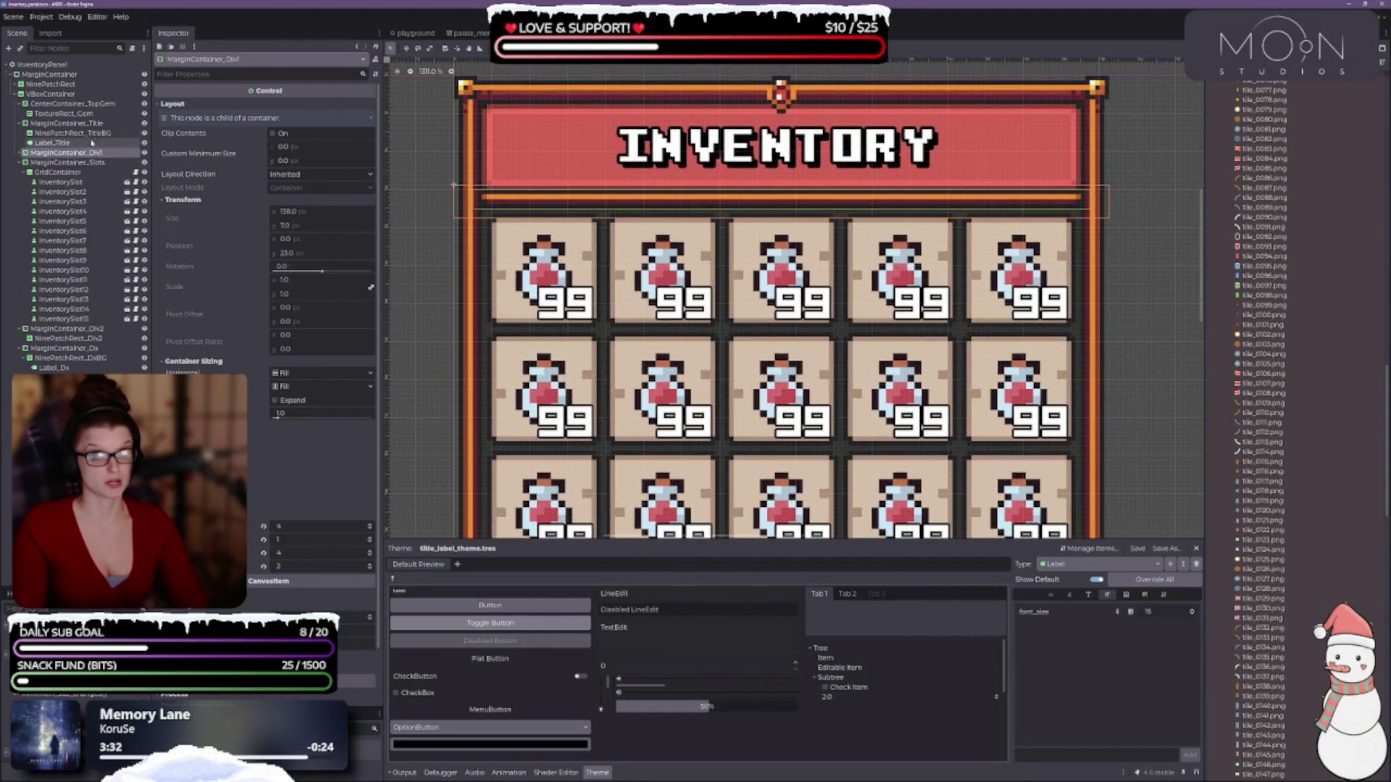
click(20, 153)
click(70, 163)
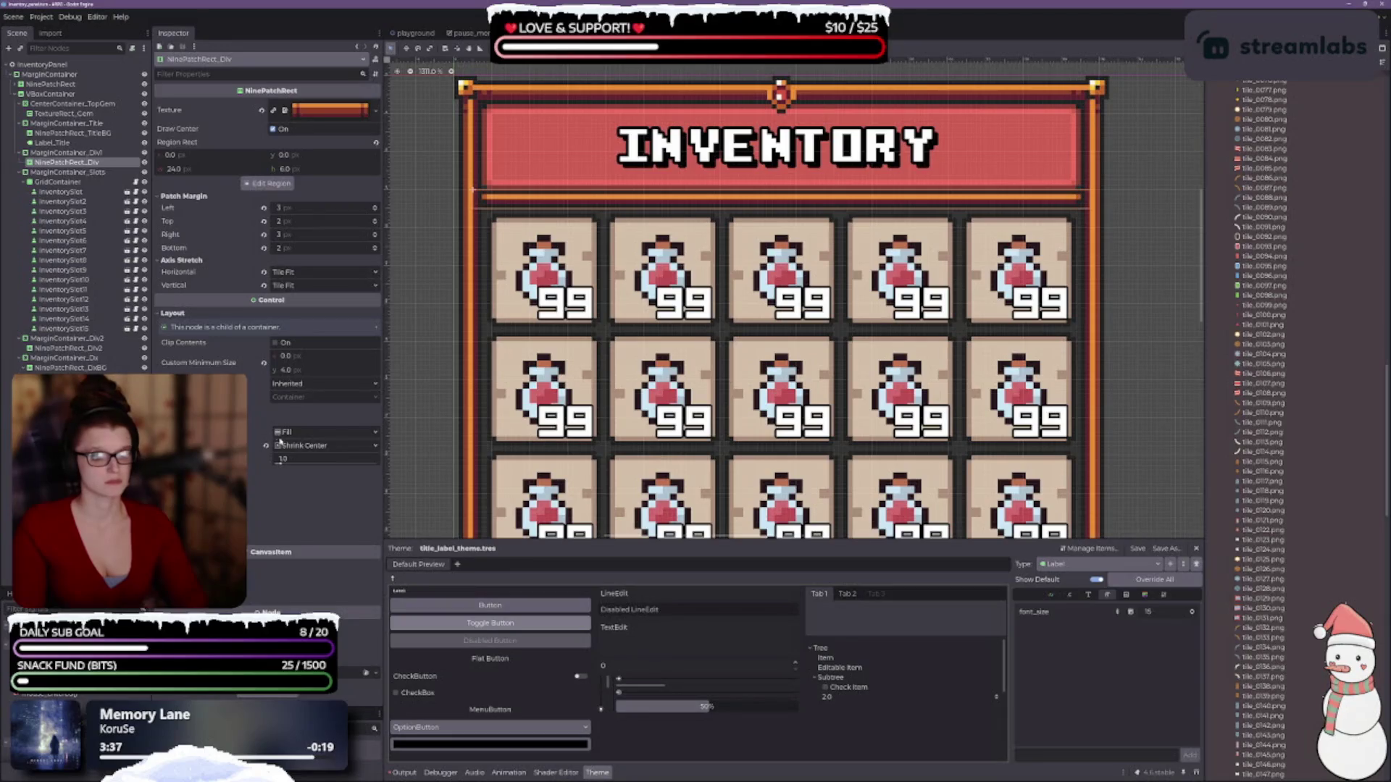
- Make the divider bar fill vertically with a custom minimum size of 110 × 4 px
click(302, 449)
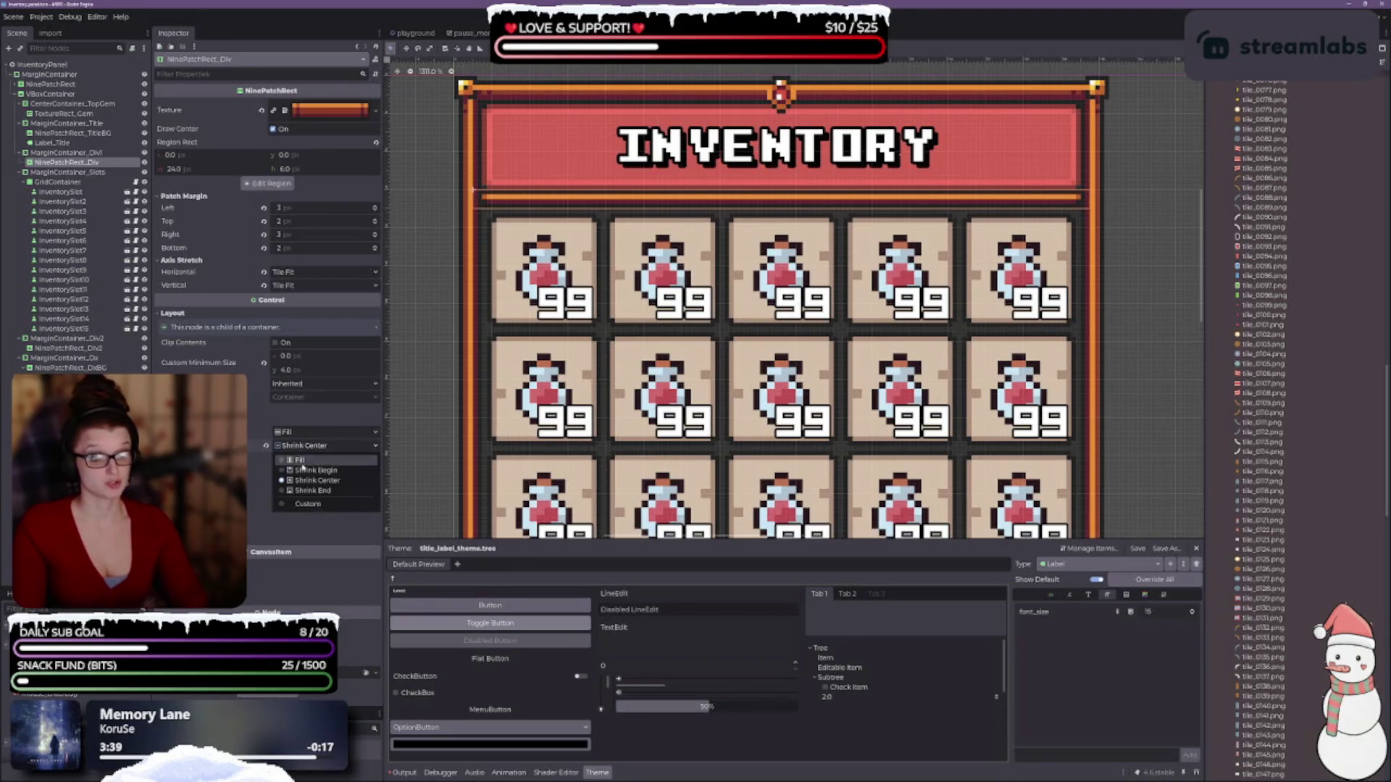
click(301, 461)
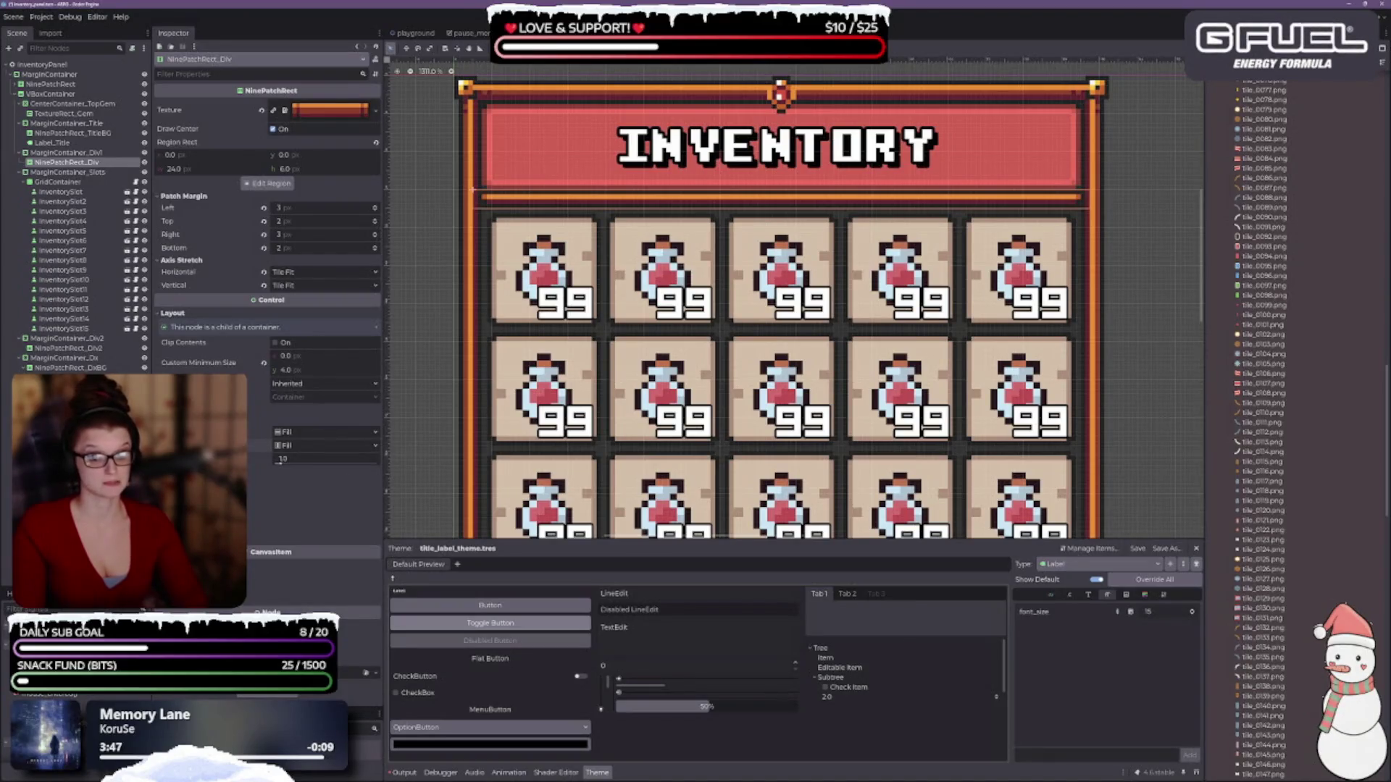
click(210, 411)
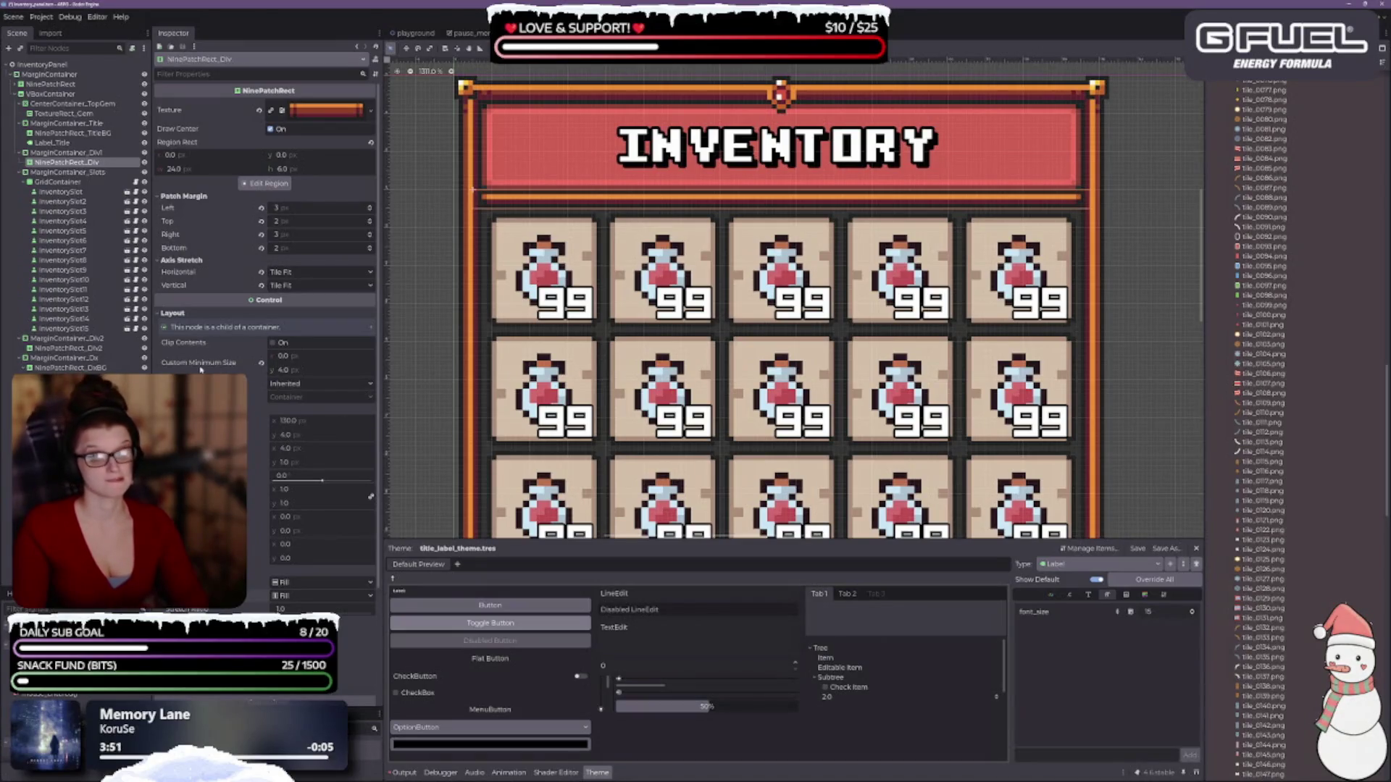
click(308, 371)
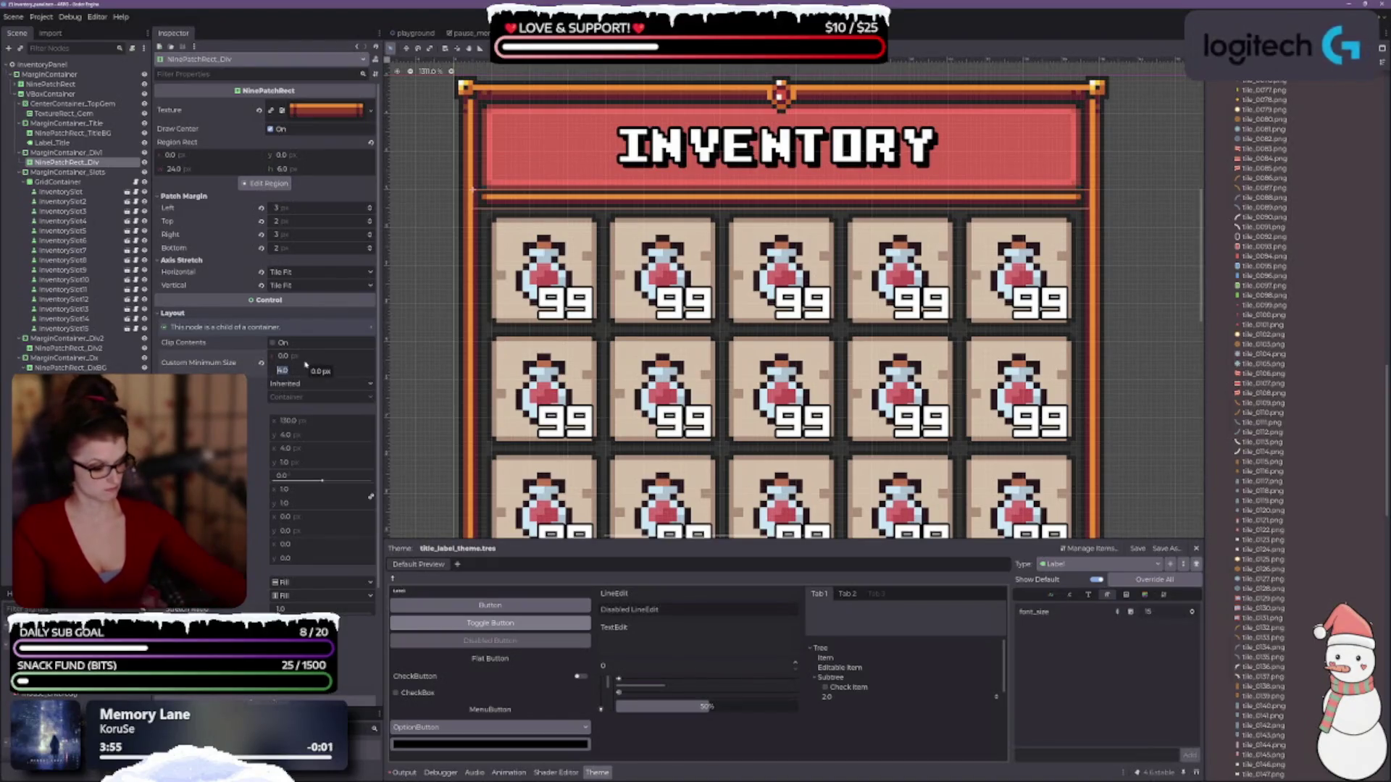
text(5)
key(Return)
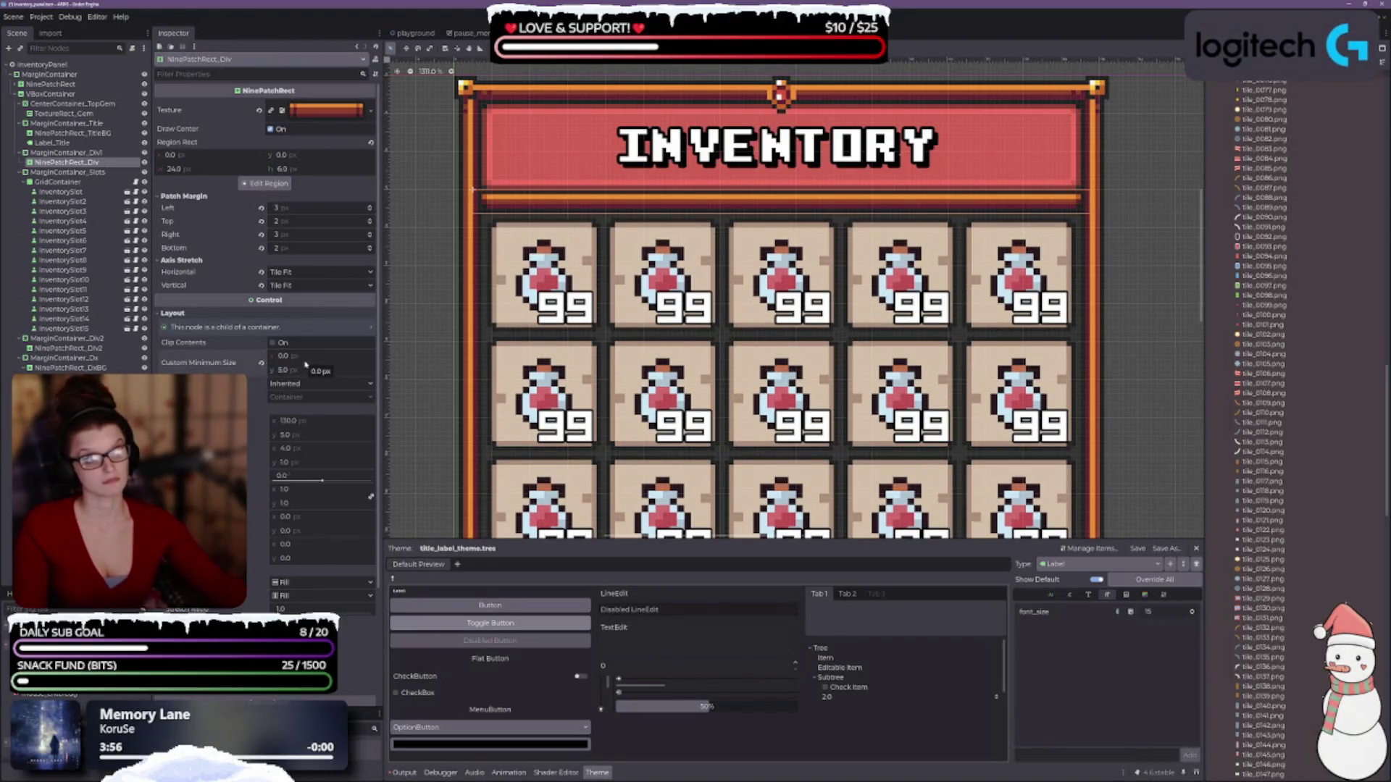
click(305, 366)
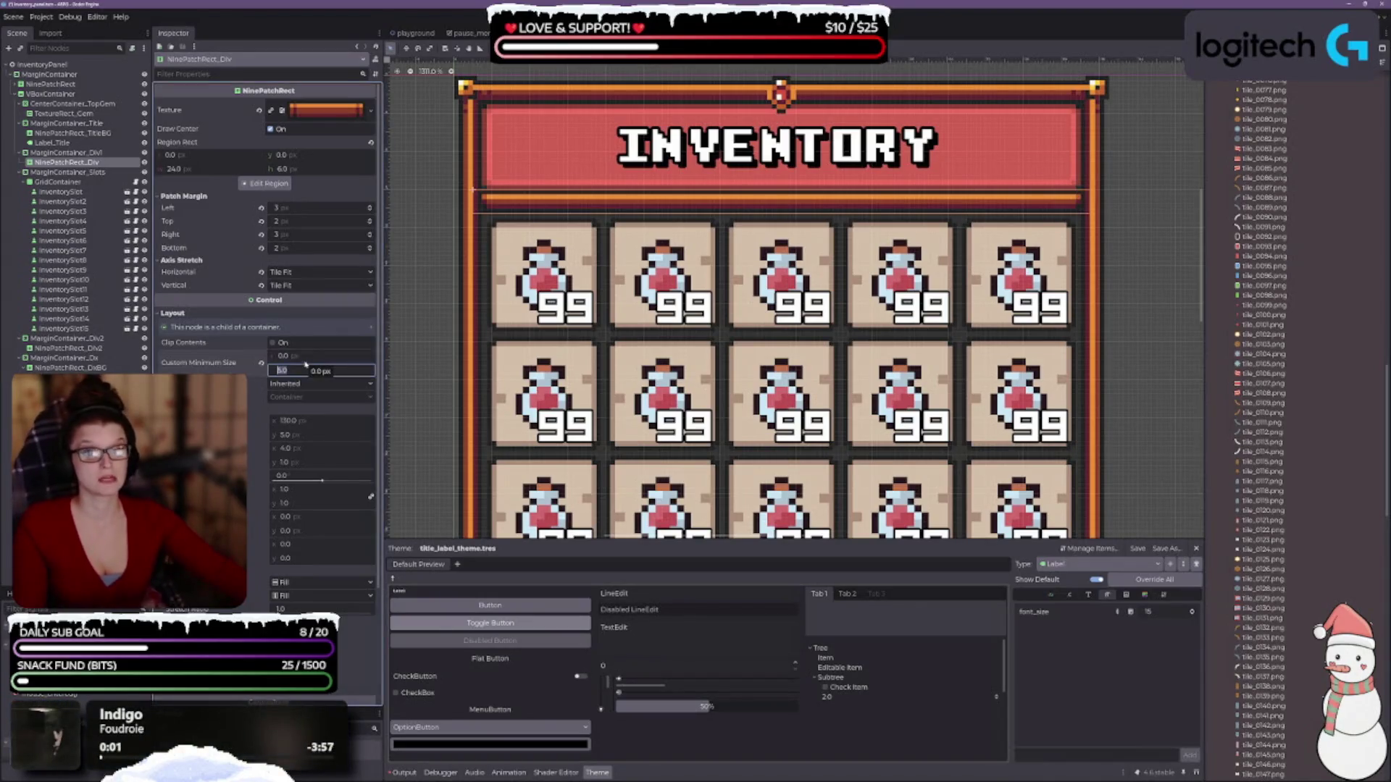
text(4)
key(shift+Tab)
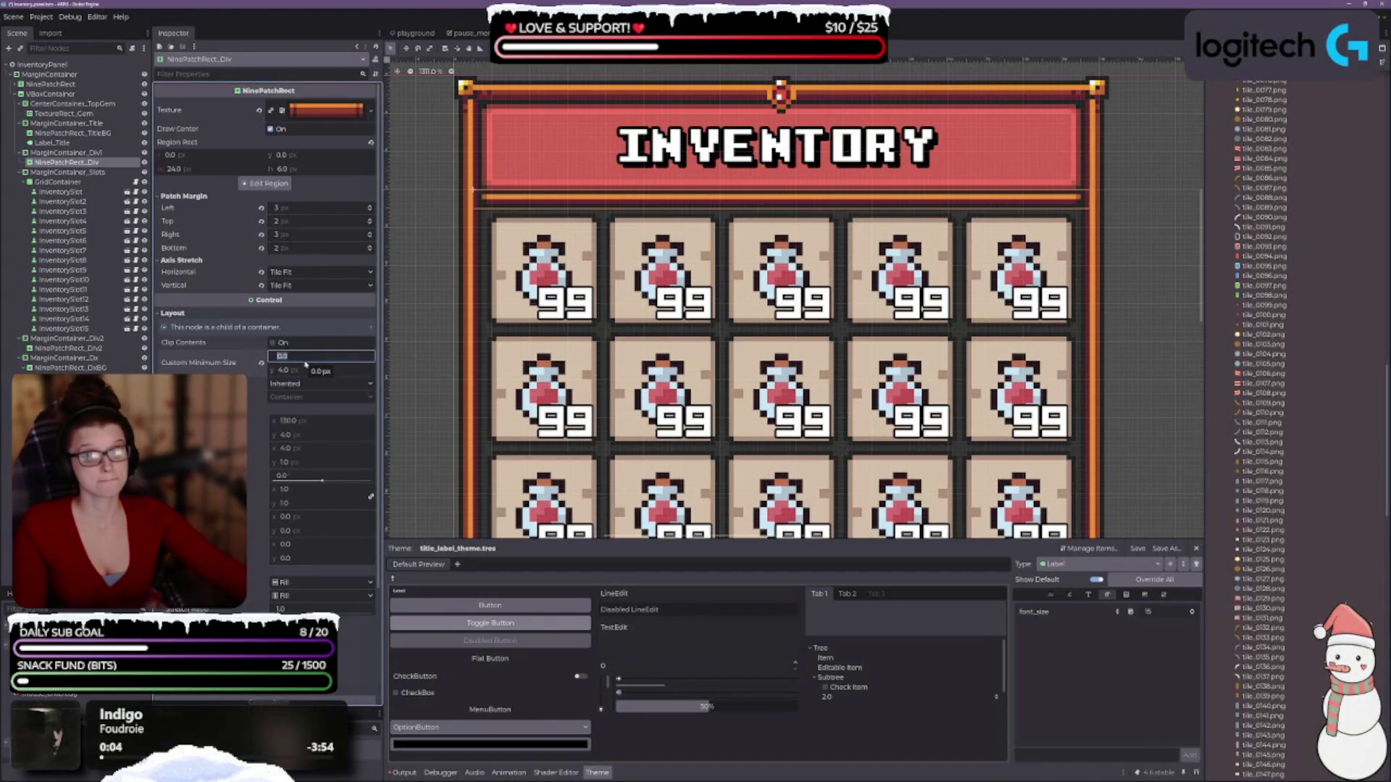
text(110)
key(Return)
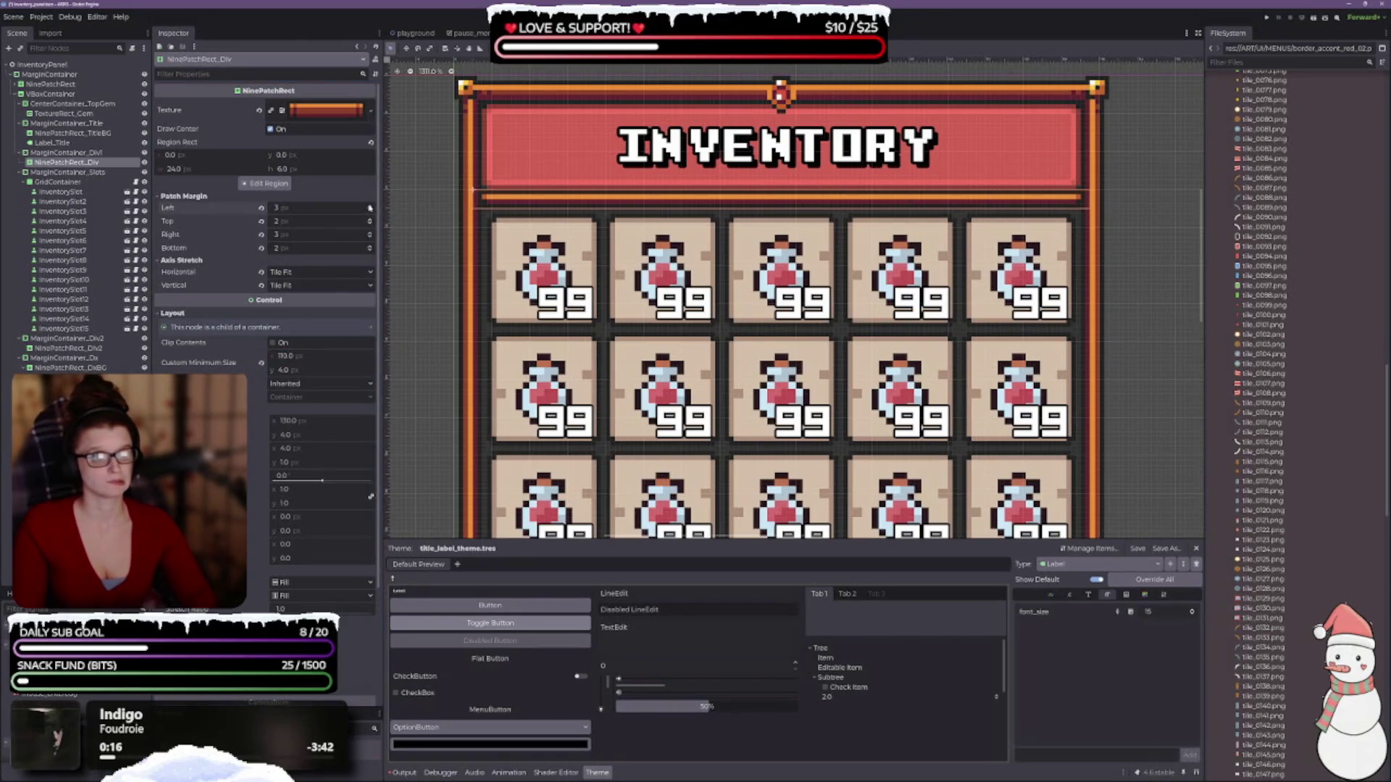
- Reduce the divider's left patch margin to 3 px
click(370, 213)
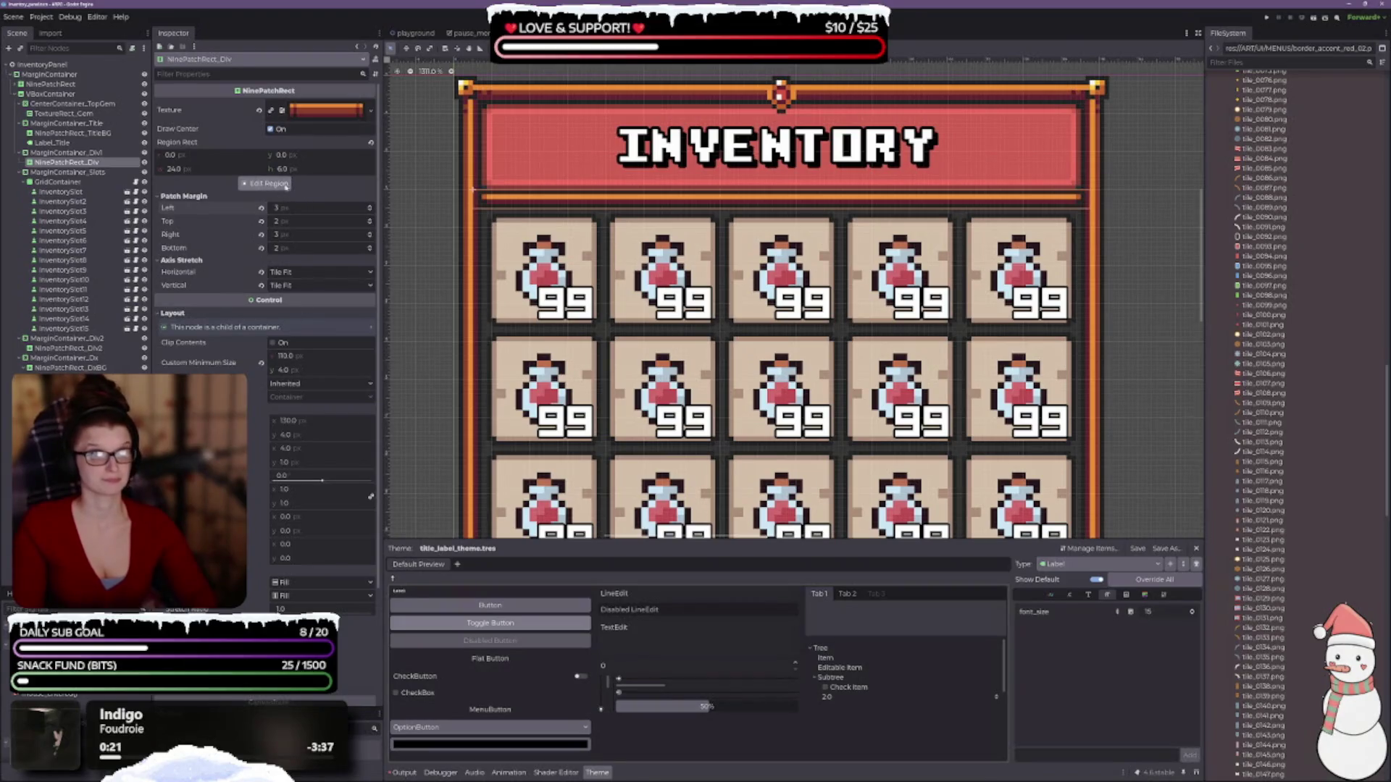
scroll(286, 186, down, 3)
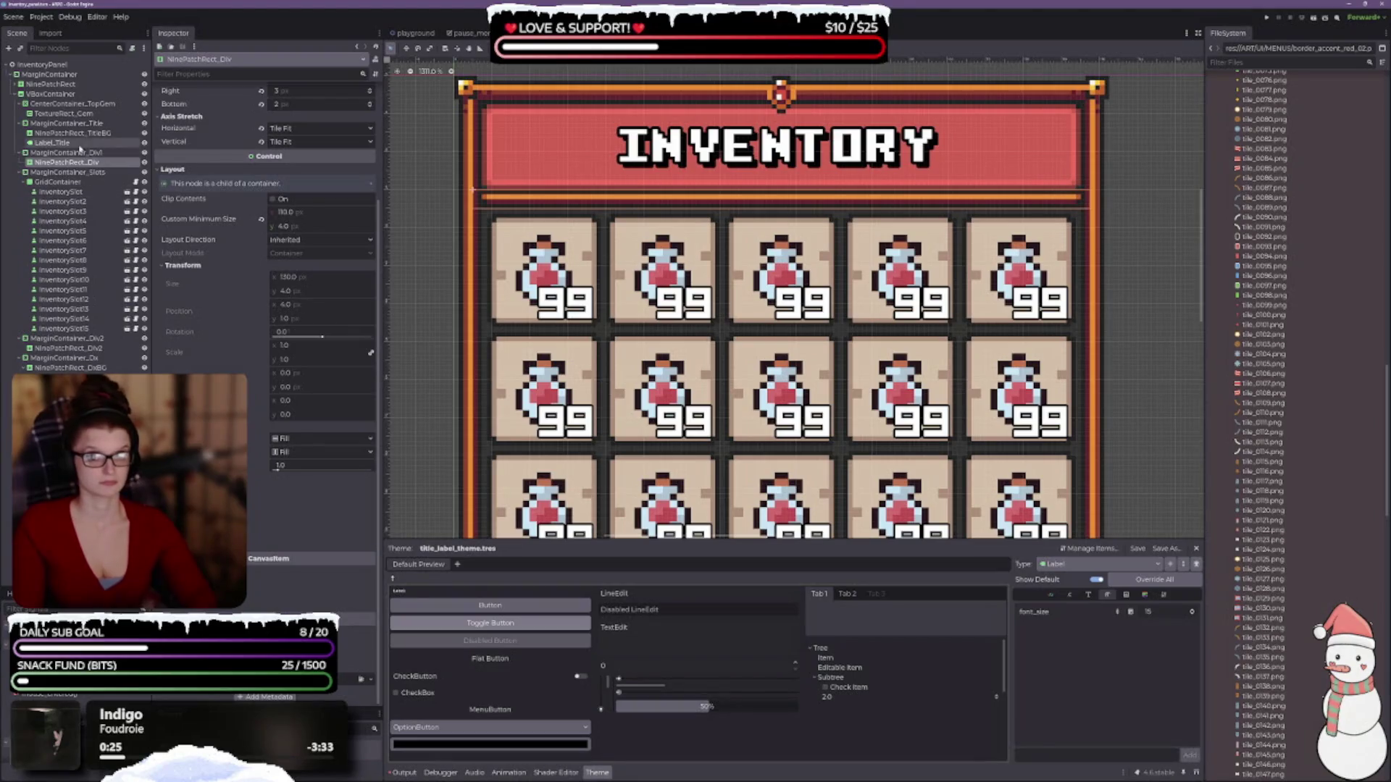
click(78, 153)
- Set MarginContainer_Div1's top and bottom margins to 0
scroll(216, 332, down, 1)
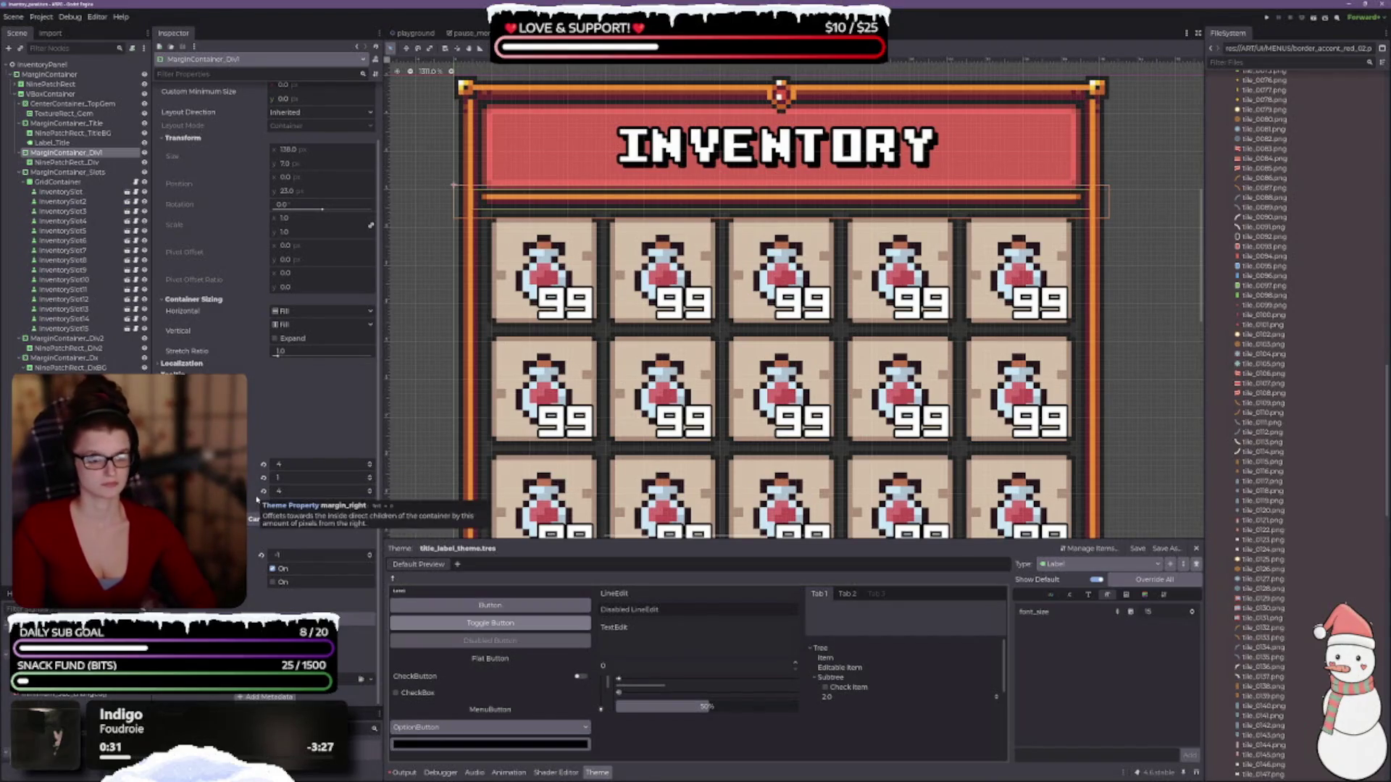
scroll(257, 500, up, 1)
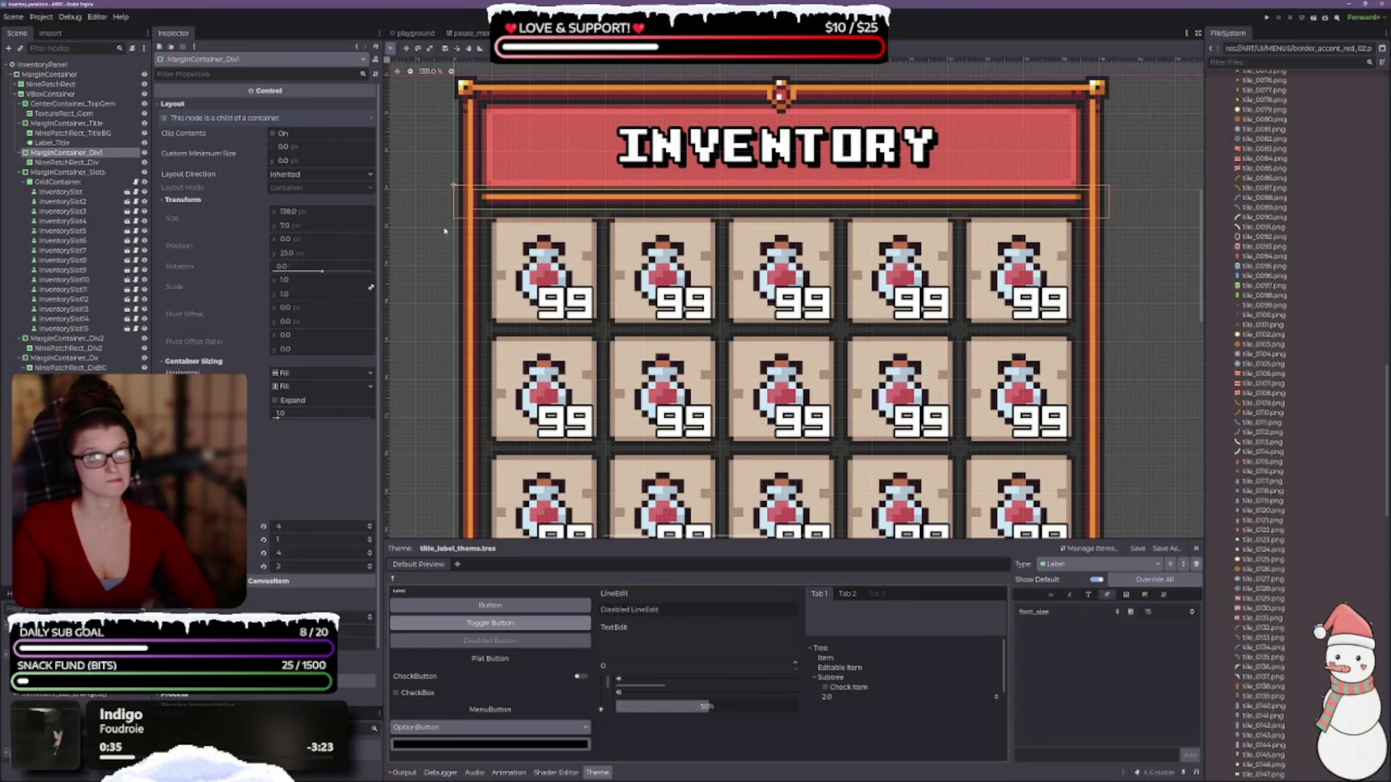
scroll(465, 180, up, 4)
scroll(578, 326, down, 4)
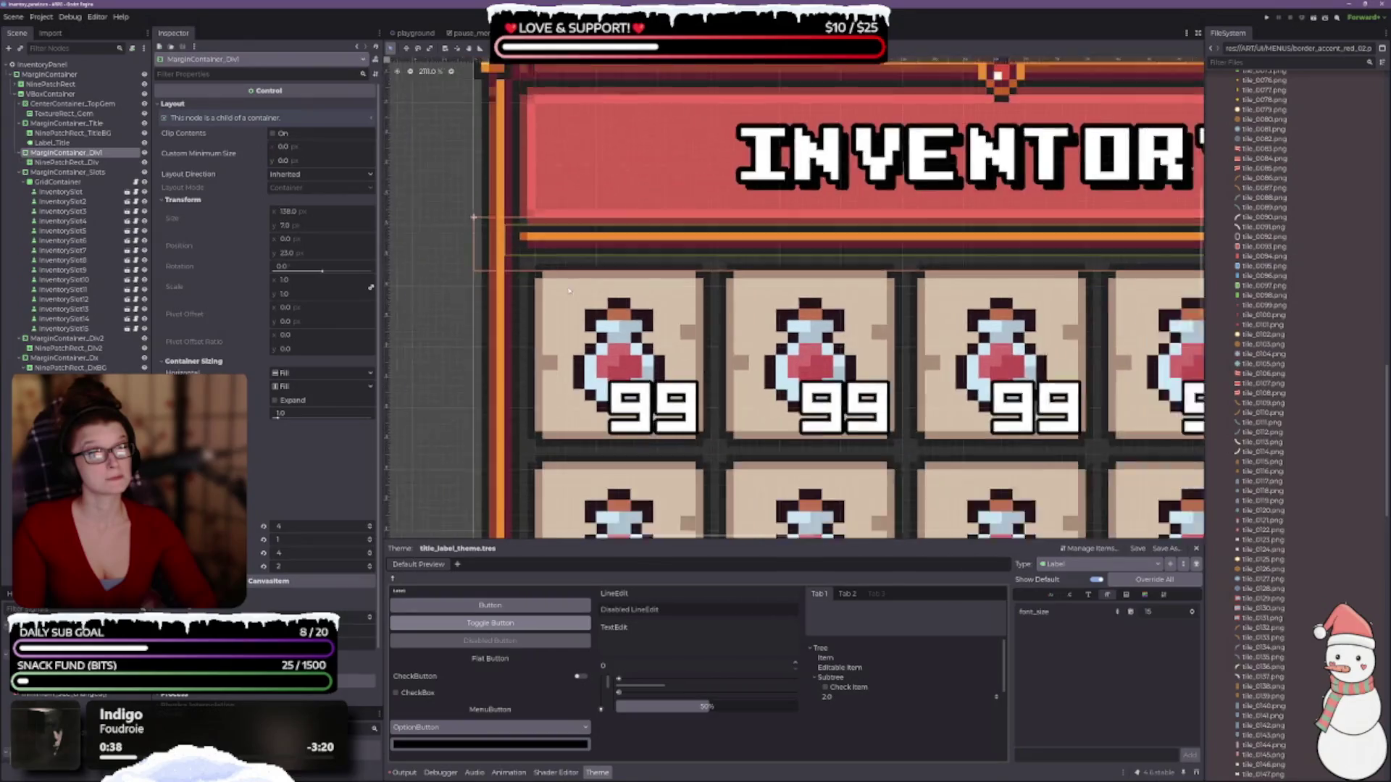
scroll(265, 217, down, 2)
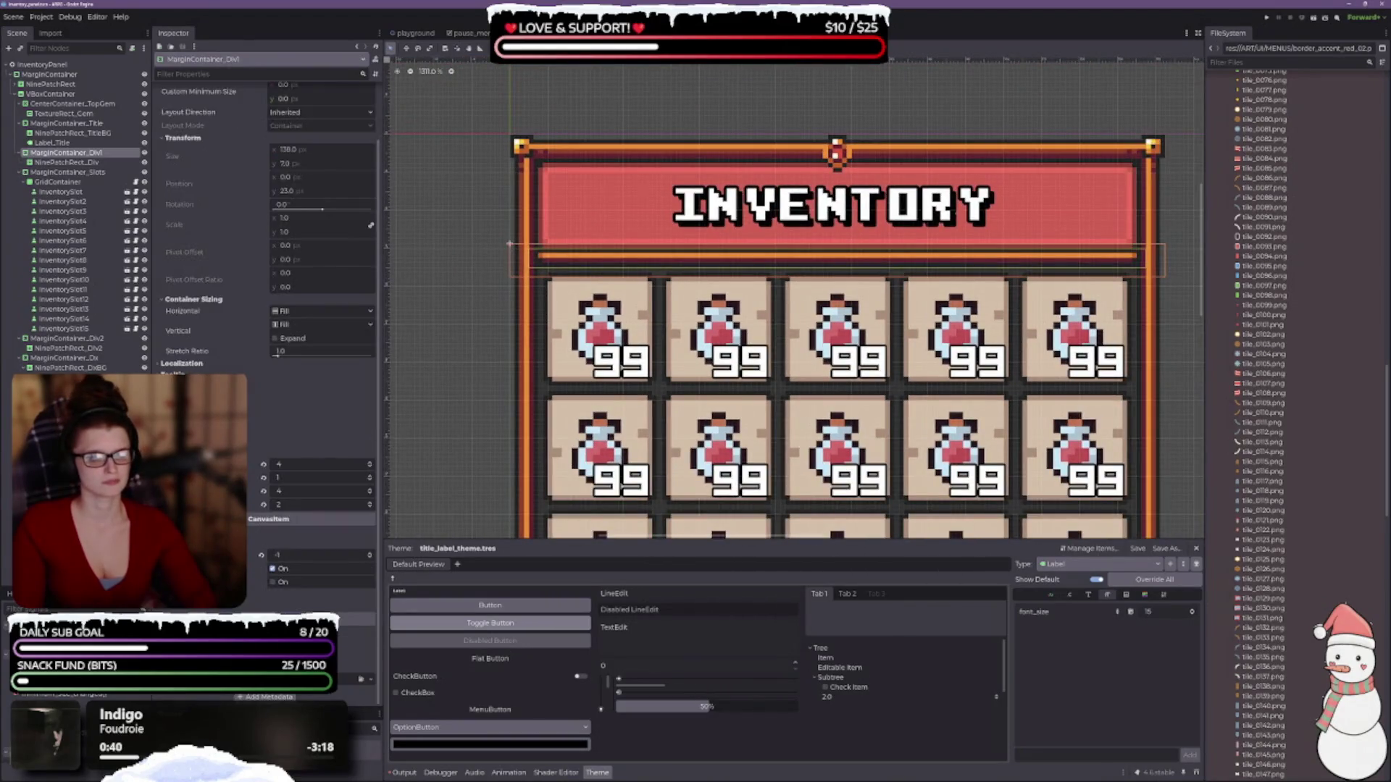
click(370, 507)
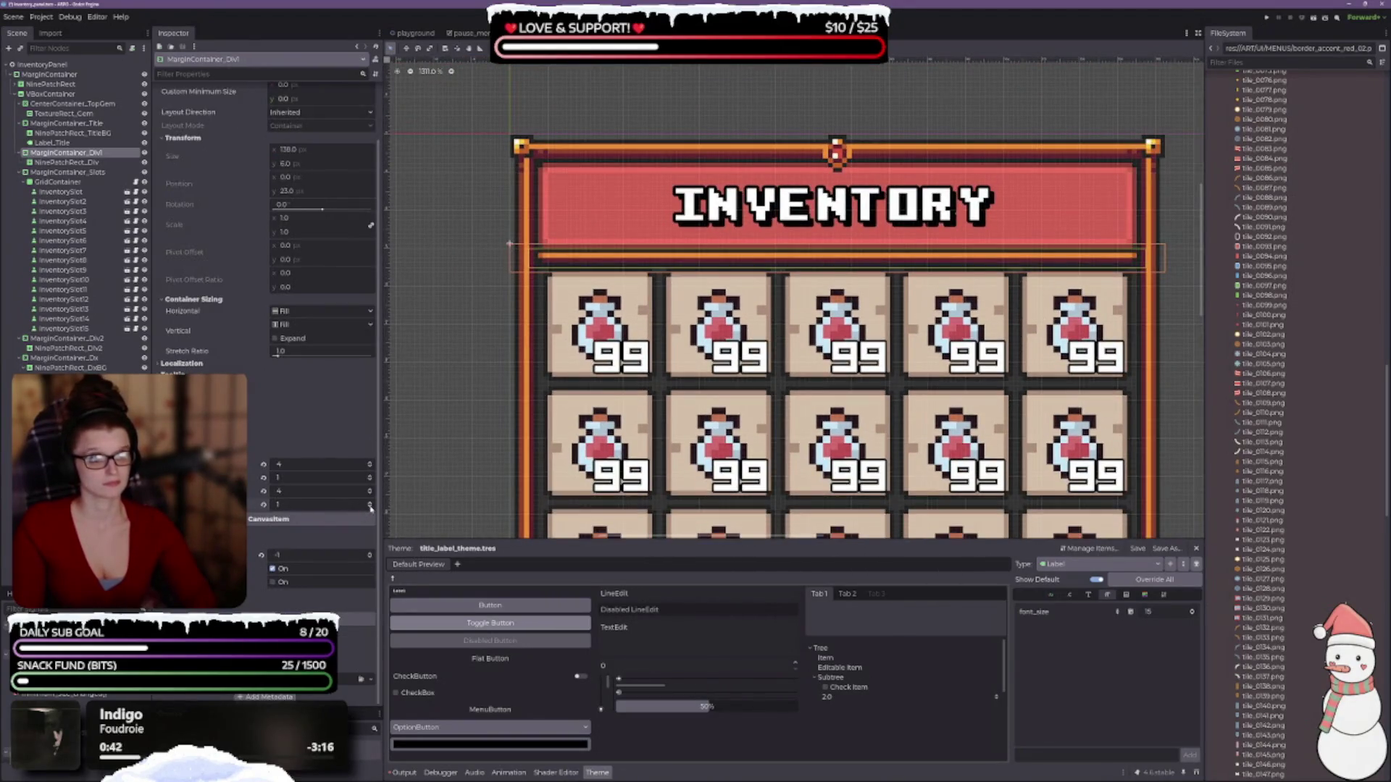
scroll(755, 332, up, 2)
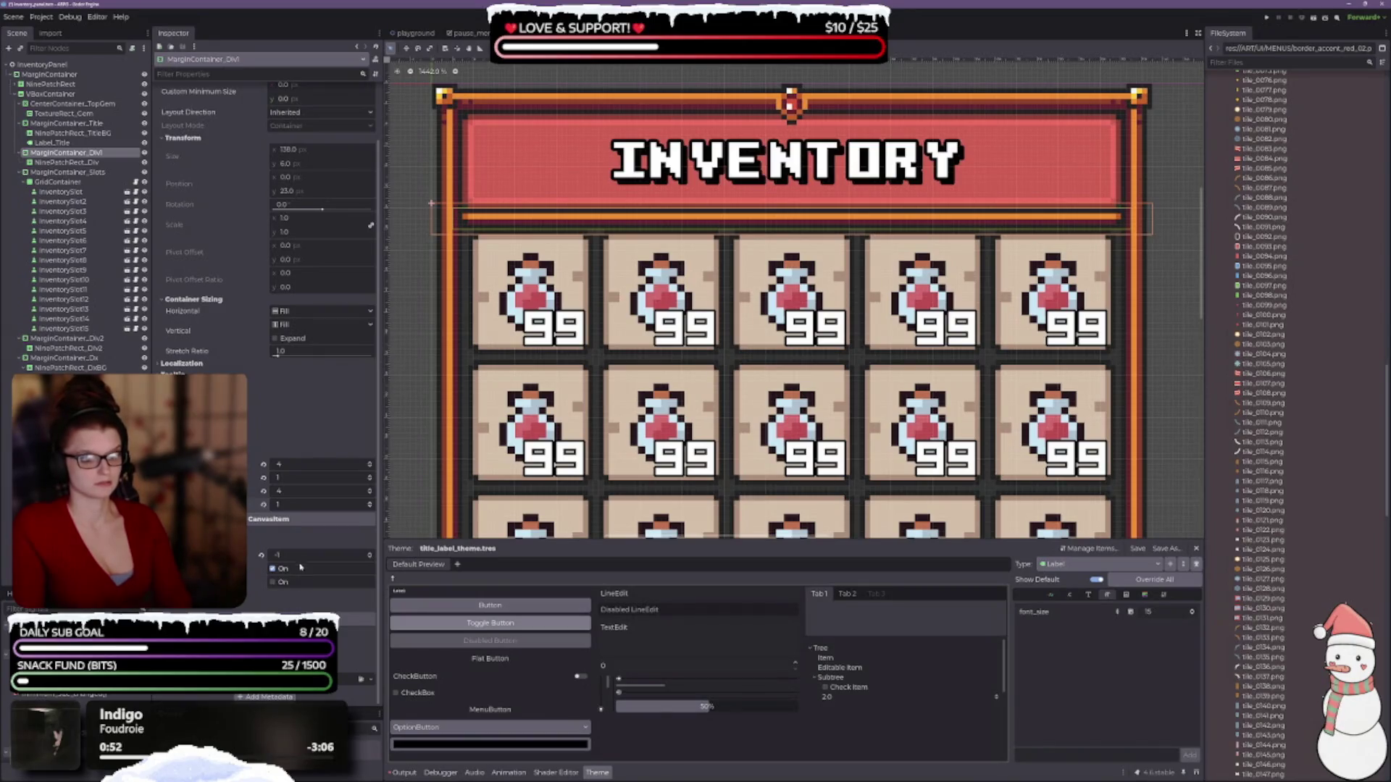
click(371, 508)
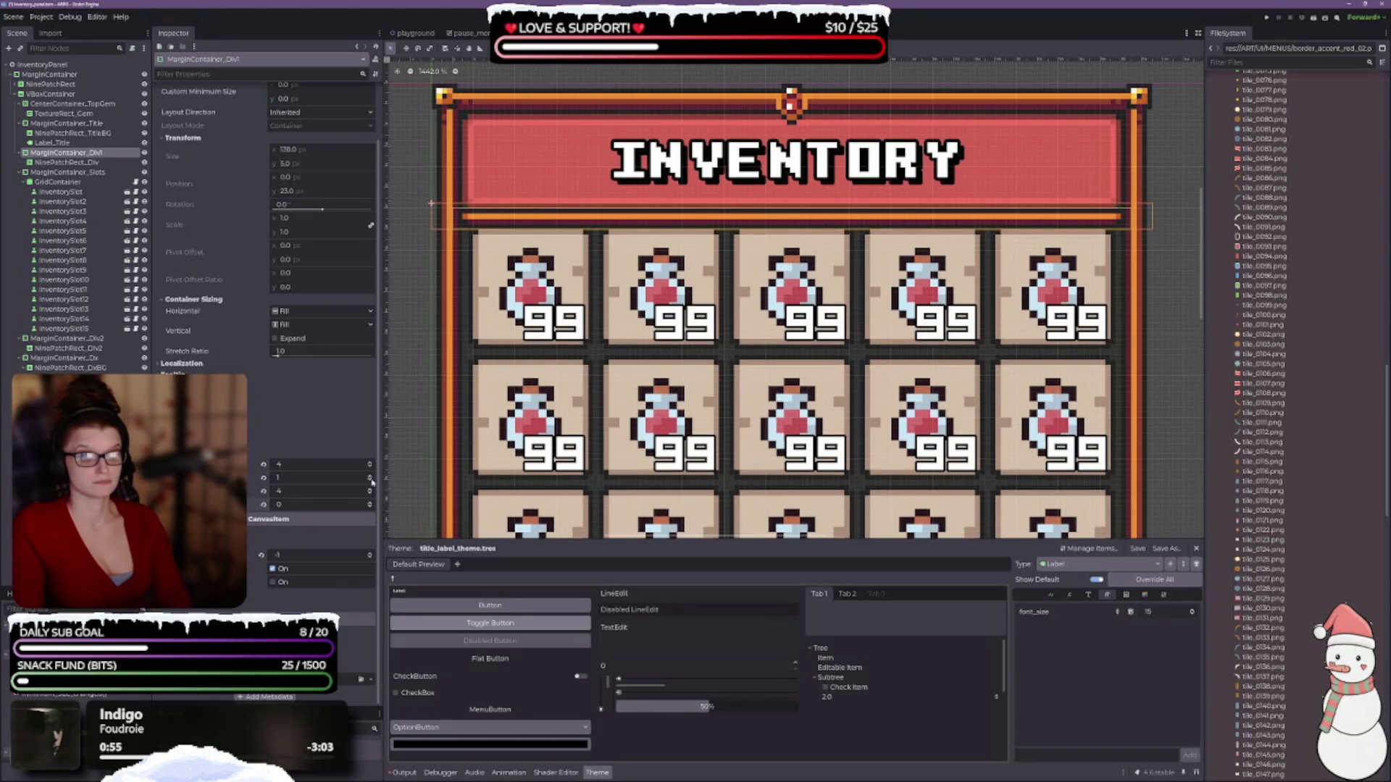
click(371, 481)
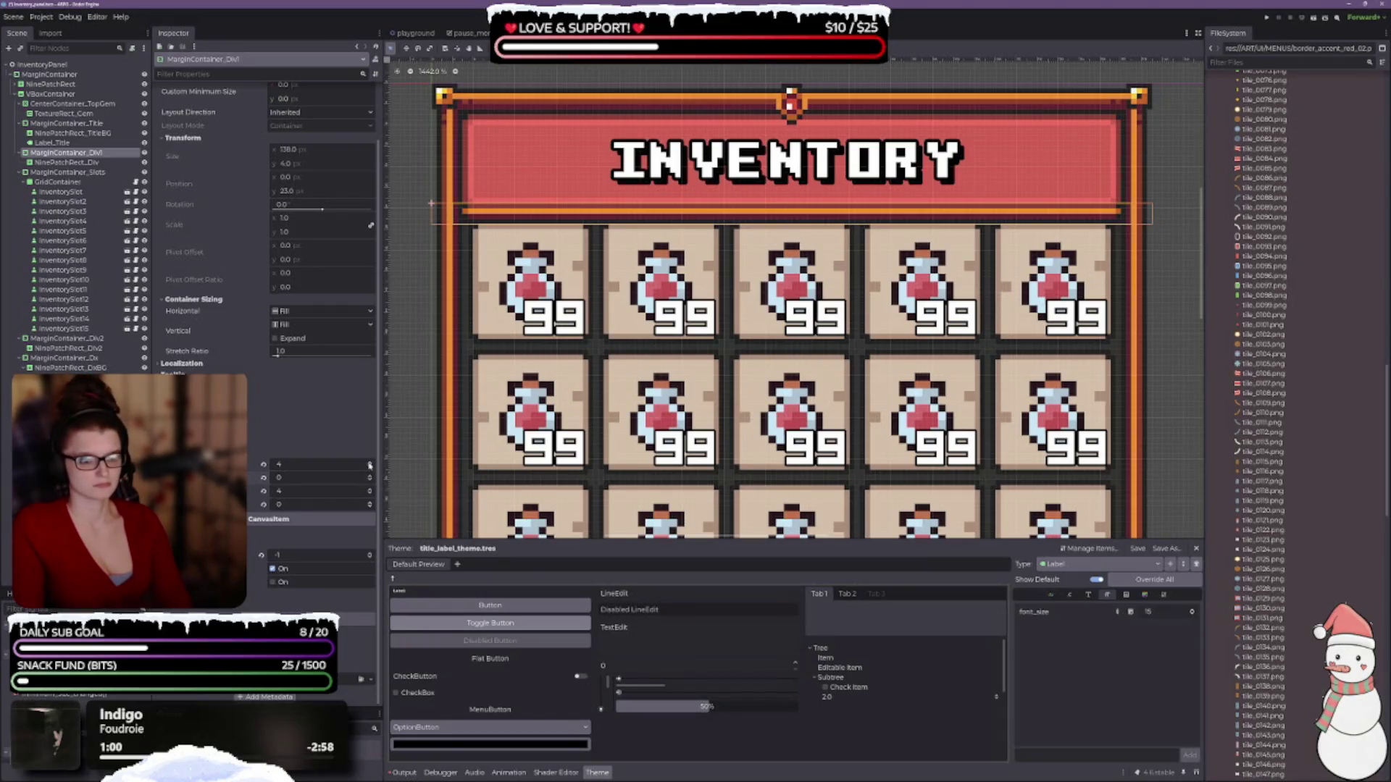
- Inset the divider with left and right margins of 7
click(369, 468)
click(370, 465)
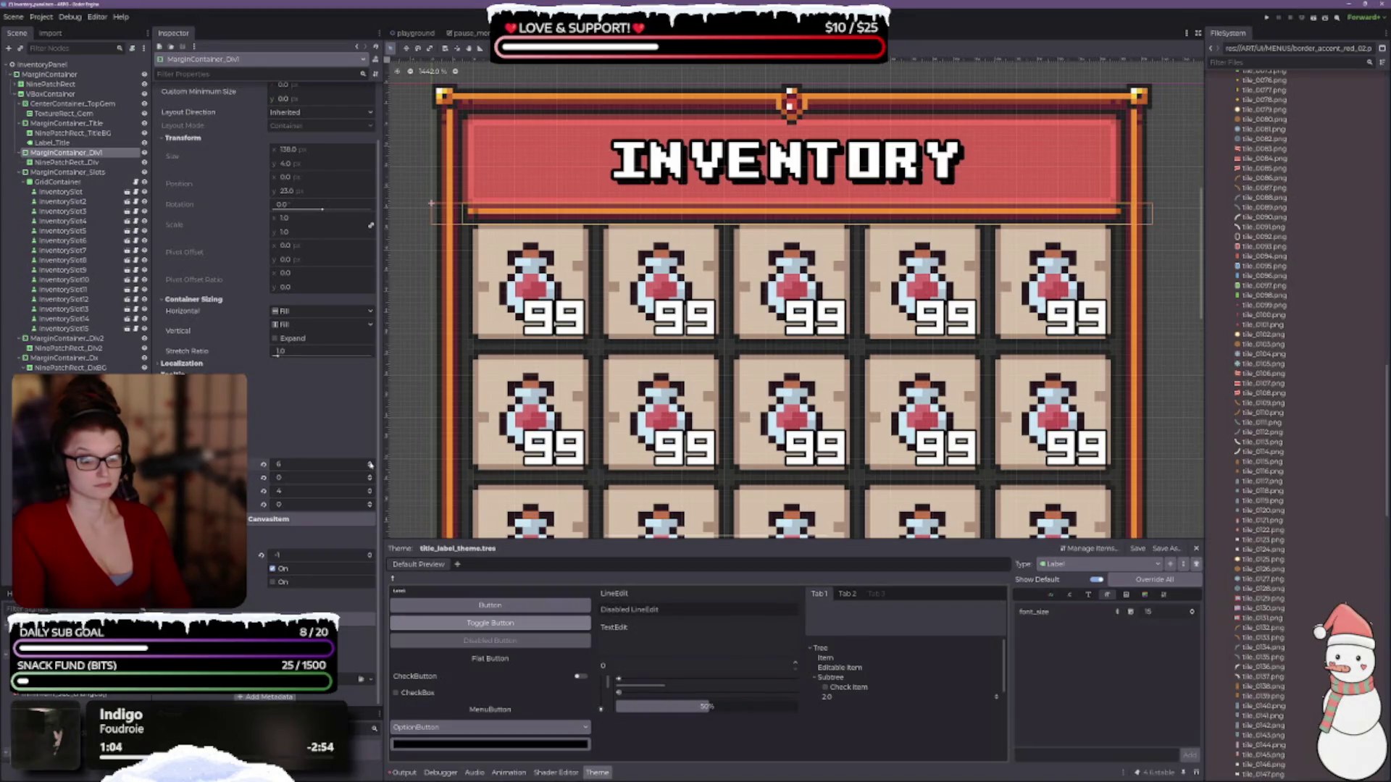
click(370, 465)
click(369, 491)
click(370, 491)
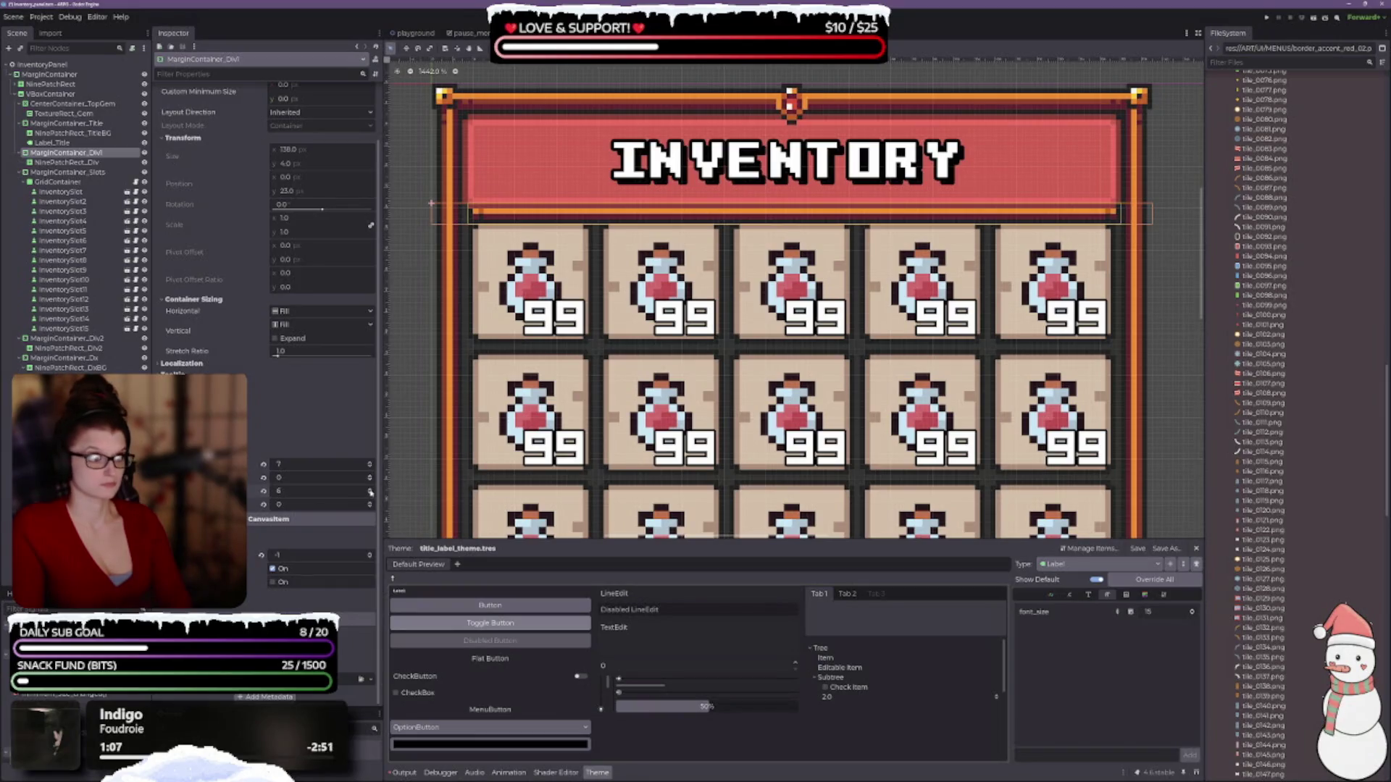
click(369, 490)
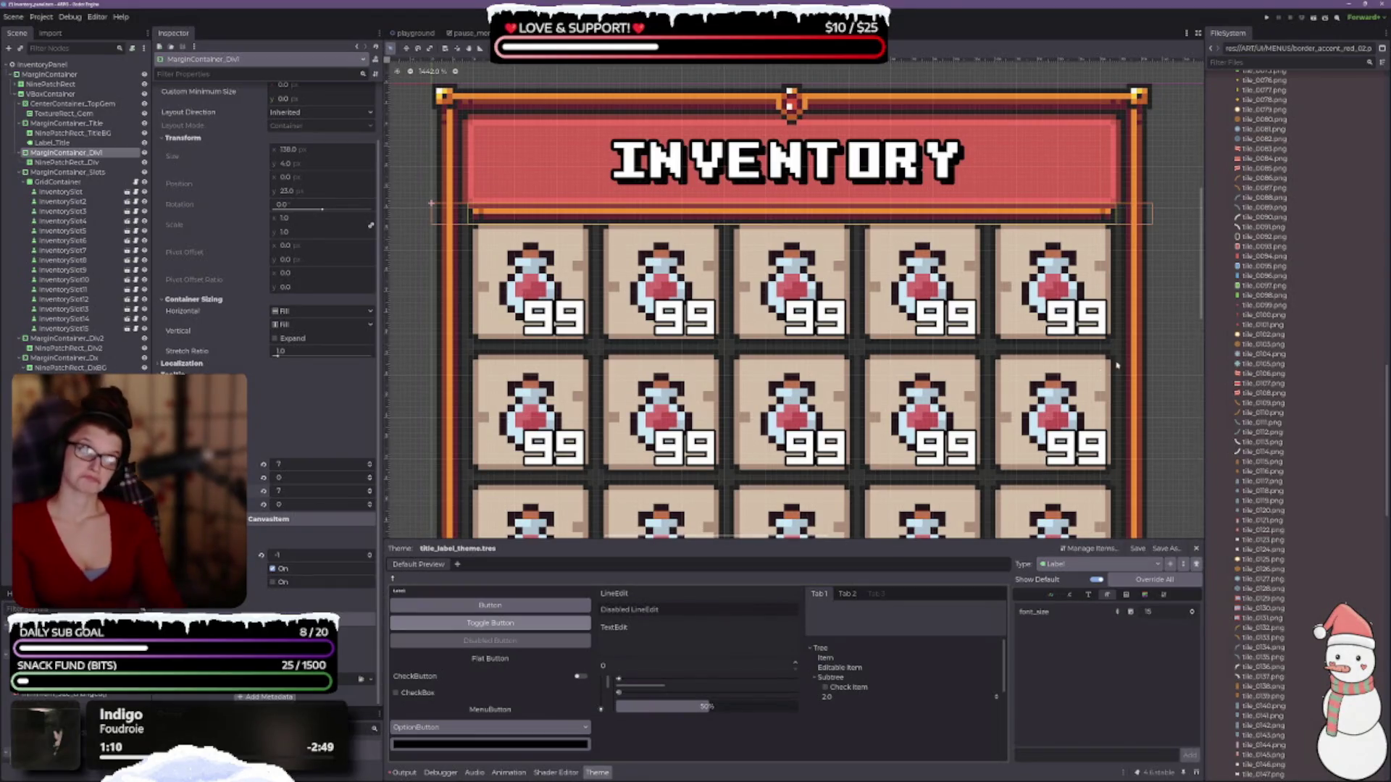
scroll(867, 371, down, 3)
drag(868, 370, 785, 226)
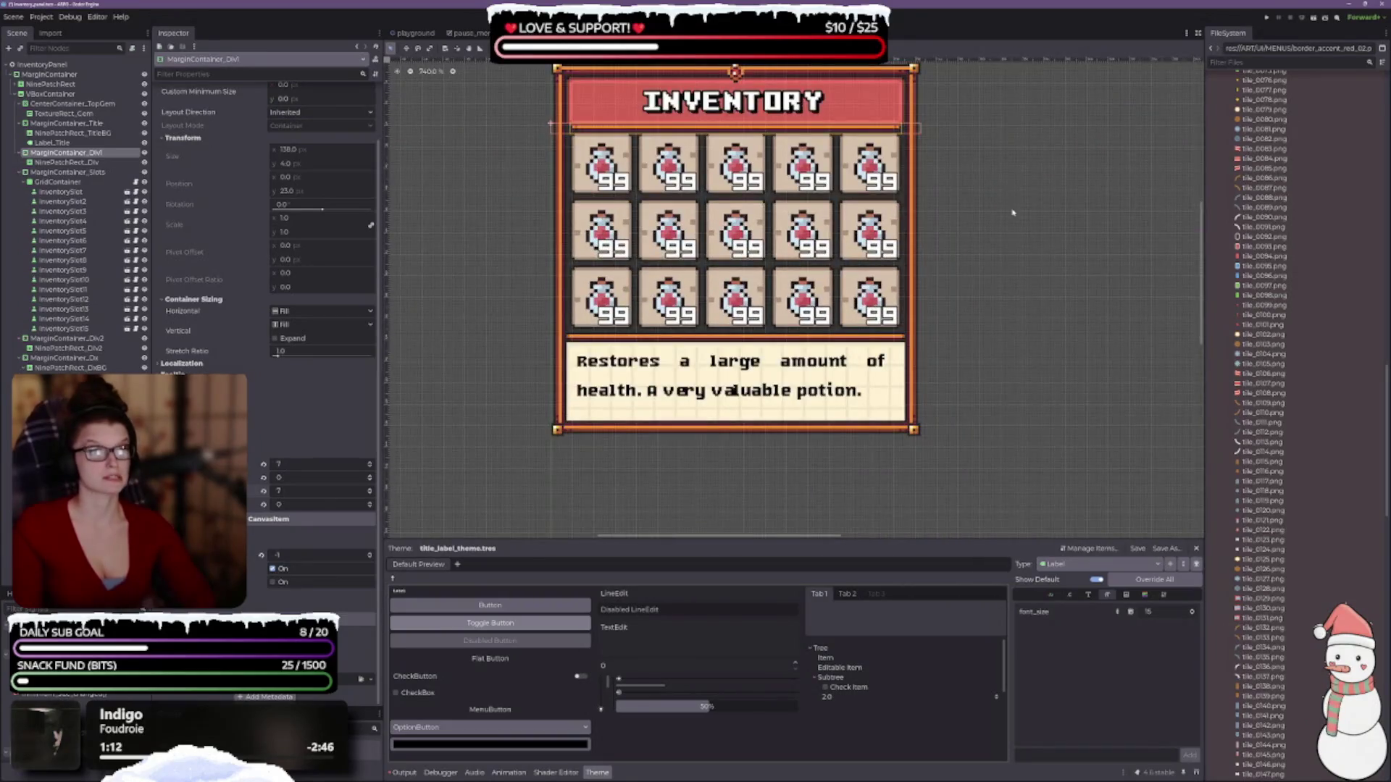
click(1009, 210)
scroll(752, 231, up, 1)
scroll(754, 231, up, 2)
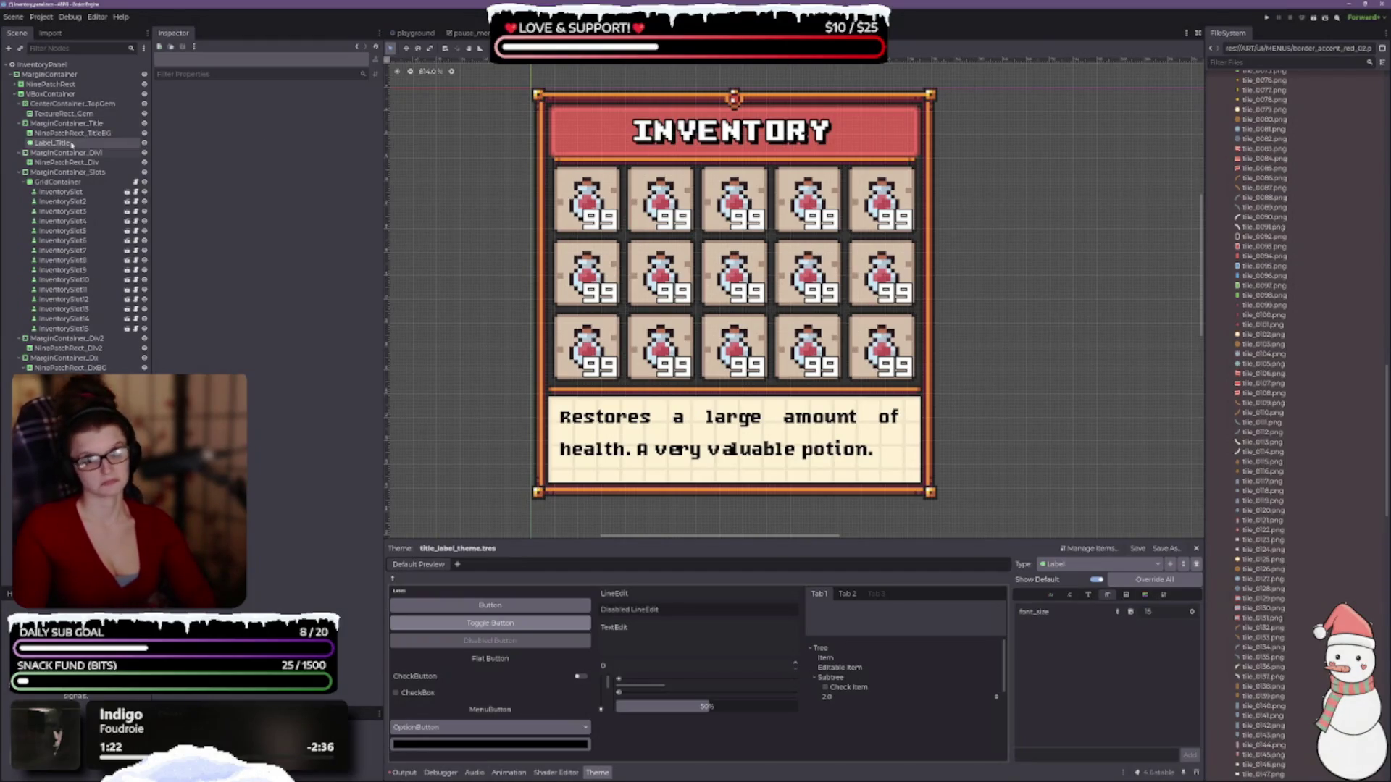
- Widen the INVENTORY title's left and right margins by two and nudge its top and bottom margins
click(64, 123)
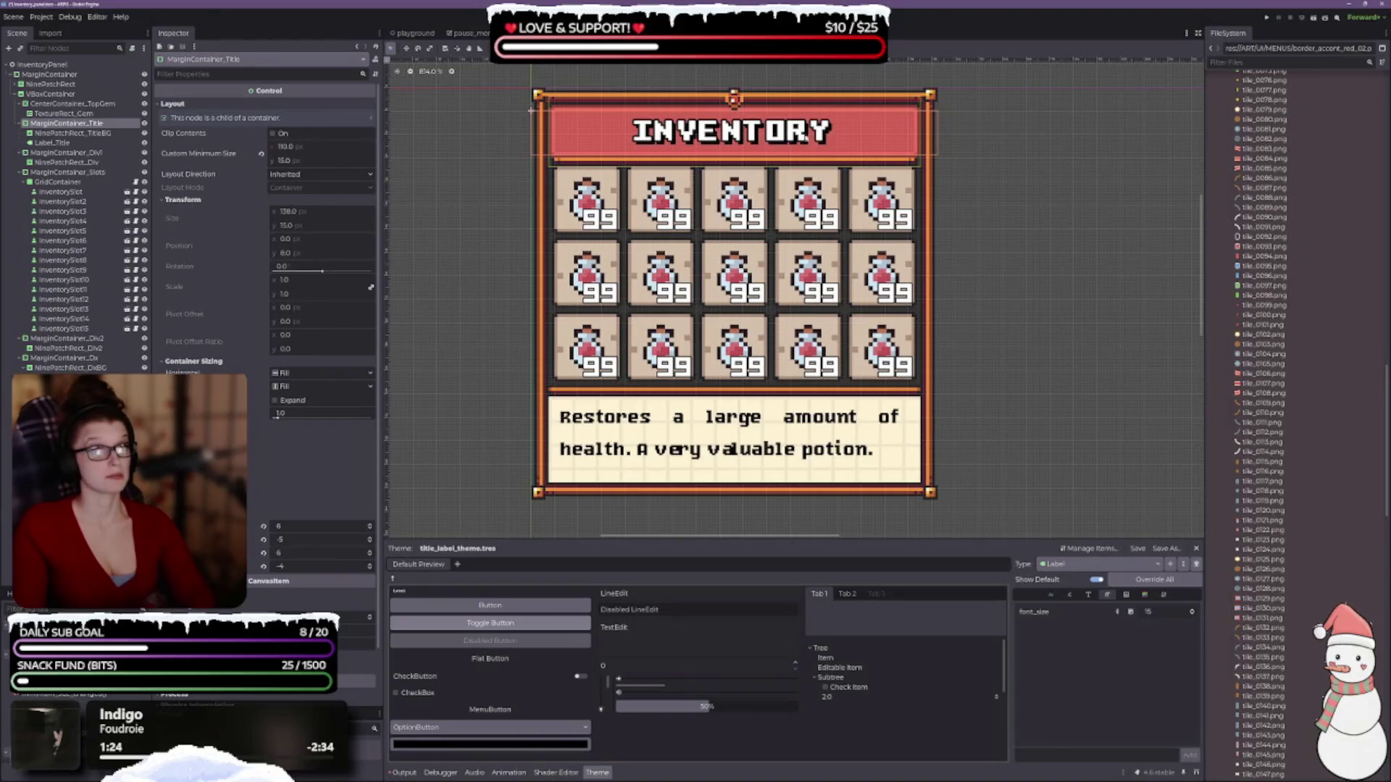
scroll(310, 355, down, 2)
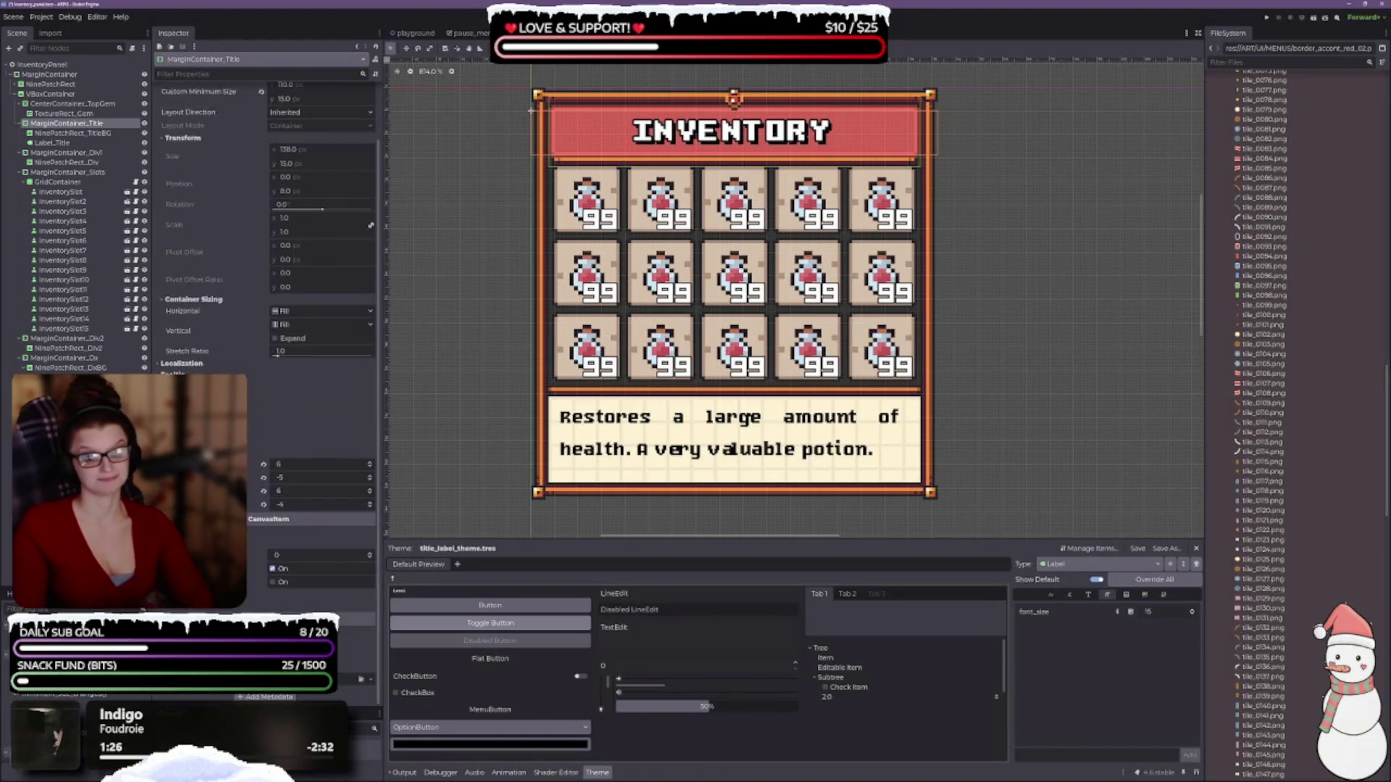
click(370, 464)
click(370, 464)
click(370, 464)
scroll(687, 124, up, 3)
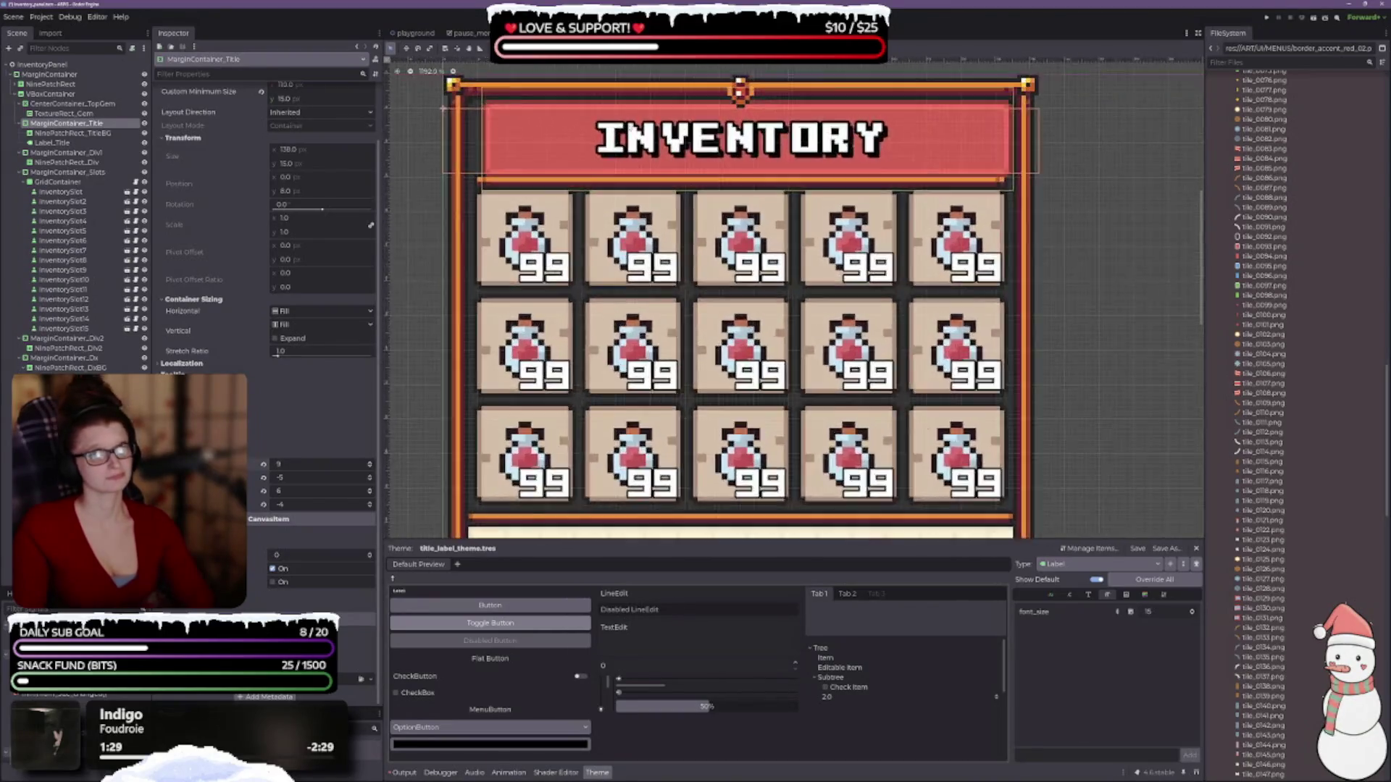
click(370, 489)
click(370, 489)
click(370, 489)
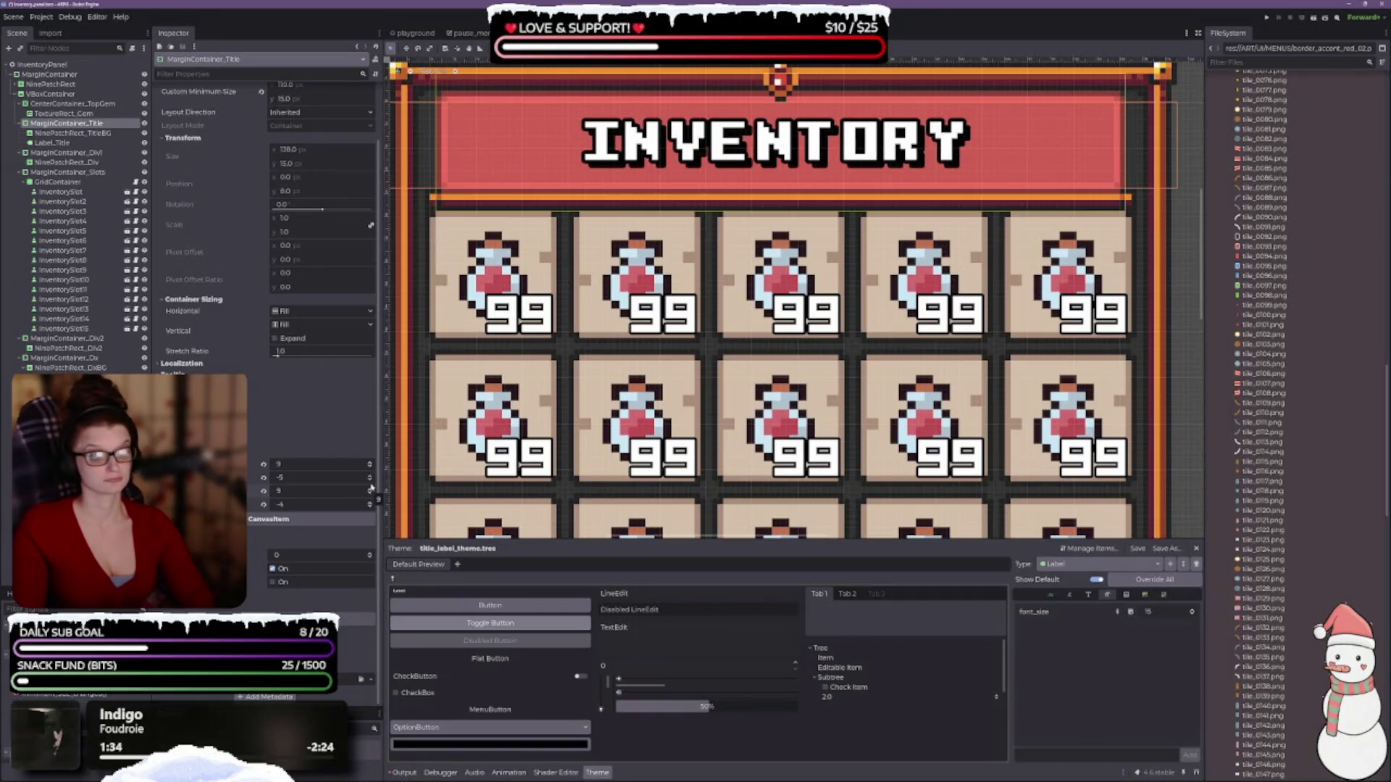
click(370, 476)
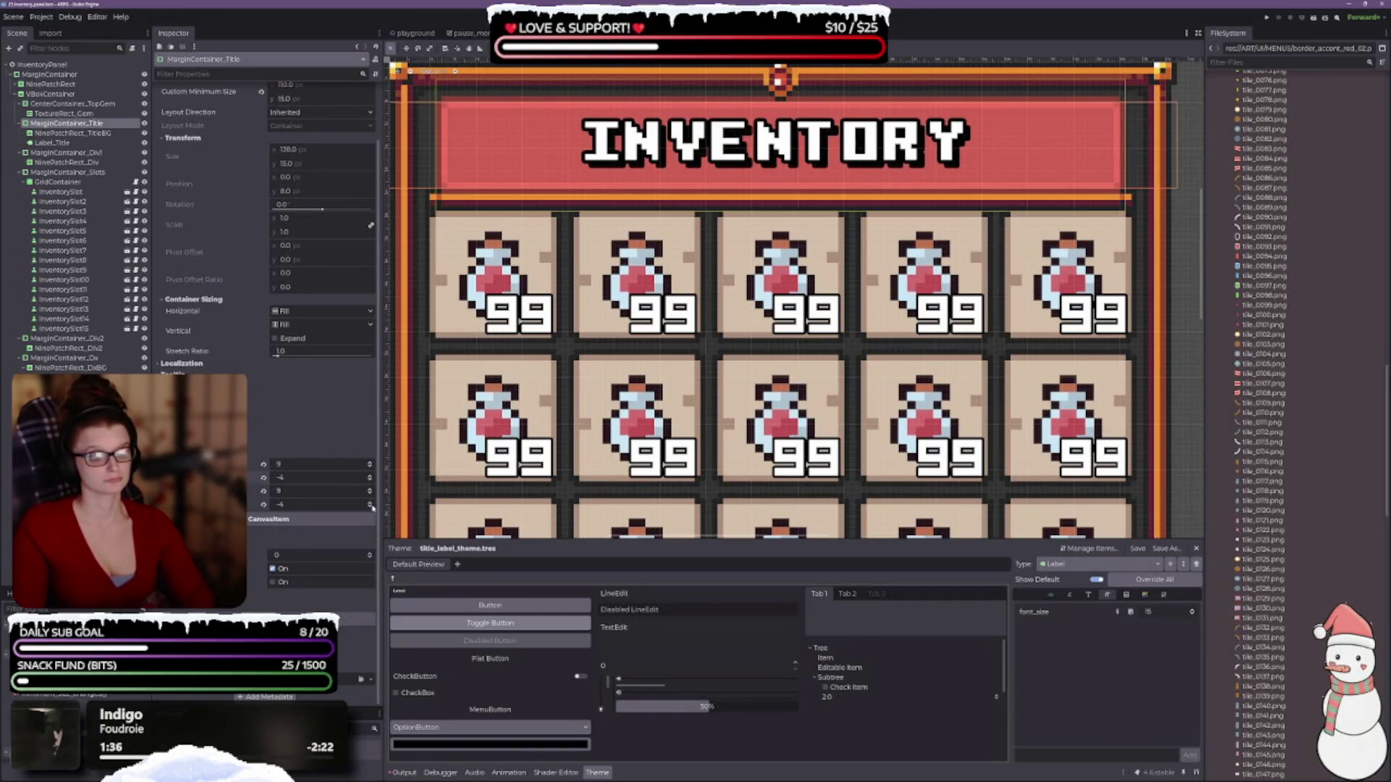
click(370, 503)
scroll(766, 352, down, 2)
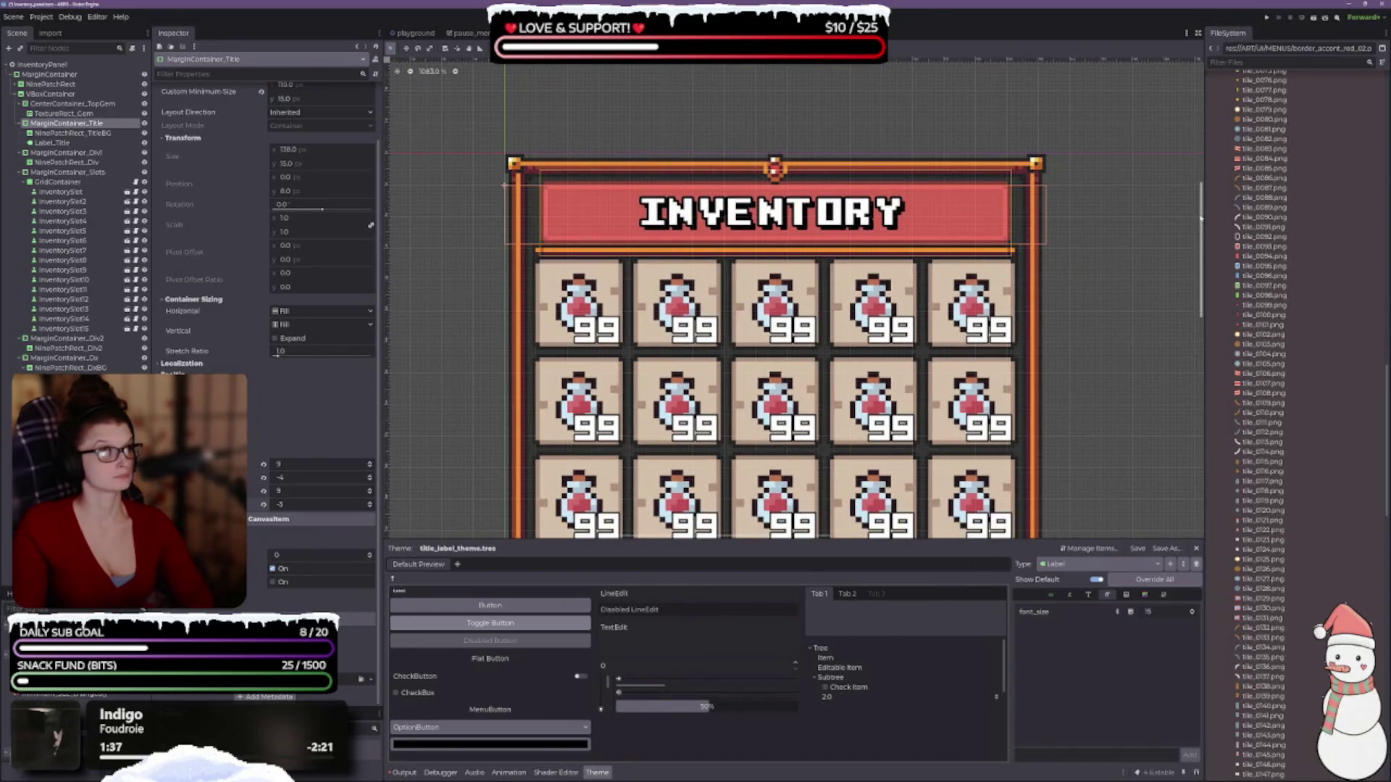
click(1128, 225)
scroll(1044, 239, down, 3)
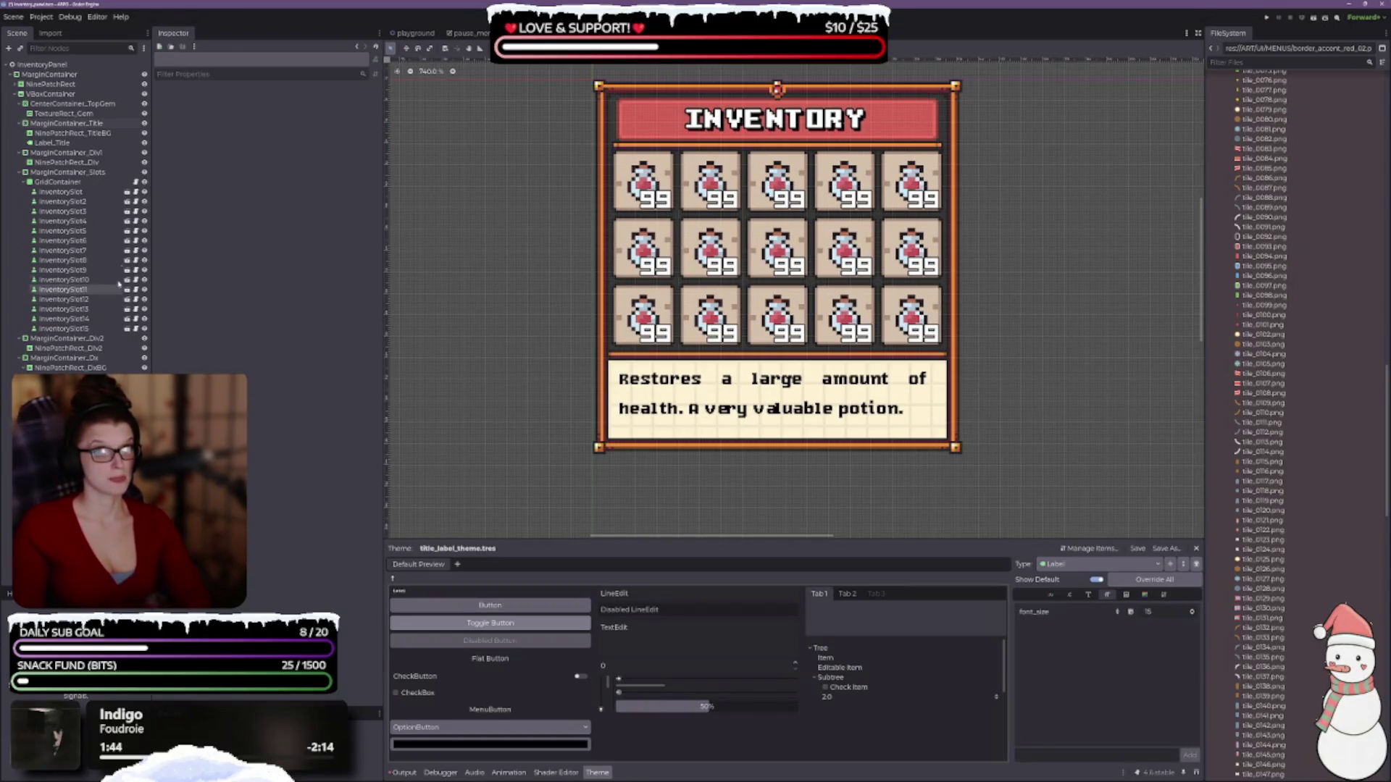
- Lower the title container's bottom margin by one more pixel
click(65, 123)
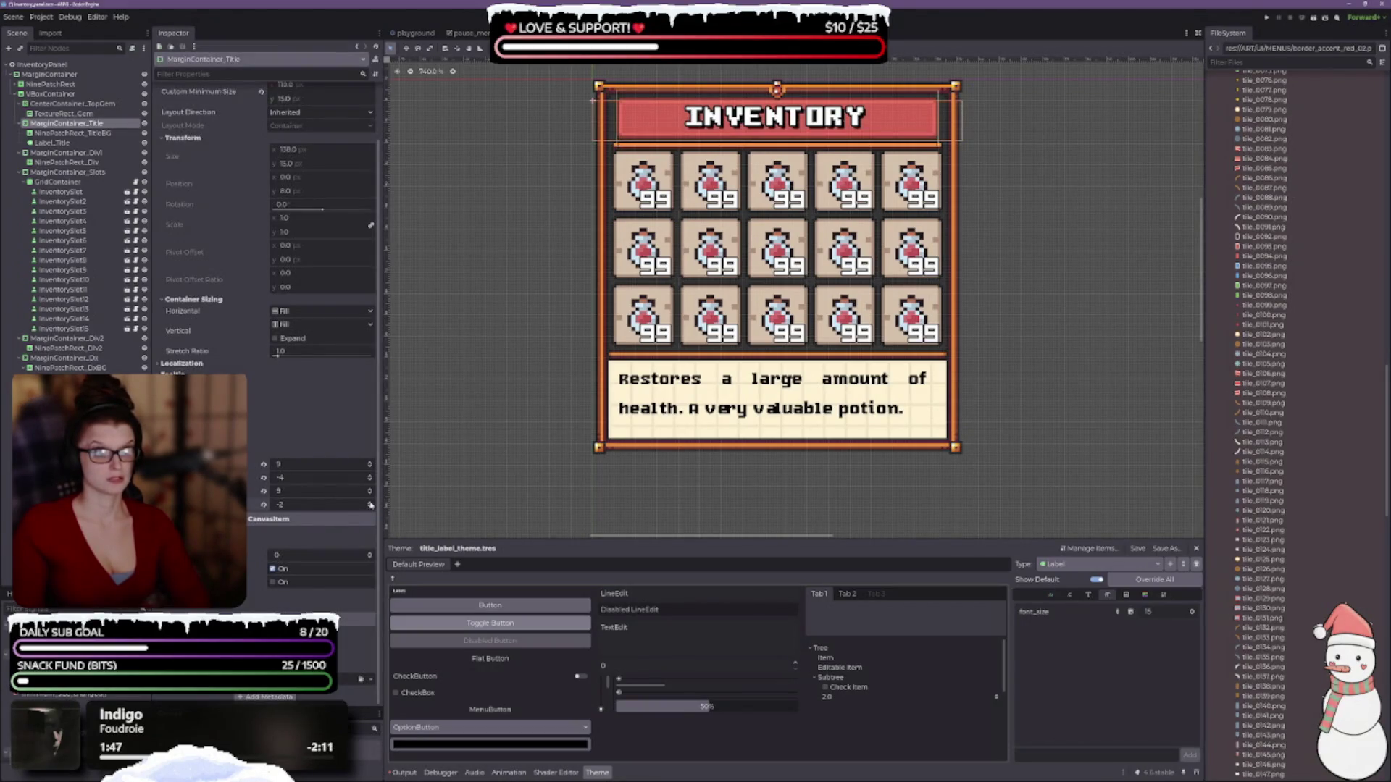
scroll(810, 145, up, 3)
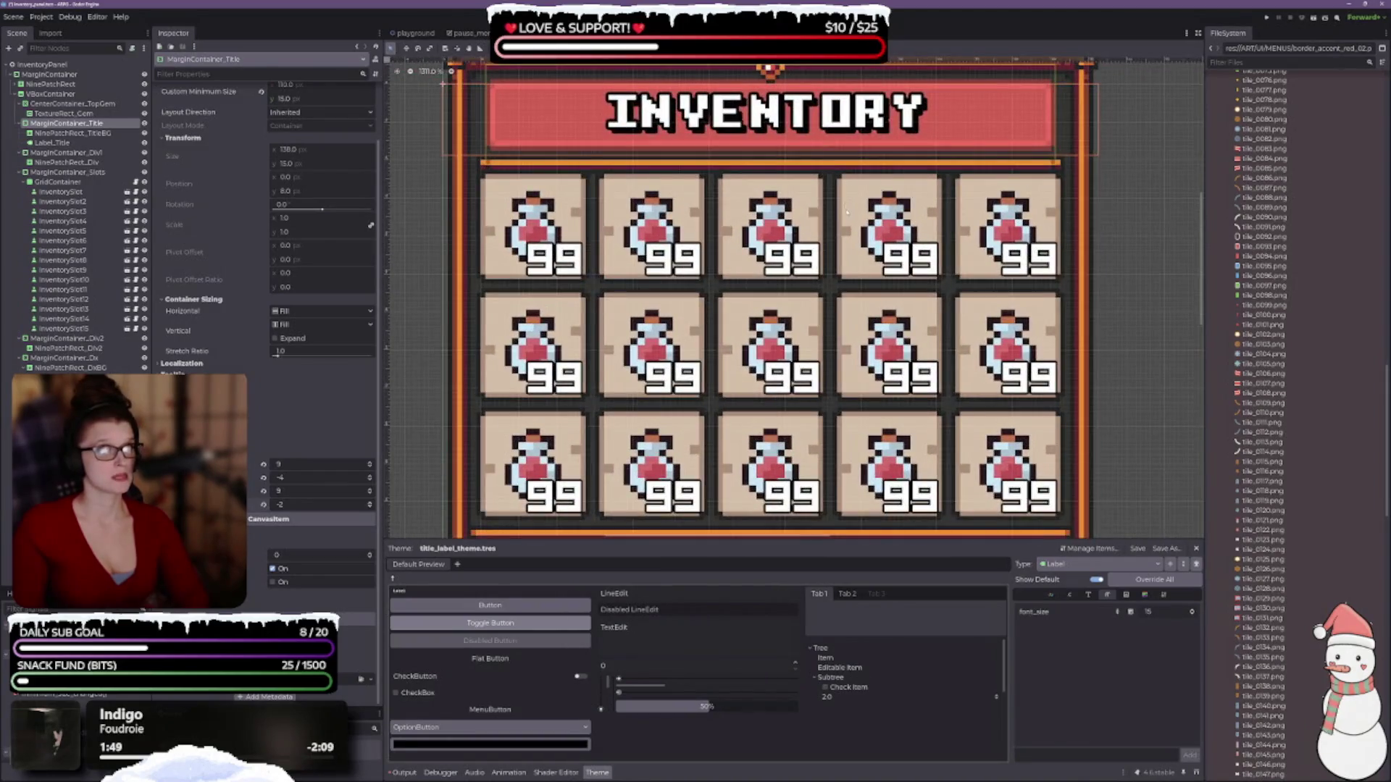
scroll(645, 519, down, 3)
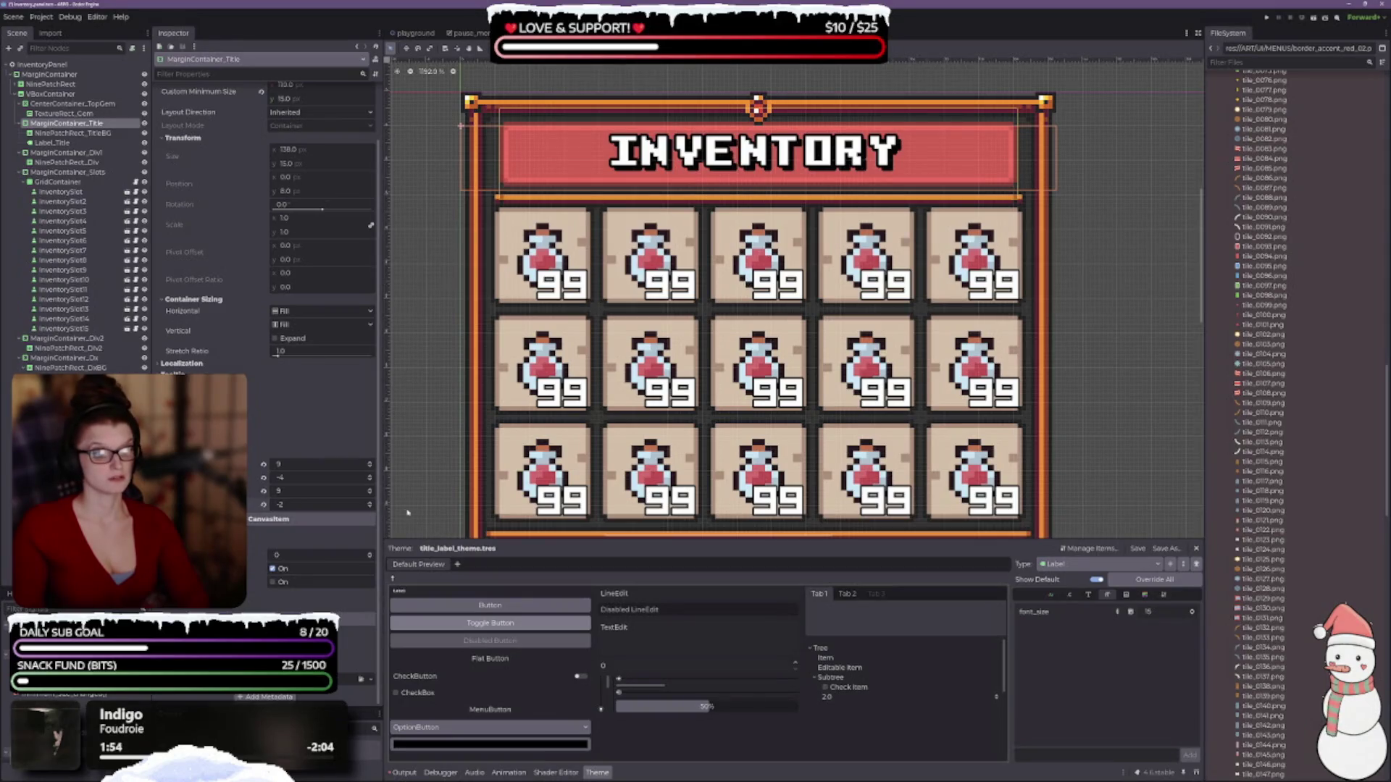
click(370, 508)
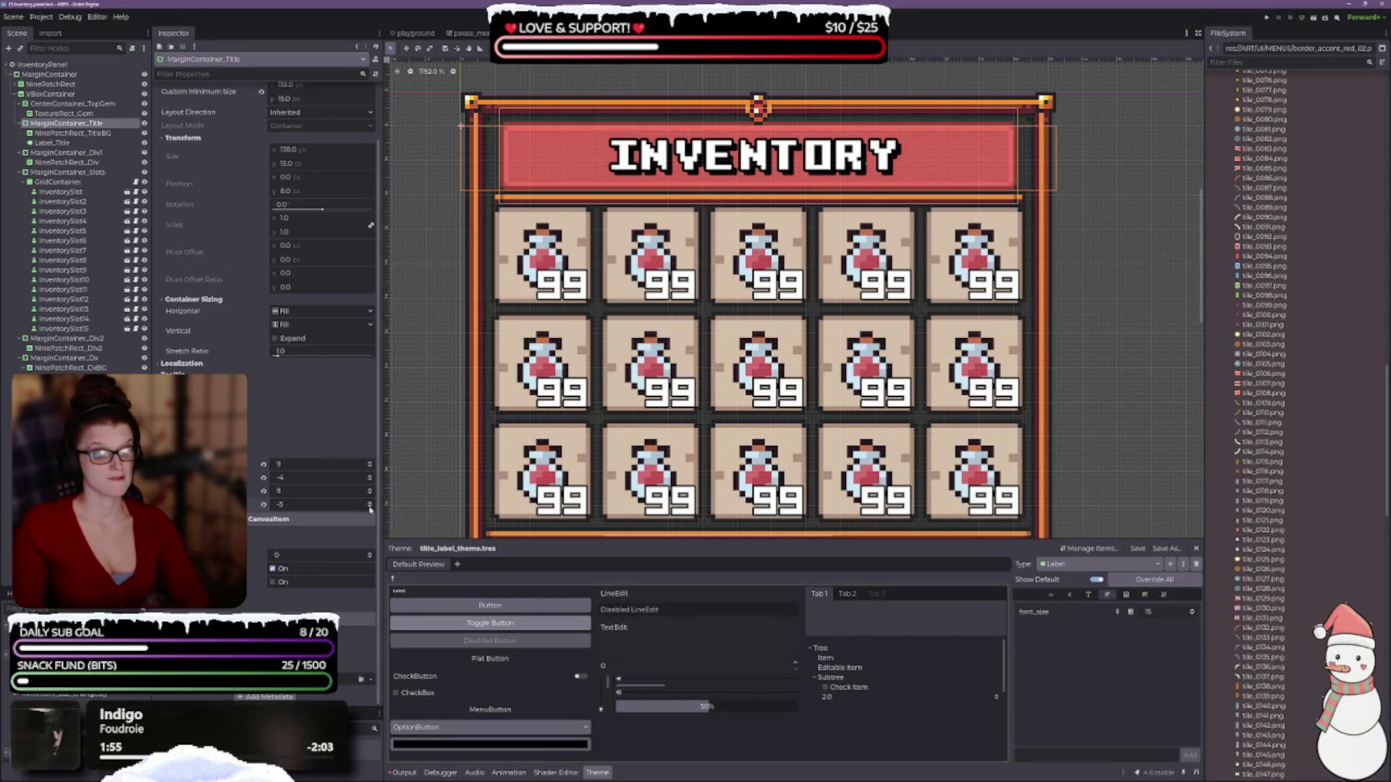
- Add one pixel of margin above and below the first divider
click(66, 152)
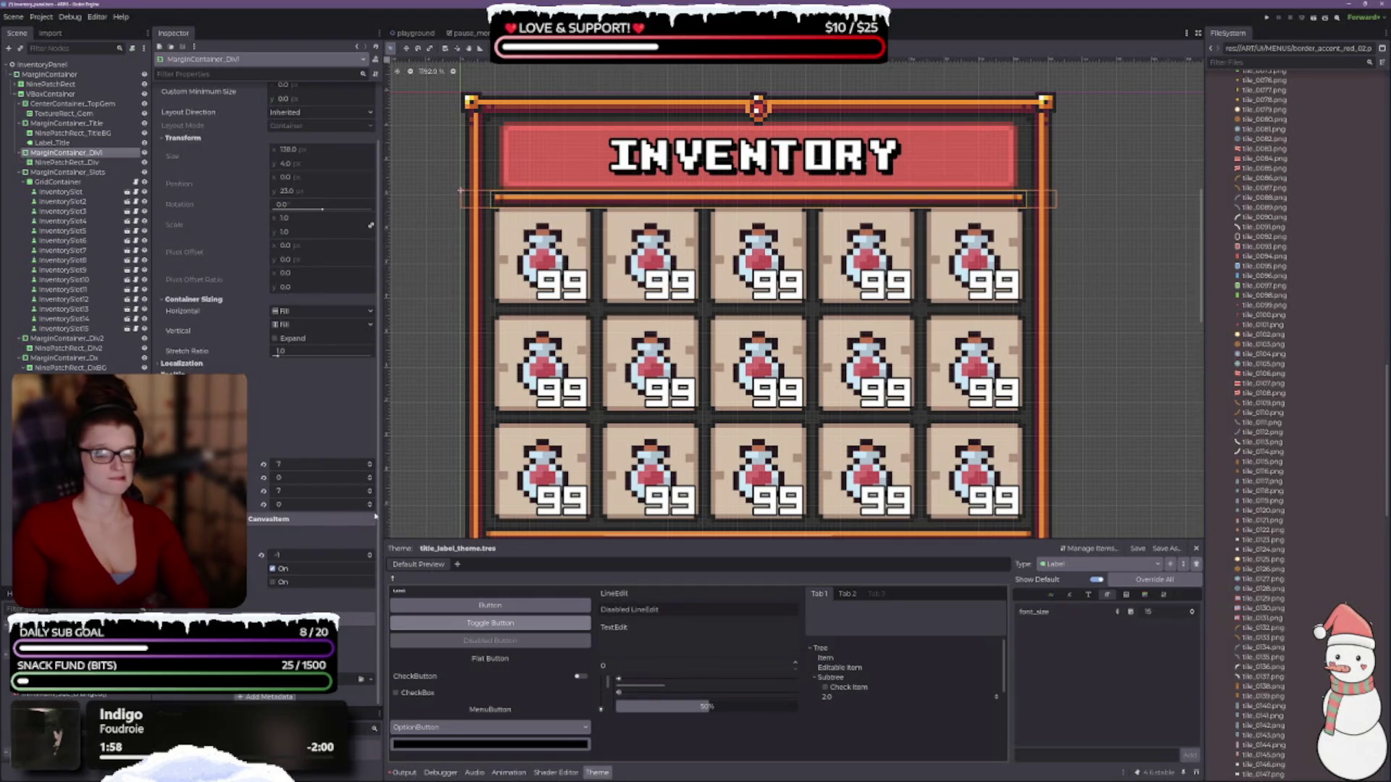
click(370, 505)
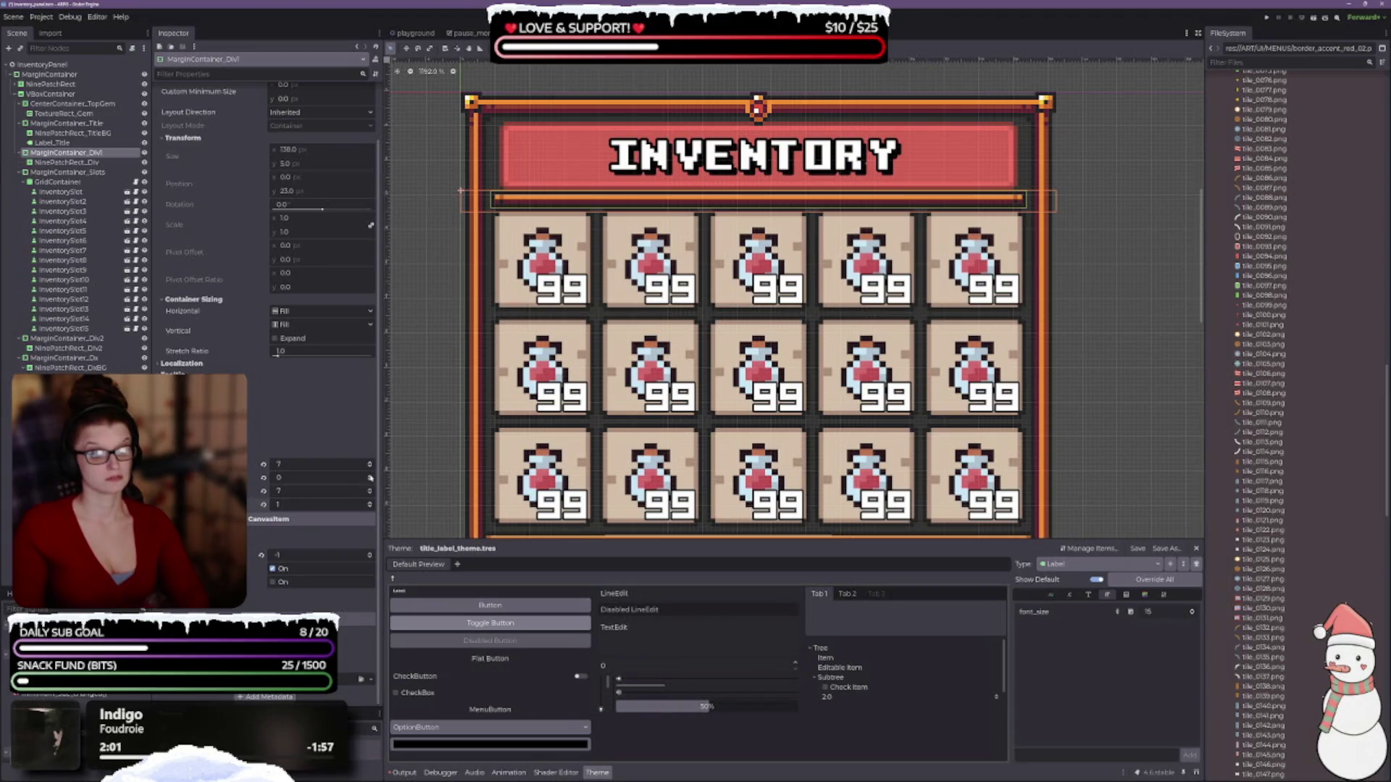
click(370, 476)
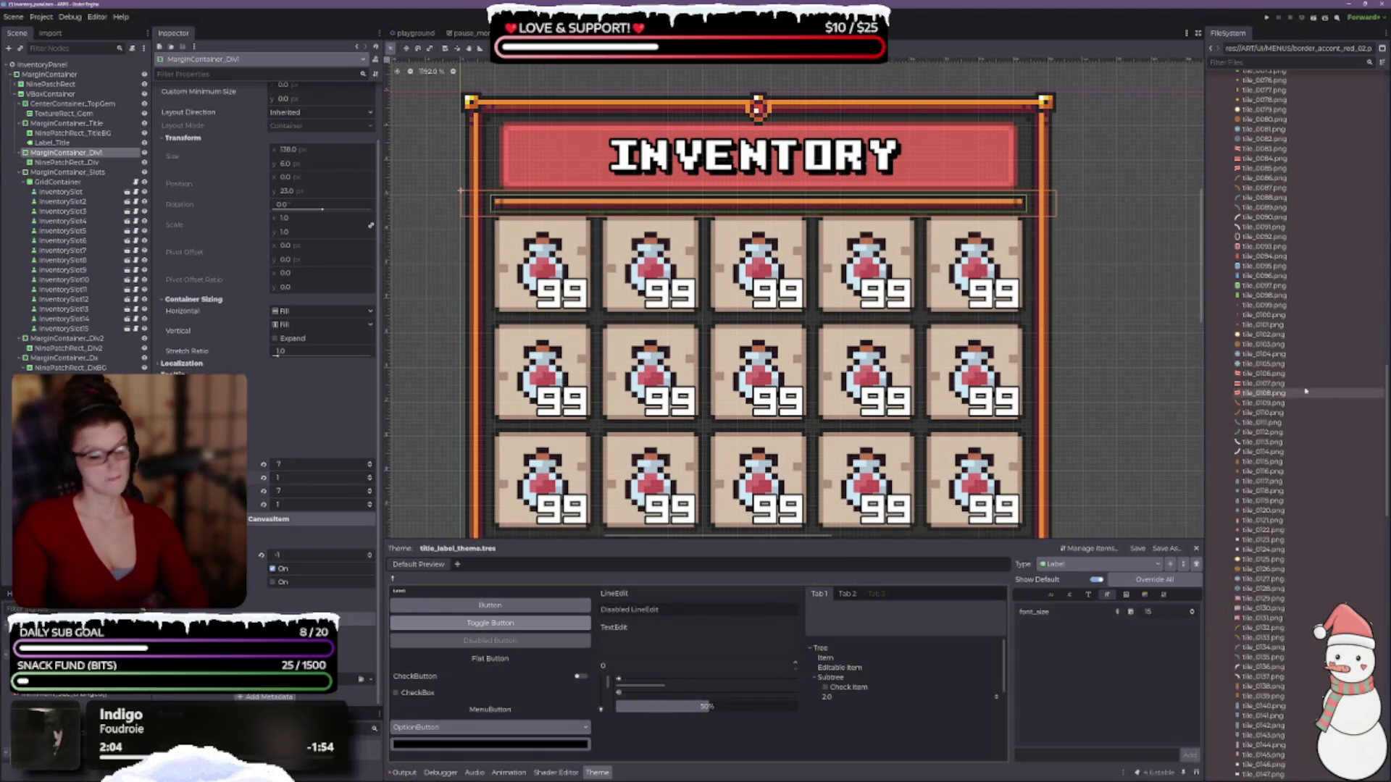
click(1139, 184)
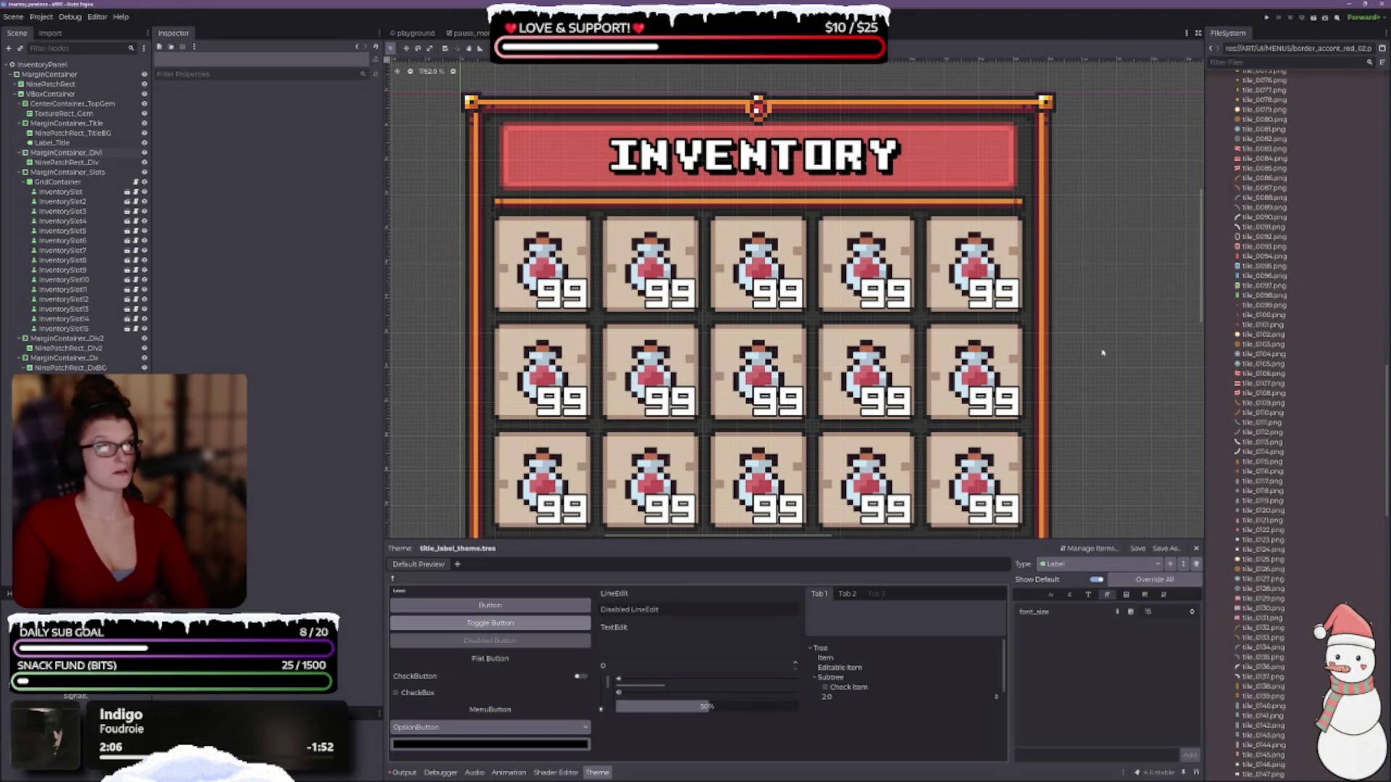
scroll(941, 292, down, 5)
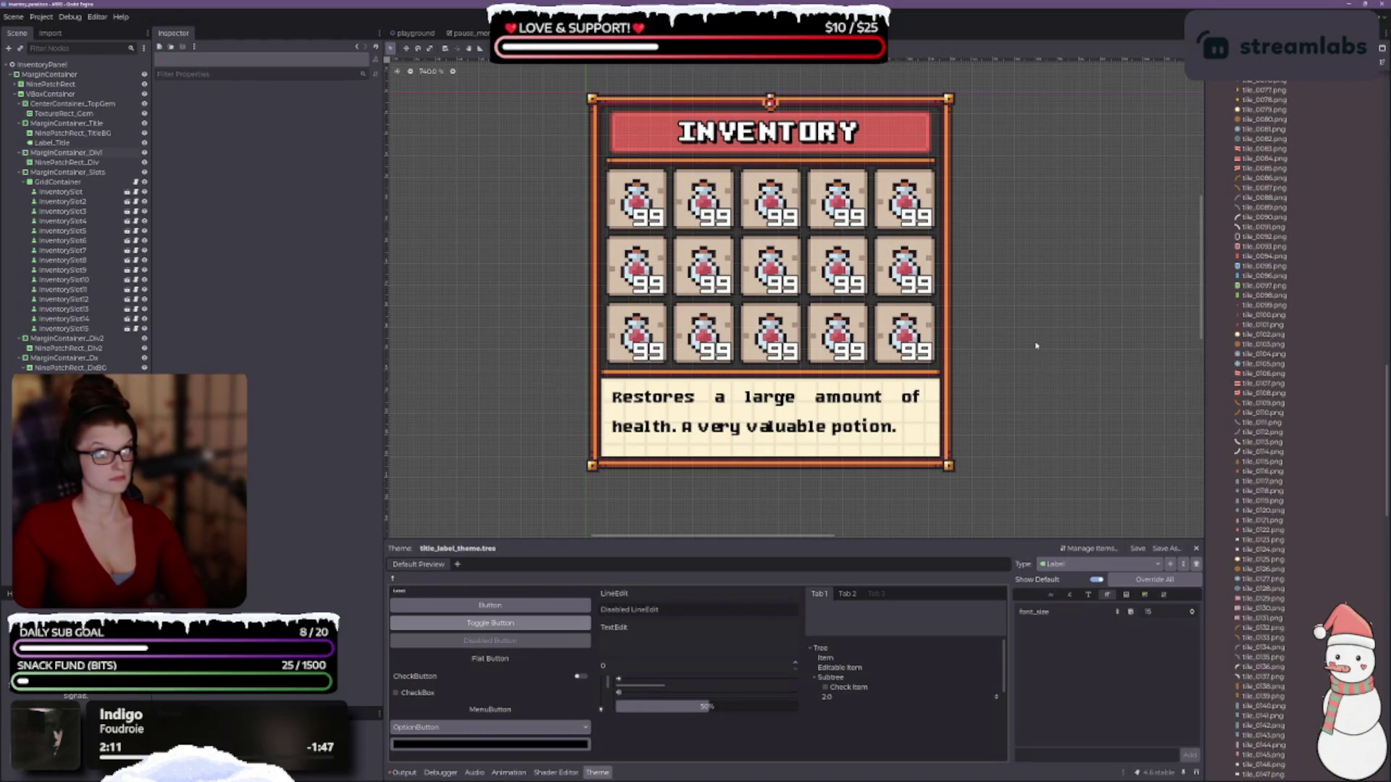
- Raise the potion slots container's top margin to 0 and save the scene
click(66, 172)
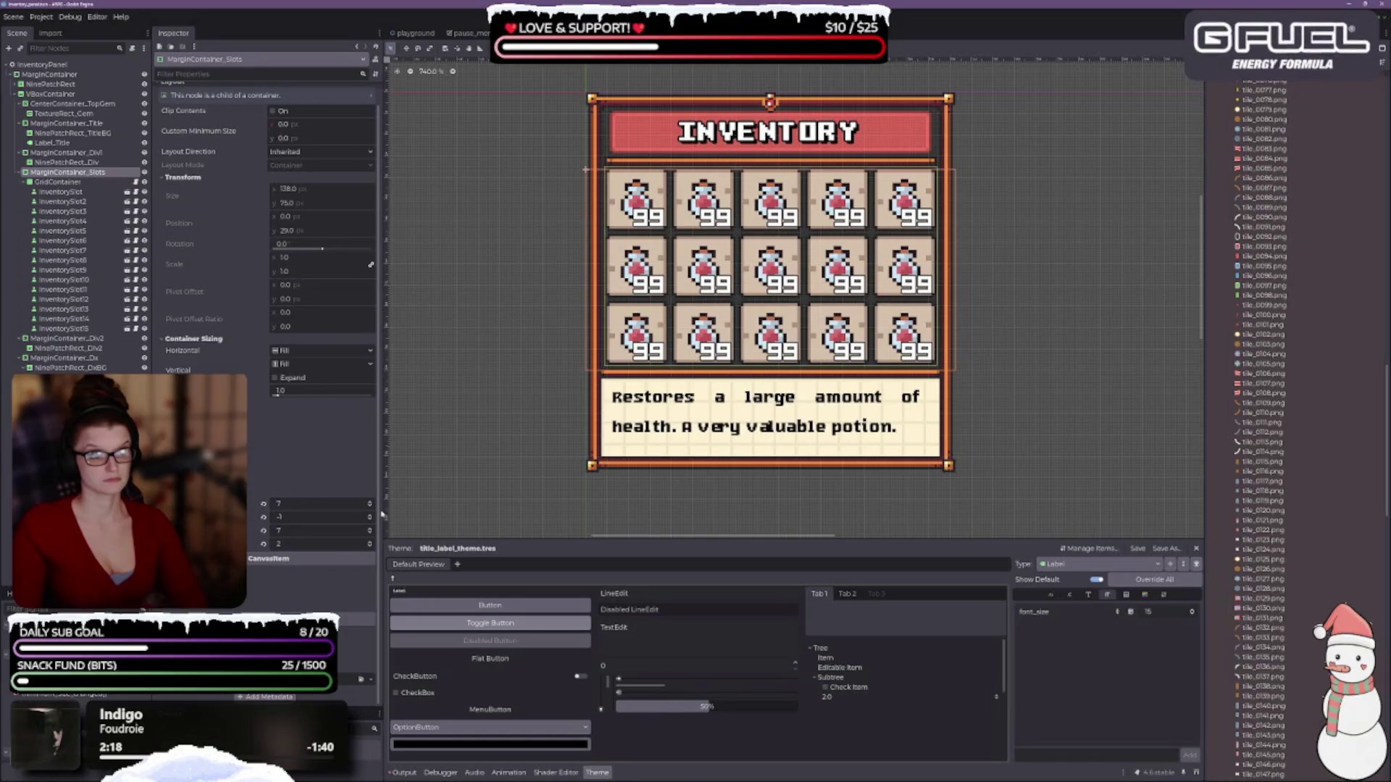
click(371, 516)
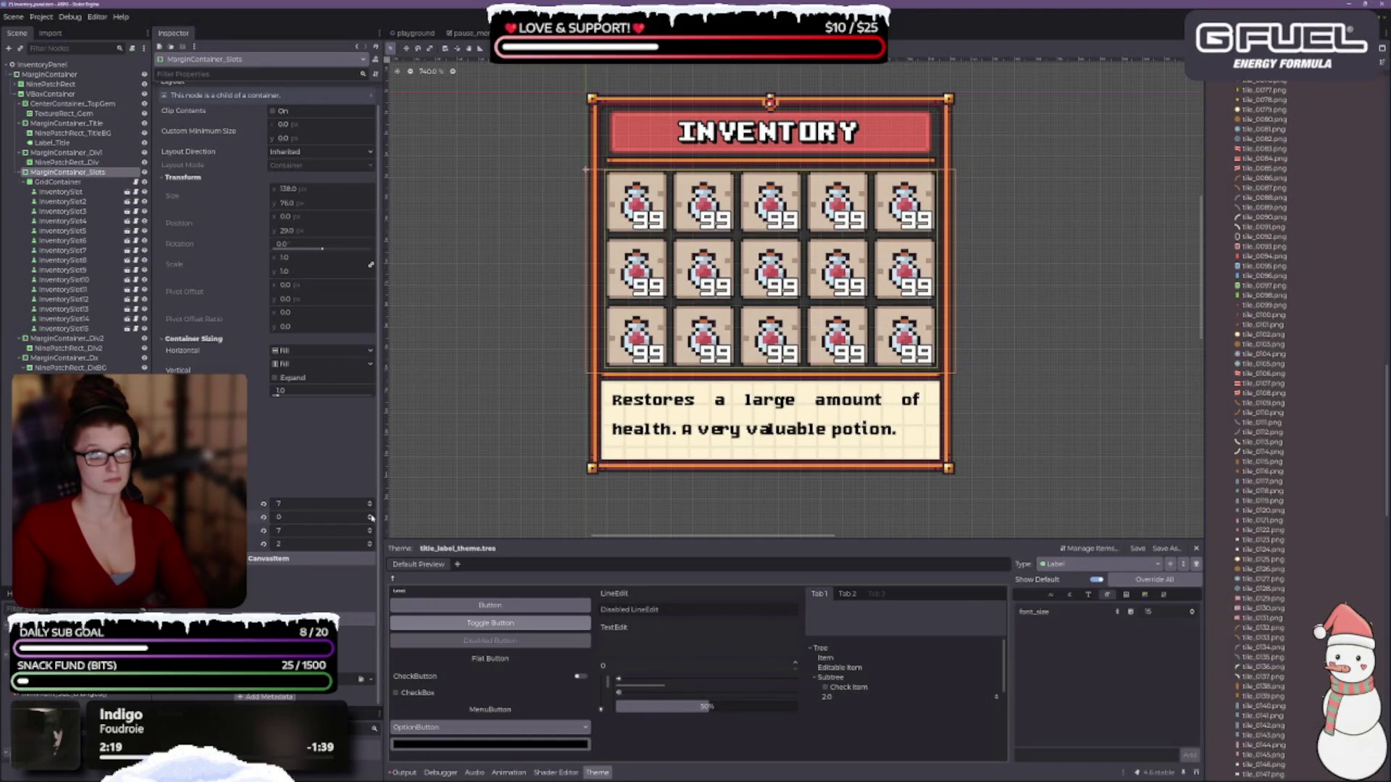
click(1082, 283)
key(ctrl+s)
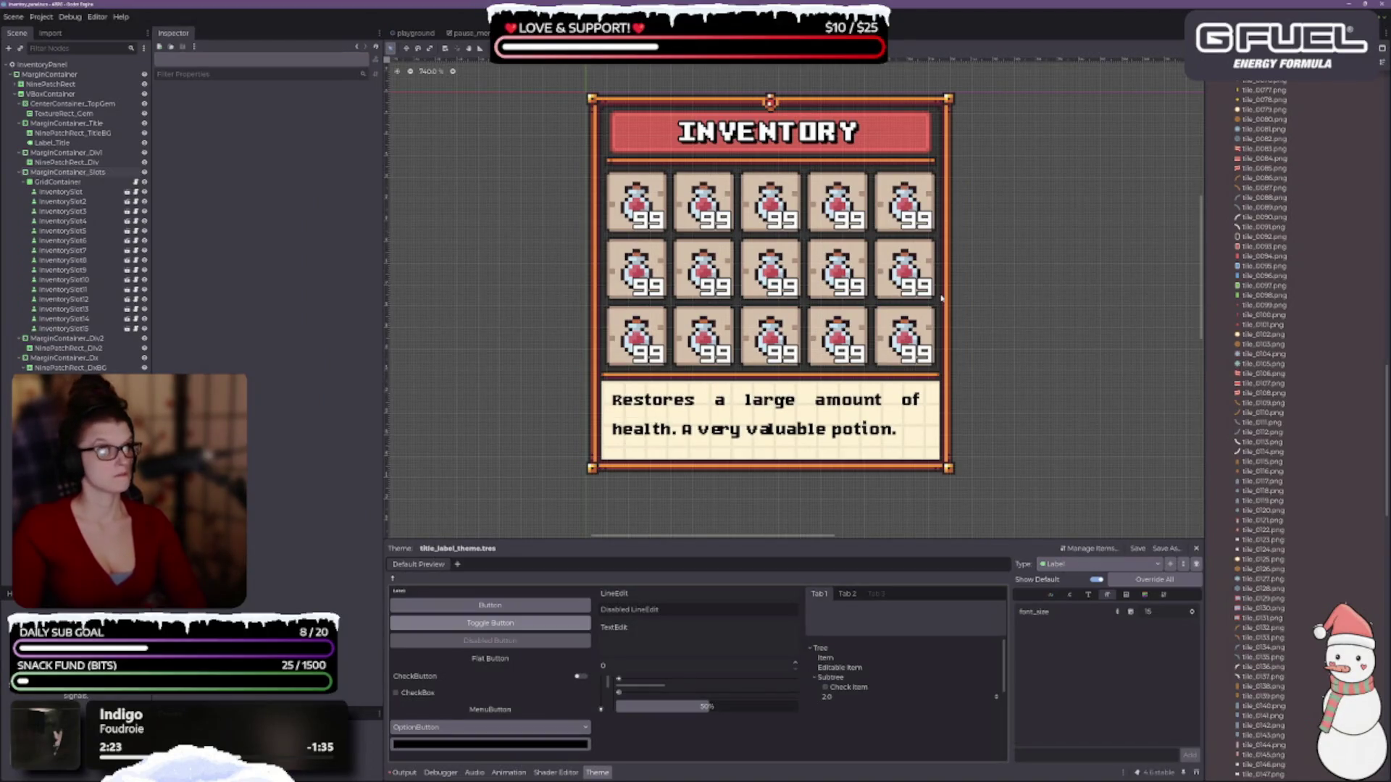
- Zoom out and back in to review the whole inventory panel
scroll(1014, 290, down, 4)
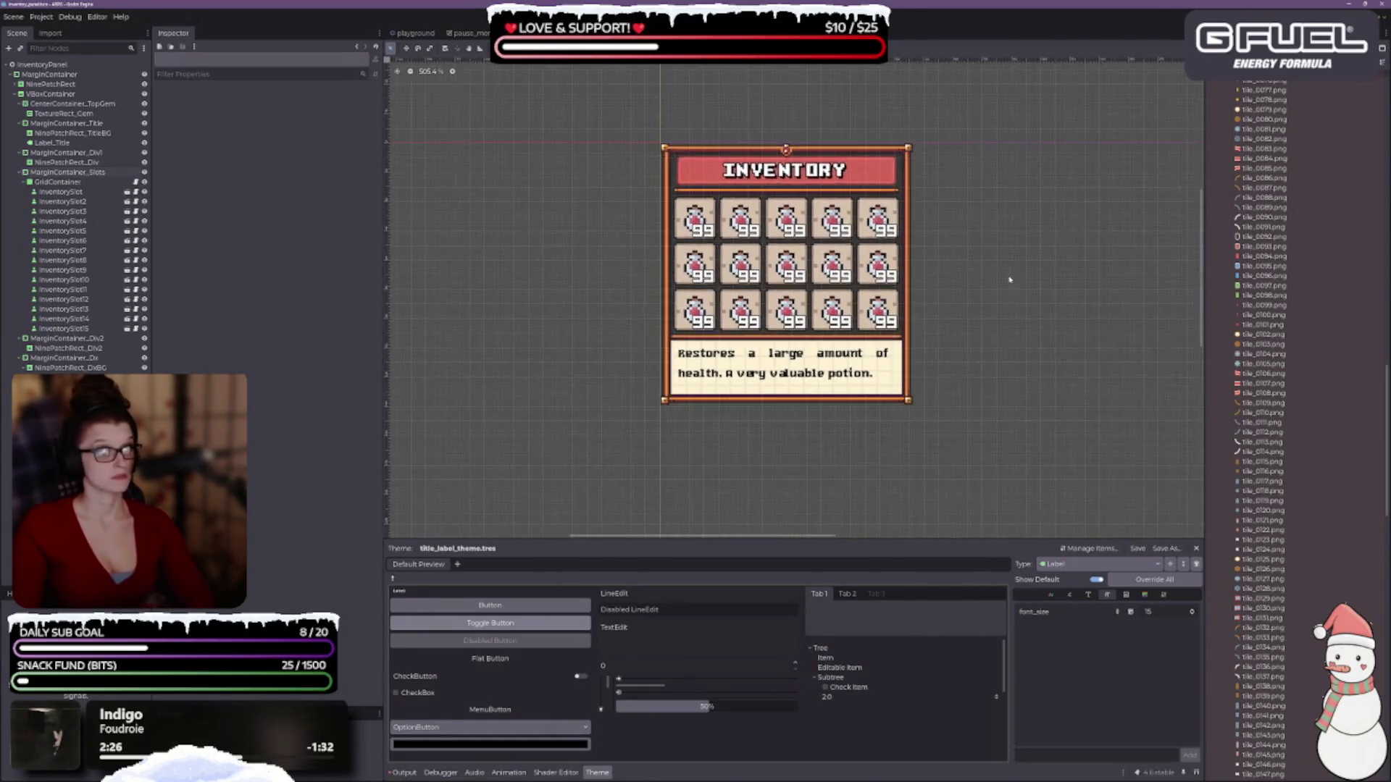
scroll(1007, 261, up, 3)
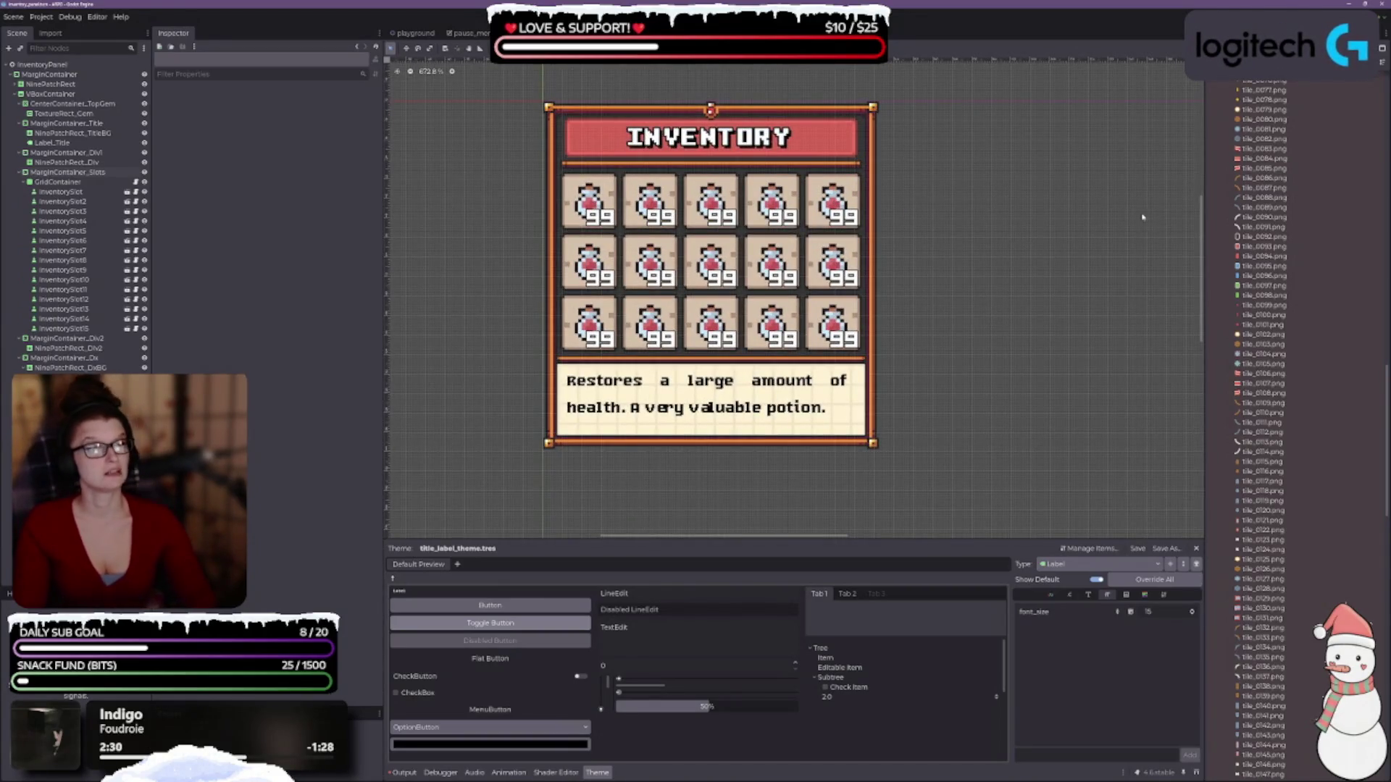
scroll(678, 149, up, 4)
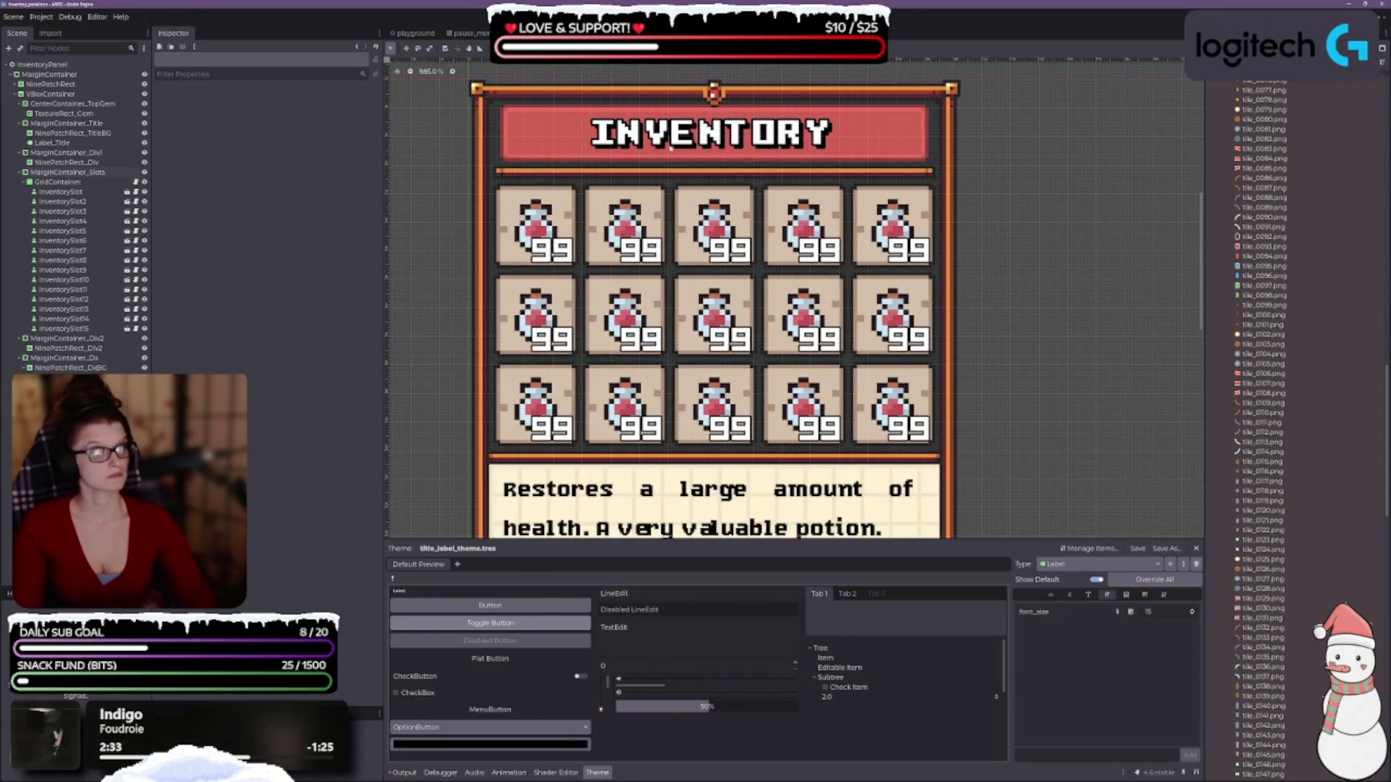
scroll(670, 149, down, 6)
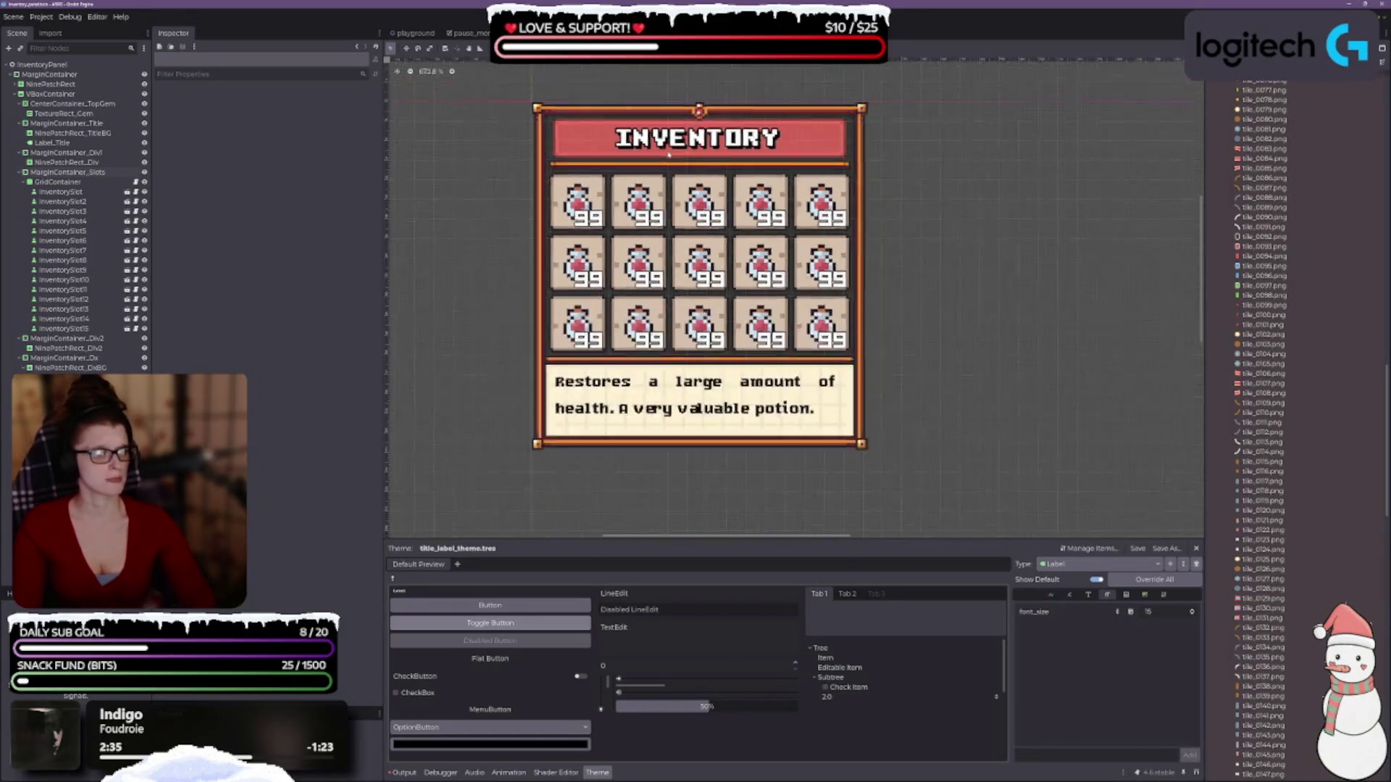
scroll(719, 363, up, 2)
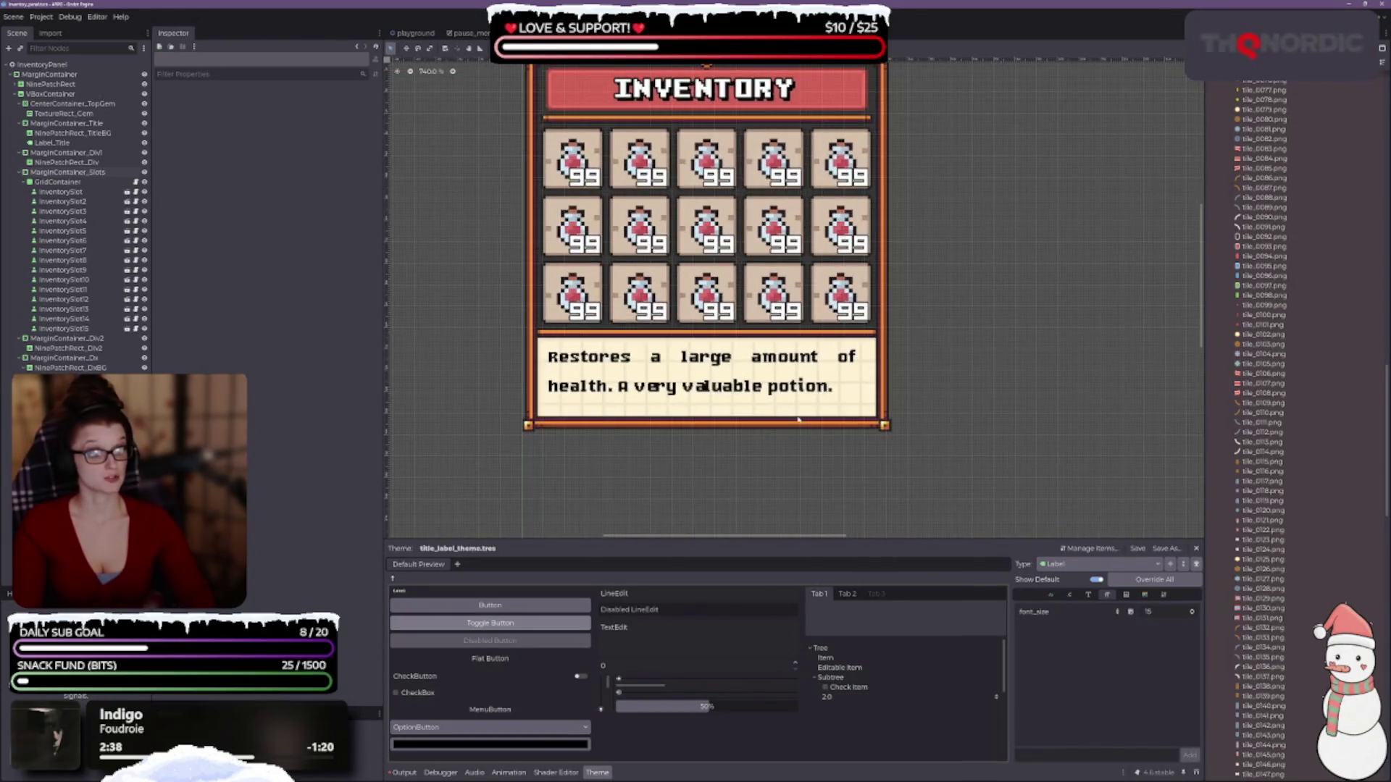
scroll(616, 342, up, 2)
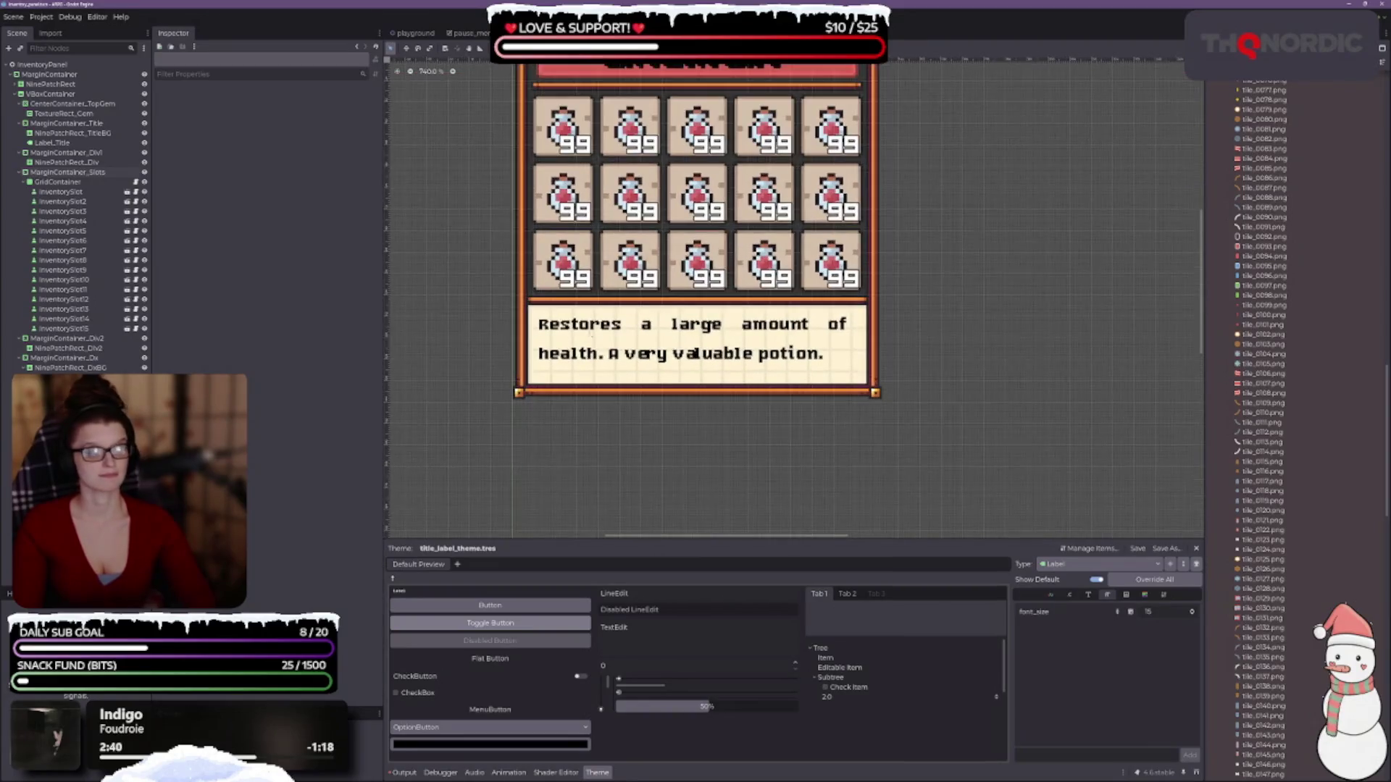
click(76, 339)
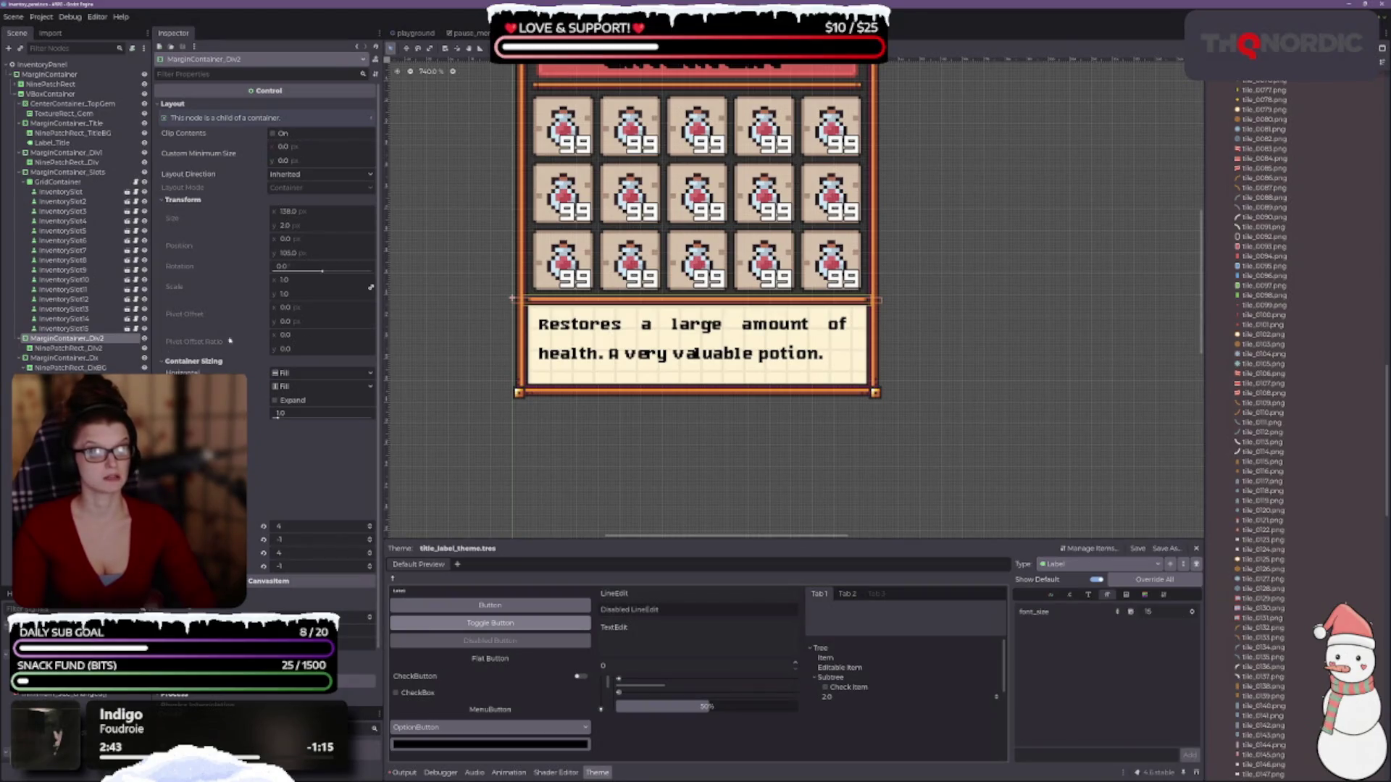
- Screenshot the upper divider container's margin values for reference
scroll(639, 300, up, 3)
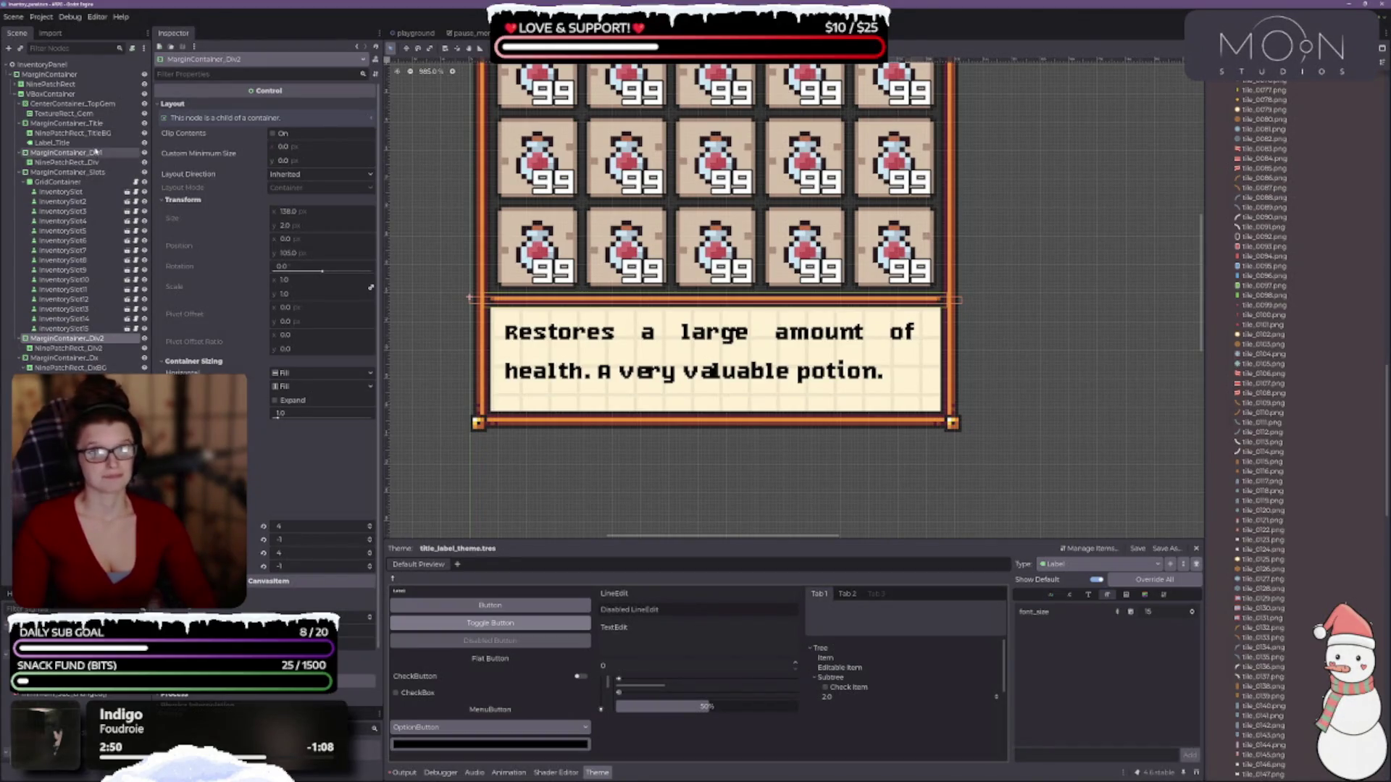
double_click(95, 152)
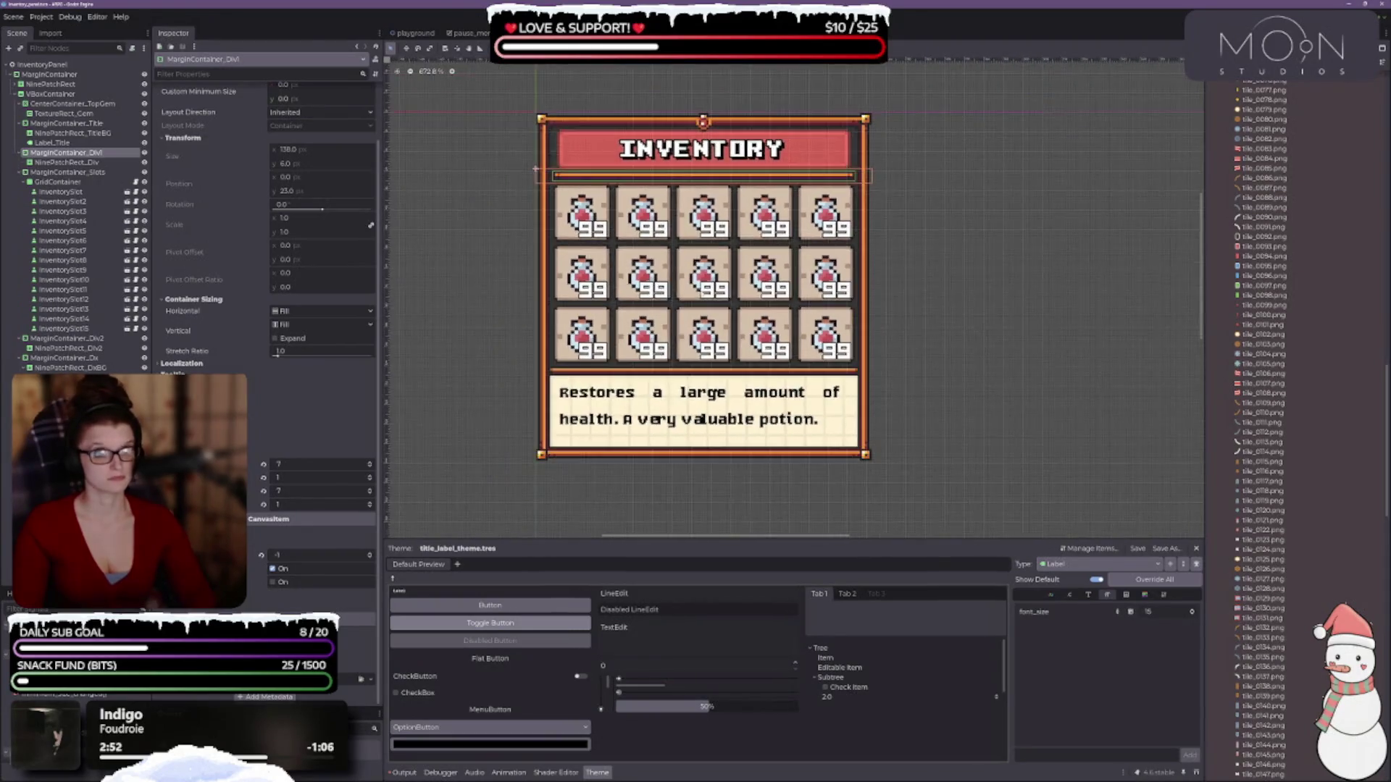
scroll(253, 392, up, 2)
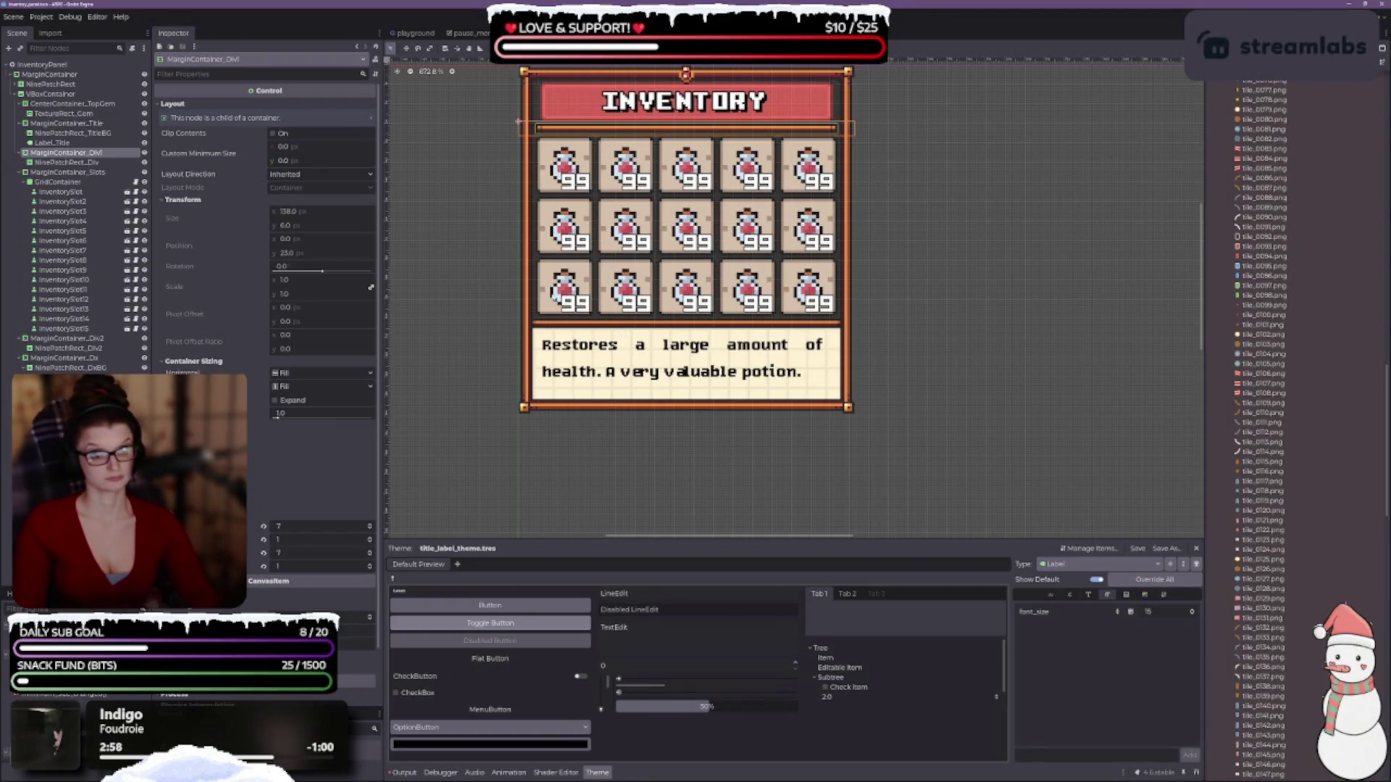
key(super+shift+s)
drag(140, 99, 392, 562)
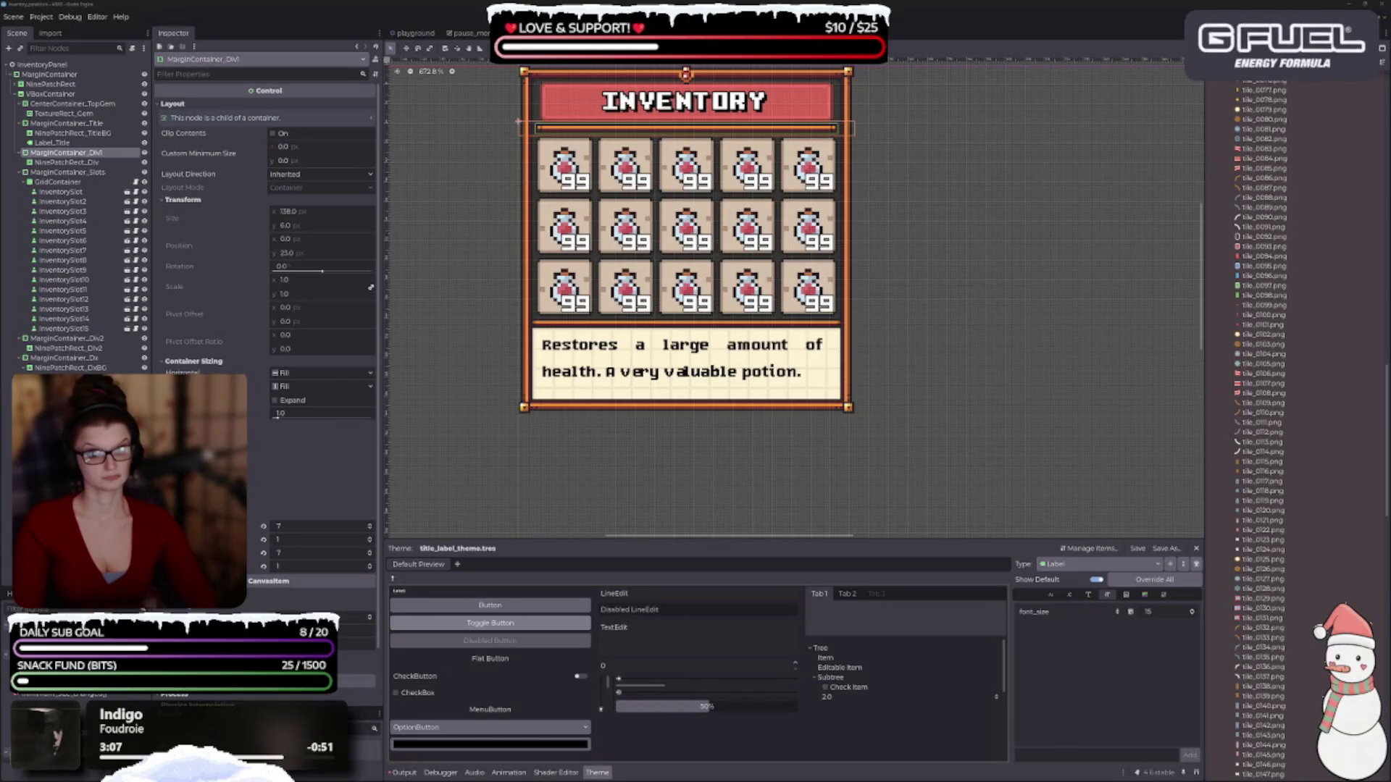
- Set MarginContainer_Div2's margins to 7 left, 7 right, -1 top and 1 bottom
click(72, 339)
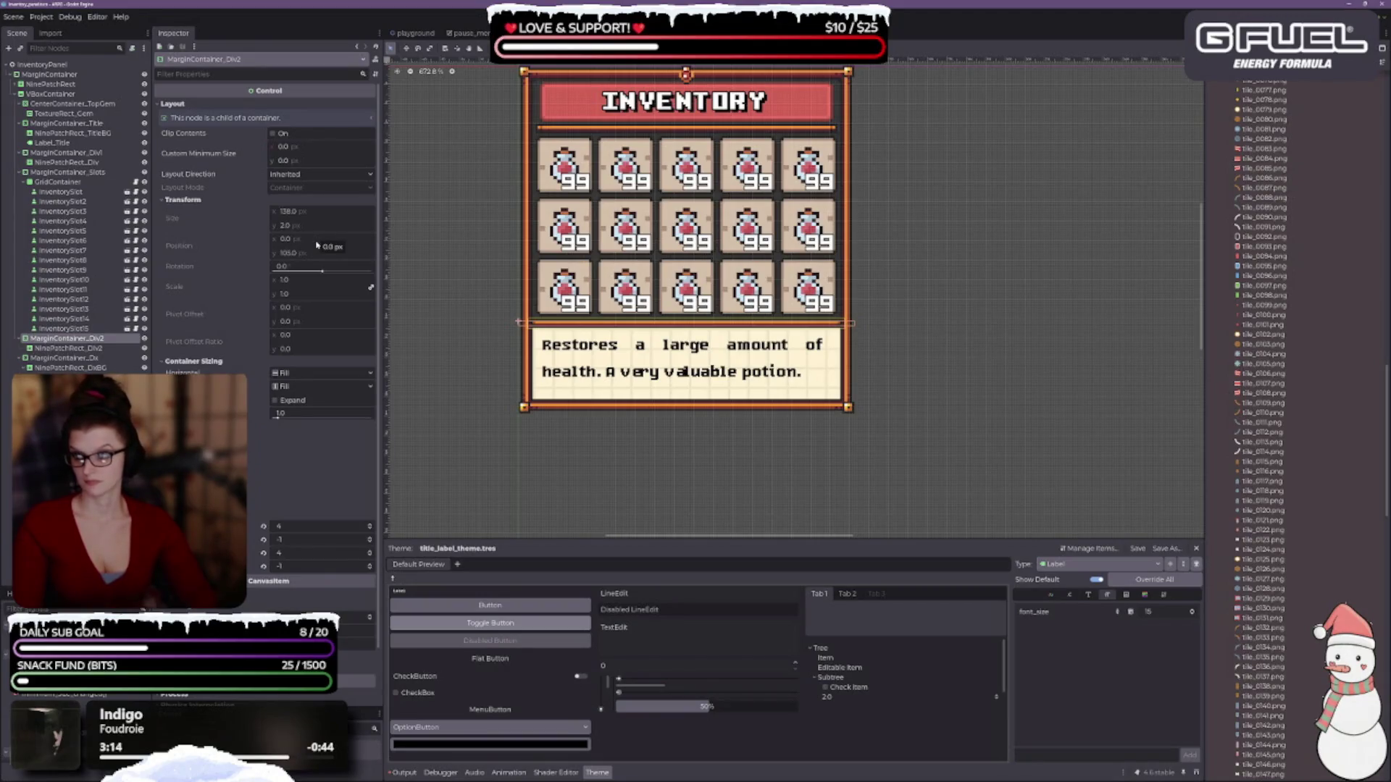
scroll(317, 247, down, 2)
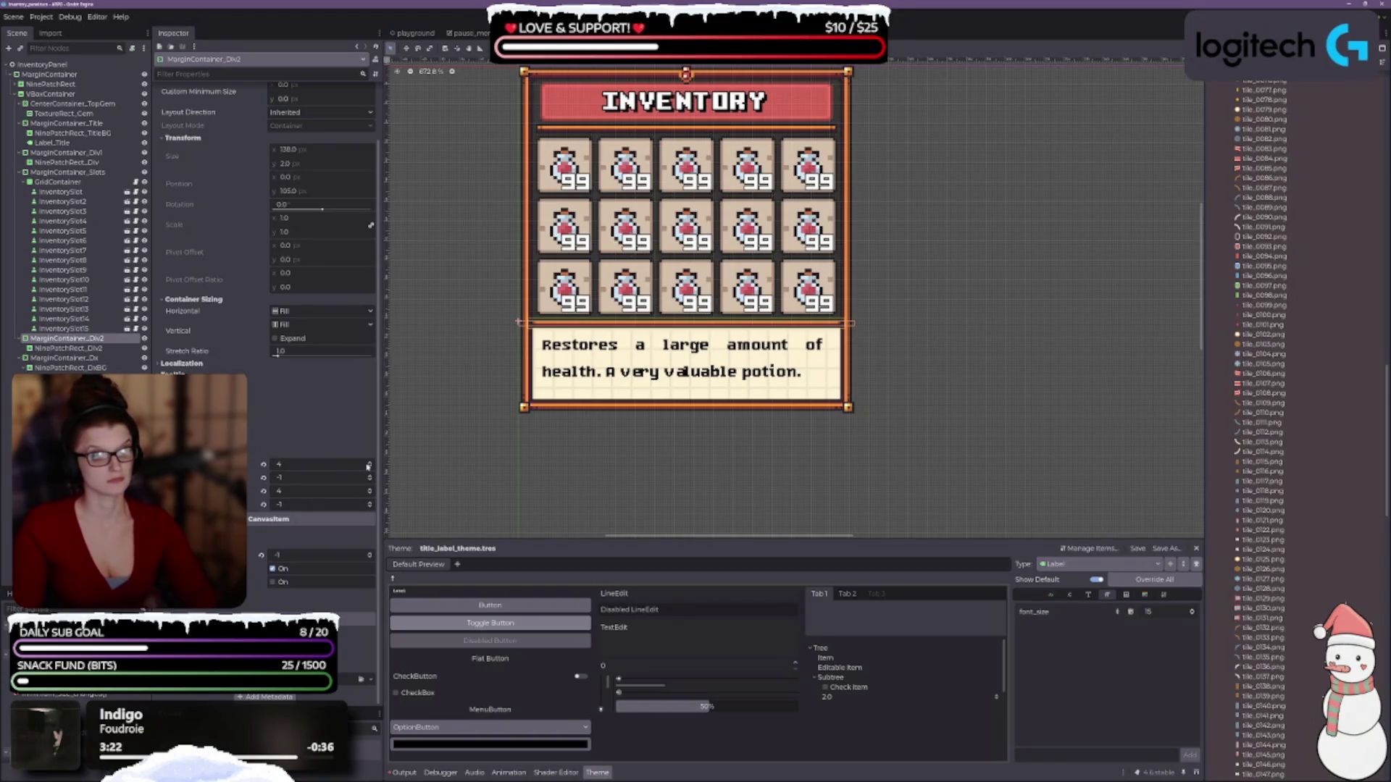
click(369, 464)
click(370, 464)
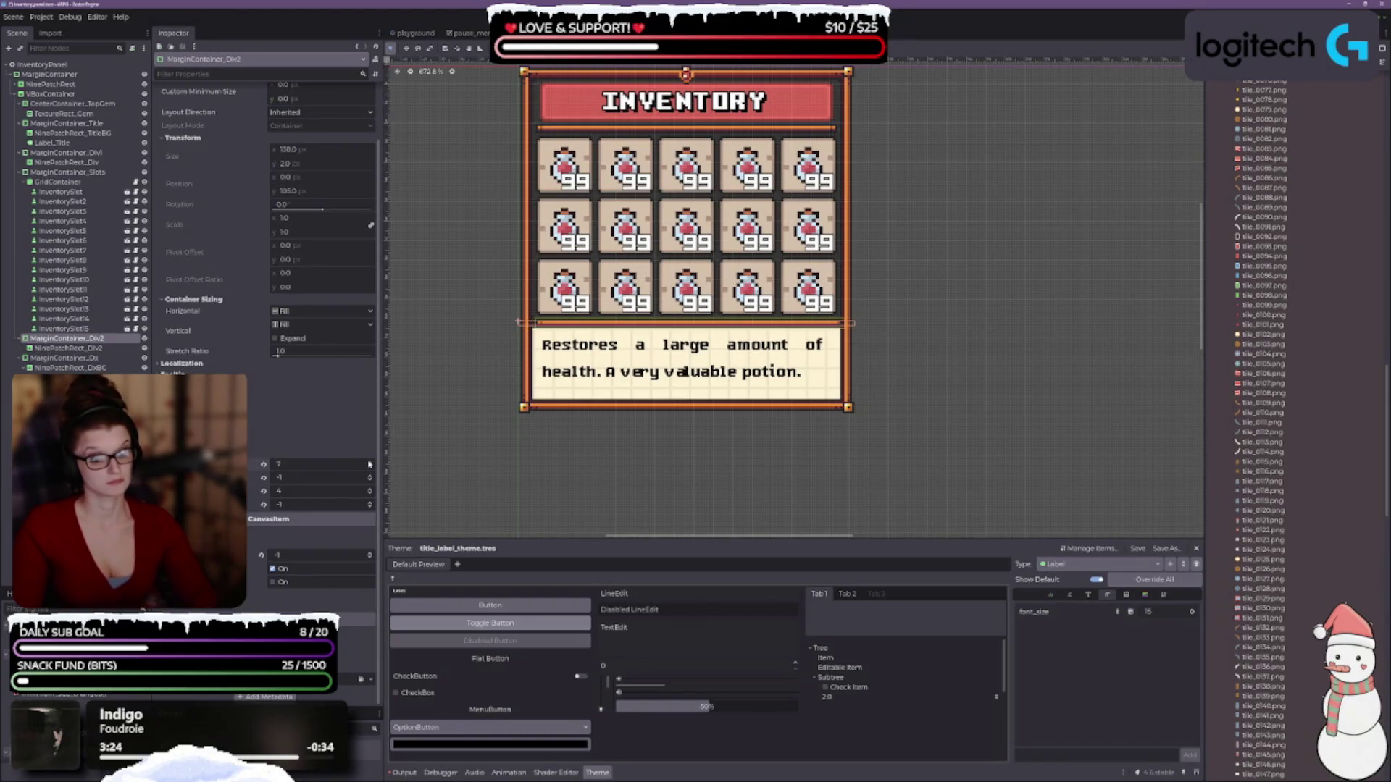
double_click(370, 491)
click(370, 491)
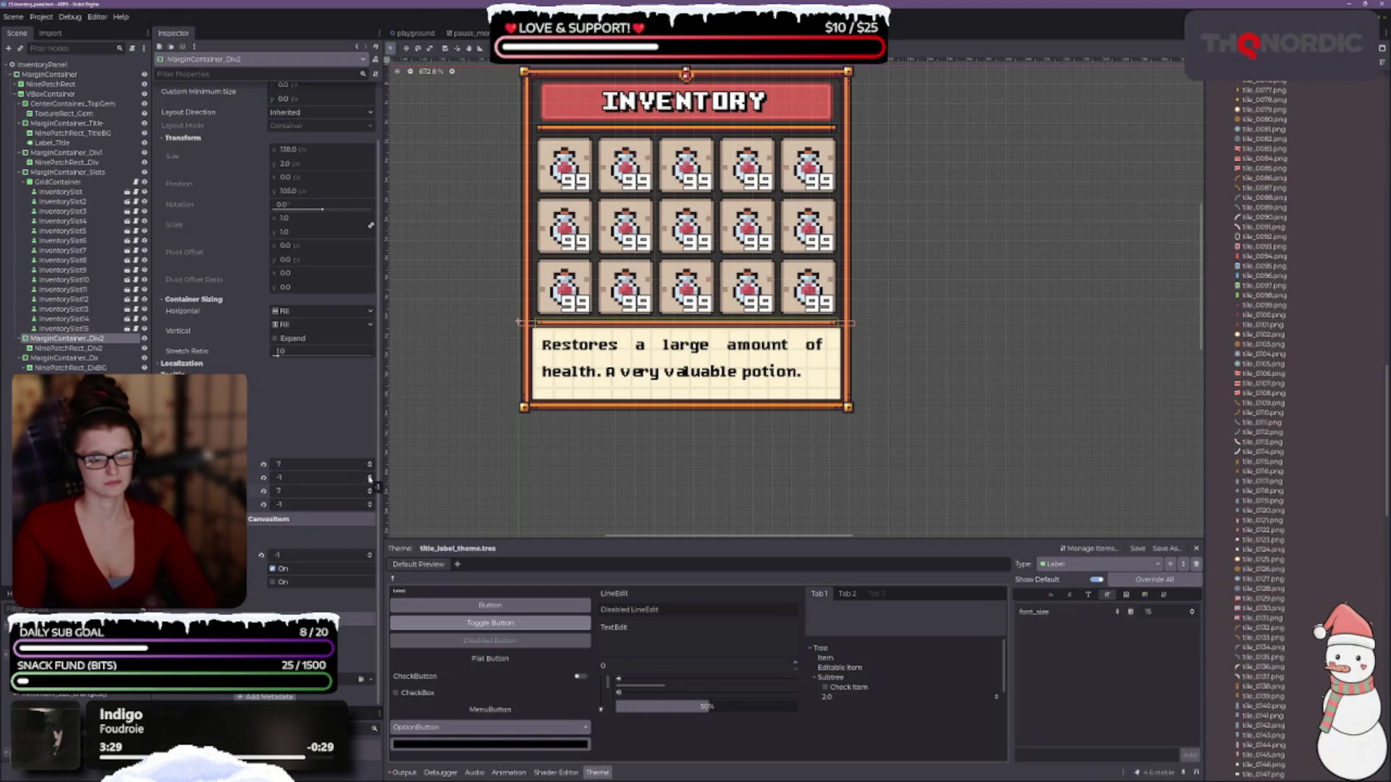
click(370, 476)
scroll(685, 356, up, 2)
scroll(685, 356, up, 2)
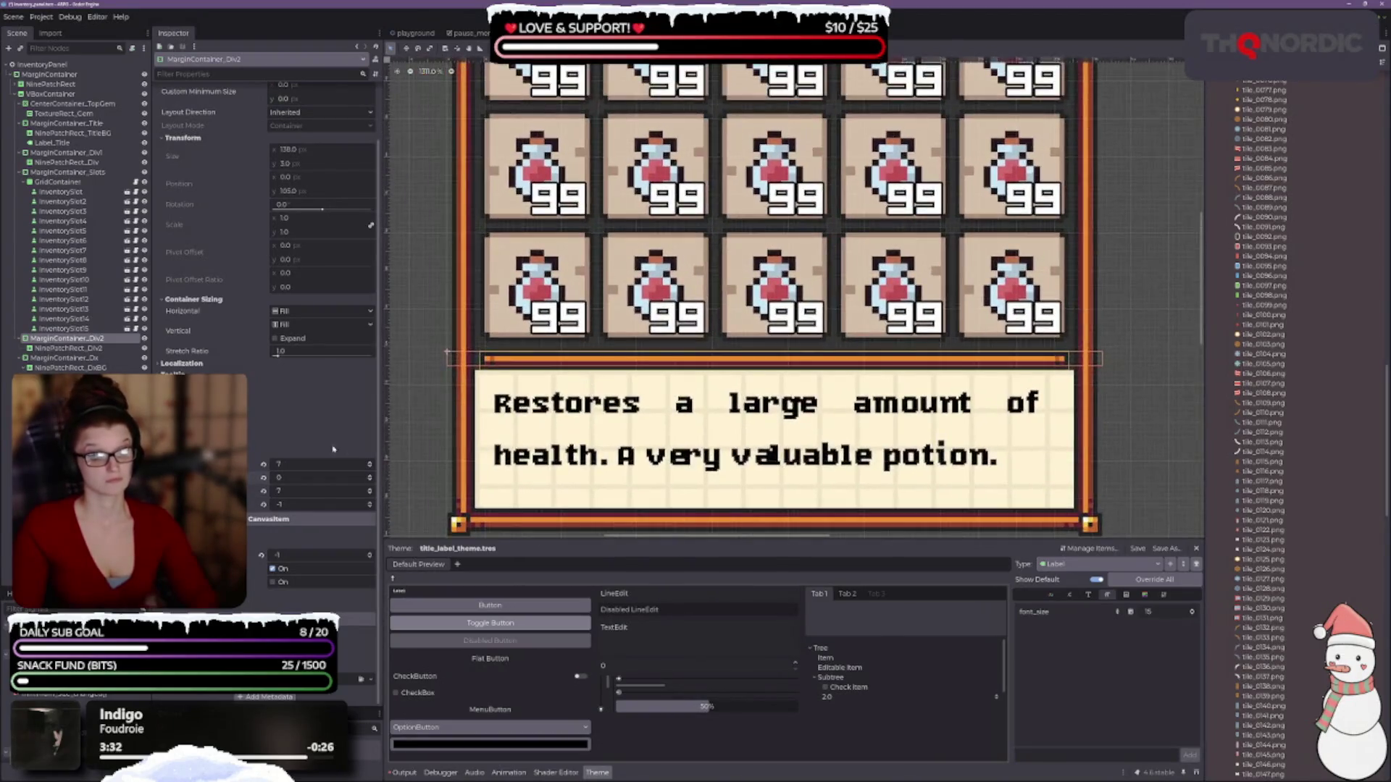
click(370, 479)
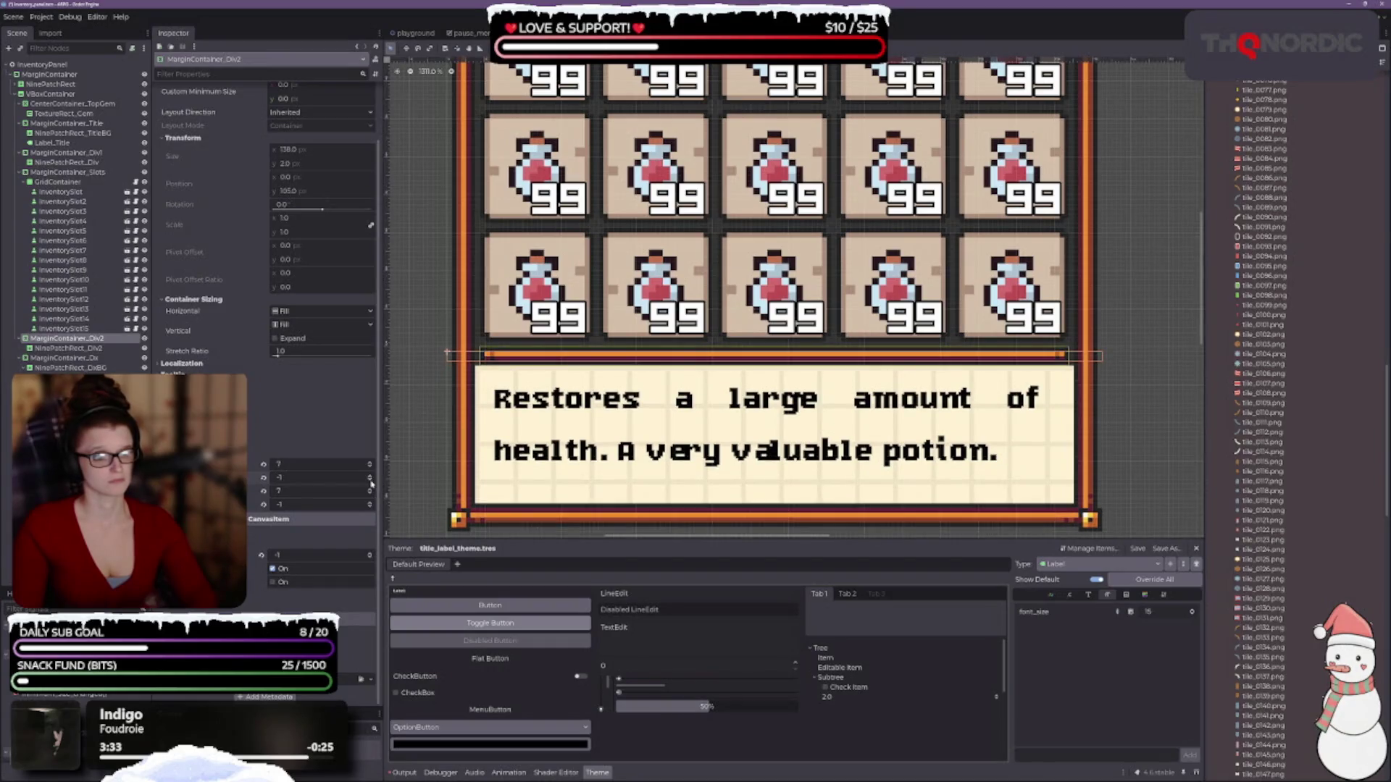
click(370, 503)
click(370, 503)
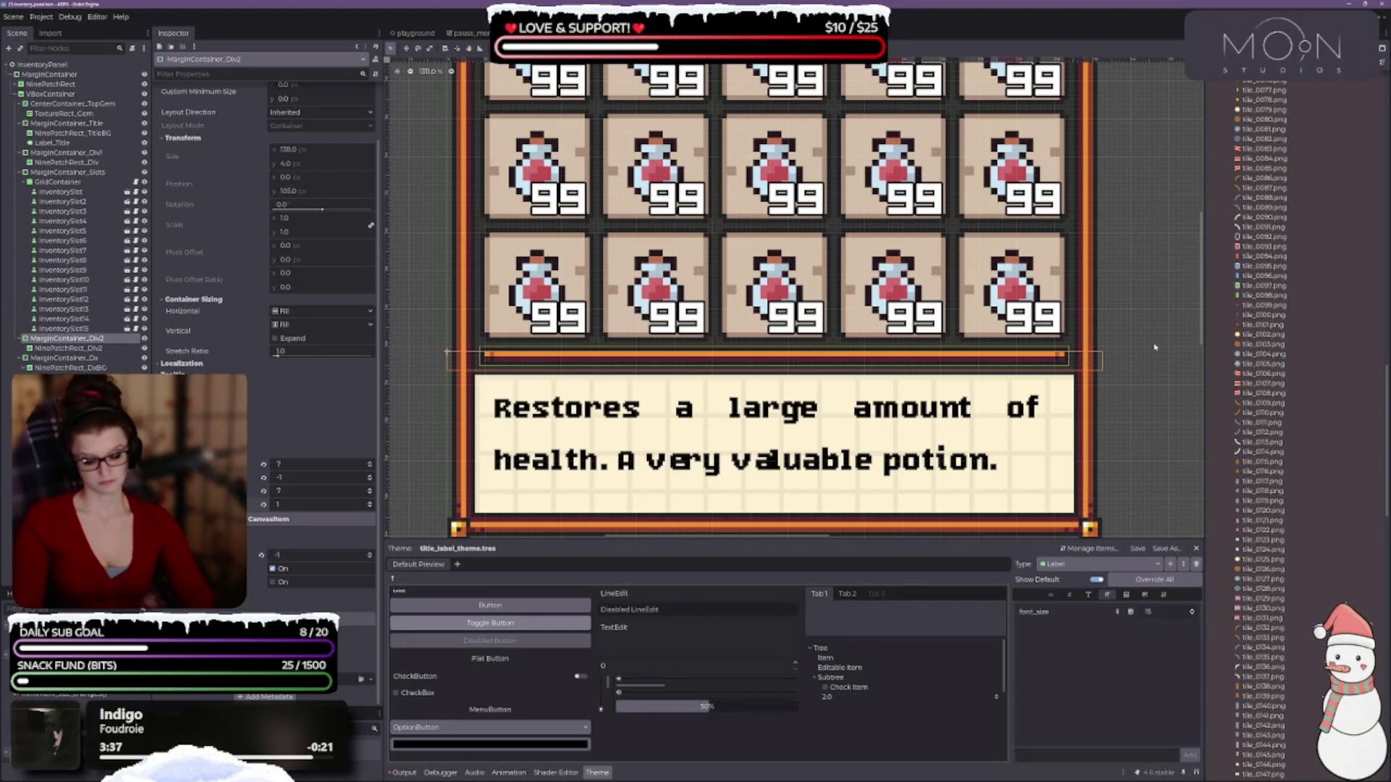
click(1104, 291)
scroll(1104, 291, down, 5)
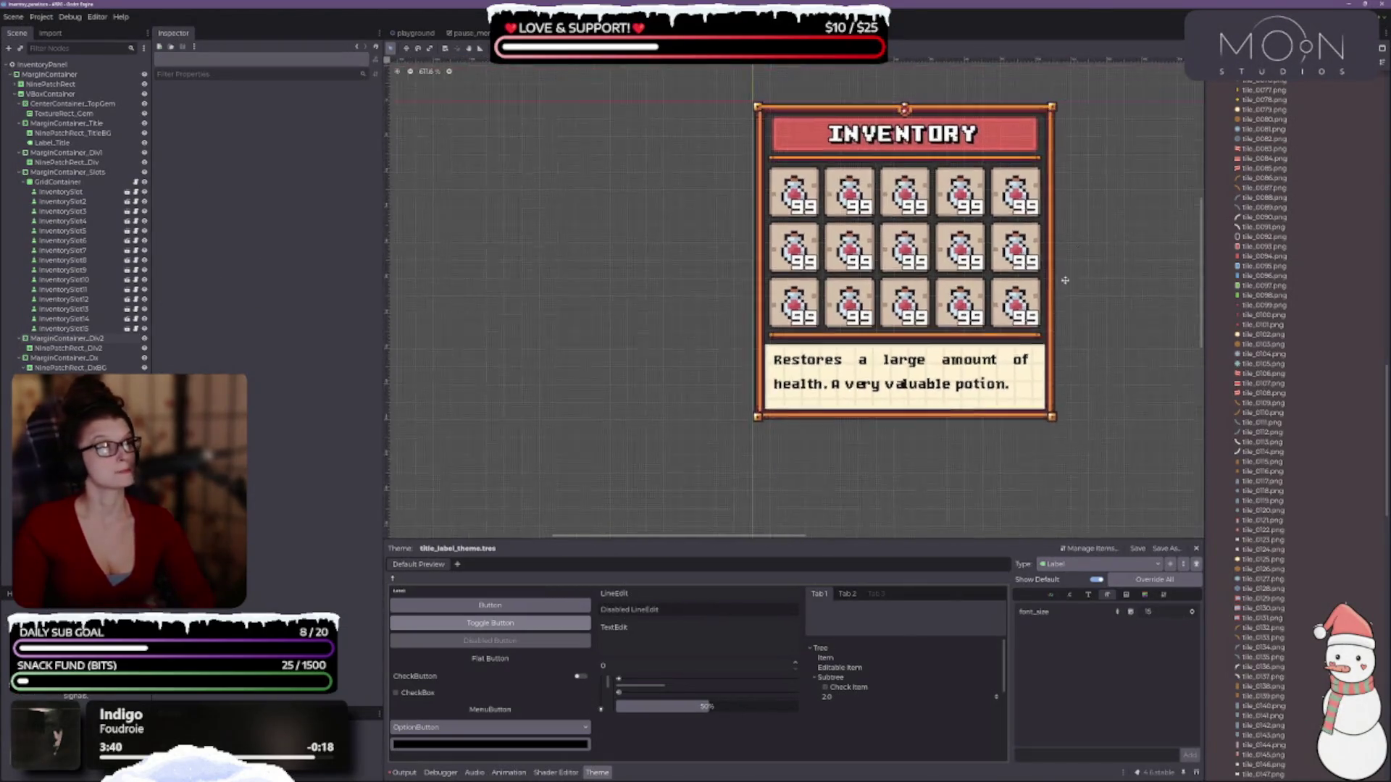
- Compare the two divider bars and make the lower bar fill vertically
scroll(1051, 304, up, 2)
scroll(975, 316, up, 1)
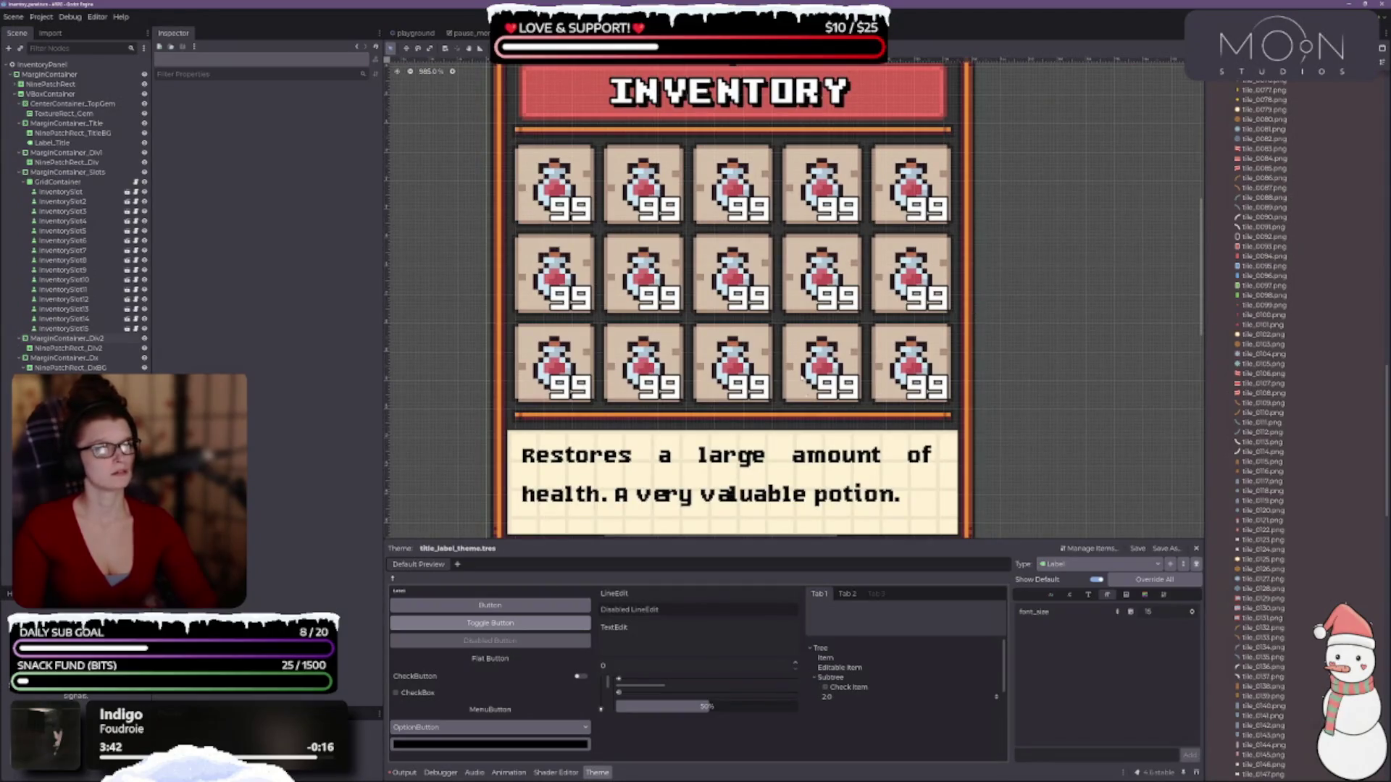
click(101, 348)
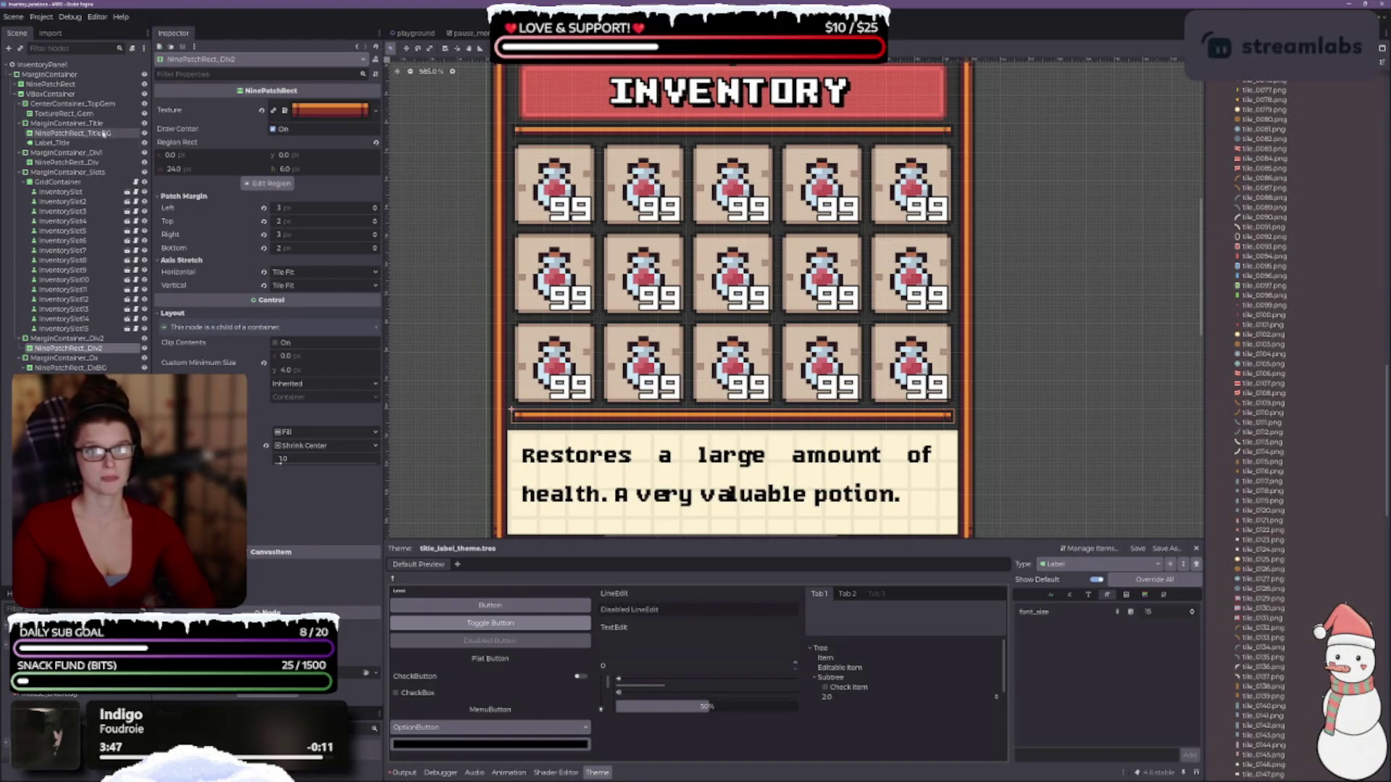
click(100, 162)
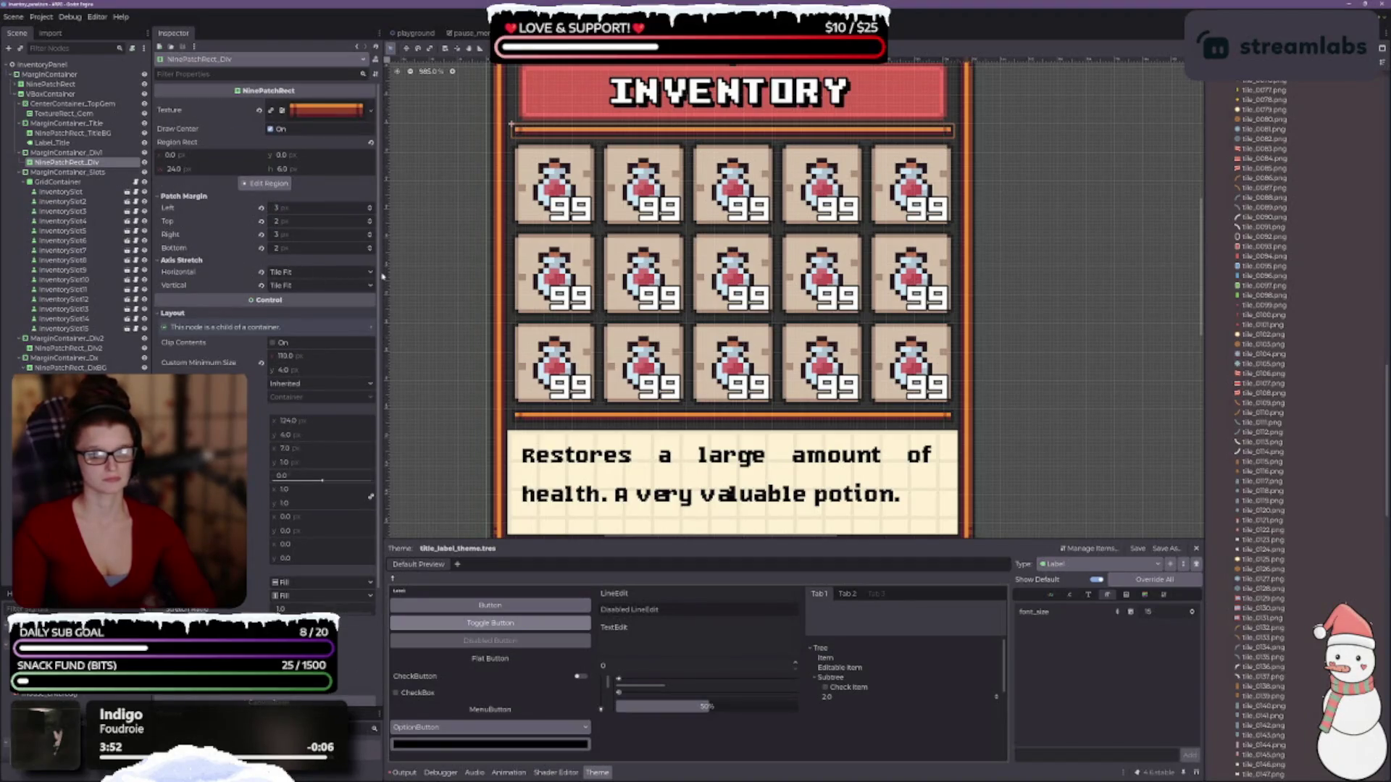
scroll(445, 247, up, 1)
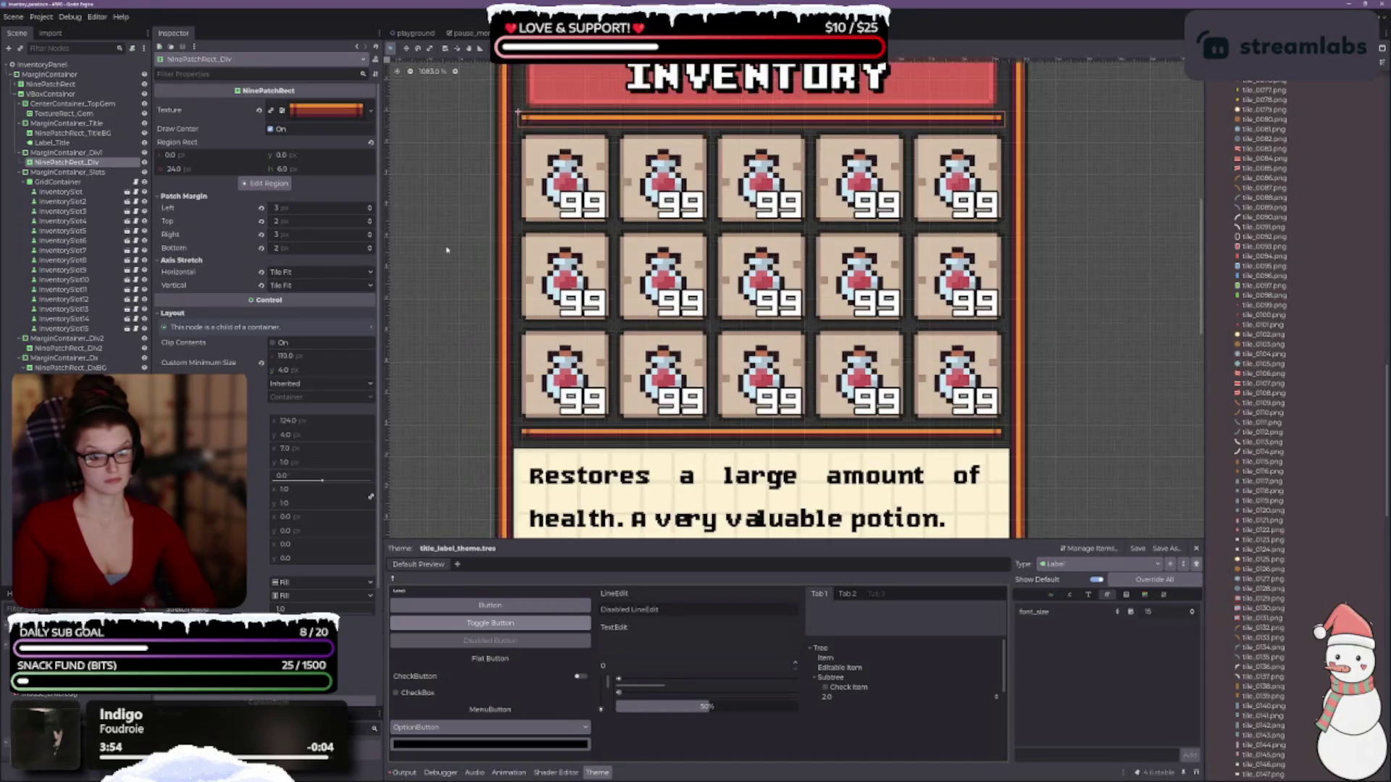
scroll(446, 247, down, 2)
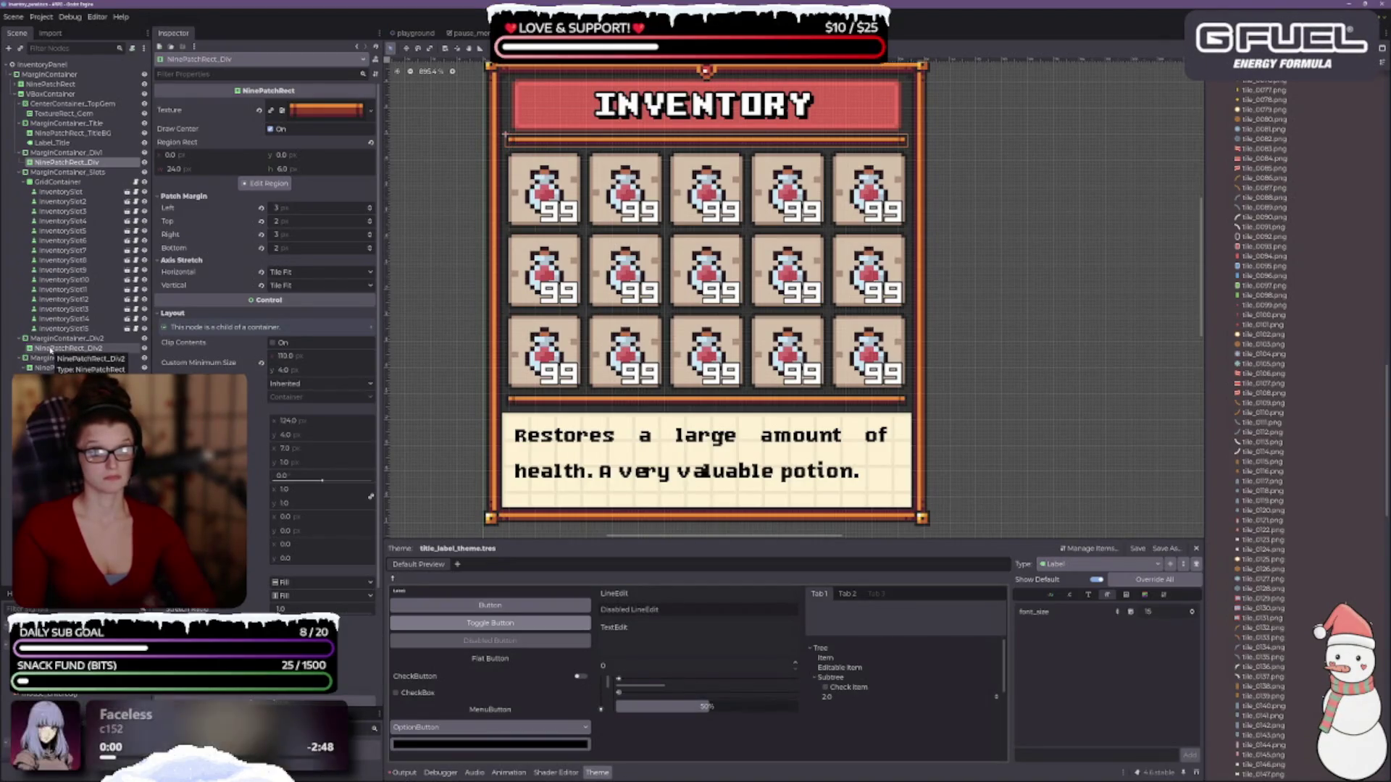
click(50, 349)
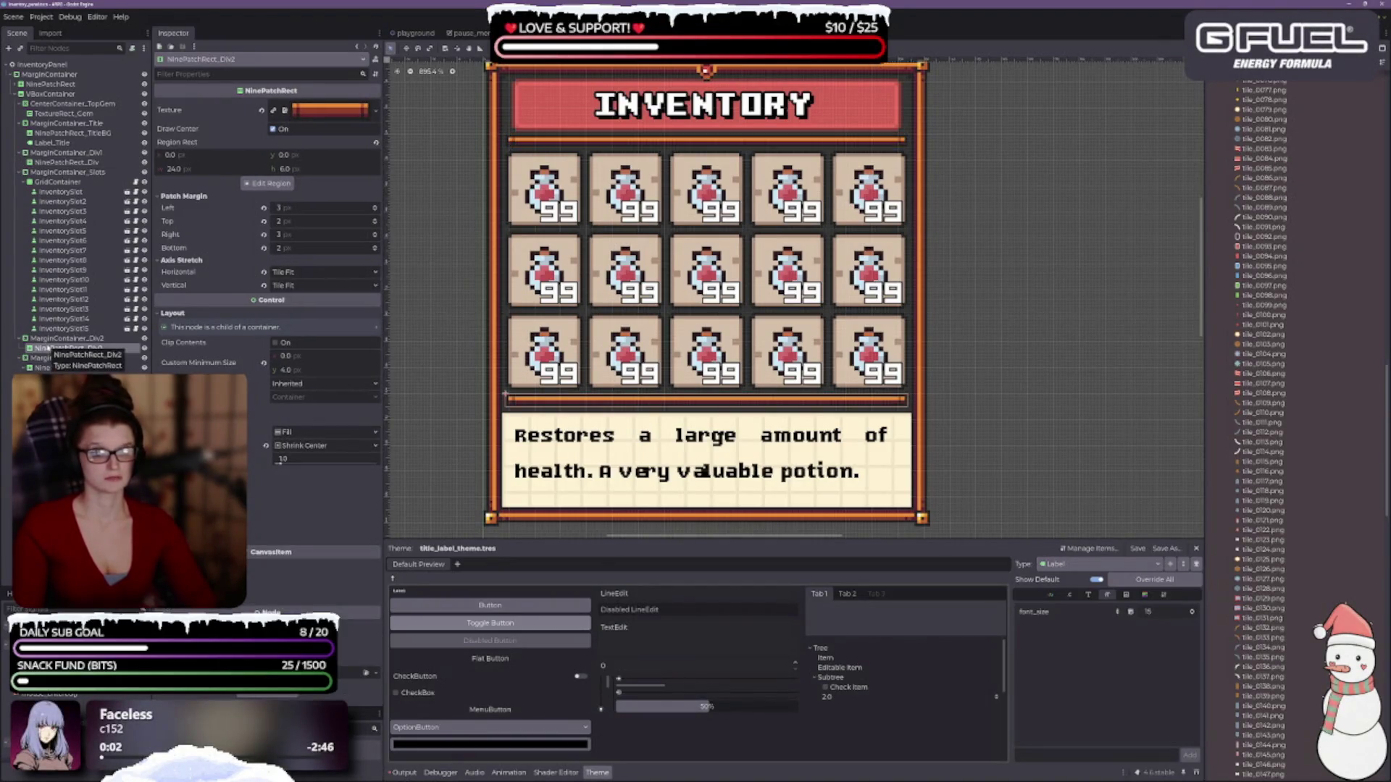
click(266, 446)
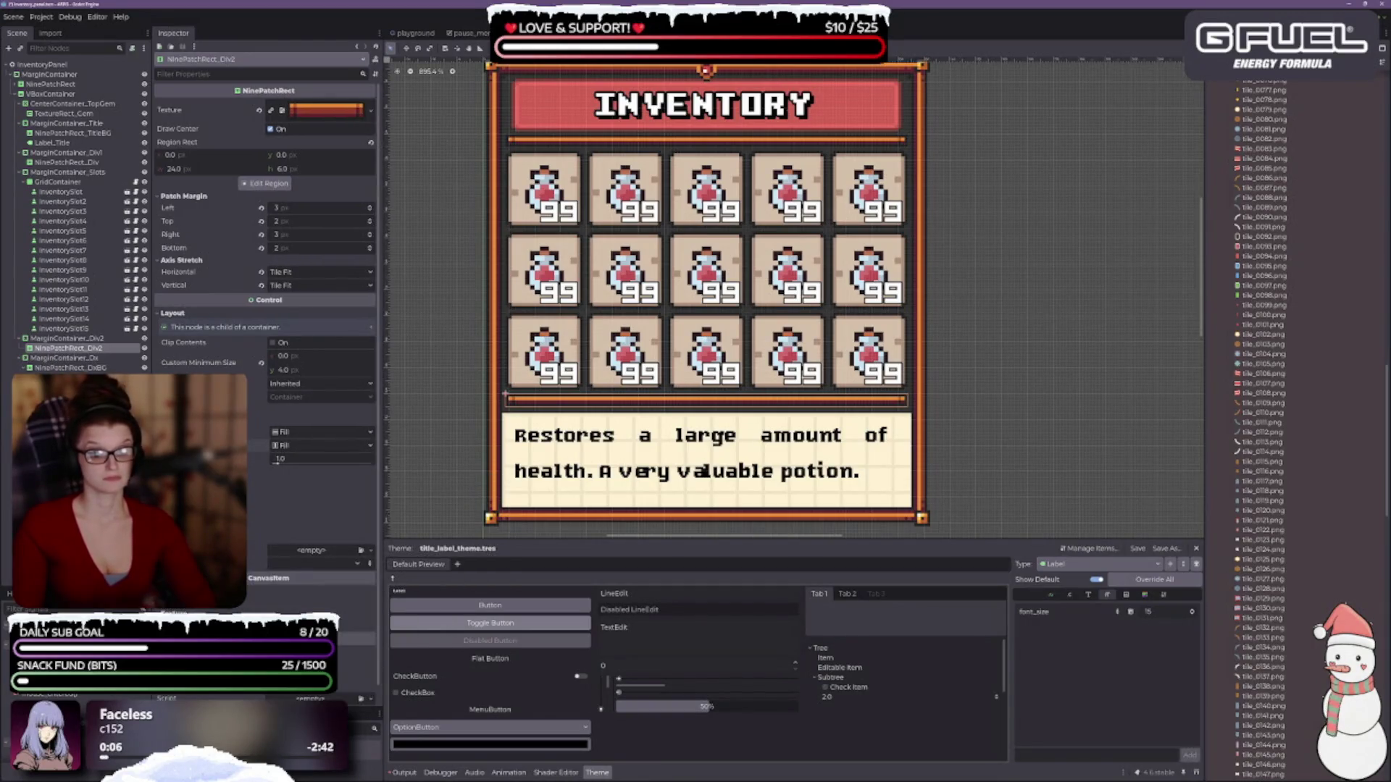
click(73, 162)
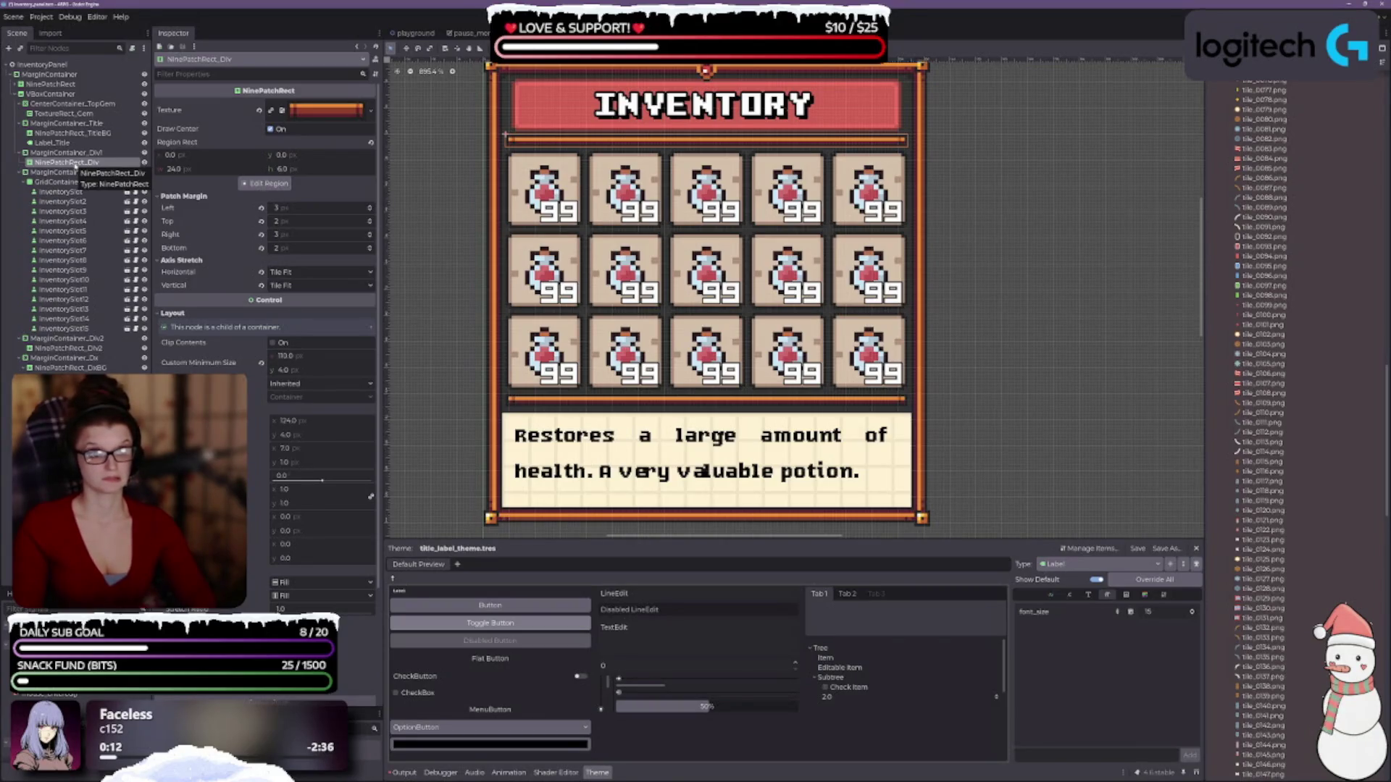
click(73, 349)
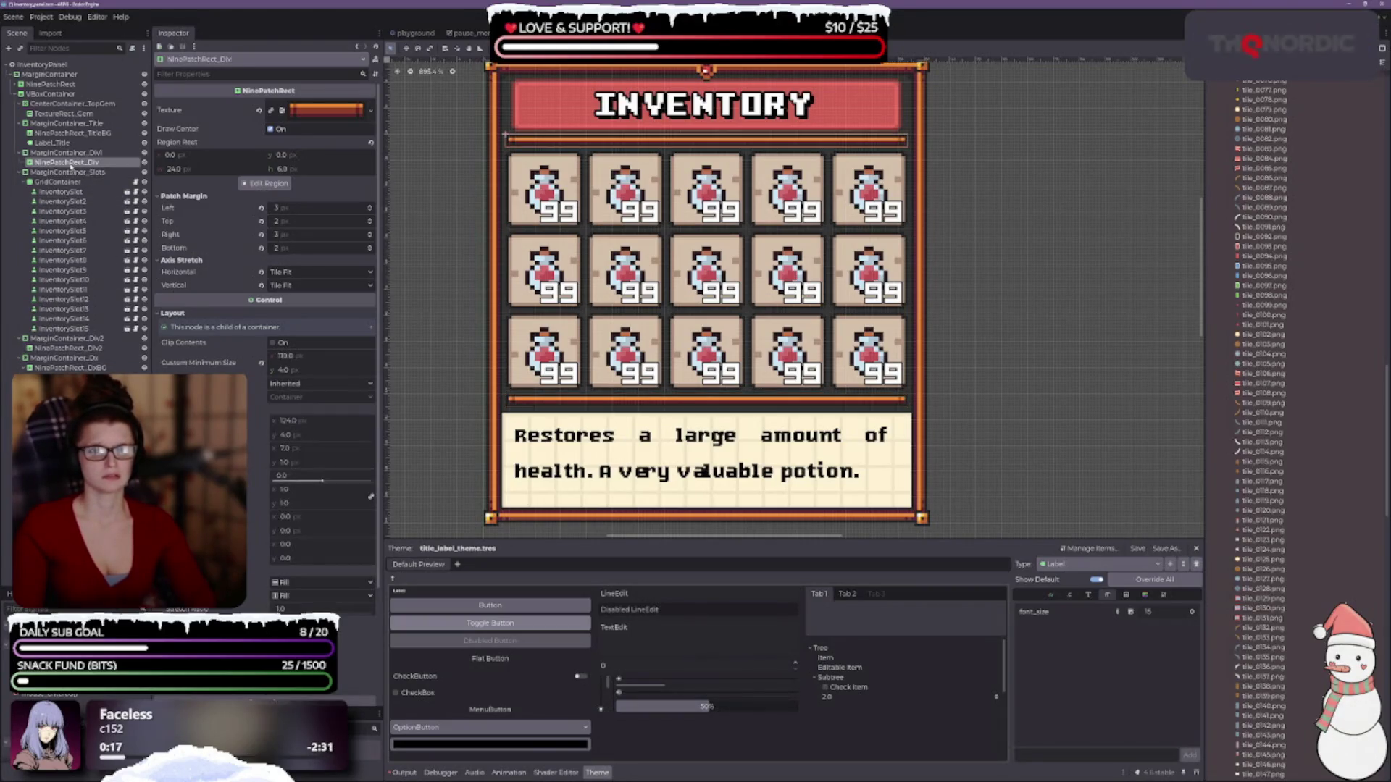
click(62, 358)
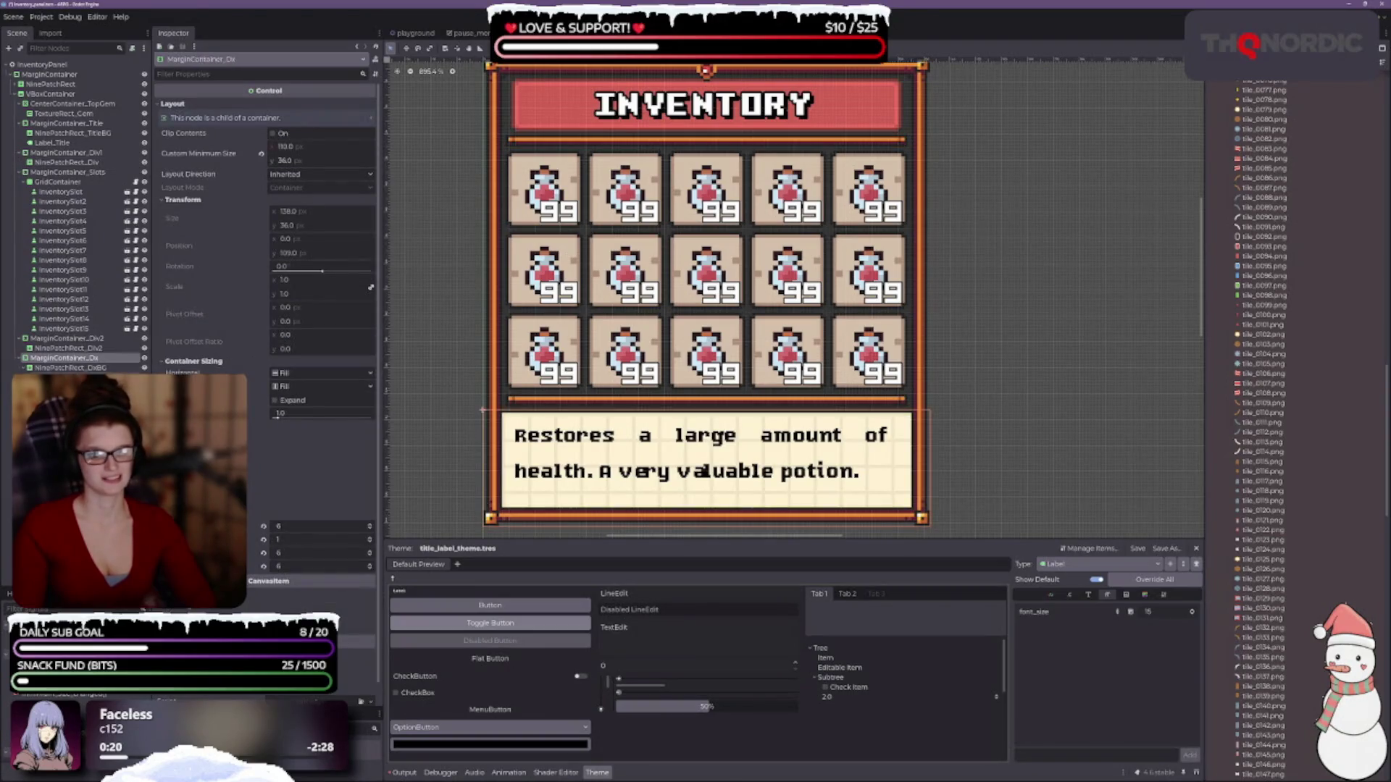
click(29, 368)
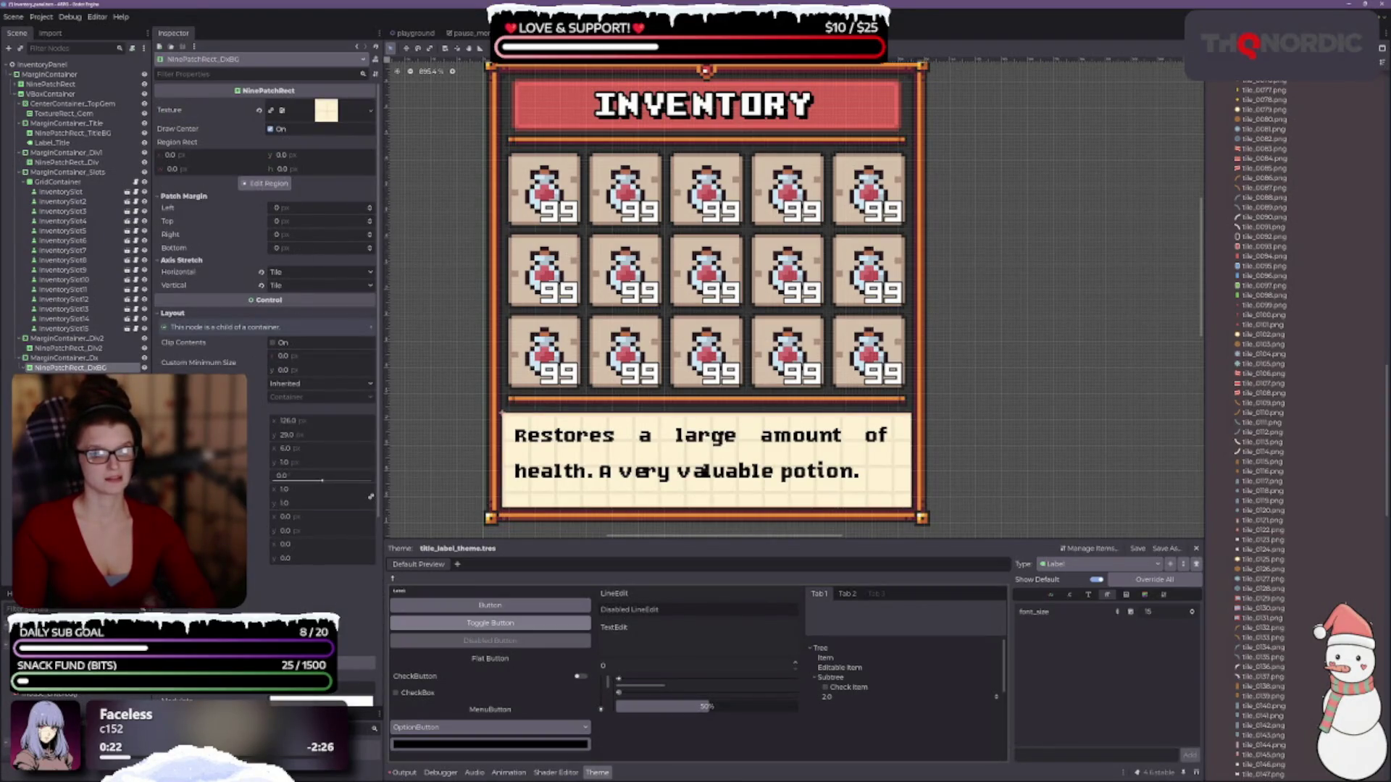
click(29, 348)
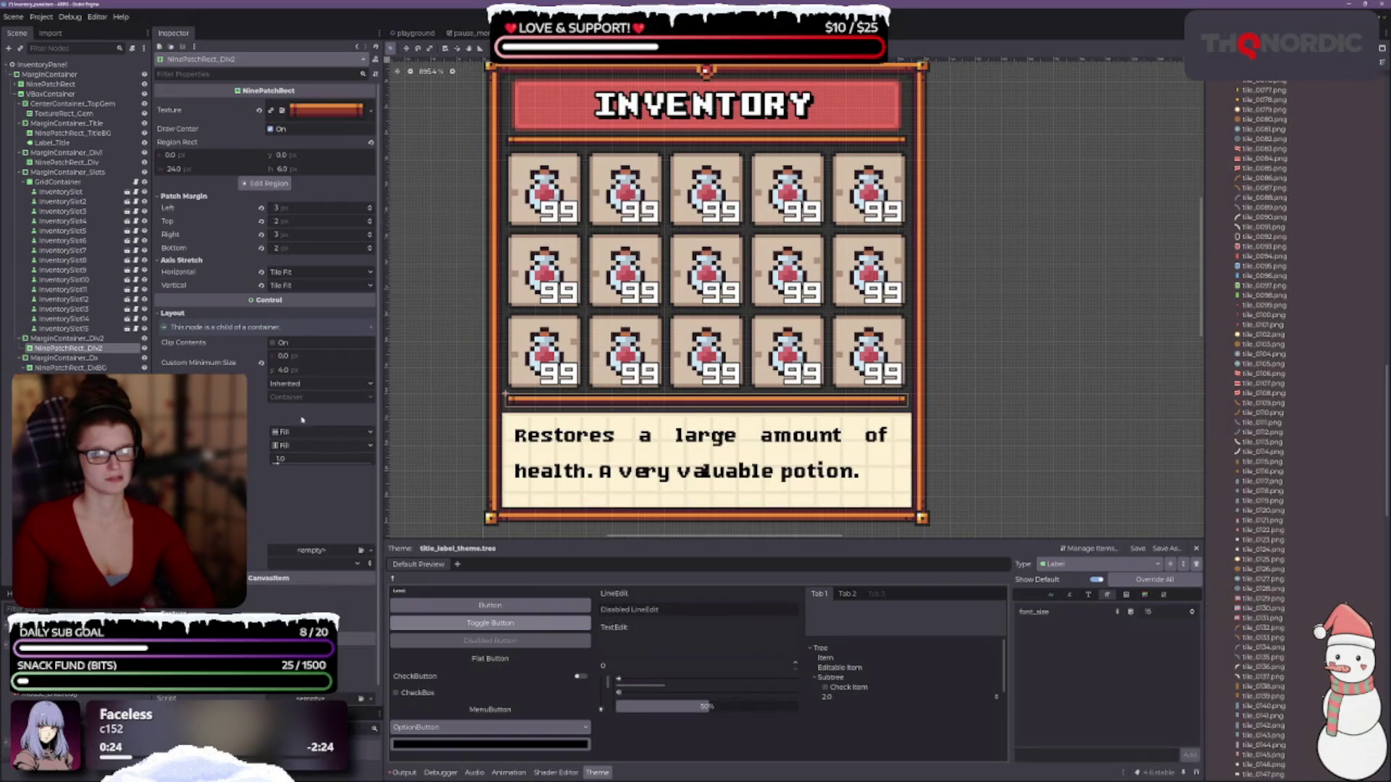
- Give NinePatchRect_Div2 a 110 px minimum width and save the scene
click(308, 355)
text(110)
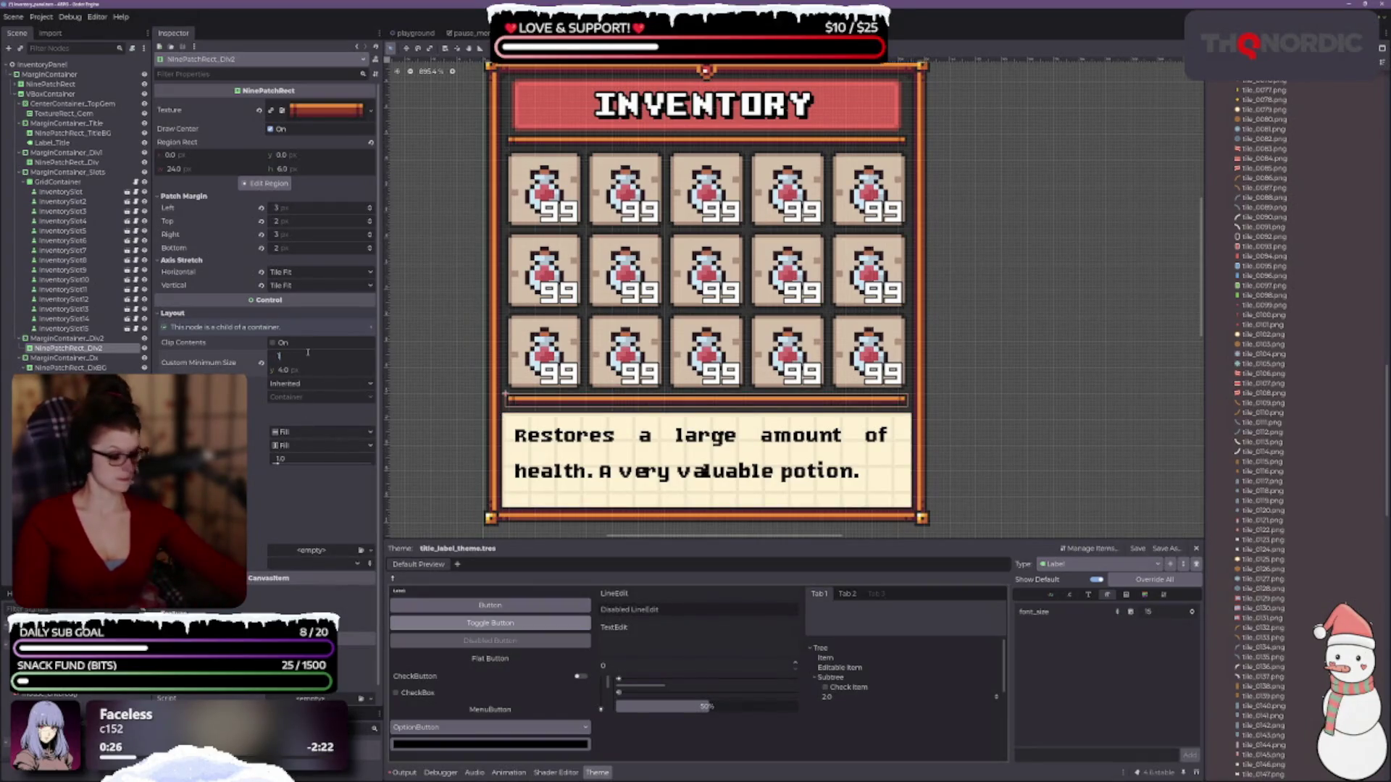
key(Return)
key(ctrl+s)
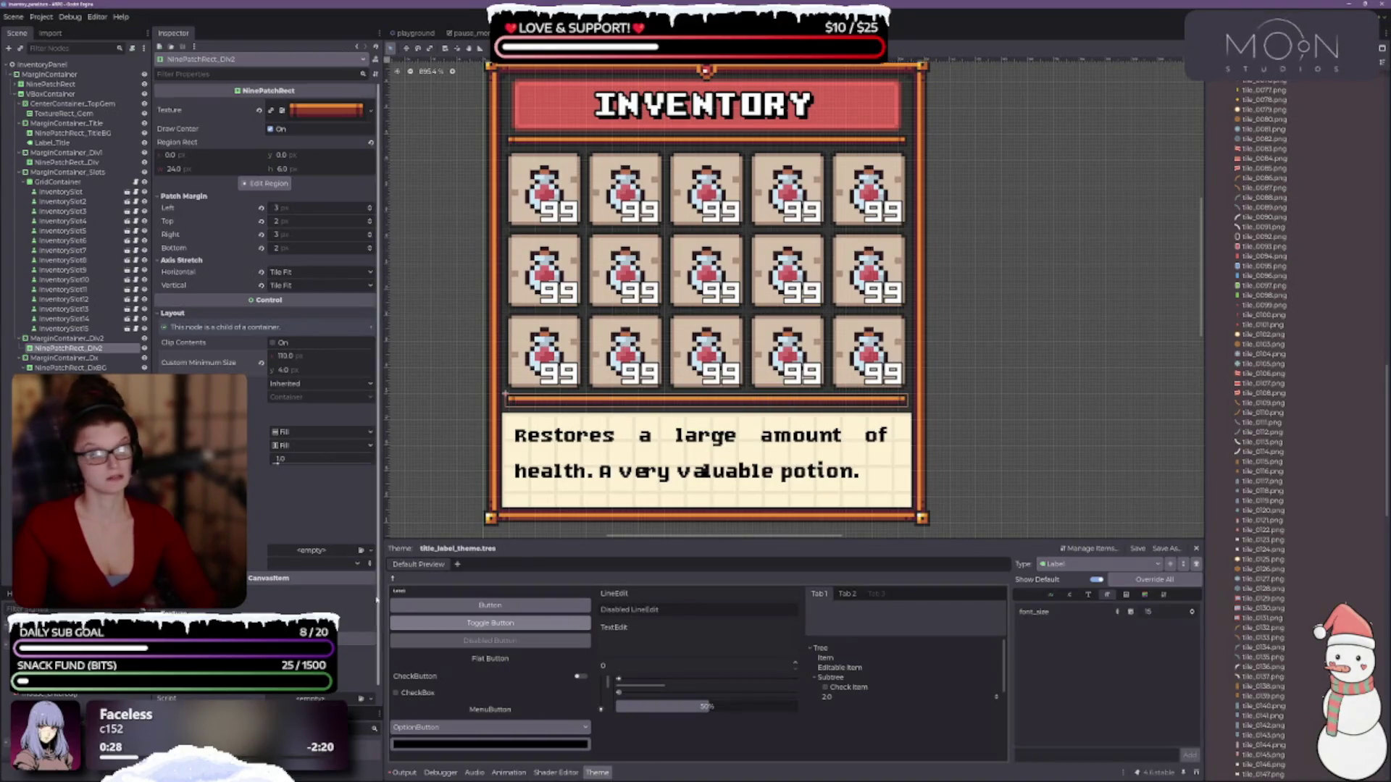
- Select the MarginContainer_Dx node in the Scene tree
click(964, 350)
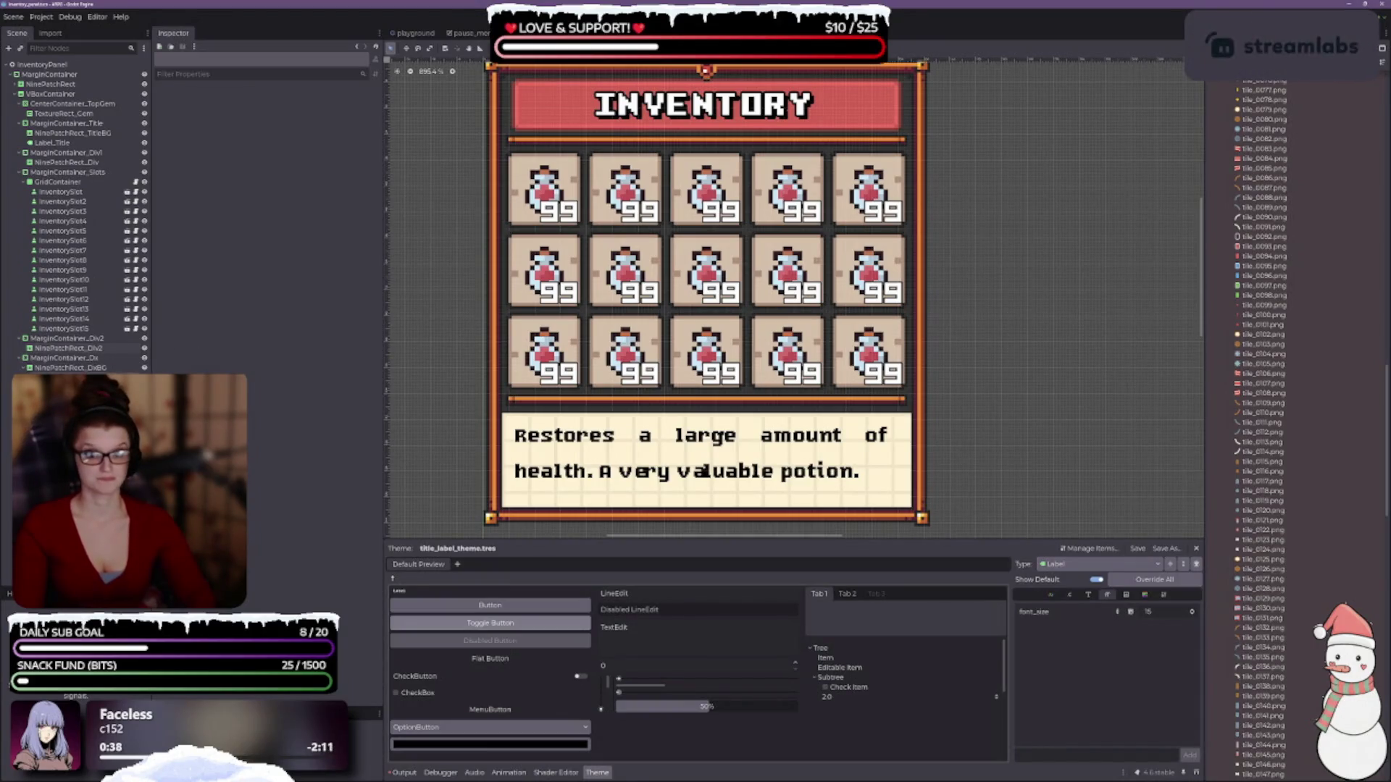
click(65, 358)
scroll(700, 471, down, 3)
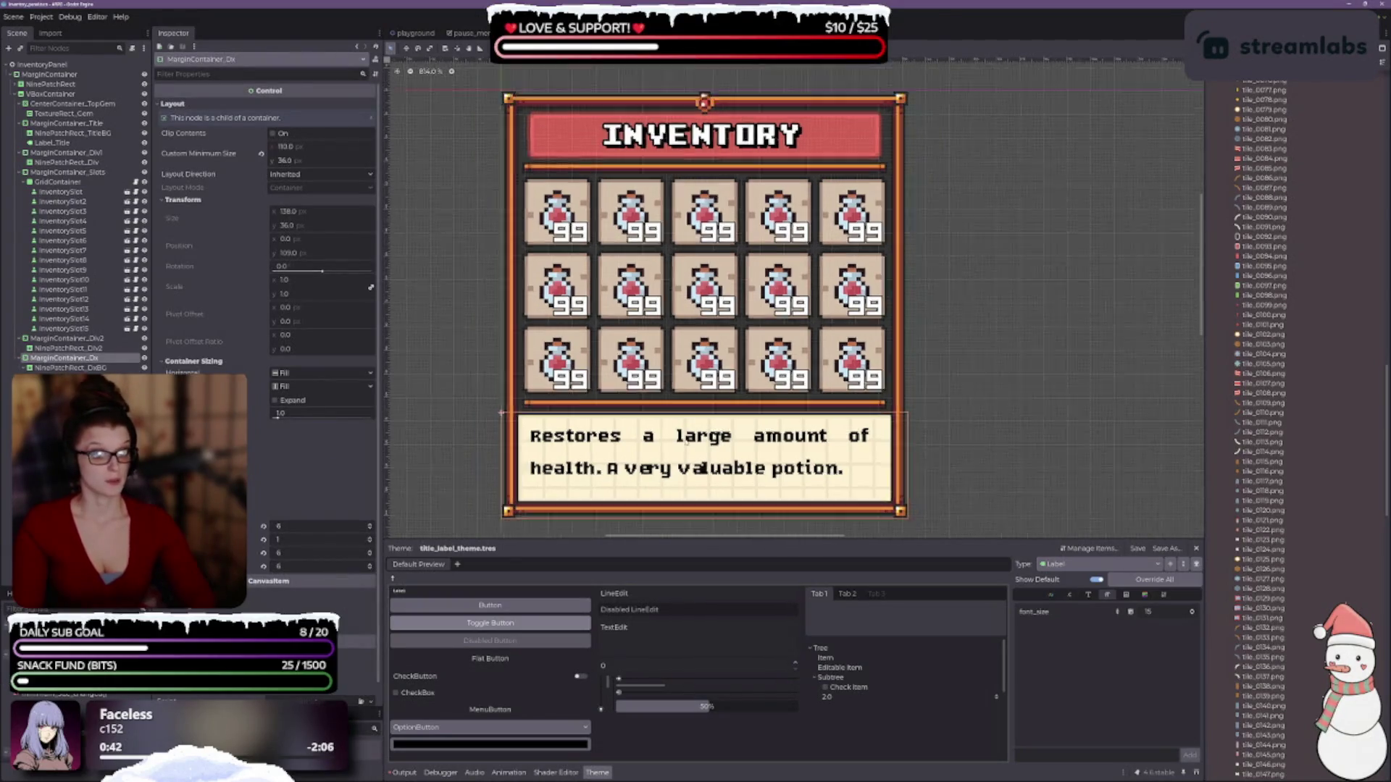
scroll(688, 455, up, 5)
scroll(688, 455, down, 3)
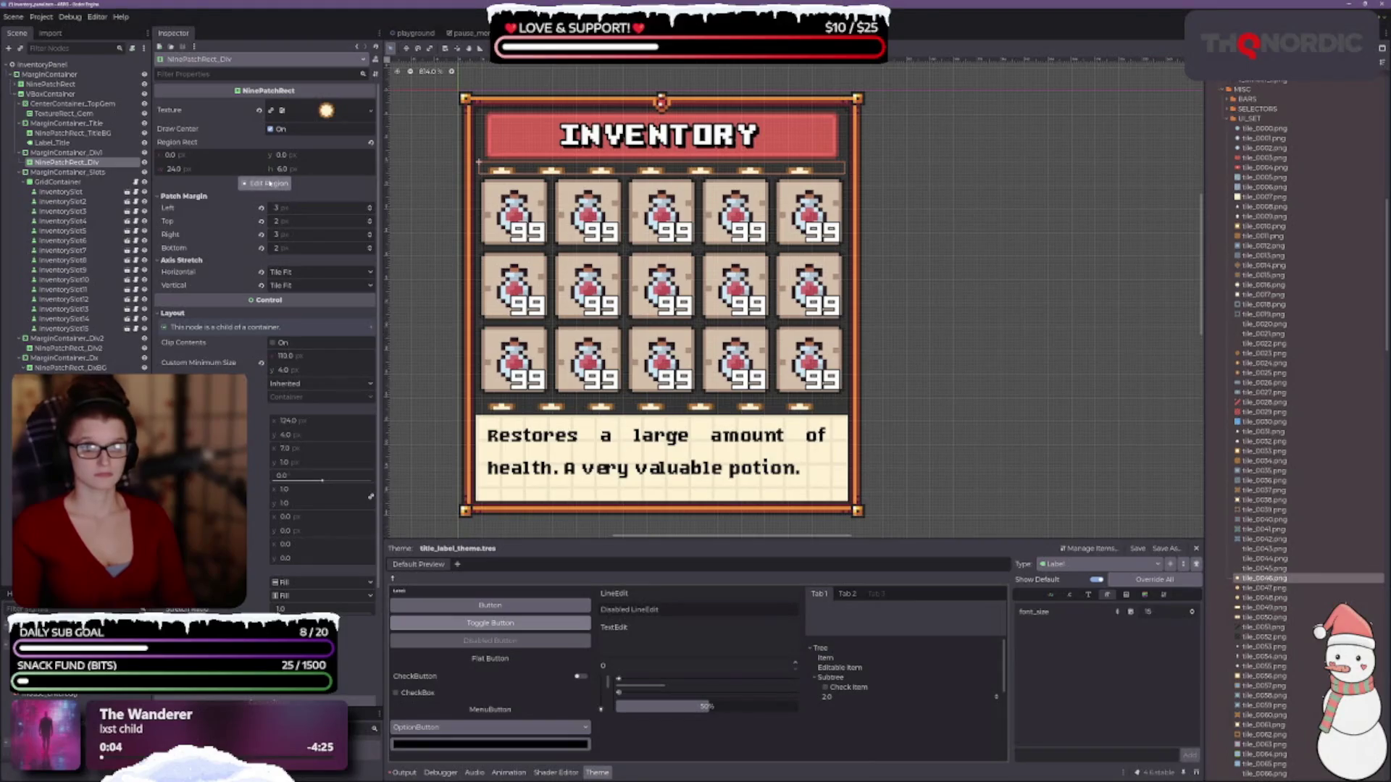
- Reset all four of the top divider's patch margins to zero
click(261, 248)
click(260, 235)
click(261, 221)
click(261, 207)
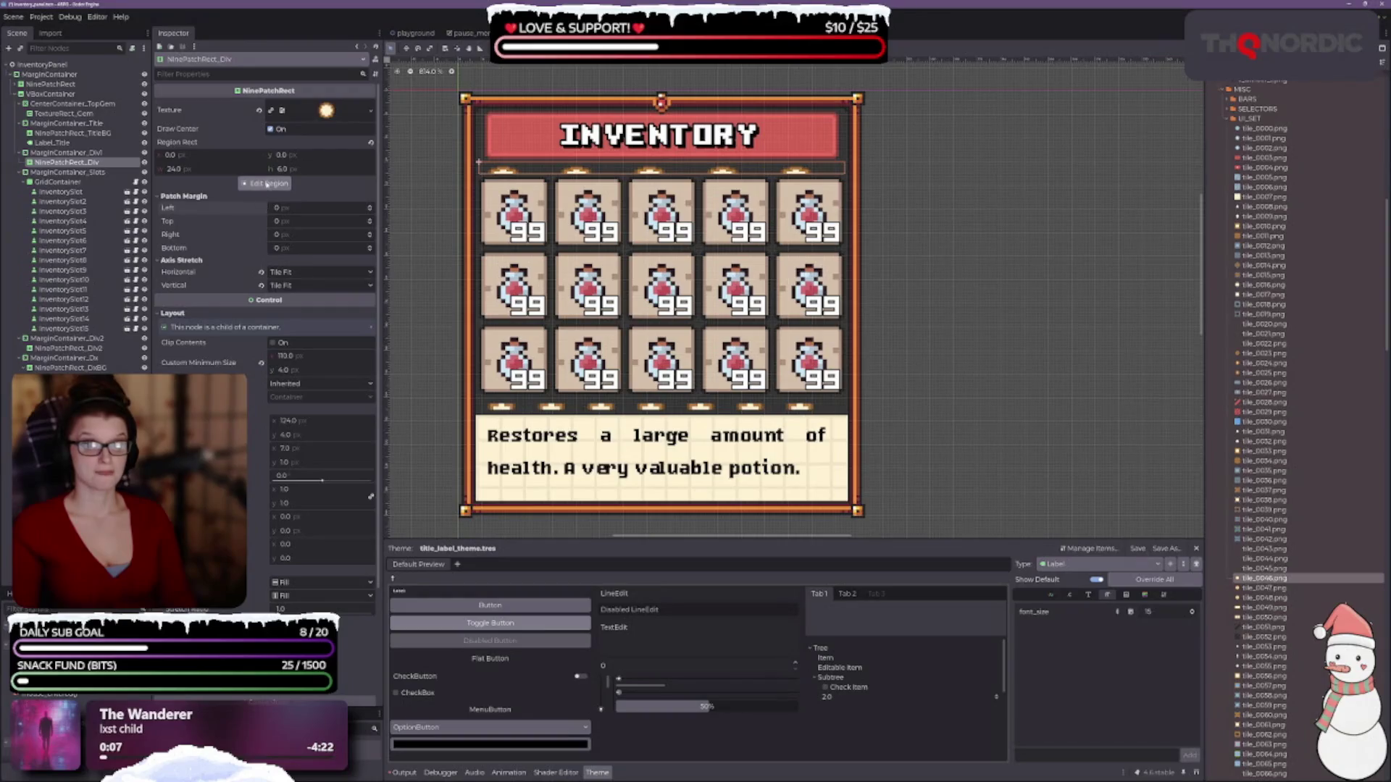
- In the Region Editor, drag rough patch guides (top 11, bottom 1, left 5, right 14)
click(267, 184)
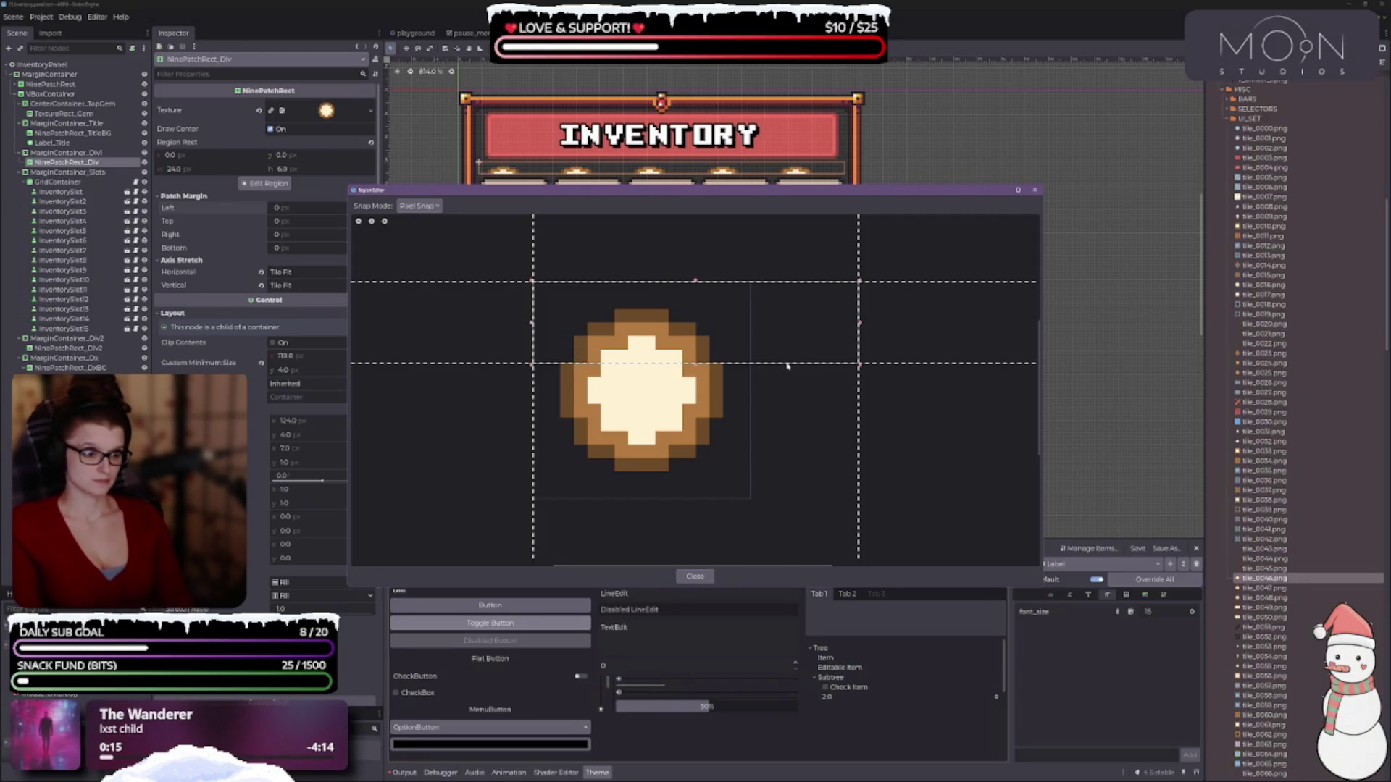
drag(788, 283, 797, 445)
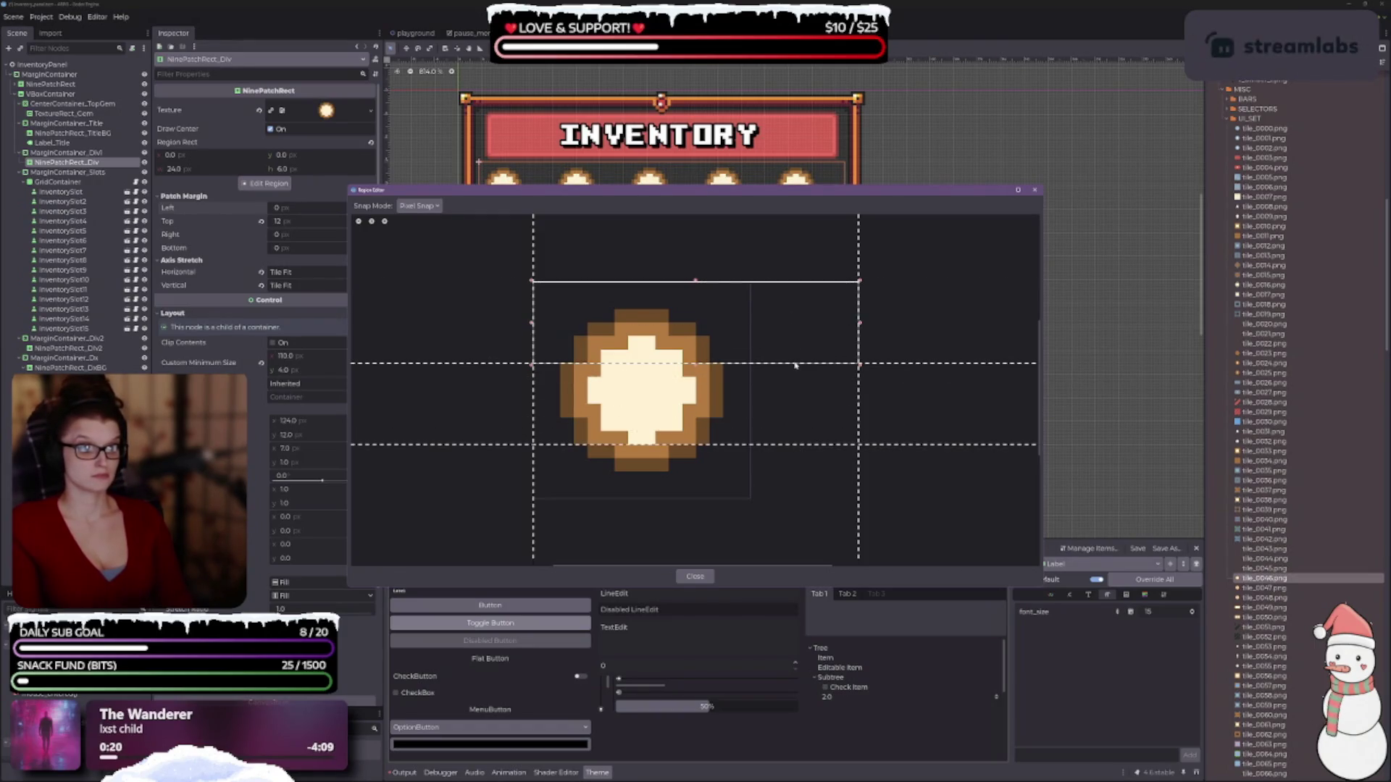
drag(795, 362, 795, 336)
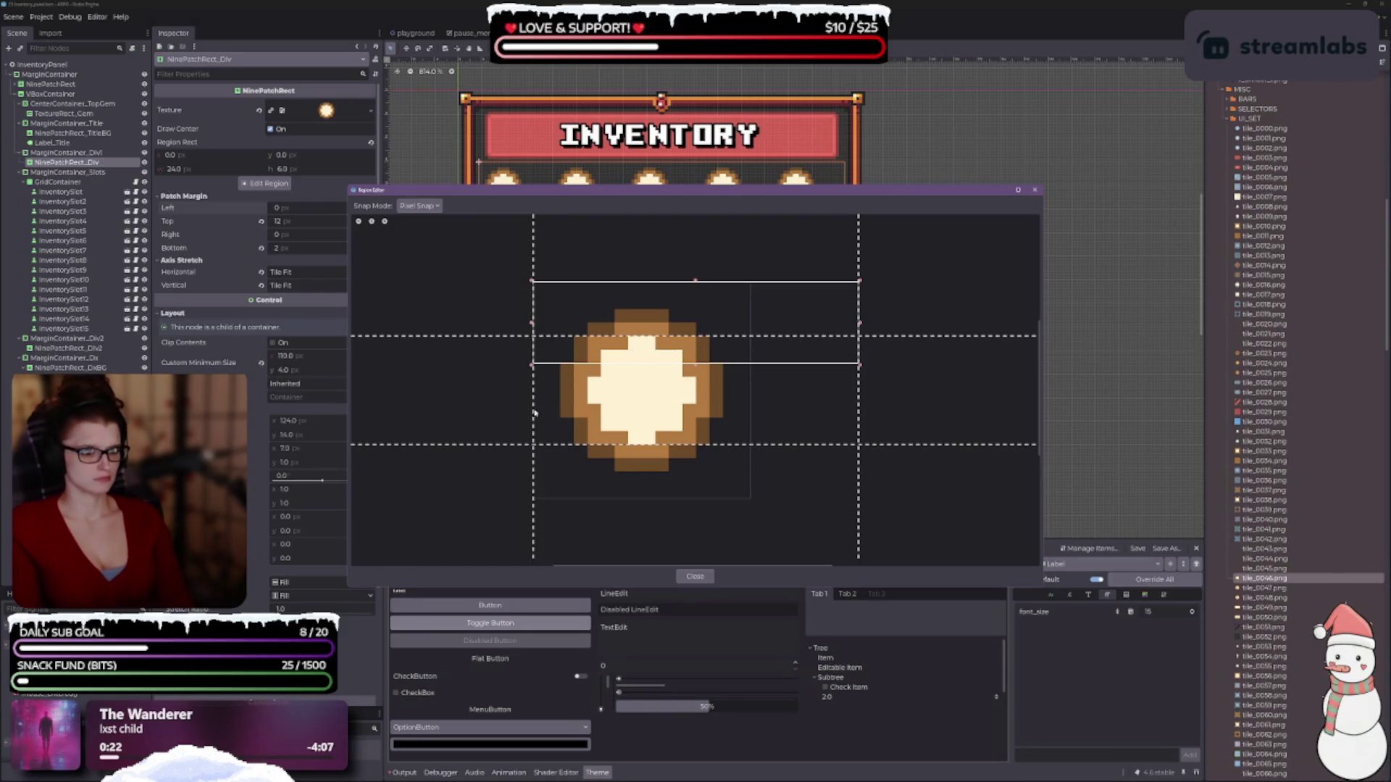
drag(533, 414, 603, 408)
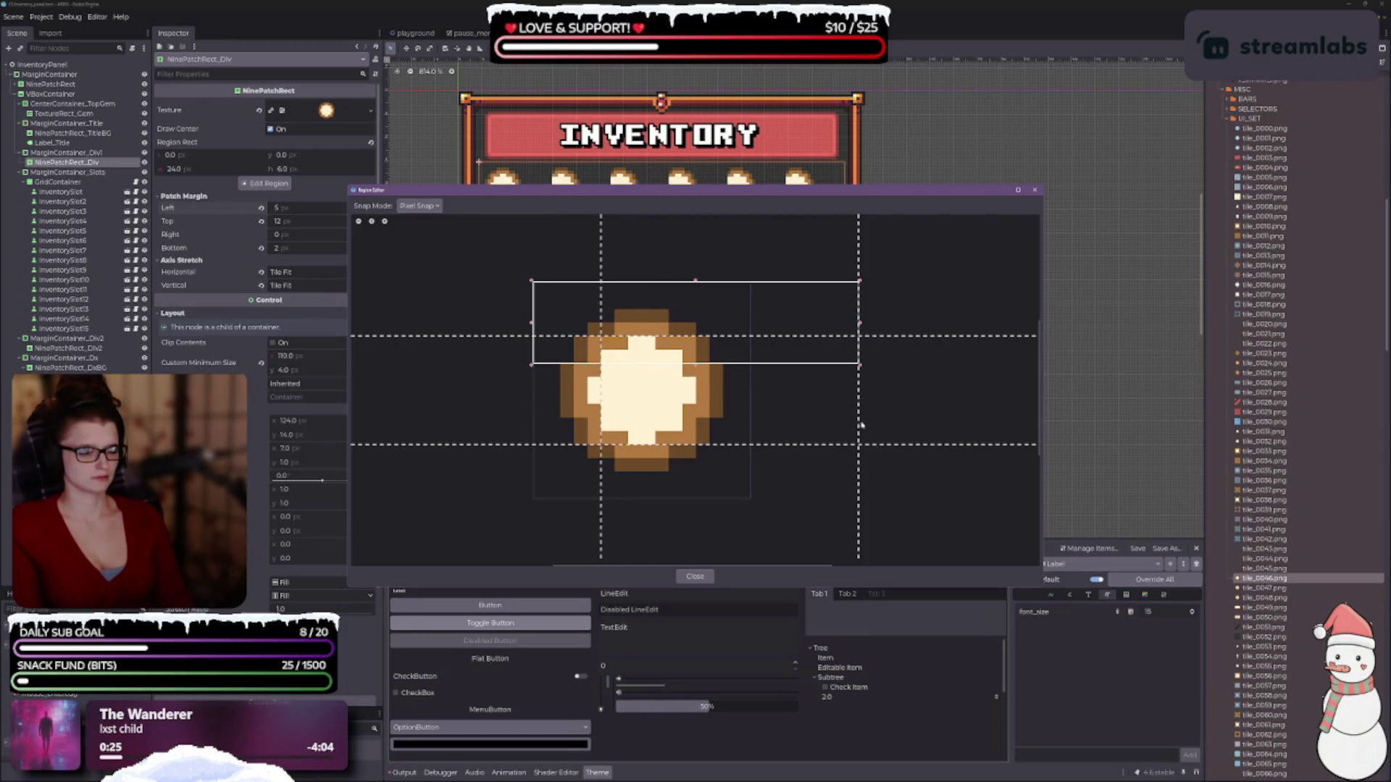
mouse_move(857, 424)
mouse_down()
mouse_move(671, 426)
mouse_move(683, 420)
mouse_up()
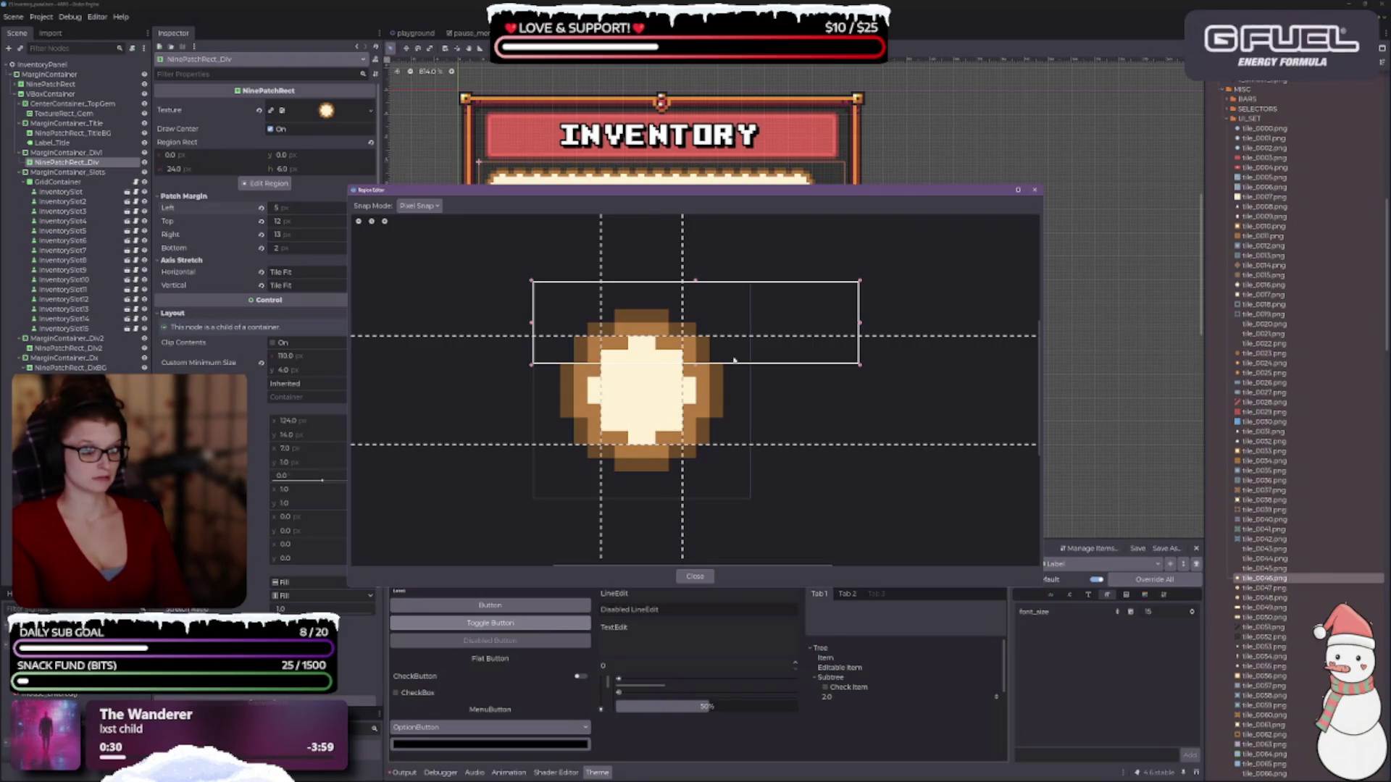
drag(765, 339, 765, 354)
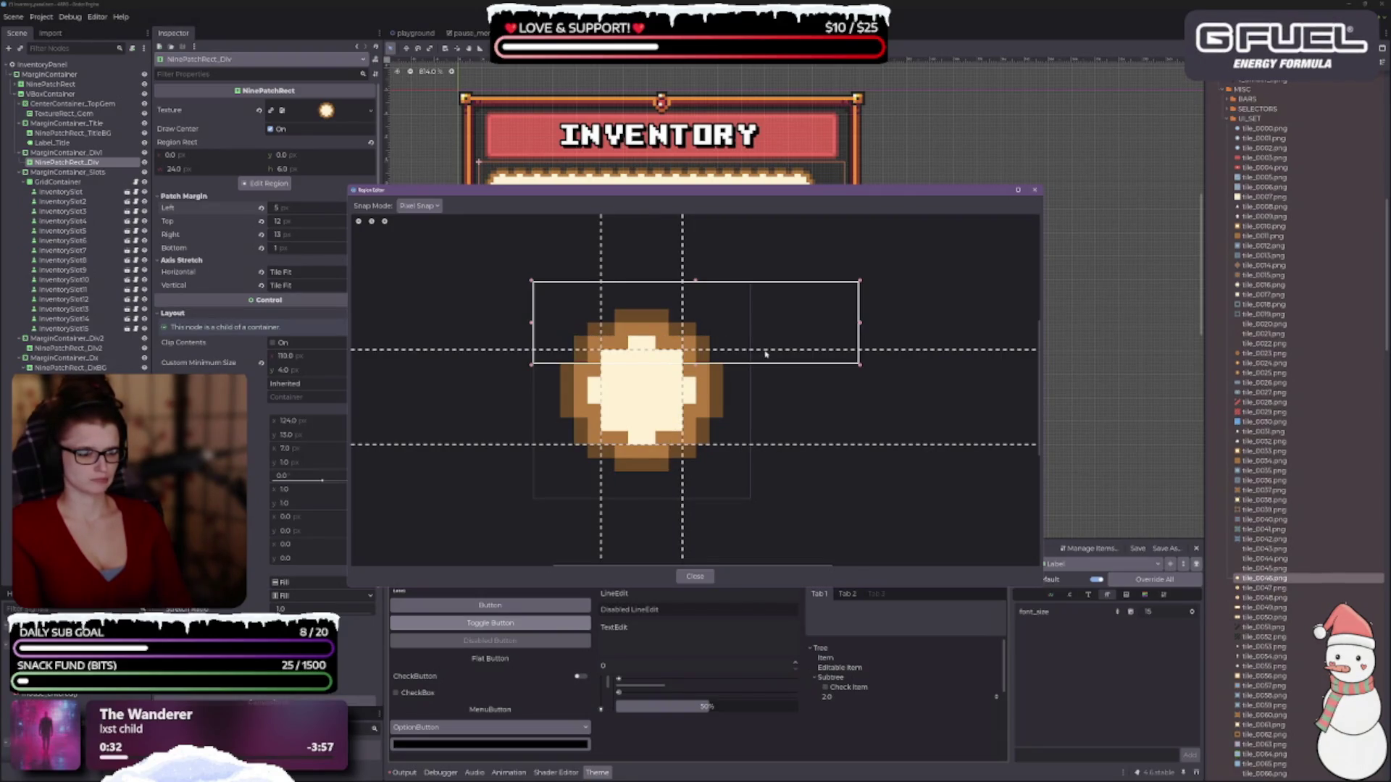
drag(753, 447, 752, 434)
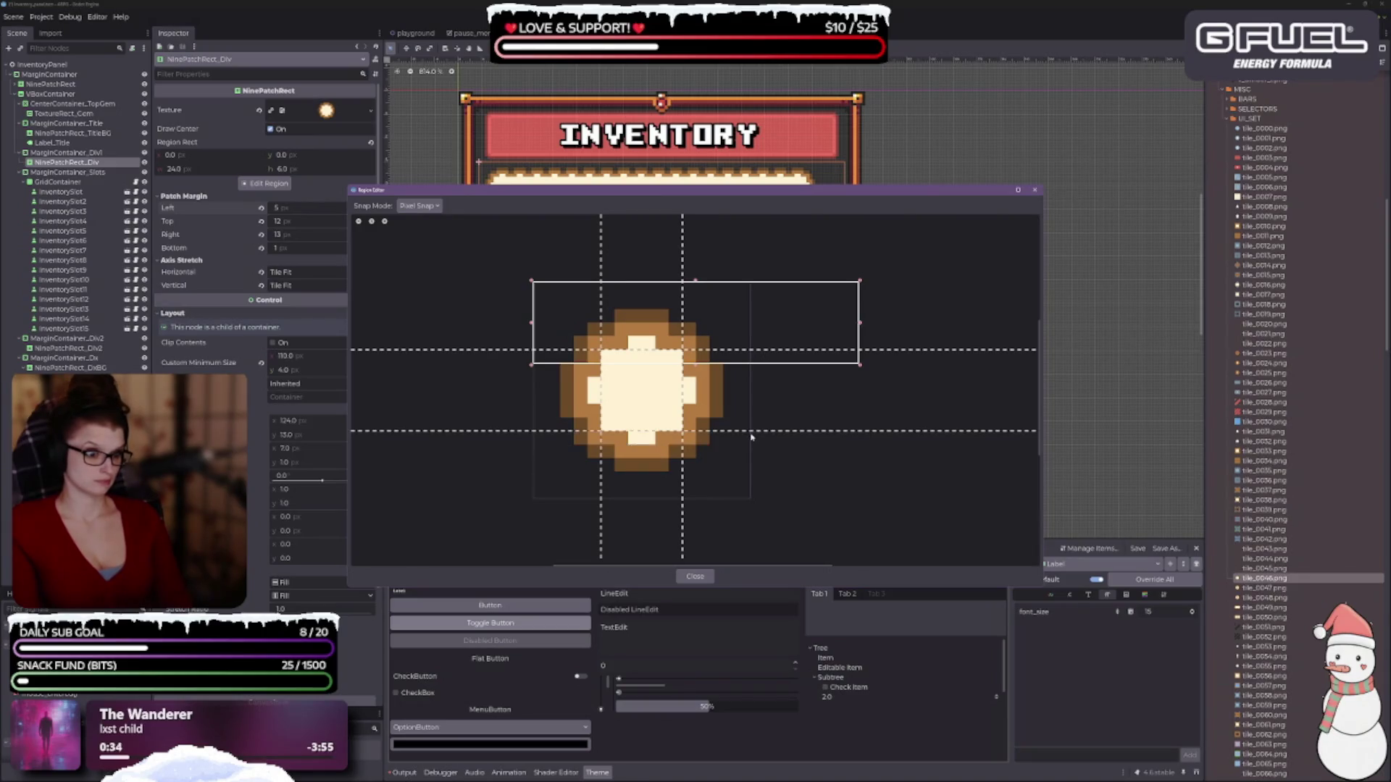
drag(734, 194, 754, 318)
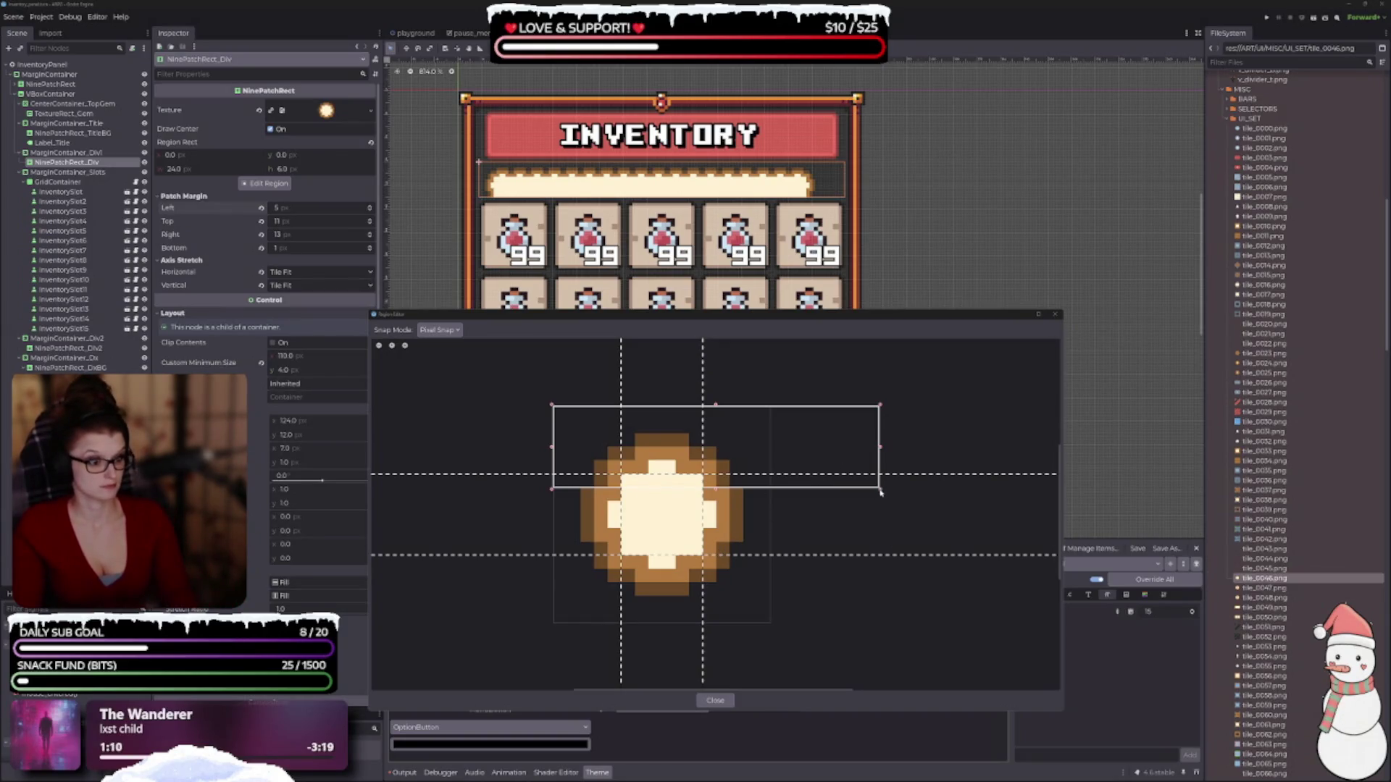
- Shrink the texture region to a 16 px square with patch margins 10/6/10/6
drag(881, 493, 768, 628)
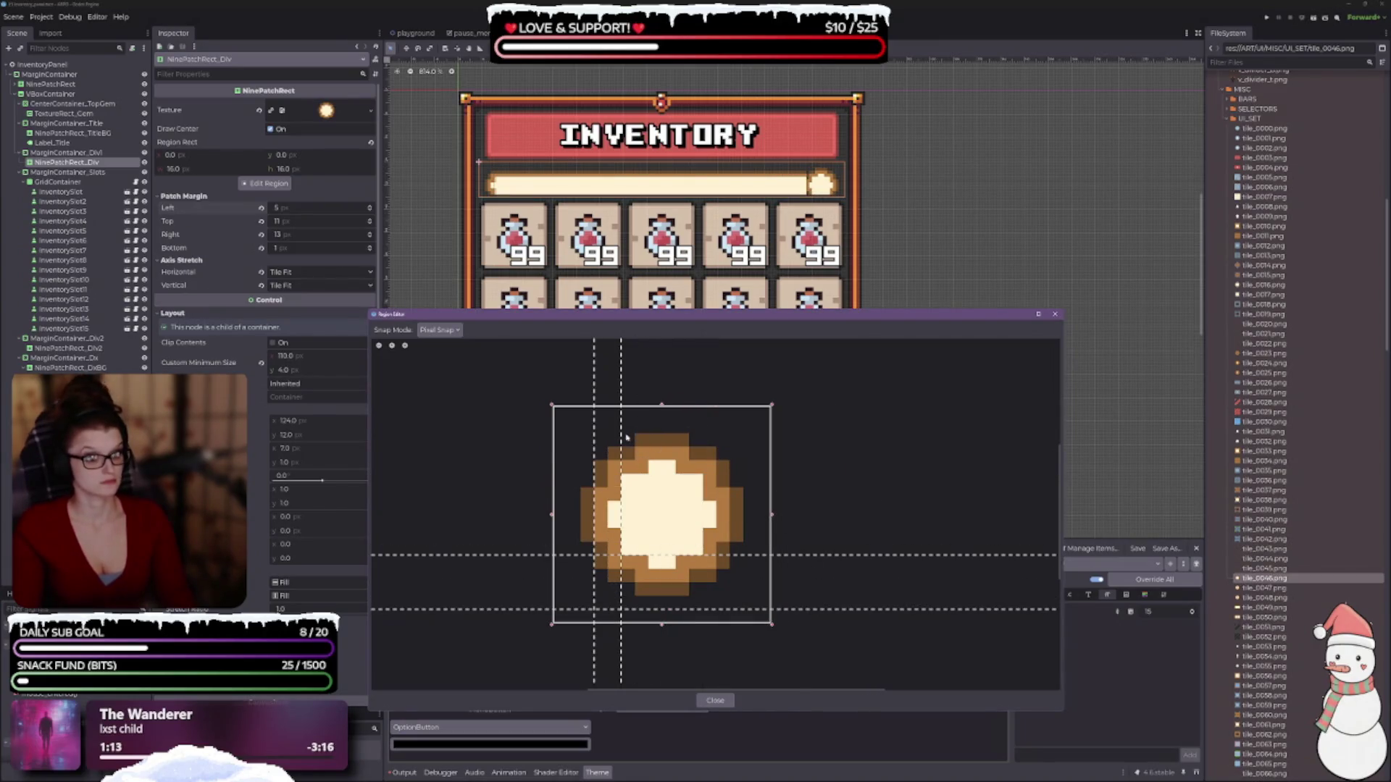
drag(622, 434, 701, 435)
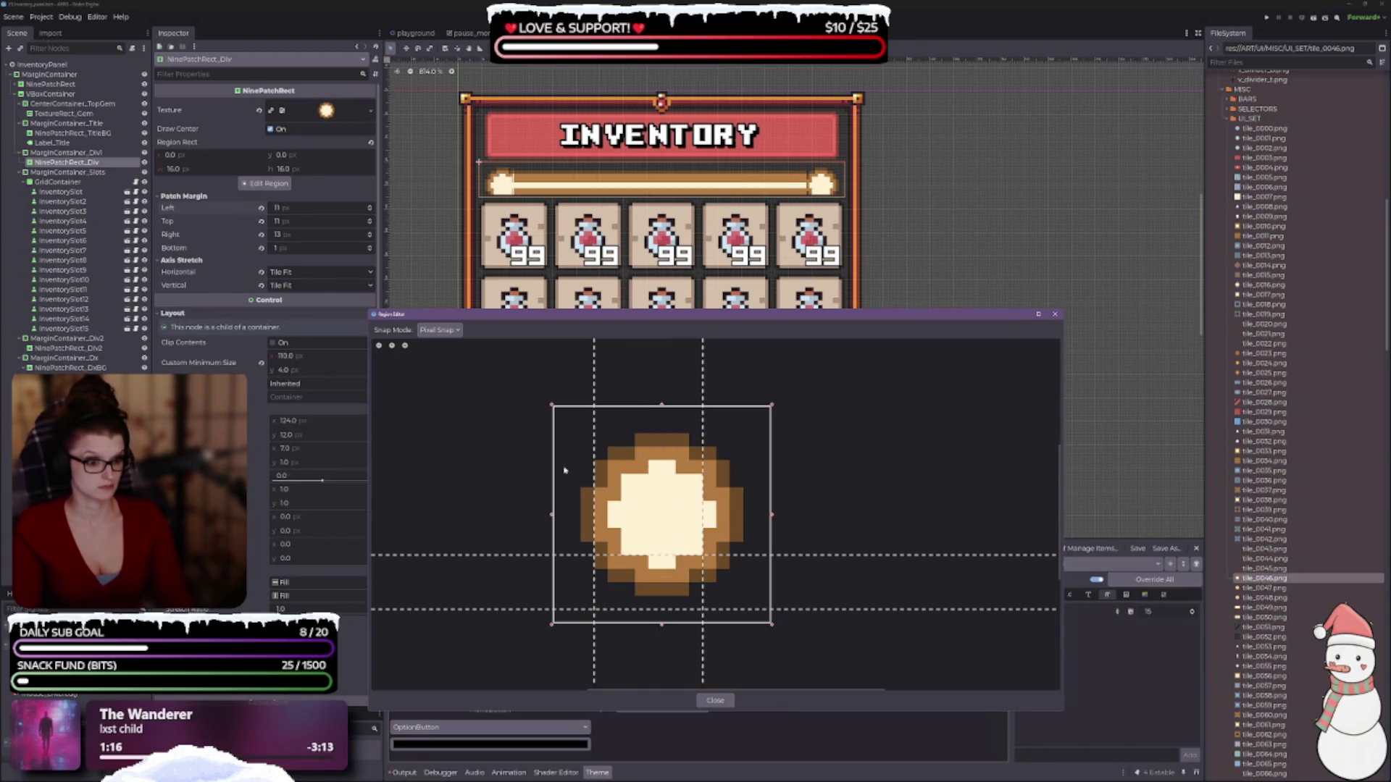
drag(600, 447, 621, 449)
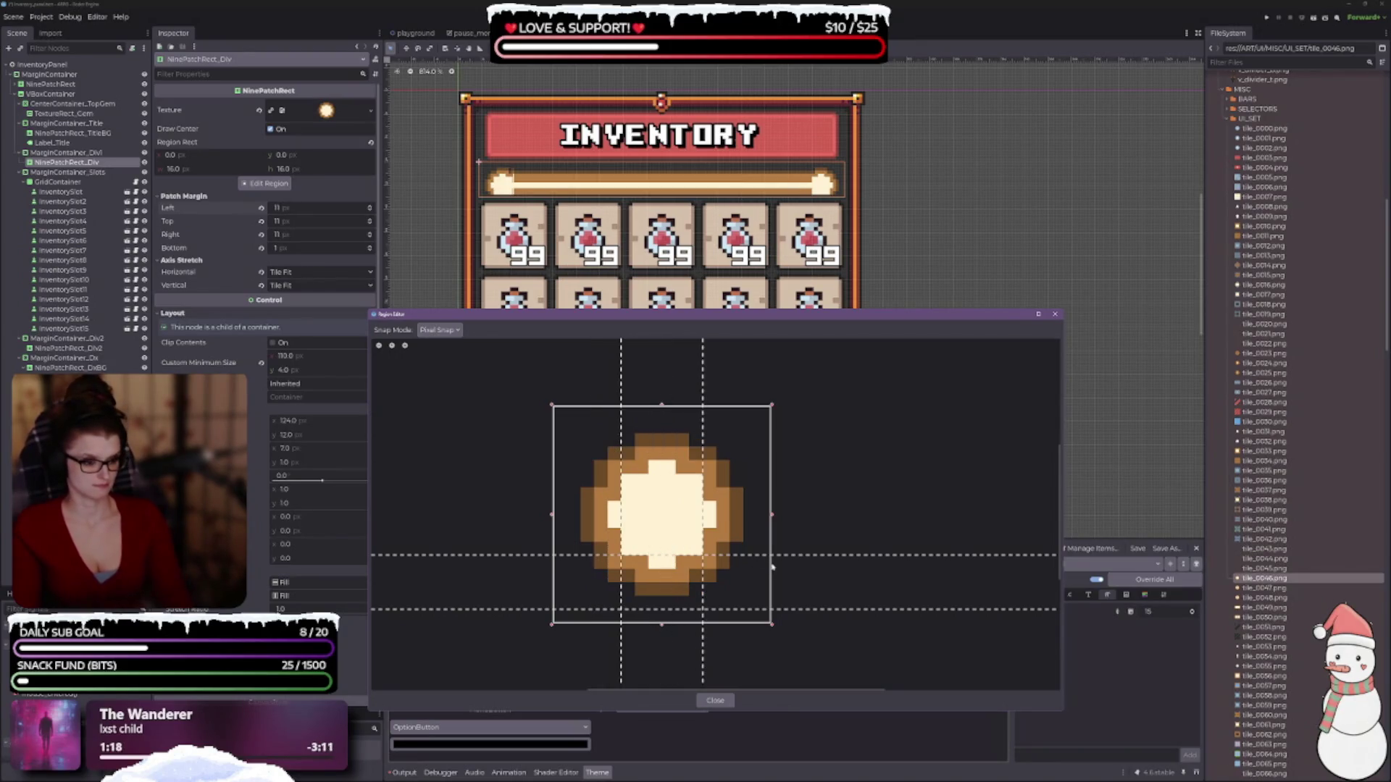
drag(795, 556, 773, 480)
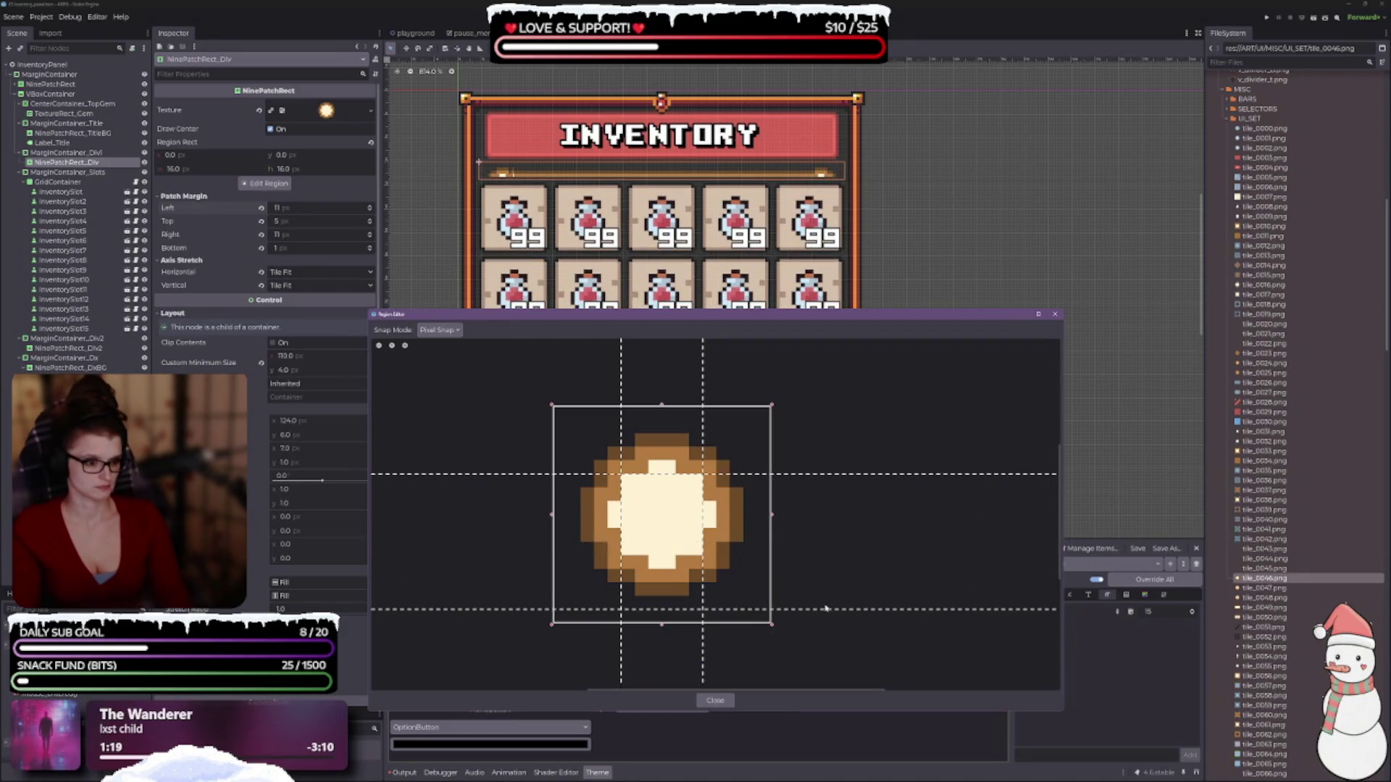
drag(824, 611, 808, 556)
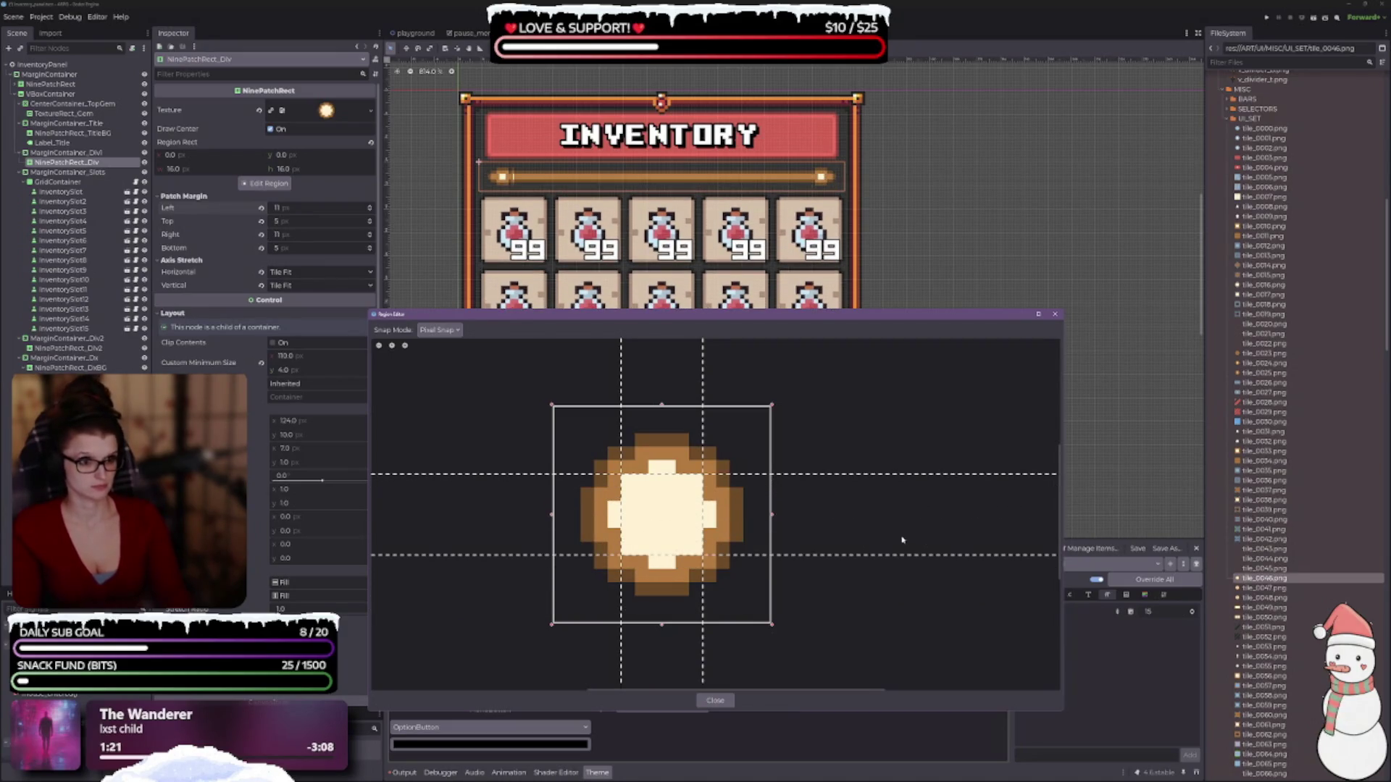
drag(823, 475, 819, 488)
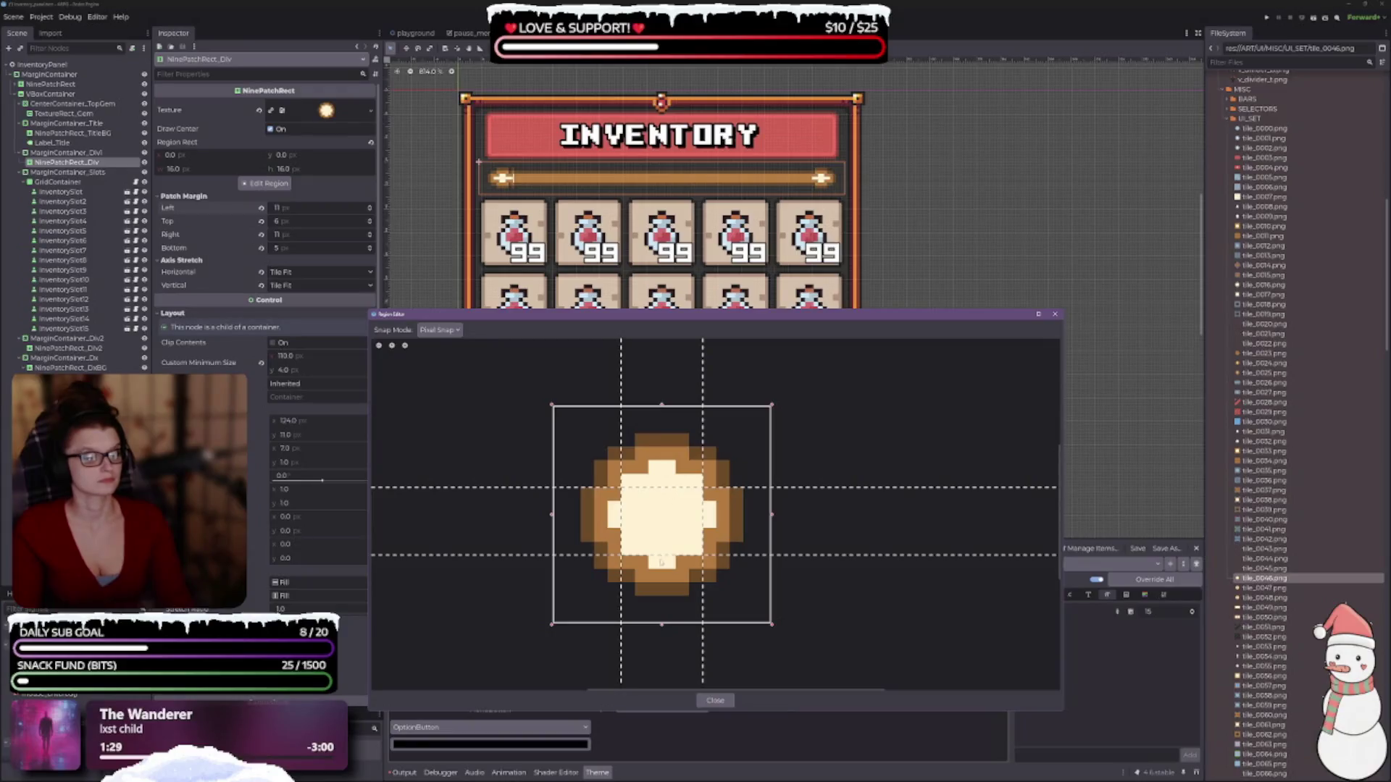
mouse_move(663, 556)
mouse_down()
mouse_move(634, 516)
mouse_move(689, 518)
mouse_up()
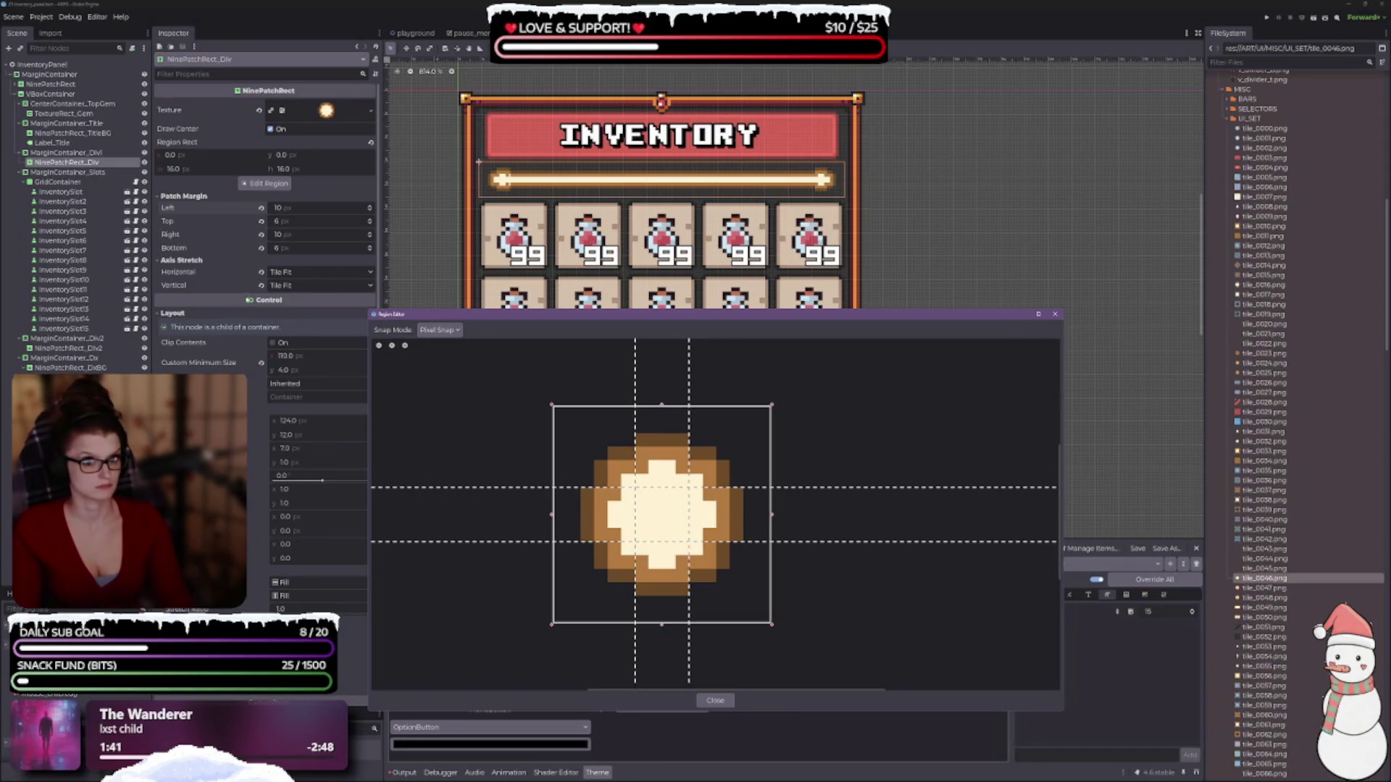
click(1055, 314)
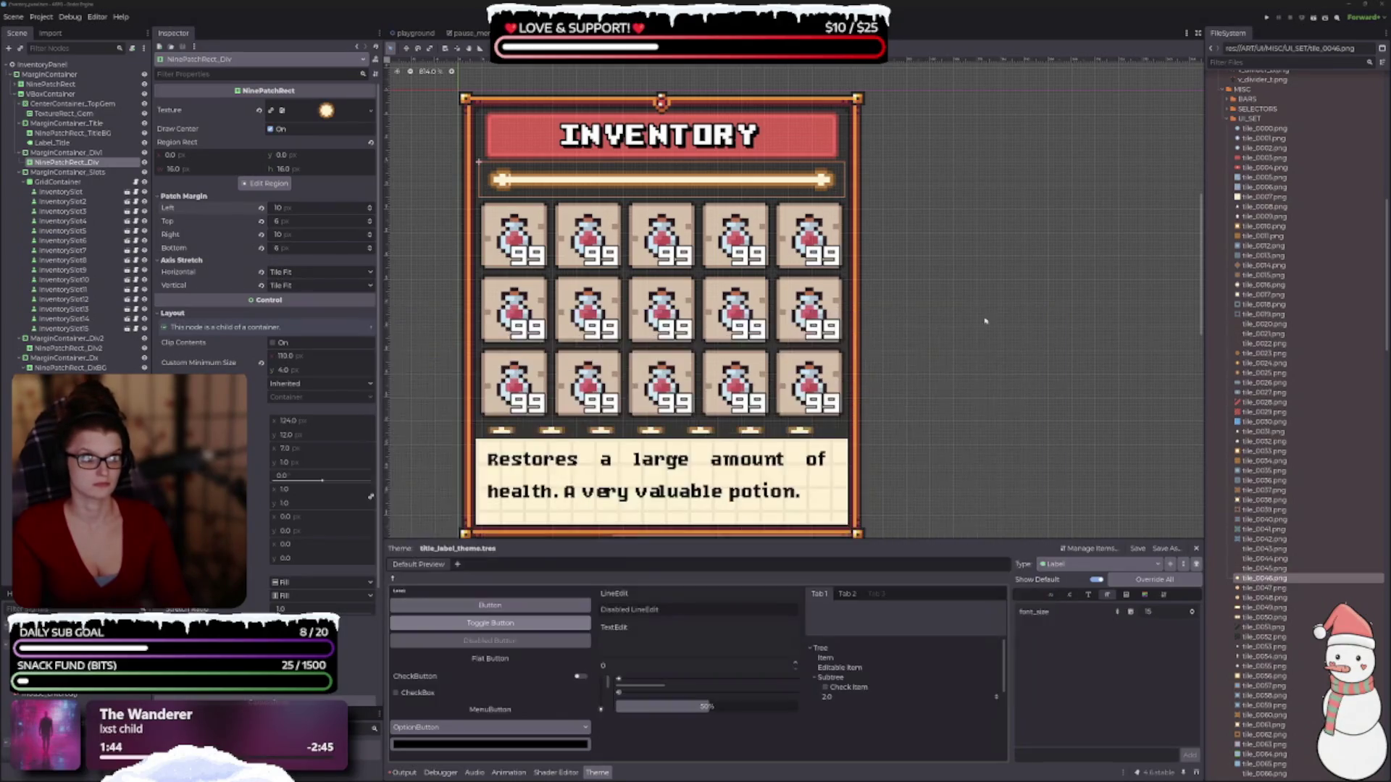
- Set both axis stretch modes to Stretch and raise the top patch margin to 7 px
click(261, 272)
click(260, 286)
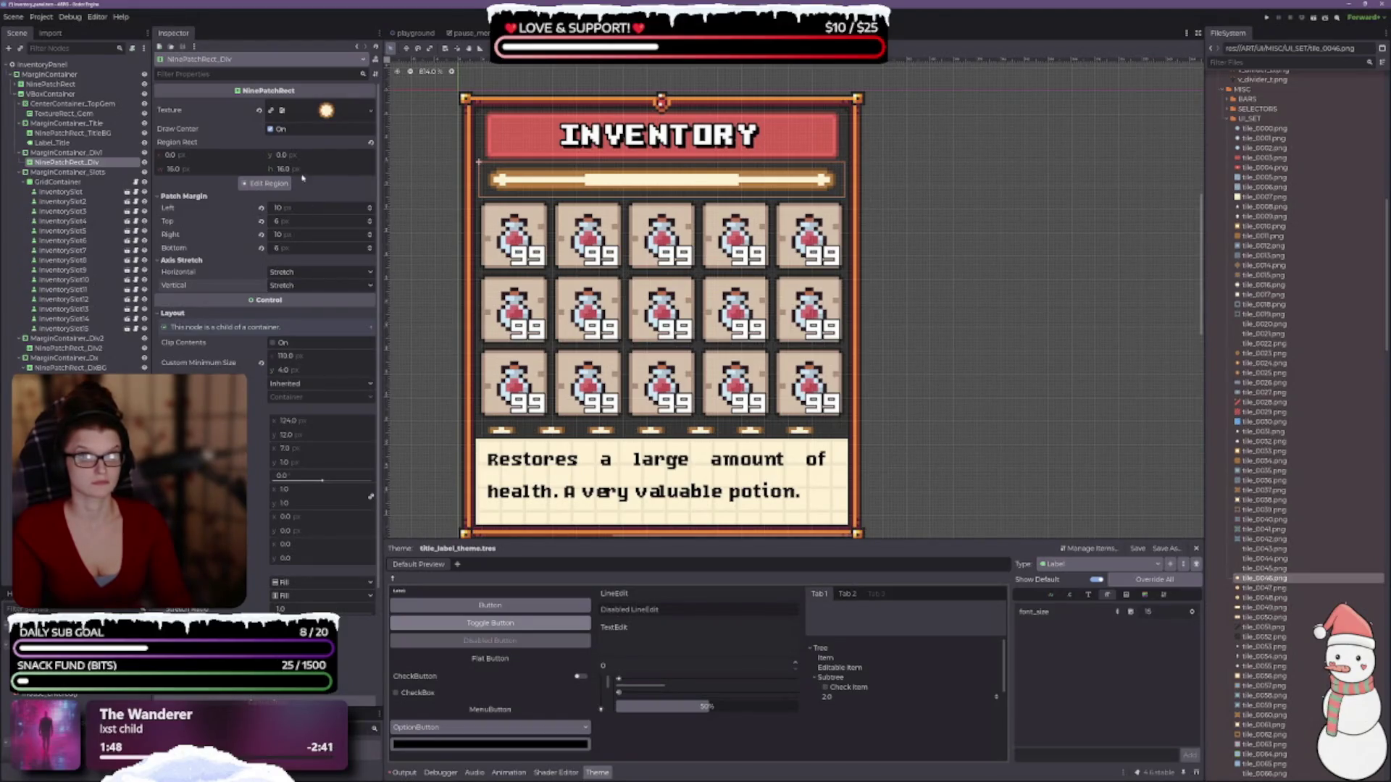
click(266, 184)
drag(673, 189, 661, 349)
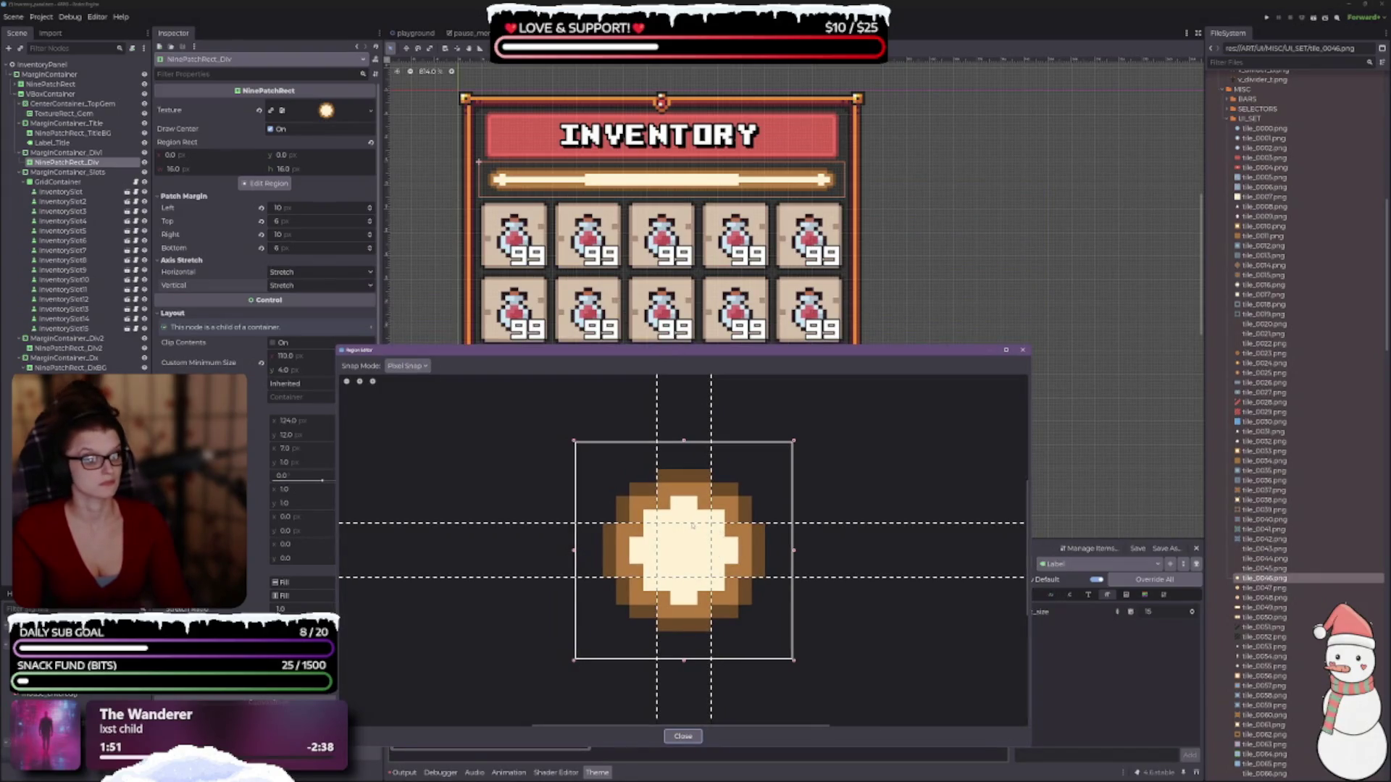
mouse_move(692, 525)
mouse_down()
mouse_move(689, 568)
mouse_move(671, 560)
mouse_move(704, 552)
mouse_up()
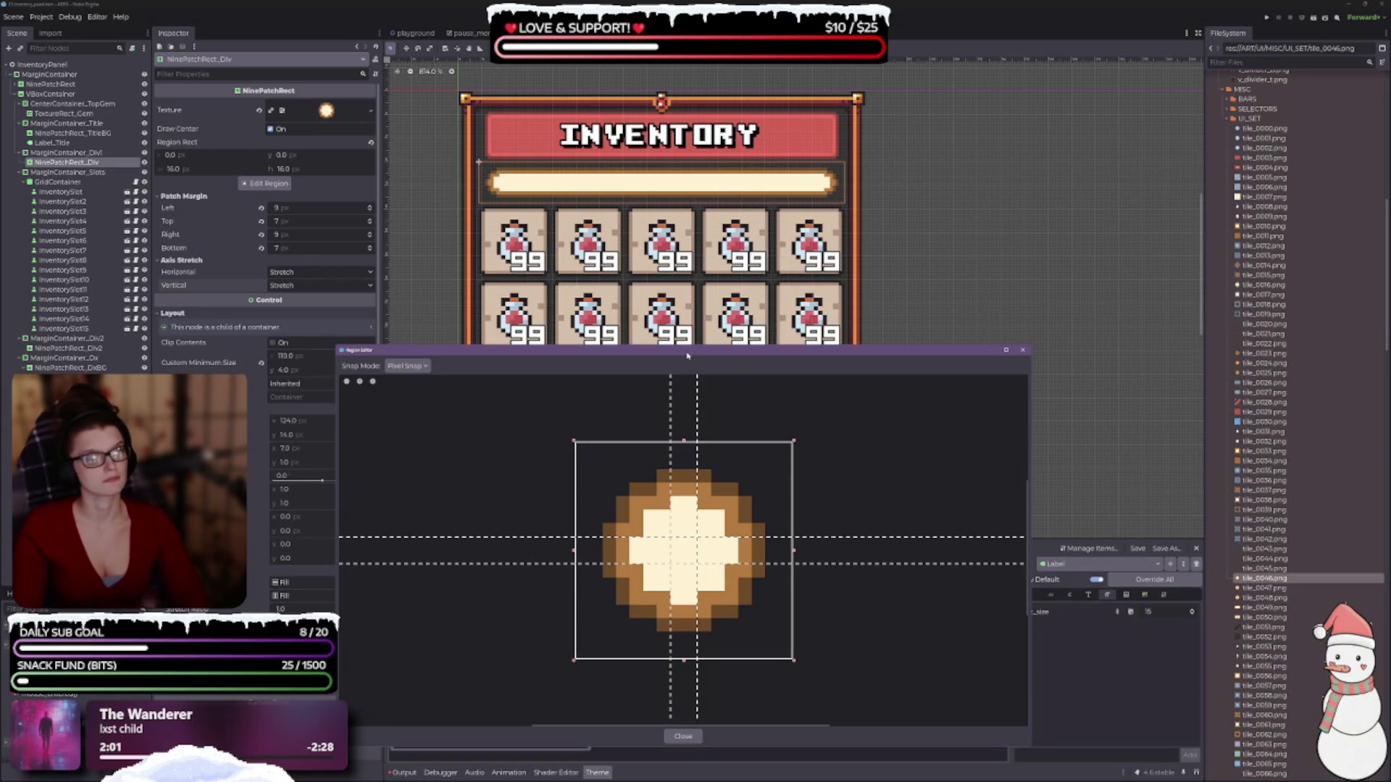
drag(687, 356, 649, 238)
click(984, 240)
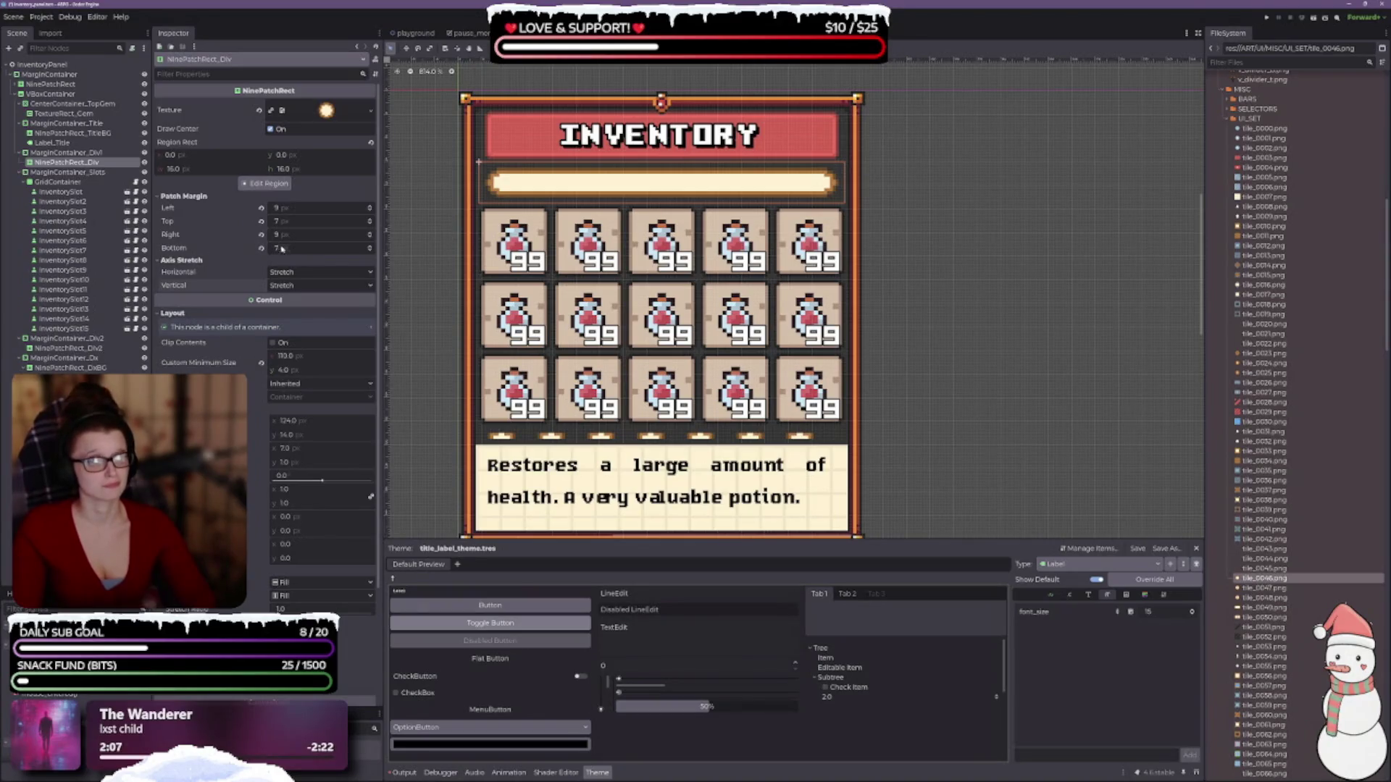
- Lower the divider's bottom patch margin to 5
click(370, 251)
click(371, 251)
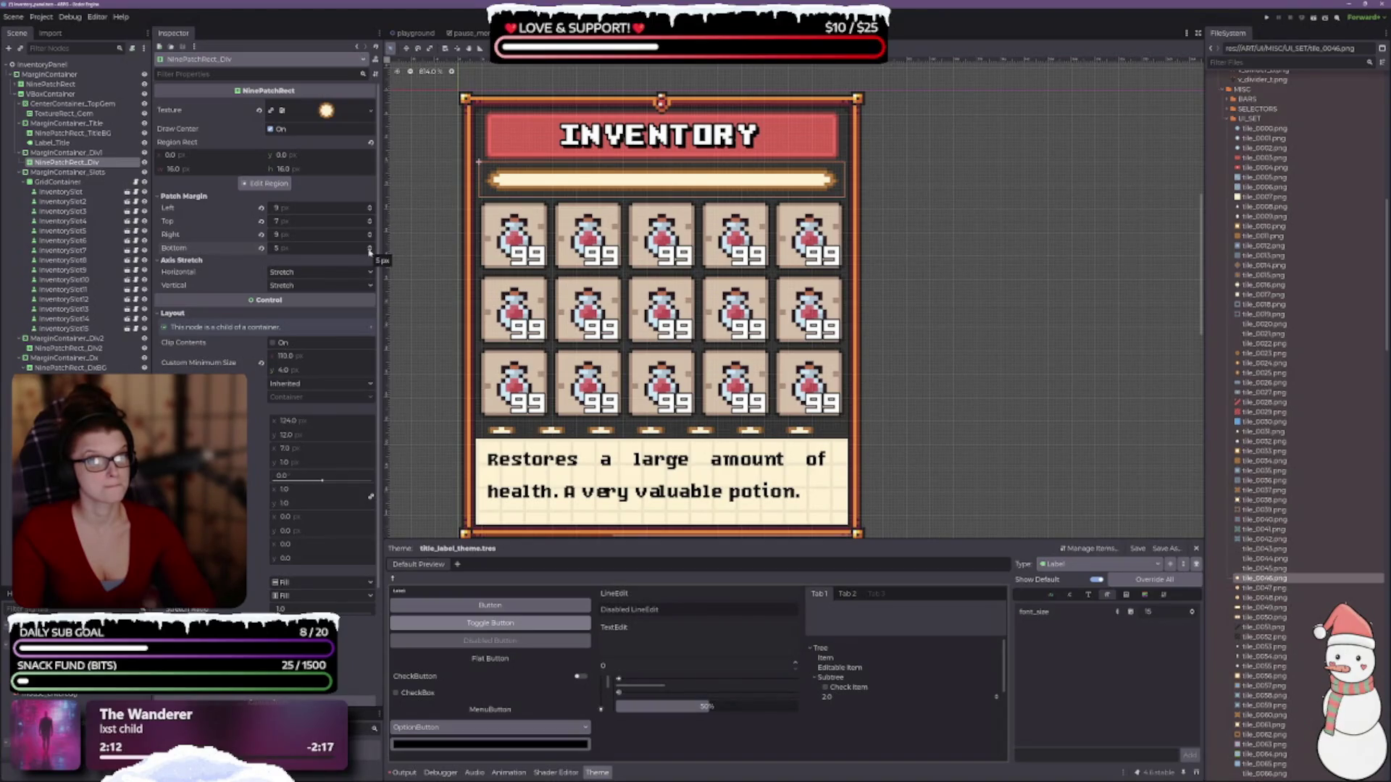
scroll(371, 224, down, 2)
scroll(600, 234, up, 1)
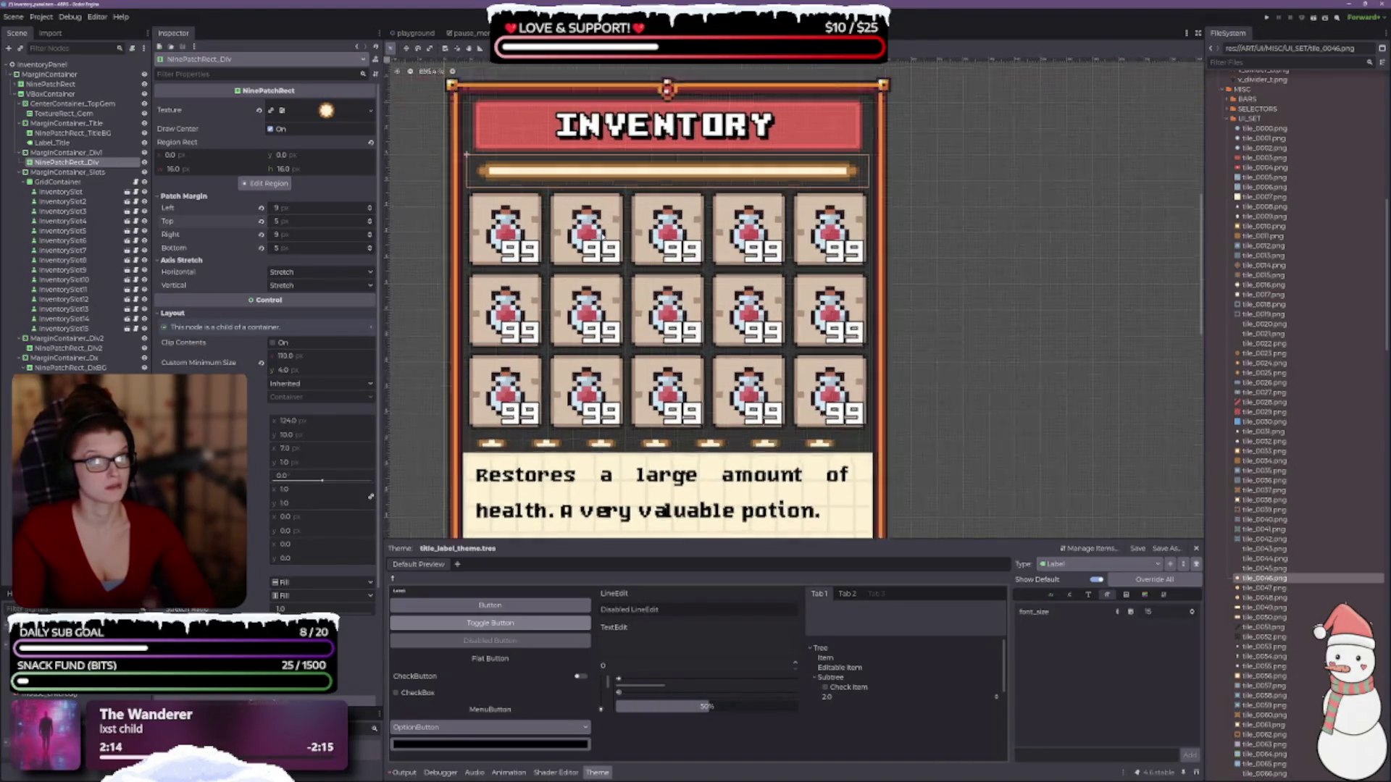
scroll(600, 234, up, 2)
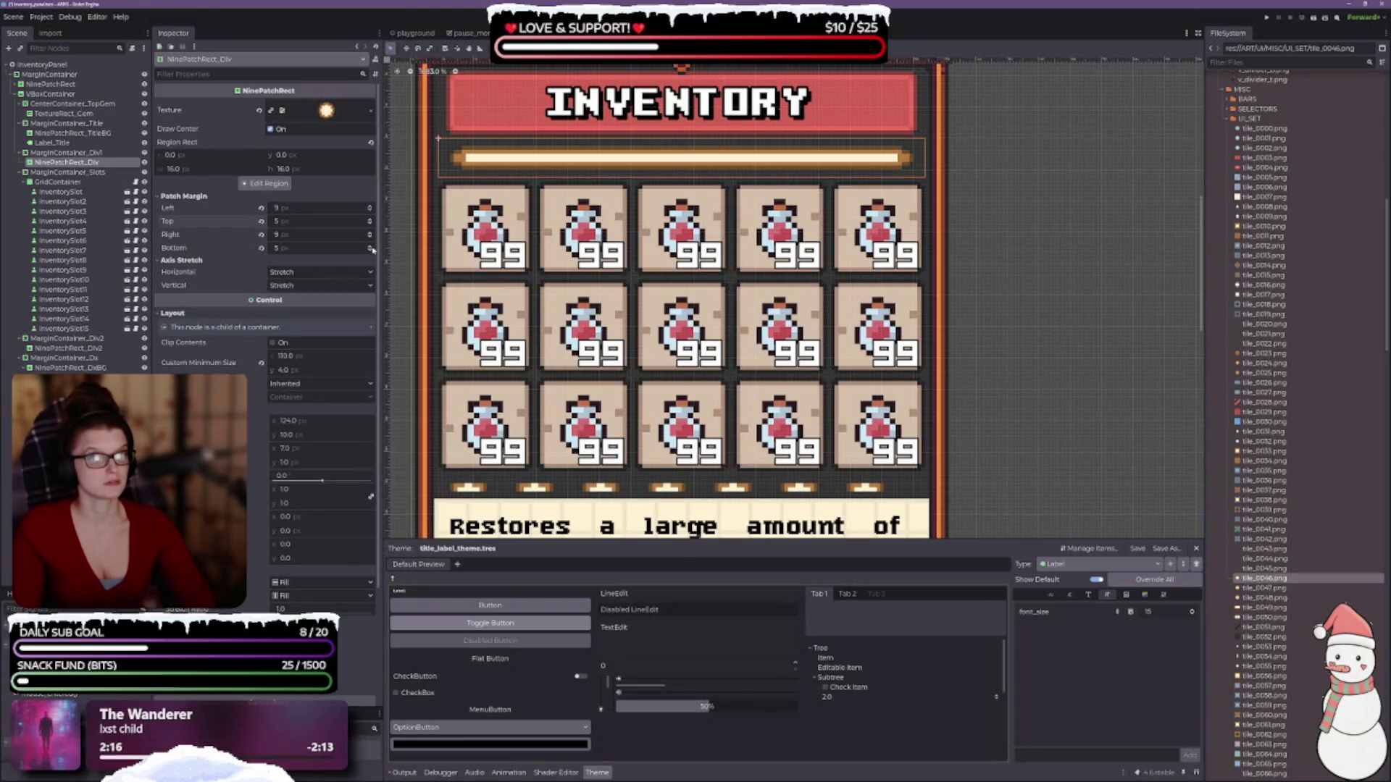
scroll(371, 249, down, 1)
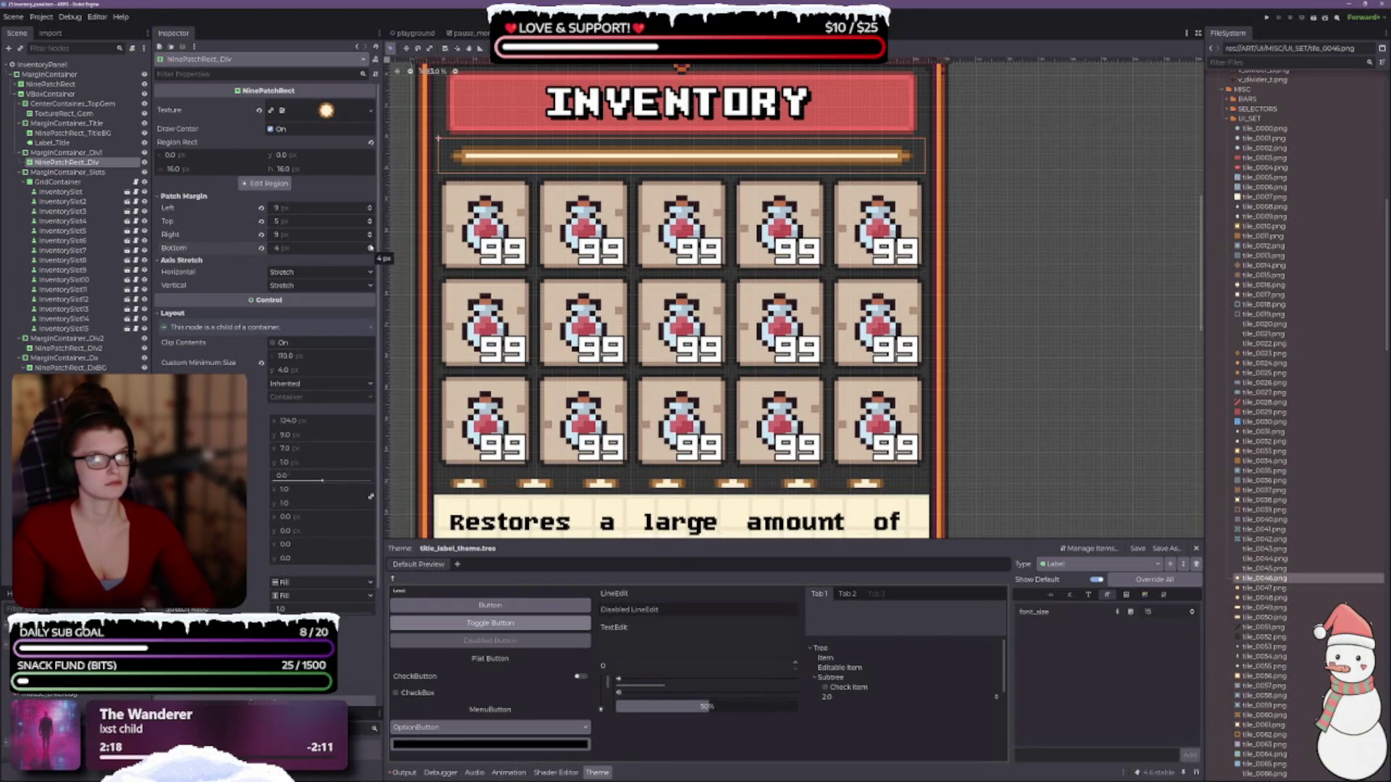
scroll(371, 249, up, 1)
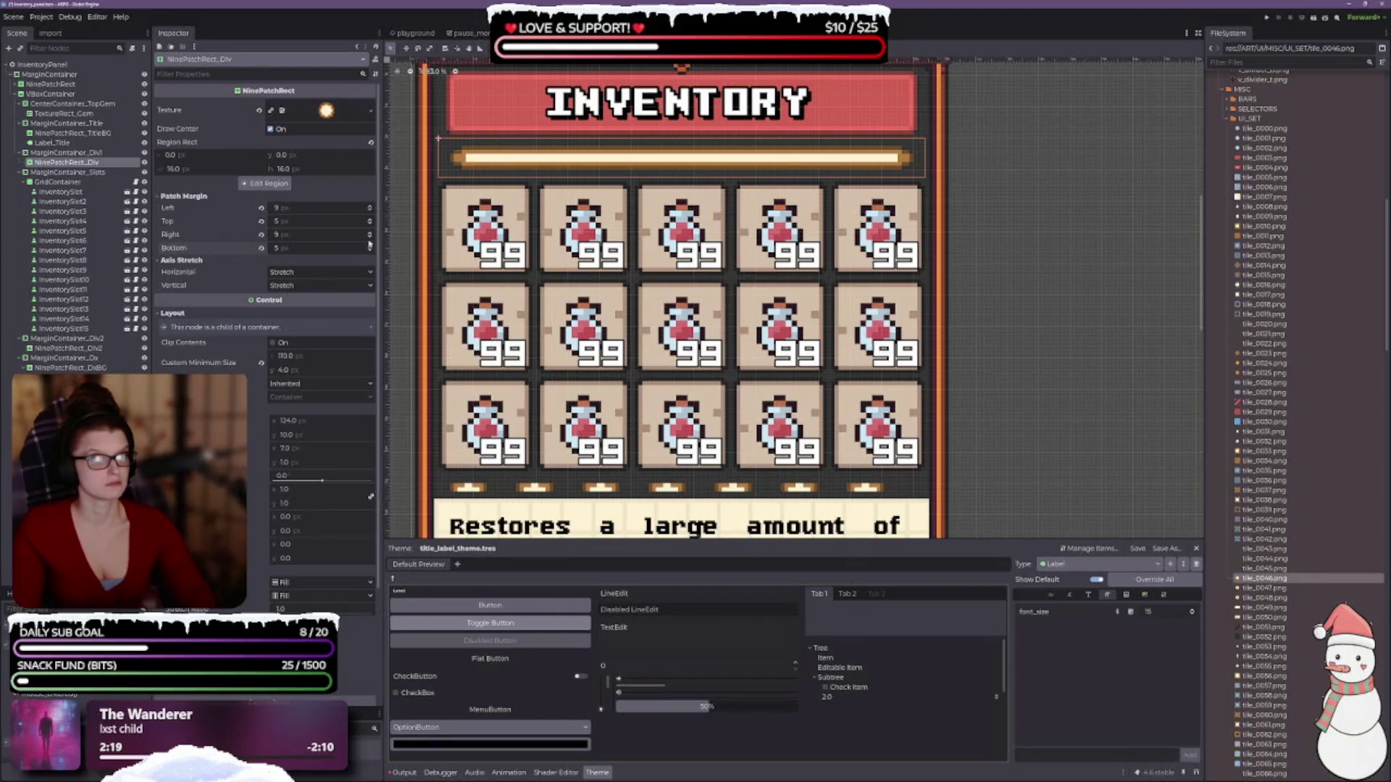
scroll(370, 237, down, 1)
scroll(370, 239, down, 1)
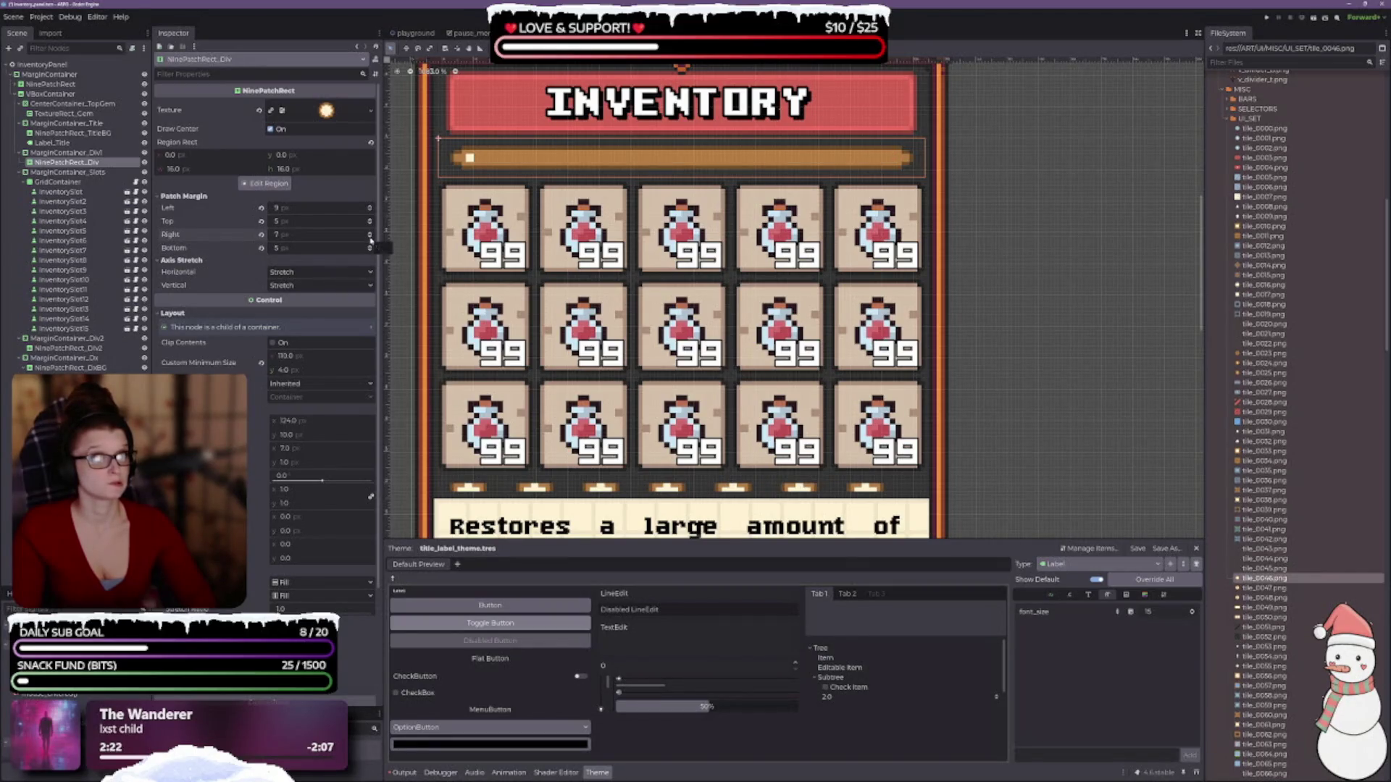
scroll(370, 237, up, 1)
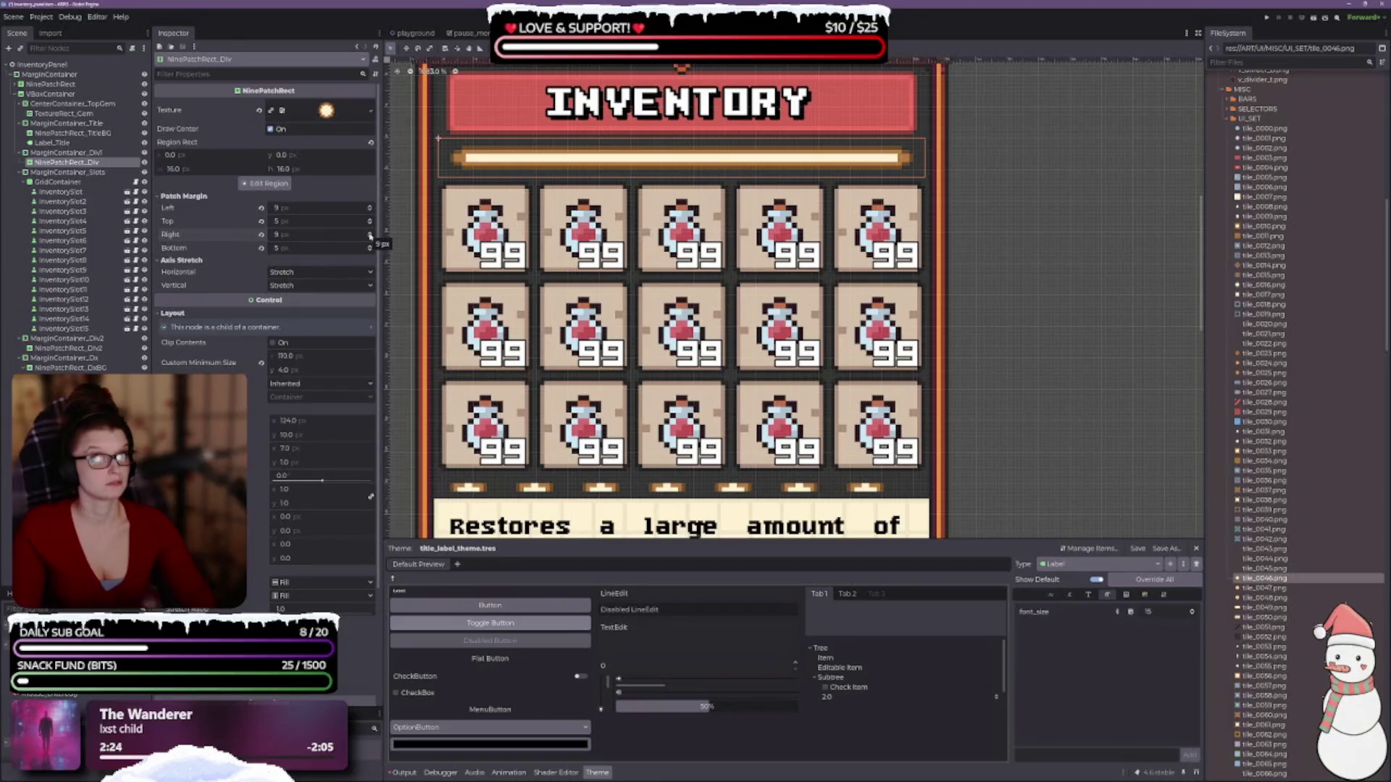
scroll(370, 237, up, 1)
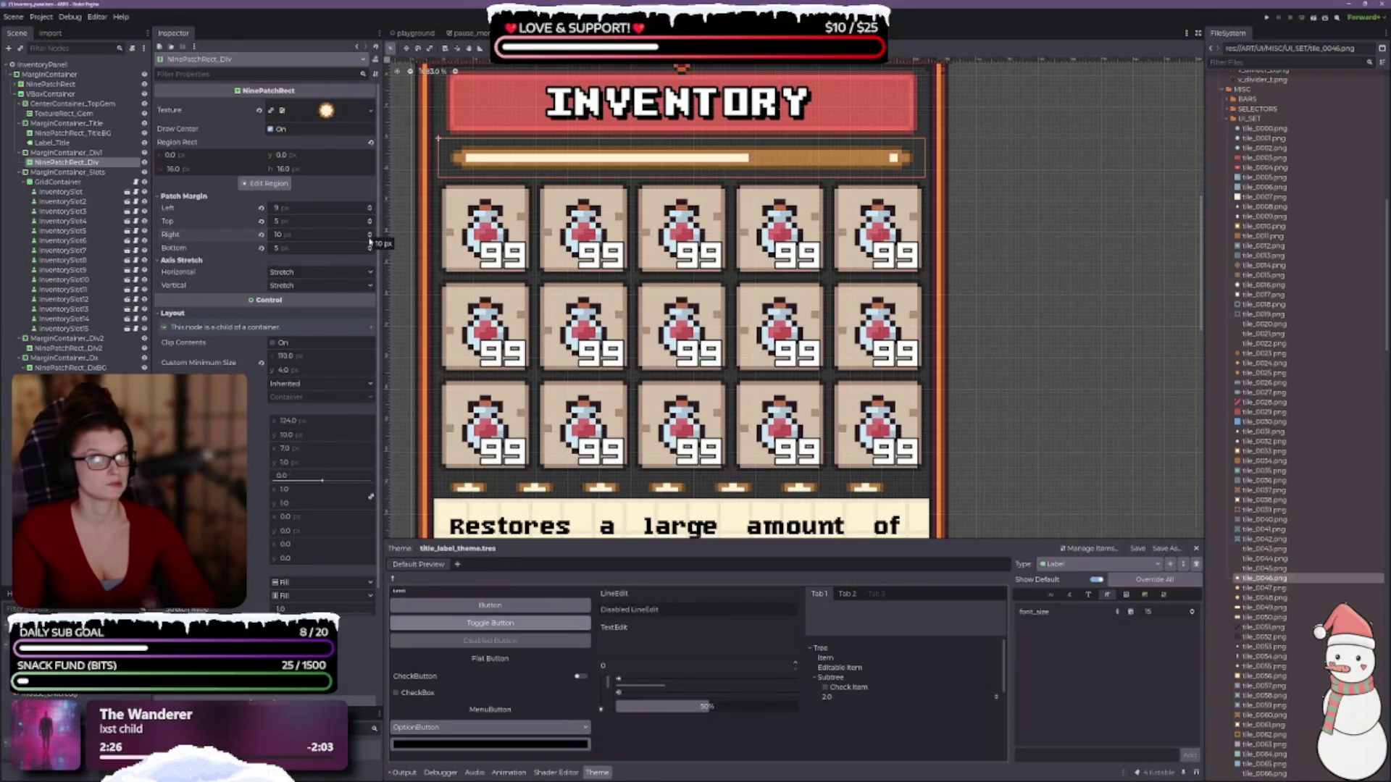
scroll(371, 237, down, 2)
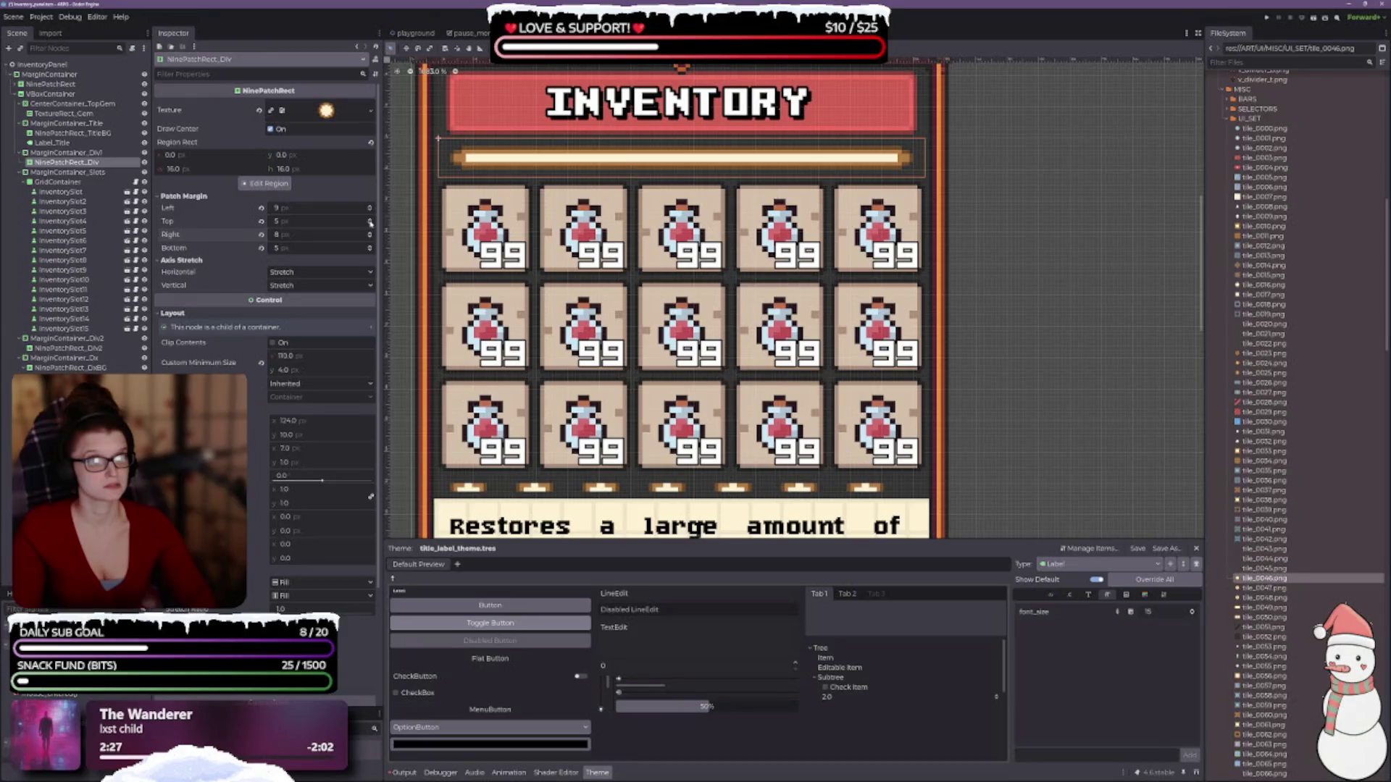
scroll(370, 208, down, 1)
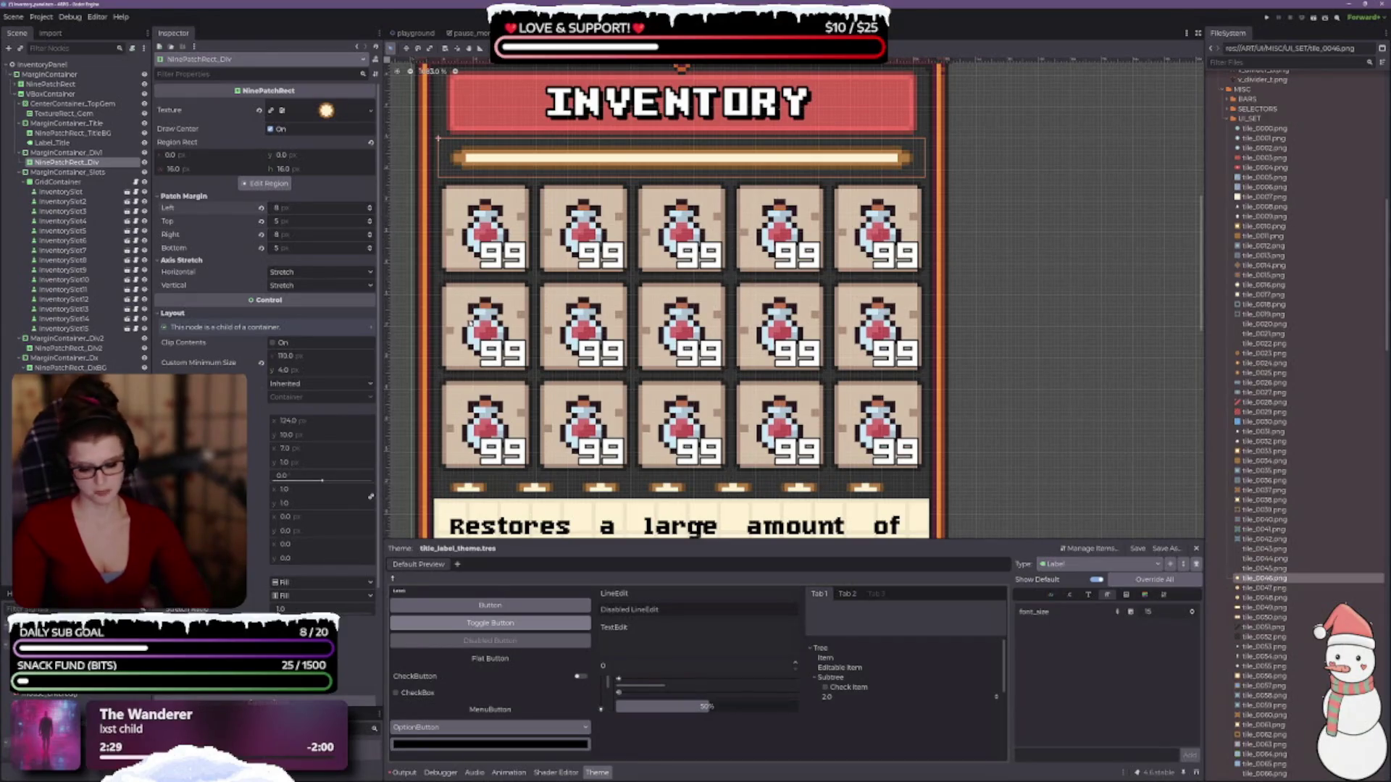
scroll(674, 304, up, 2)
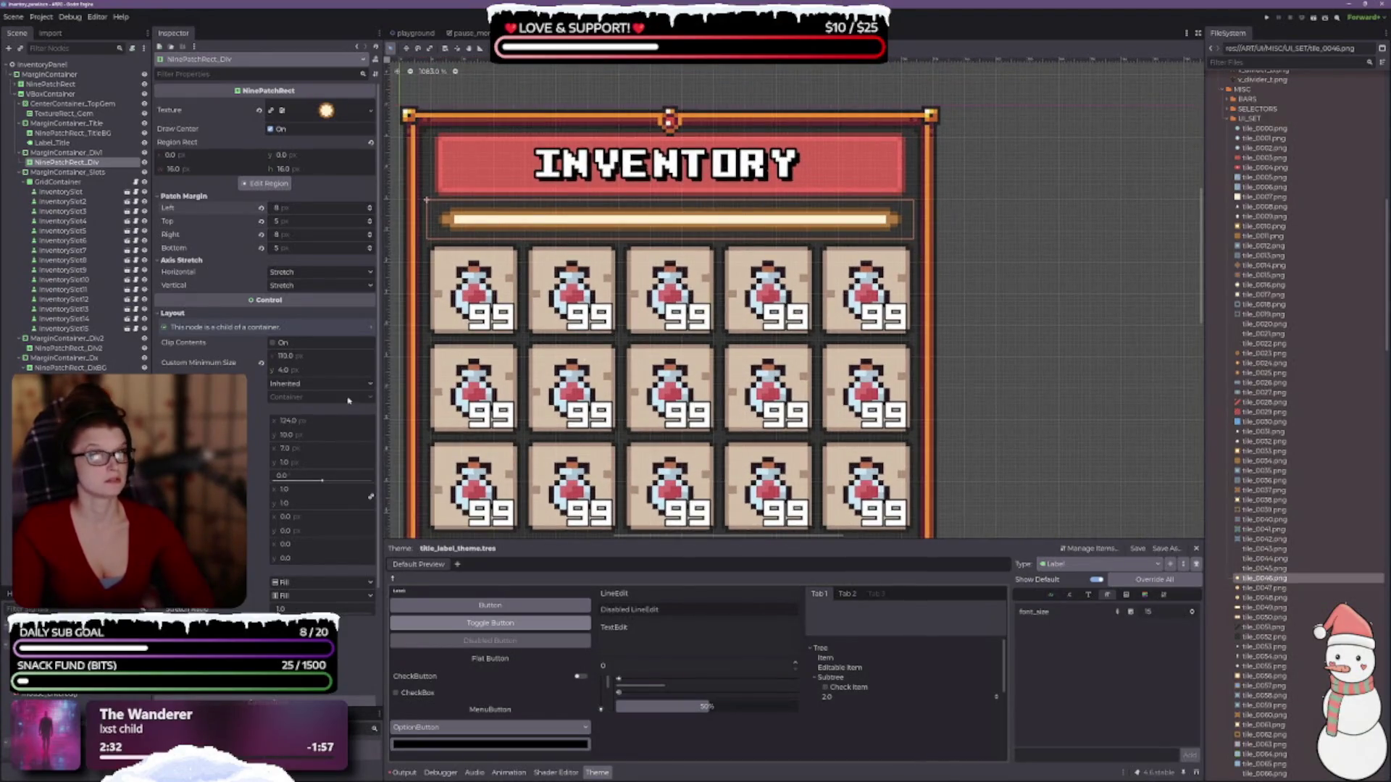
scroll(573, 279, down, 1)
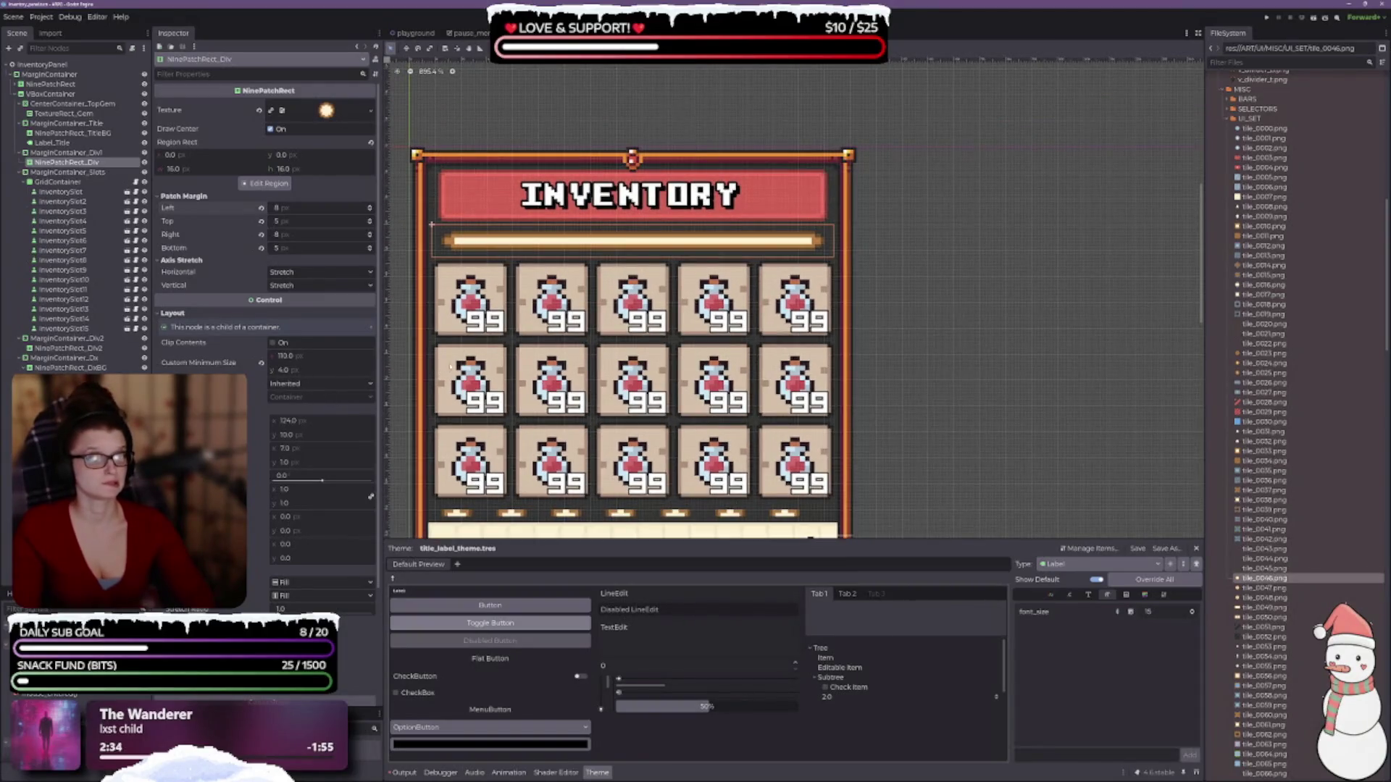
scroll(474, 397, up, 1)
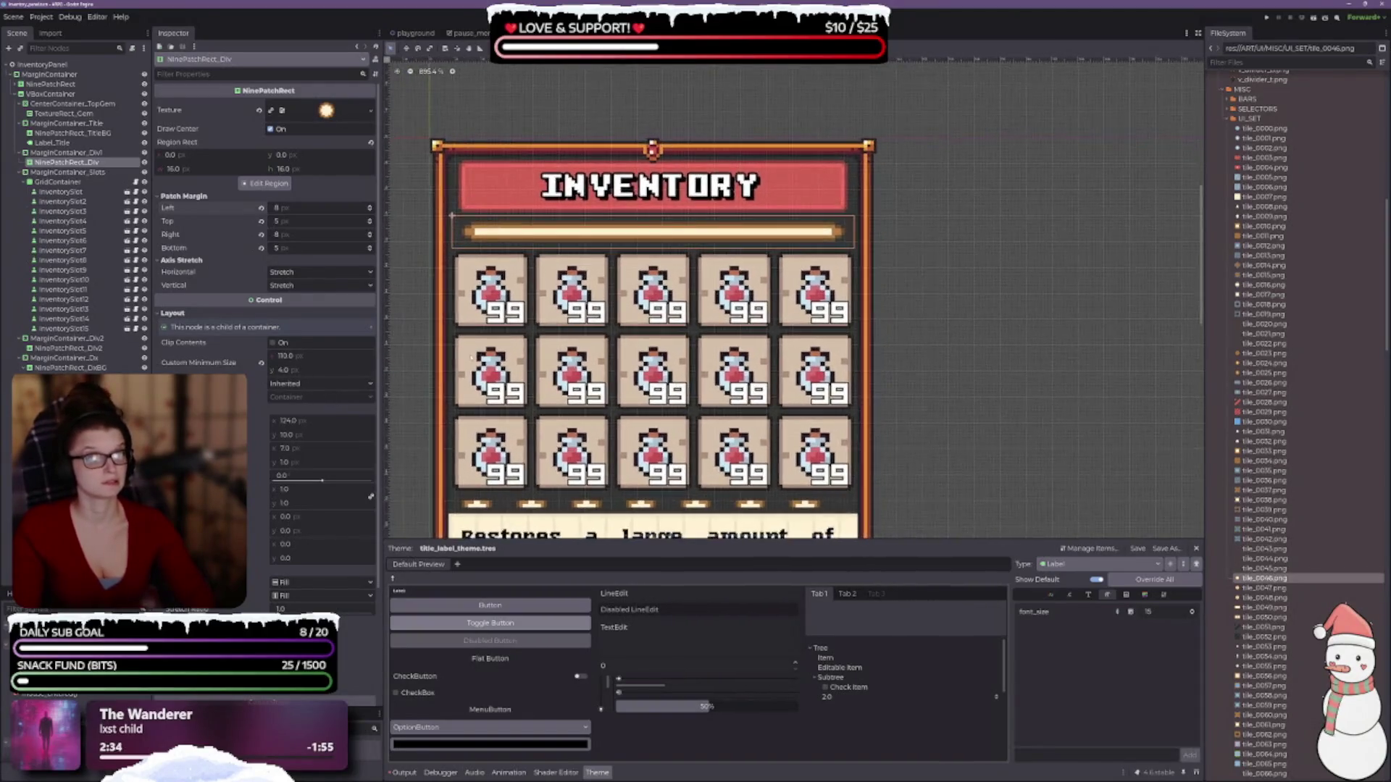
- Give the divider a 2 px minimum height, set vertical to Shrink Center, and save
click(307, 371)
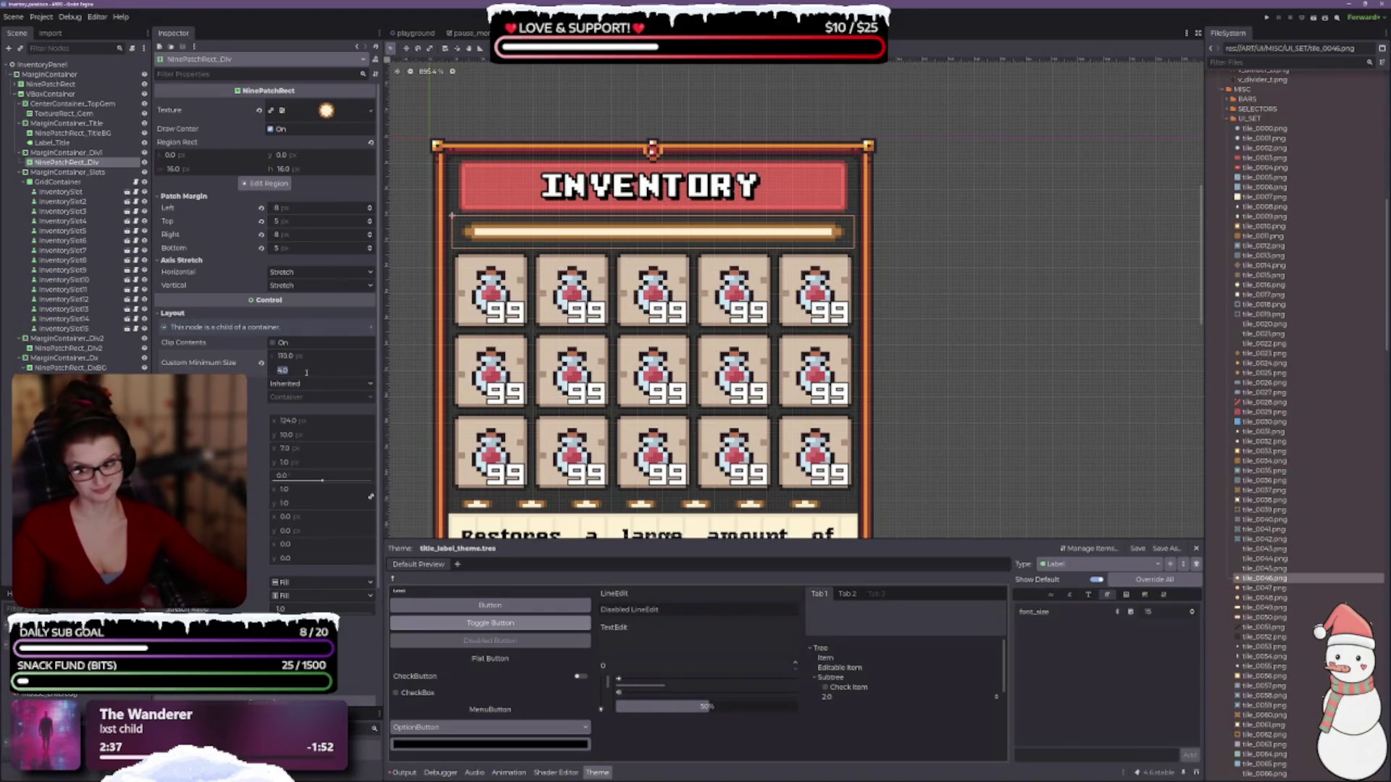
text(2)
key(Return)
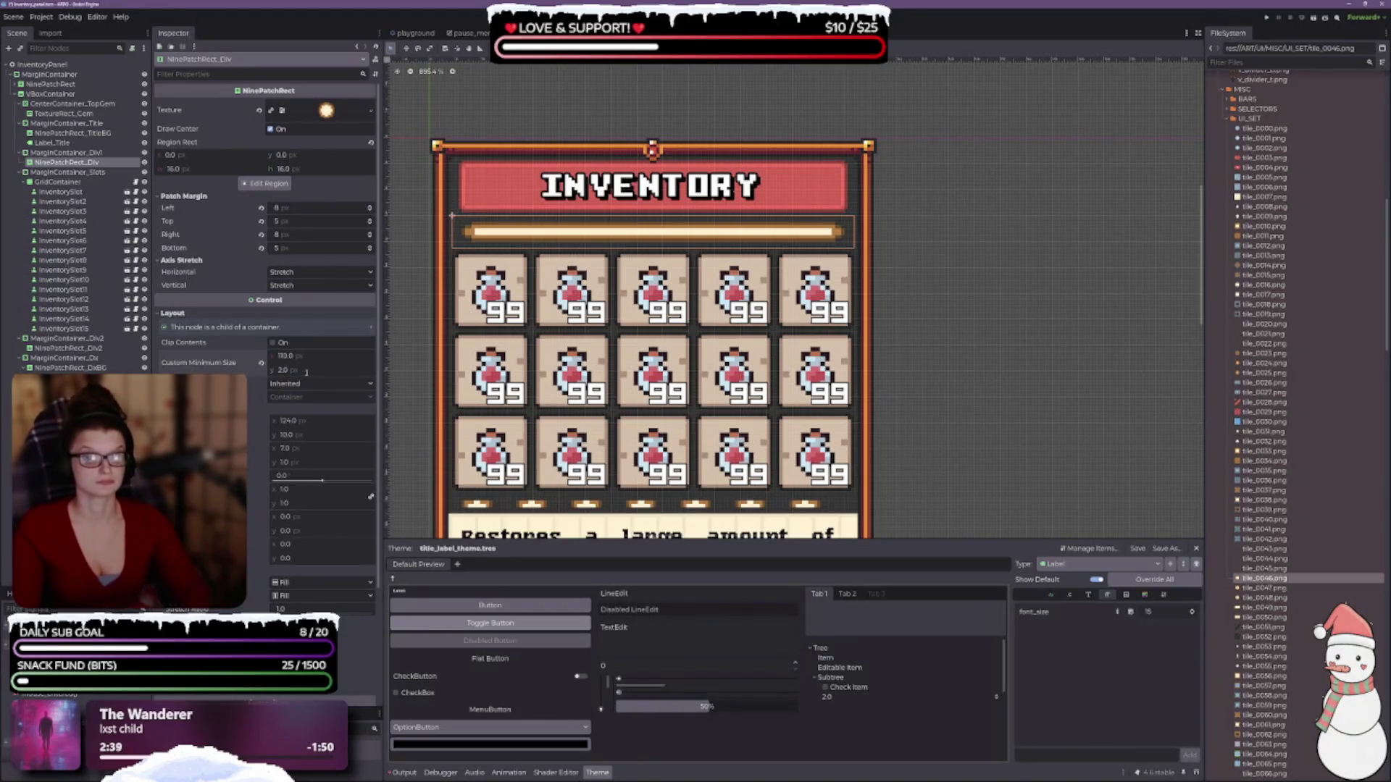
scroll(340, 476, down, 5)
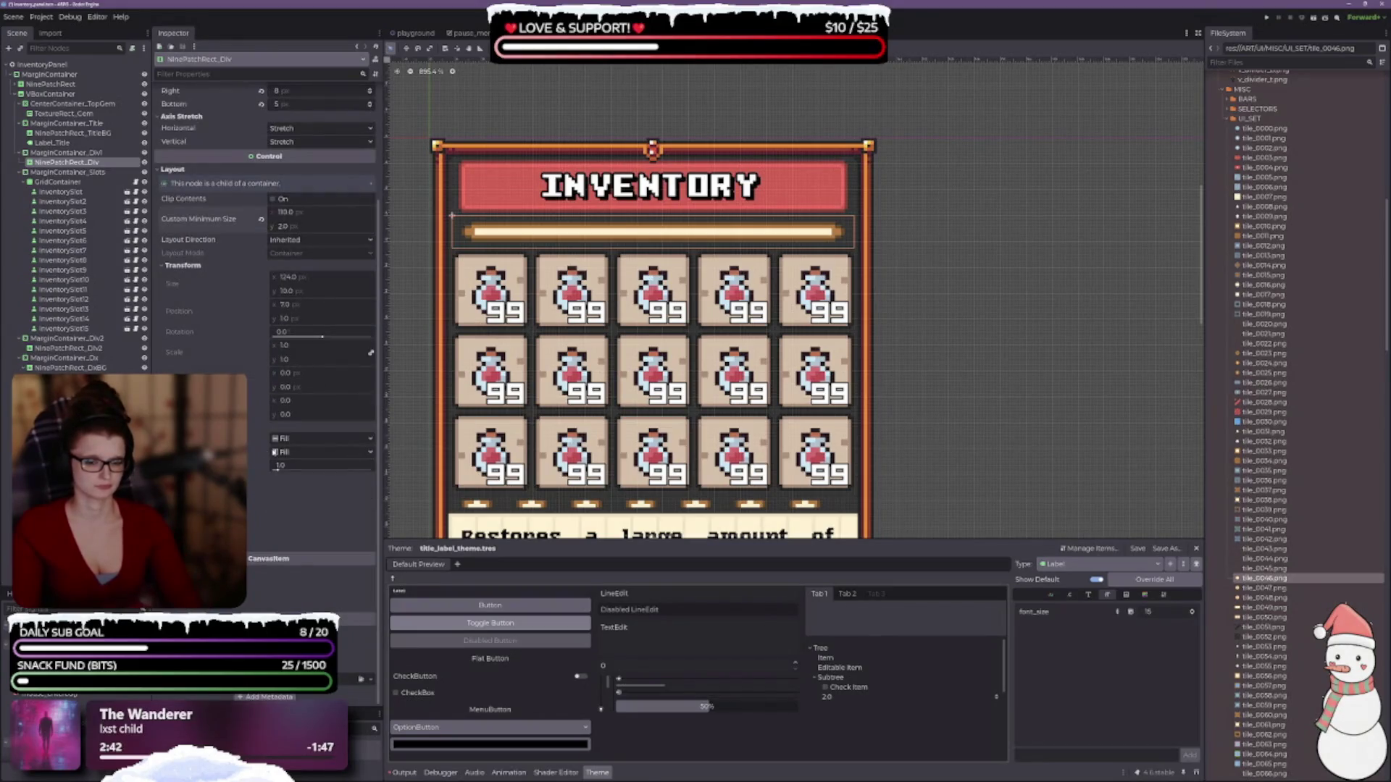
click(326, 452)
click(334, 487)
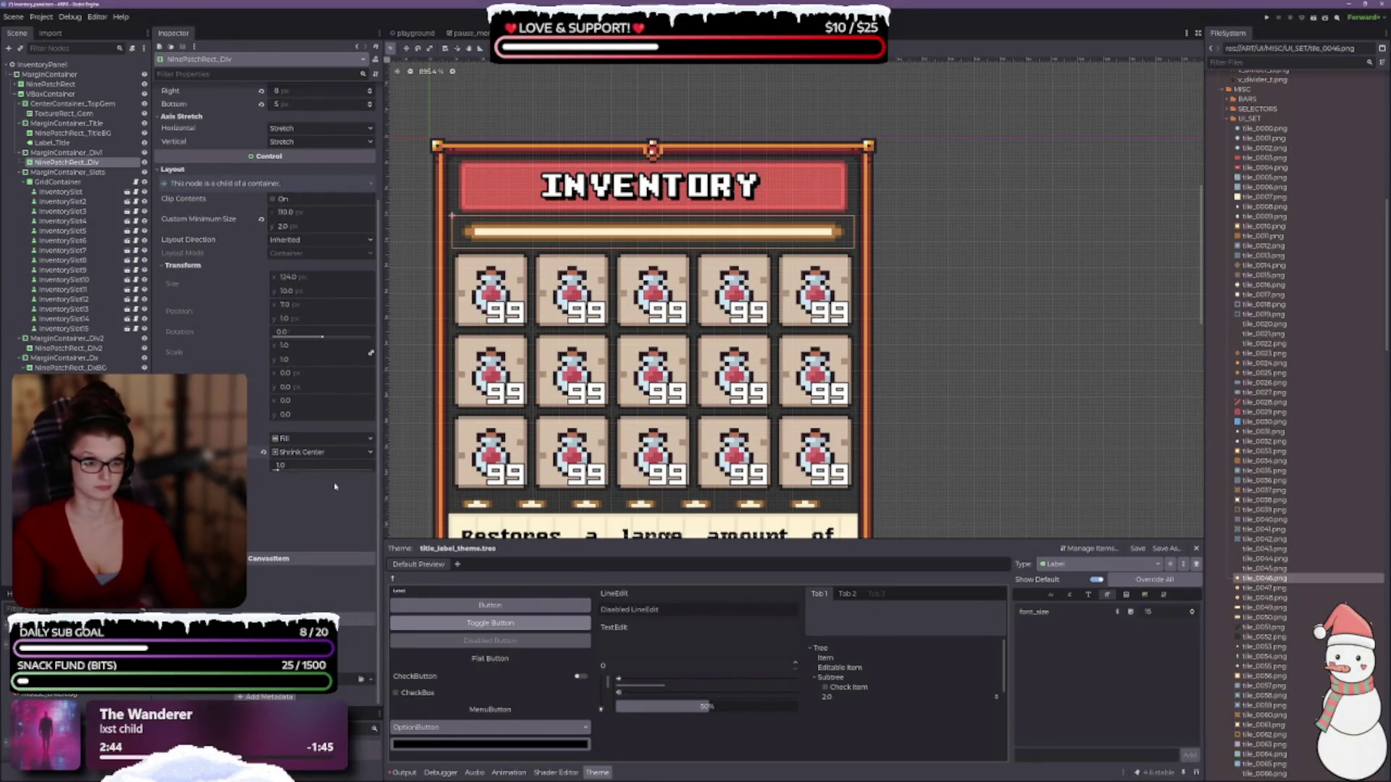
key(ctrl+s)
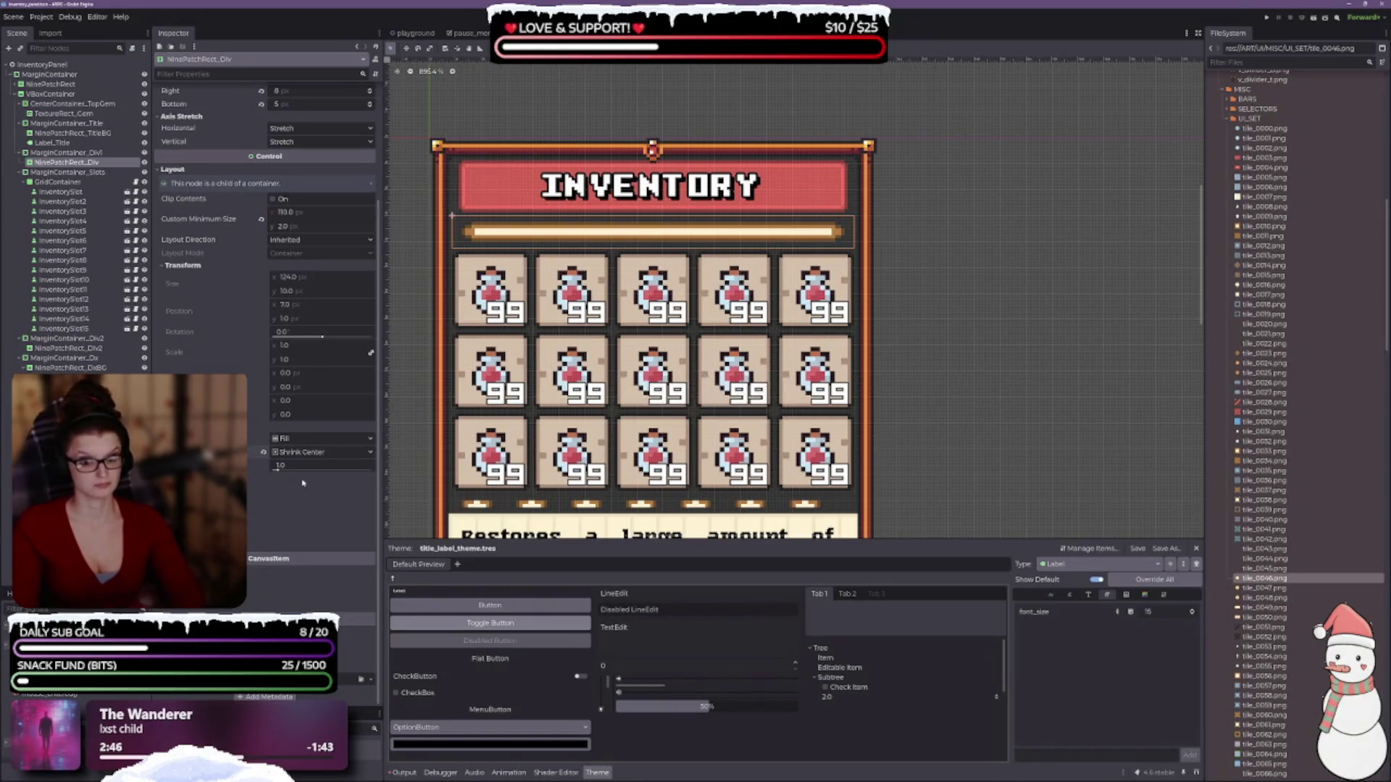
scroll(261, 504, up, 3)
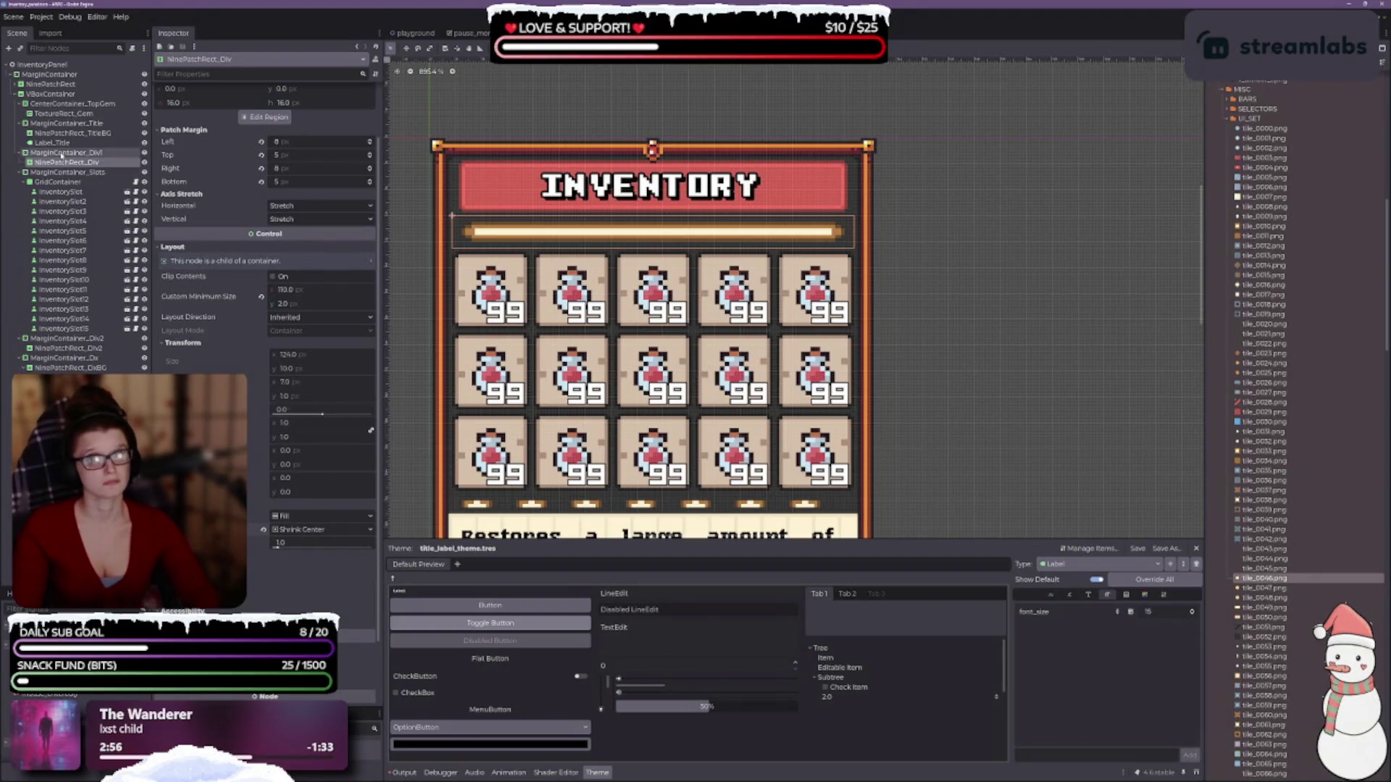
click(65, 153)
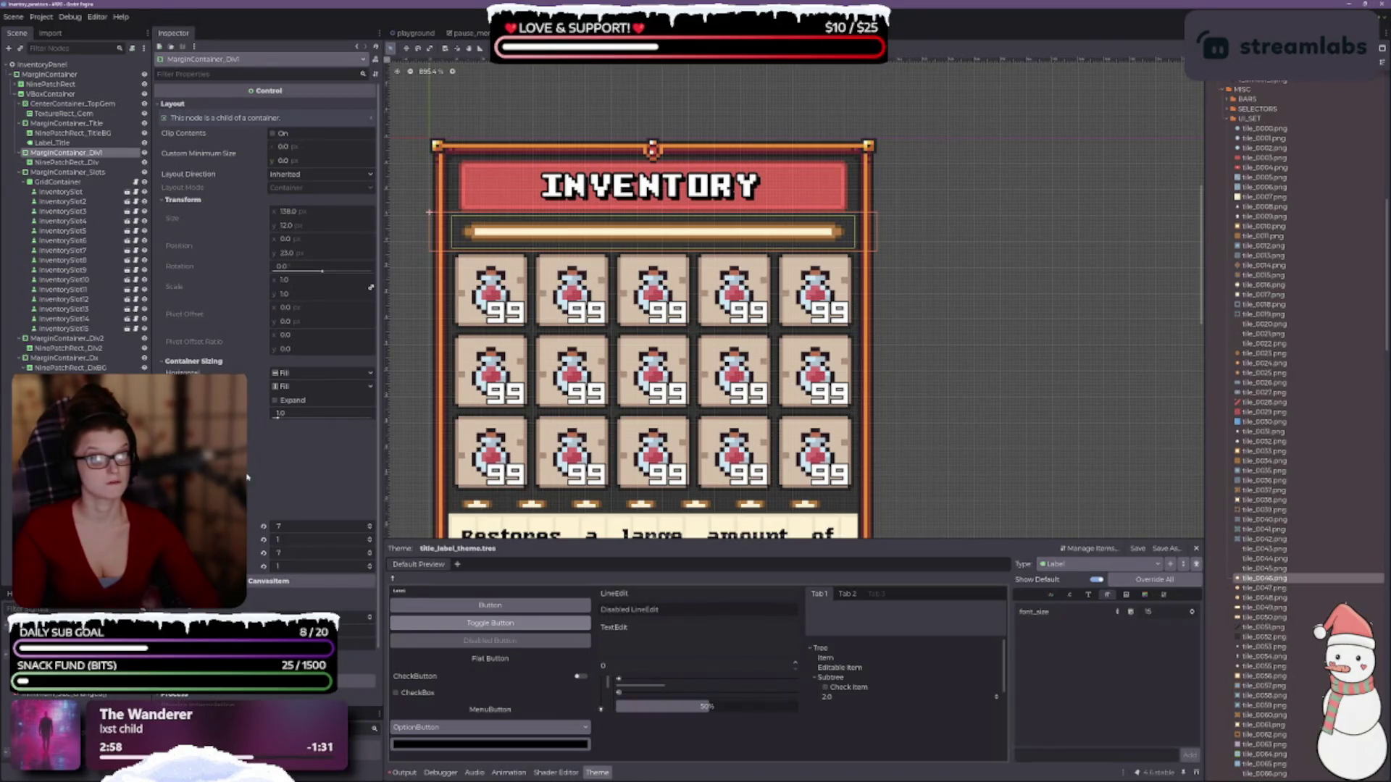
scroll(307, 471, down, 2)
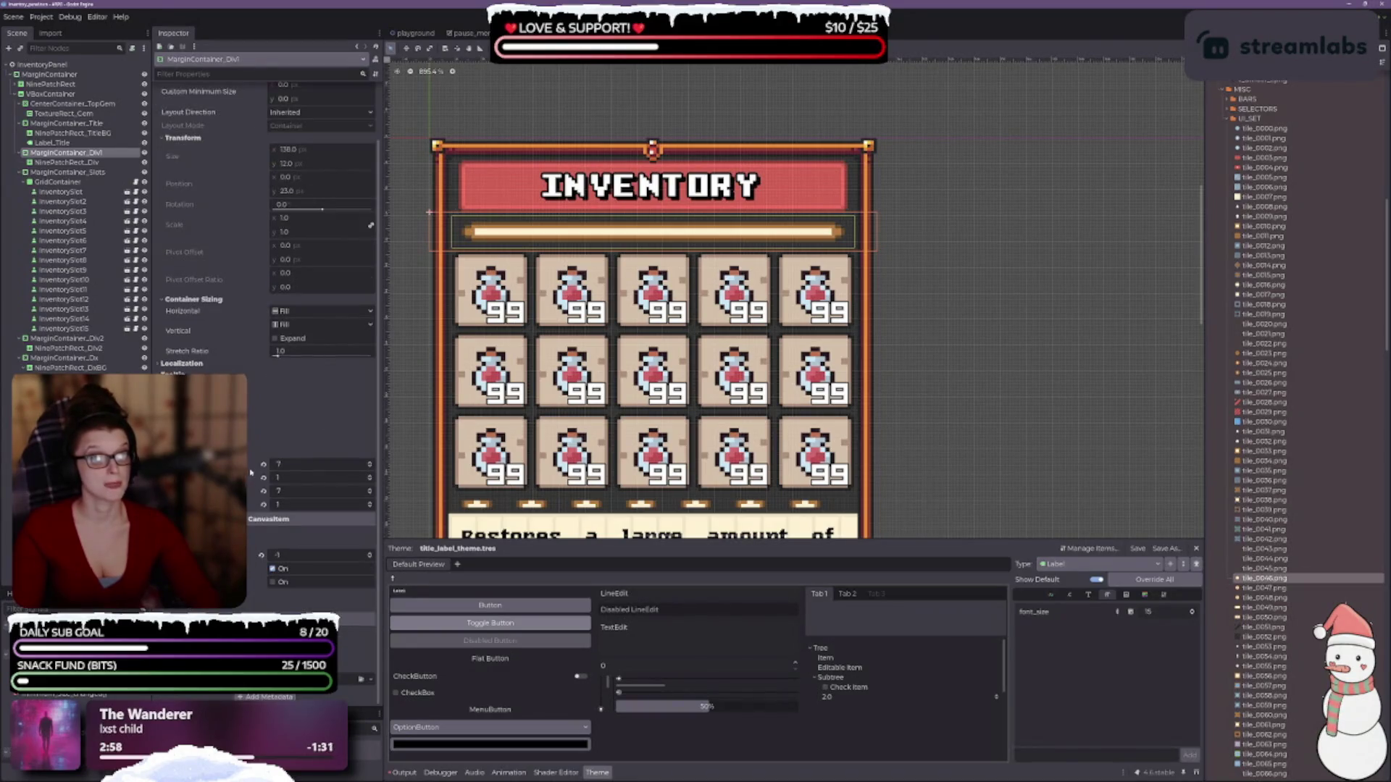
click(370, 503)
click(370, 507)
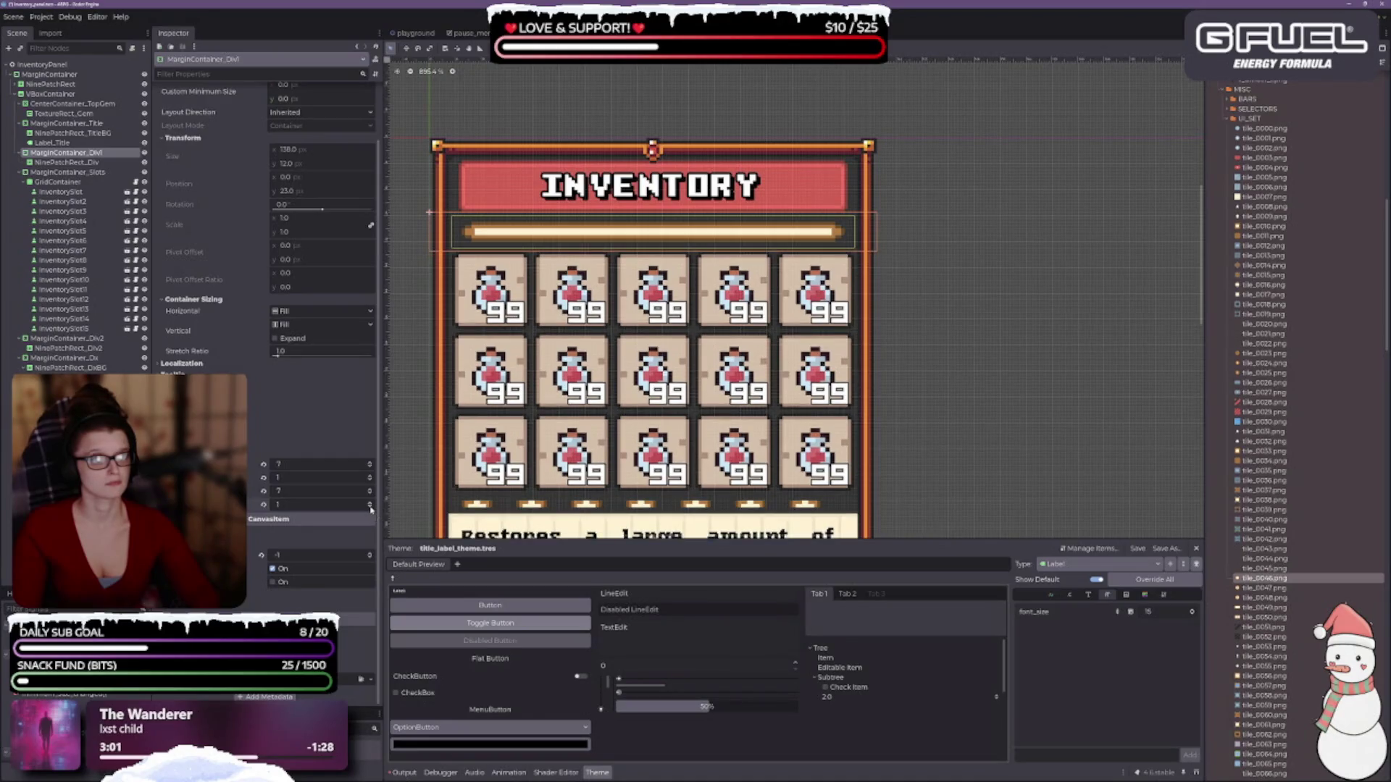
click(370, 507)
click(370, 507)
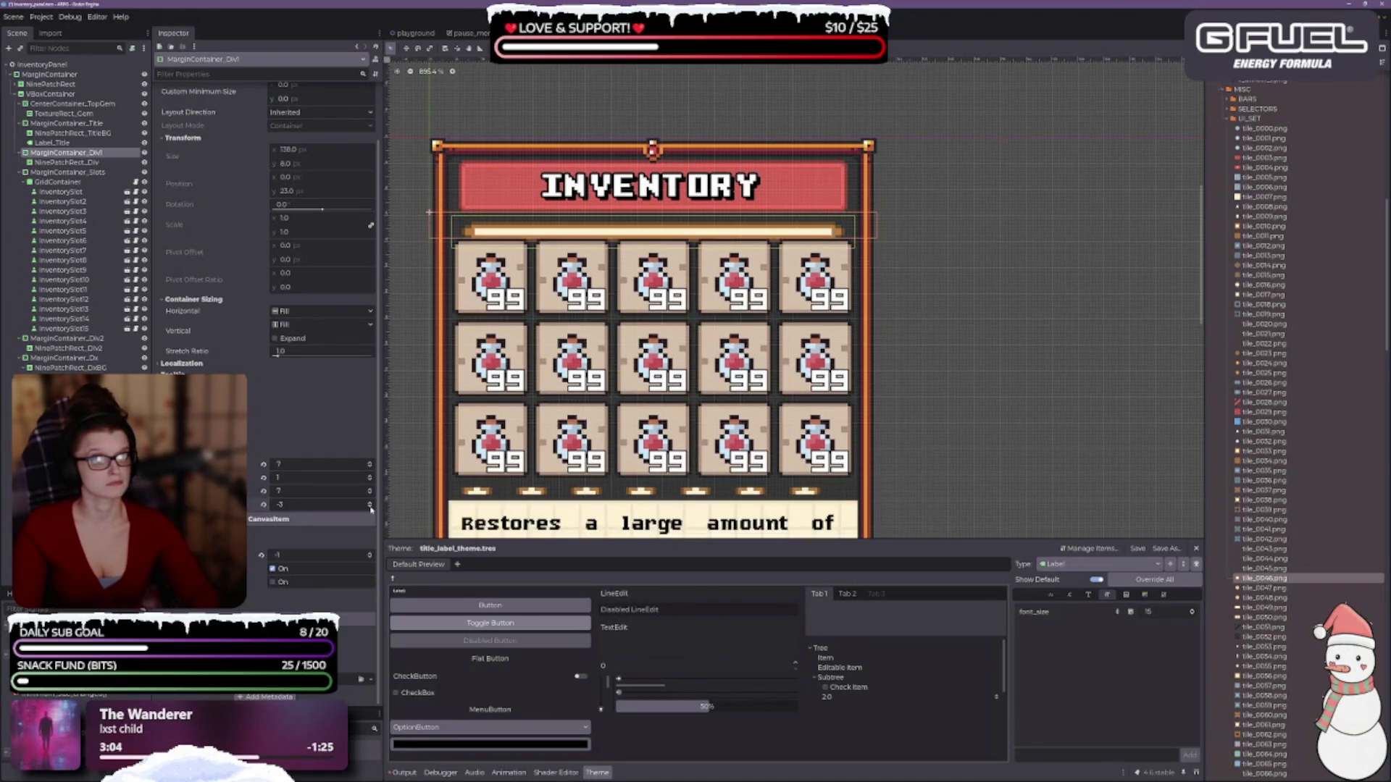
click(370, 503)
click(370, 502)
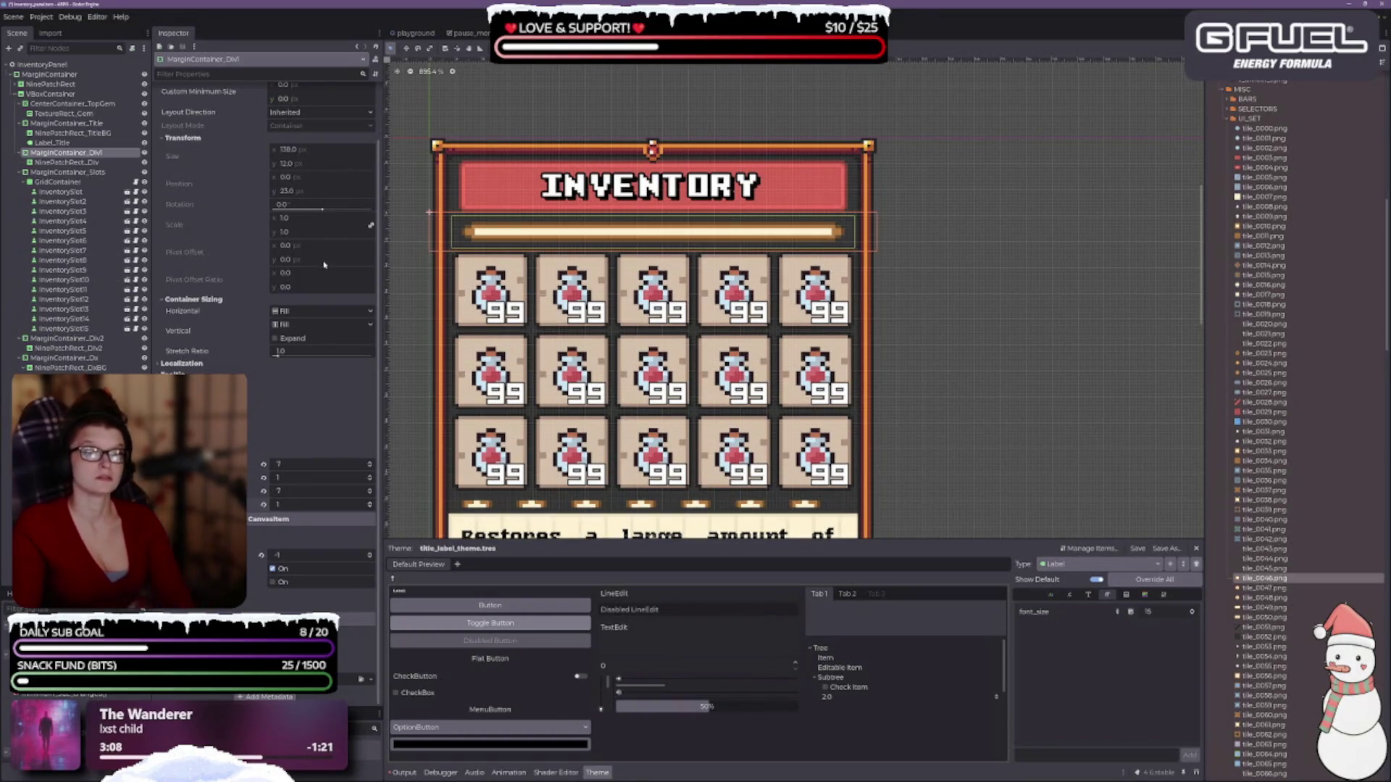
scroll(259, 284, up, 2)
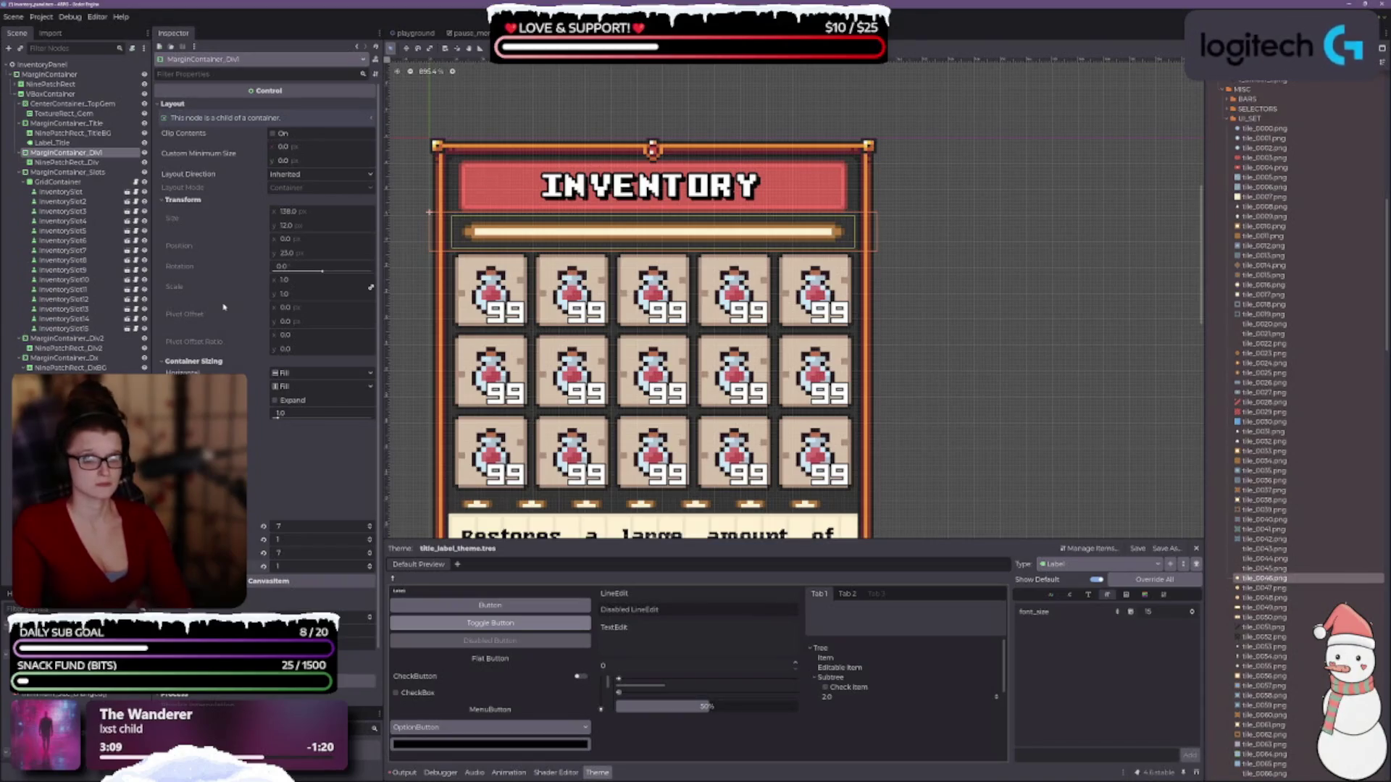
scroll(507, 261, up, 3)
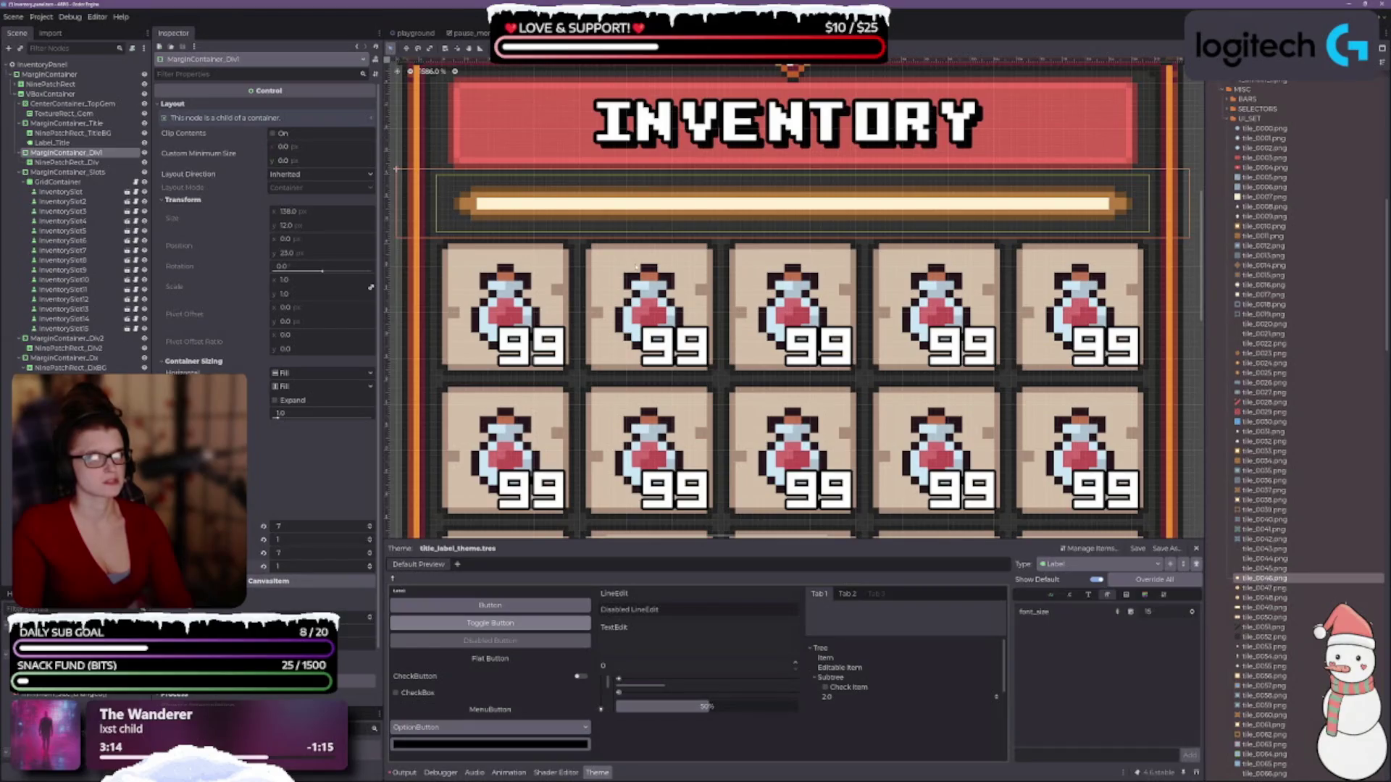
scroll(637, 267, down, 1)
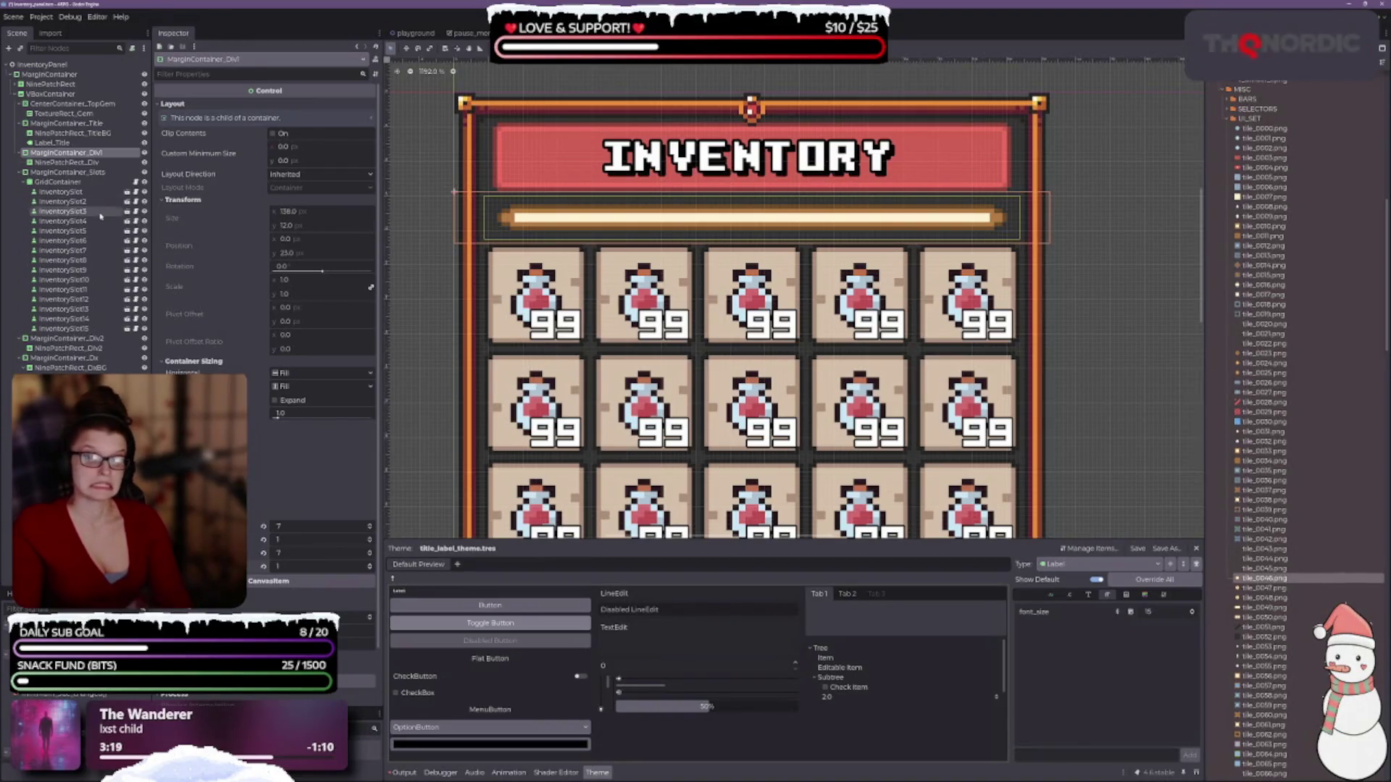
click(69, 162)
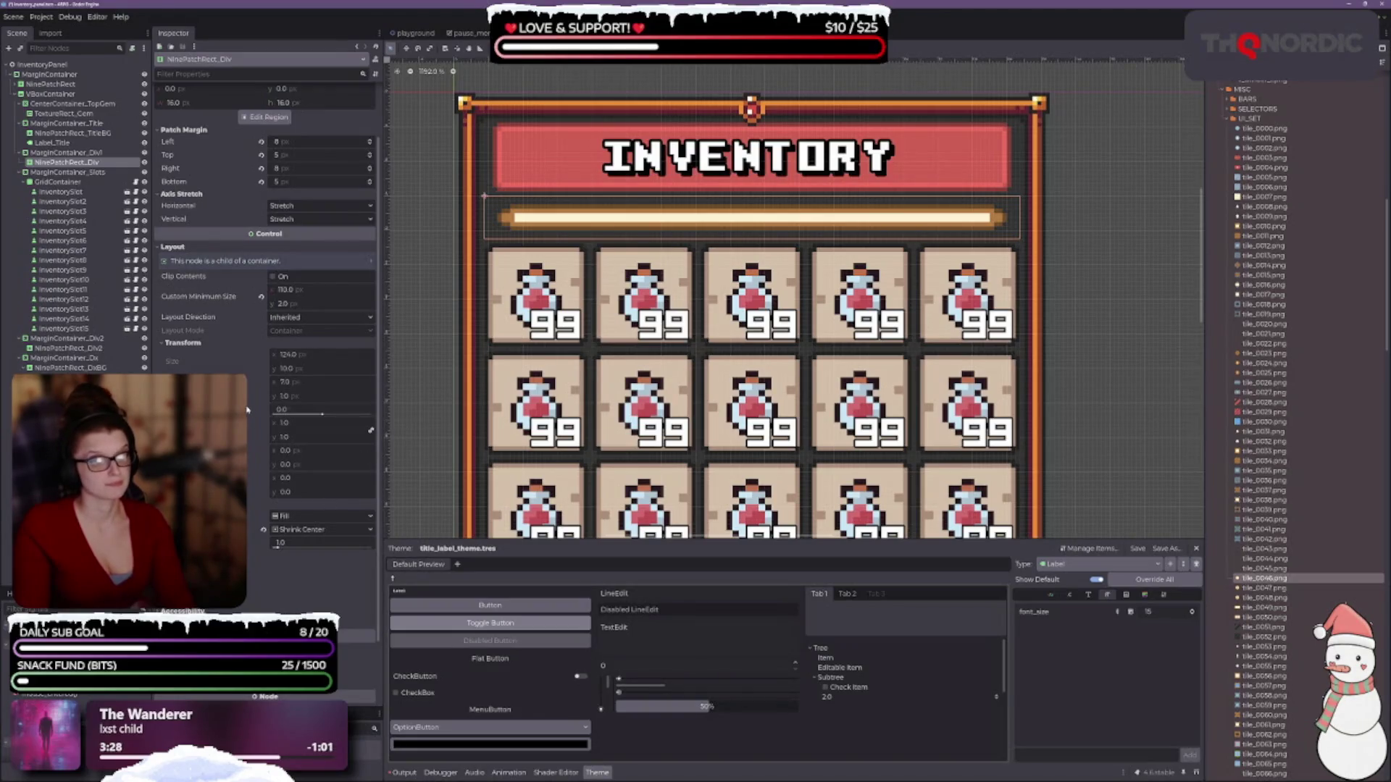
scroll(222, 210, up, 2)
- Trim two pixels off each side of the divider's texture region
click(265, 183)
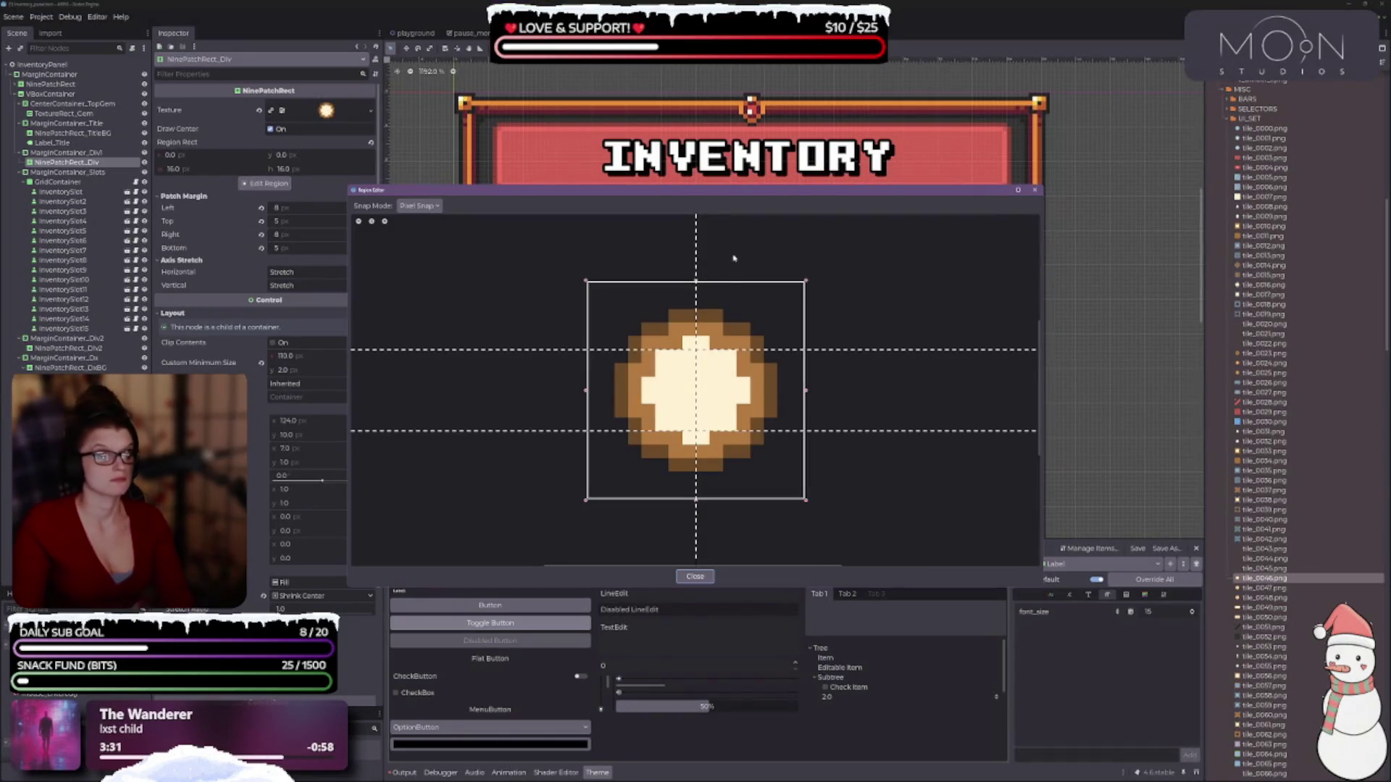
mouse_move(741, 196)
mouse_down()
mouse_move(741, 369)
mouse_move(748, 308)
mouse_move(740, 345)
mouse_up()
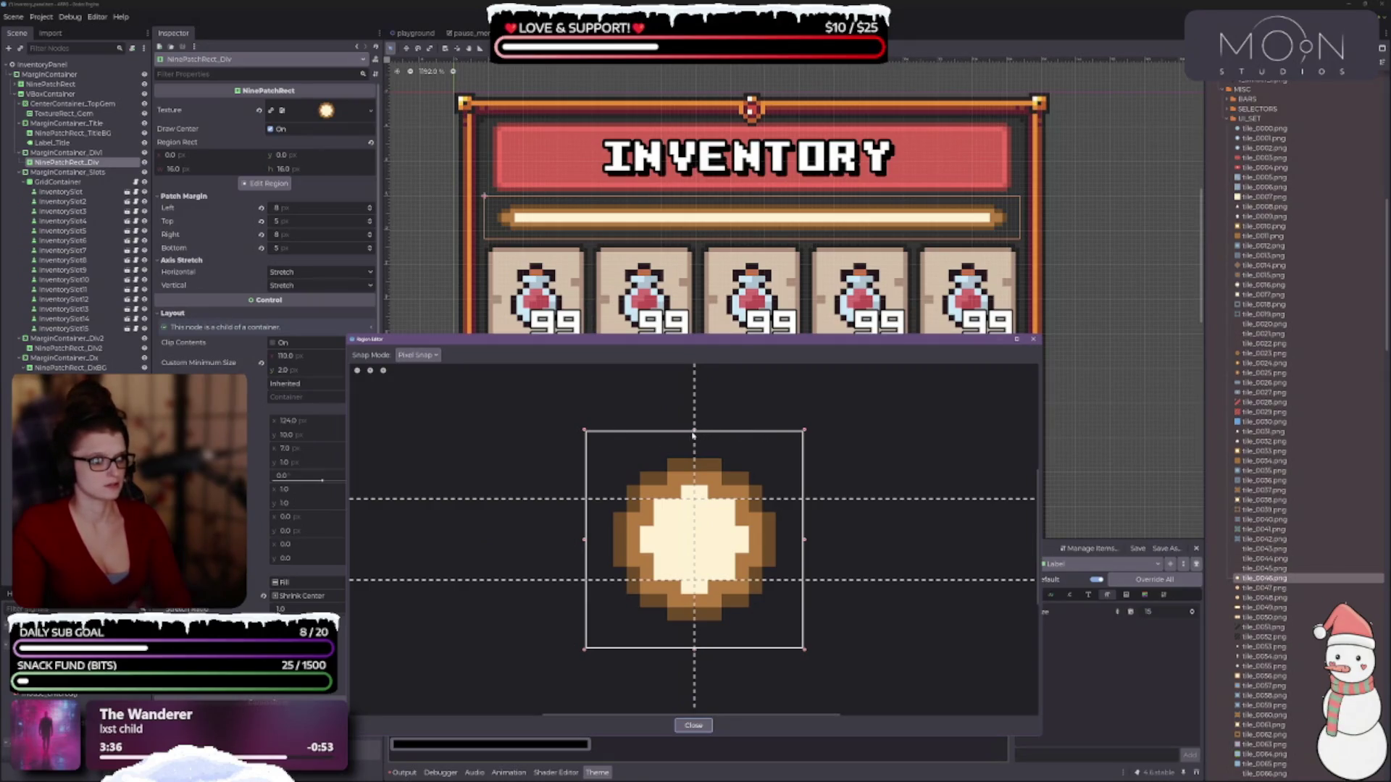
drag(694, 433, 694, 458)
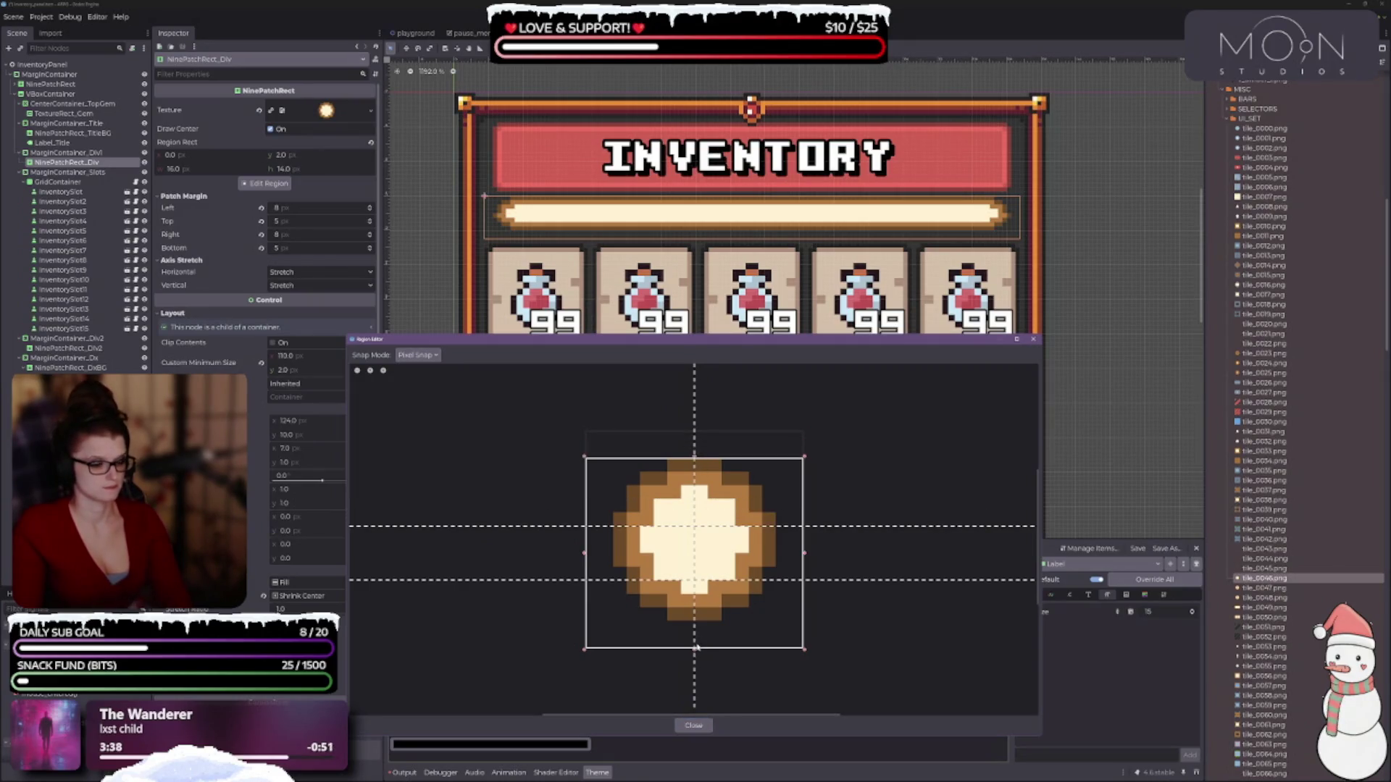
drag(694, 650, 694, 621)
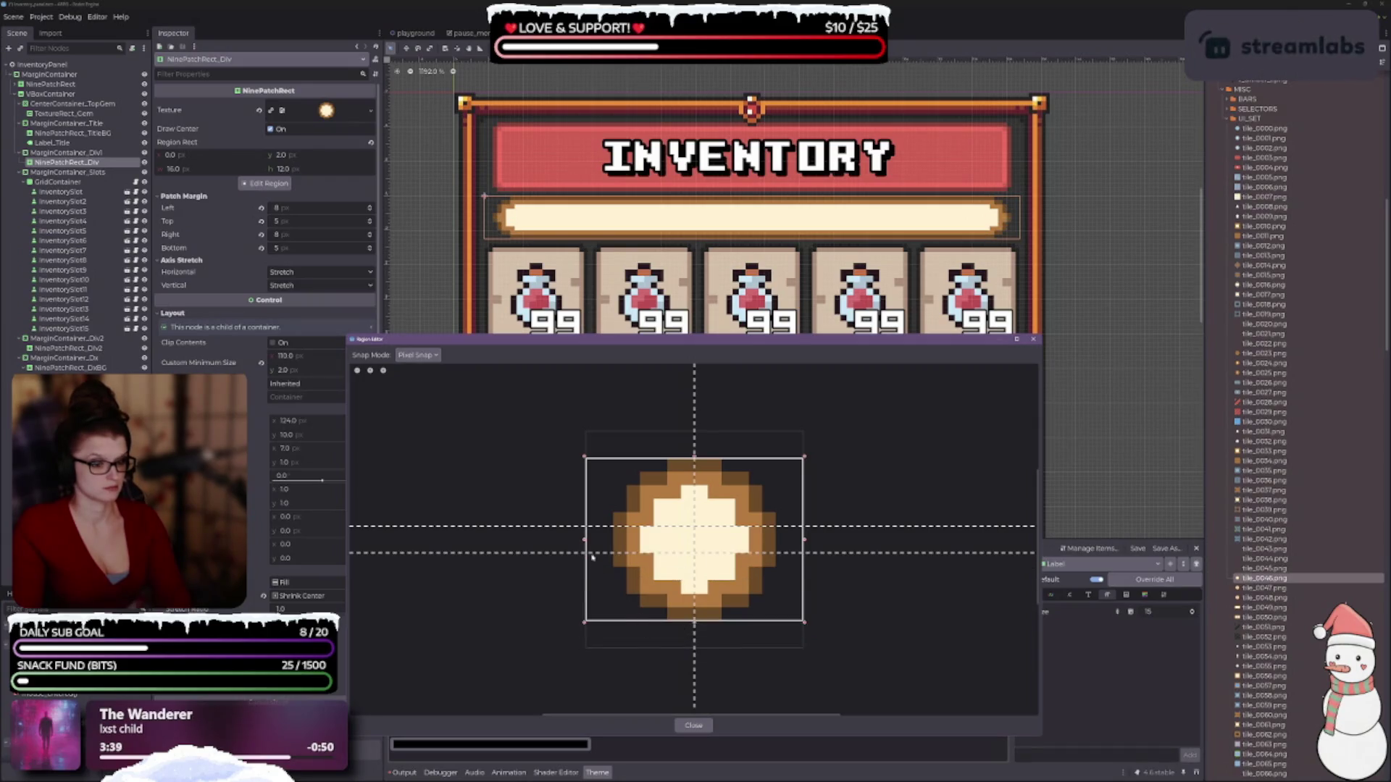
drag(585, 540, 612, 540)
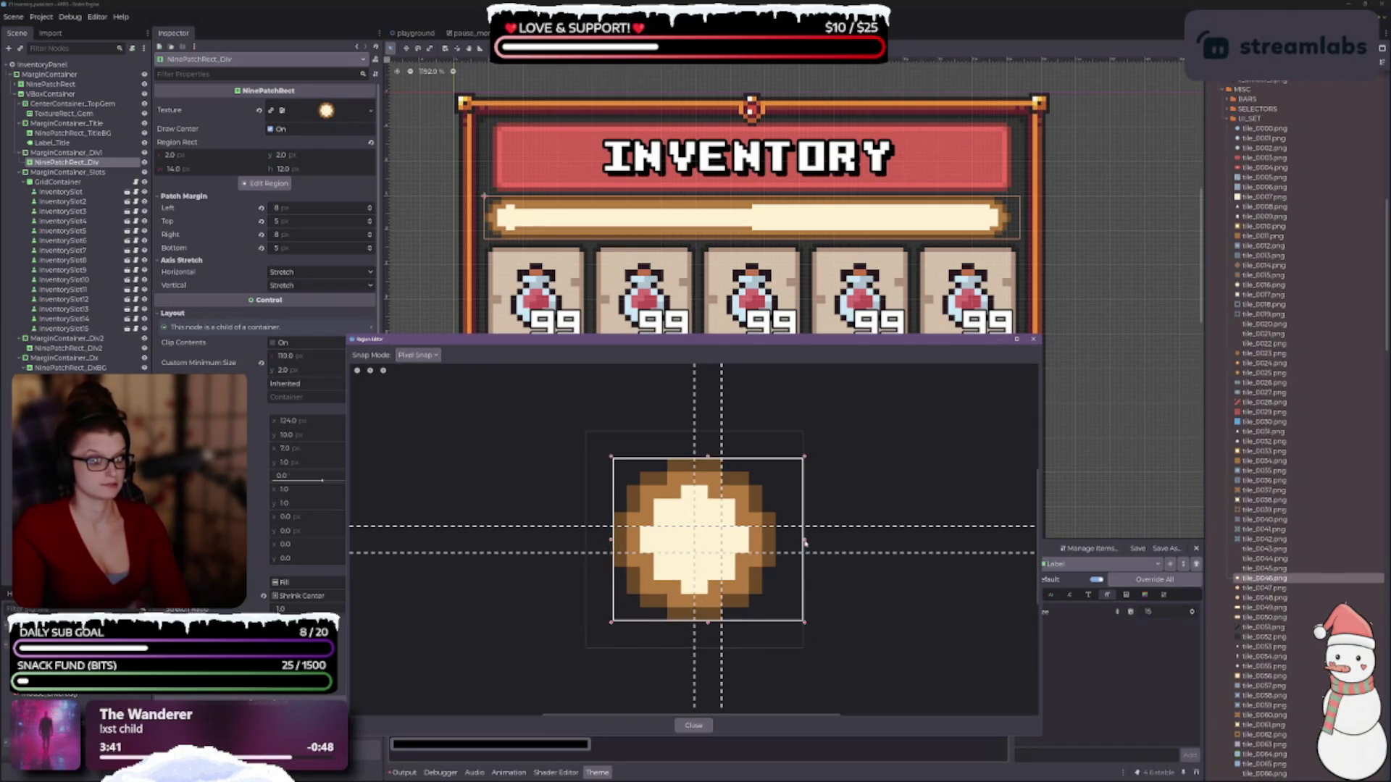
drag(805, 542, 776, 542)
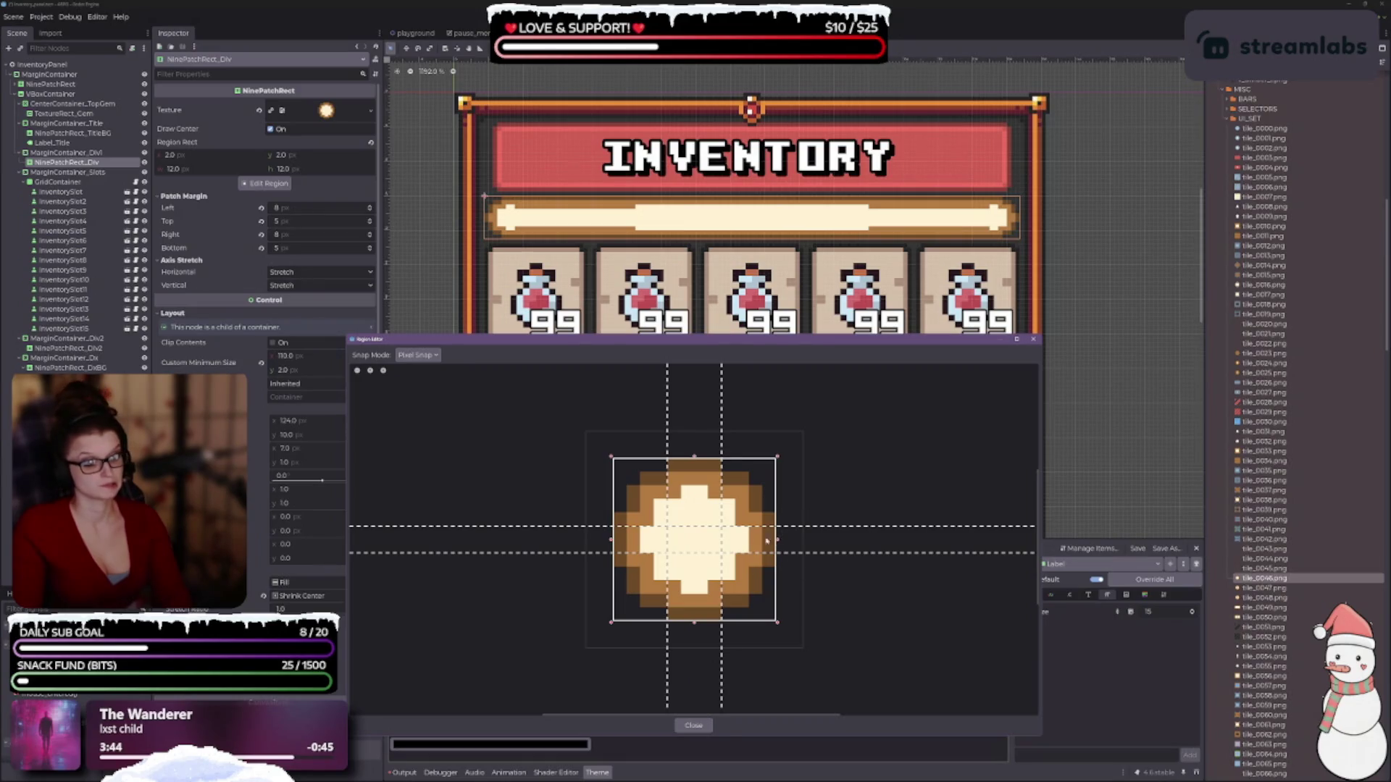
- Set the patch margins to 7 left/right and 3 top/bottom
drag(668, 540, 714, 547)
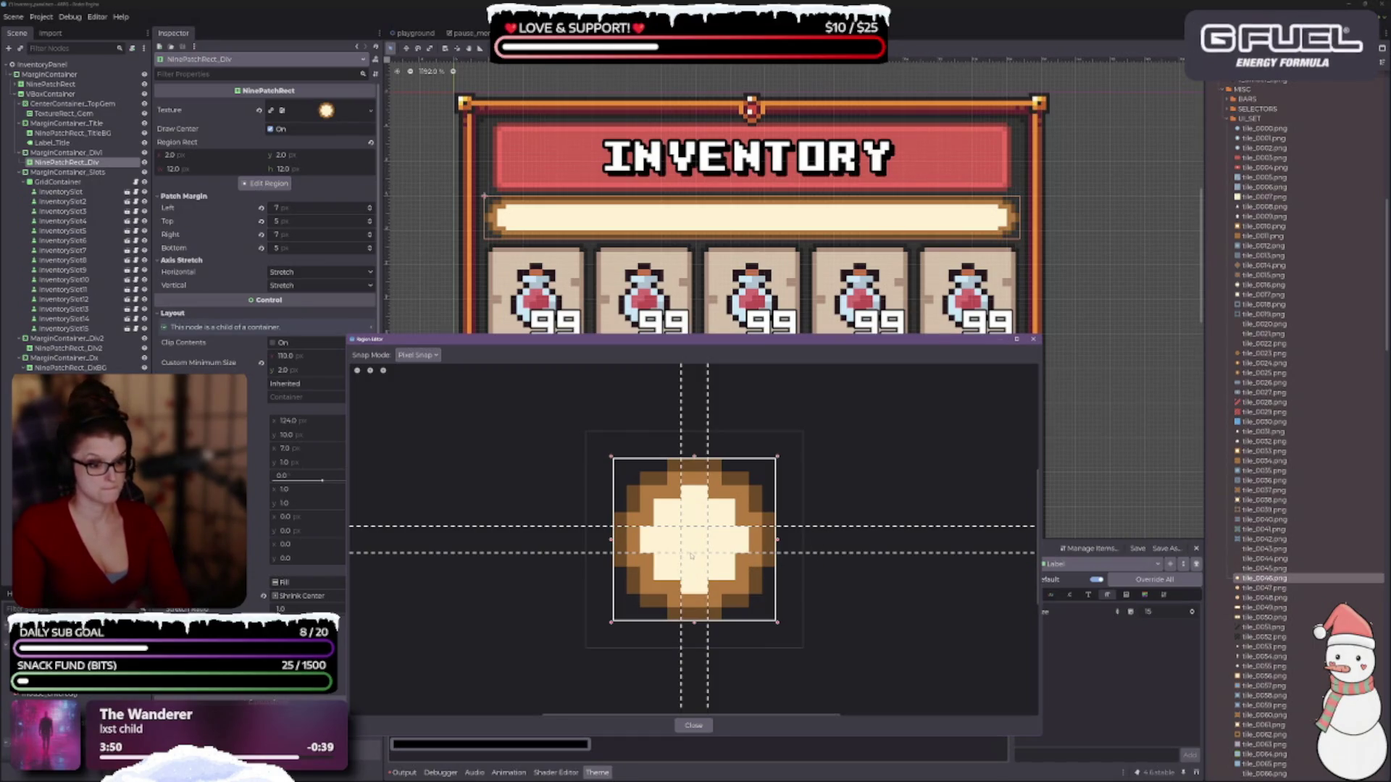
drag(696, 552, 691, 549)
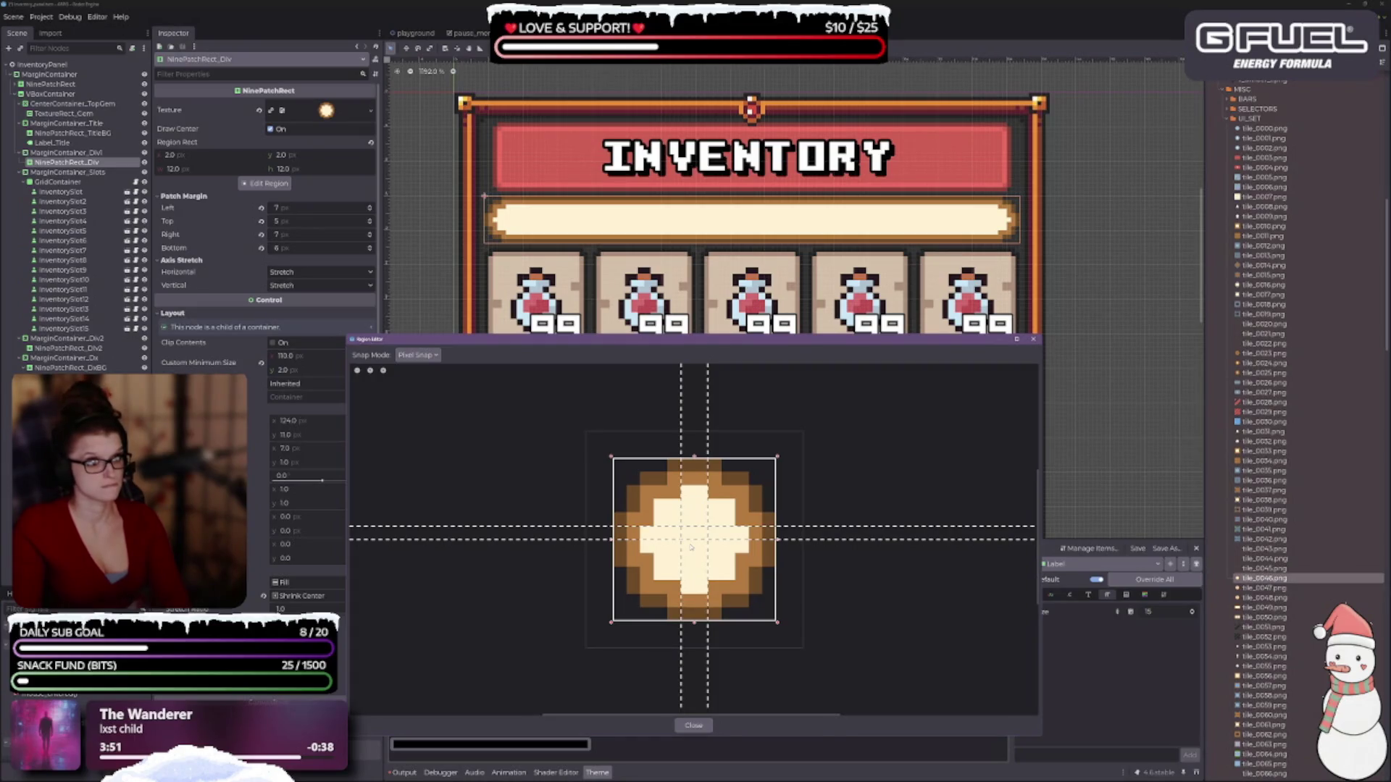
mouse_move(691, 548)
mouse_down()
mouse_move(686, 567)
mouse_move(696, 498)
mouse_up()
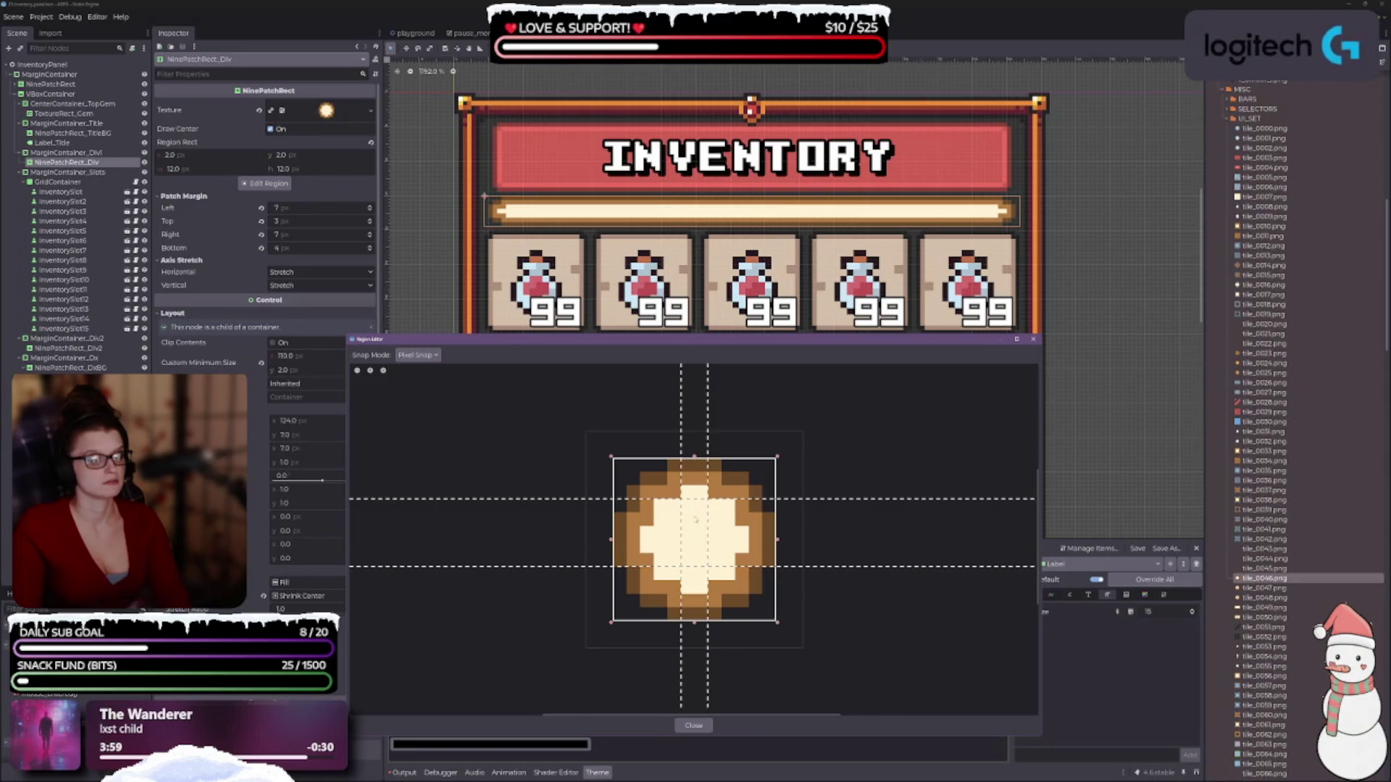
drag(692, 566, 691, 593)
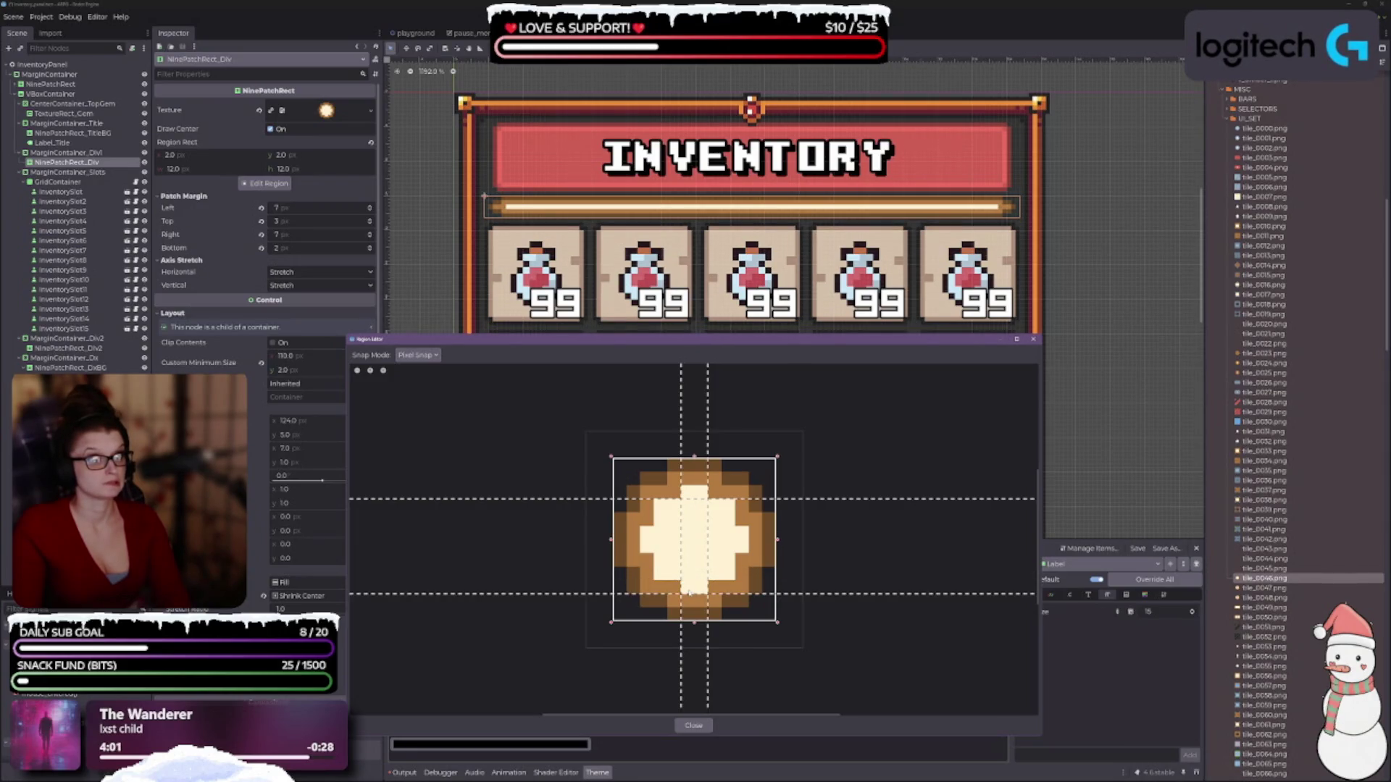
mouse_move(702, 499)
mouse_down()
mouse_move(702, 486)
mouse_move(702, 500)
mouse_up()
mouse_move(692, 595)
mouse_down()
mouse_move(670, 532)
mouse_move(649, 536)
mouse_move(685, 539)
mouse_up()
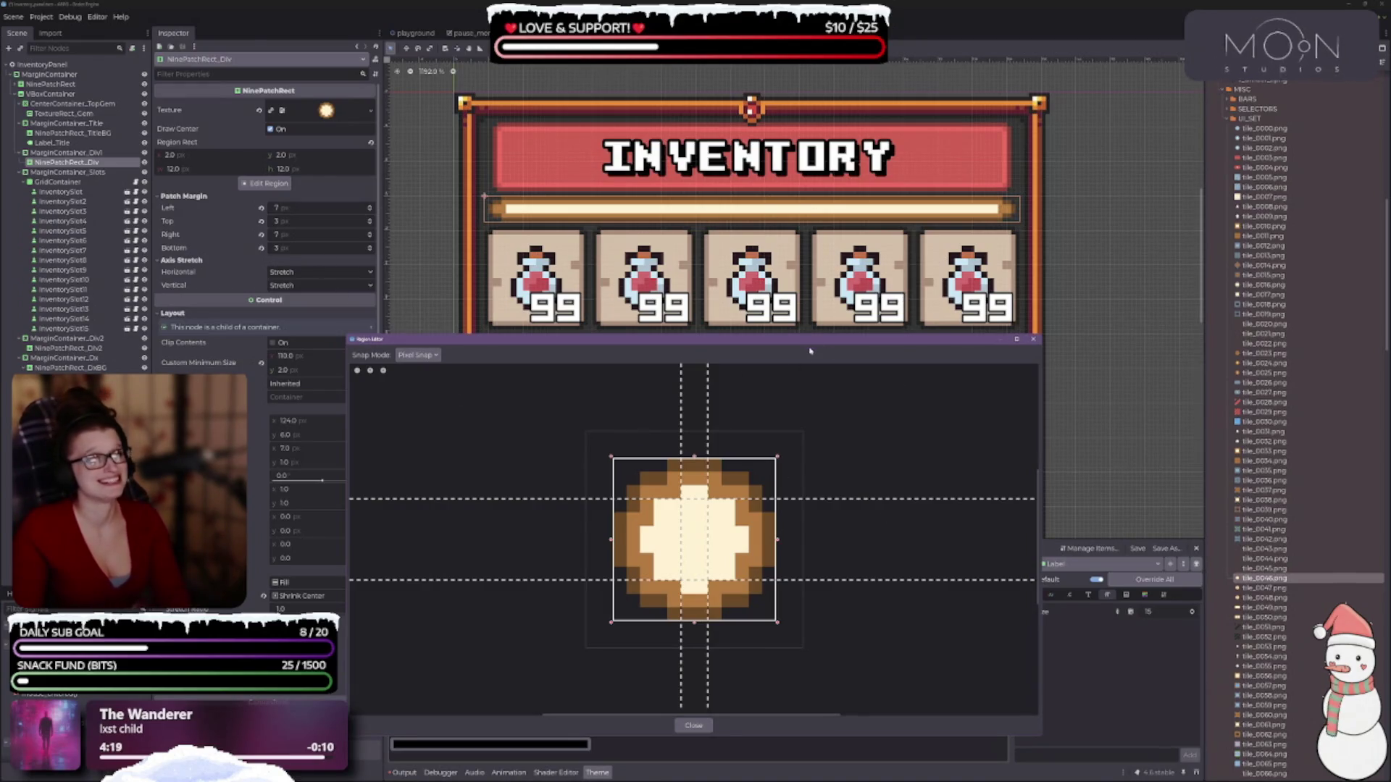
click(697, 725)
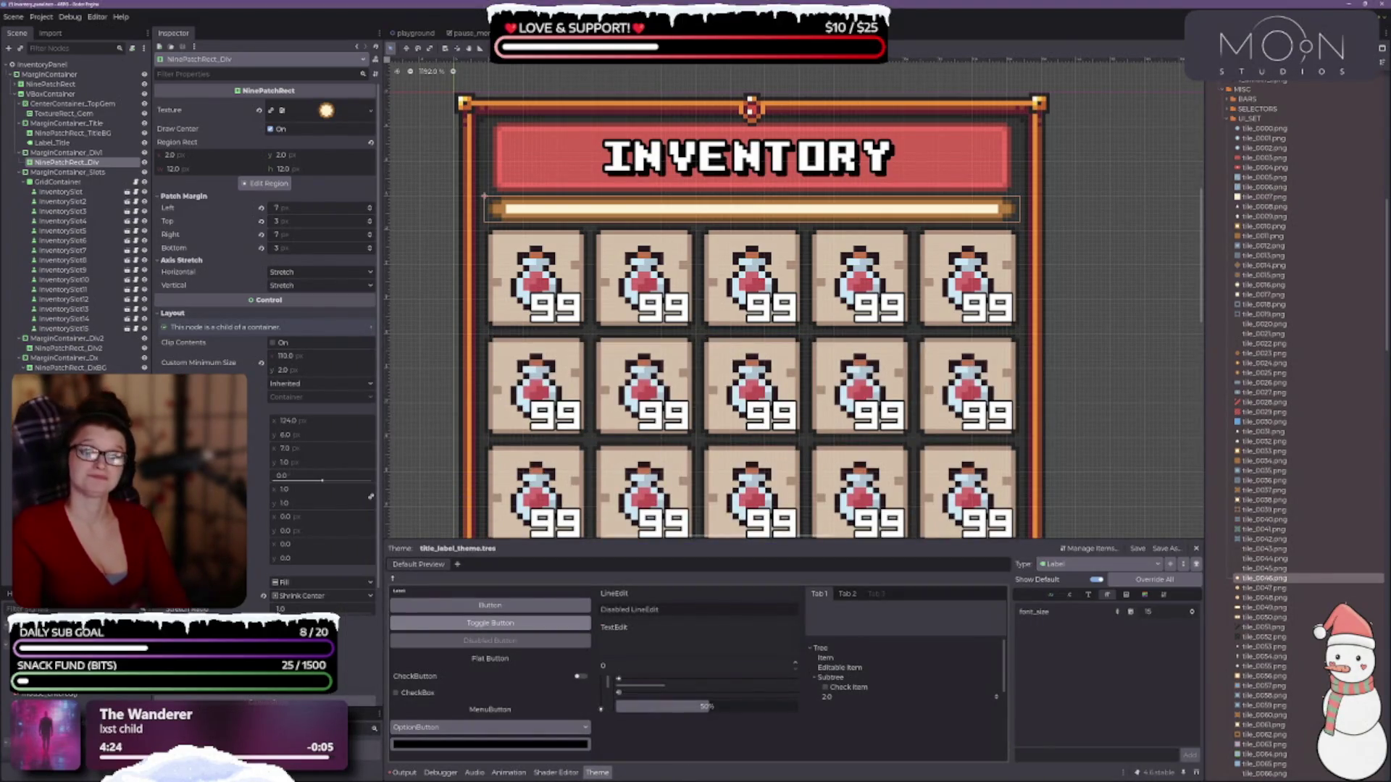
- Set the divider bar's size flag to Fill and revert its Custom Minimum Size to 0, 0
click(303, 597)
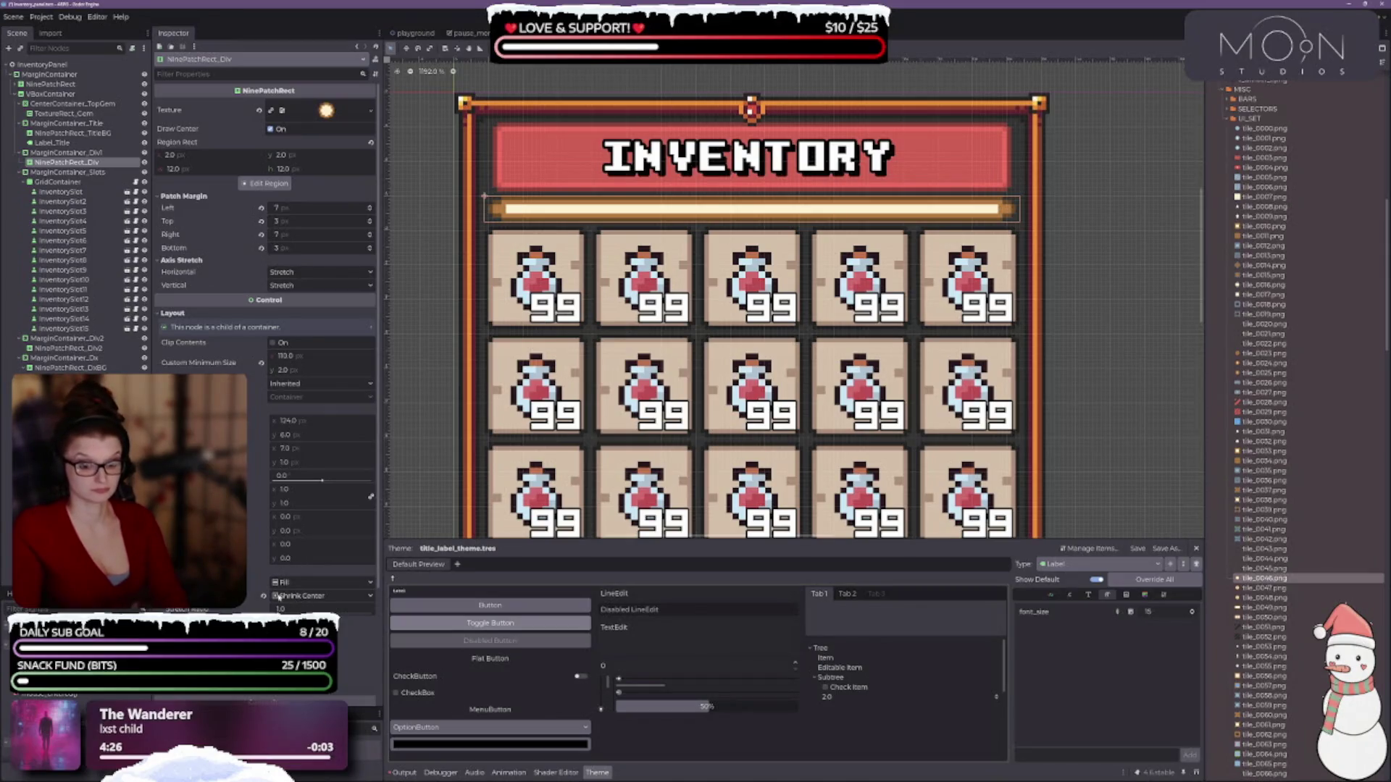
click(284, 612)
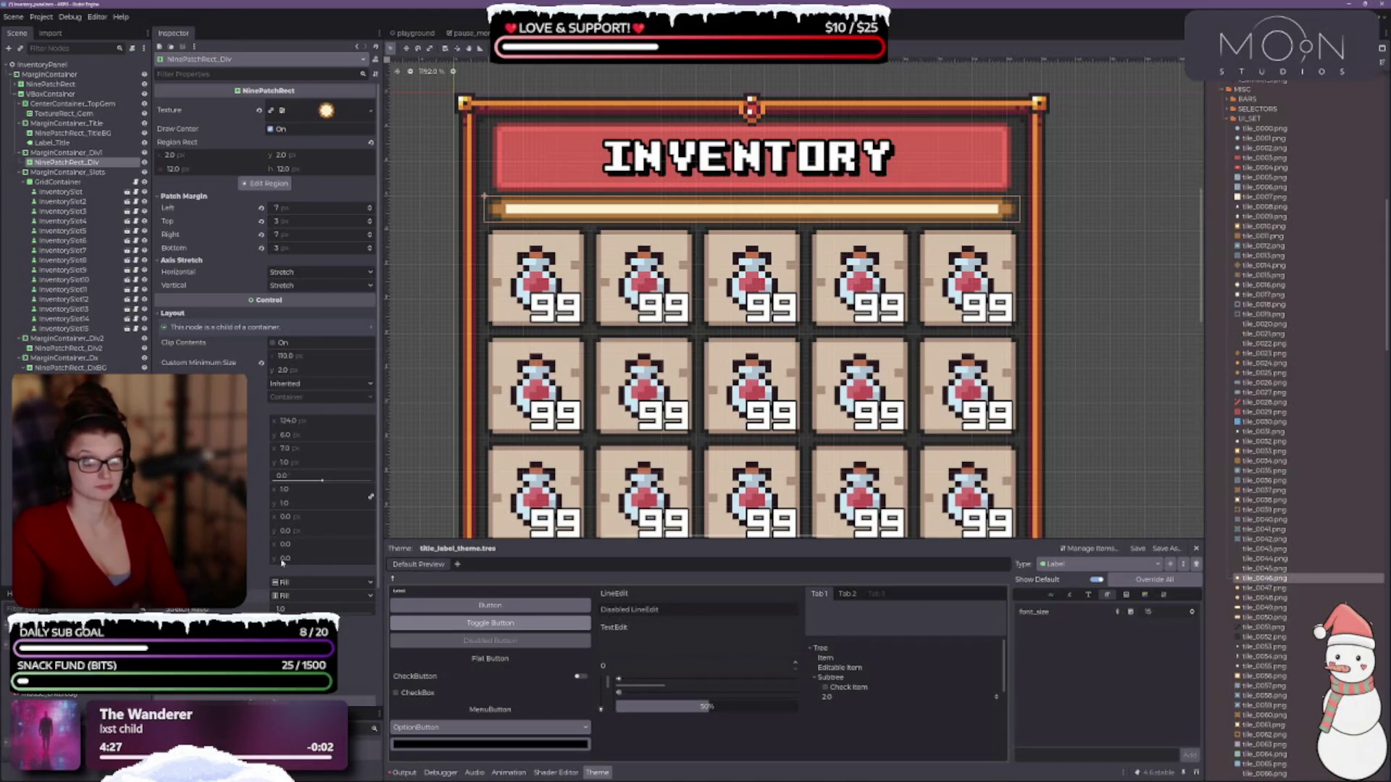
click(261, 362)
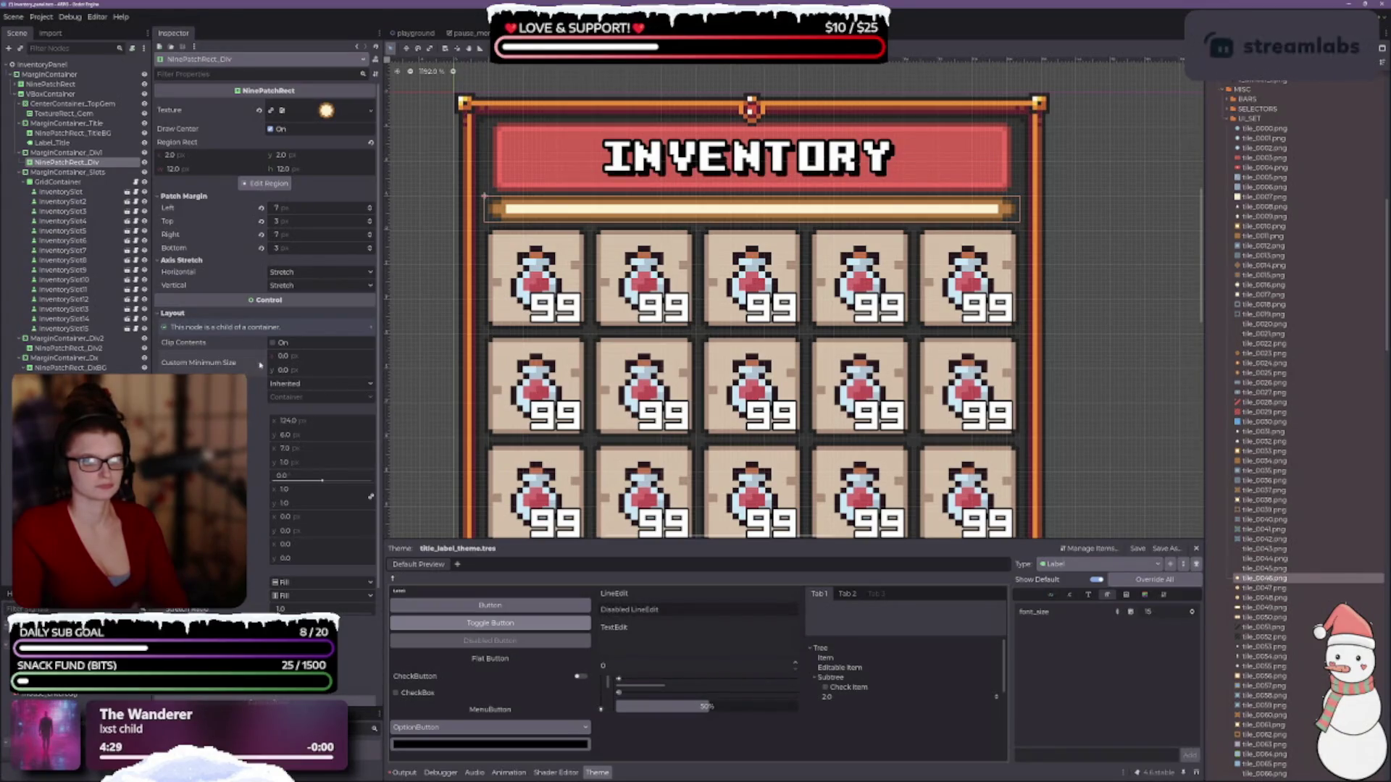
click(297, 357)
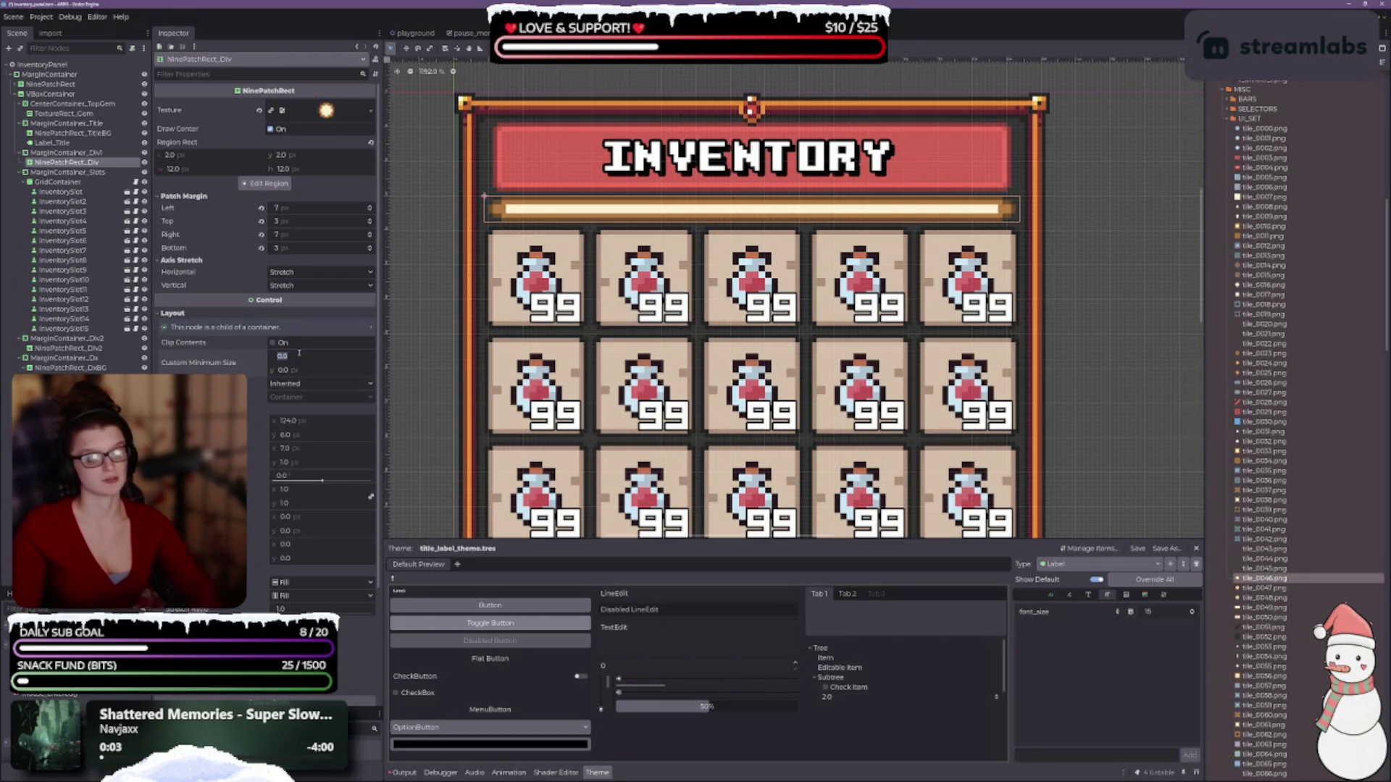
scroll(730, 280, down, 5)
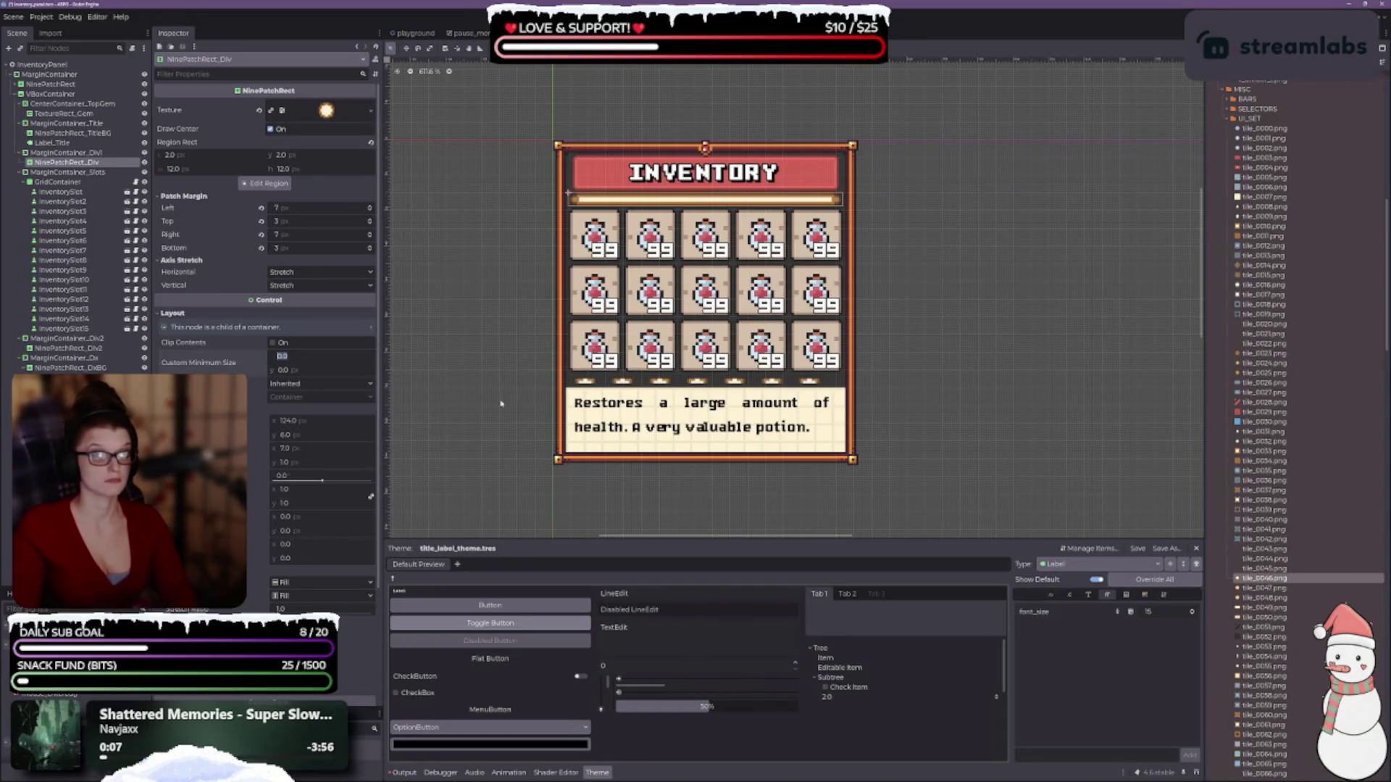
scroll(700, 383, up, 2)
scroll(580, 255, up, 3)
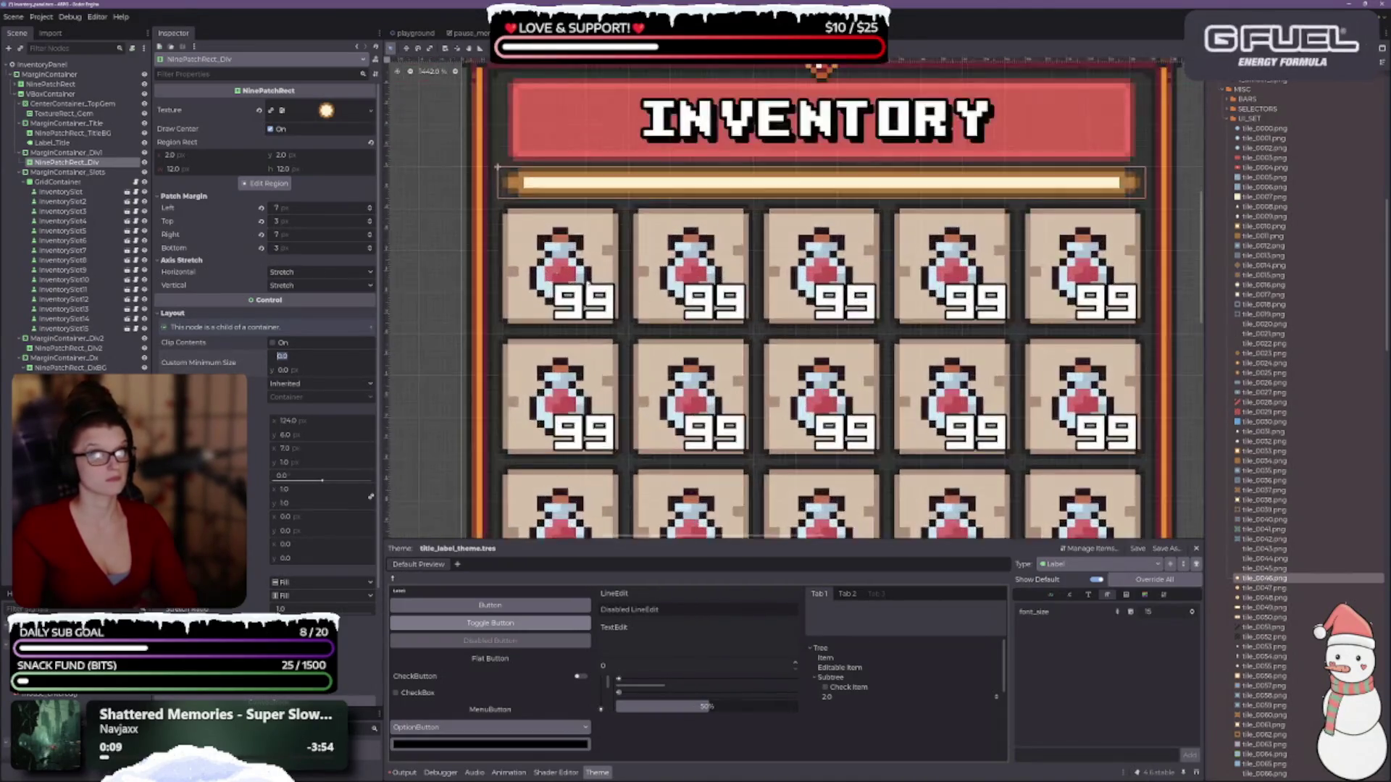
scroll(621, 348, right, 1)
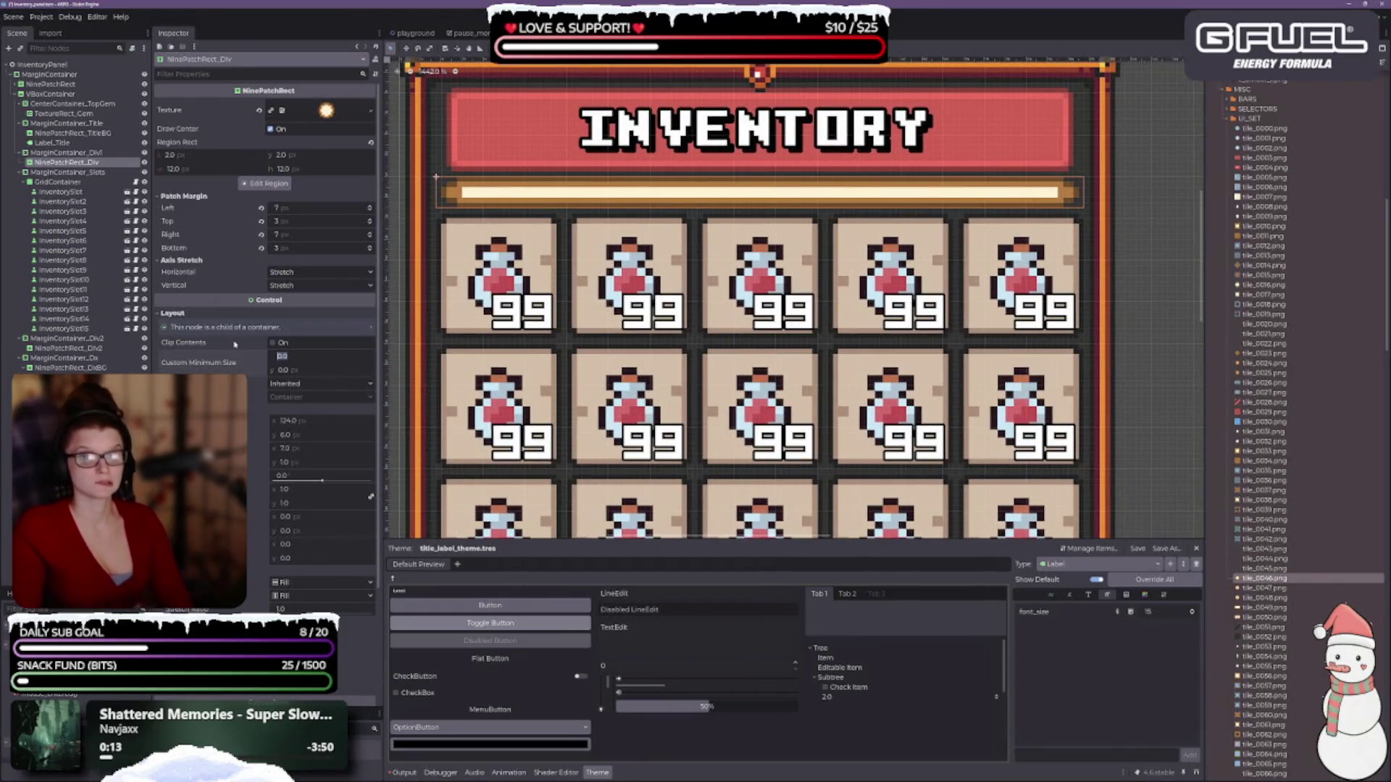
- Try Tile Fit for horizontal axis stretch, then return it to Stretch
click(295, 273)
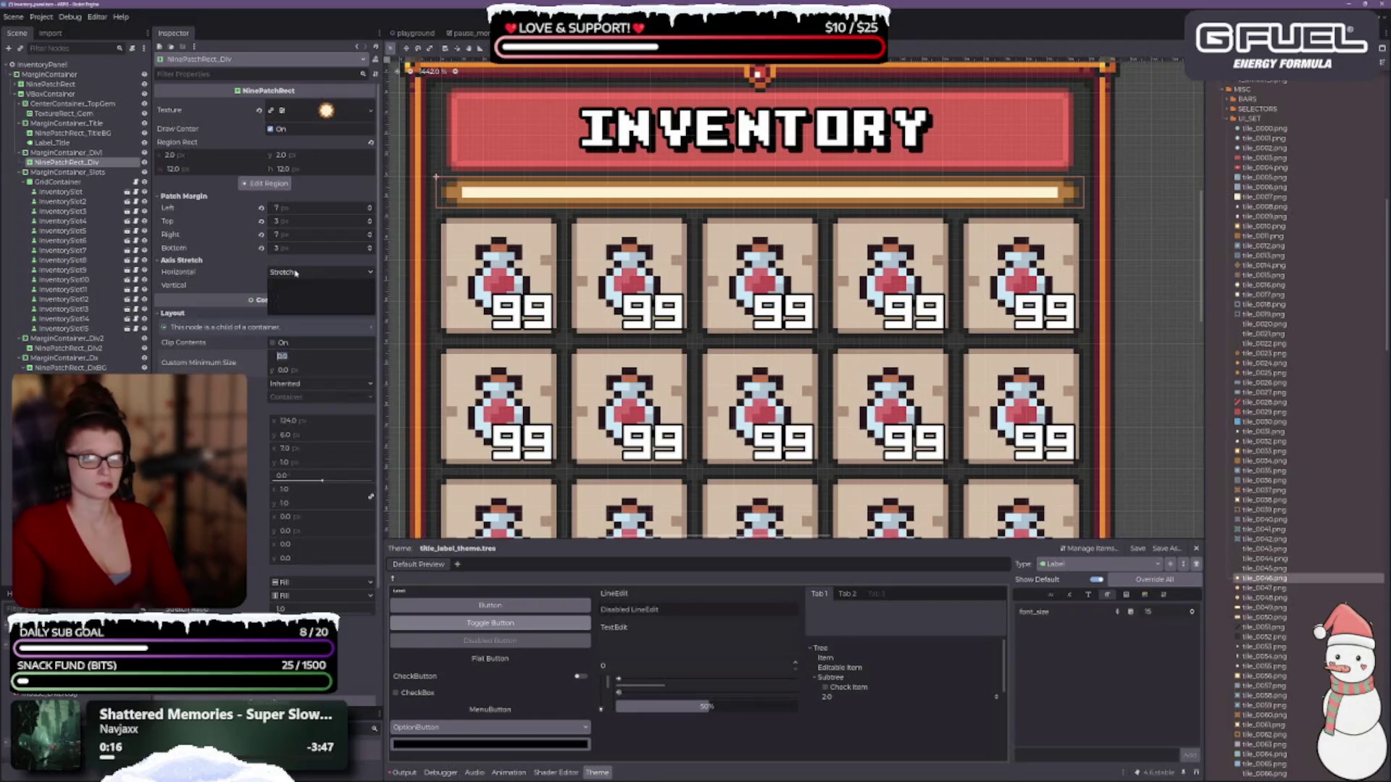
click(294, 308)
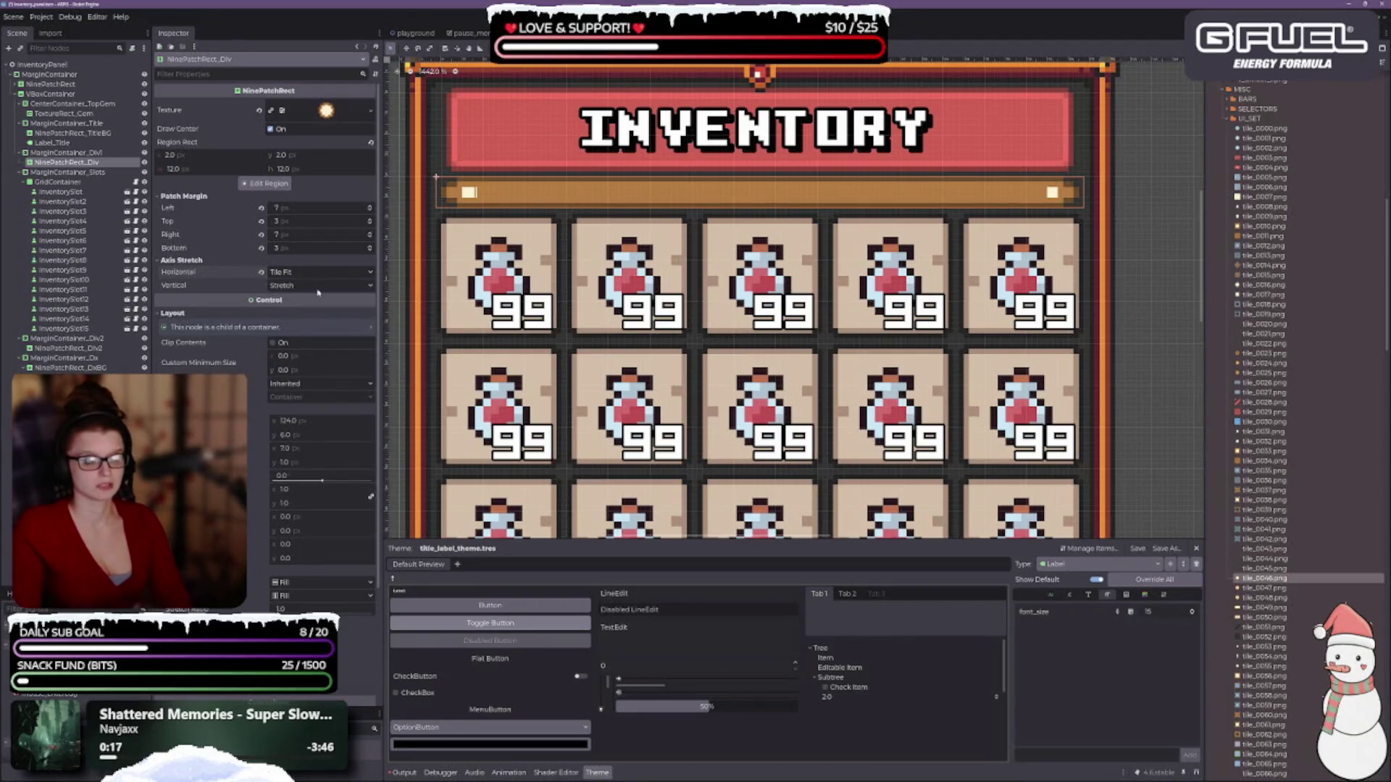
click(293, 272)
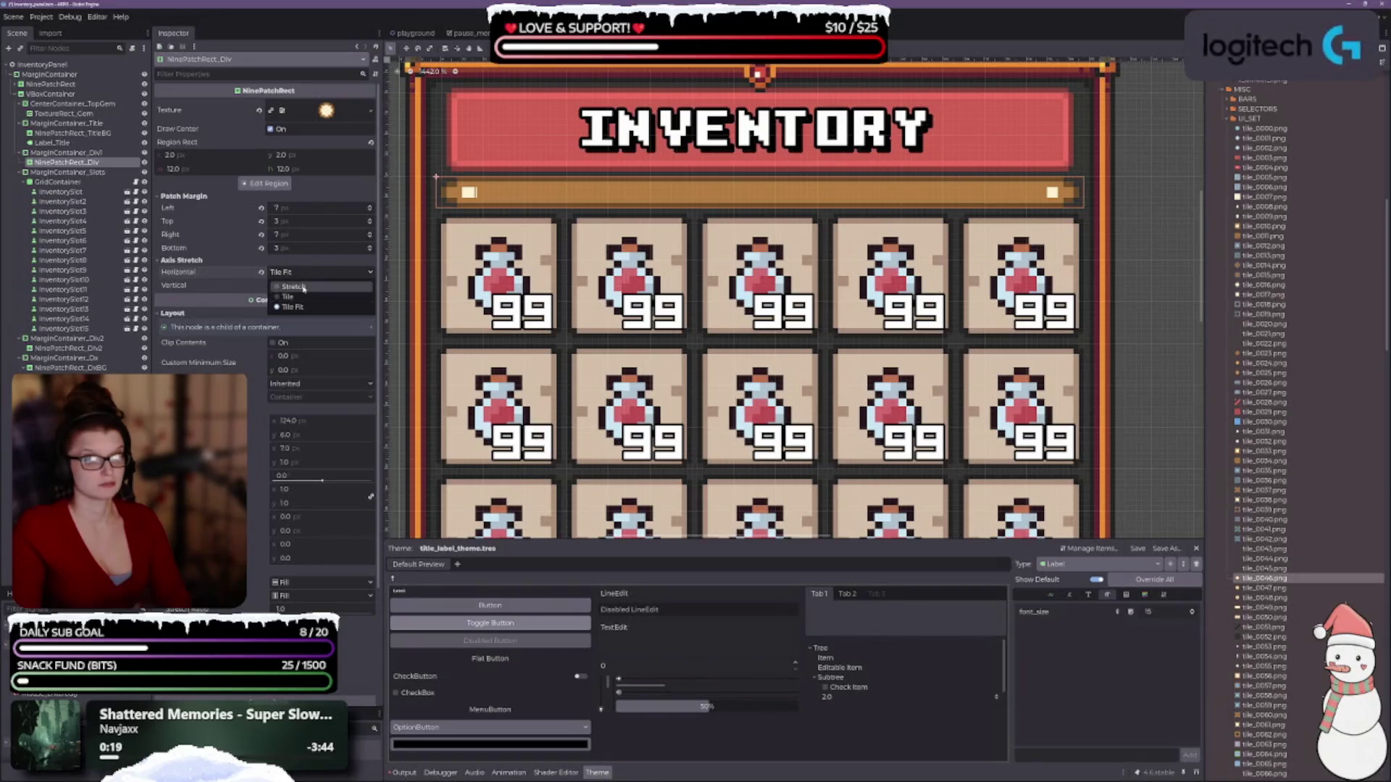
click(290, 282)
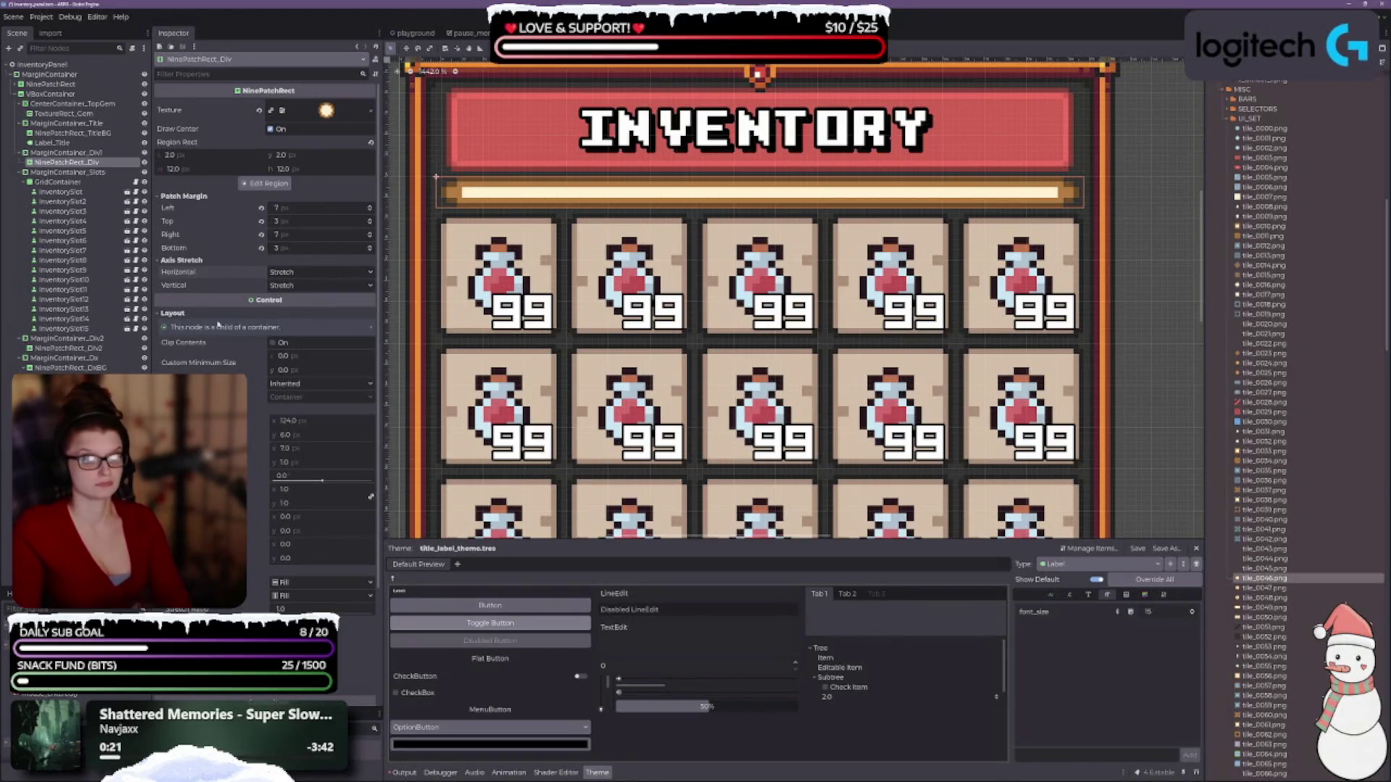
scroll(275, 464, down, 5)
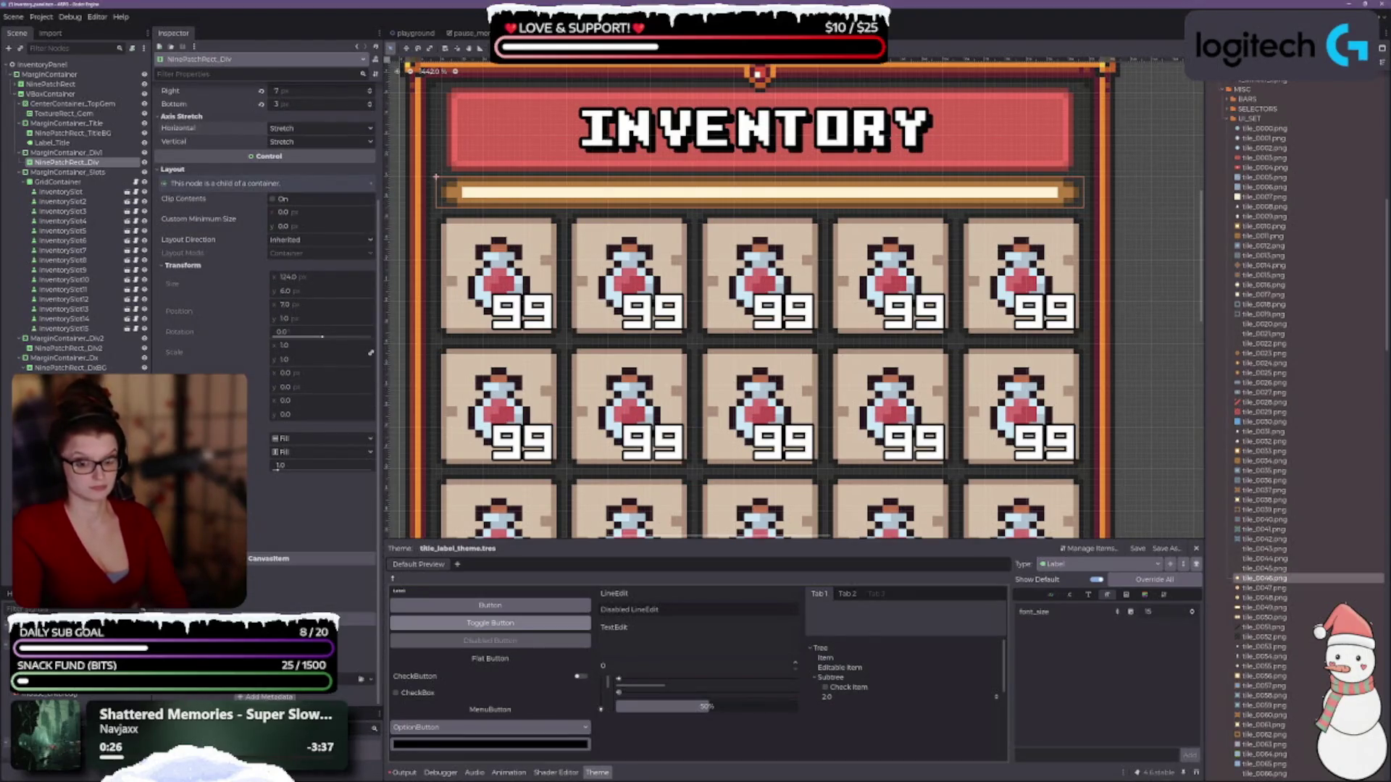
scroll(618, 378, up, 2)
scroll(618, 378, down, 3)
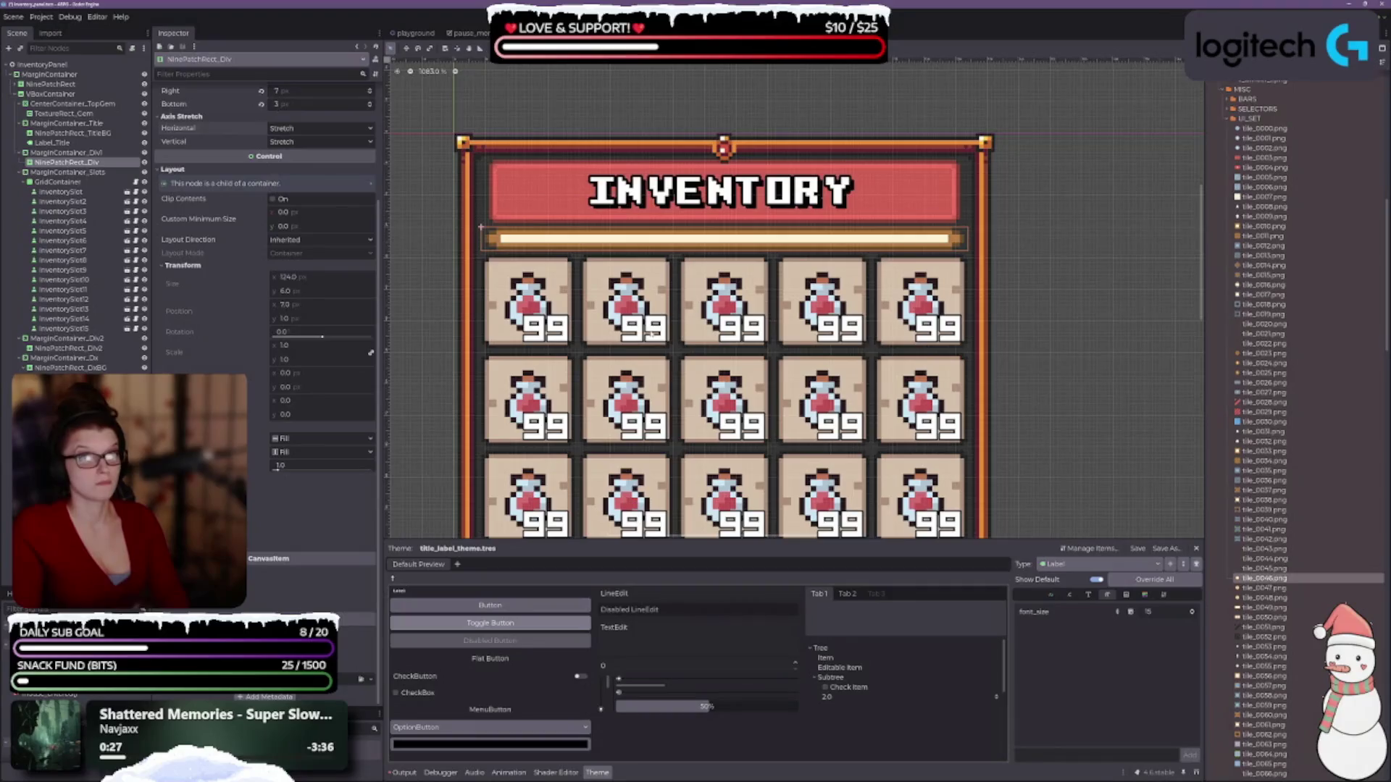
scroll(539, 213, up, 2)
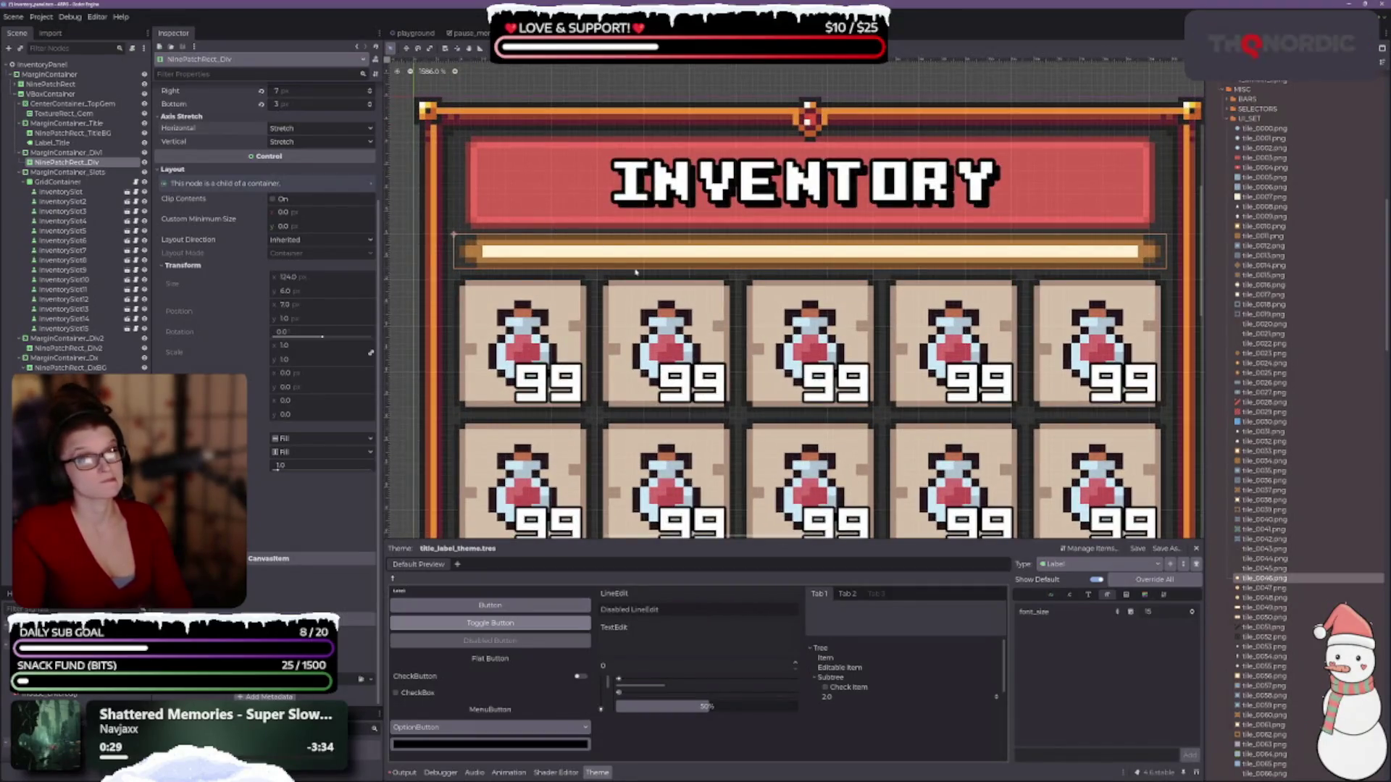
- Select MarginContainer_Div1 in the Scene tree
click(89, 153)
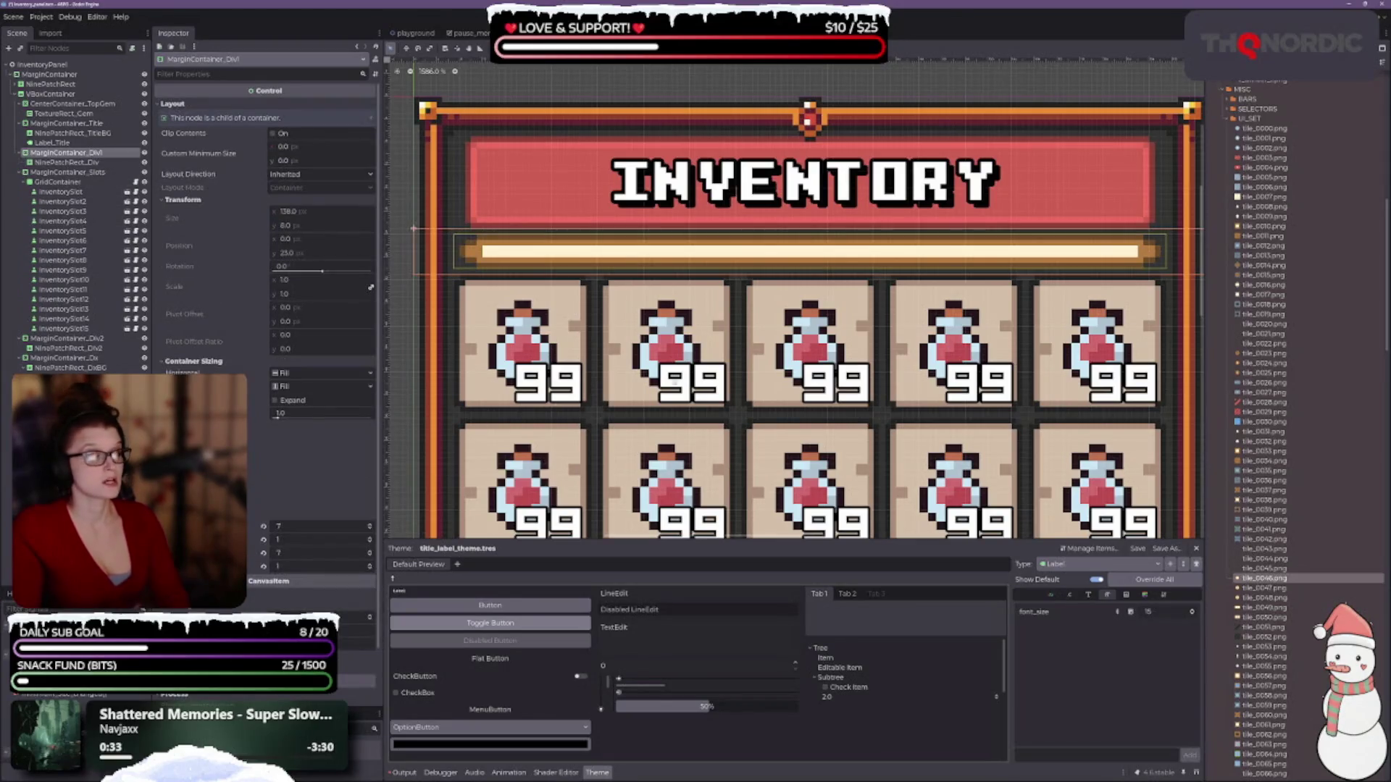
scroll(674, 366, down, 1)
scroll(247, 443, down, 2)
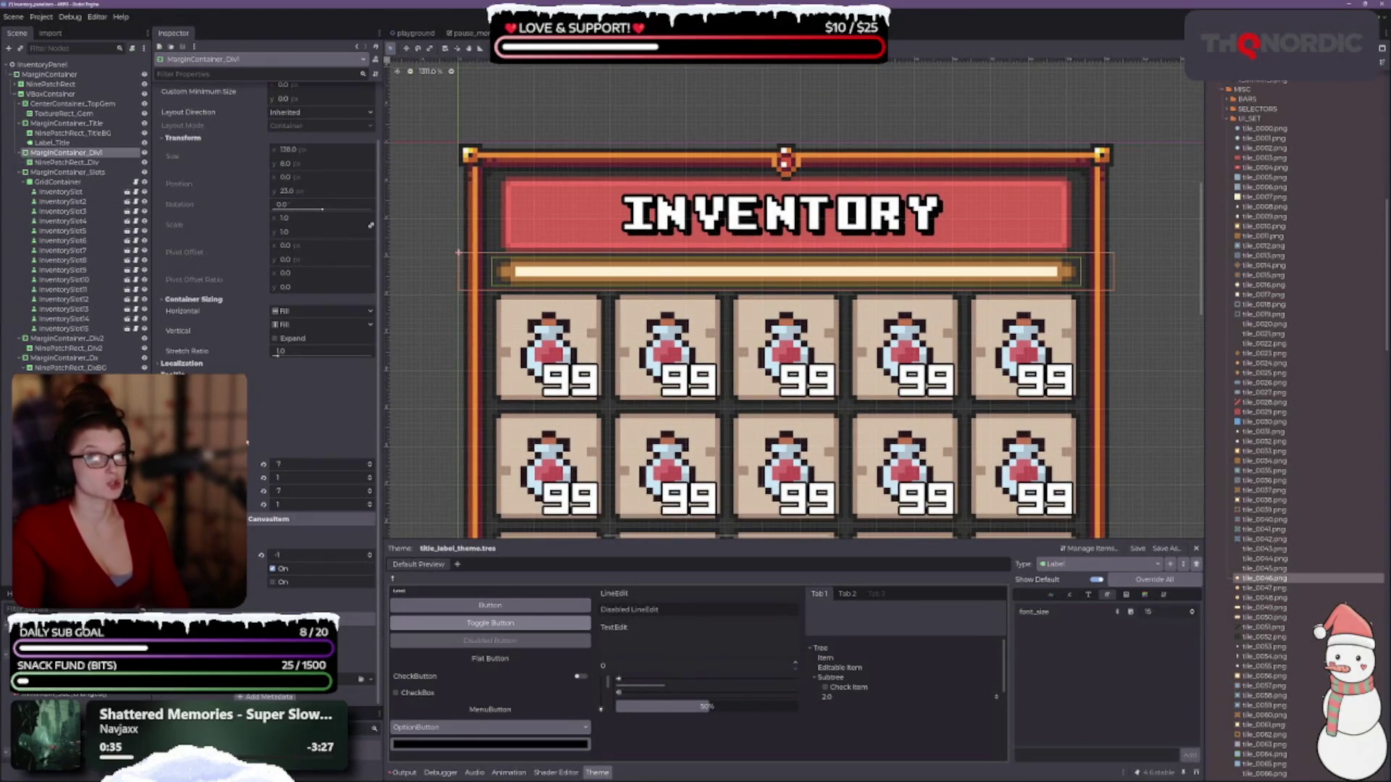
- Set MarginContainer_Div1 vertical sizing to Shrink Center, trying then reverting horizontal centring to Fill
scroll(267, 290, up, 2)
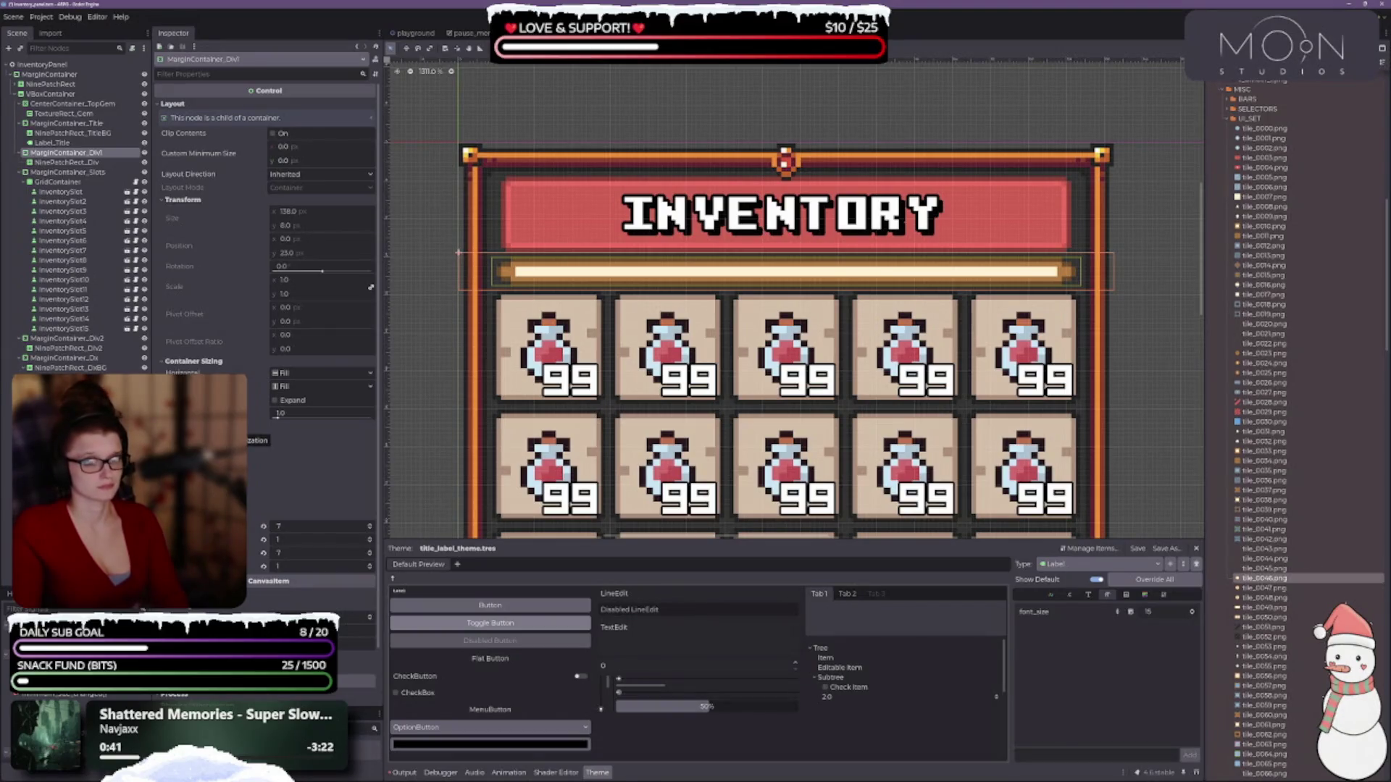
scroll(268, 290, down, 2)
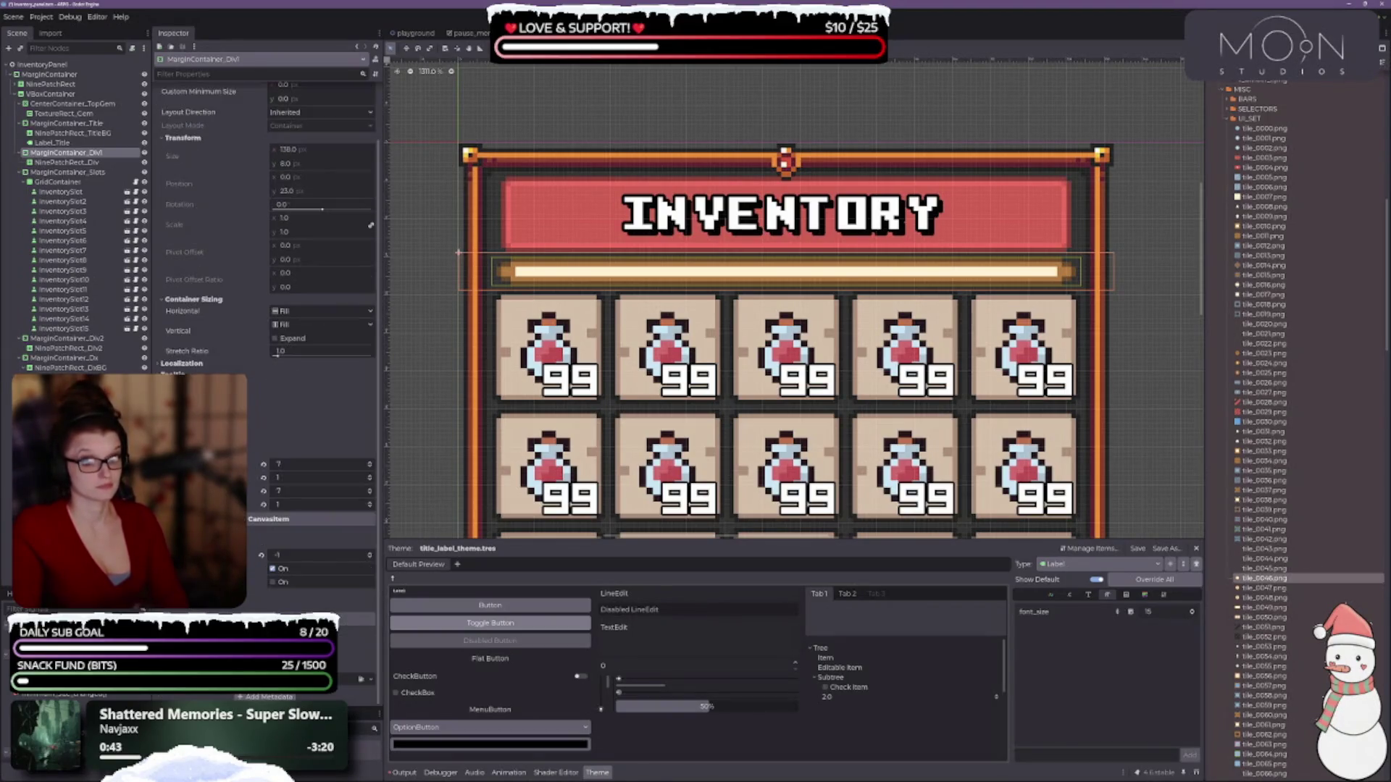
click(289, 326)
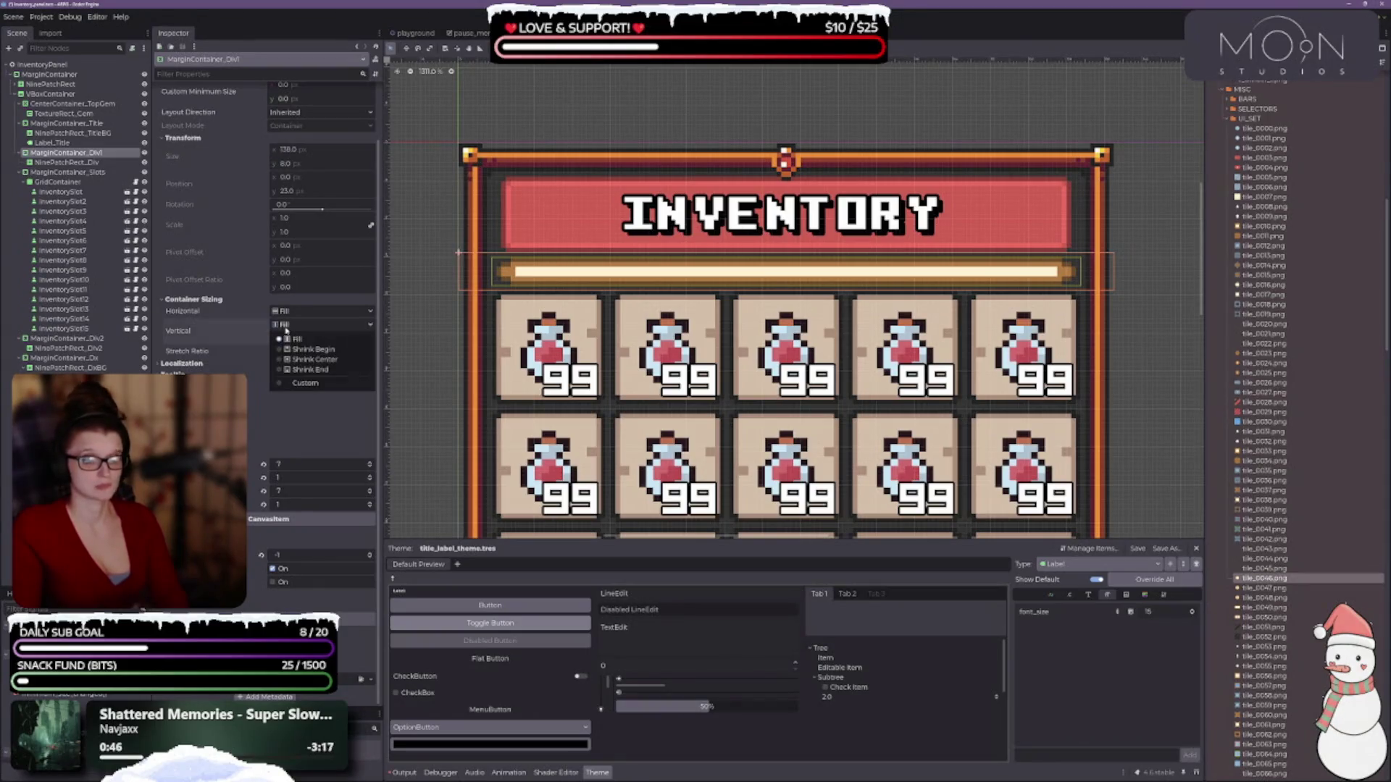
click(298, 362)
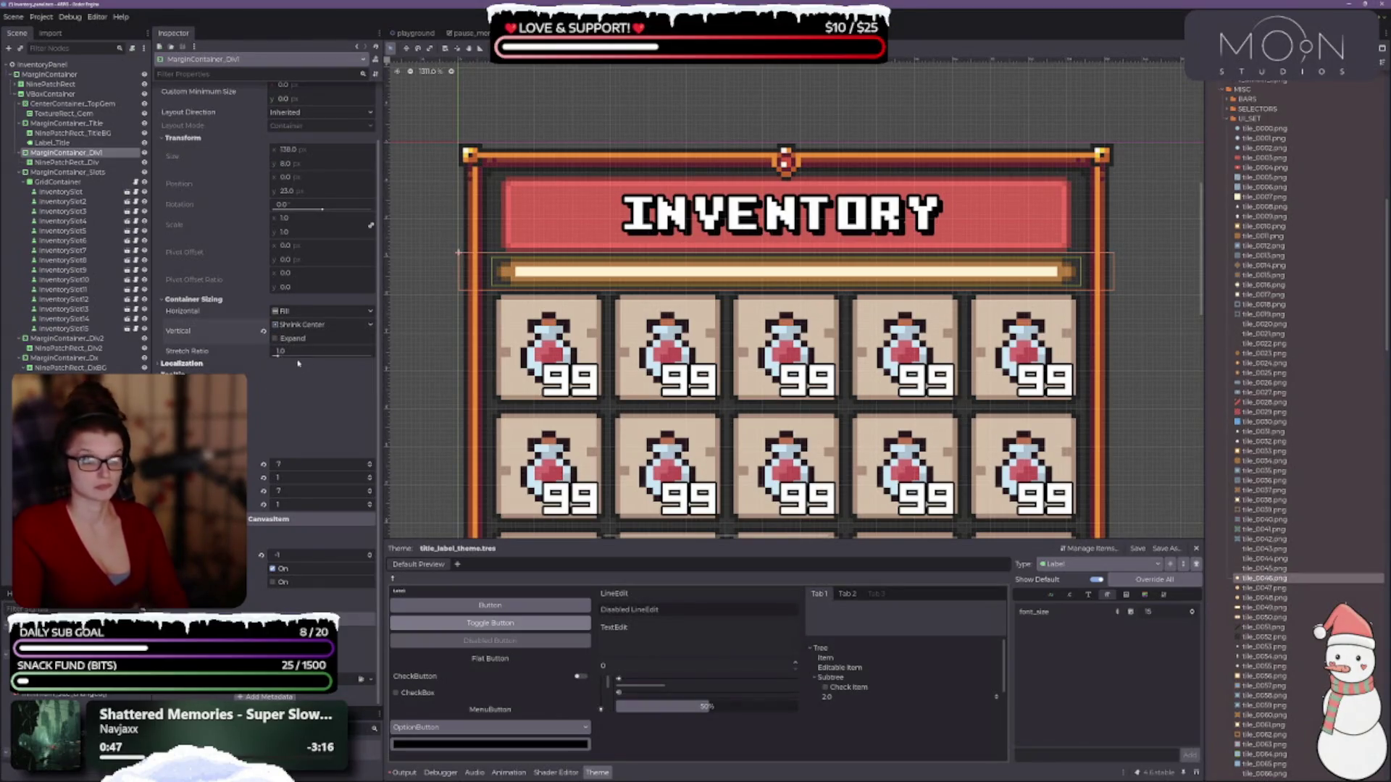
click(294, 311)
click(314, 345)
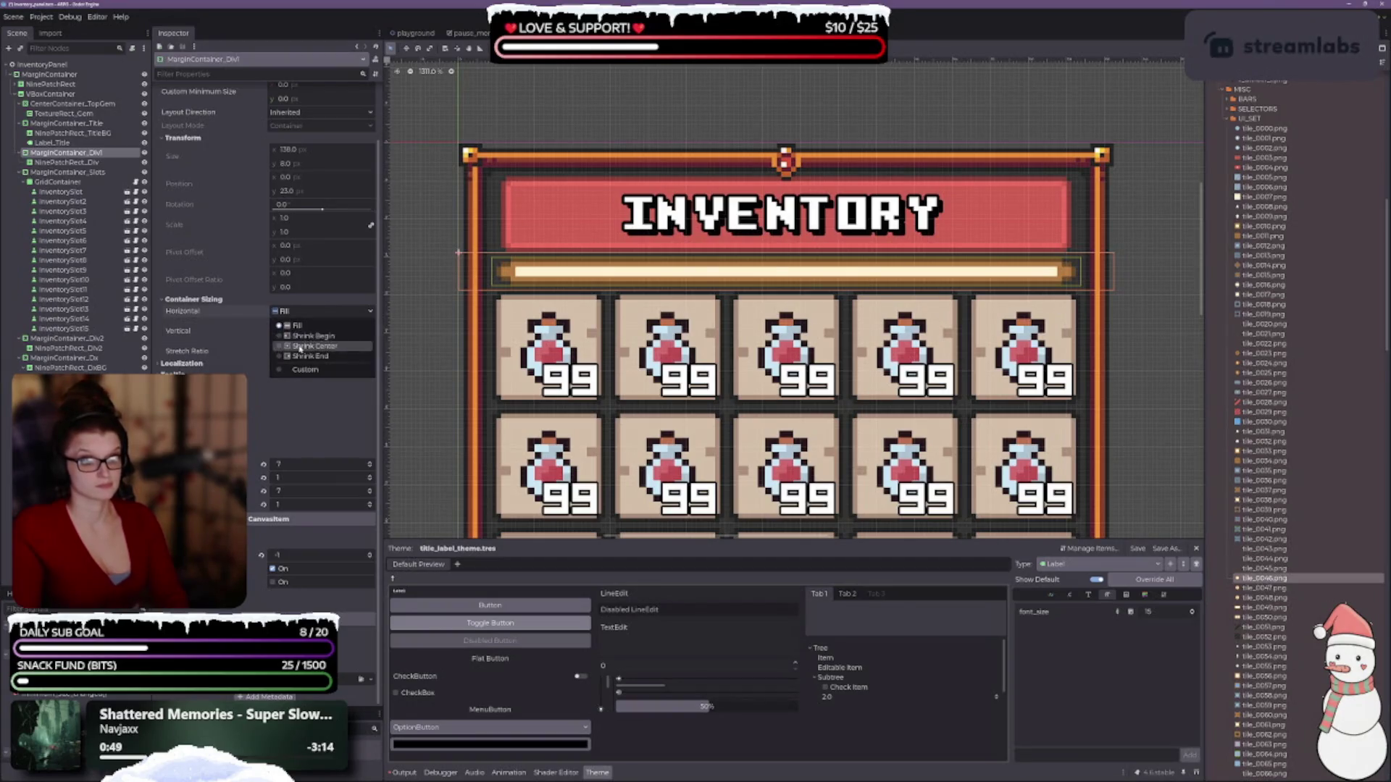
click(294, 311)
click(294, 324)
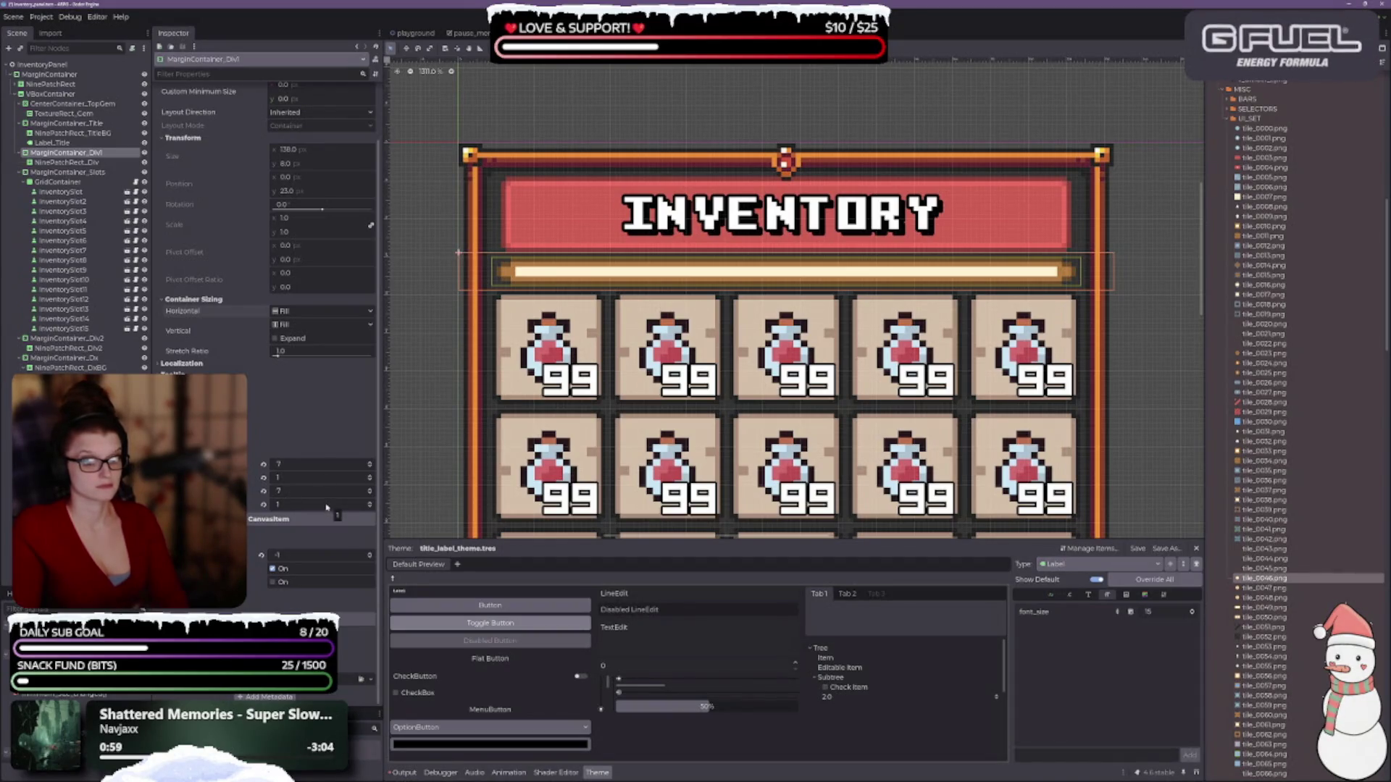
- Set MarginContainer_Div1's margins to 5 left, 5 right, 0 top and 0 bottom
click(370, 467)
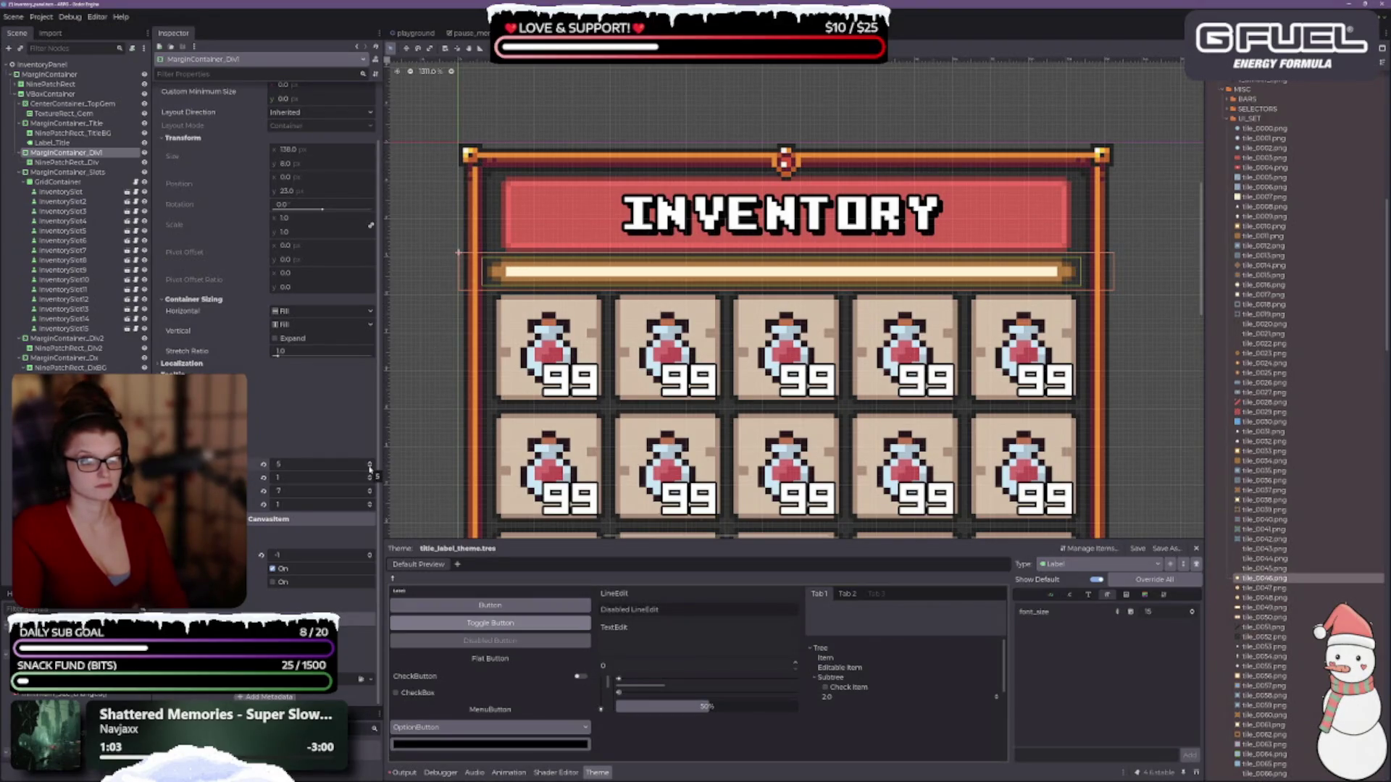
click(369, 462)
click(369, 463)
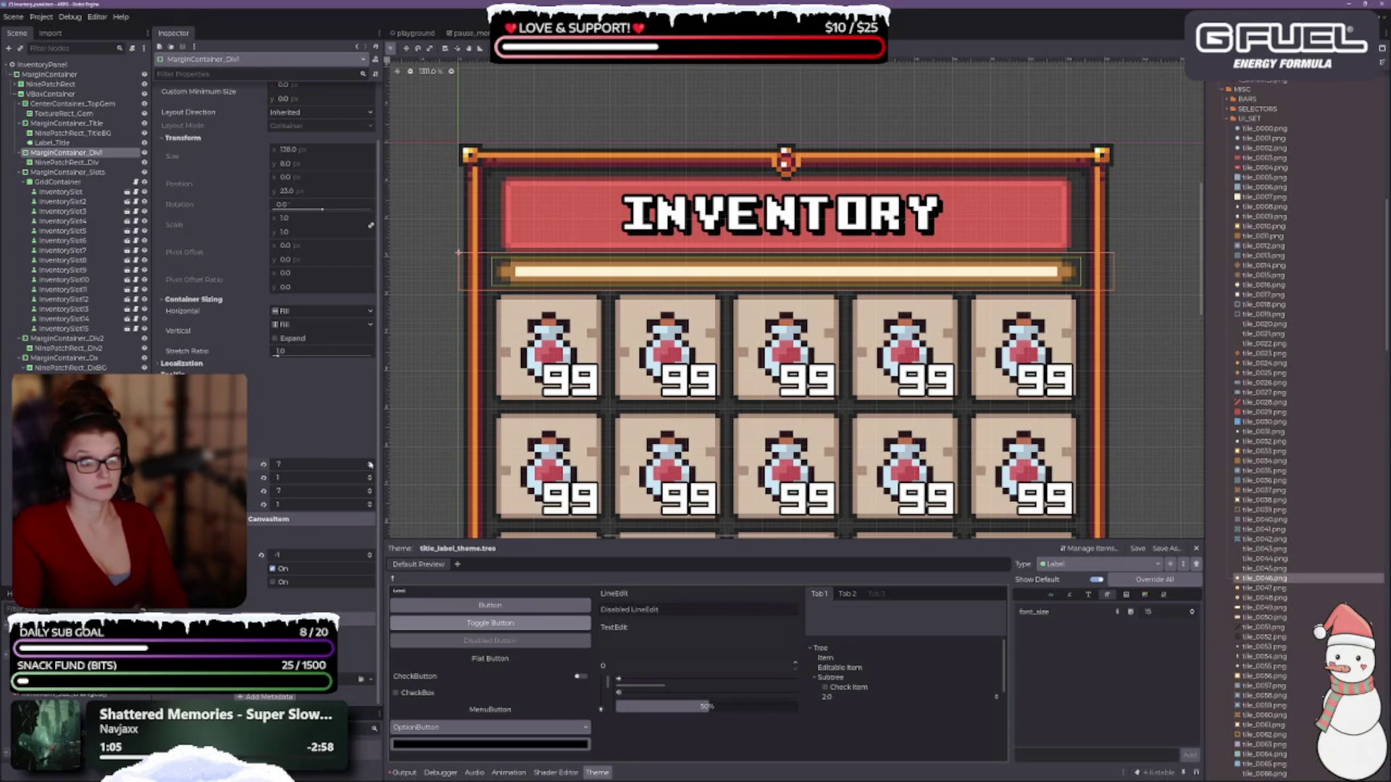
click(370, 467)
click(370, 467)
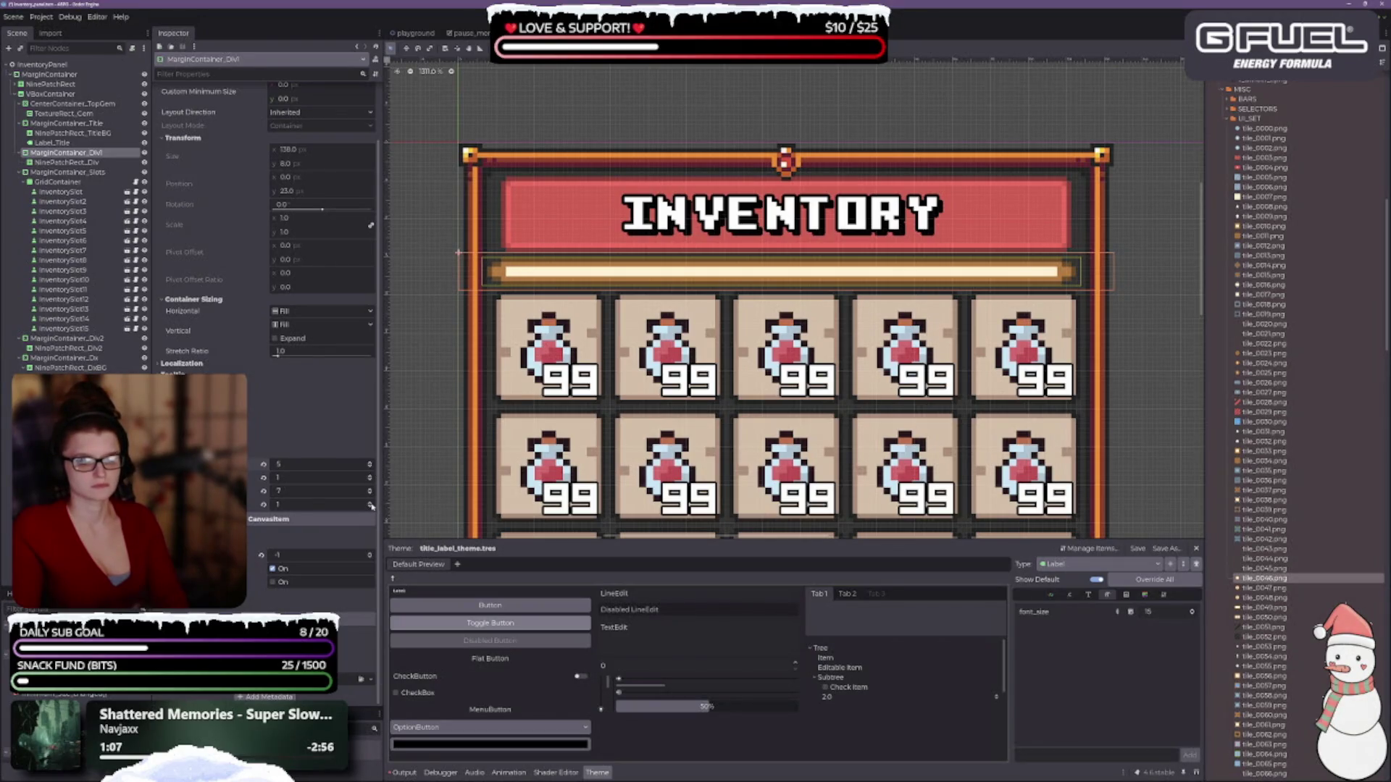
click(369, 494)
click(370, 494)
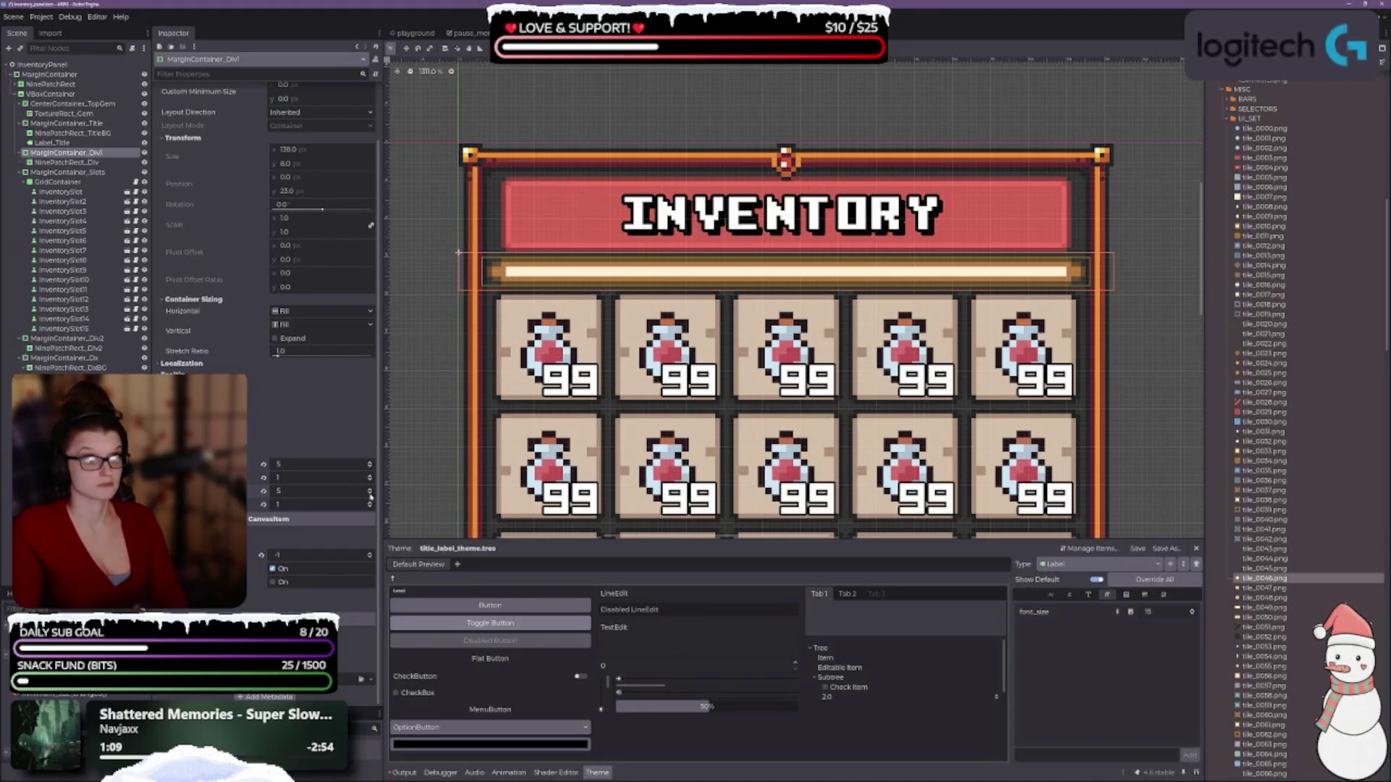
click(370, 481)
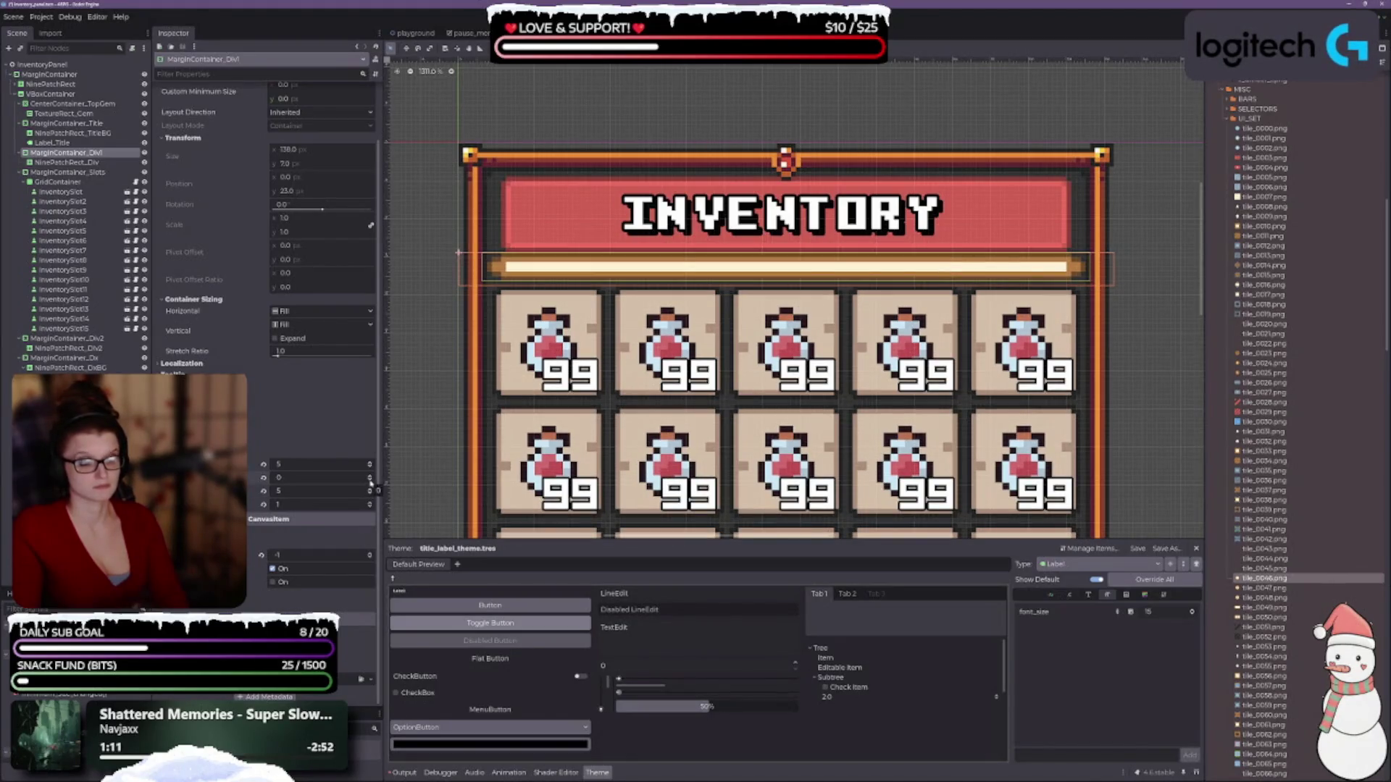
click(370, 507)
scroll(545, 247, up, 3)
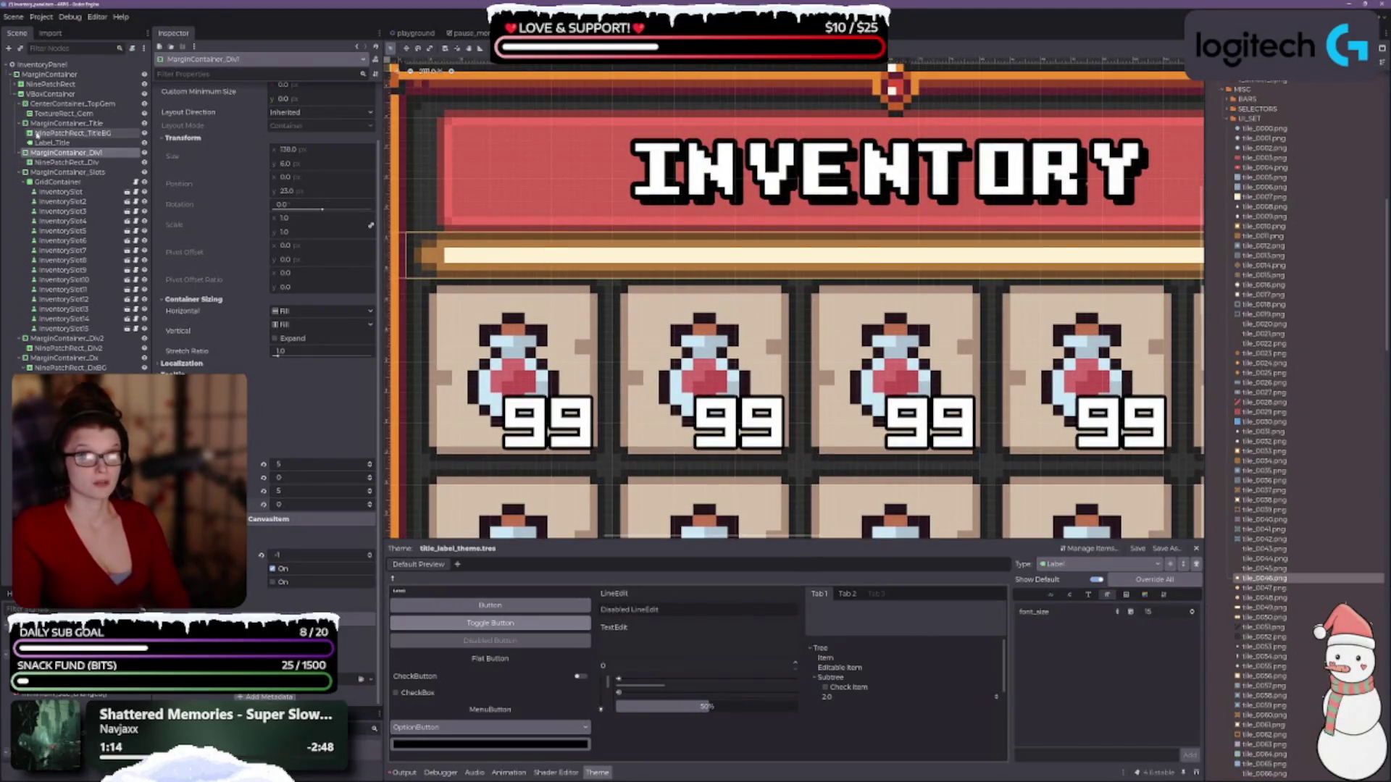
- Set MarginContainer_Title's bottom margin override to -2, after briefly trying -4
click(80, 125)
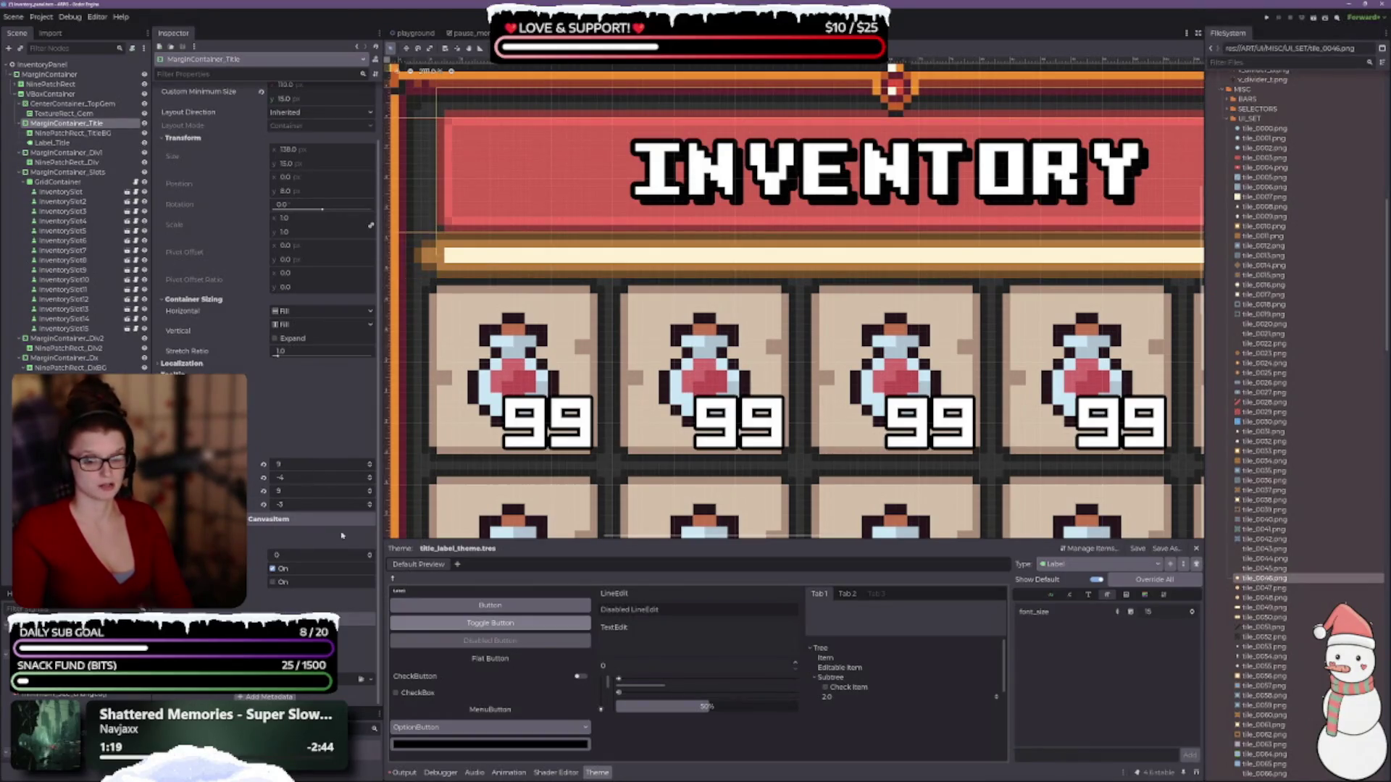
click(371, 502)
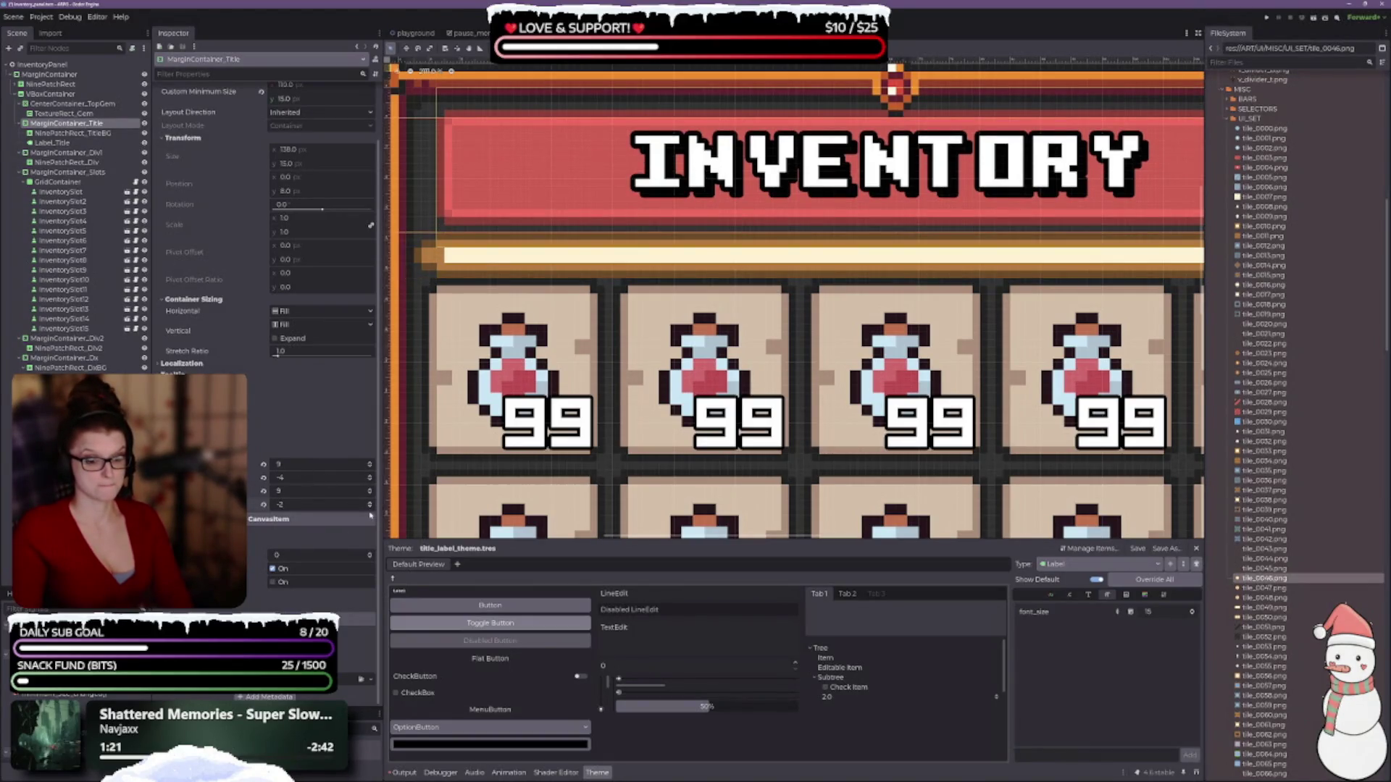
click(370, 507)
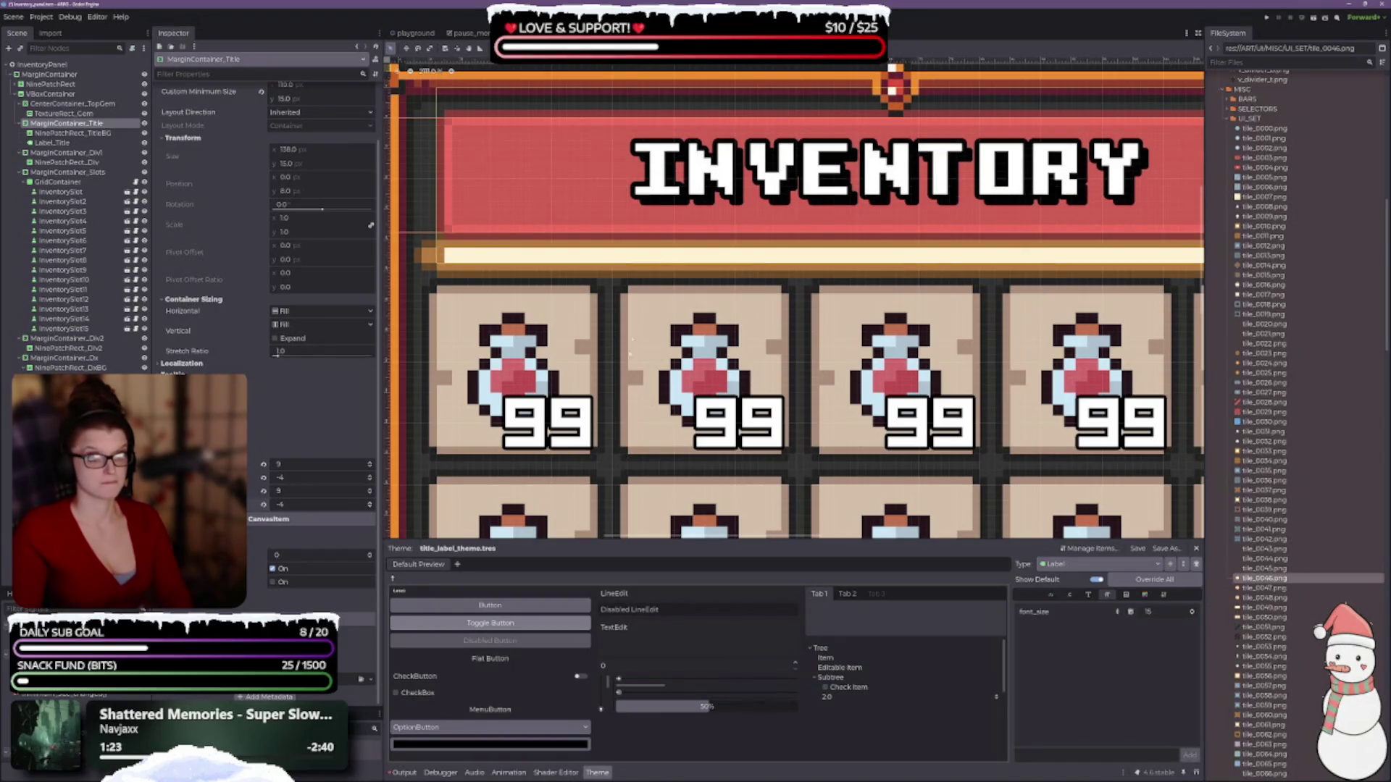
click(370, 507)
scroll(706, 313, down, 2)
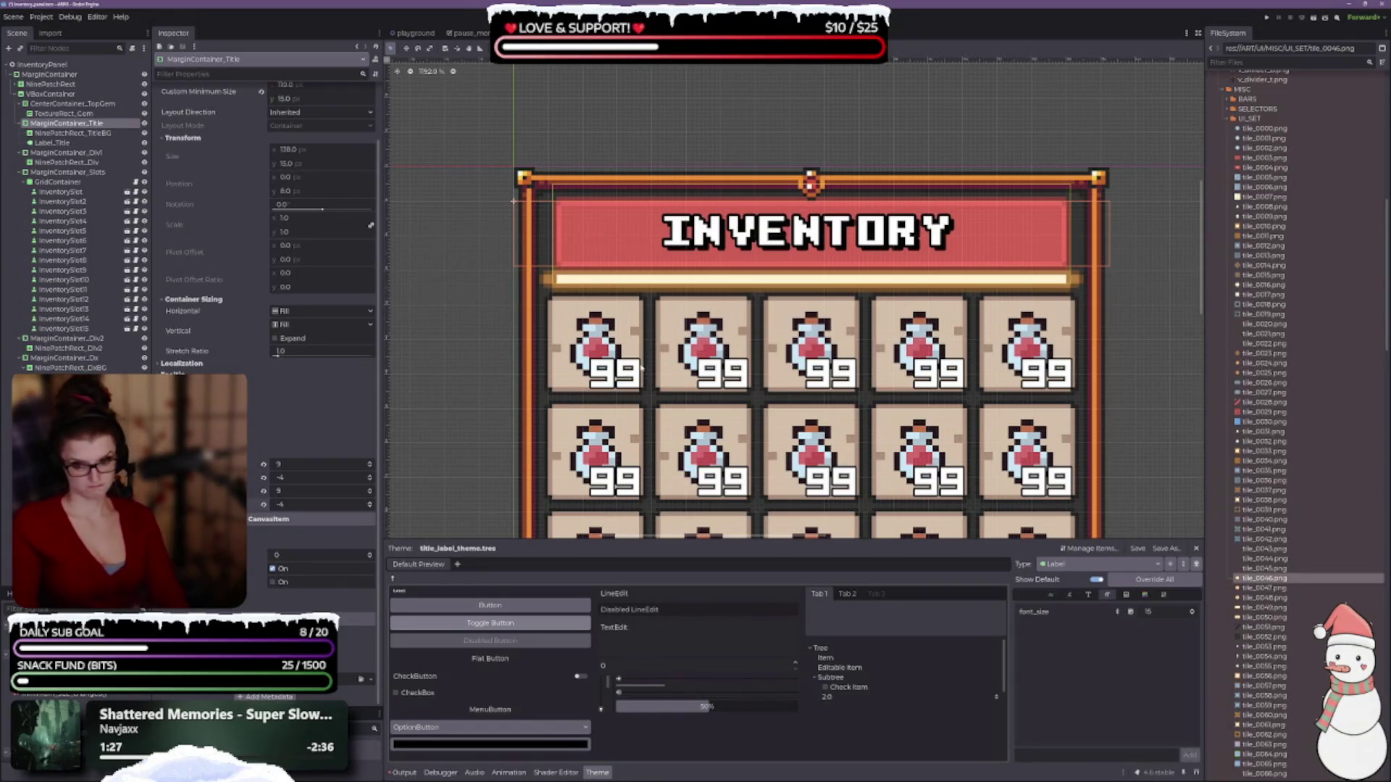
key(ctrl+z)
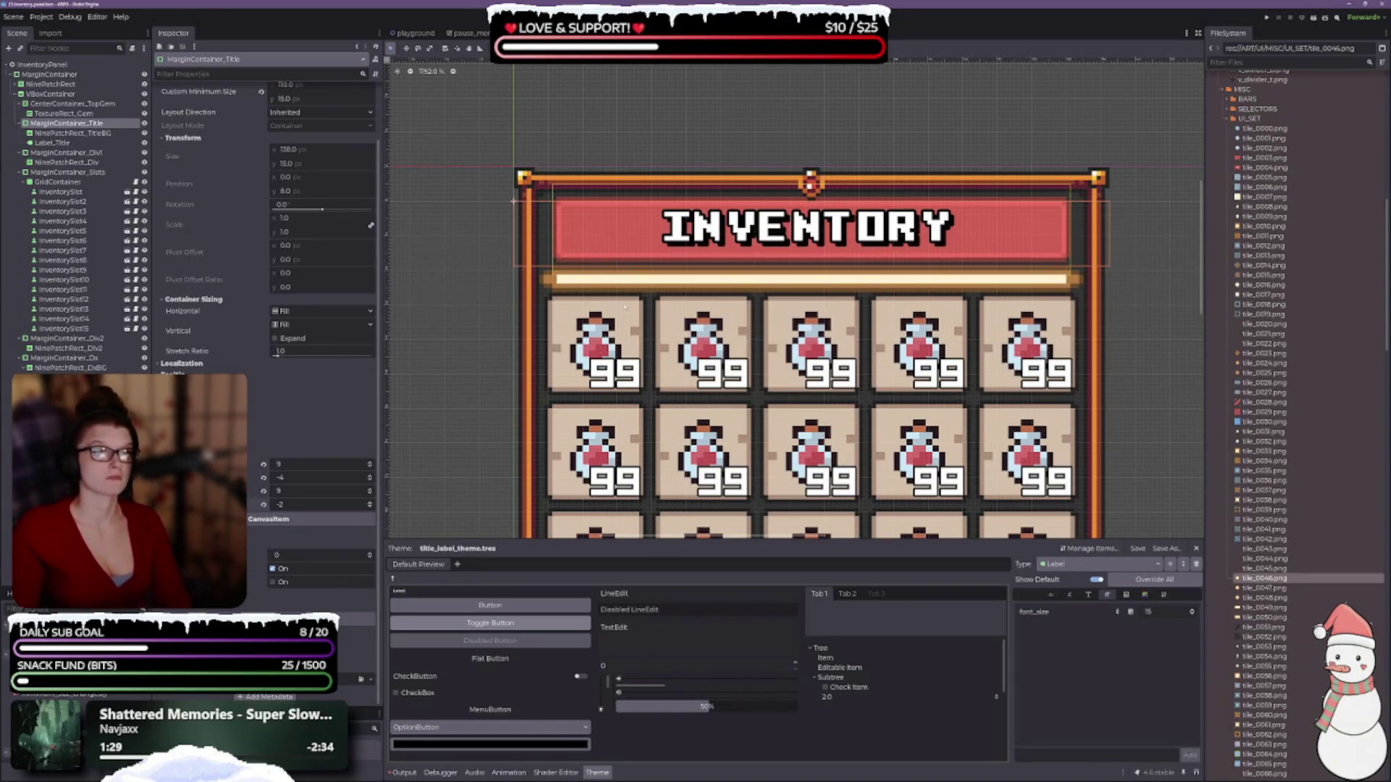
scroll(667, 250, up, 2)
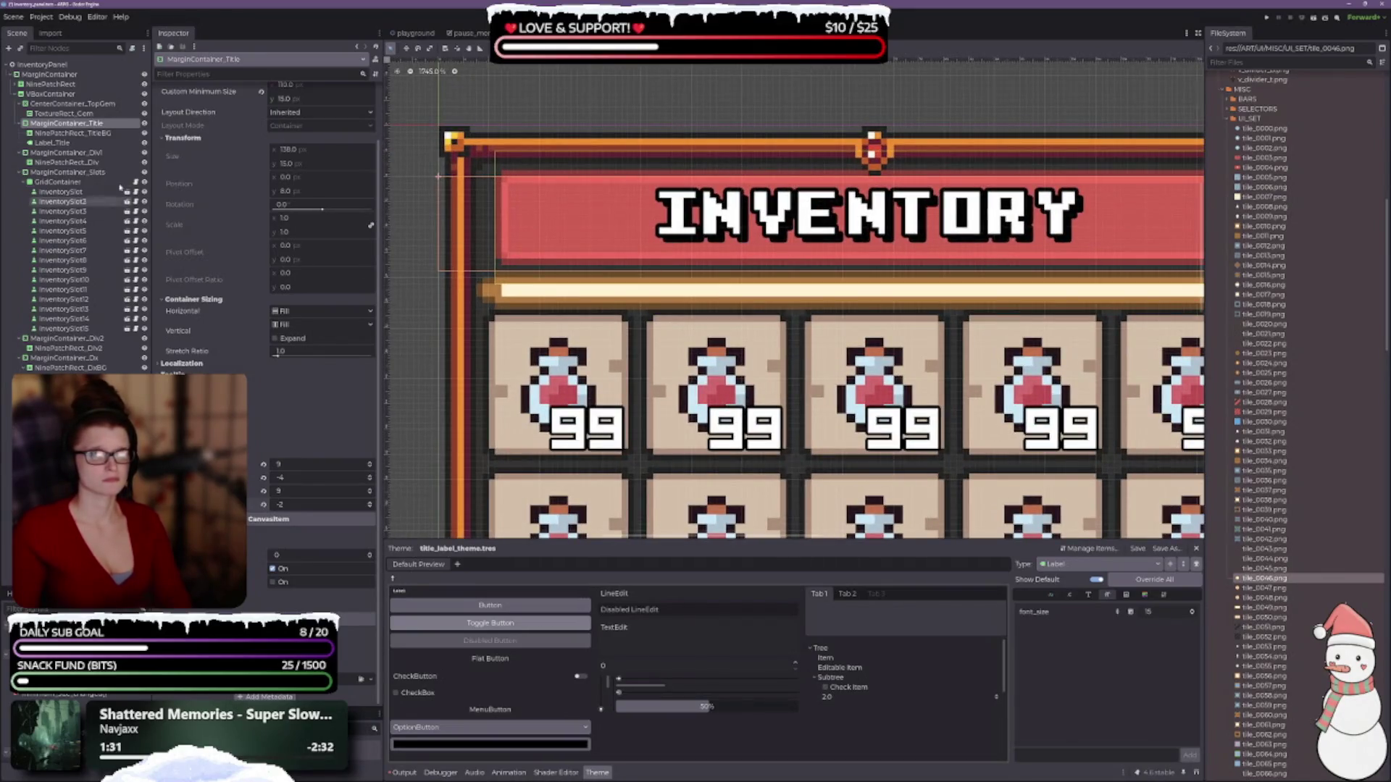
- Enable VBoxContainer's Separation constant override and set it to 0 after trying 1
click(50, 93)
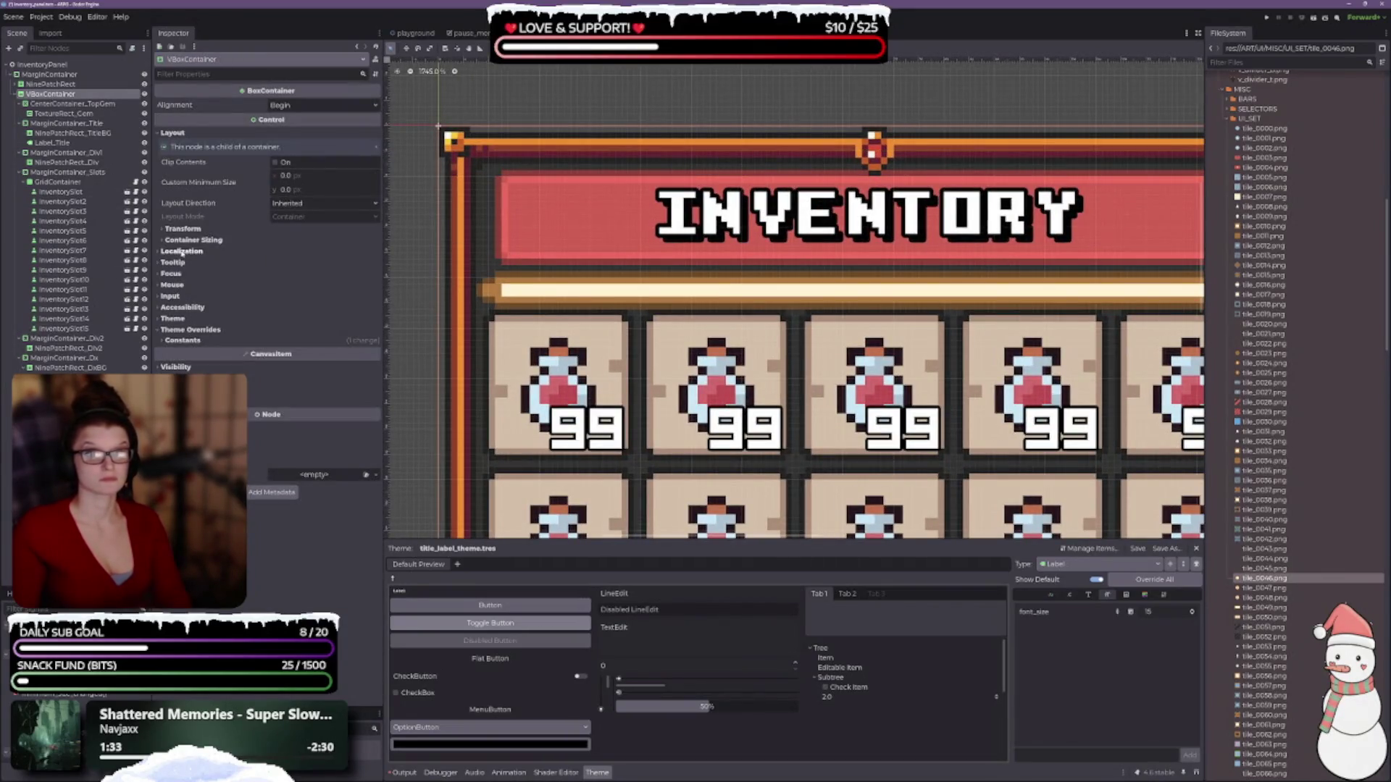
click(183, 340)
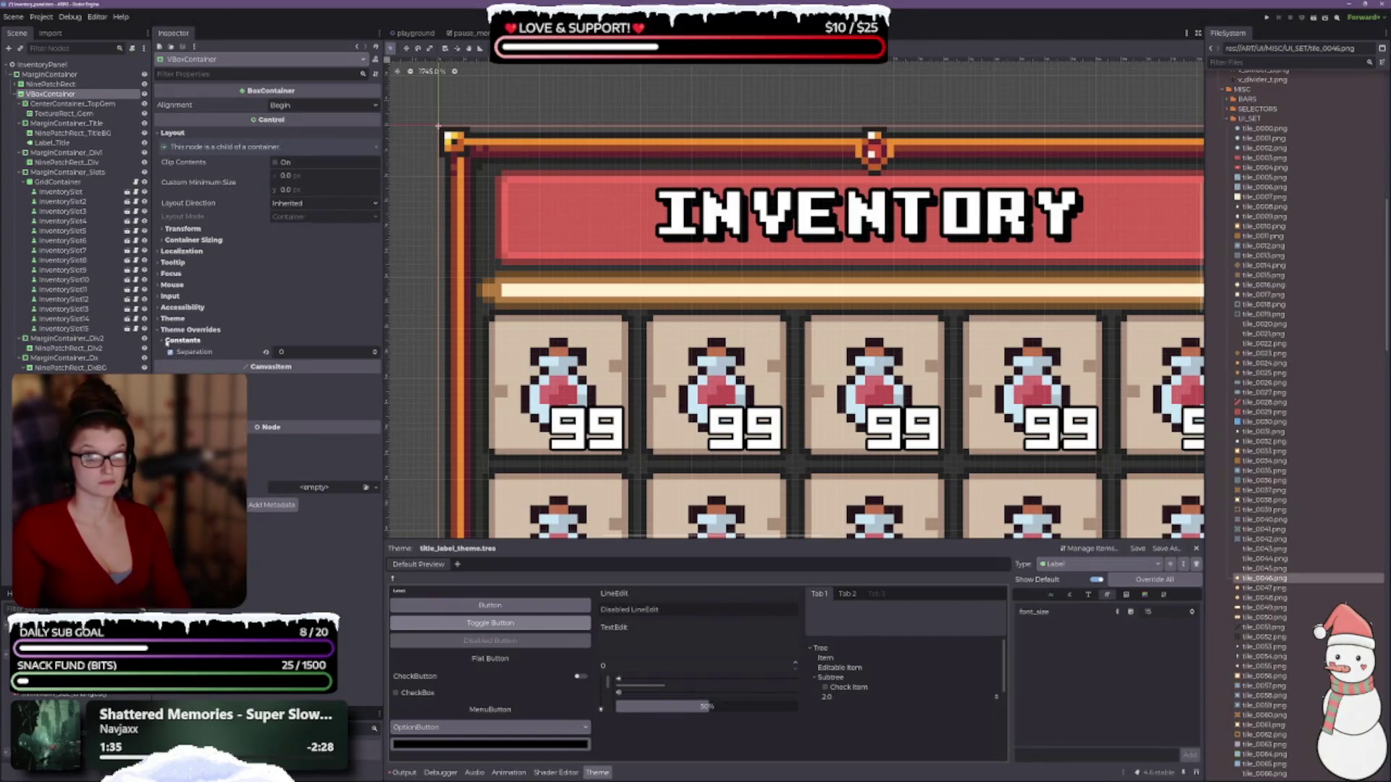
click(374, 352)
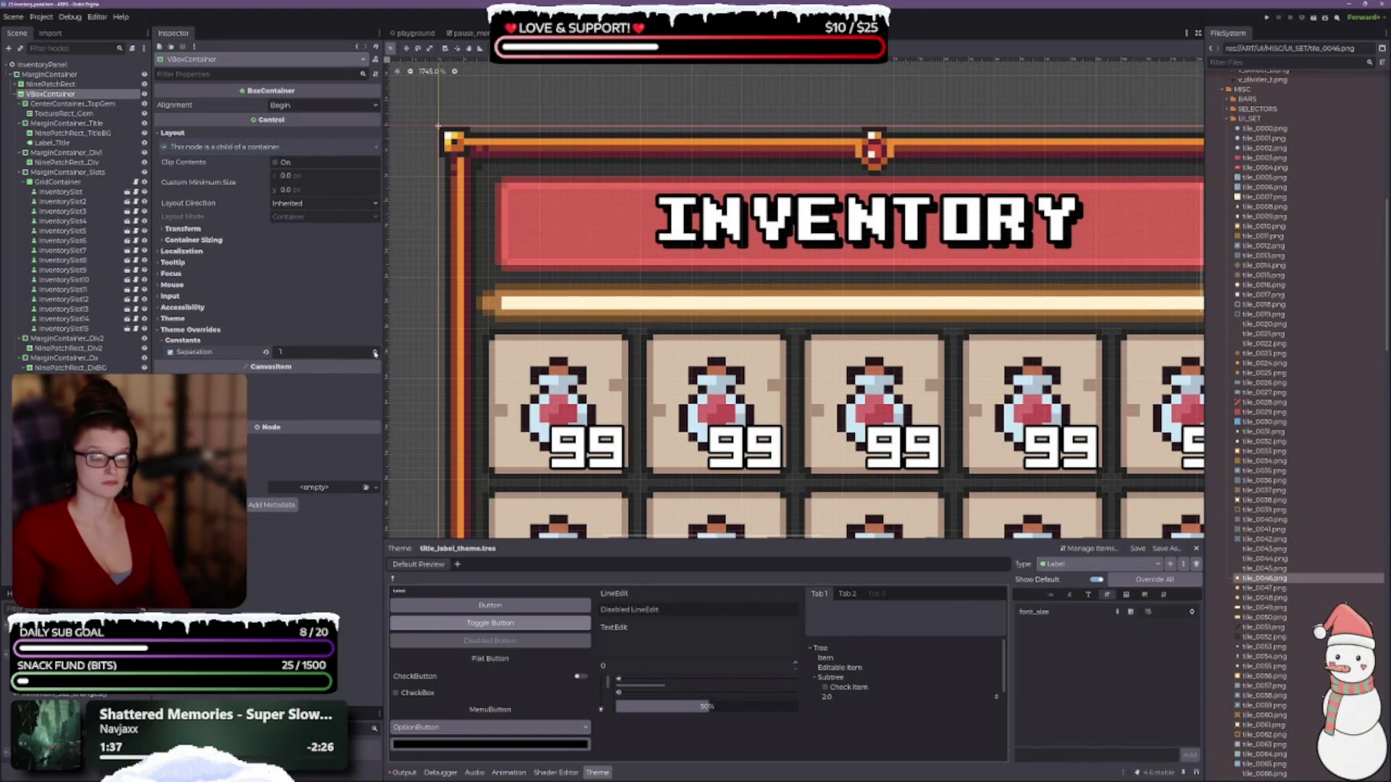
scroll(628, 346, down, 1)
scroll(627, 346, down, 5)
scroll(639, 337, up, 4)
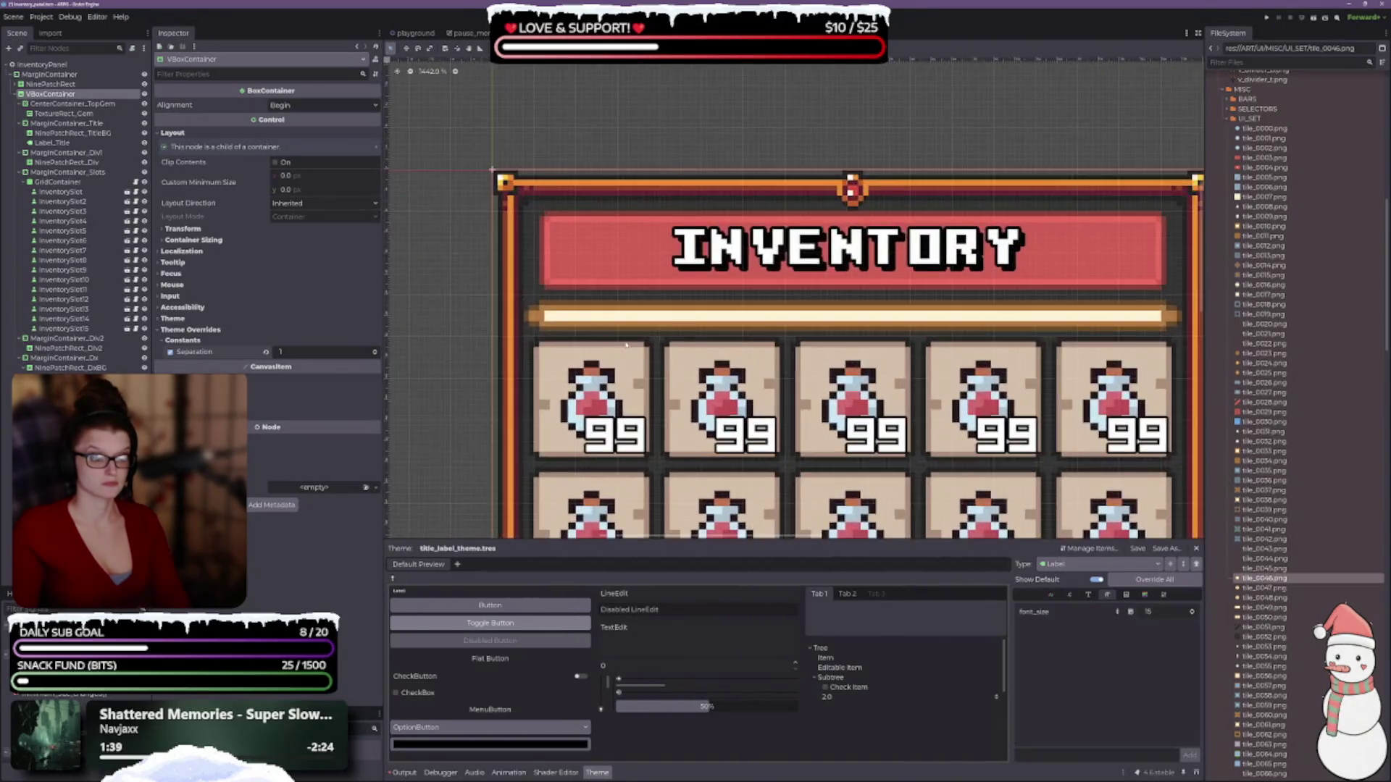
click(374, 356)
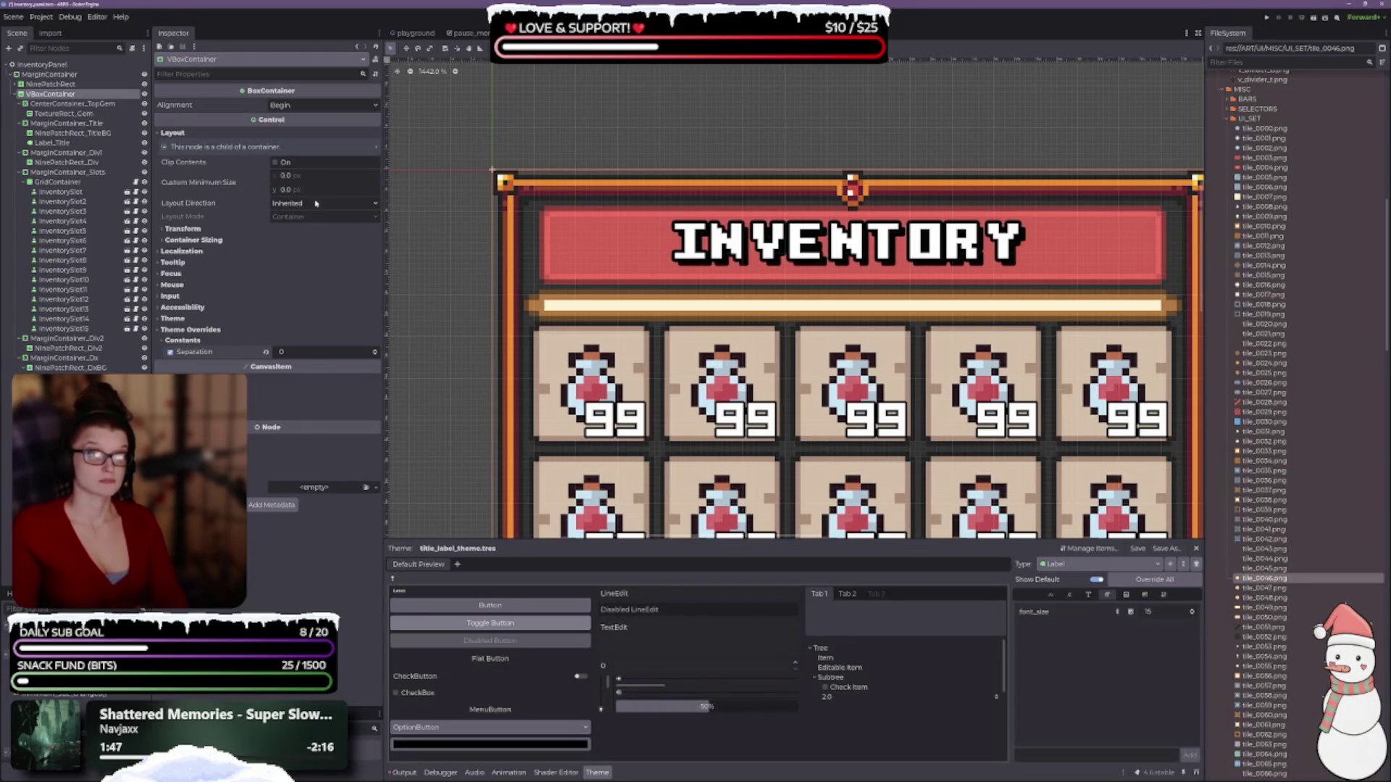
- Try Shrink Center vertical sizing on VBoxContainer, save, revert to Fill, then select MarginContainer_Div1
click(183, 229)
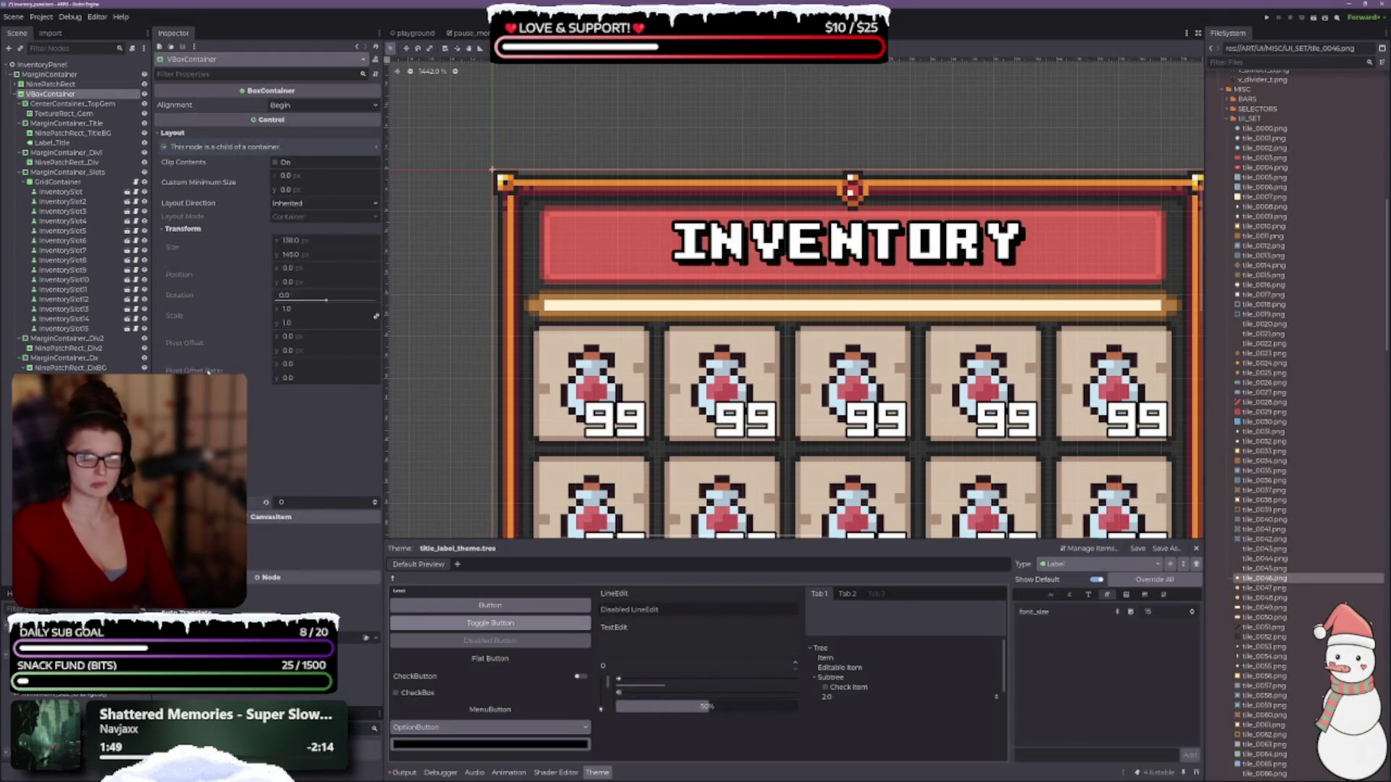
click(280, 390)
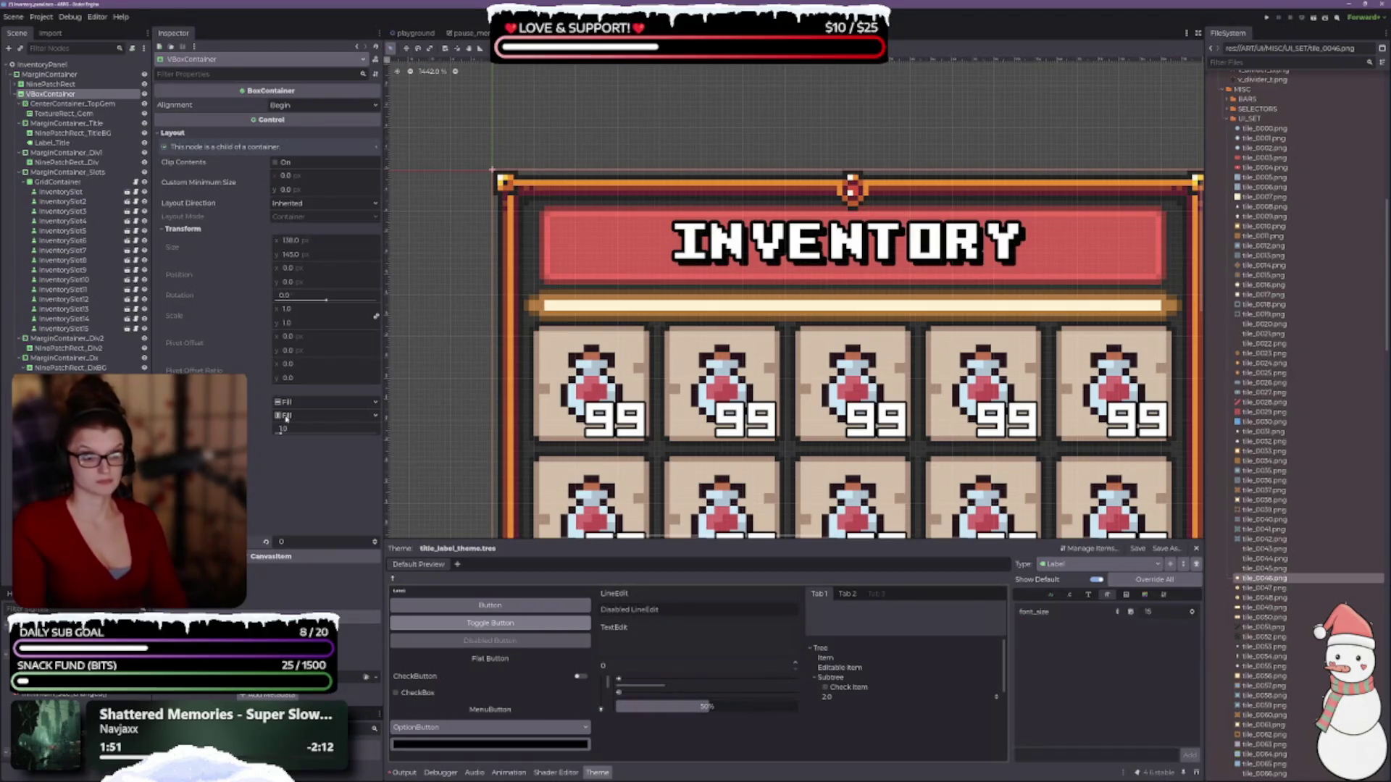
click(288, 417)
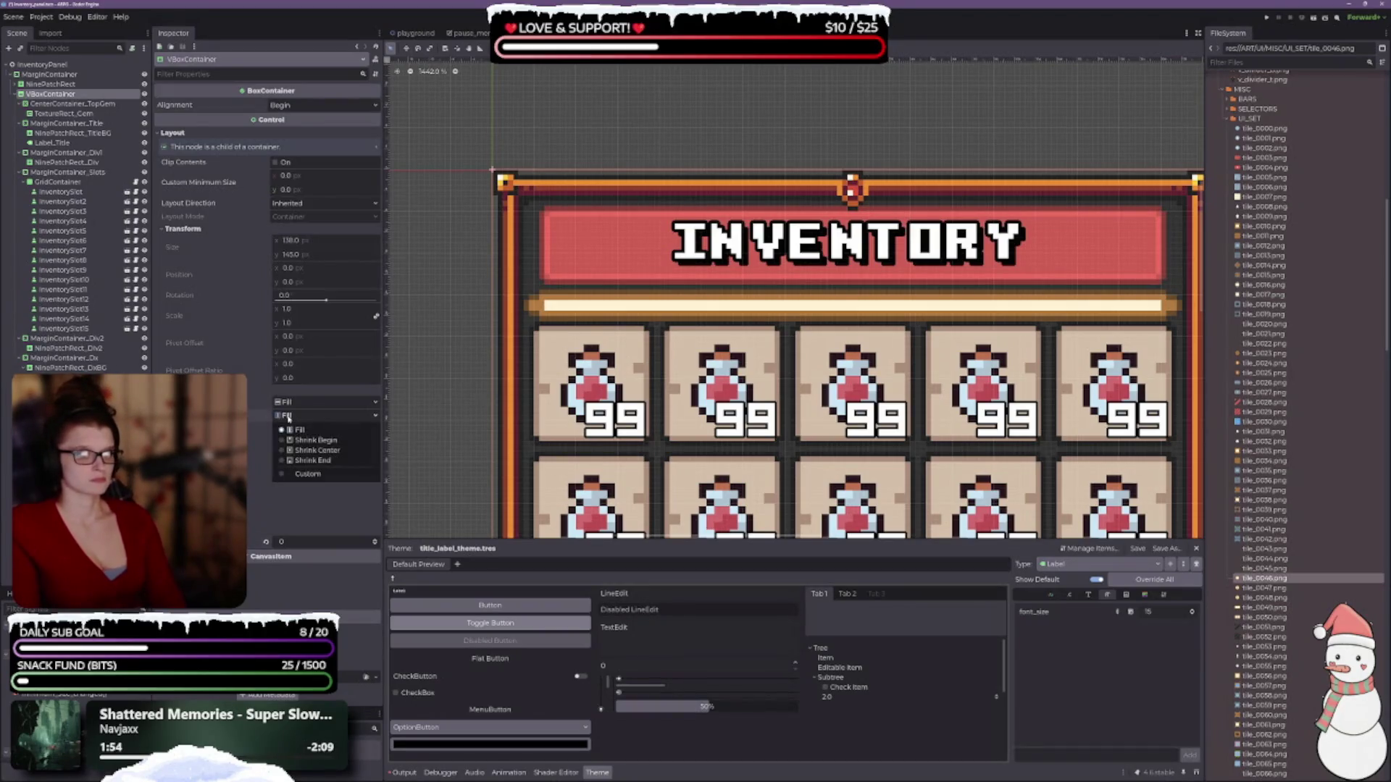
click(302, 449)
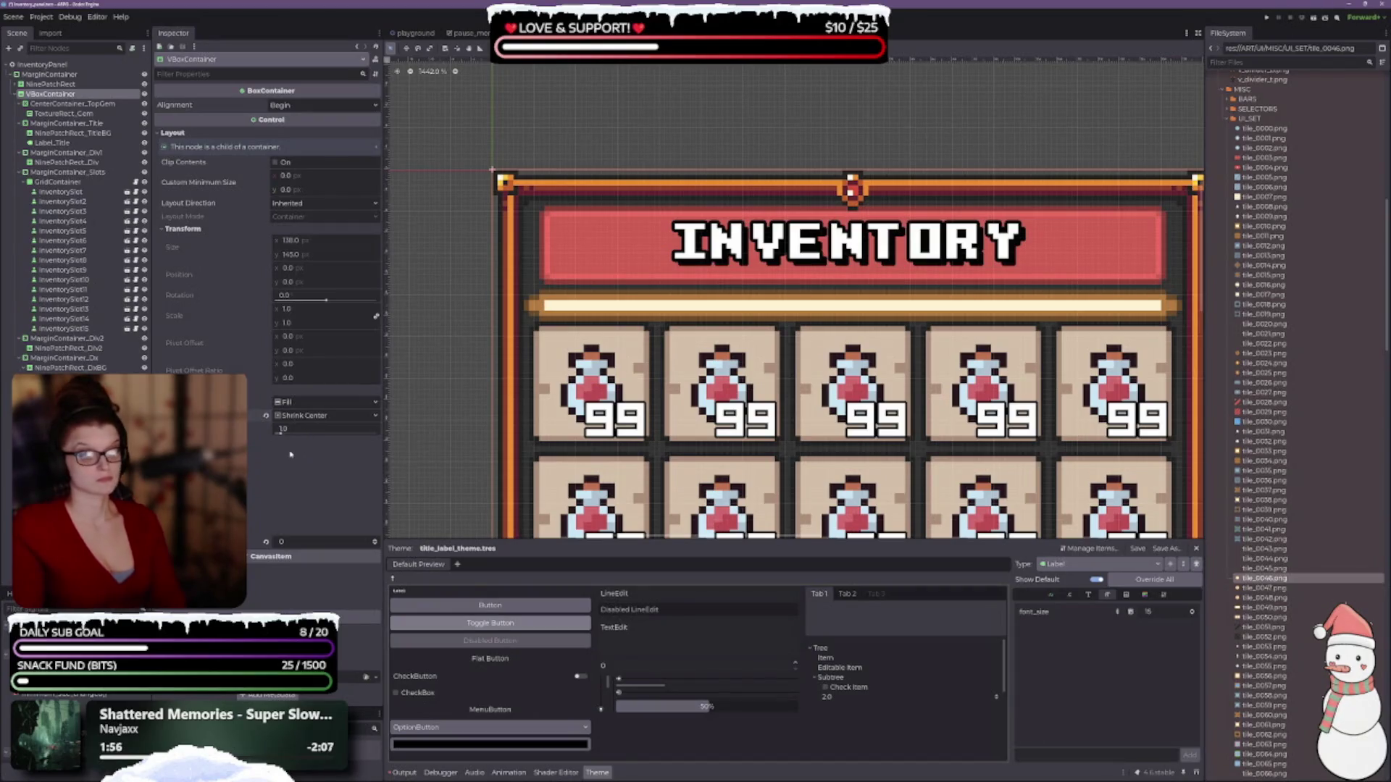
key(ctrl+s)
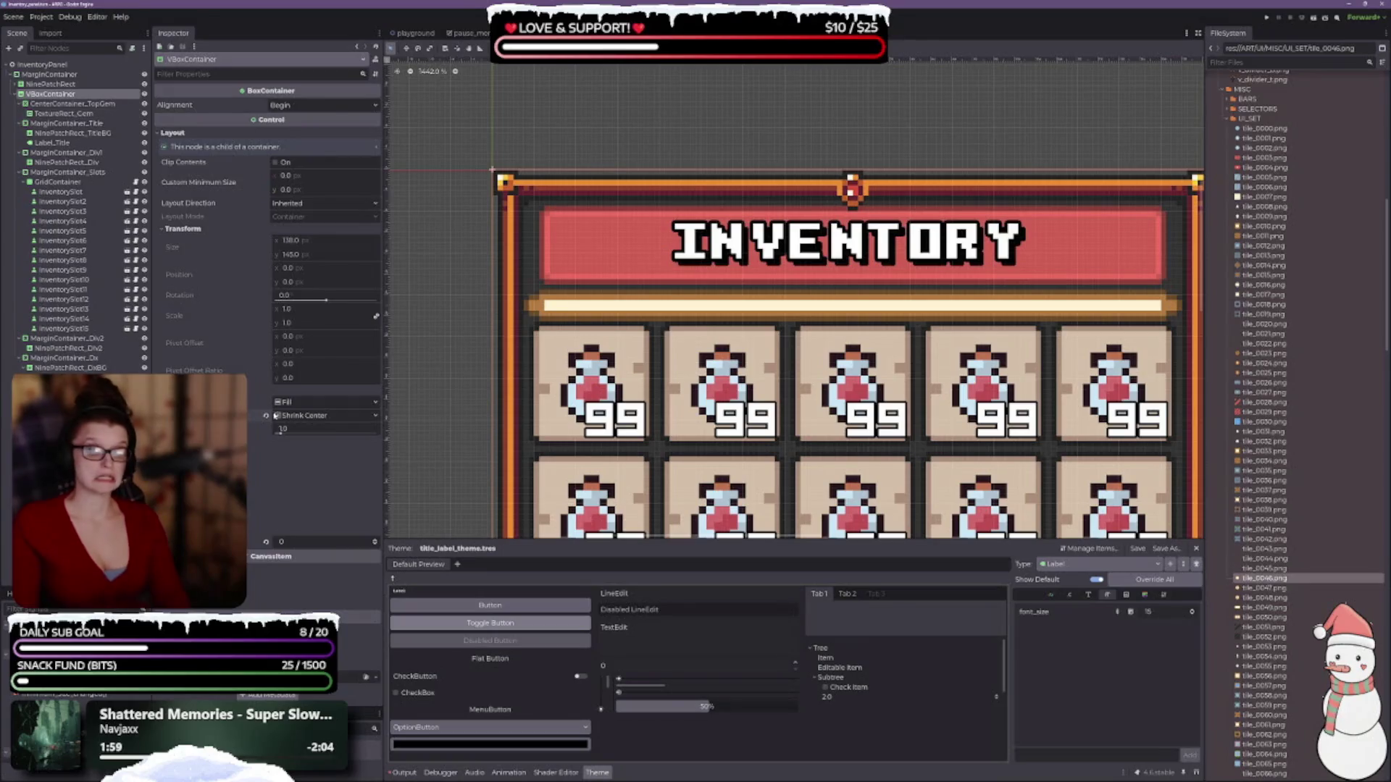
click(265, 416)
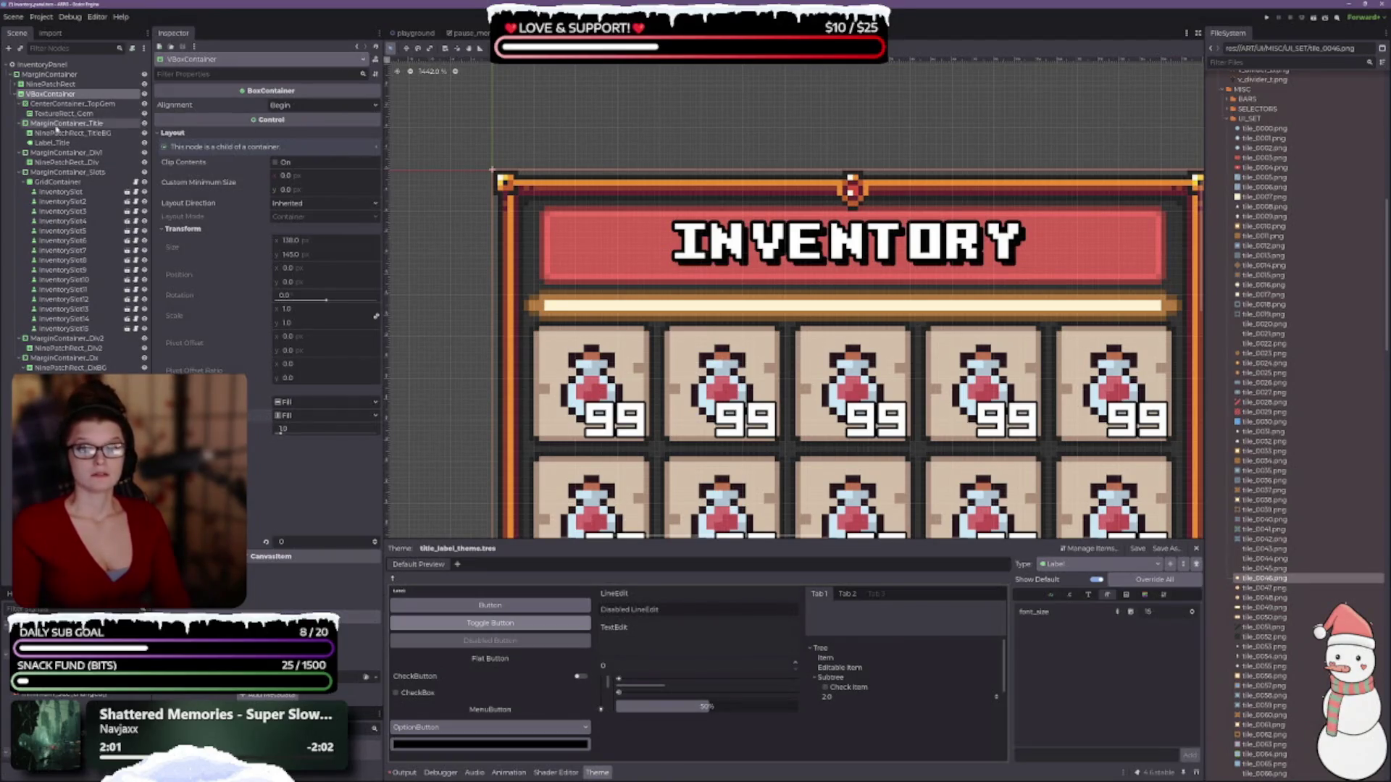
click(95, 153)
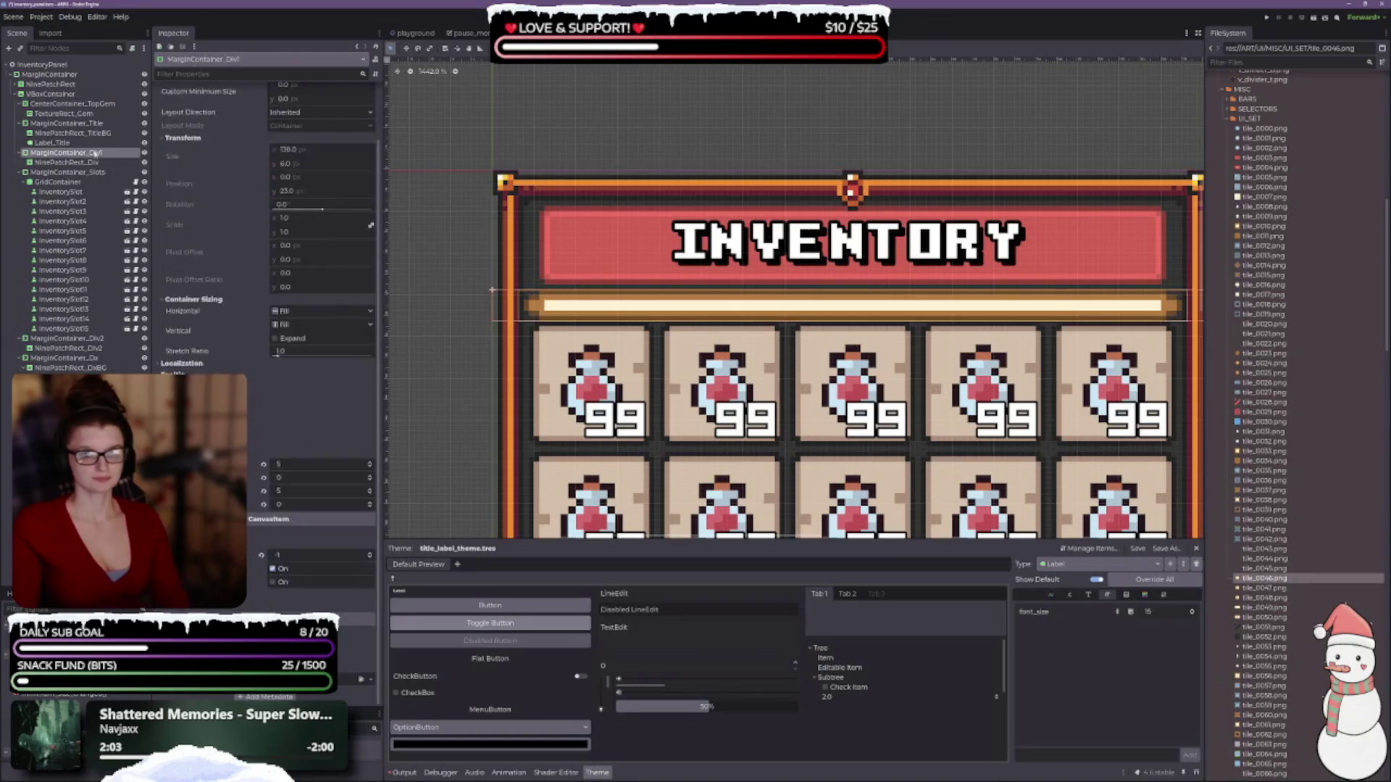
- Give MarginContainer_Div1 Shrink Center vertical sizing and a bottom margin of 1
click(282, 325)
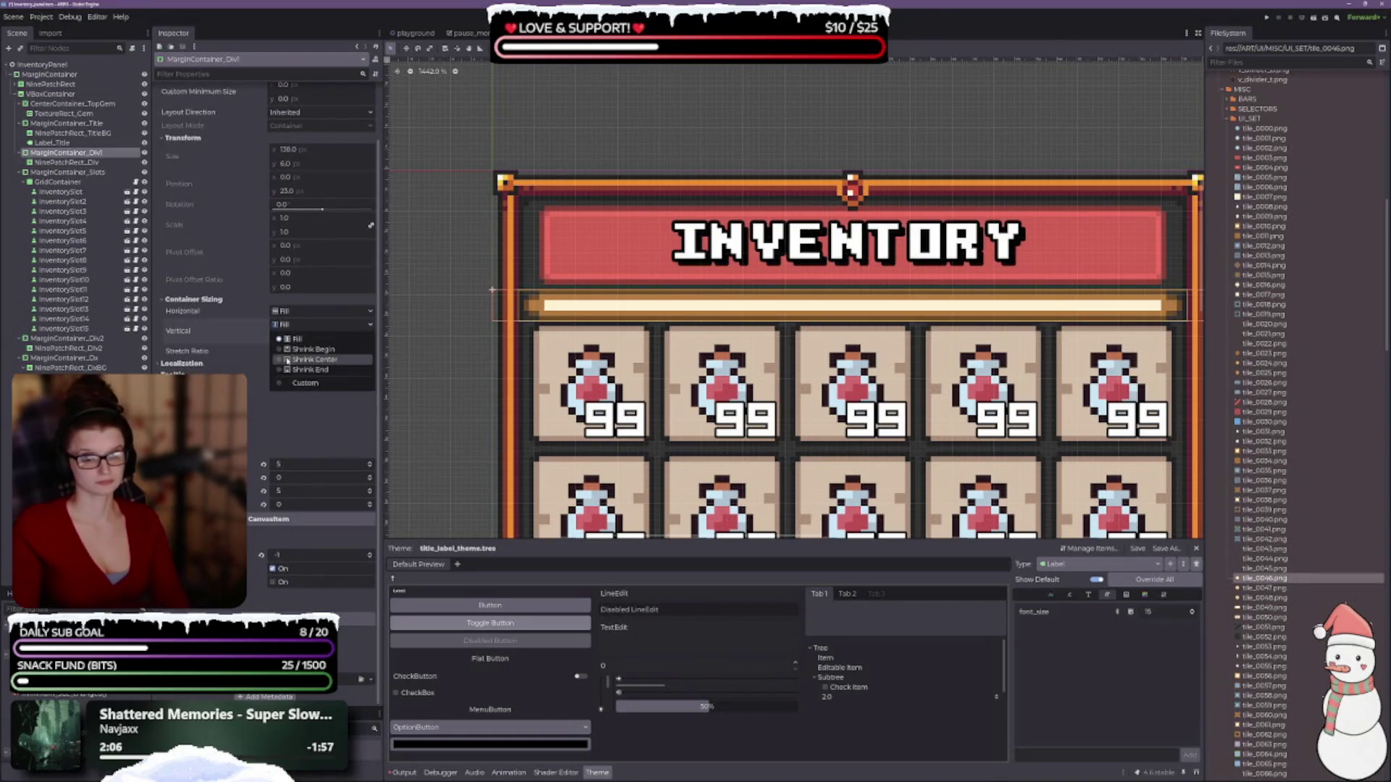
click(305, 360)
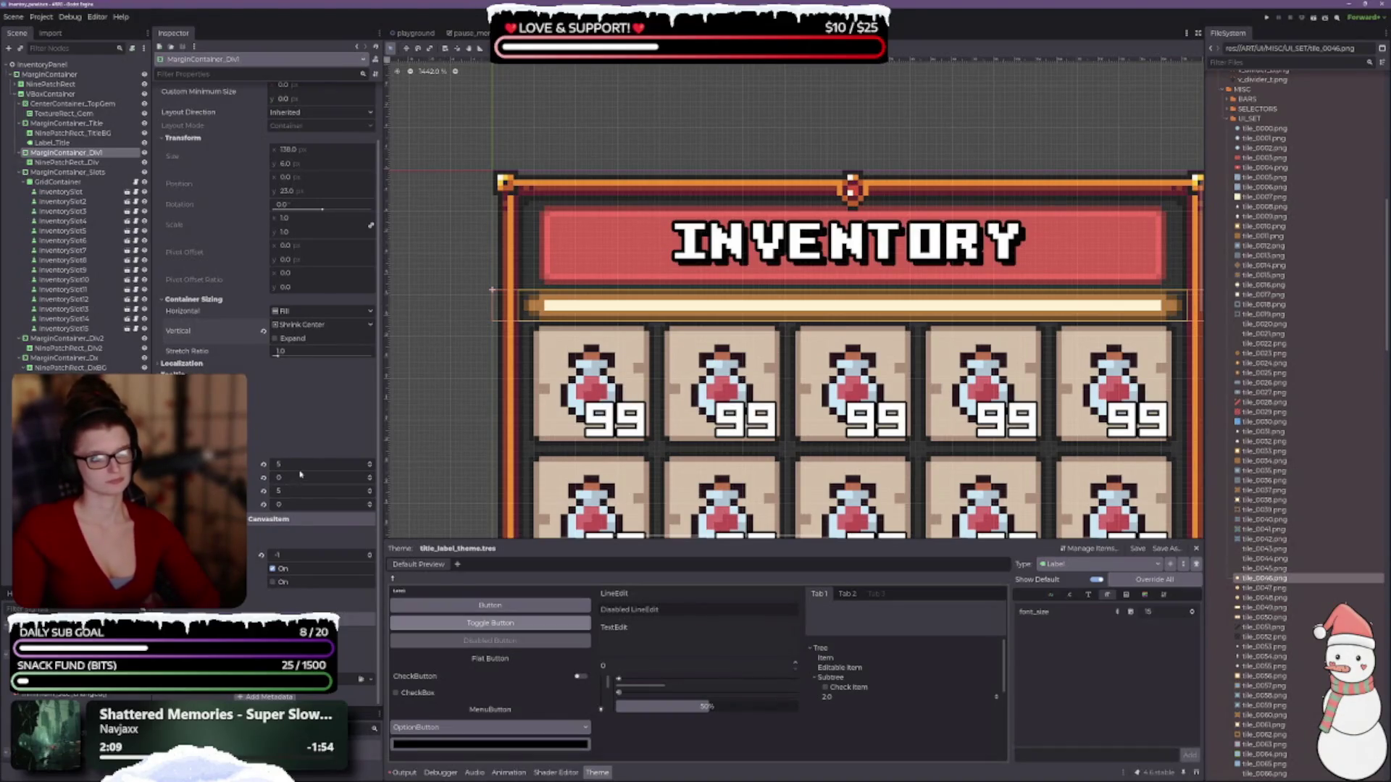
click(371, 503)
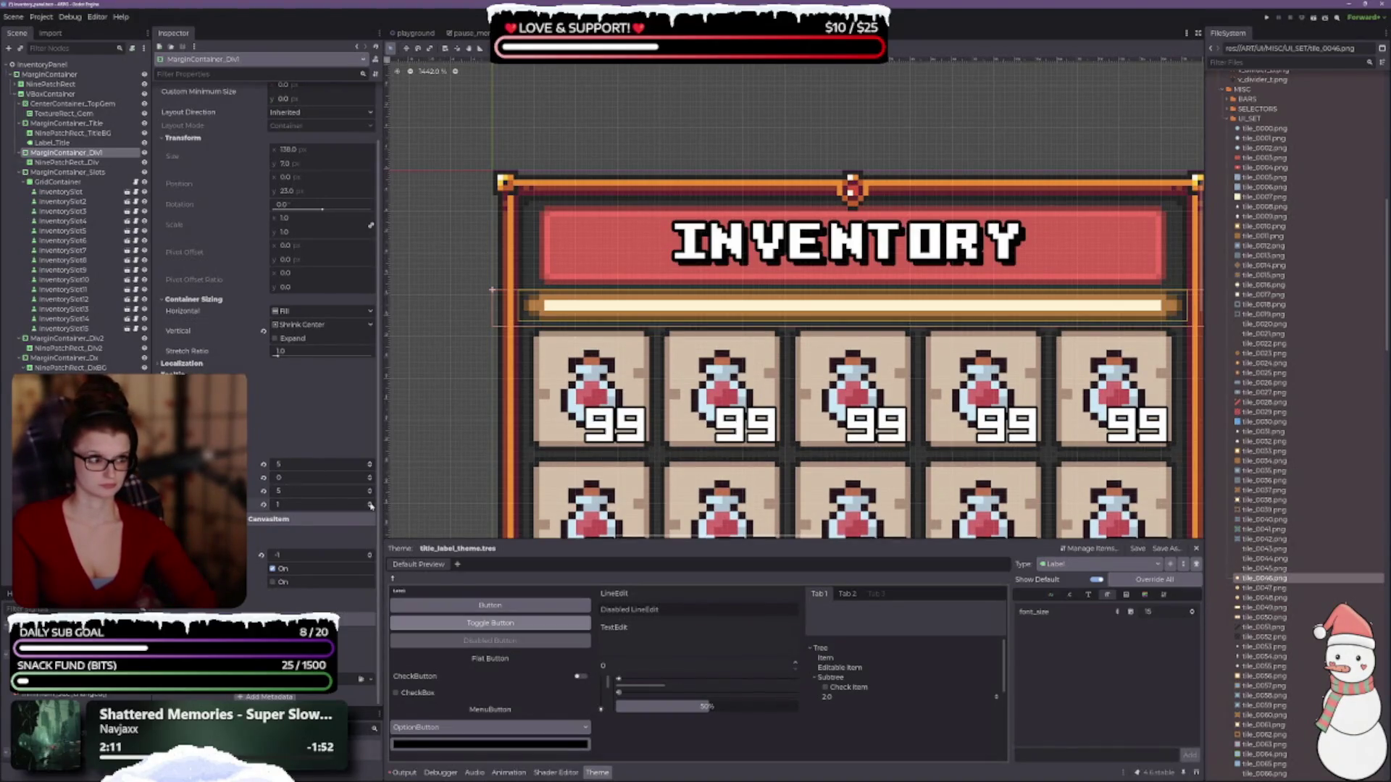
scroll(797, 289, down, 8)
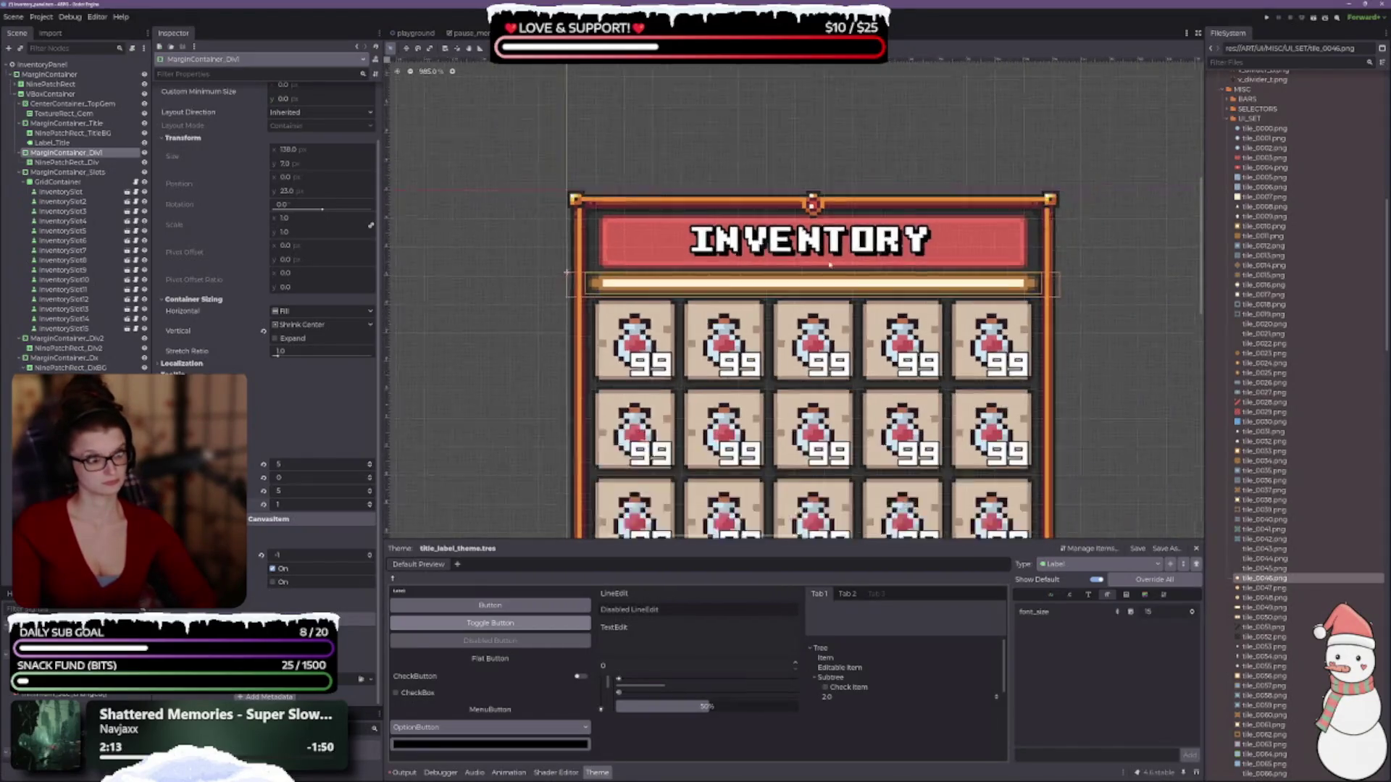
click(1044, 261)
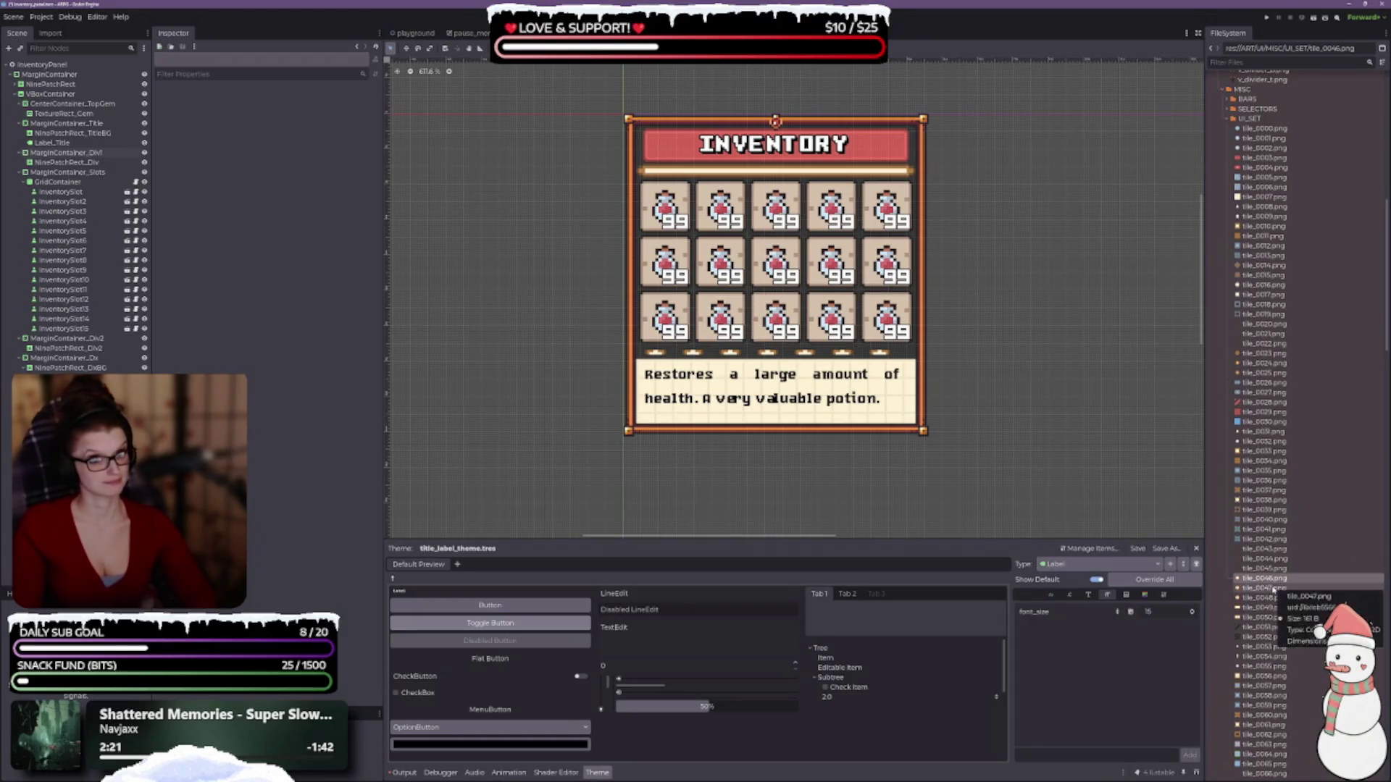
- Assign tile_0047.png as the Texture of the NinePatchRect_Div divider
click(67, 163)
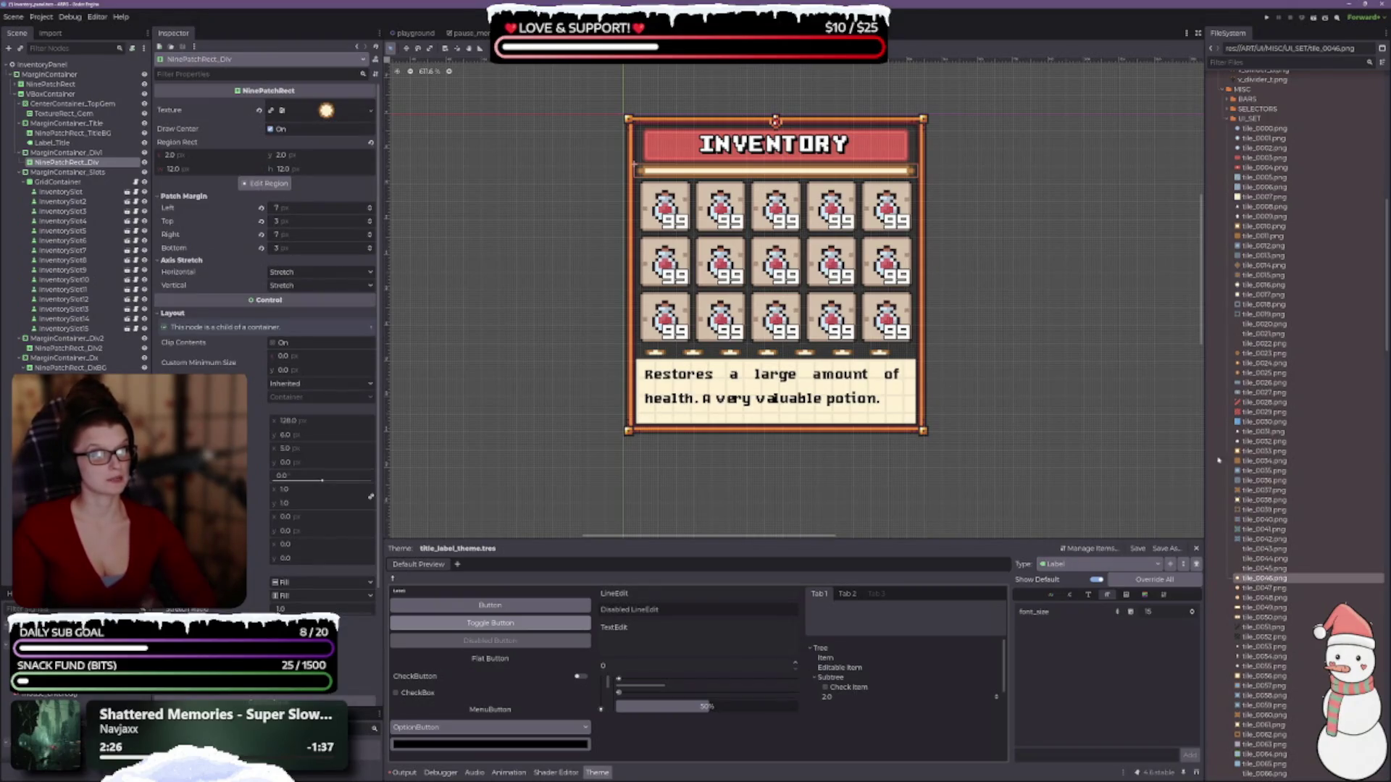
click(1272, 589)
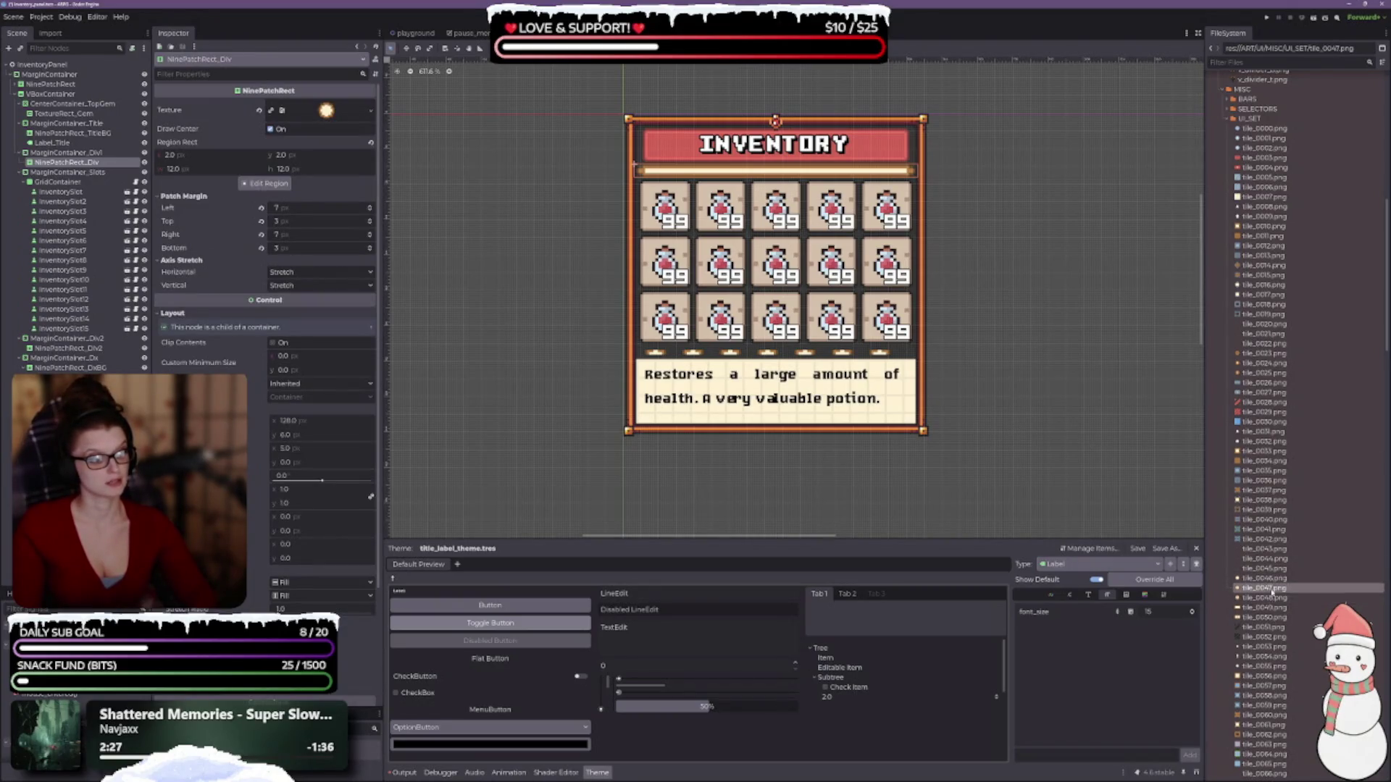
mouse_move(1271, 588)
mouse_down()
mouse_move(638, 348)
mouse_move(391, 130)
mouse_move(326, 111)
mouse_up()
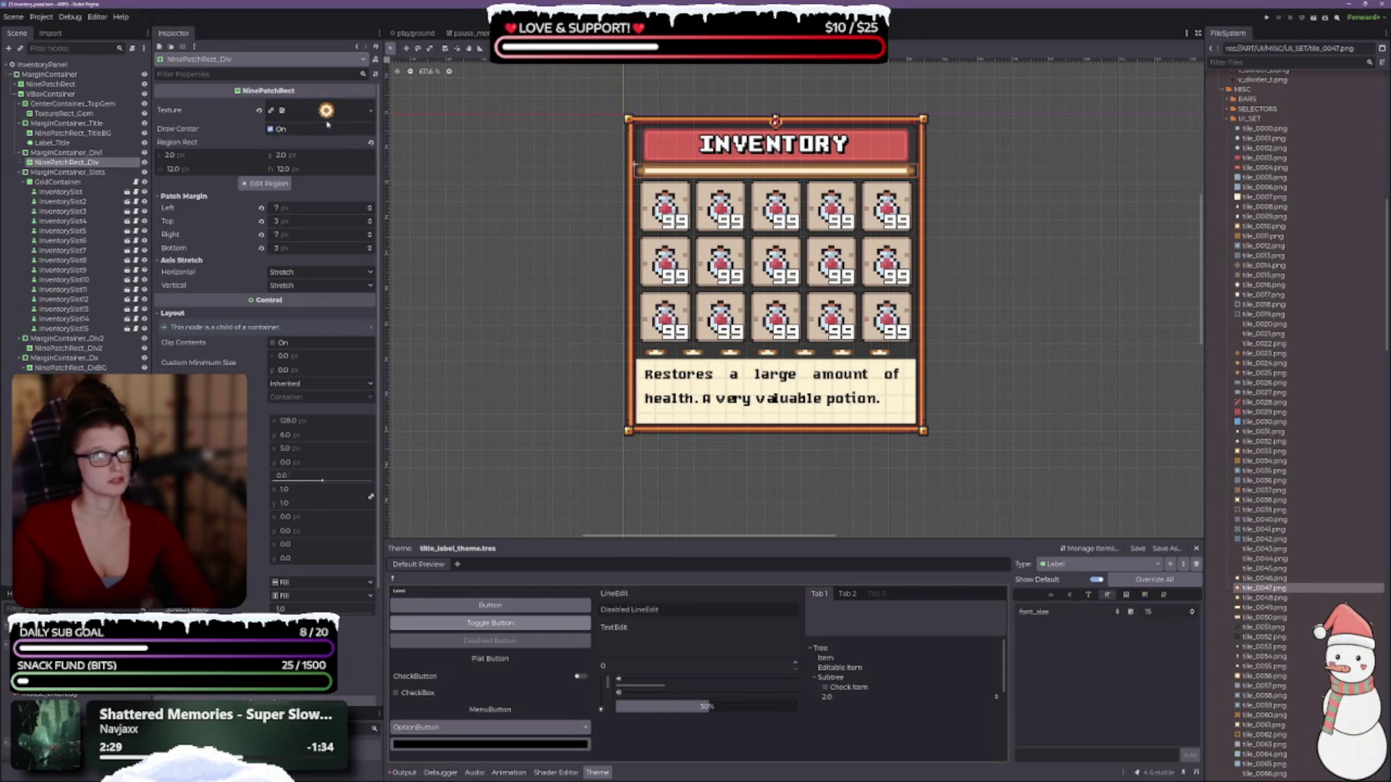
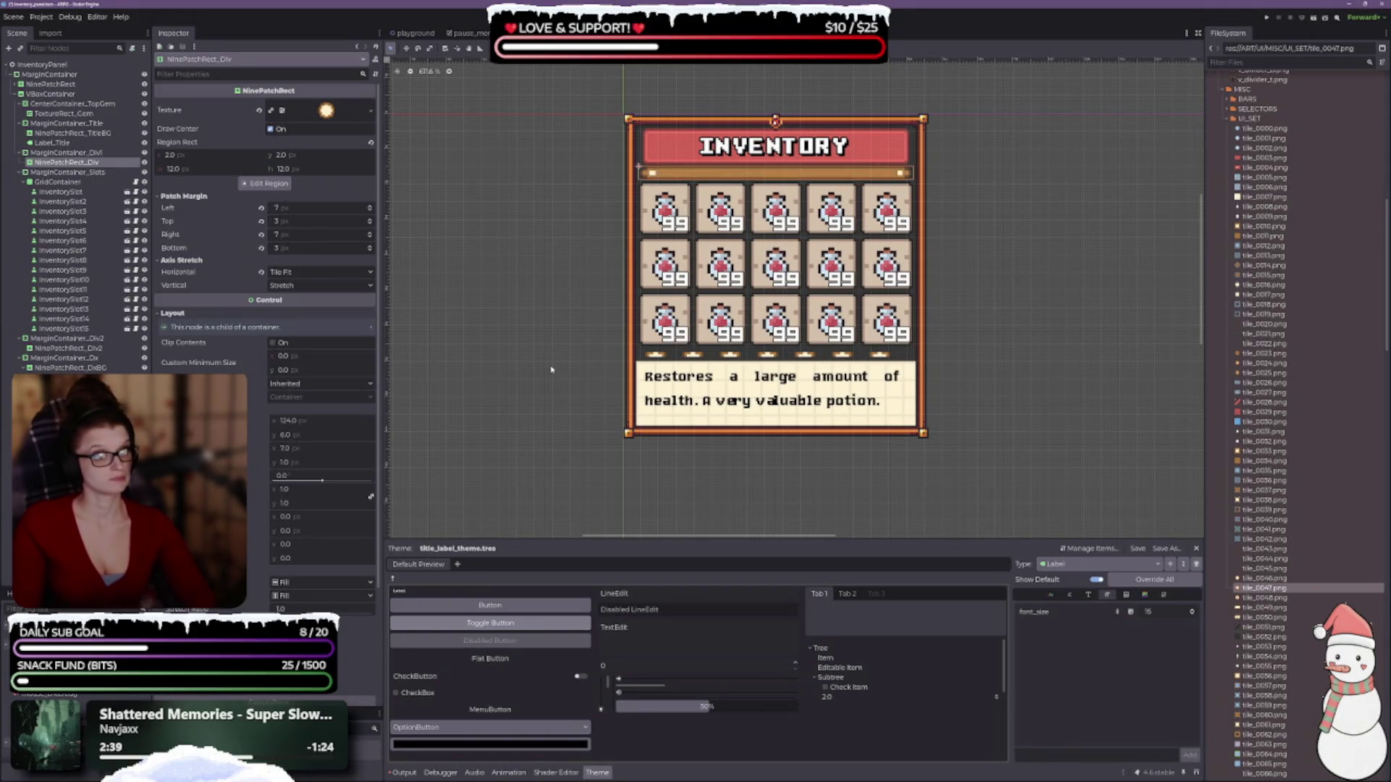
- Undo the divider edits back to the thin tiled bar with patch margins 3, 2, 3, 2
key(ctrl+z)
key(ctrl+z)
key(ctrl+z)
key(ctrl+z)
key(ctrl+z)
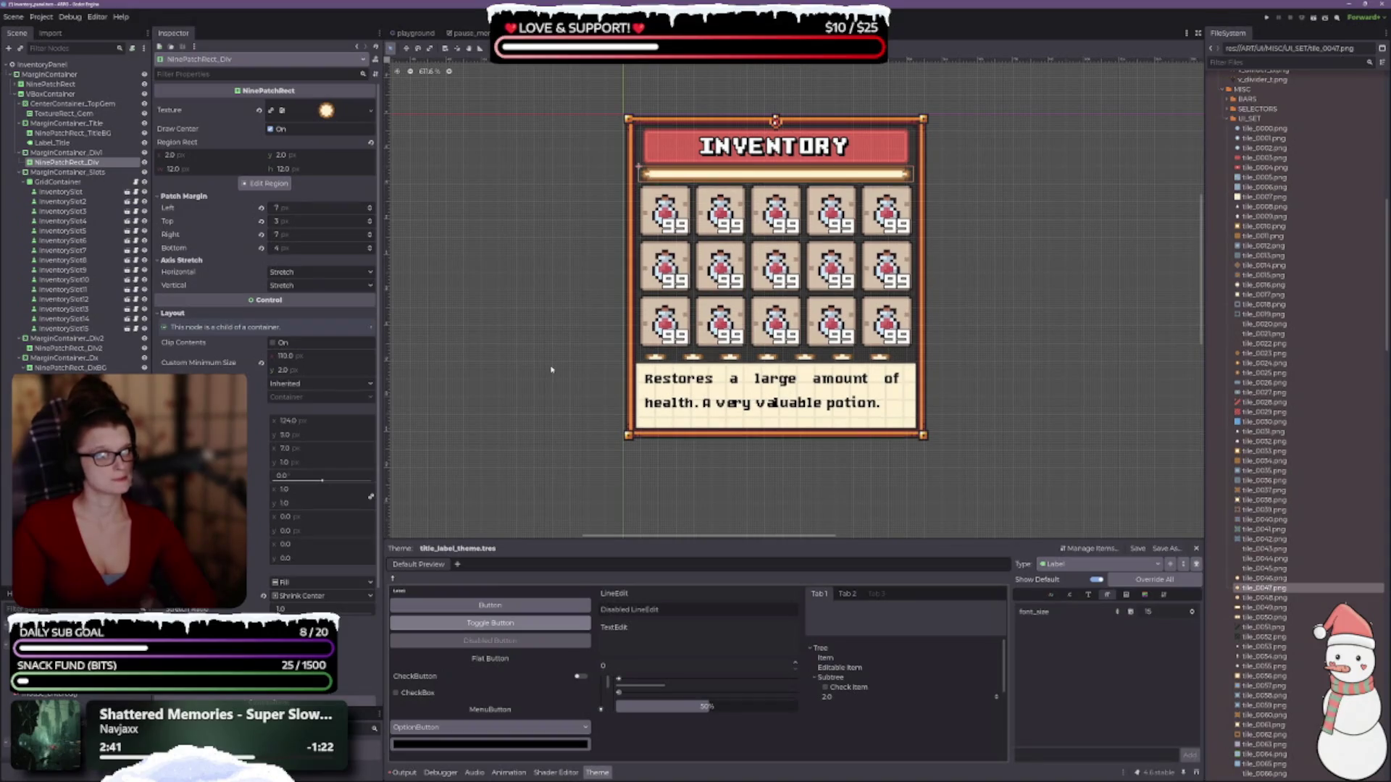
key(ctrl+z)
key(ctrl+z)
key(ctrl+z)
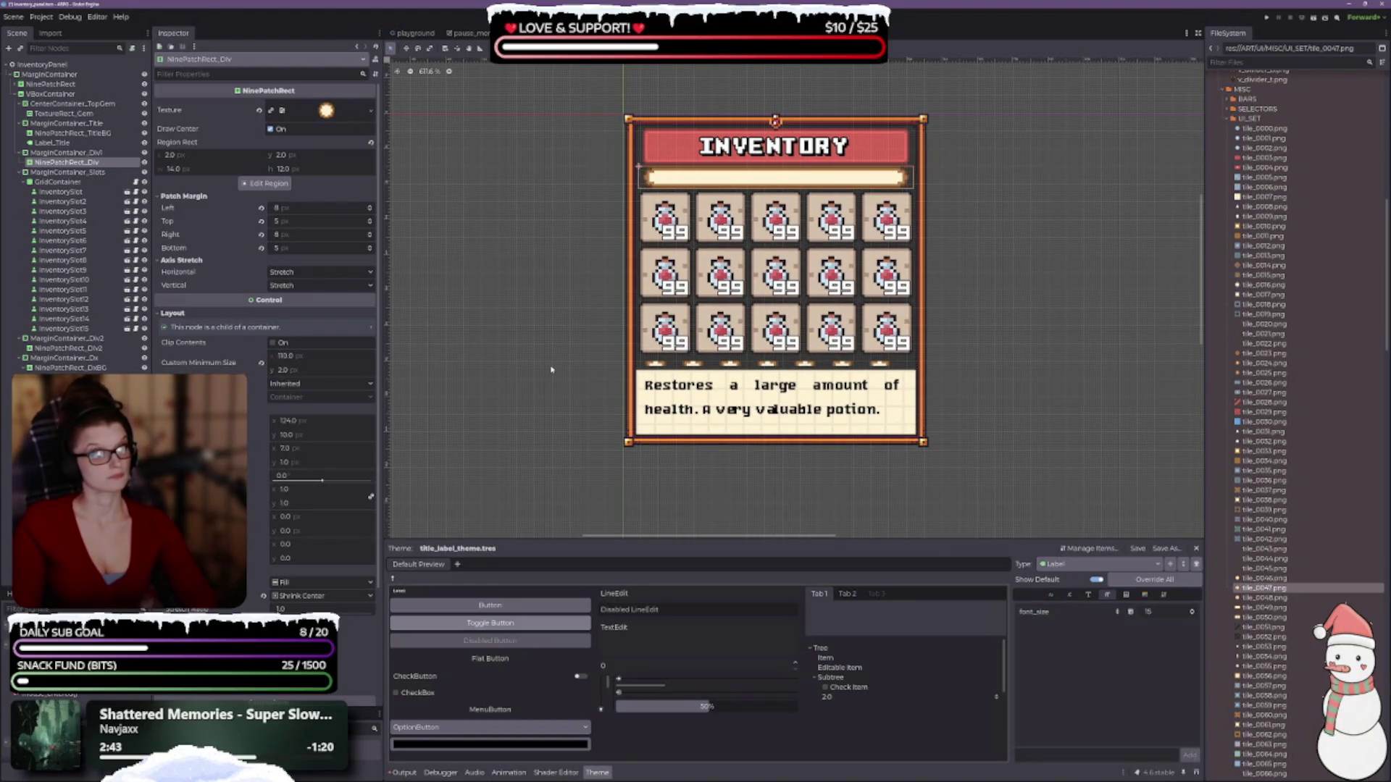
key(ctrl+z)
key(ctrl+z)
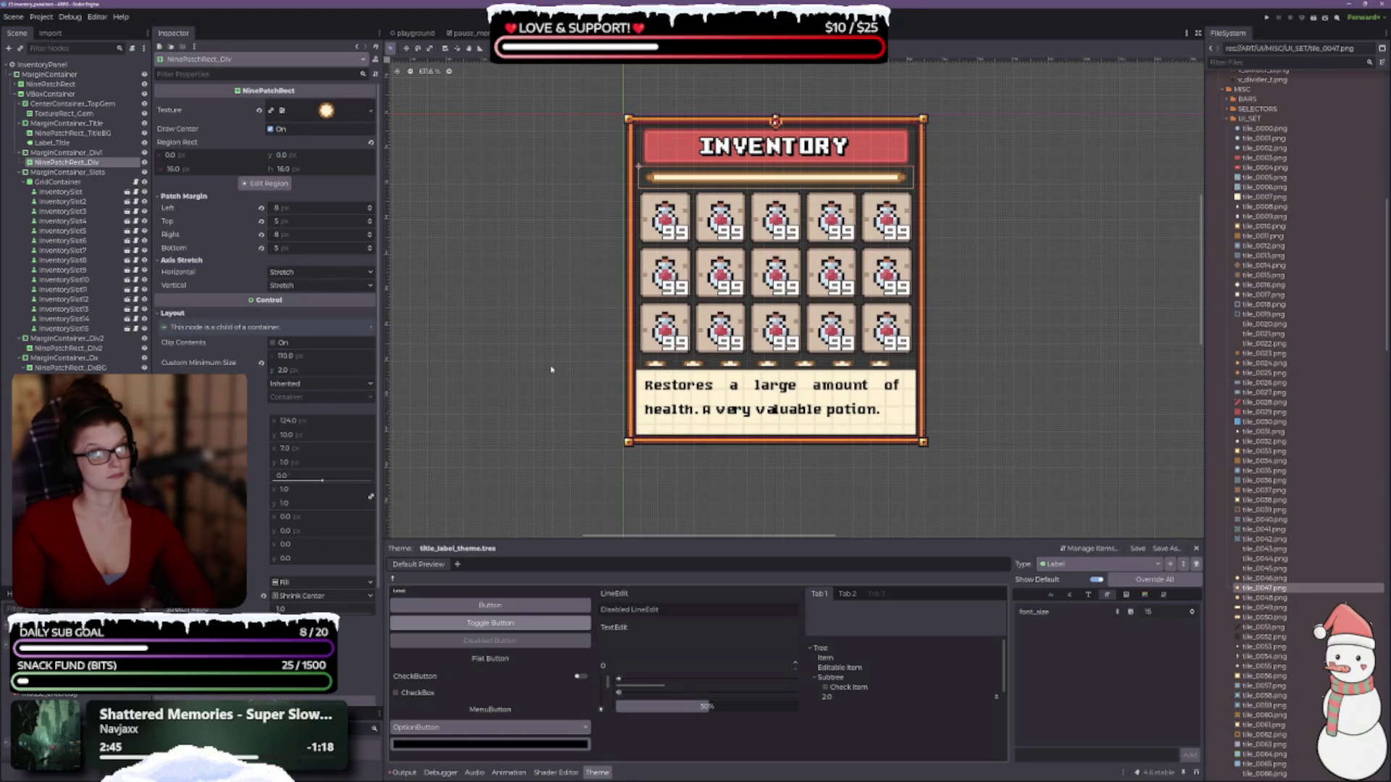
key(ctrl+z)
key(ctrl+z)
key(ctrl+z)
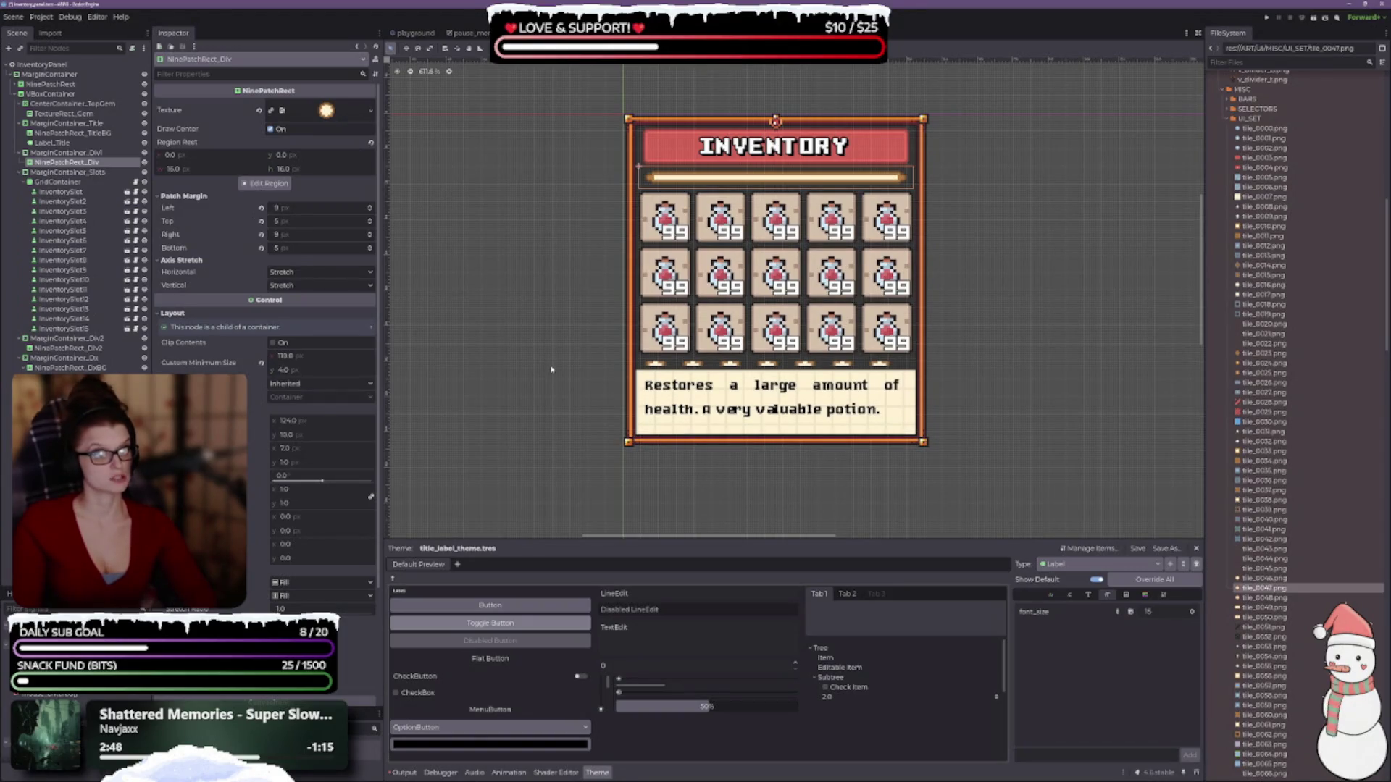
key(ctrl+z)
key(ctrl+z)
key(ctrl+z)
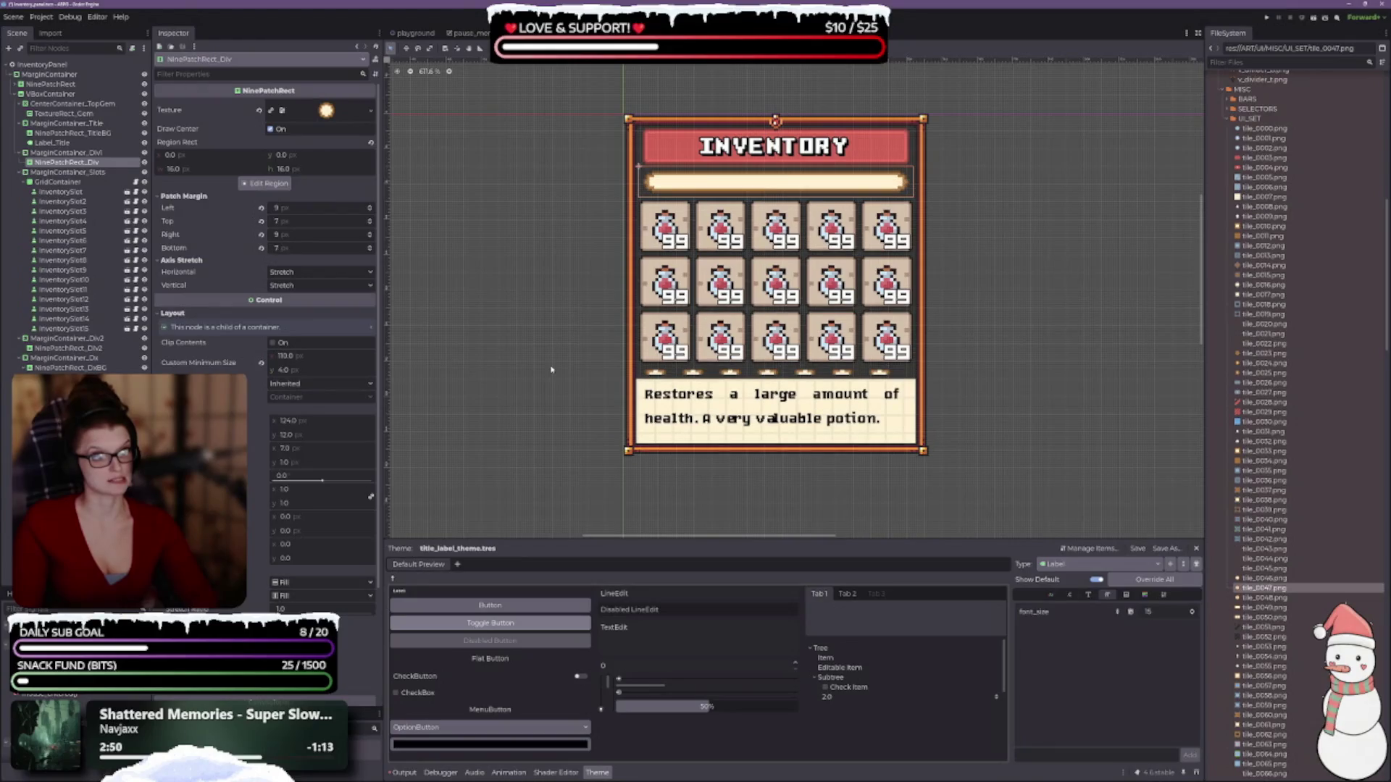
key(ctrl+z)
key(ctrl+z)
key(ctrl+z)
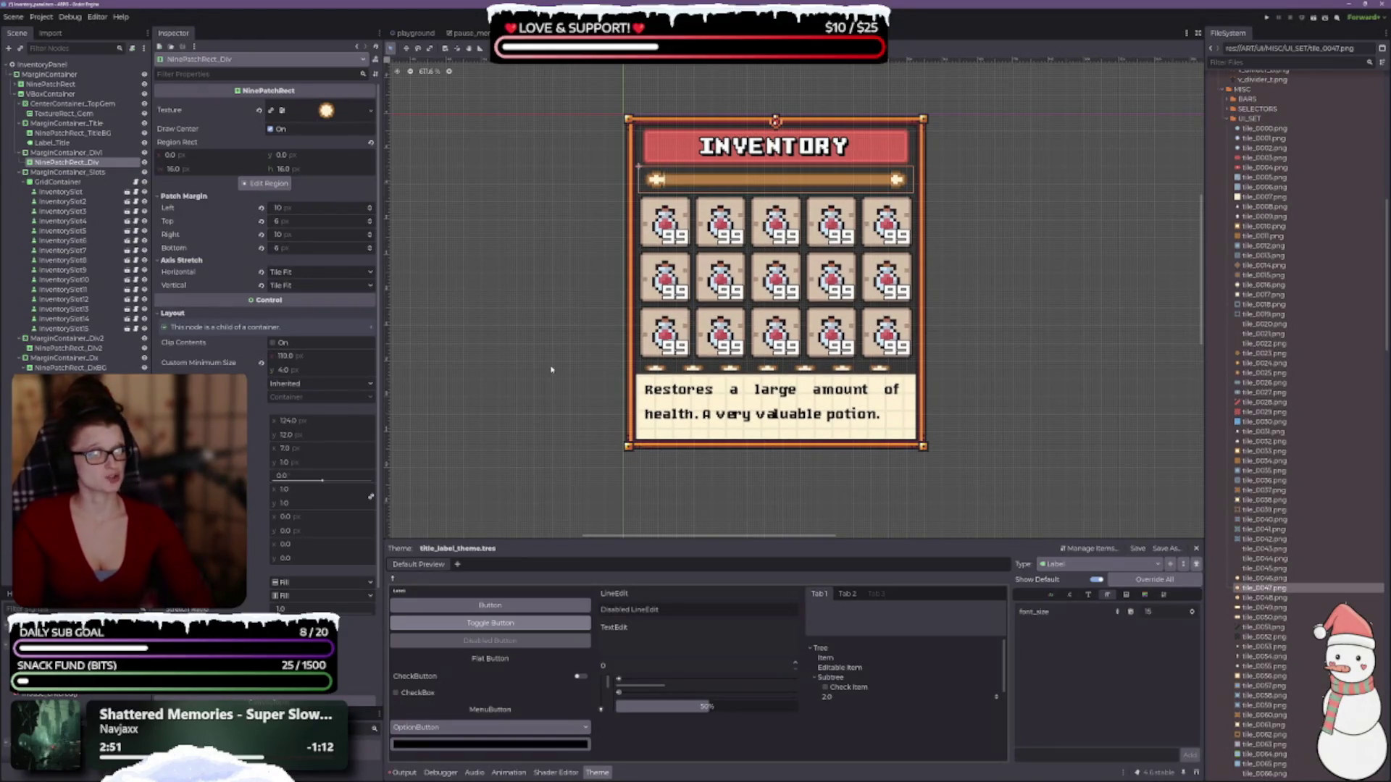
key(ctrl+z)
key(ctrl+z)
key(ctrl+z)
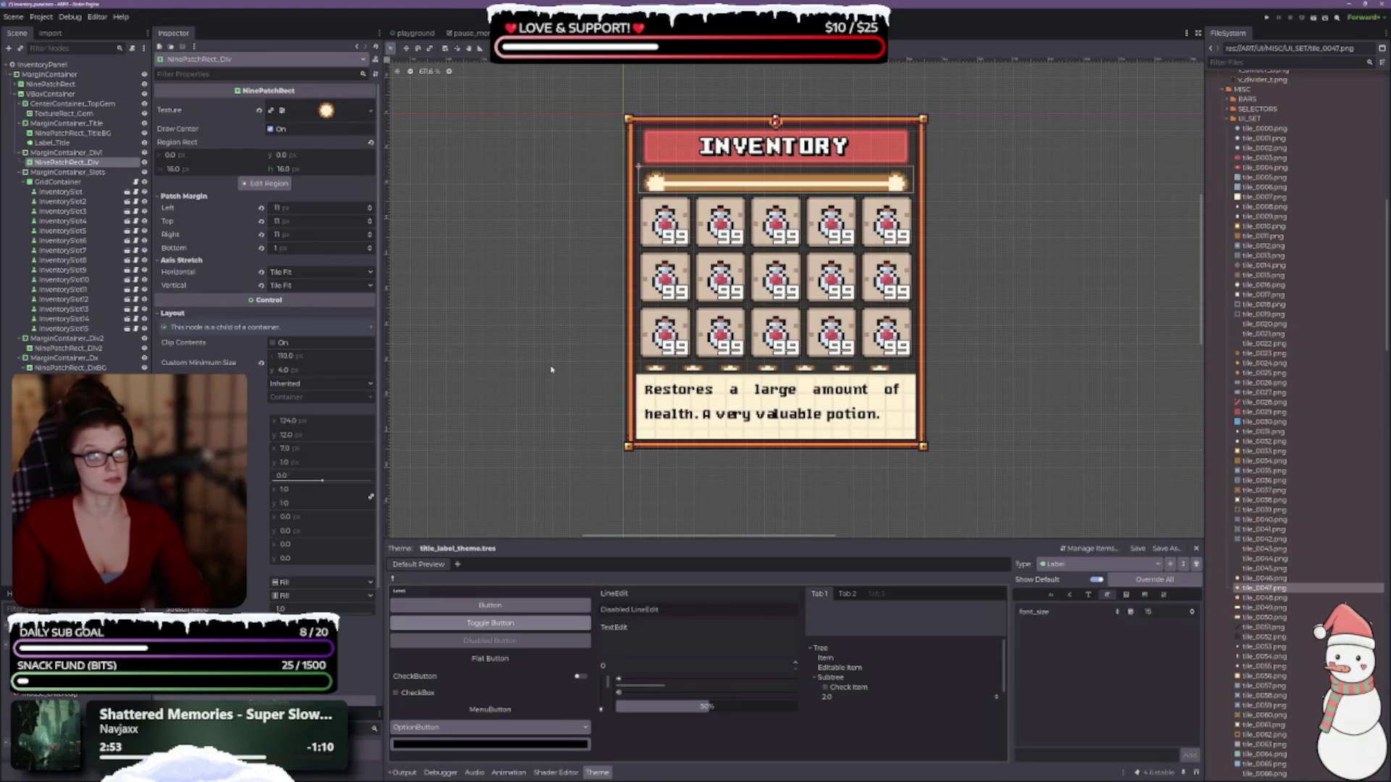
key(ctrl+z)
key(ctrl+z)
key(ctrl+z)
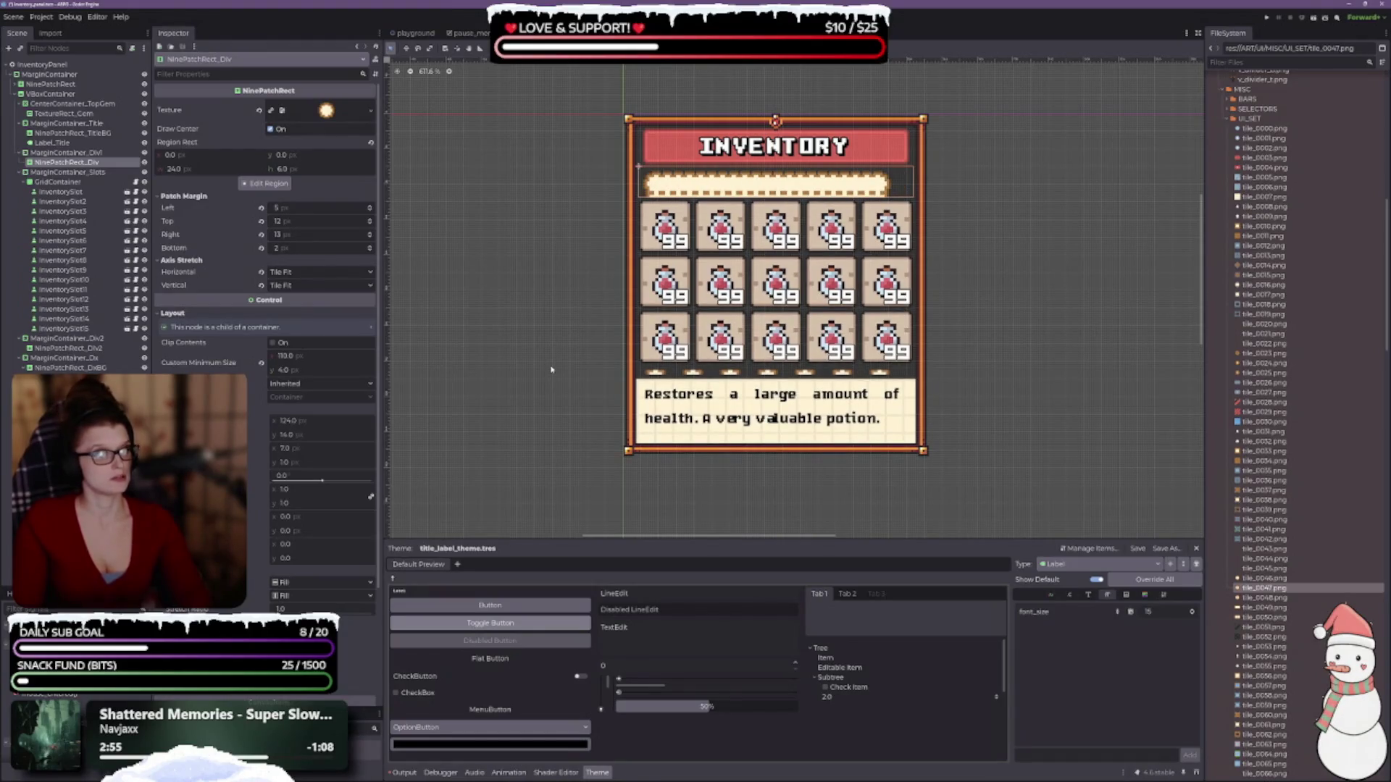
key(ctrl+z)
key(ctrl+z)
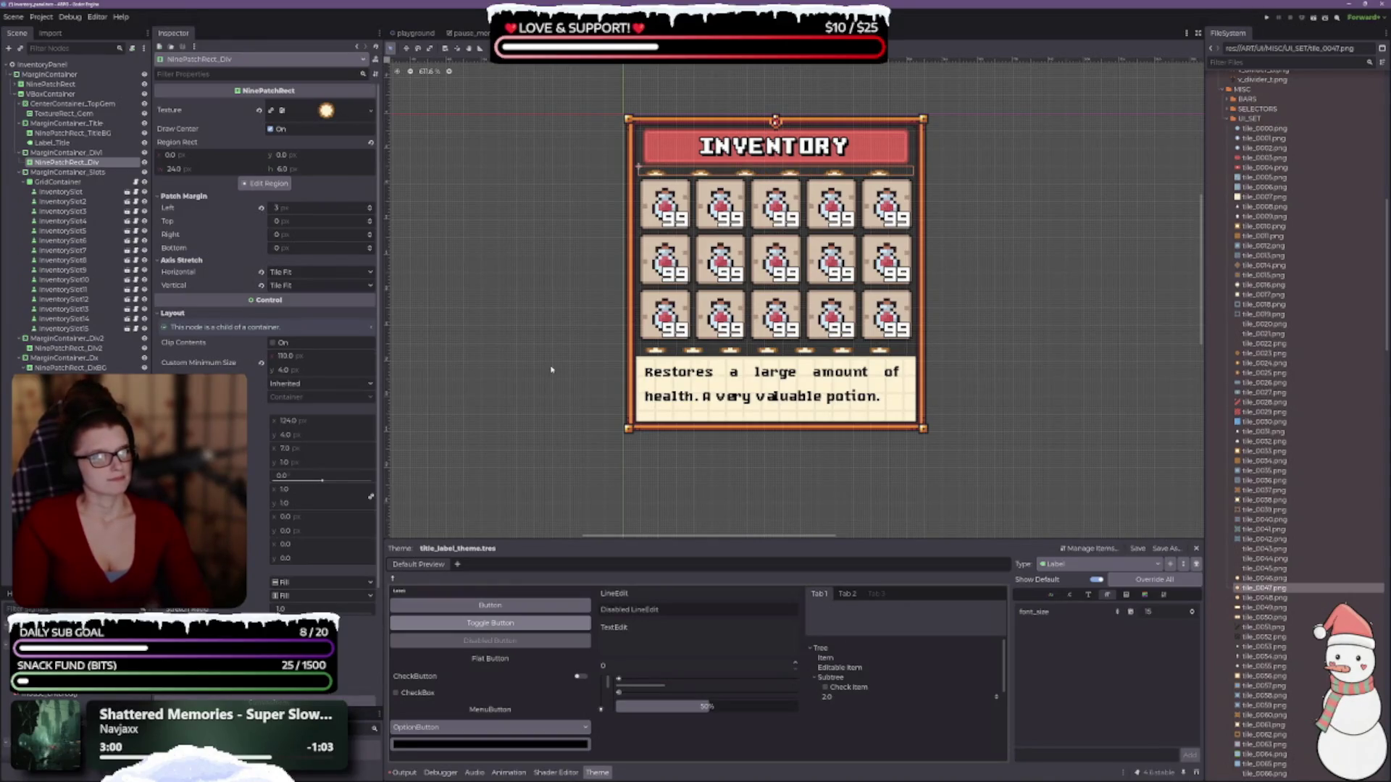
key(ctrl+z)
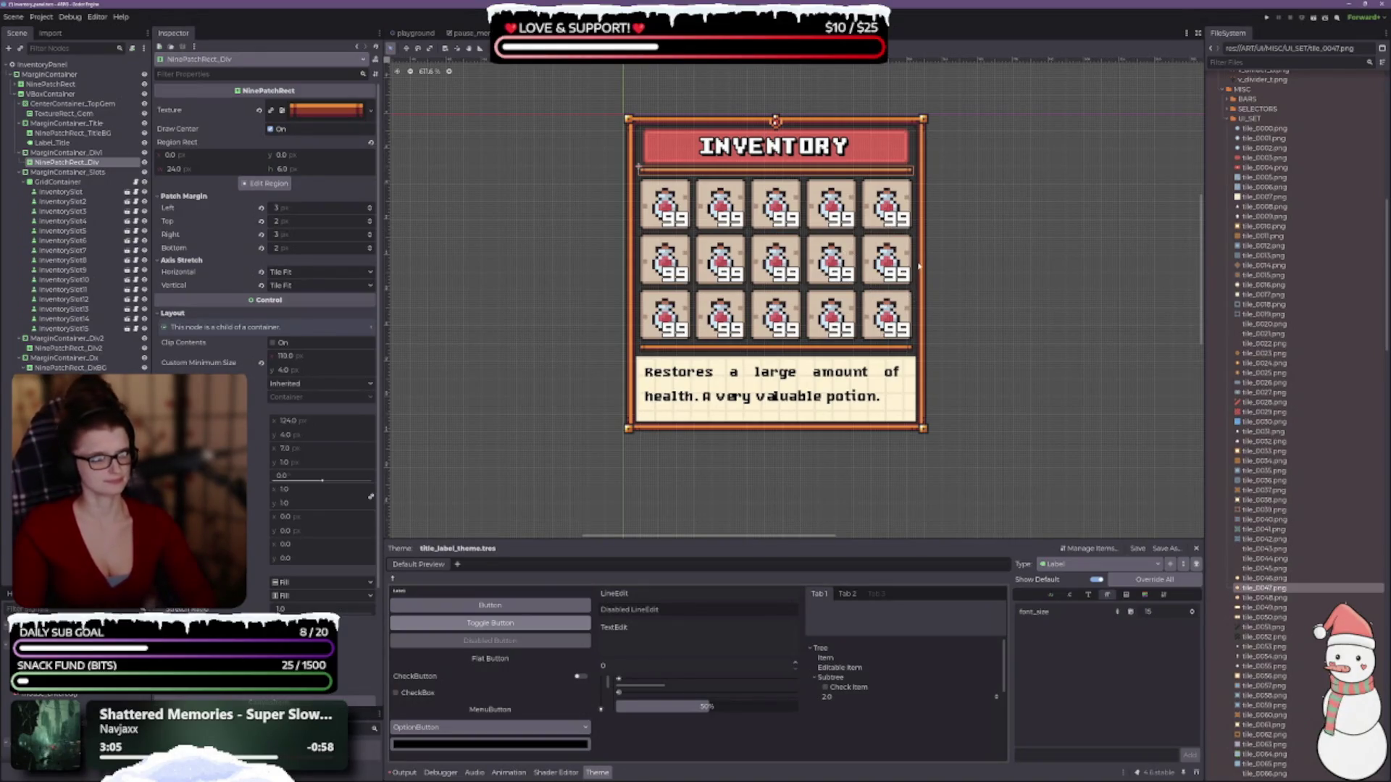
click(963, 250)
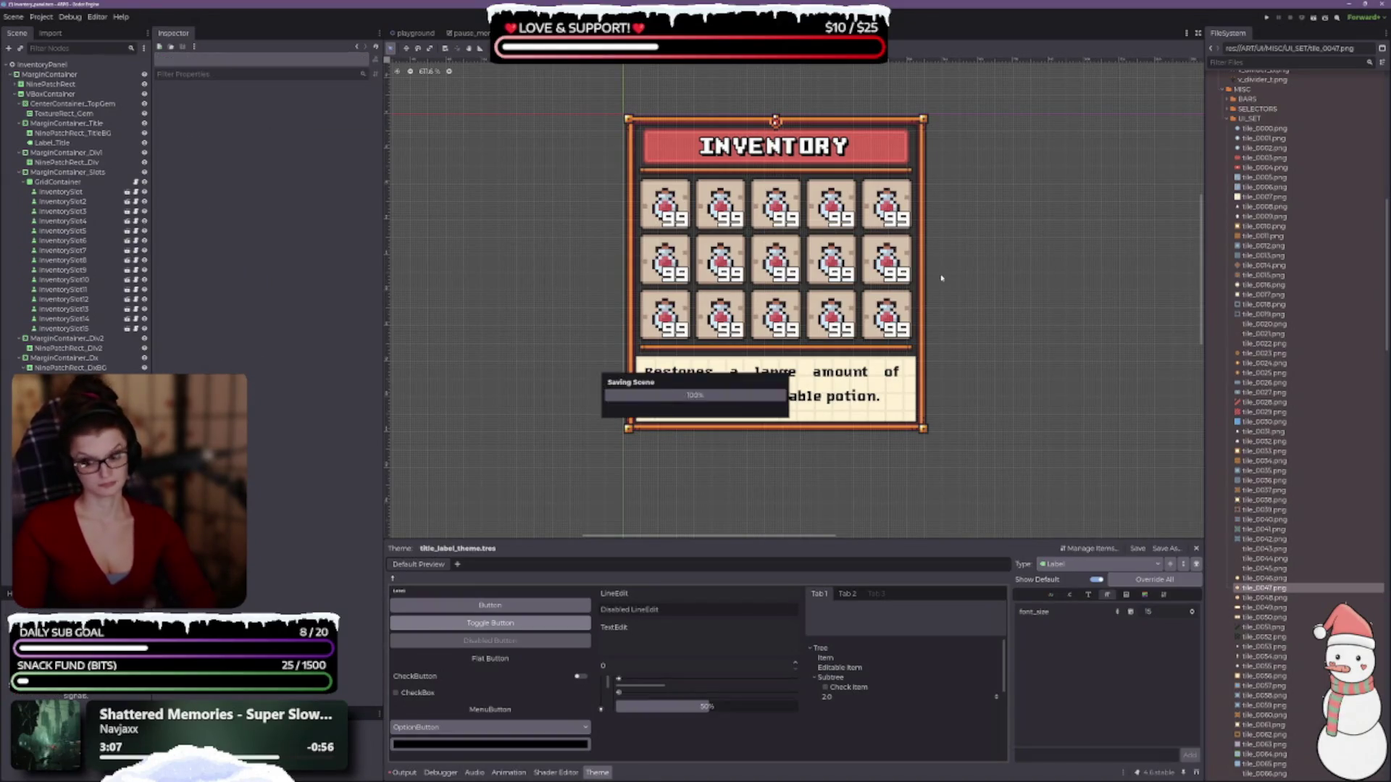
- Zoom into the inventory panel and show MarginContainer_Dx's Container Sizing properties in the Inspector
scroll(918, 250, up, 2)
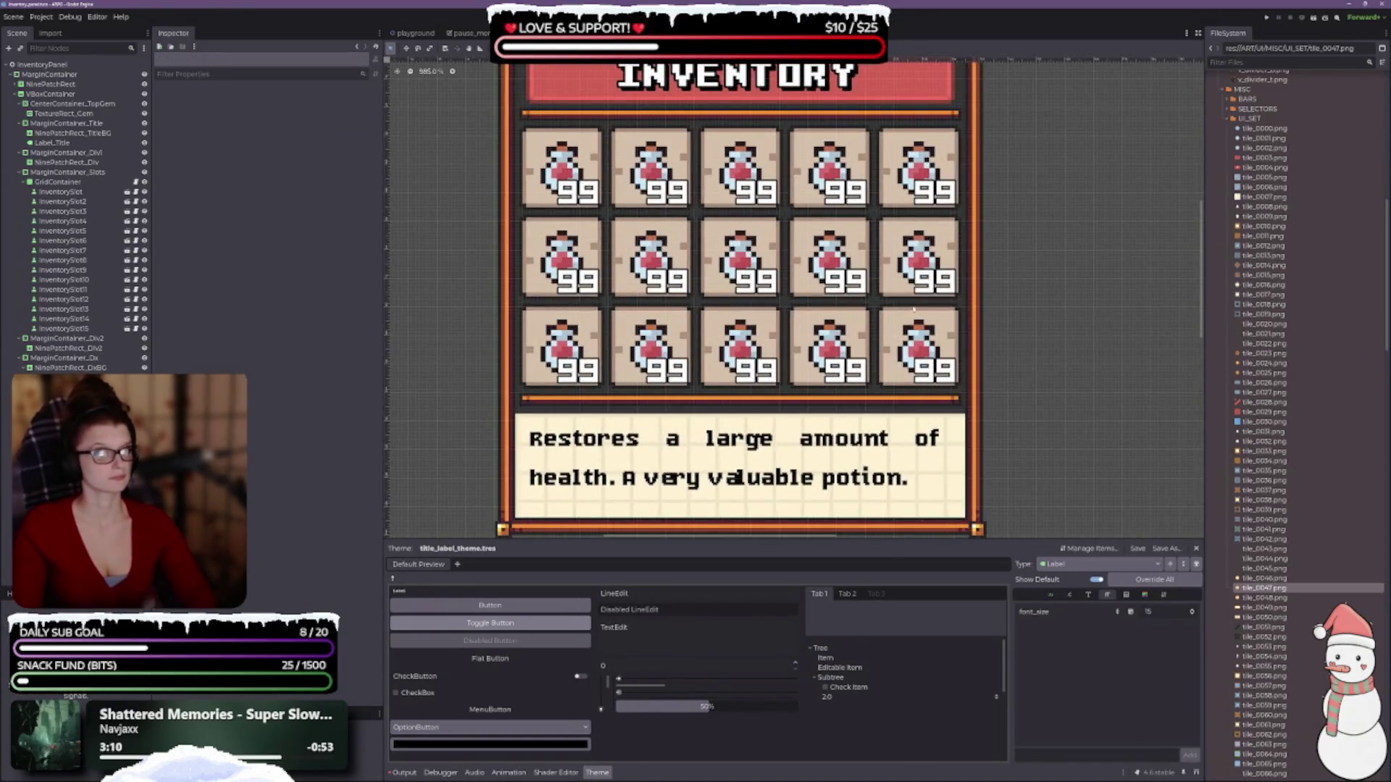
scroll(619, 148, up, 3)
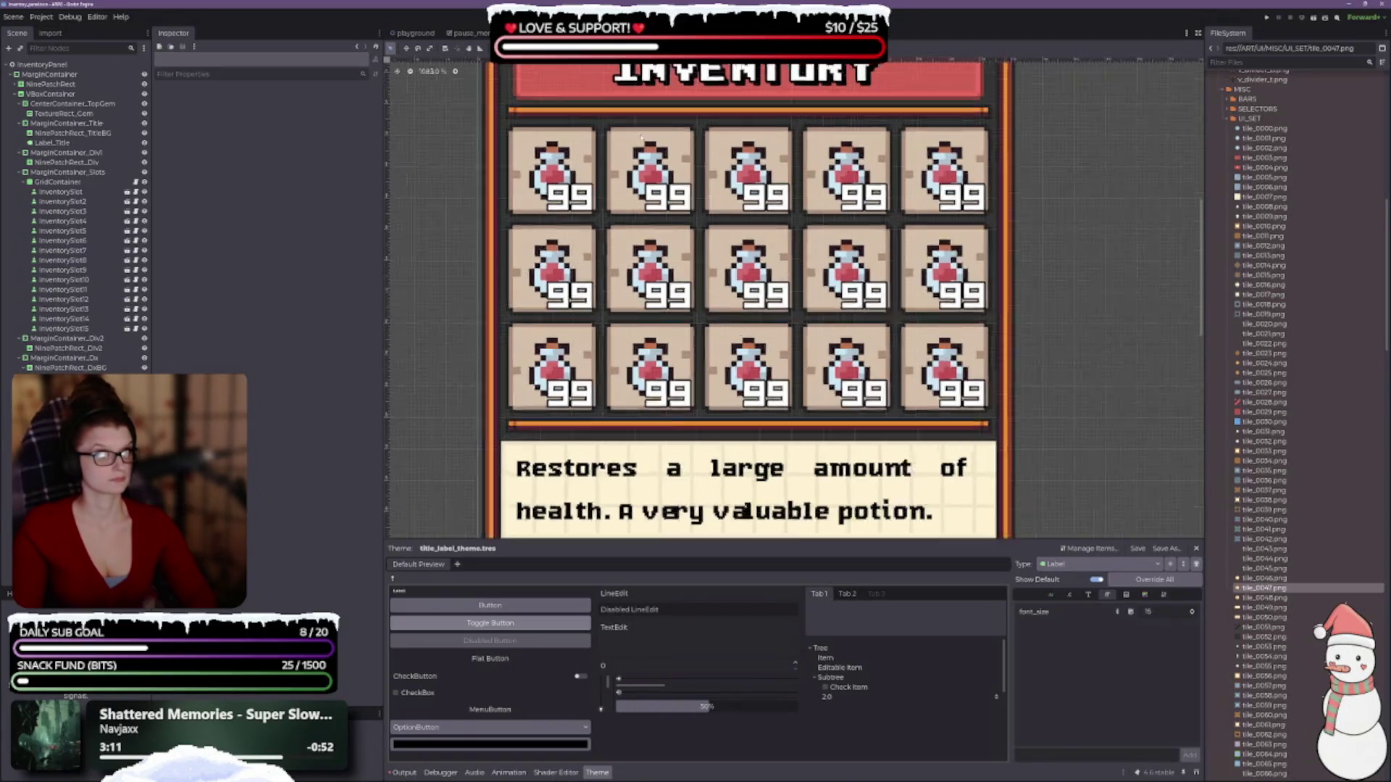
scroll(794, 299, up, 2)
scroll(794, 298, down, 3)
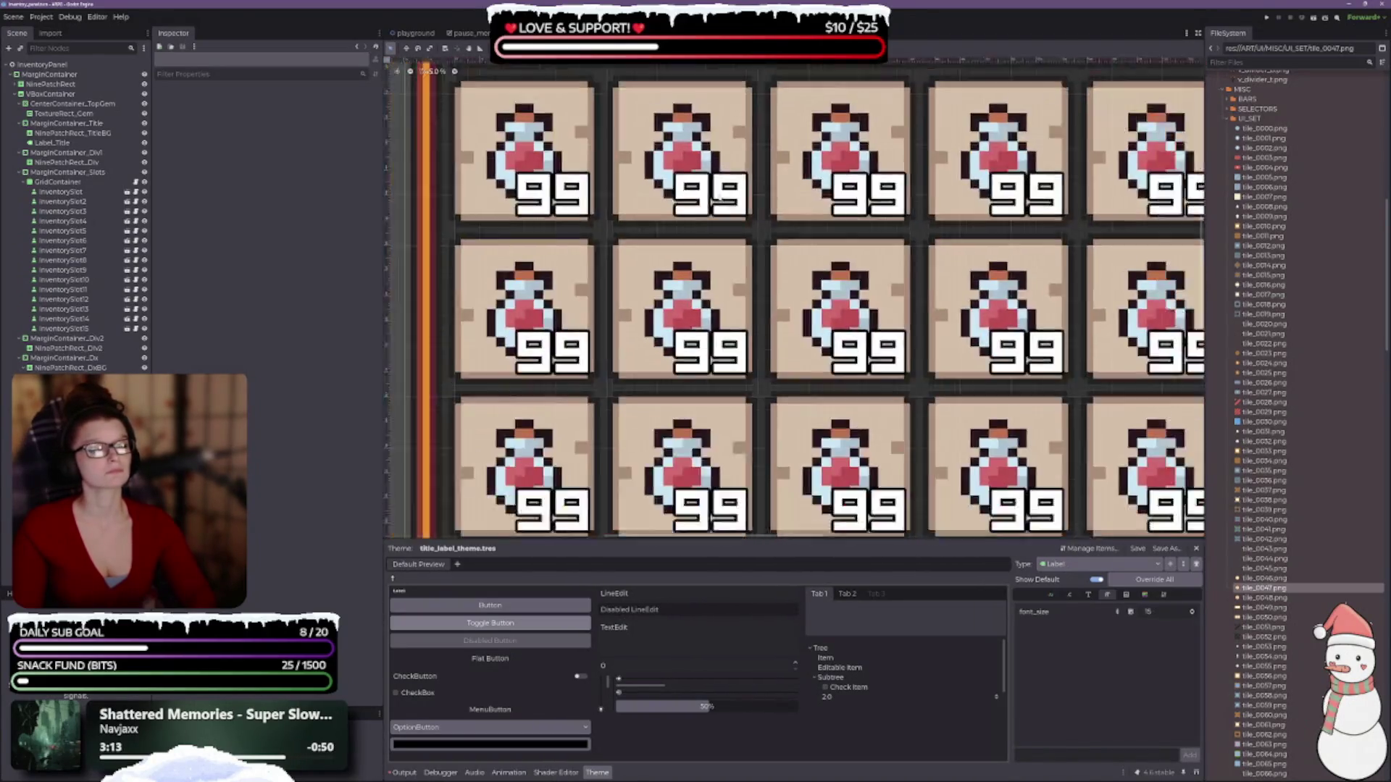
scroll(794, 298, down, 1)
scroll(799, 189, down, 3)
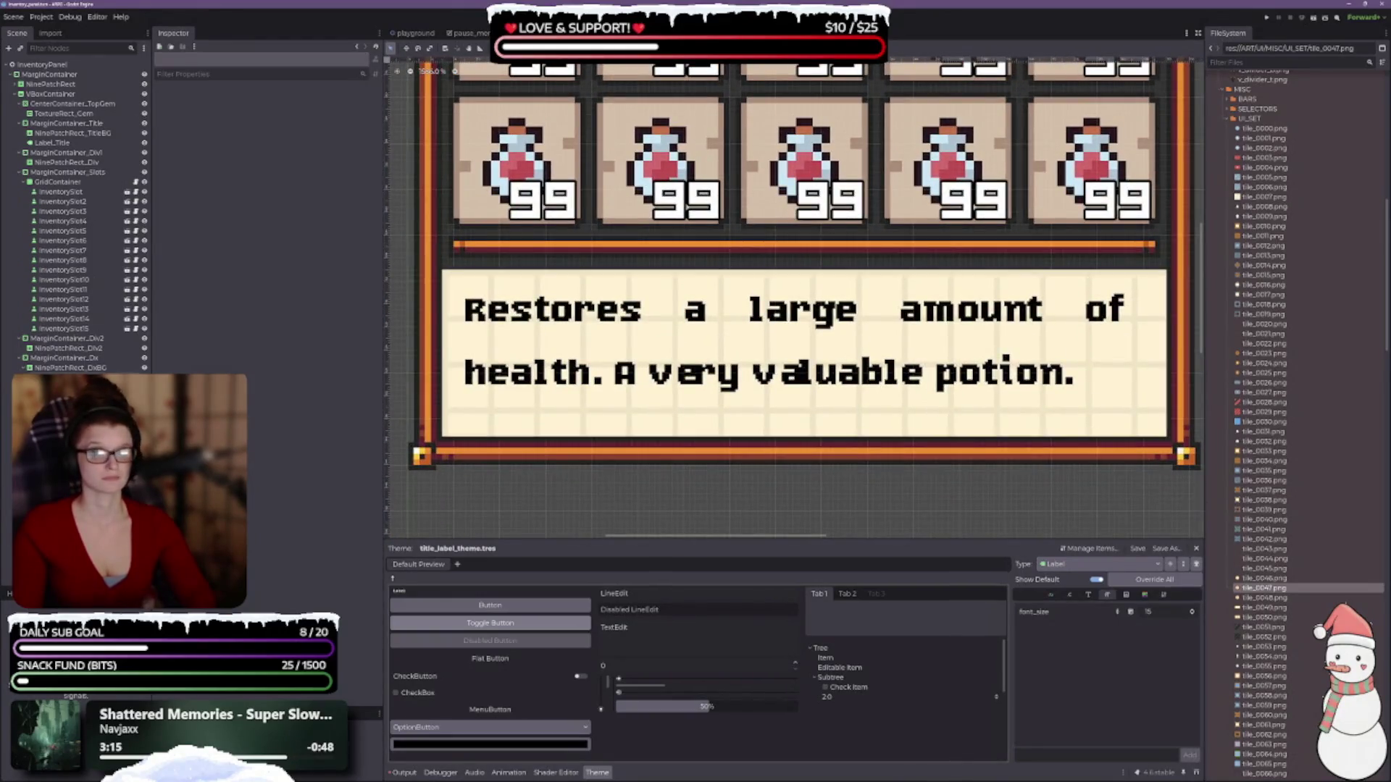
click(92, 358)
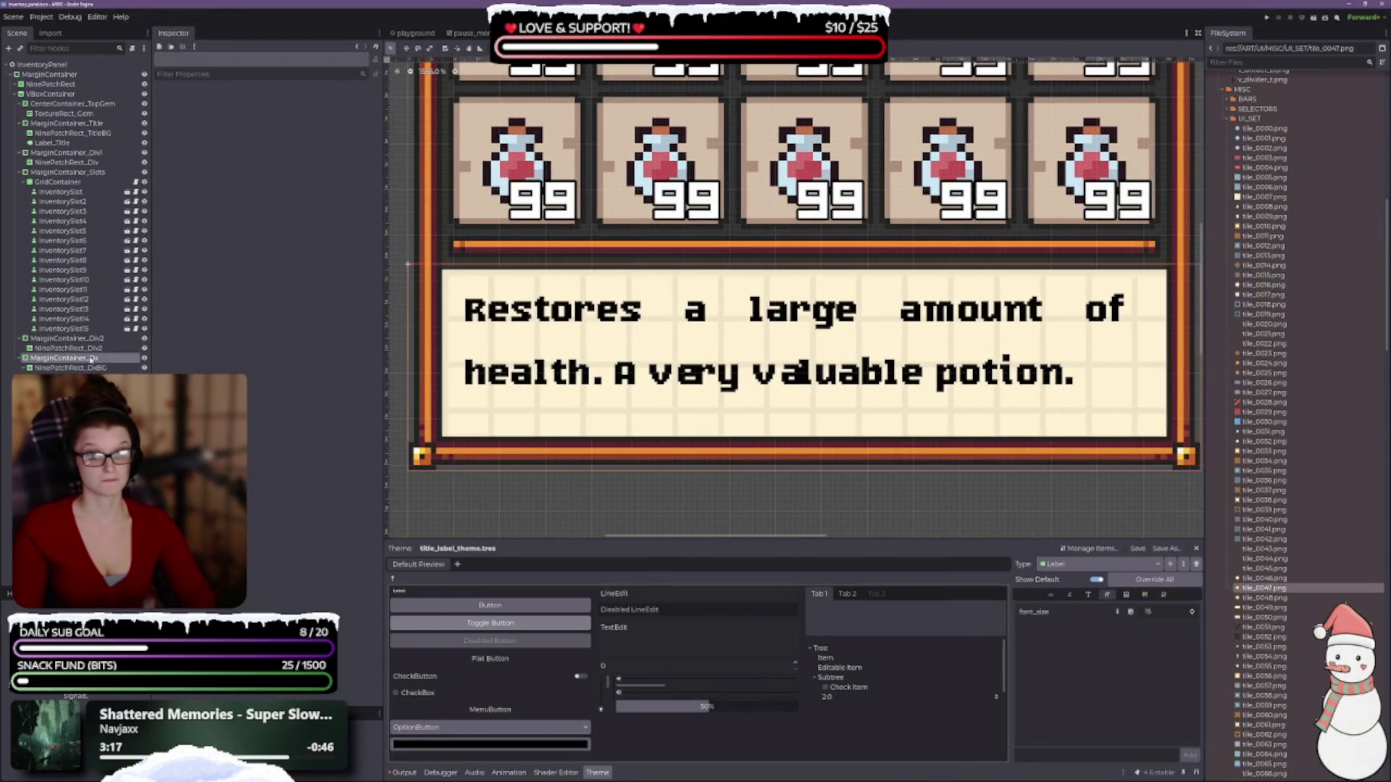
scroll(665, 297, down, 1)
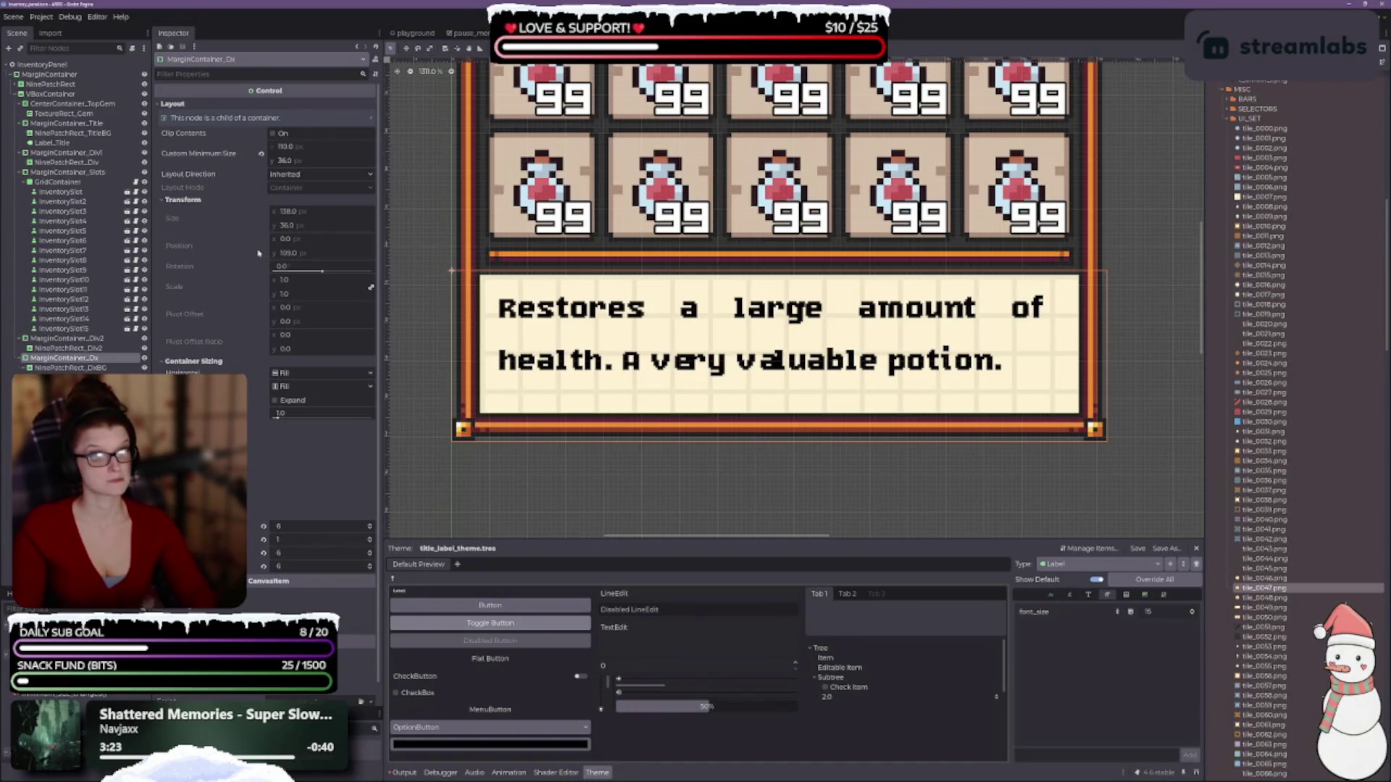
scroll(265, 232, down, 1)
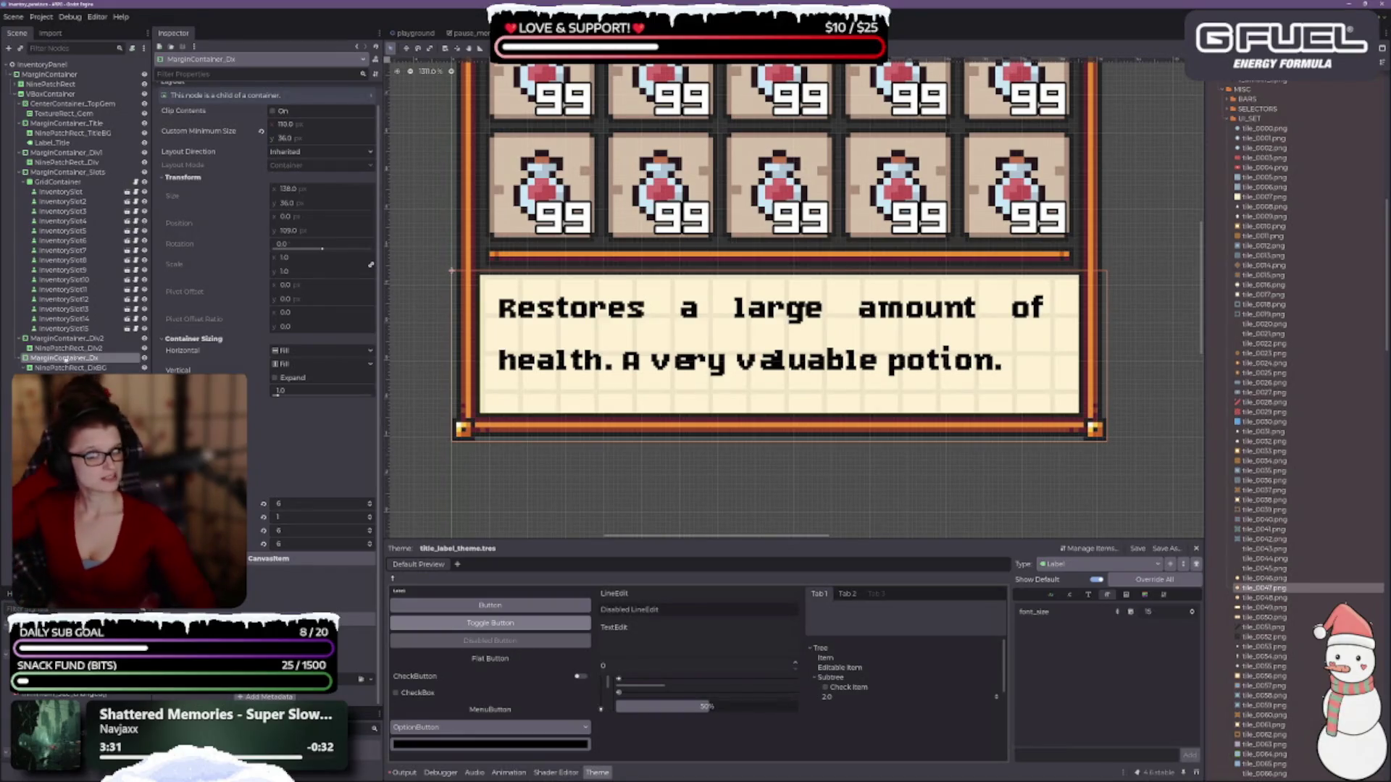
click(92, 368)
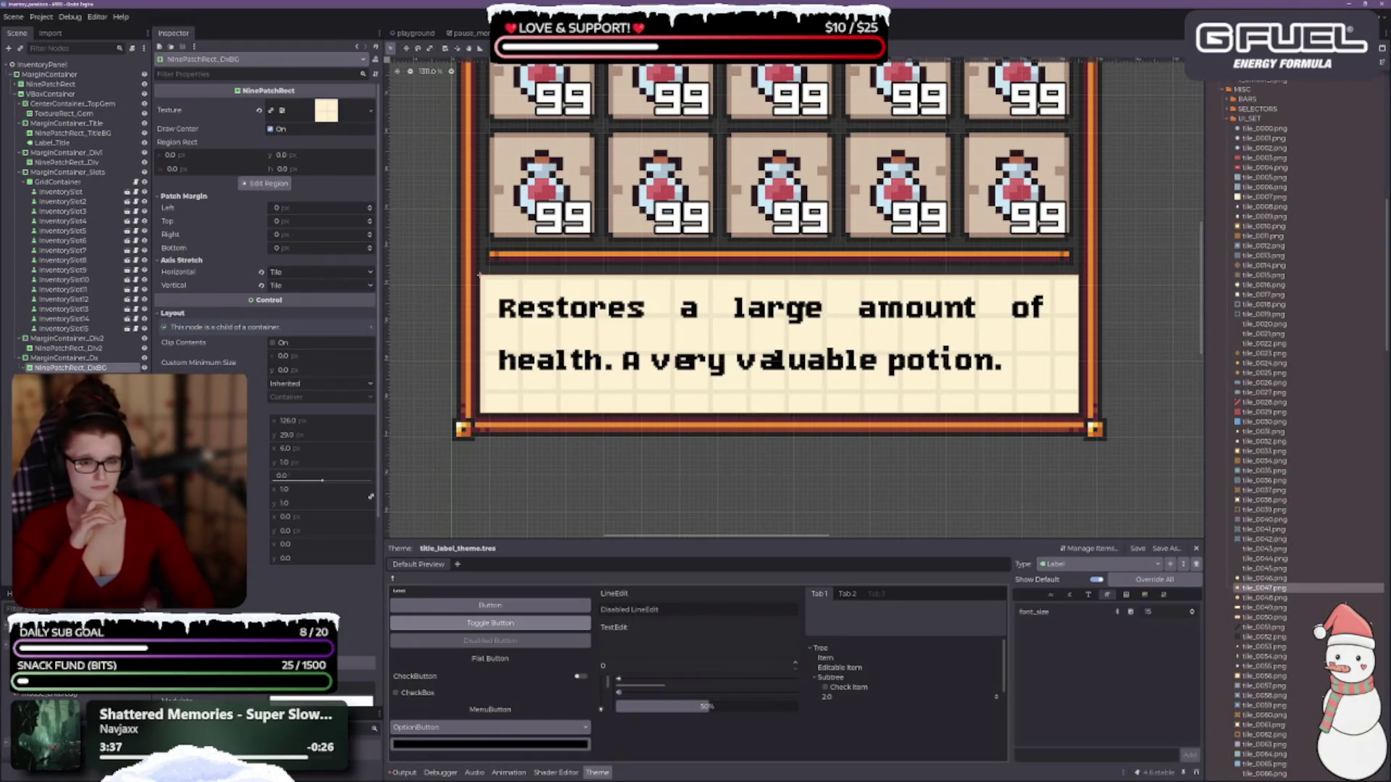
- Nudge MarginContainer_Dx's margins: top back to 0, left and right up one, bottom to 7
click(70, 378)
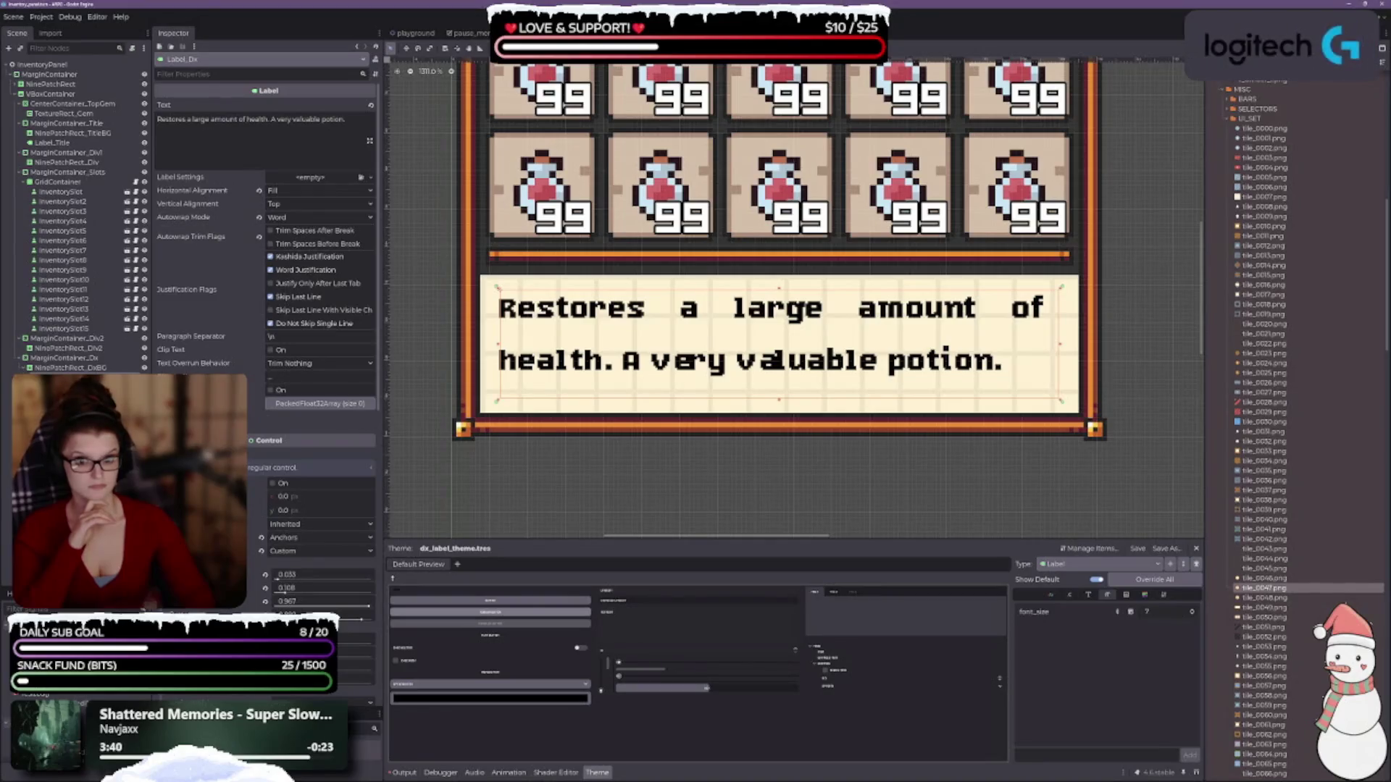
click(71, 359)
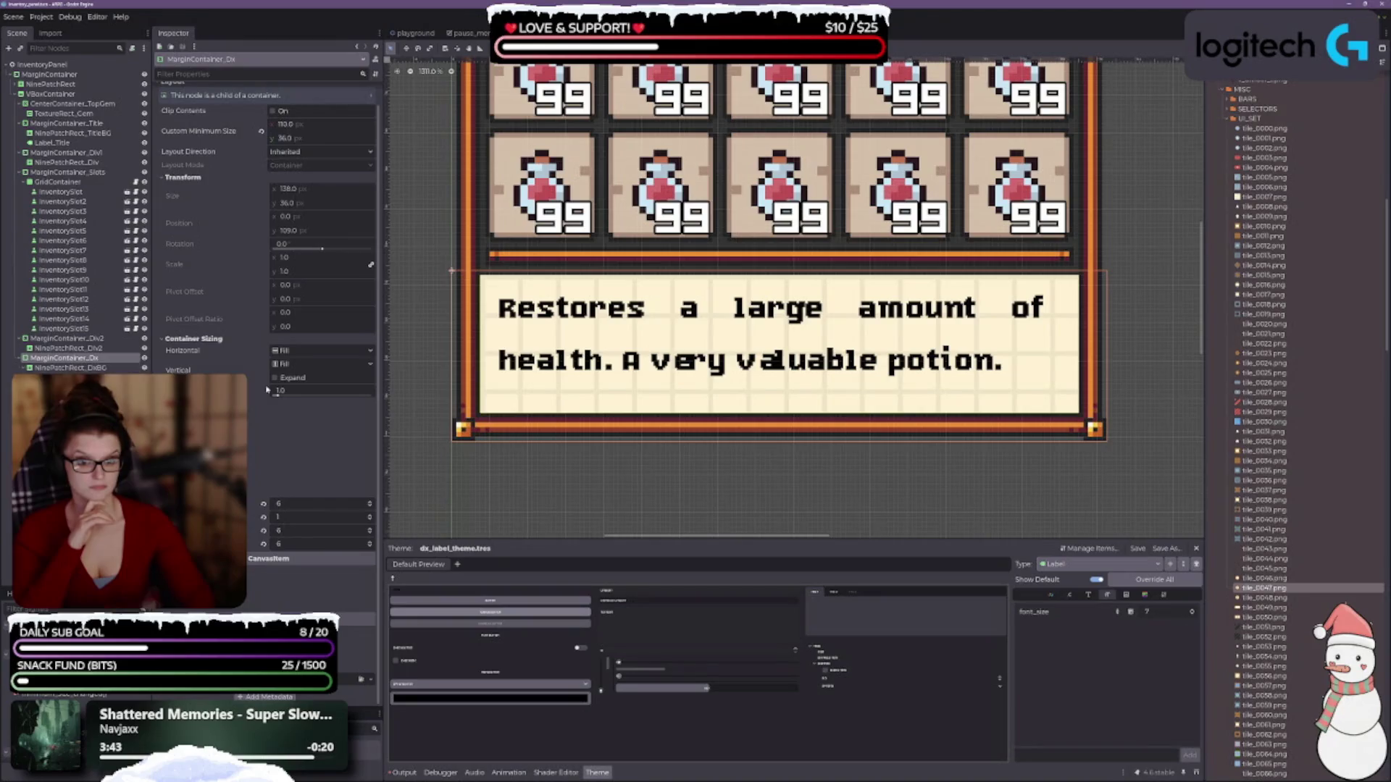
click(370, 516)
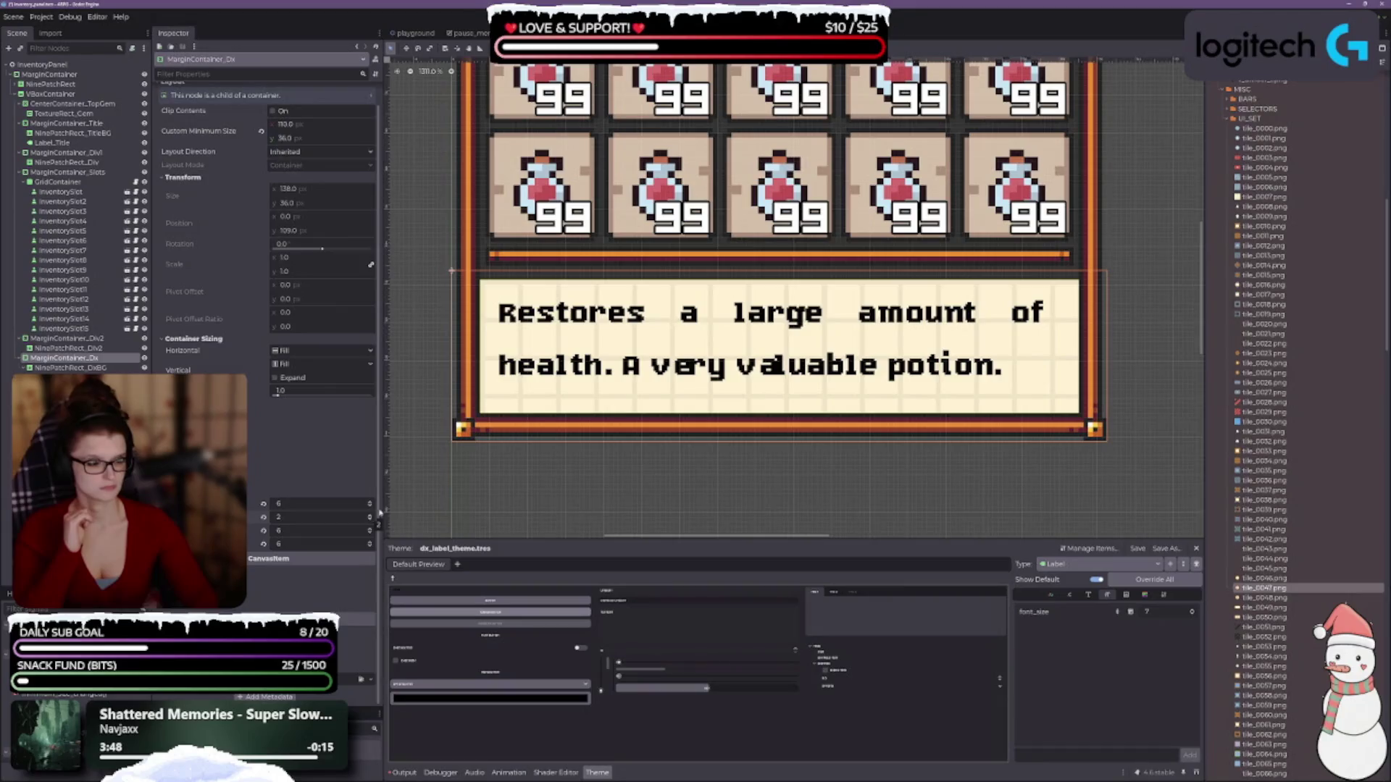
scroll(1056, 522, up, 5)
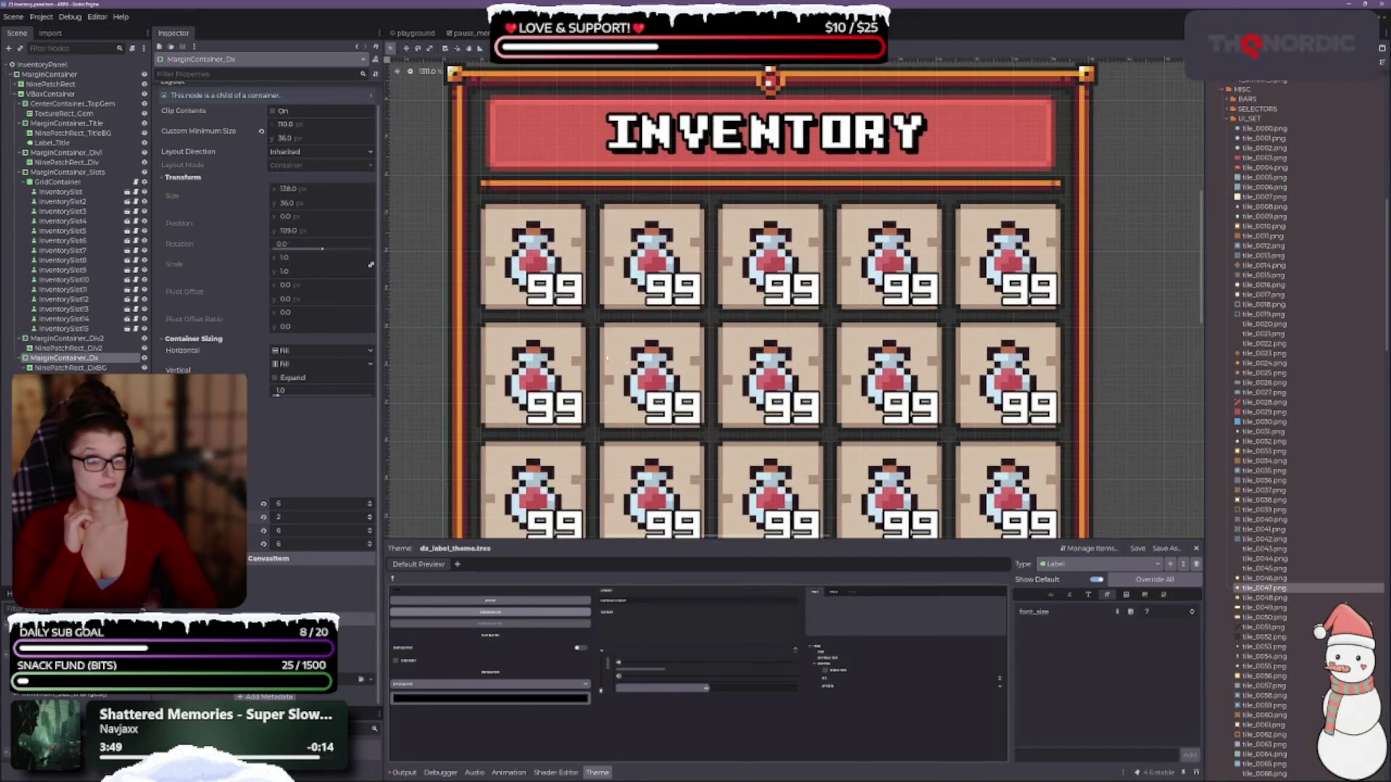
scroll(761, 297, down, 5)
click(369, 520)
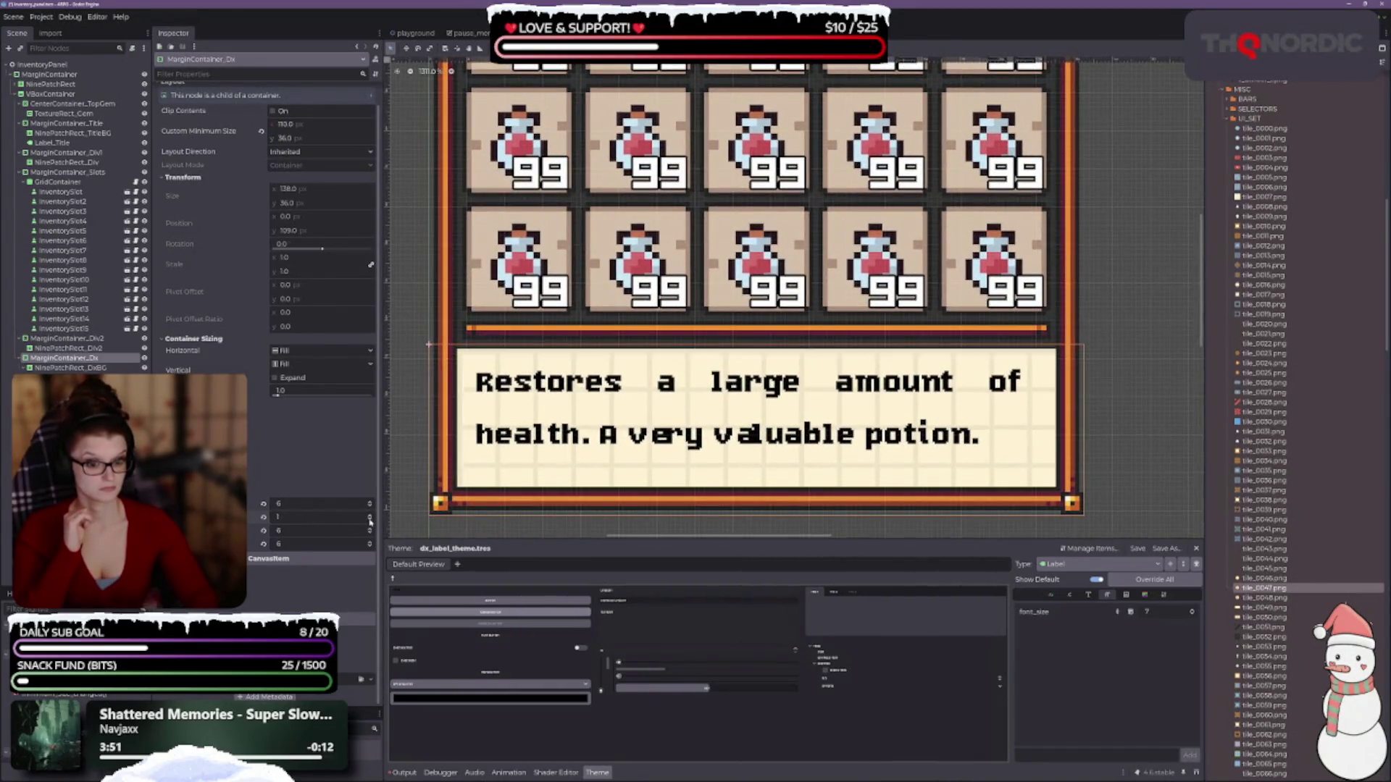
click(370, 520)
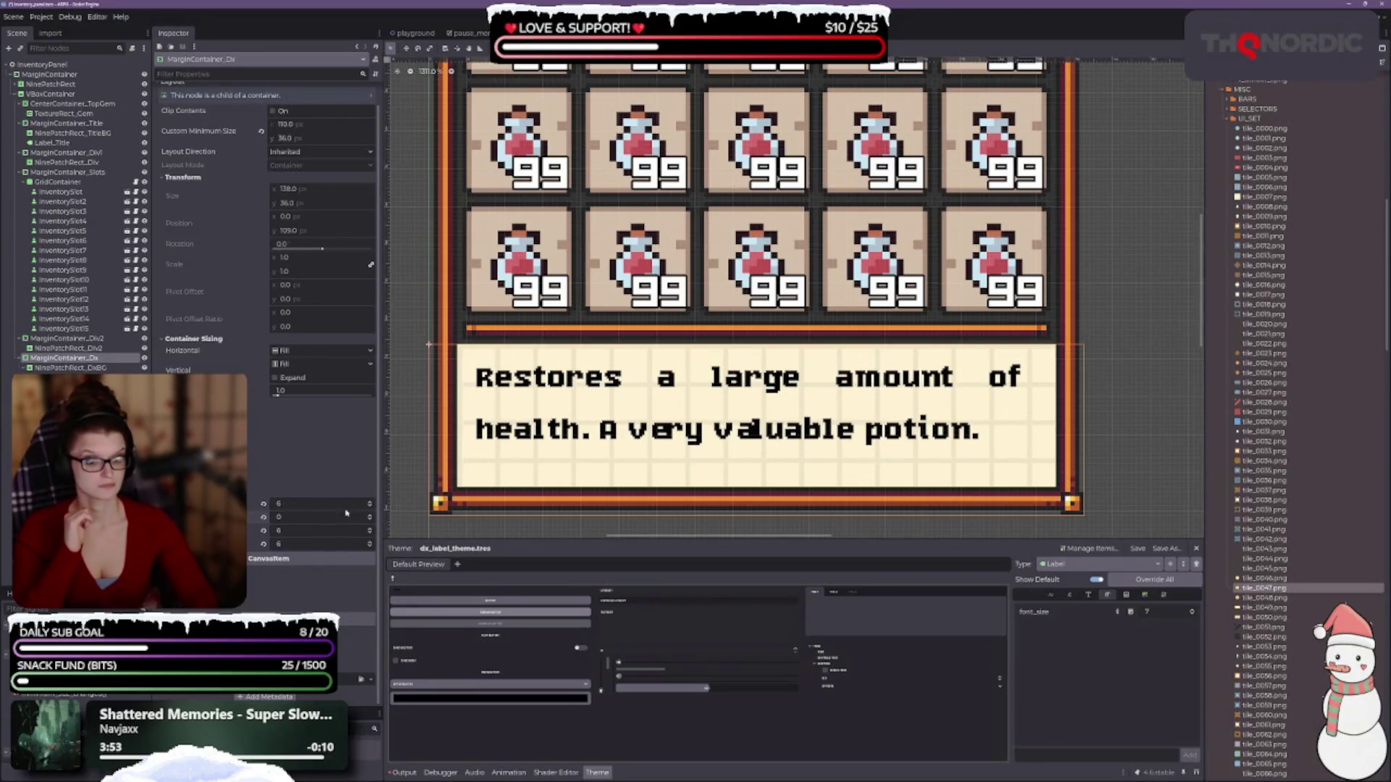
click(369, 503)
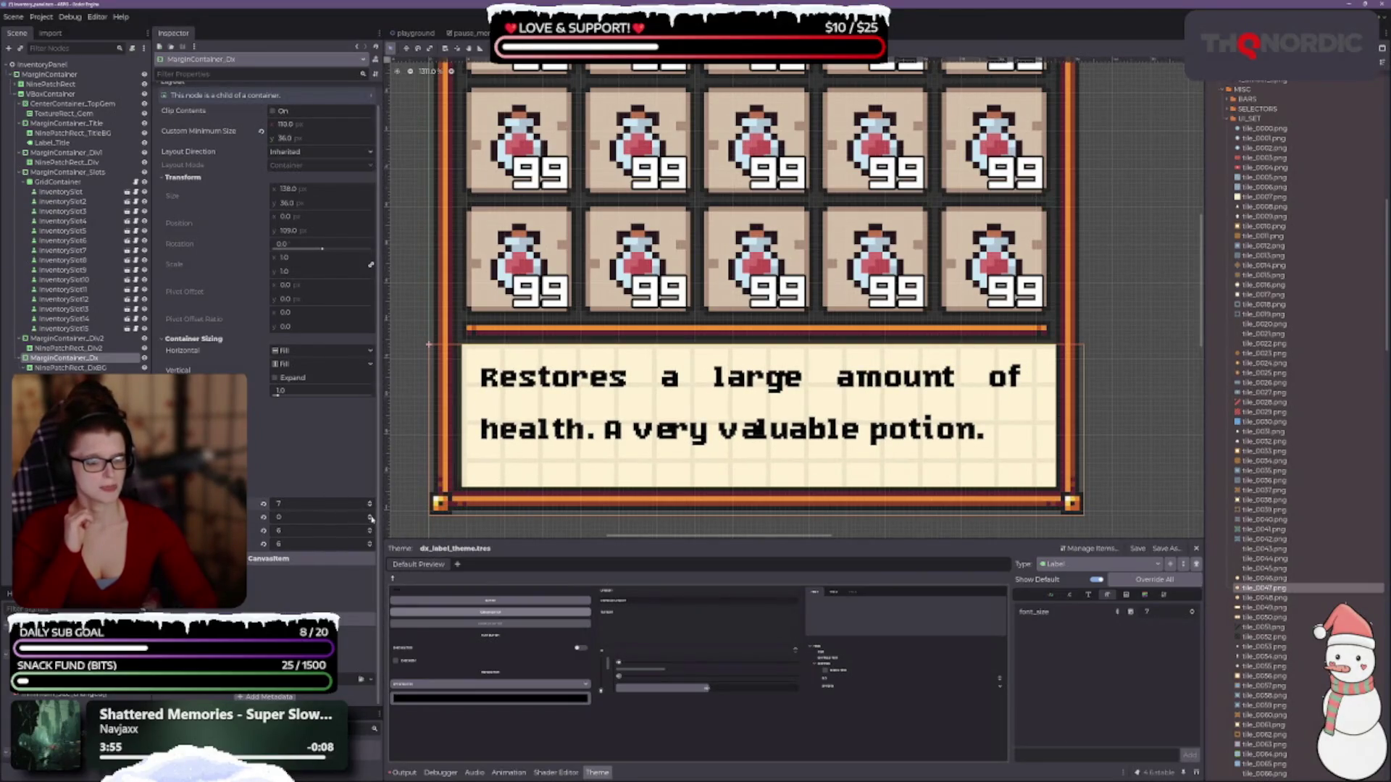
click(370, 529)
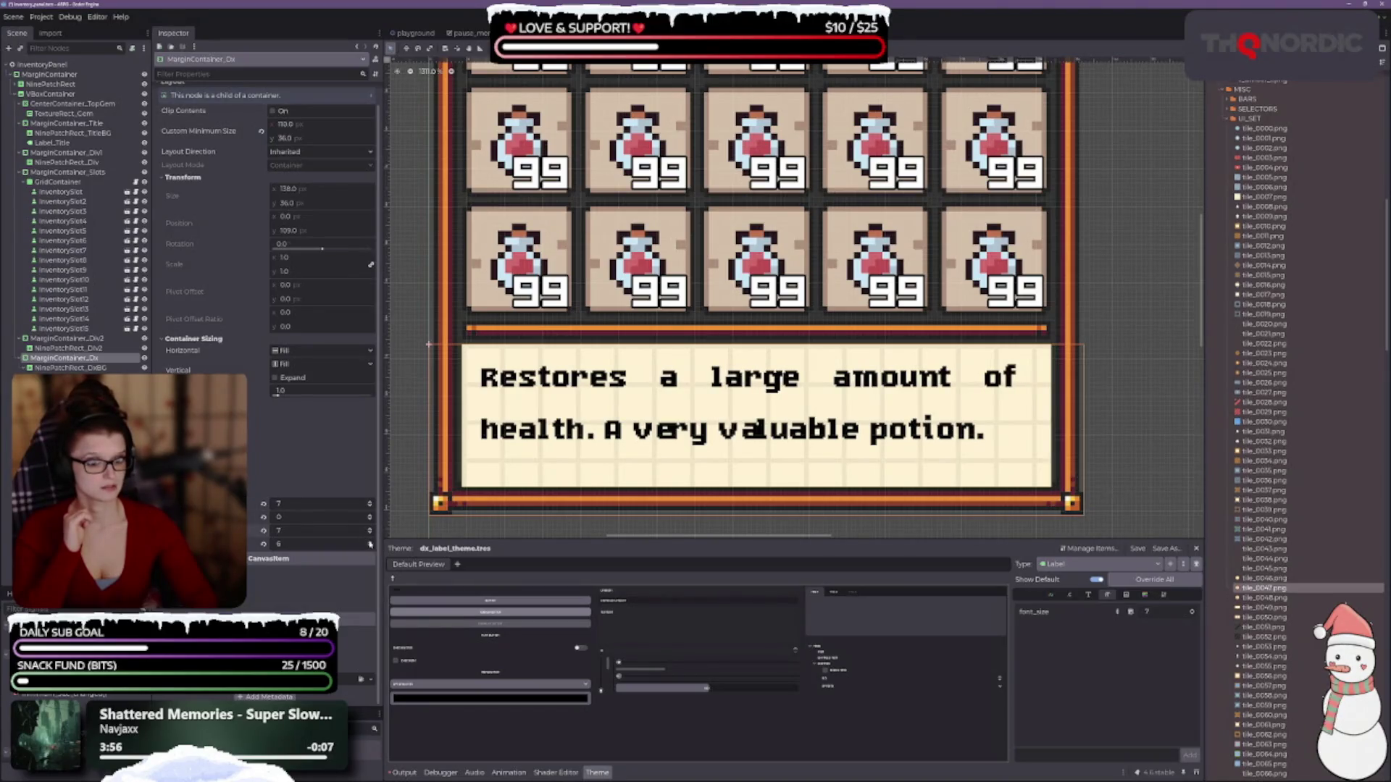
click(370, 542)
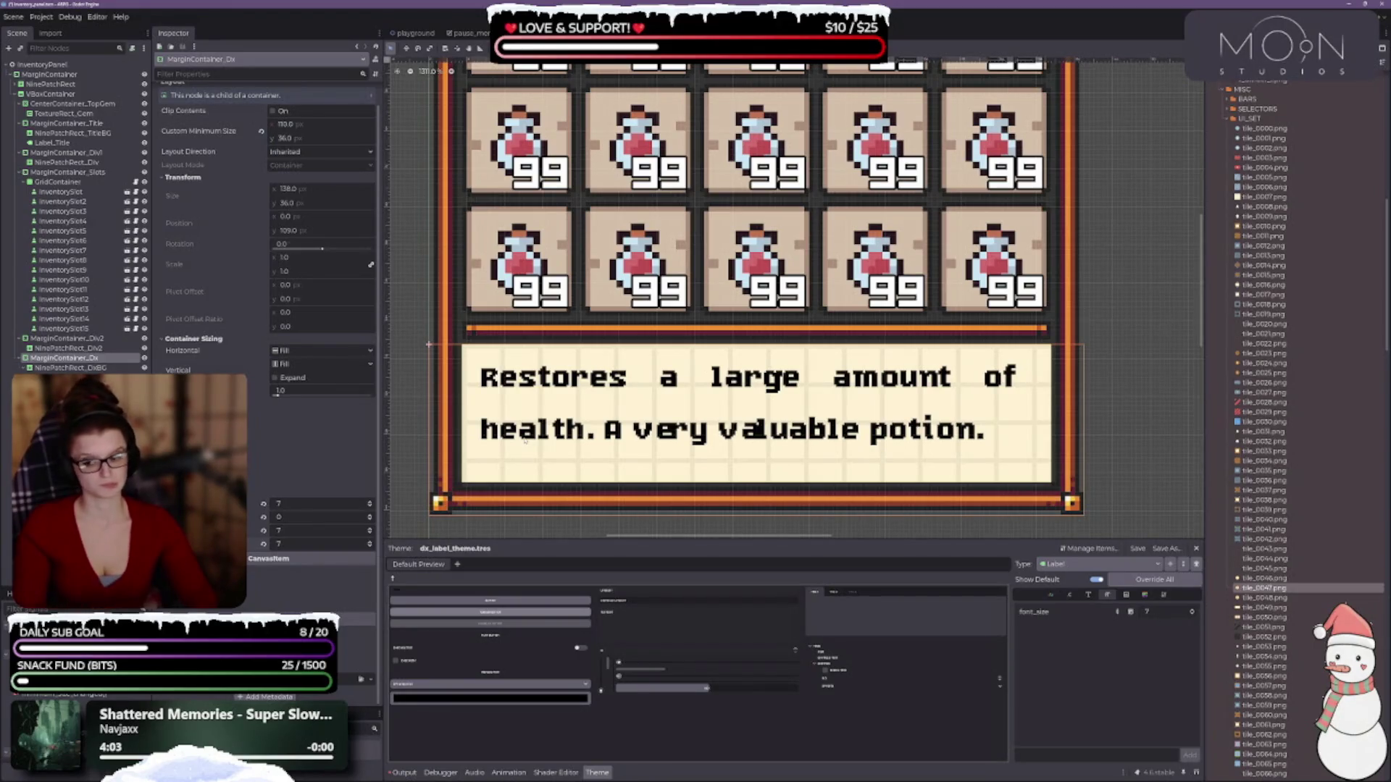
- Raise the description margins to left 9, right 9, top 1 and bottom 8
scroll(527, 440, down, 2)
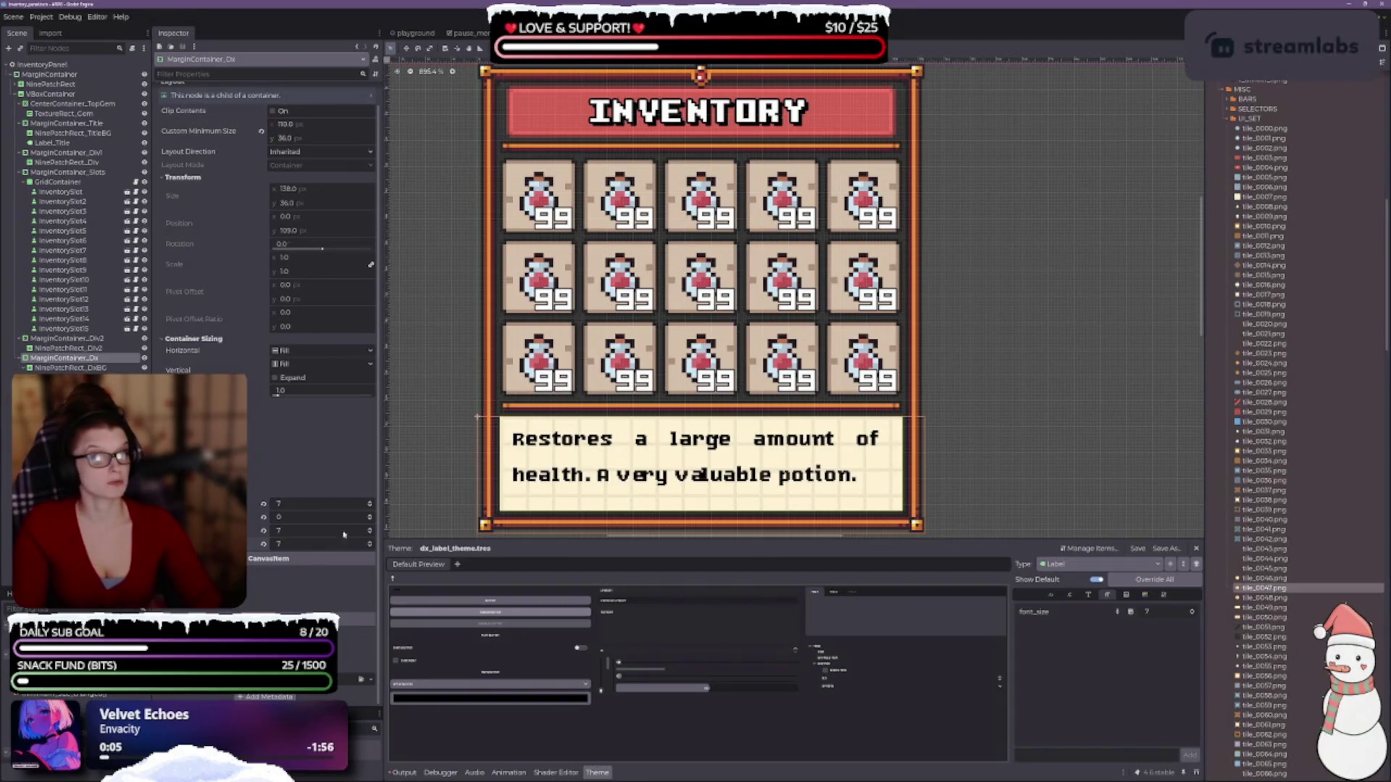
scroll(576, 376, up, 2)
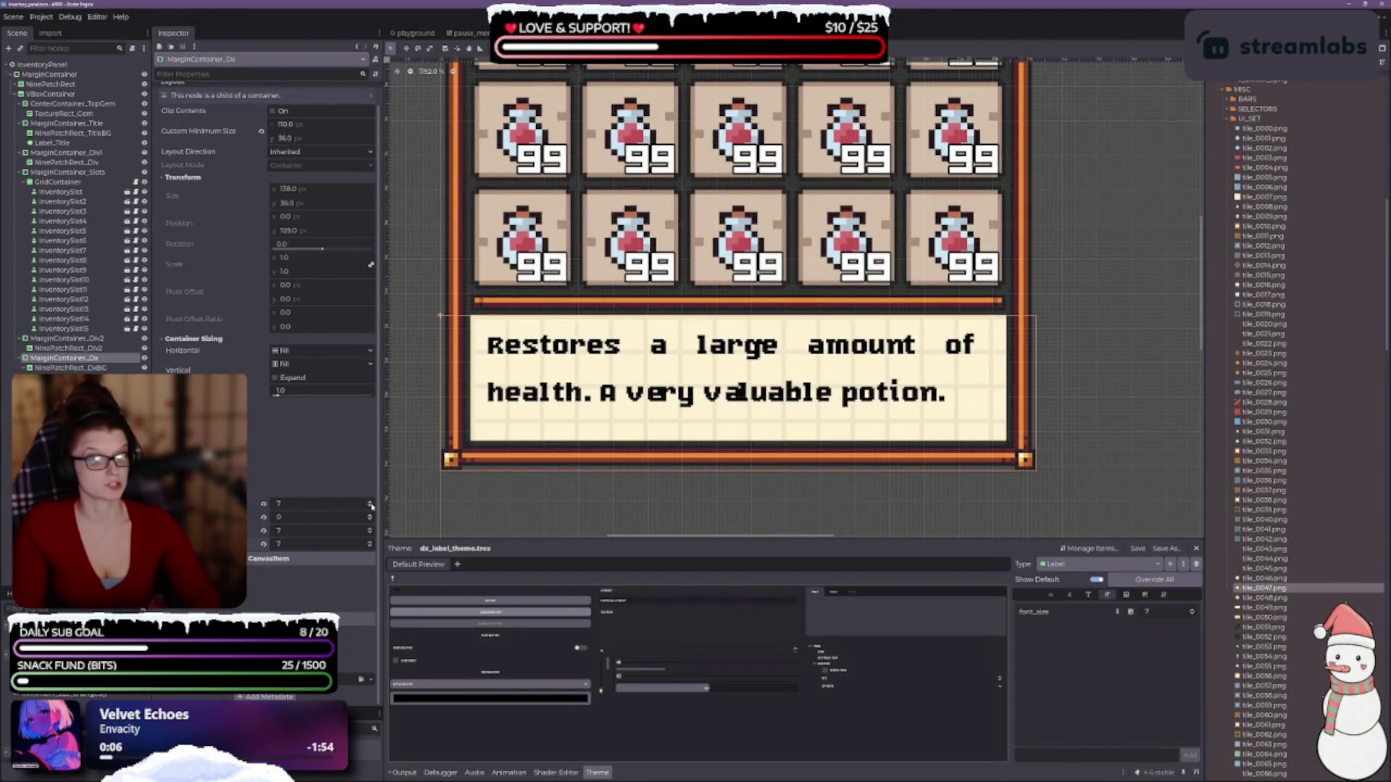
click(371, 503)
click(370, 503)
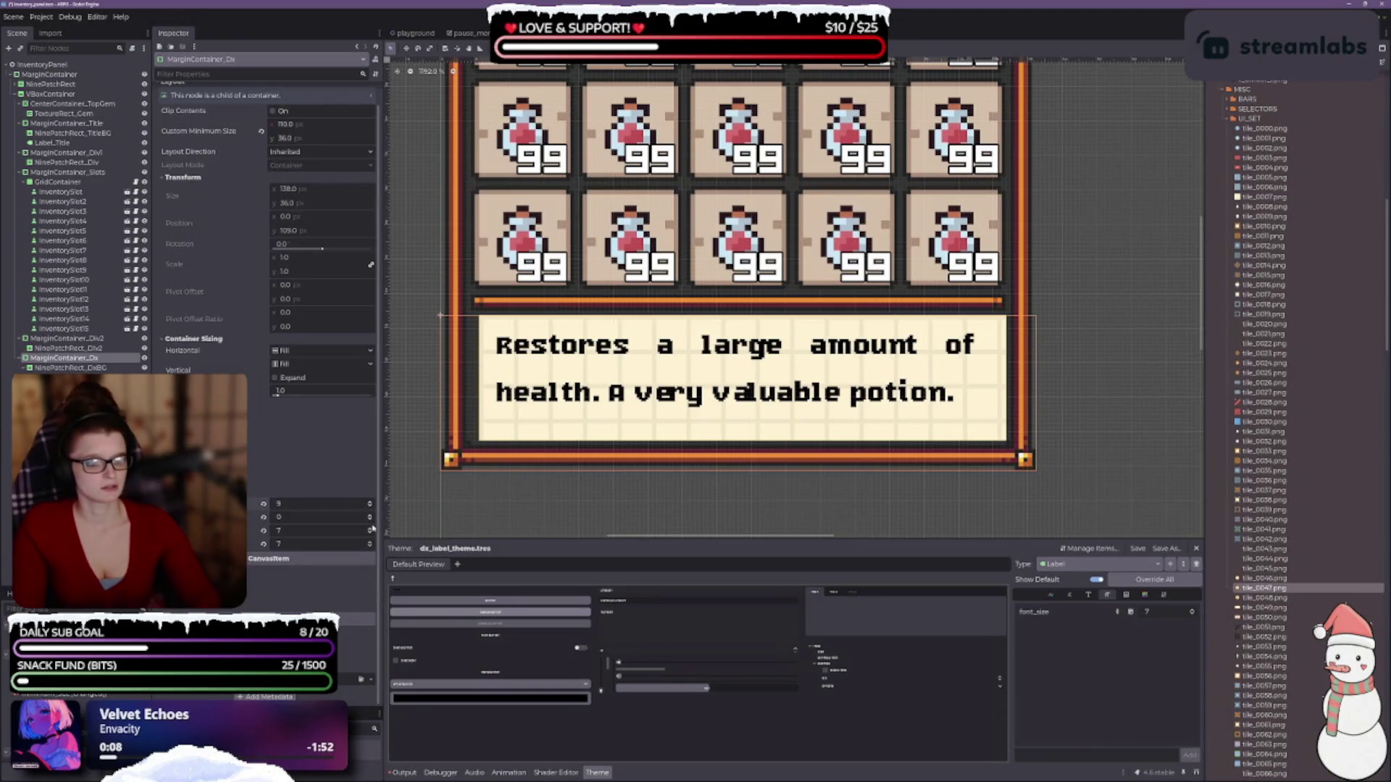
click(370, 531)
click(370, 530)
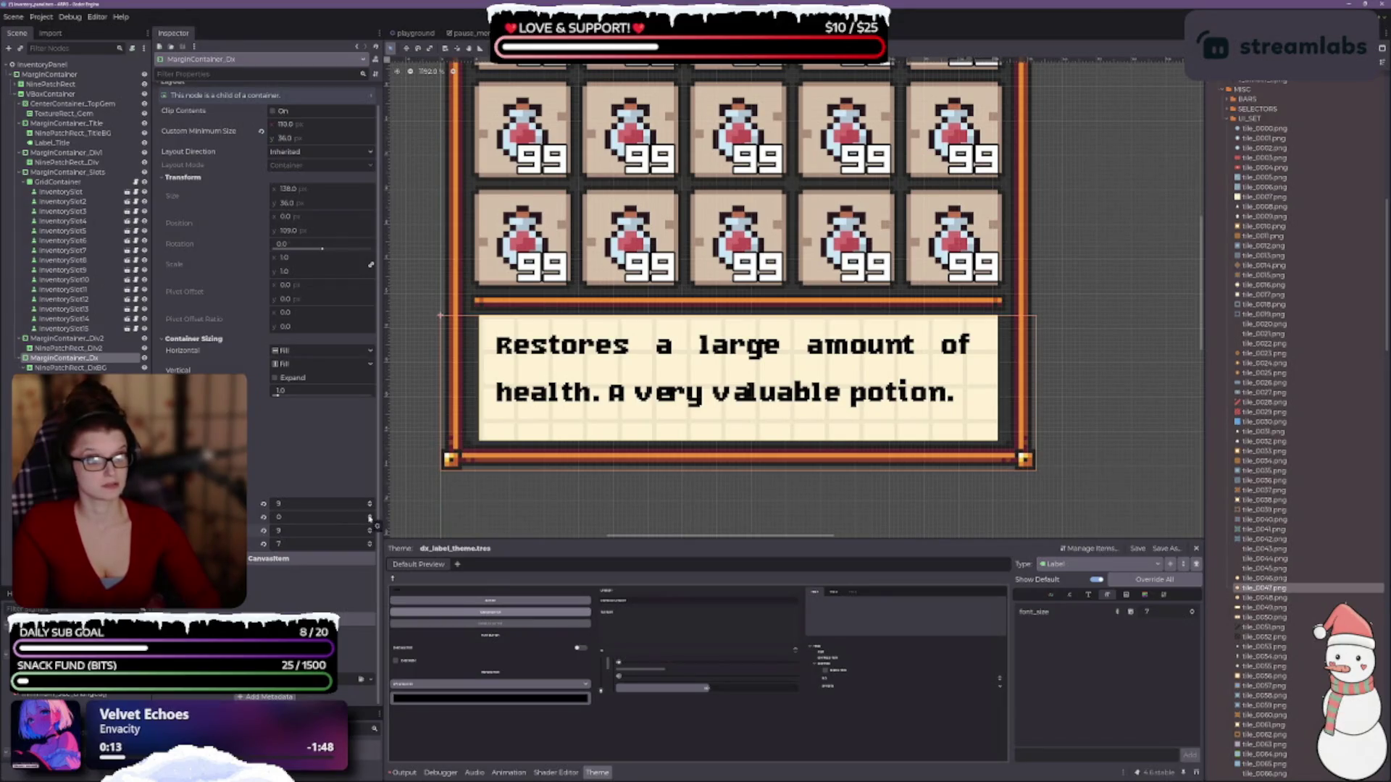
click(370, 516)
click(370, 543)
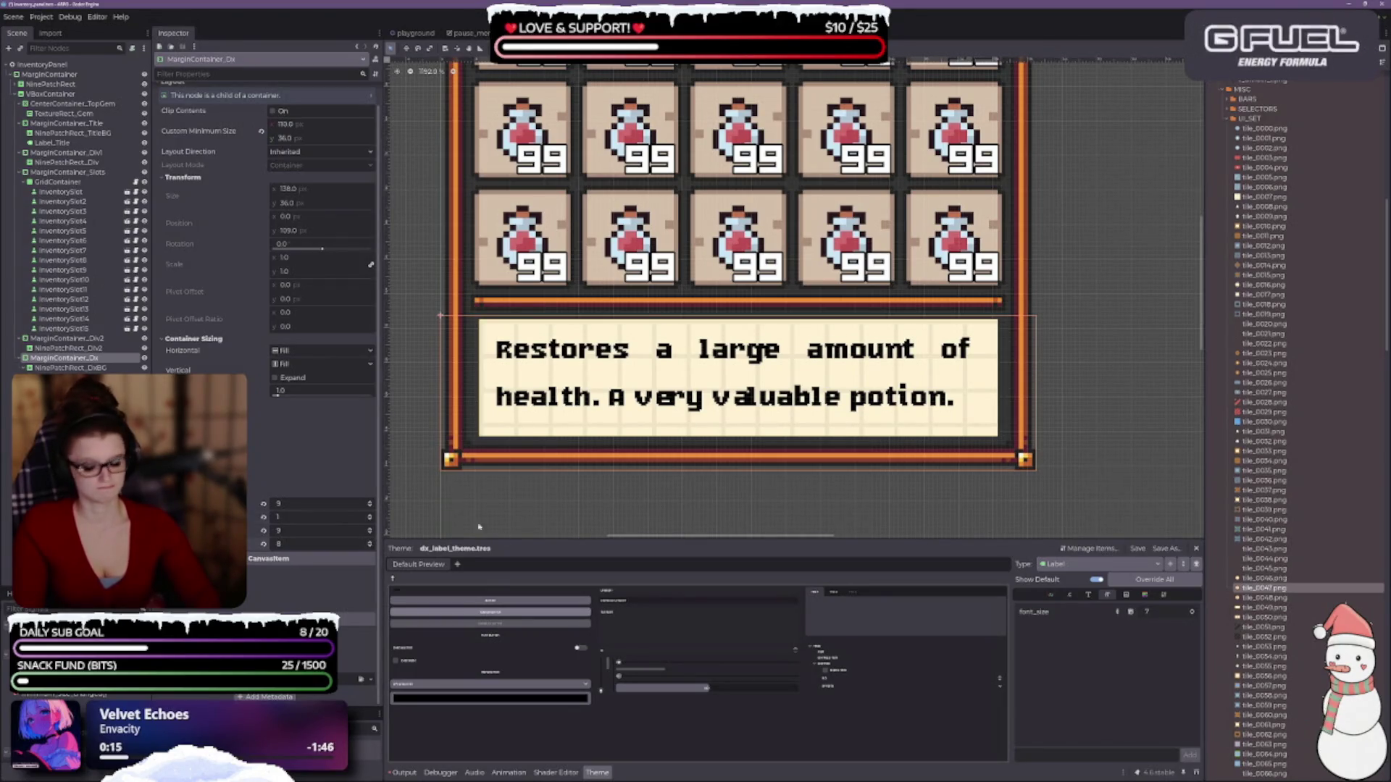
scroll(790, 311, down, 1)
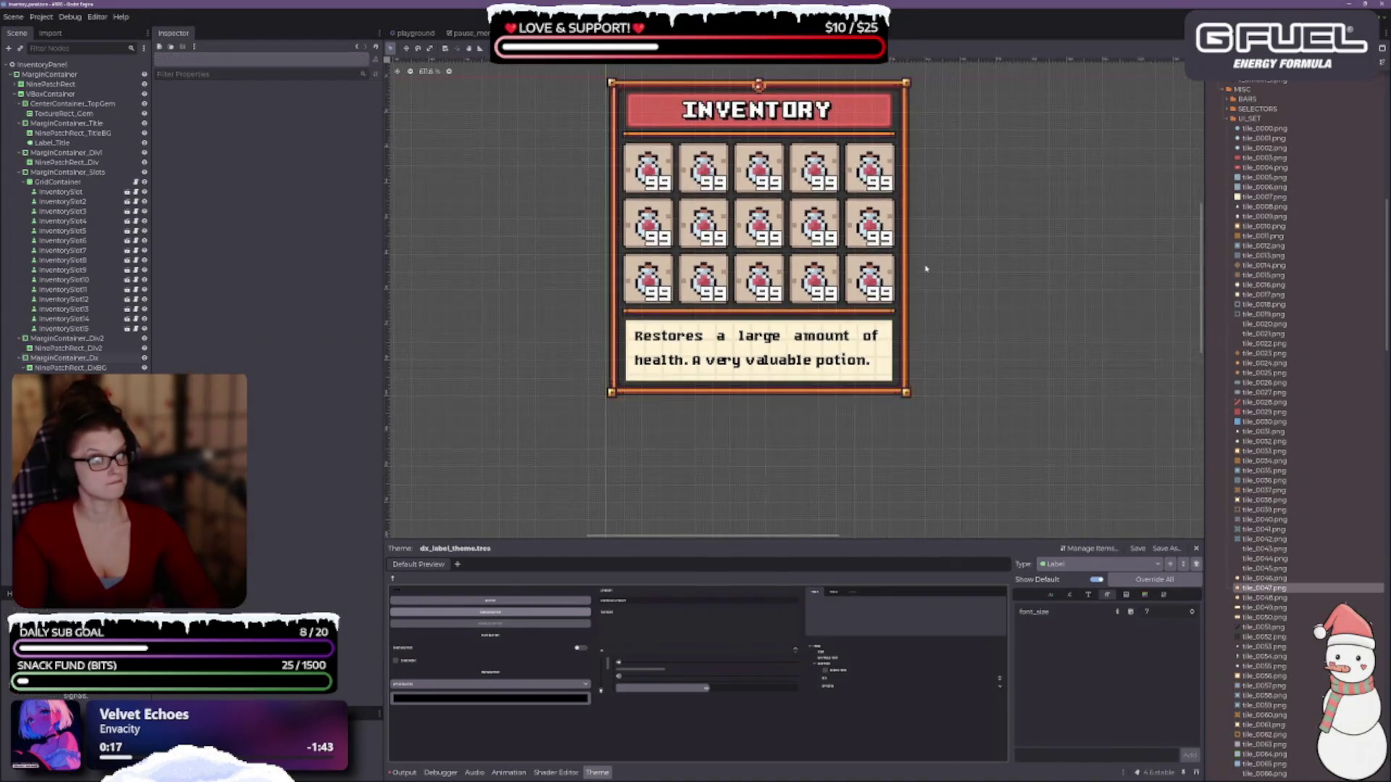
scroll(807, 326, up, 1)
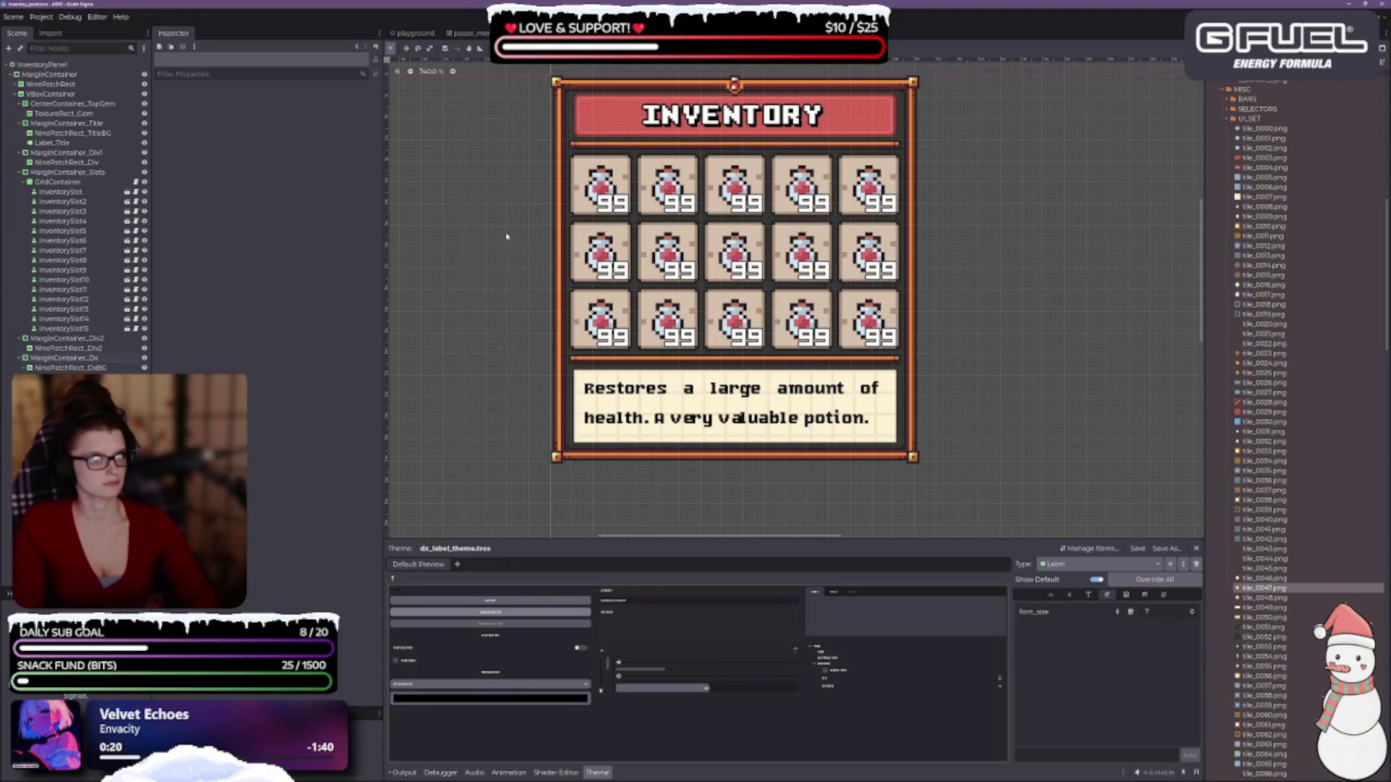
click(106, 369)
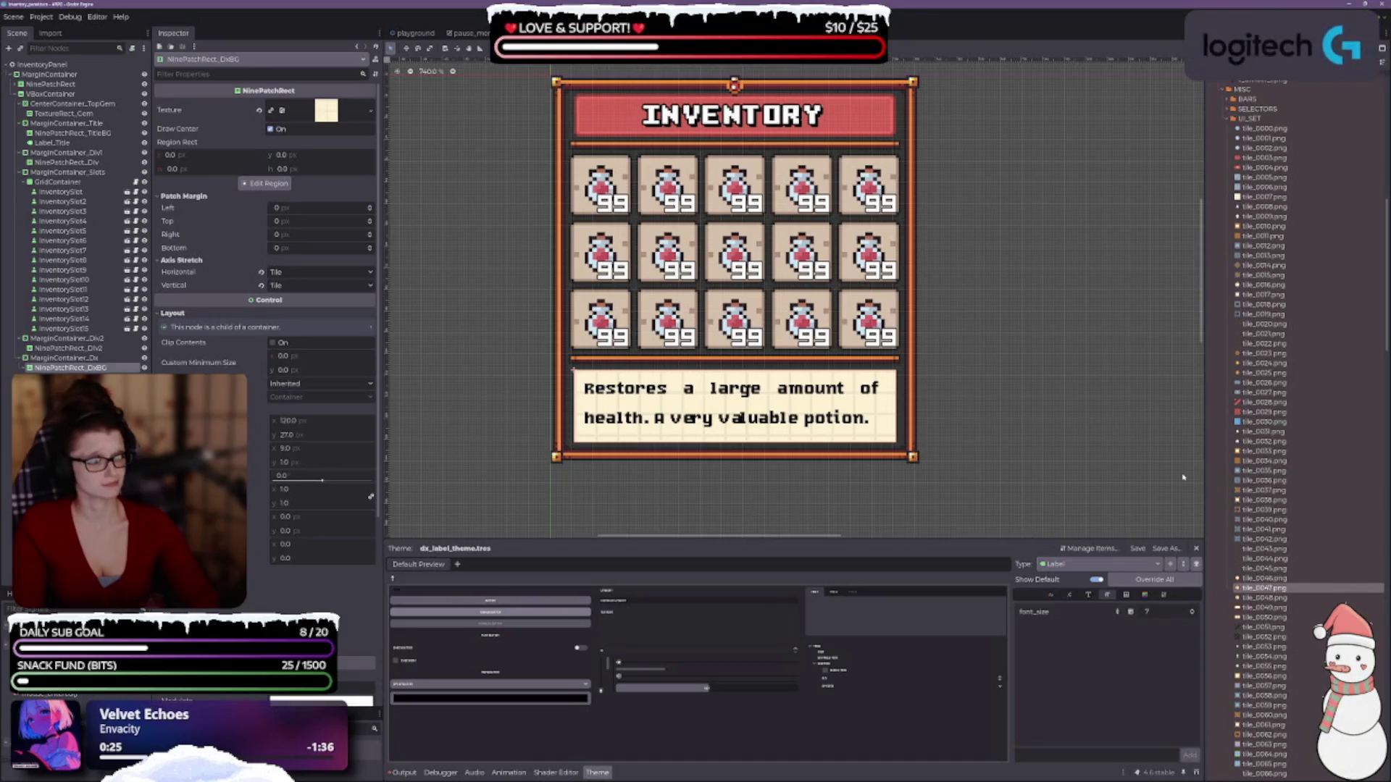
- Scroll the FileSystem dock to the UI_SET tile images
scroll(1251, 426, down, 5)
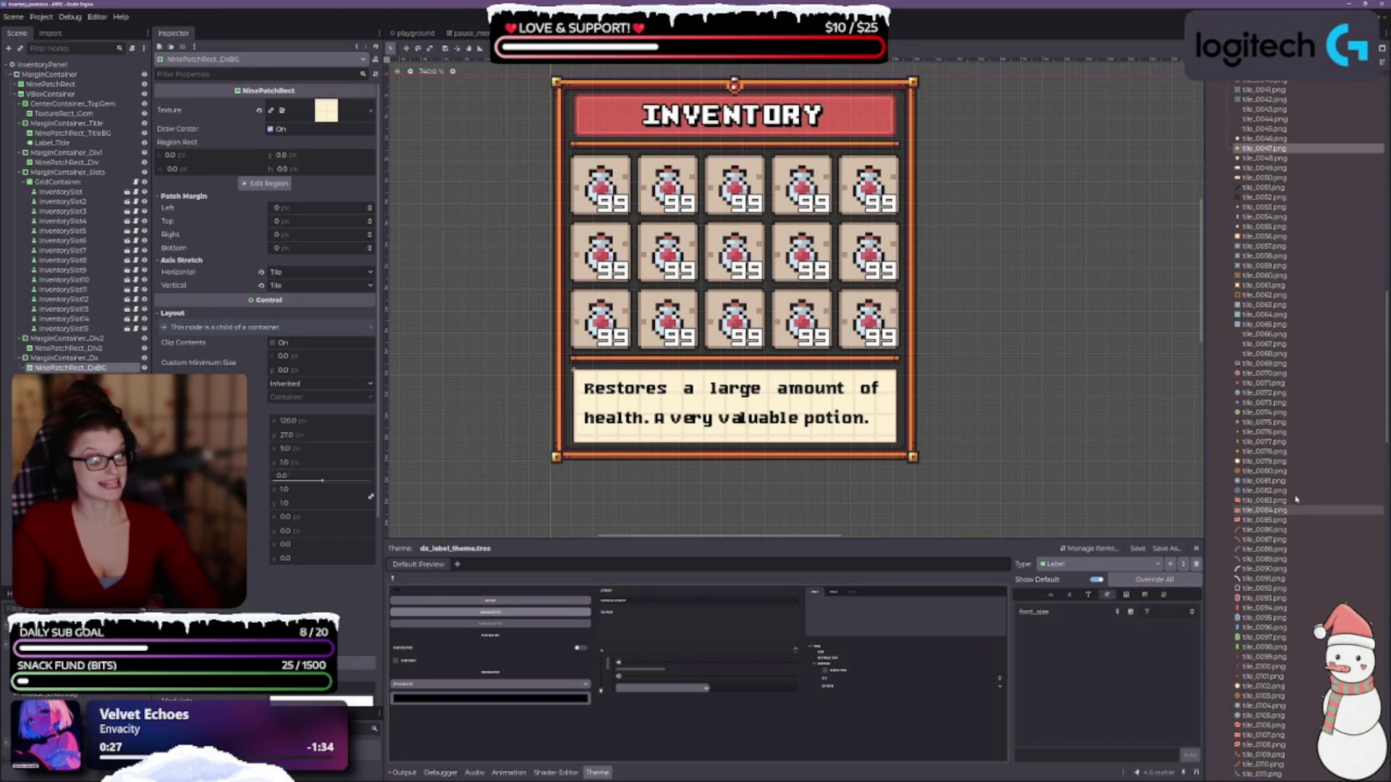
scroll(1264, 499, down, 4)
scroll(1278, 498, down, 1)
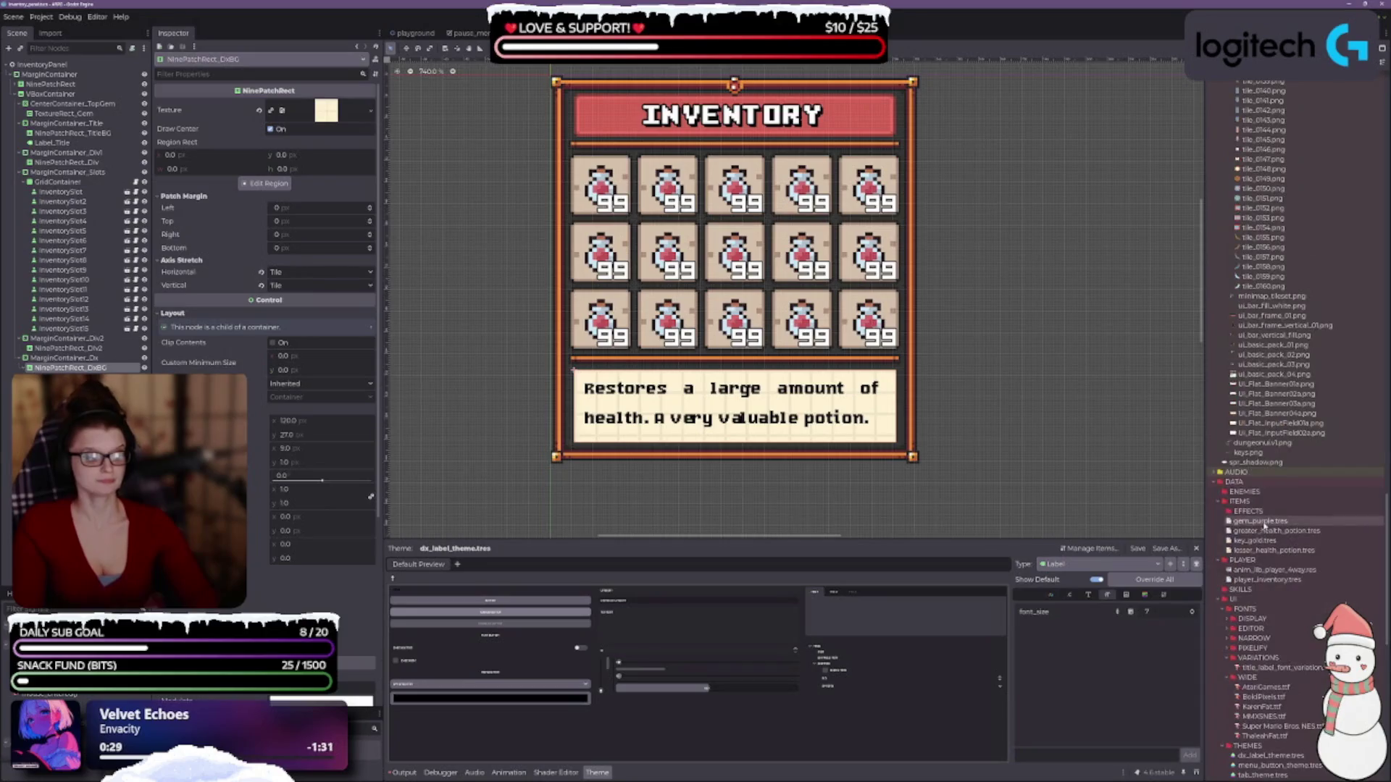
scroll(1254, 472, up, 4)
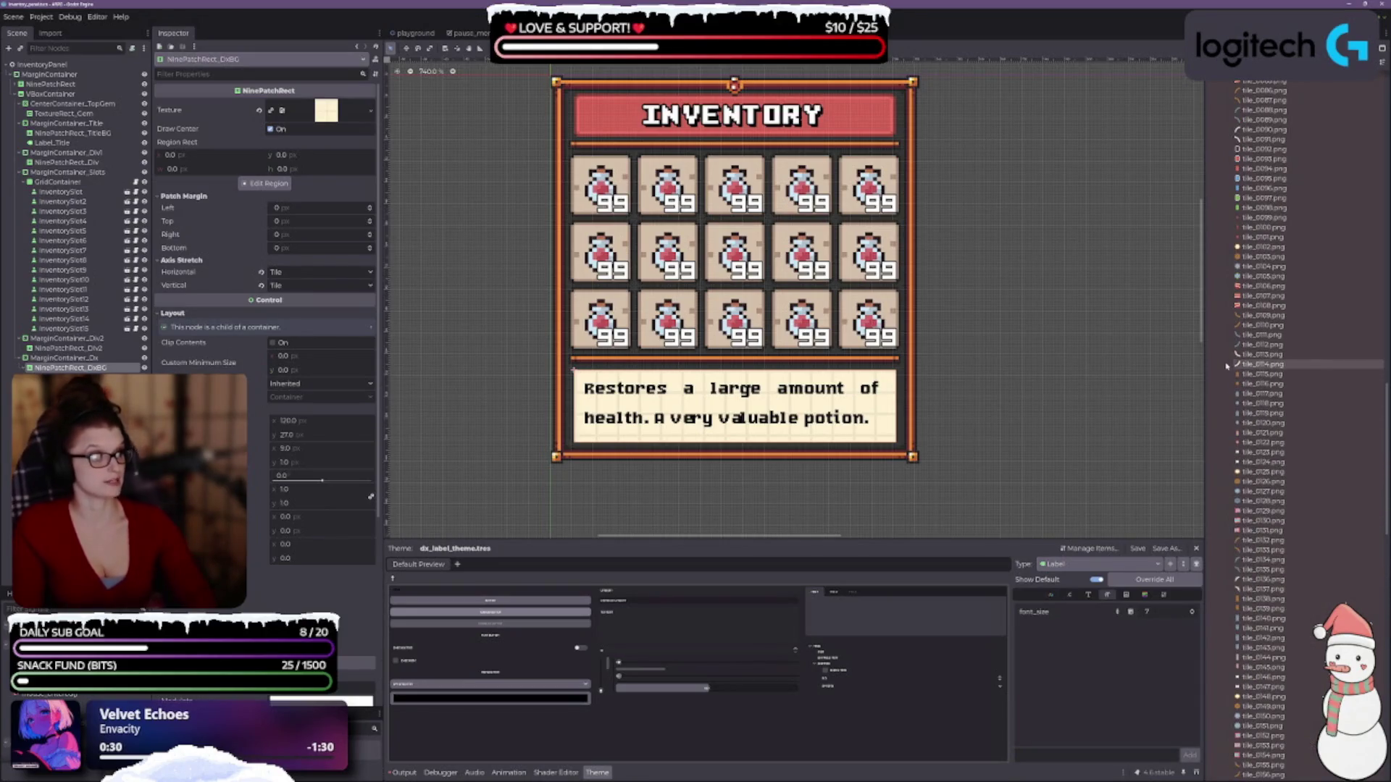
scroll(1297, 377, up, 2)
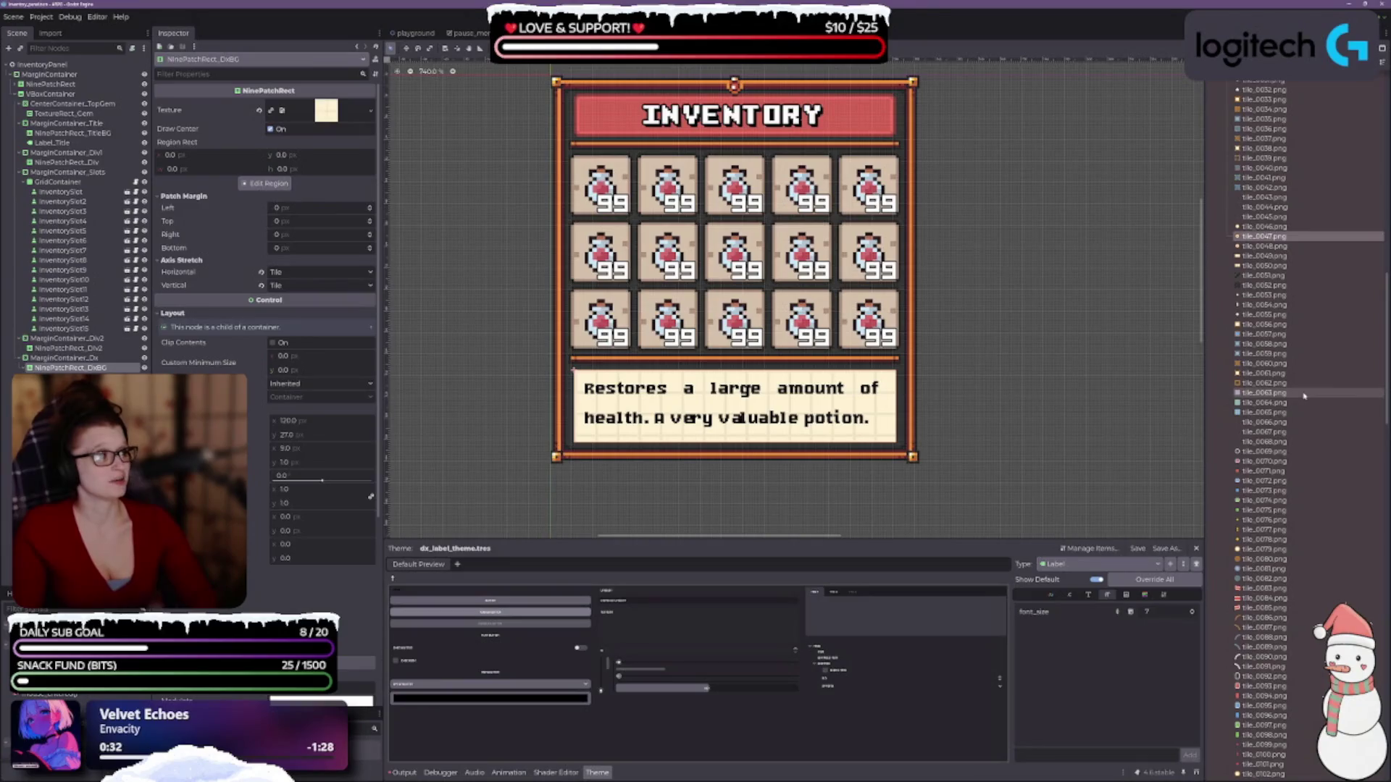
scroll(1297, 326, up, 4)
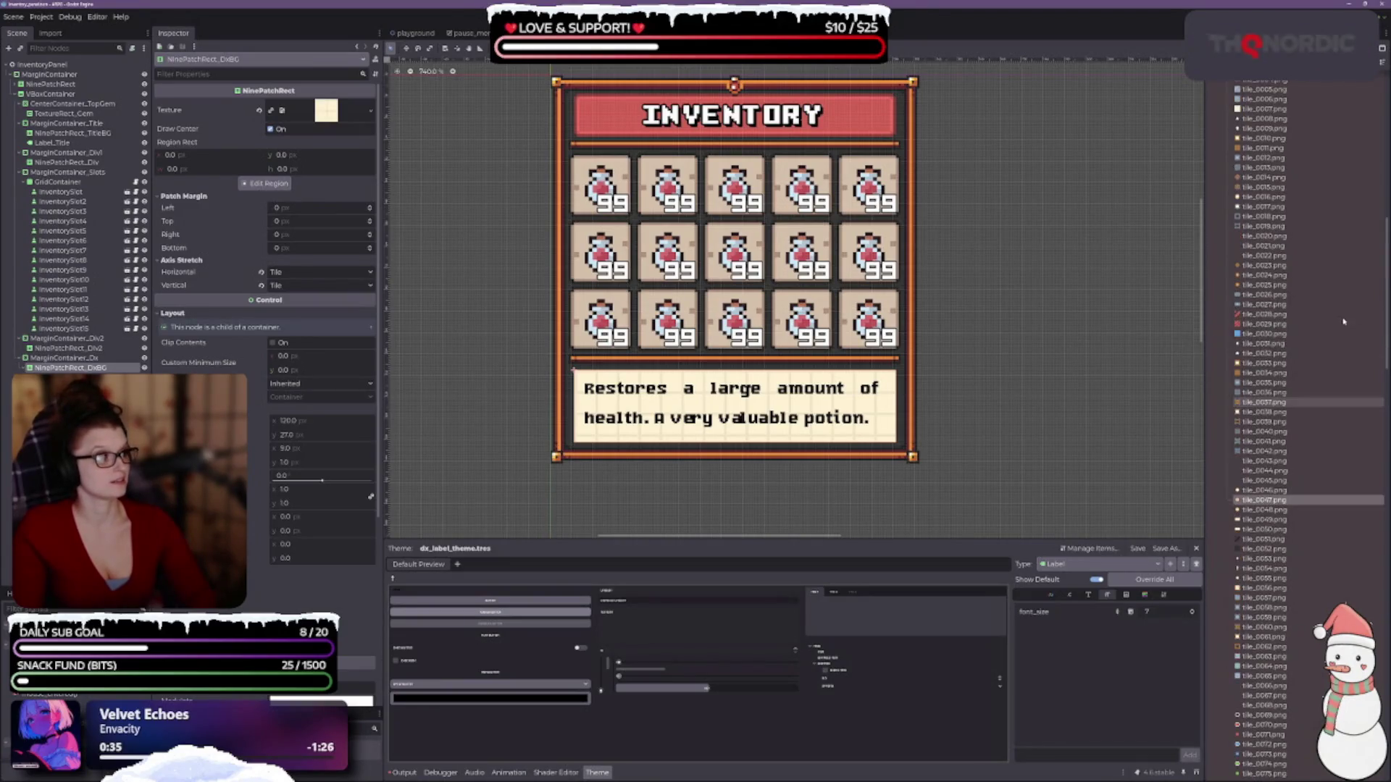
scroll(1315, 336, up, 1)
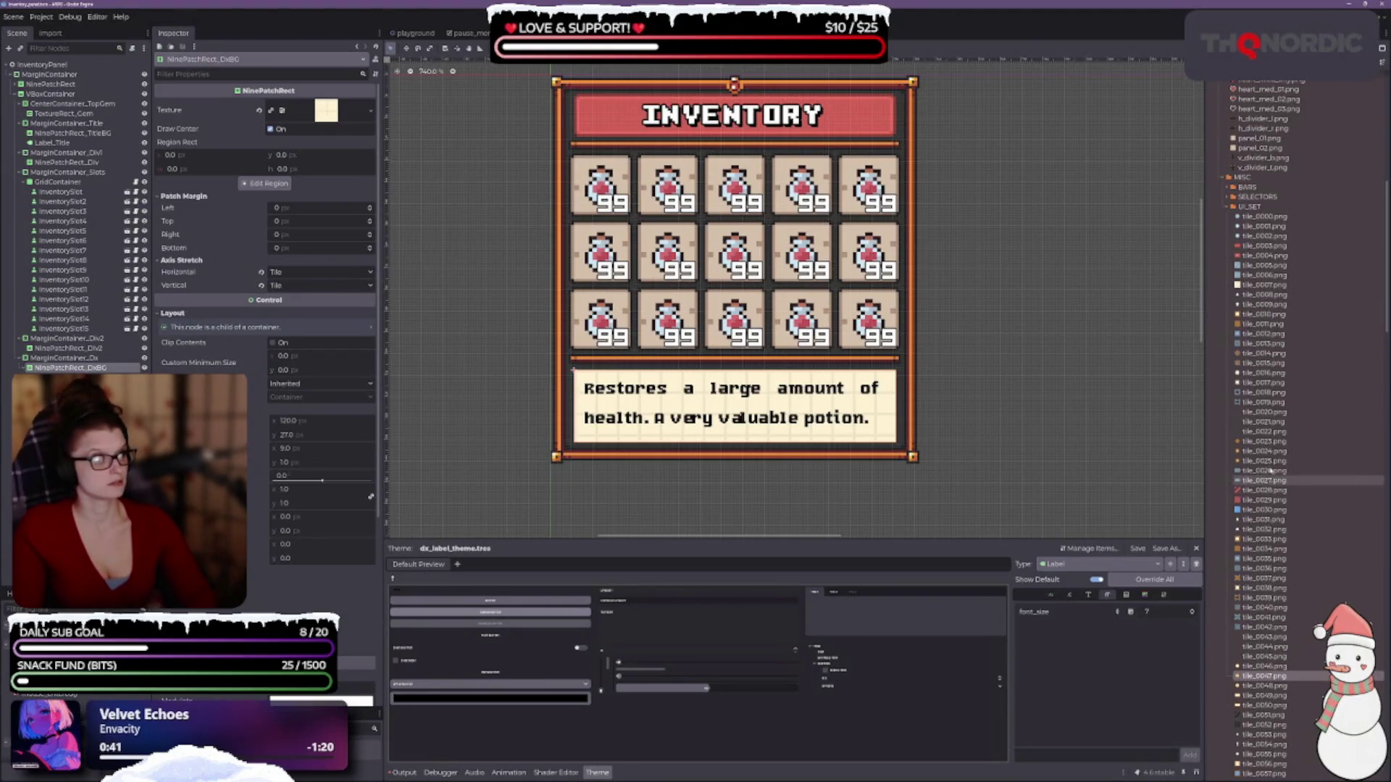
mouse_move(1263, 248)
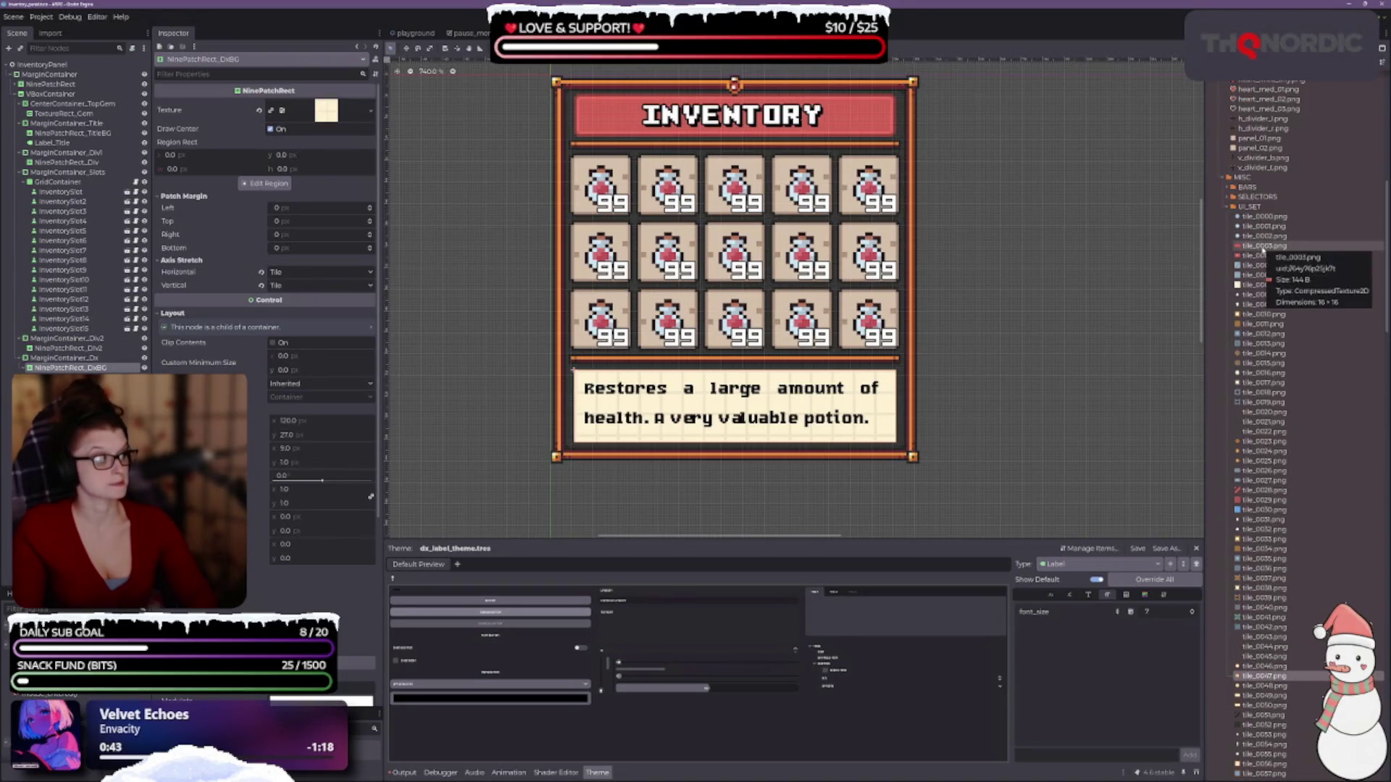
scroll(1263, 250, down, 5)
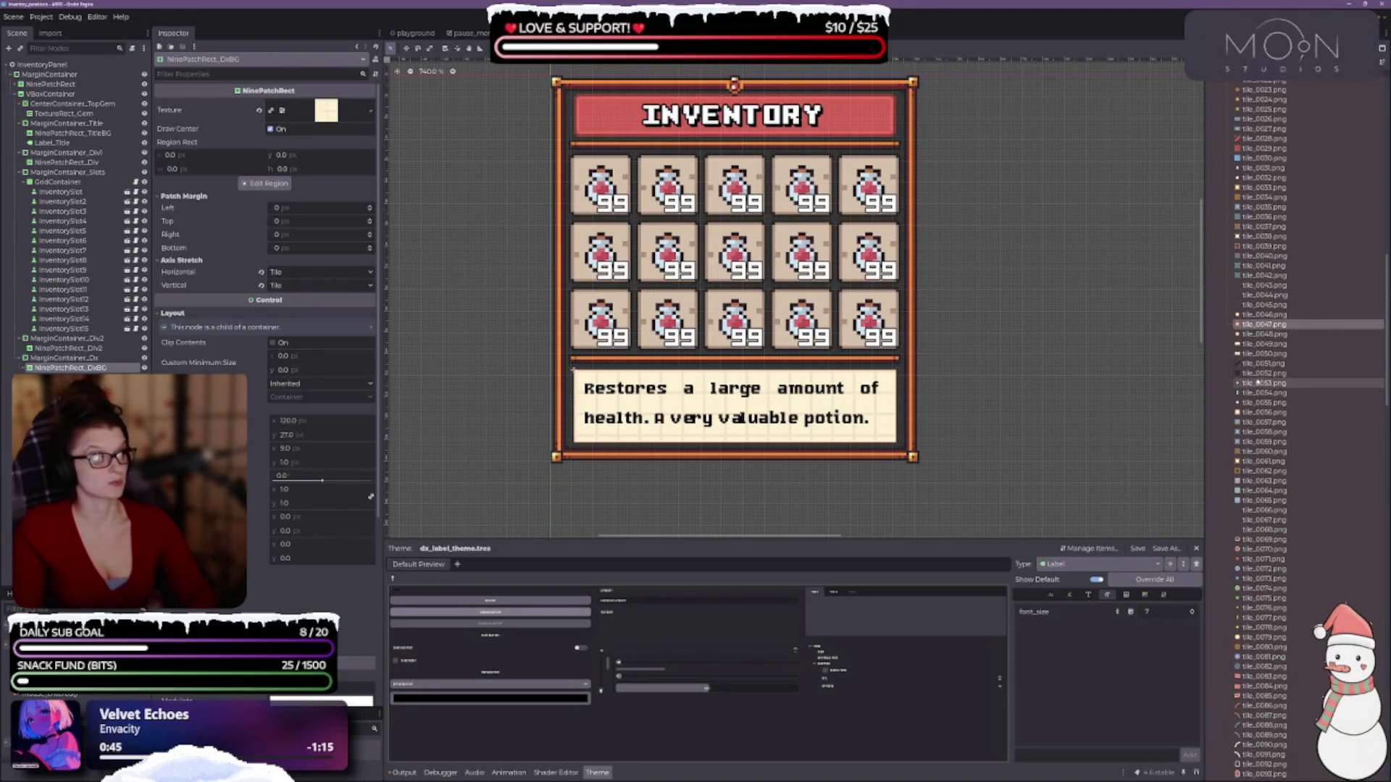
scroll(1263, 429, down, 10)
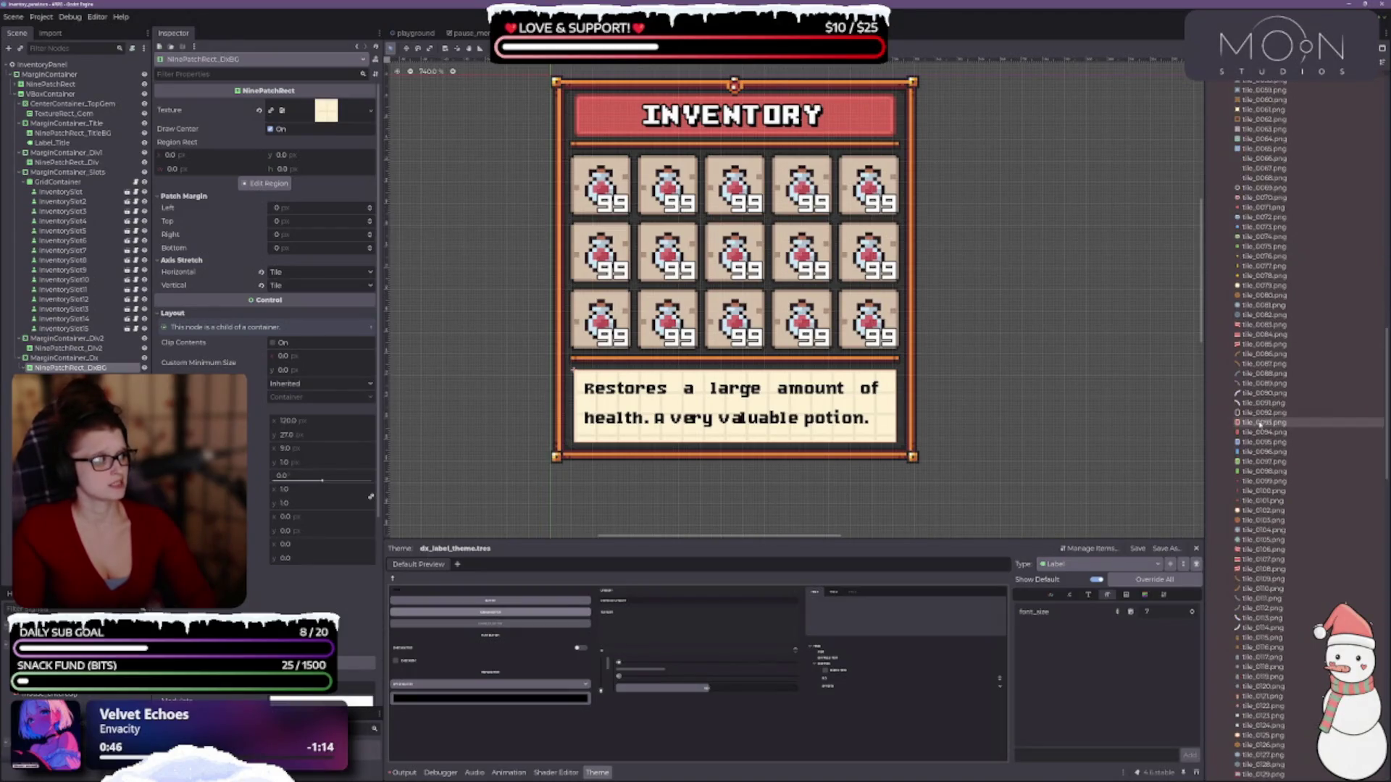
scroll(1256, 421, up, 6)
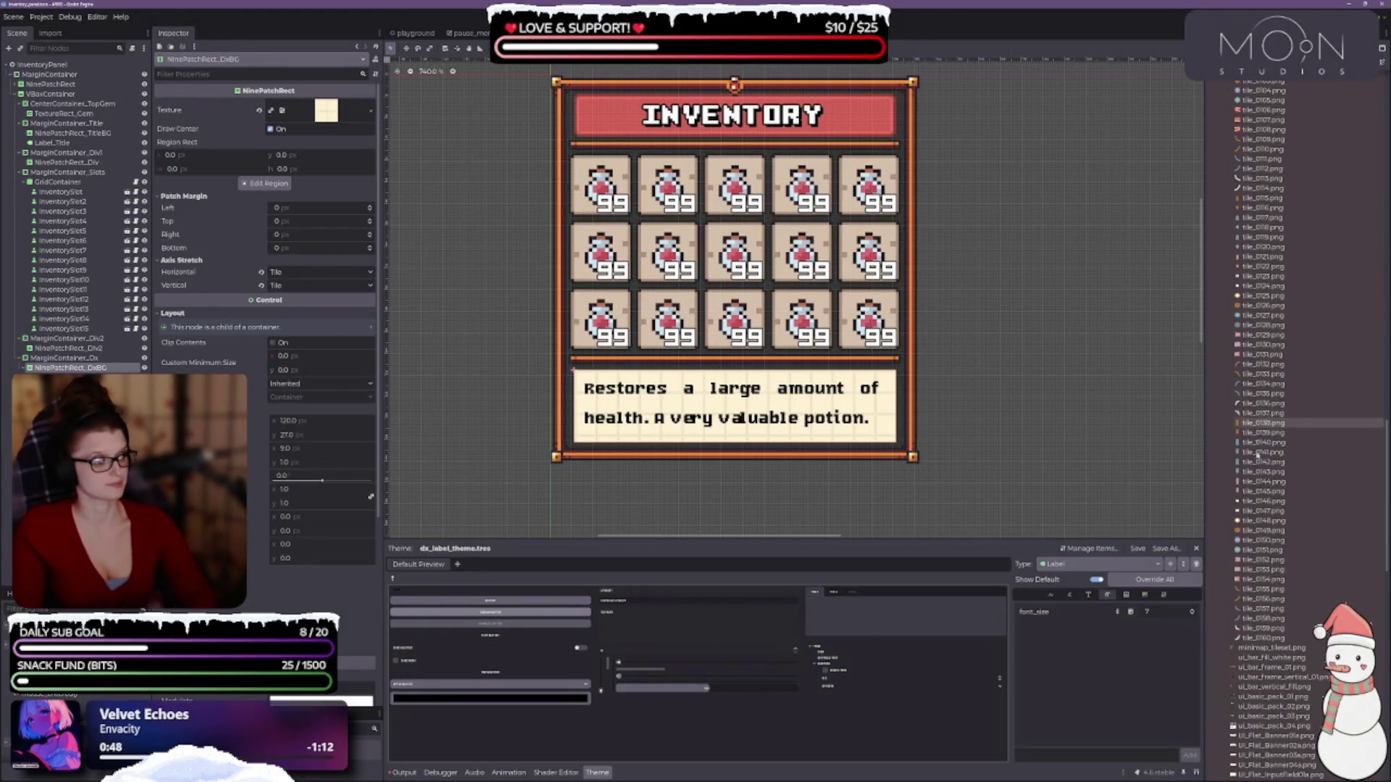
scroll(1256, 467, up, 5)
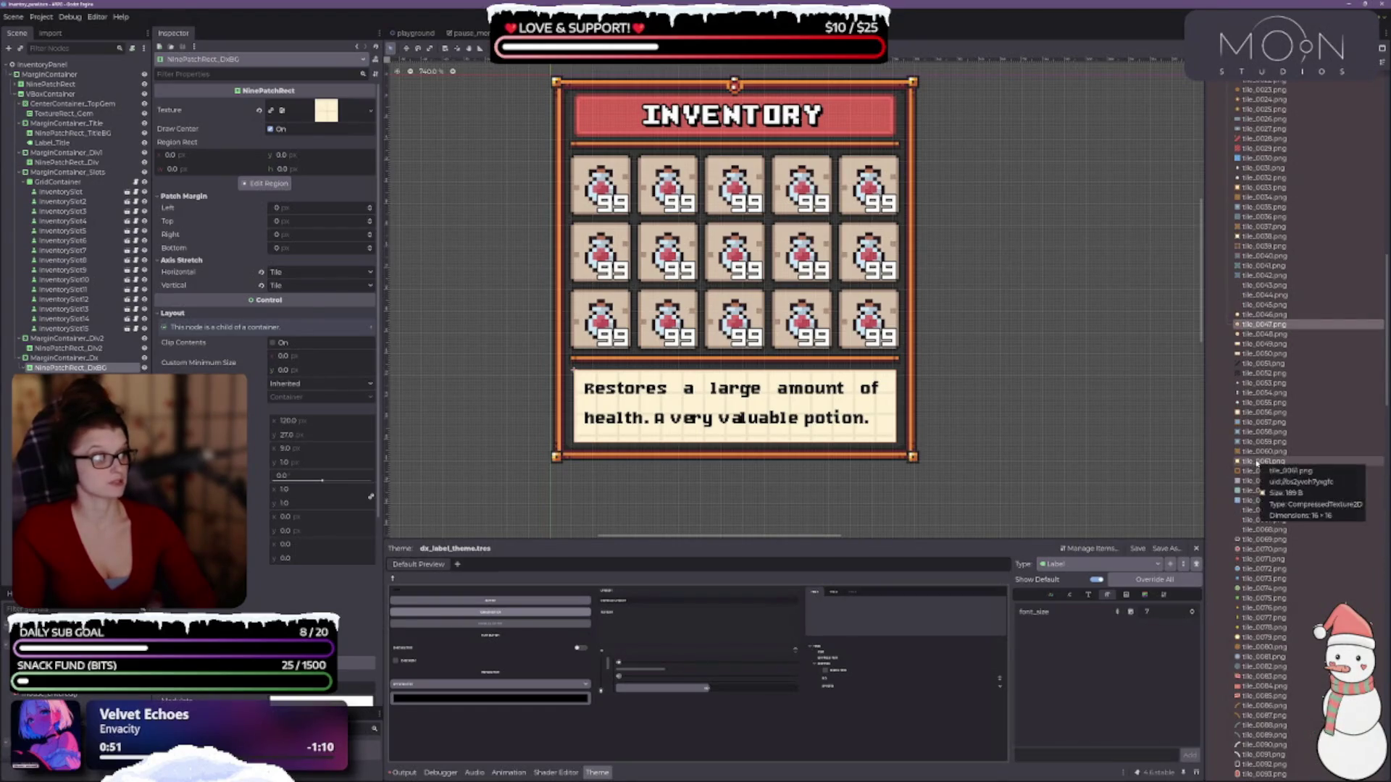
- Compare tile_0049 and tile_0050, settle on tile_0049, and reselect NinePatchRect_DxBG
click(1255, 412)
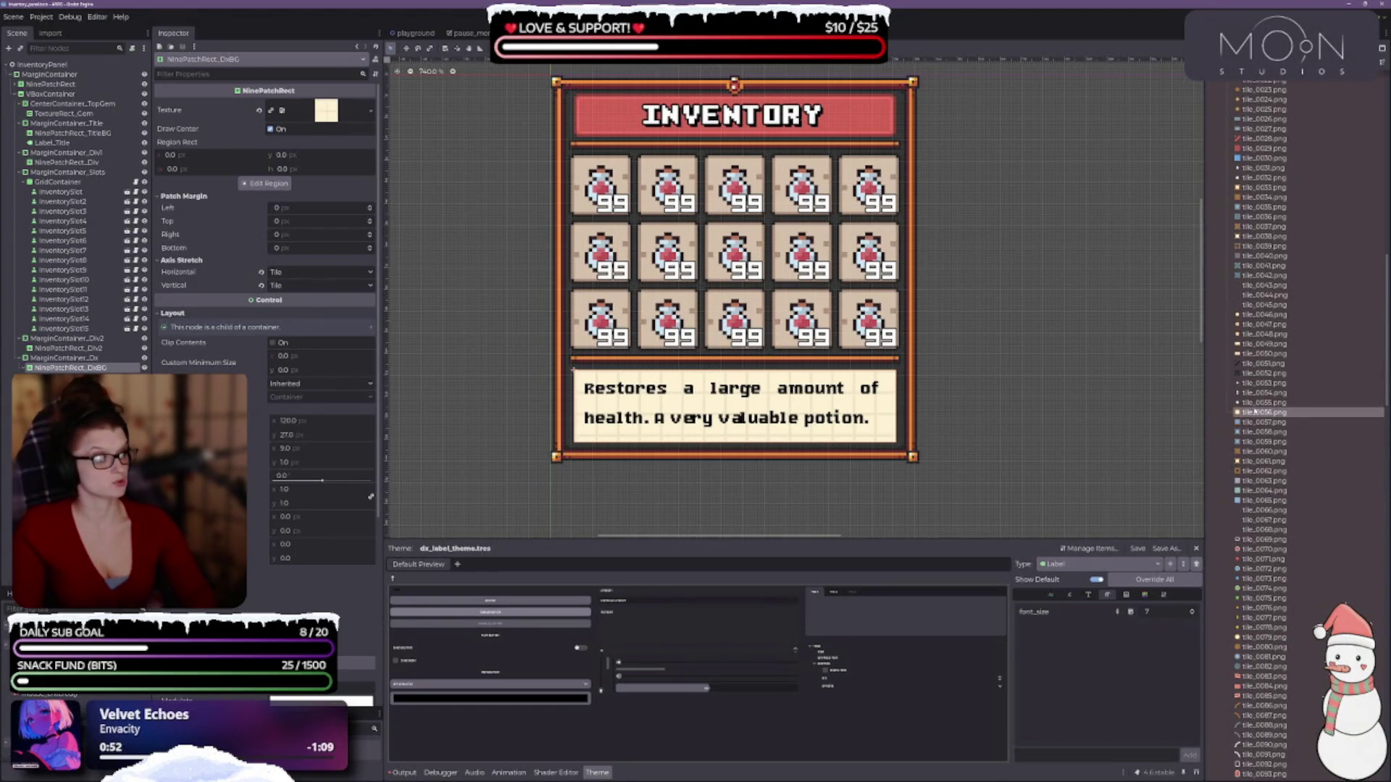
click(1261, 345)
mouse_move(1261, 347)
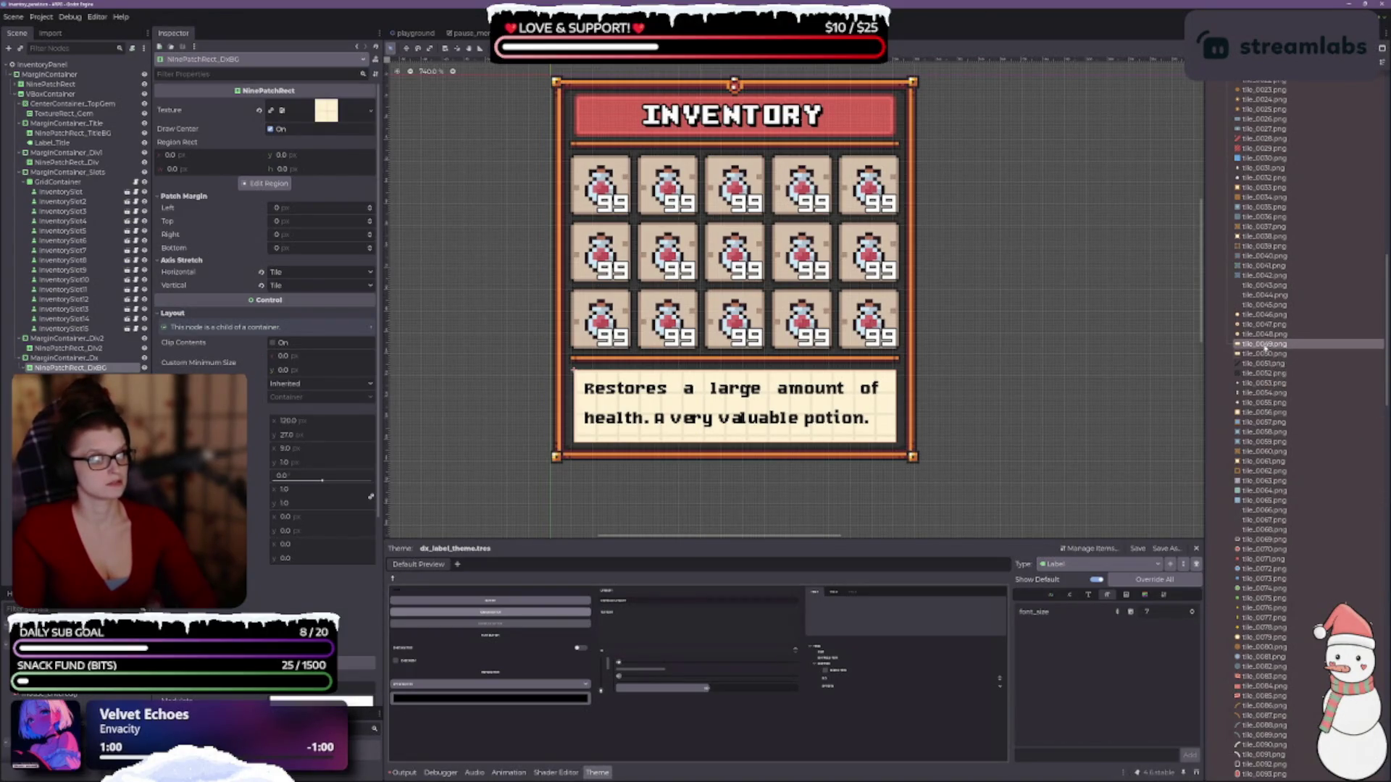
click(1264, 344)
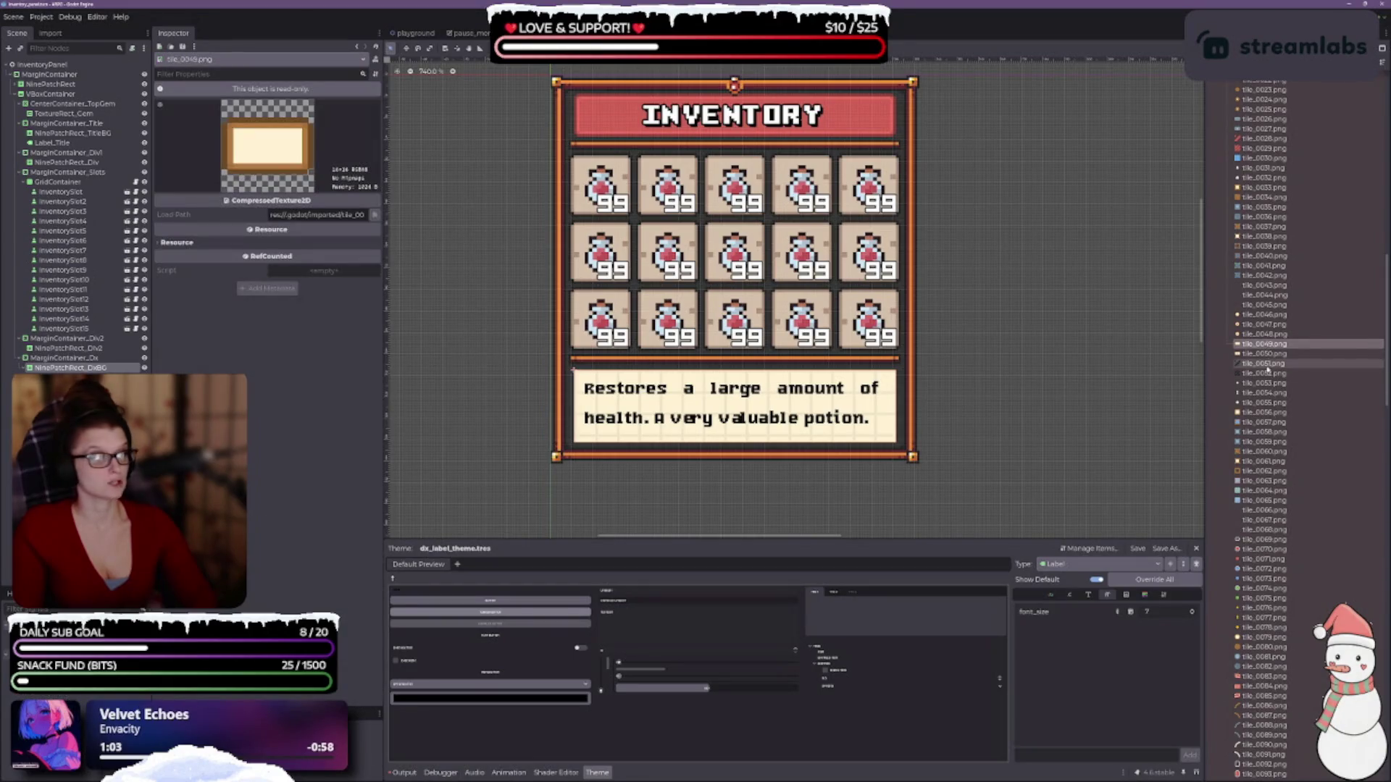
click(1269, 354)
click(1265, 344)
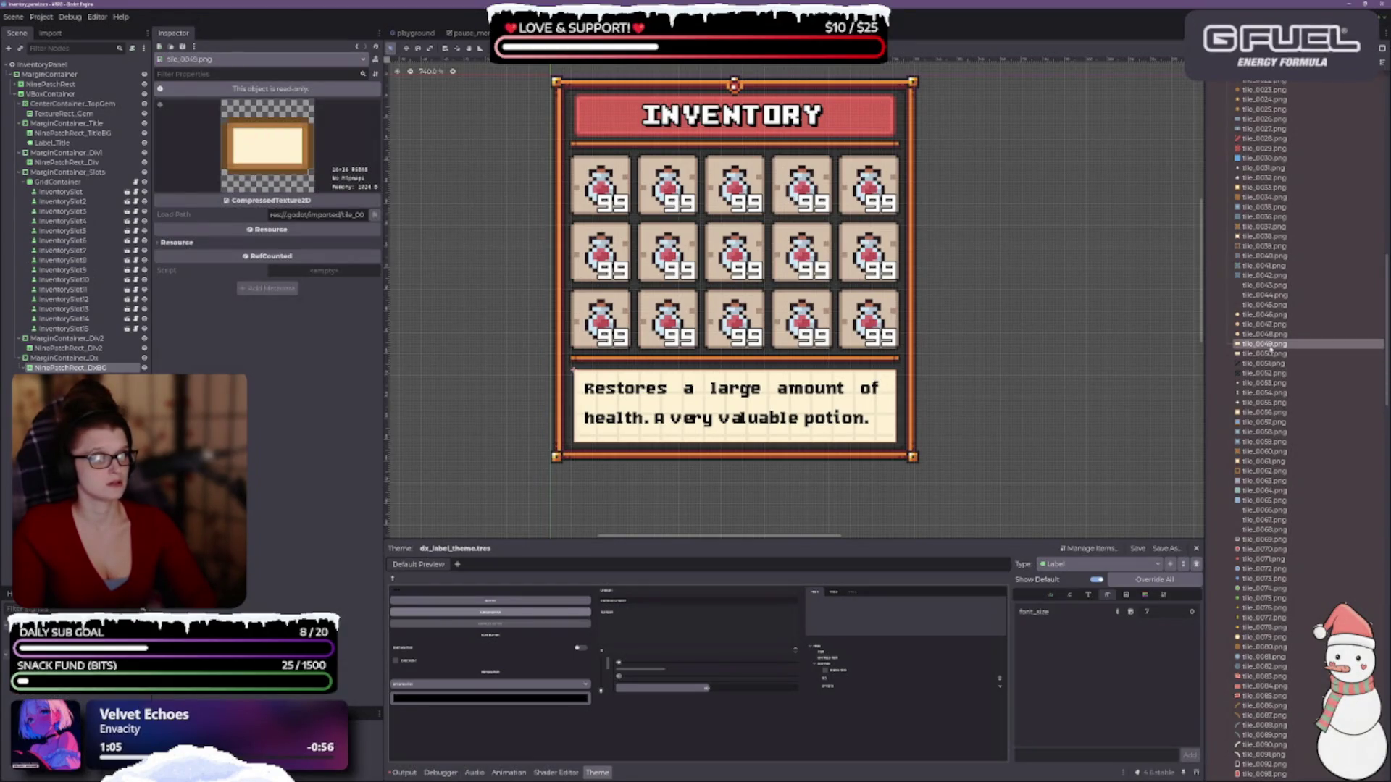
click(89, 368)
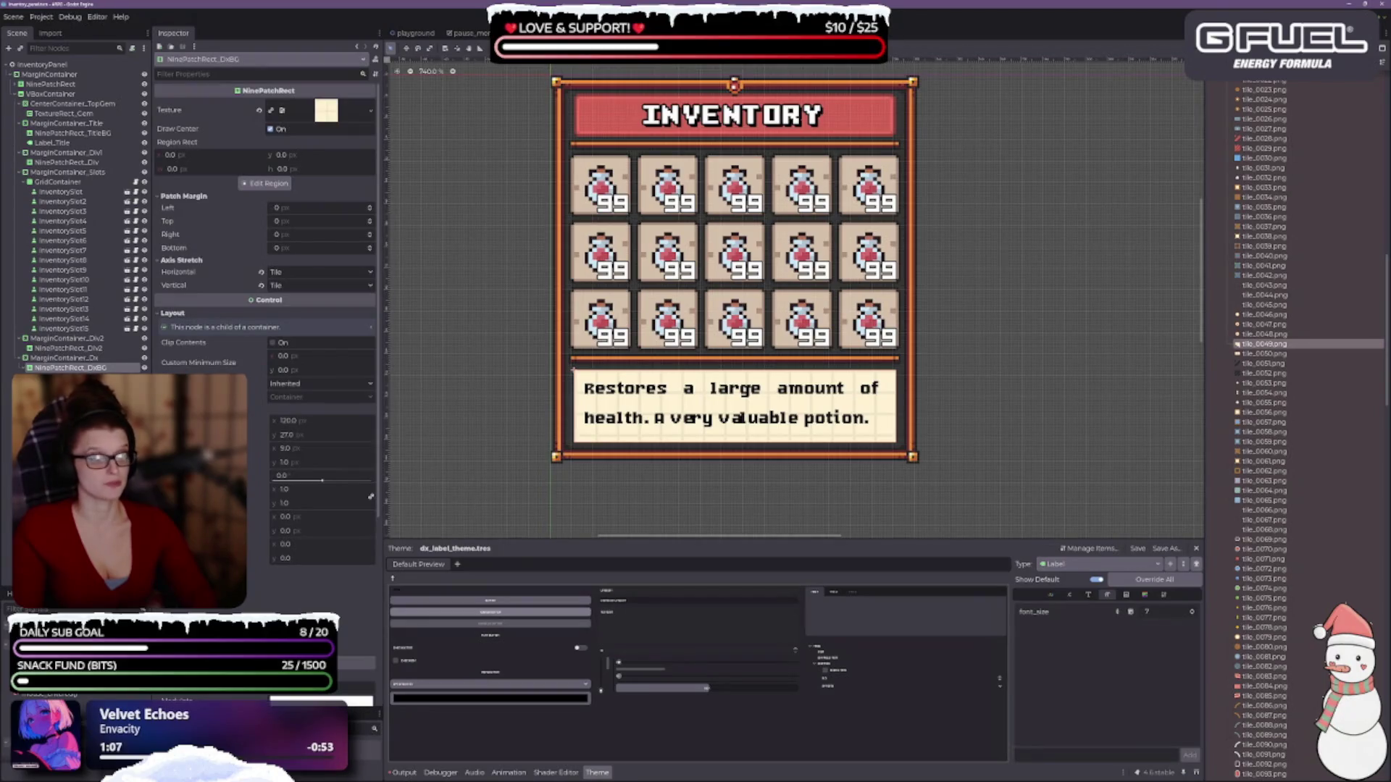
- Assign tile_0049 as the description background's texture and open its Region Editor
mouse_move(1264, 344)
mouse_down()
mouse_move(1087, 290)
mouse_move(471, 163)
mouse_move(327, 111)
mouse_up()
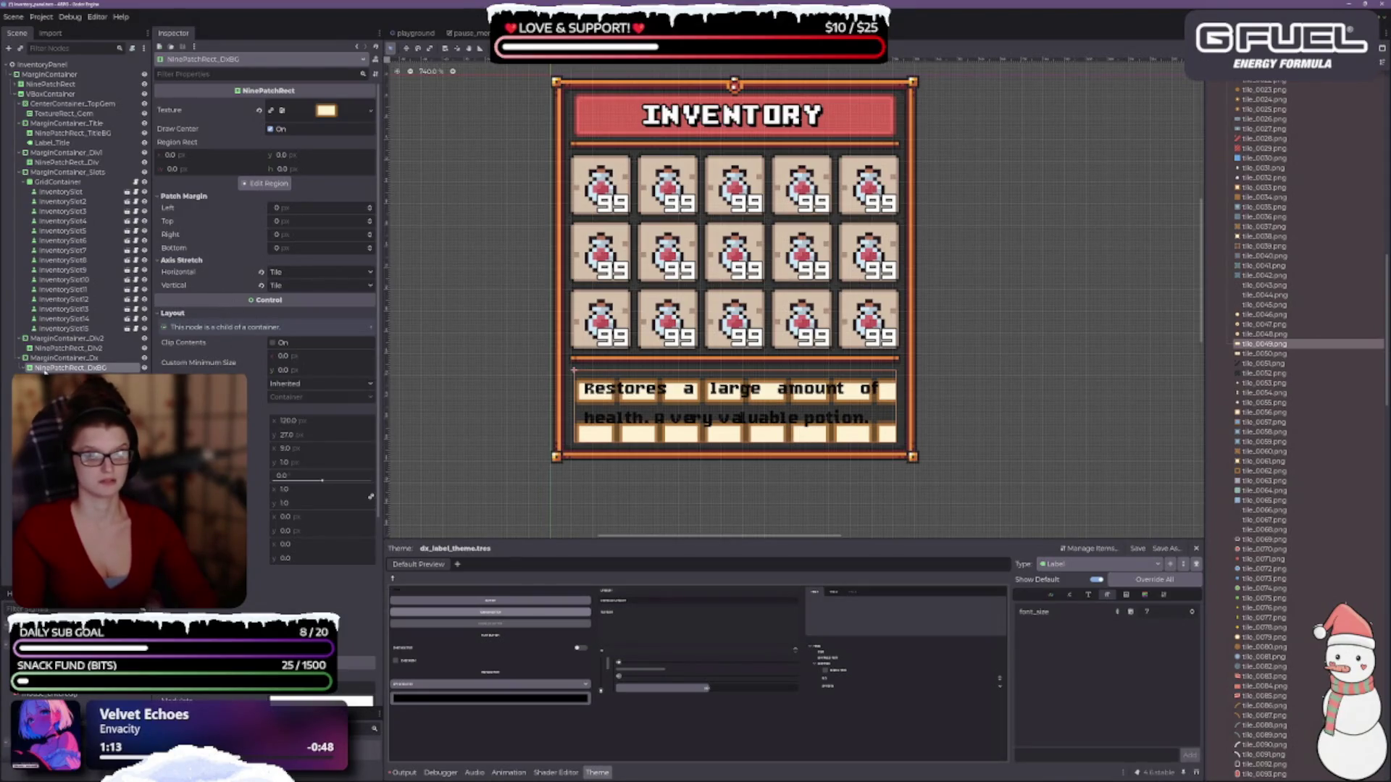
click(282, 187)
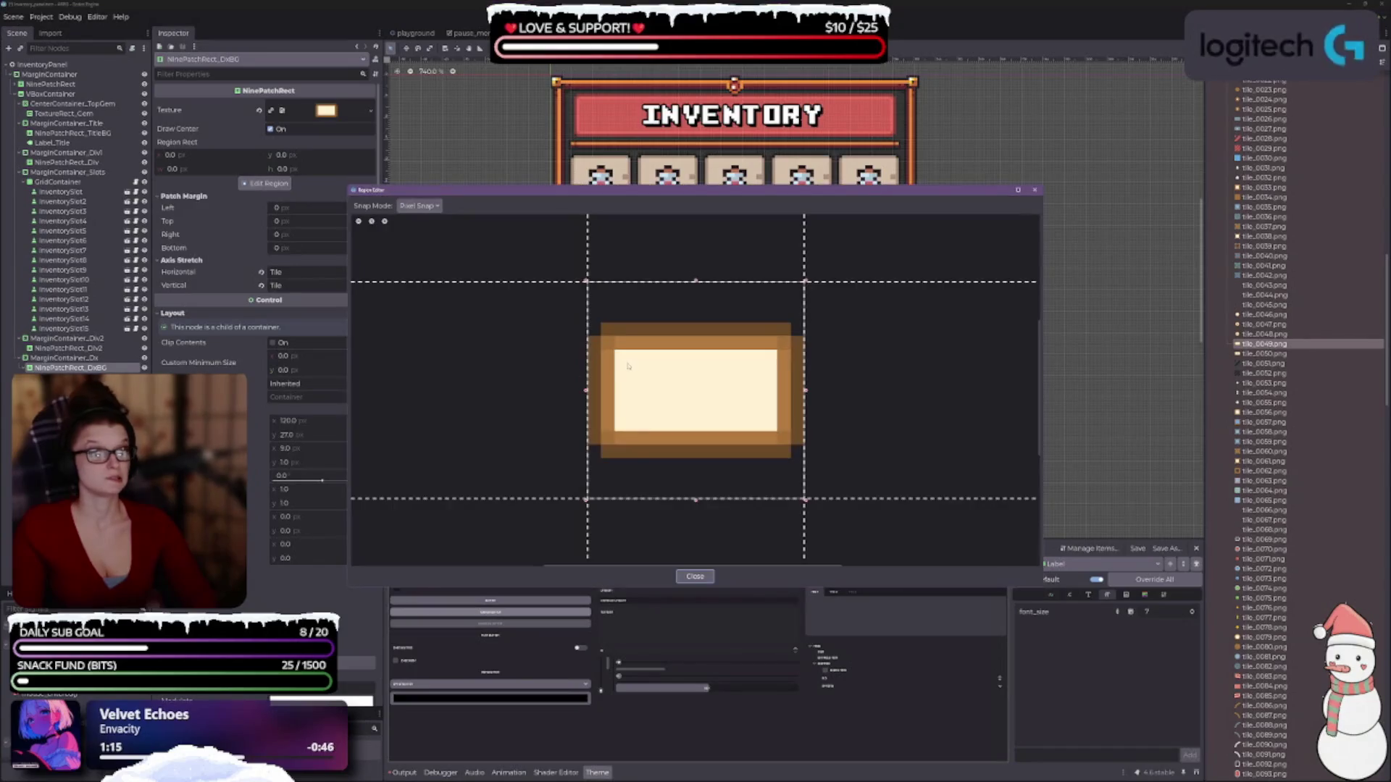
scroll(706, 390, down, 2)
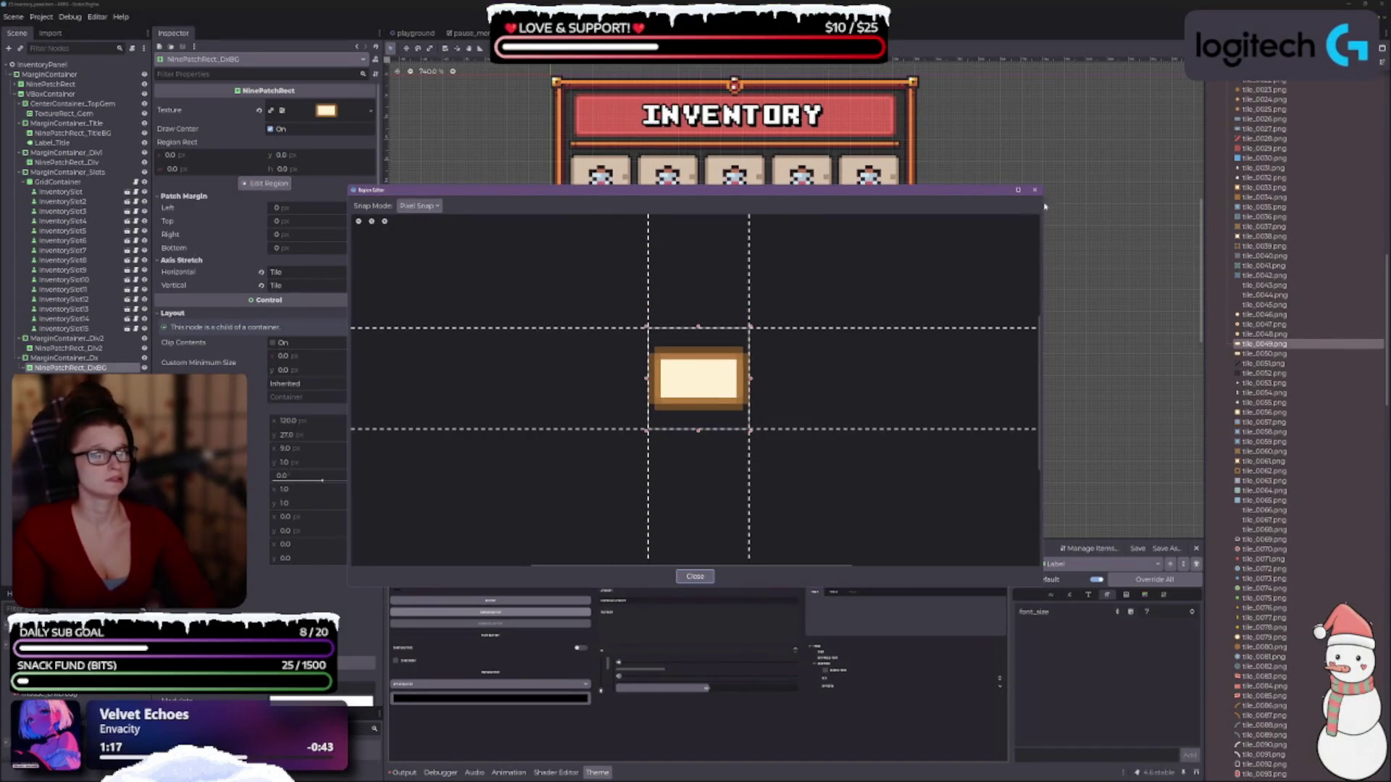
click(696, 576)
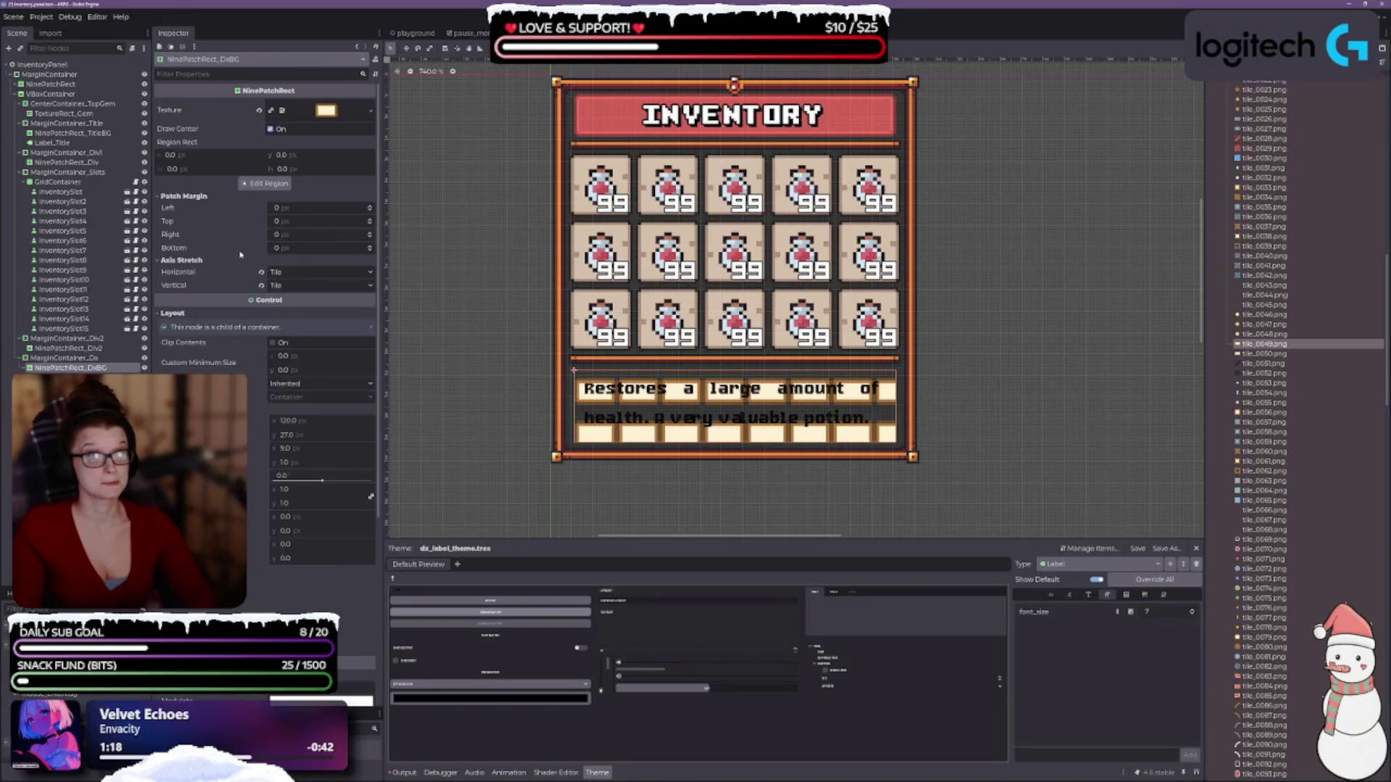
scroll(693, 428, up, 2)
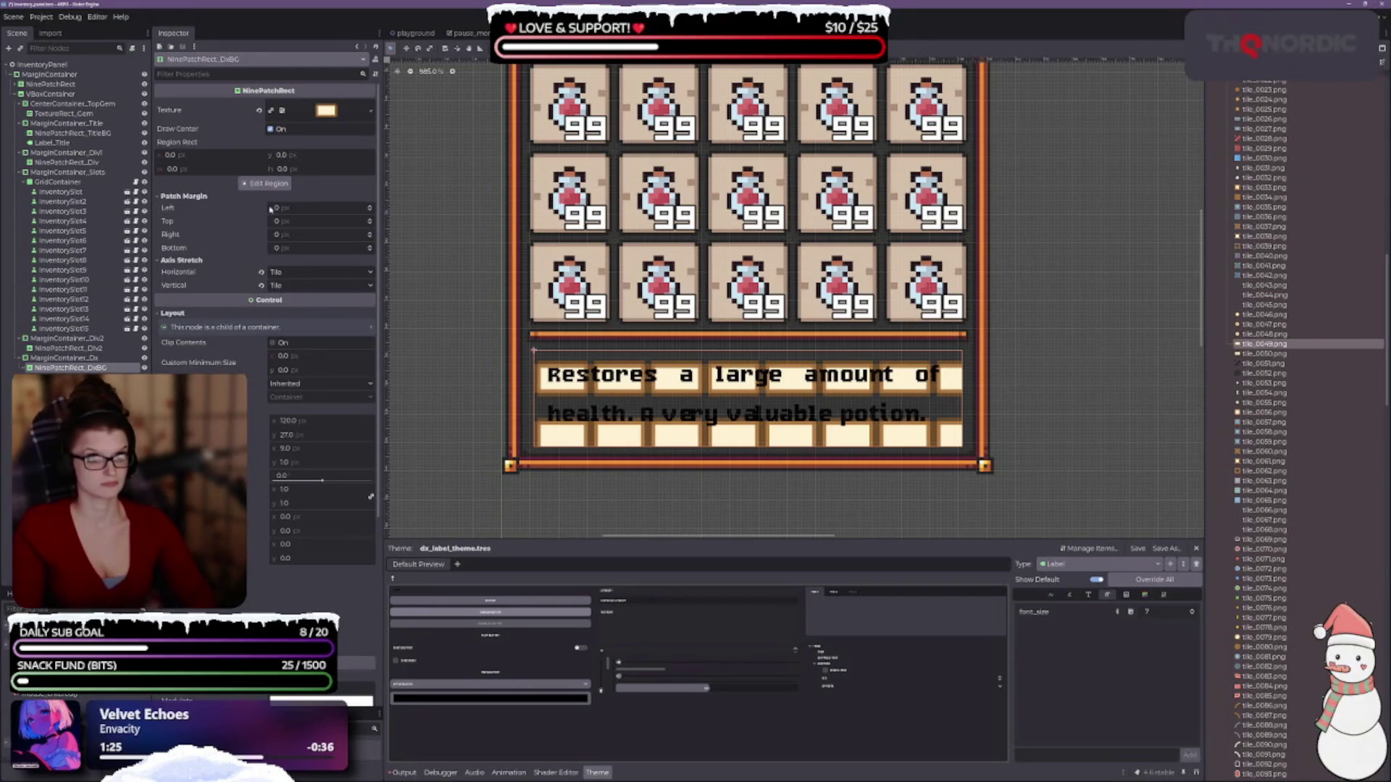
click(258, 184)
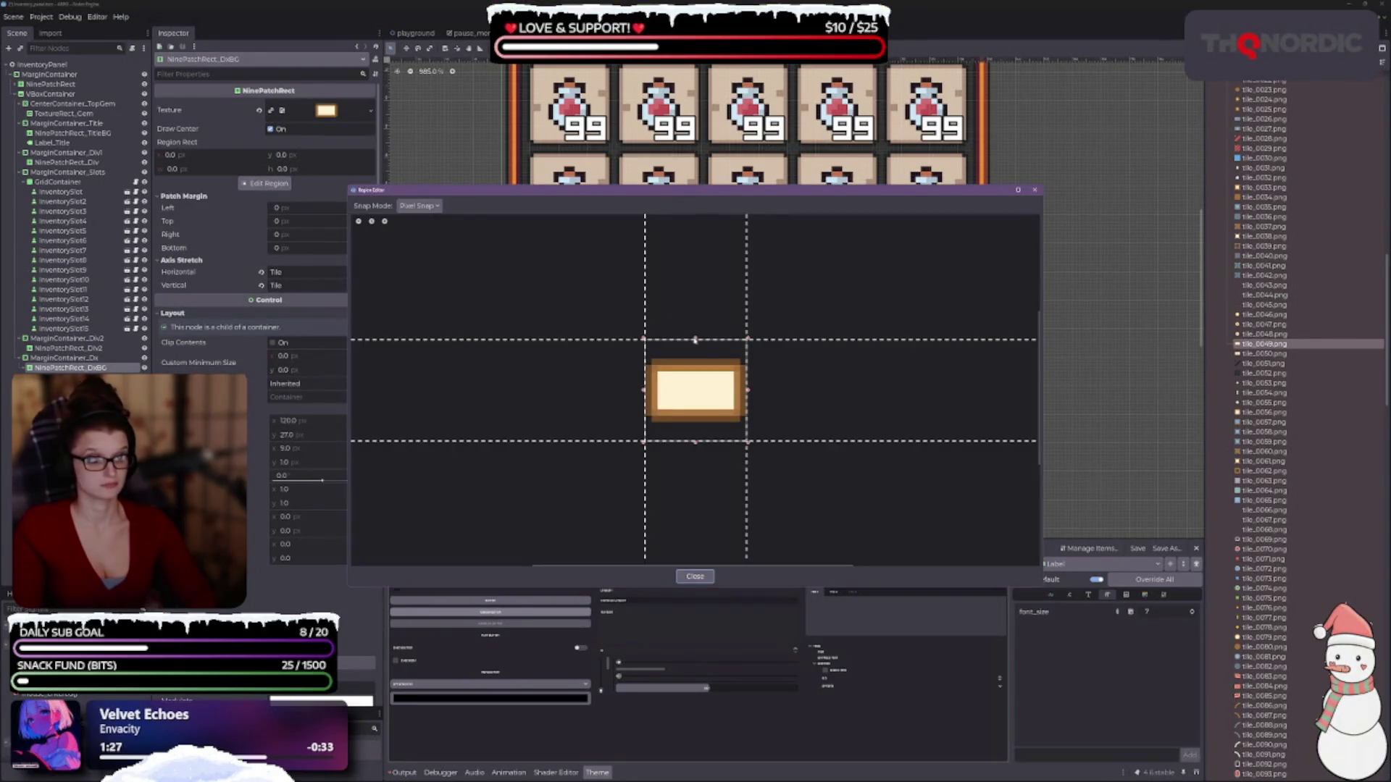
- Set the patch margins to top 5, bottom 5, left 2 and right 2
scroll(692, 312, up, 2)
mouse_move(680, 192)
mouse_down()
mouse_move(521, 466)
mouse_move(426, 428)
mouse_up()
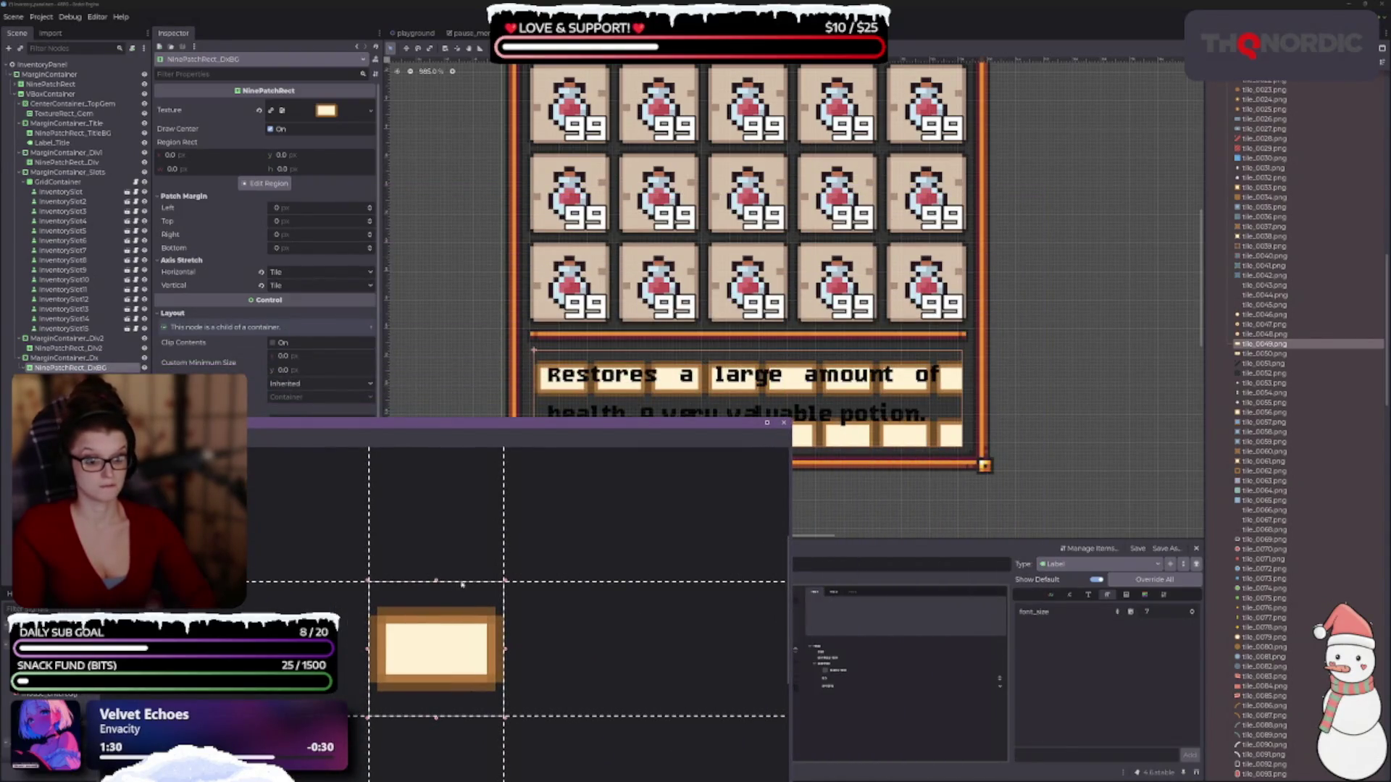
drag(462, 583, 463, 623)
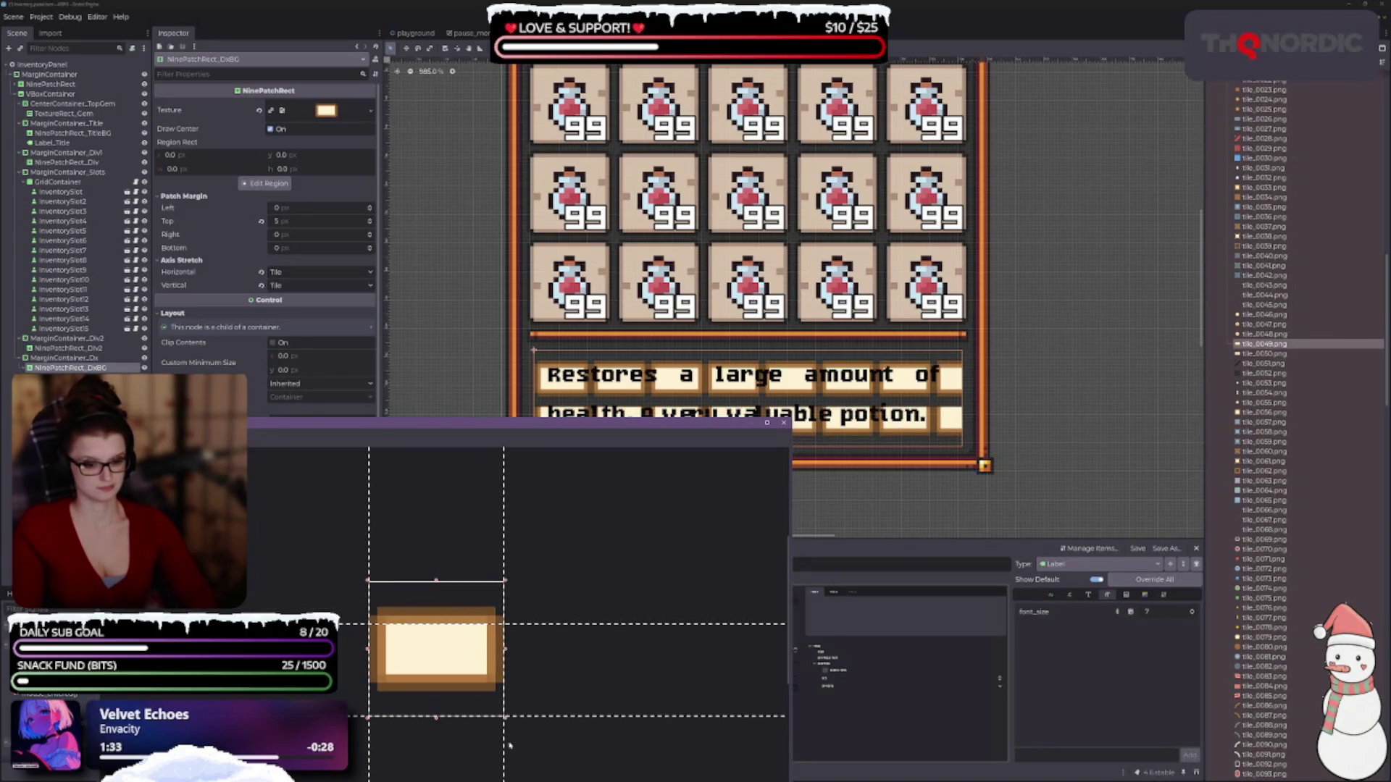
drag(489, 717, 456, 674)
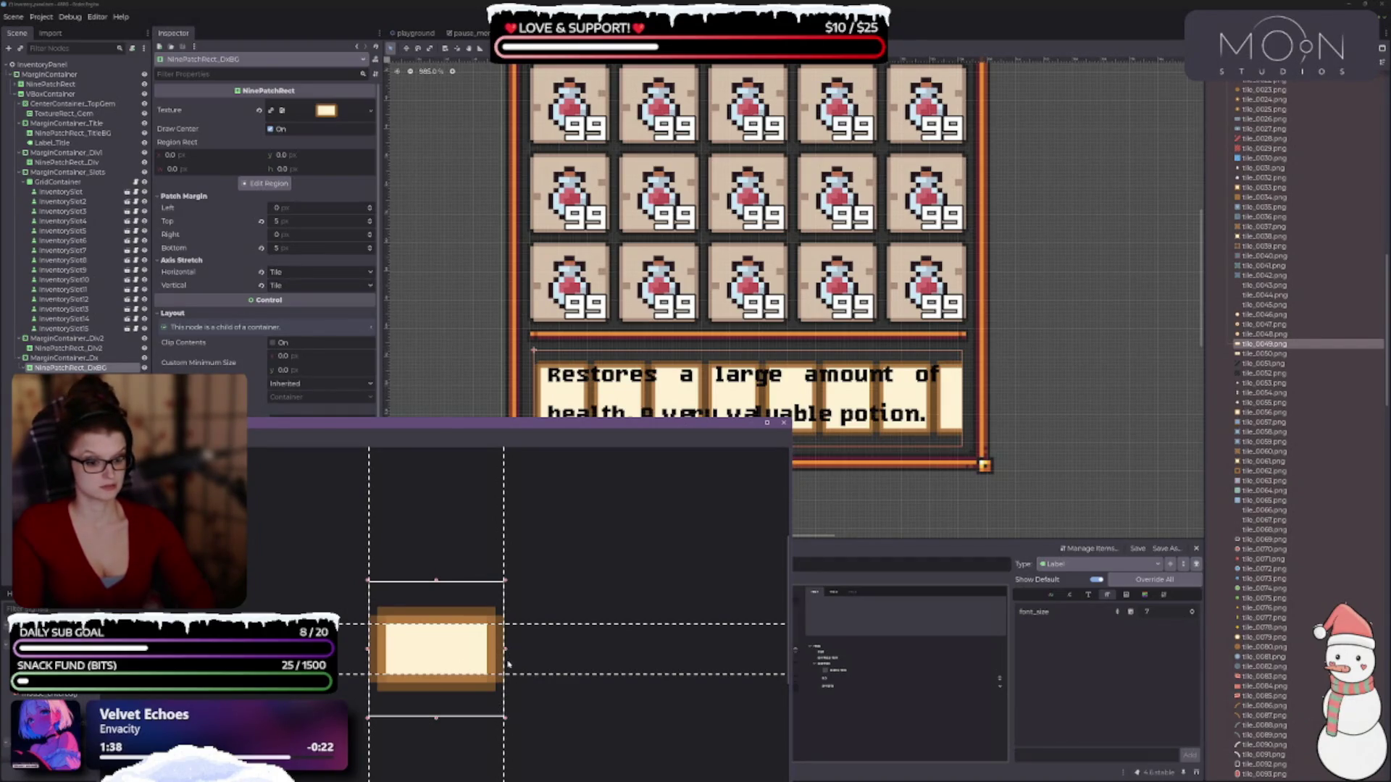
drag(507, 663, 486, 662)
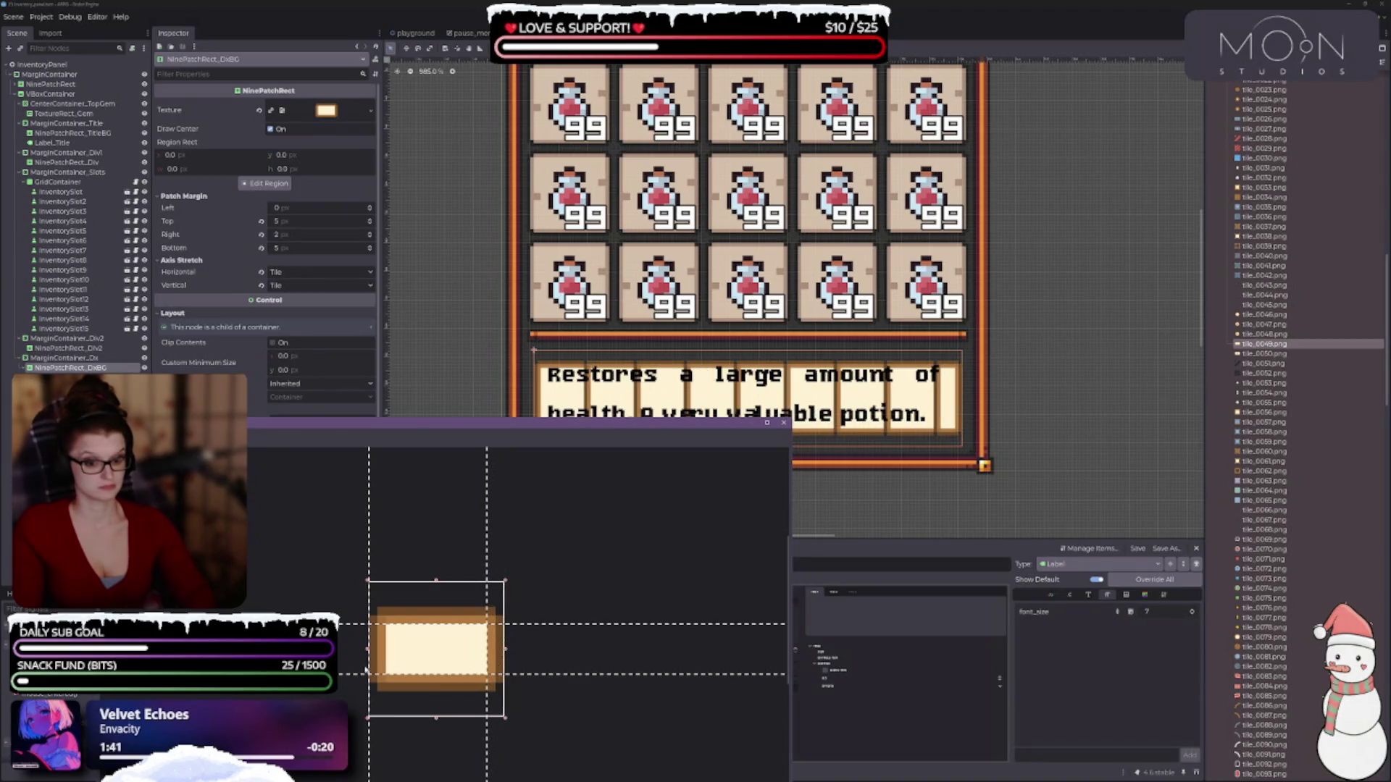
drag(369, 663, 387, 663)
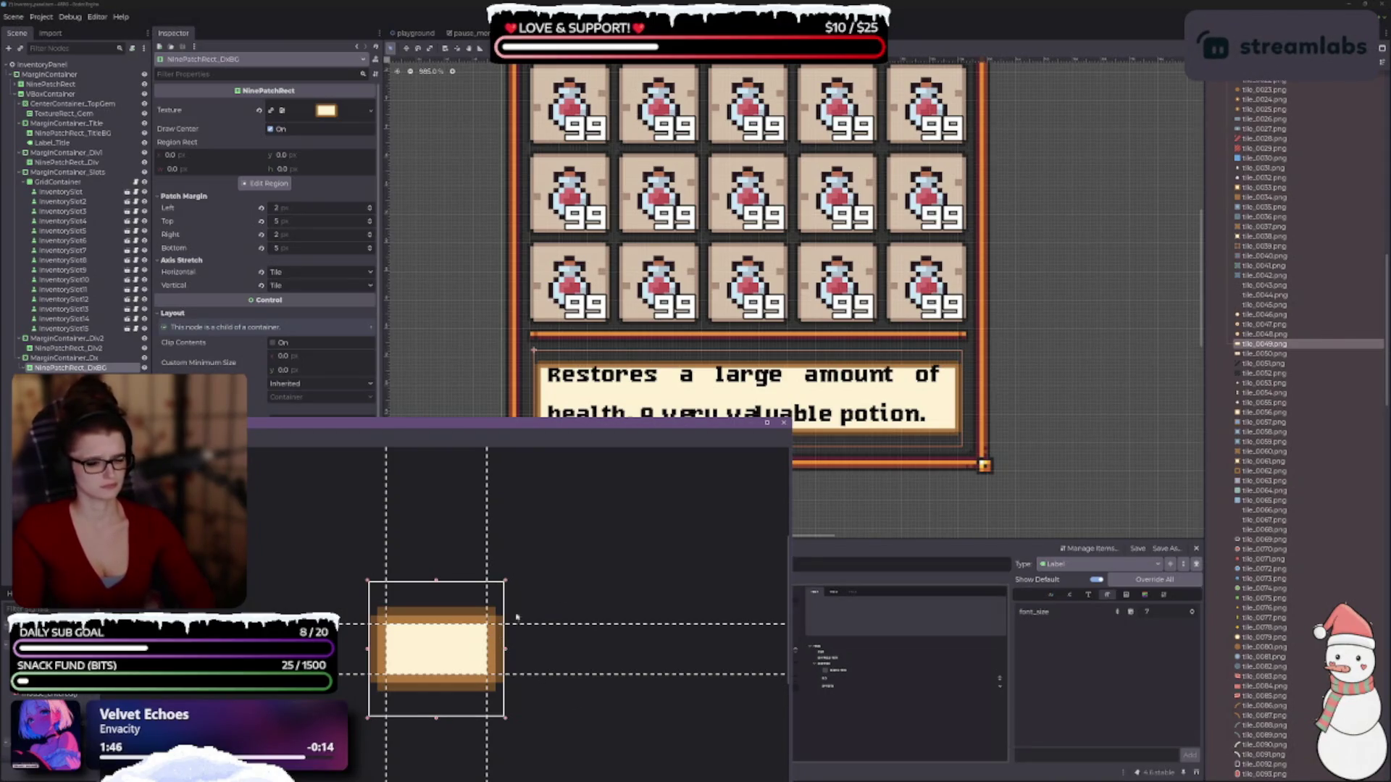
click(956, 436)
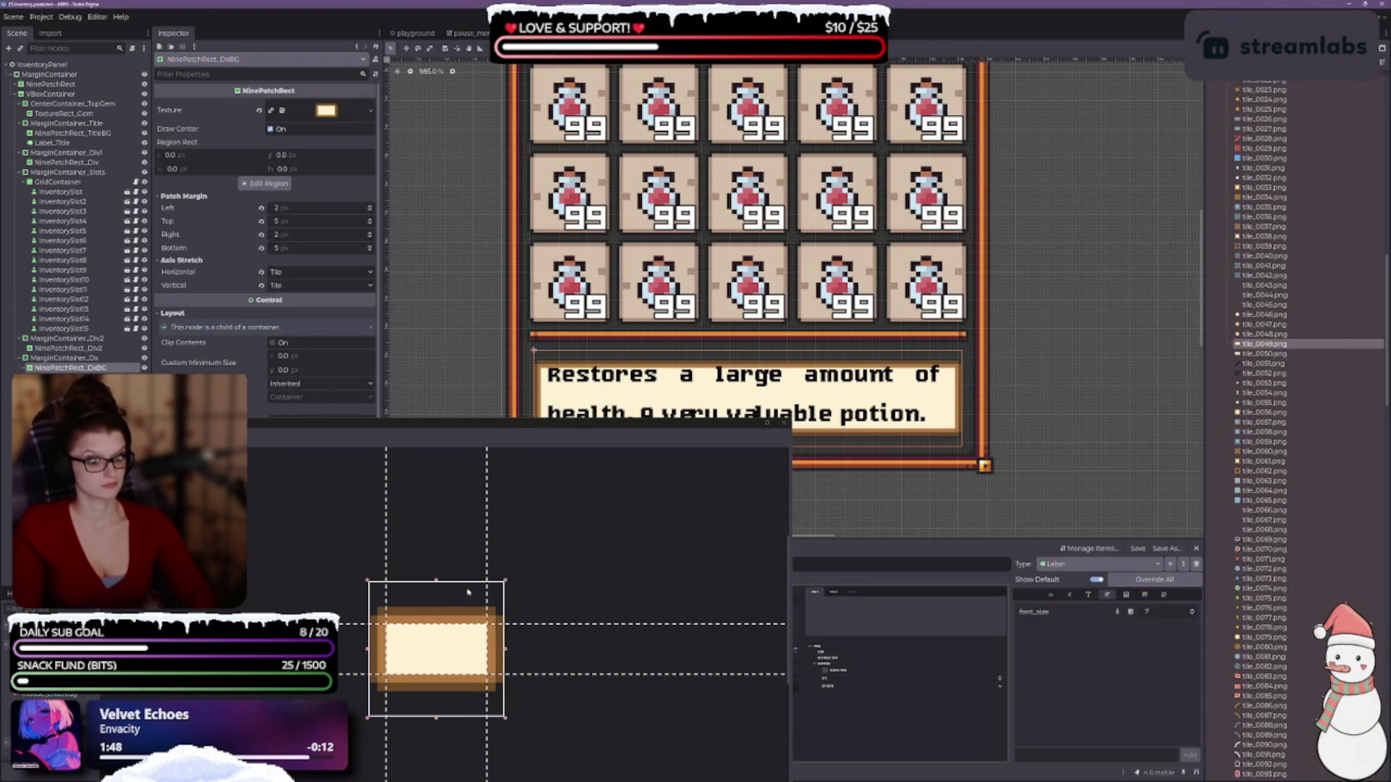
- Trim the texture region to height 10 and raise the top patch margin to 7
drag(436, 581, 435, 609)
drag(437, 718, 433, 696)
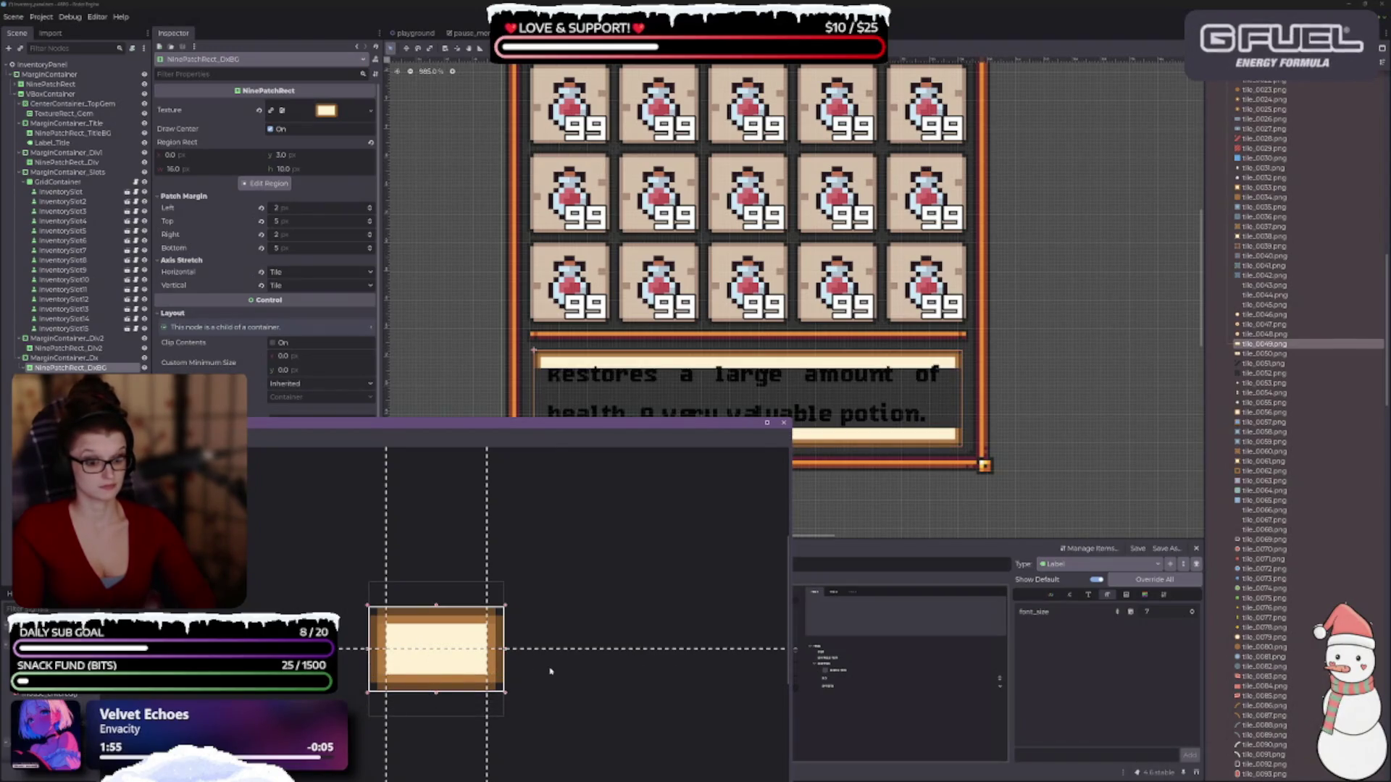
mouse_move(543, 650)
mouse_down()
mouse_move(550, 665)
mouse_move(535, 624)
mouse_up()
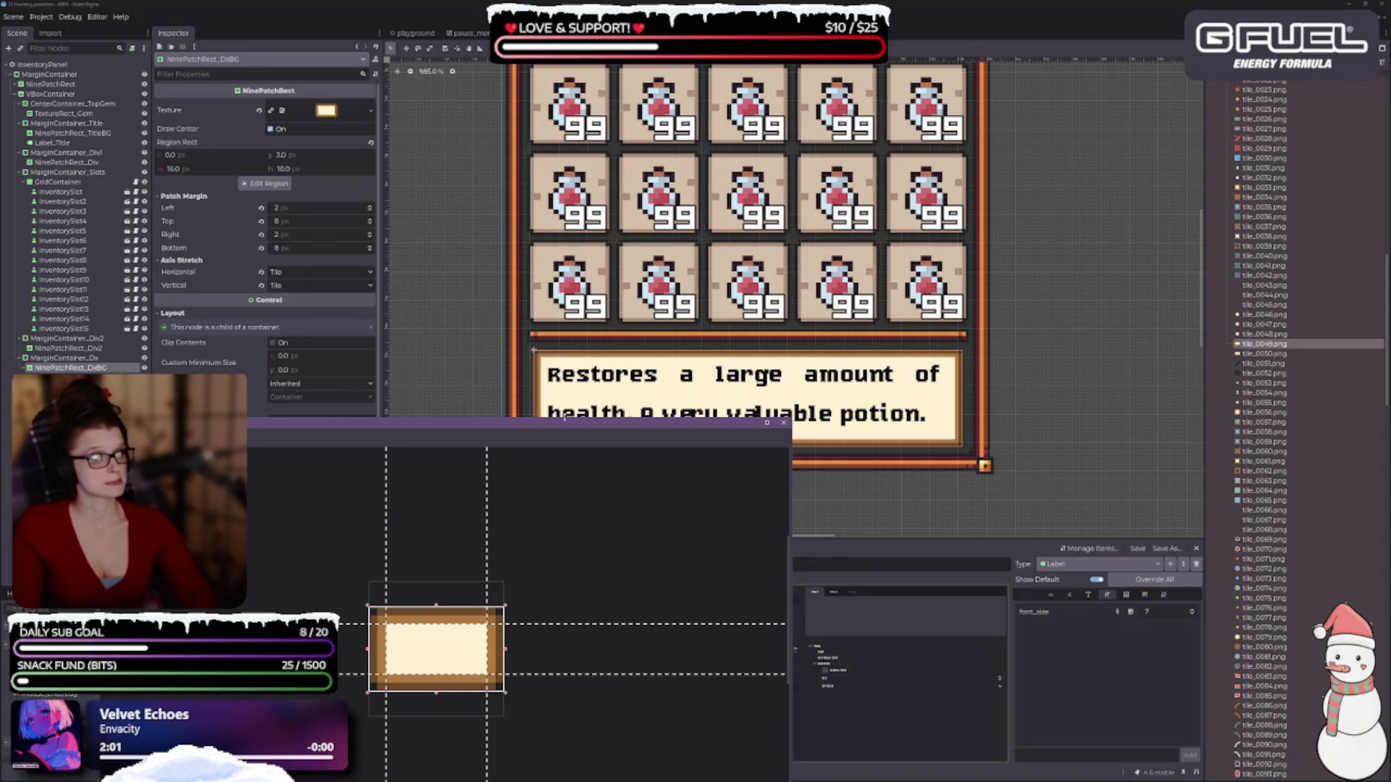
drag(565, 420, 566, 485)
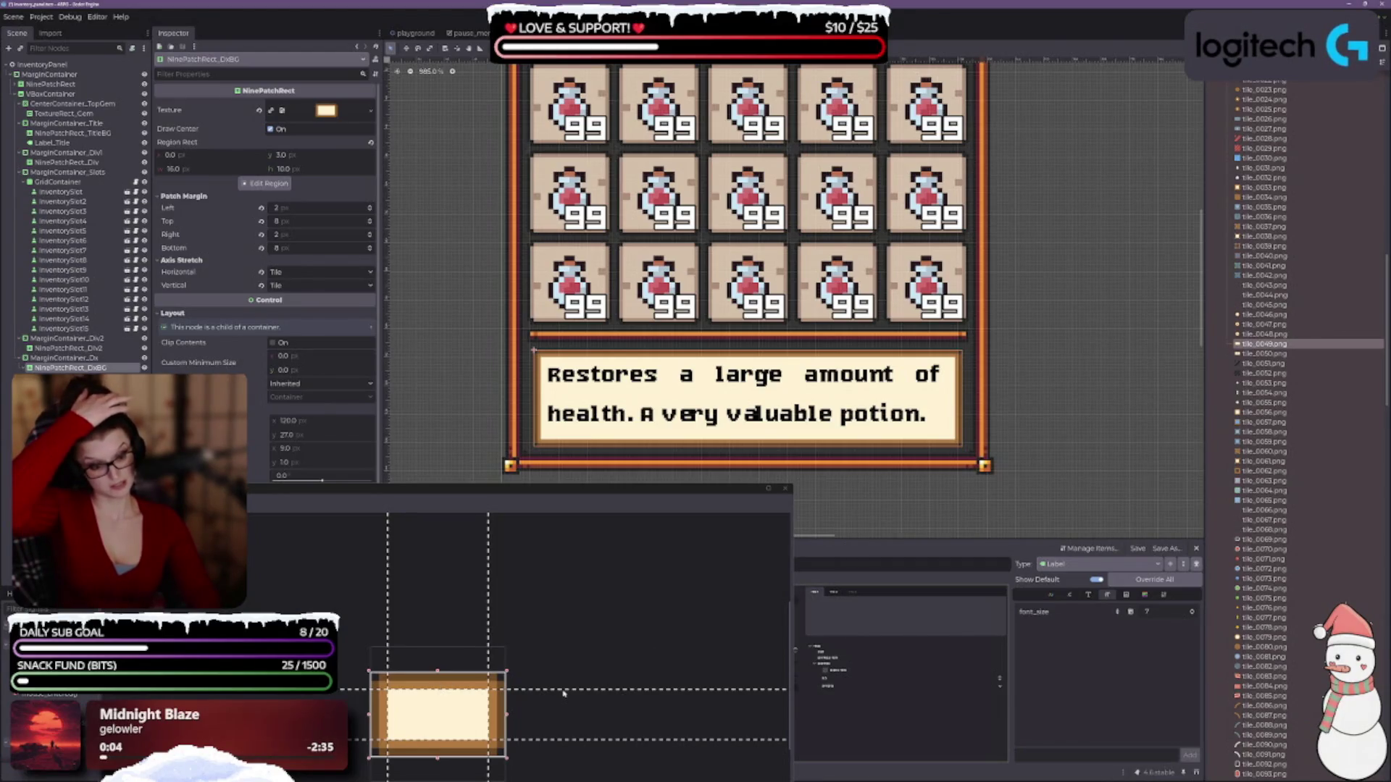
mouse_move(564, 690)
mouse_down()
mouse_move(559, 714)
mouse_move(541, 696)
mouse_up()
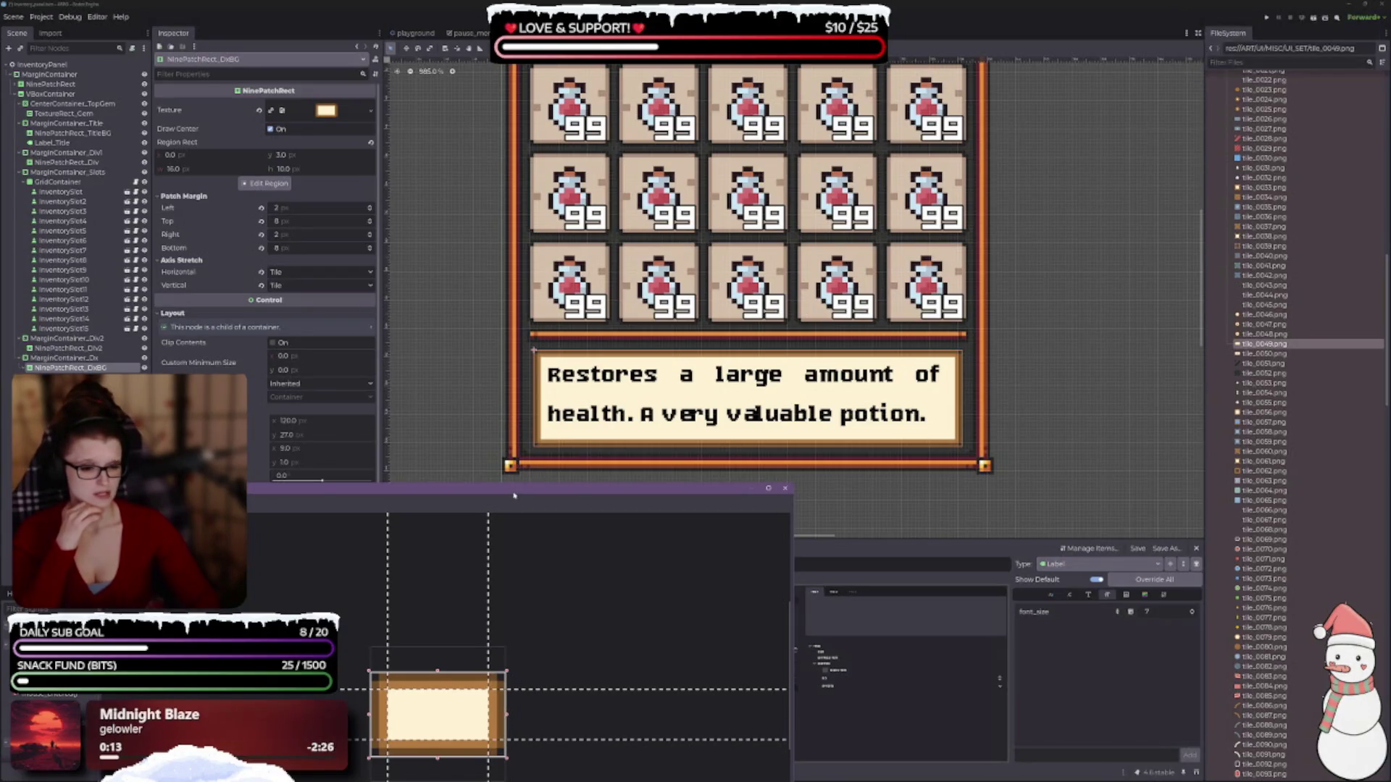
mouse_move(510, 488)
mouse_down()
mouse_move(505, 350)
mouse_move(504, 471)
mouse_up()
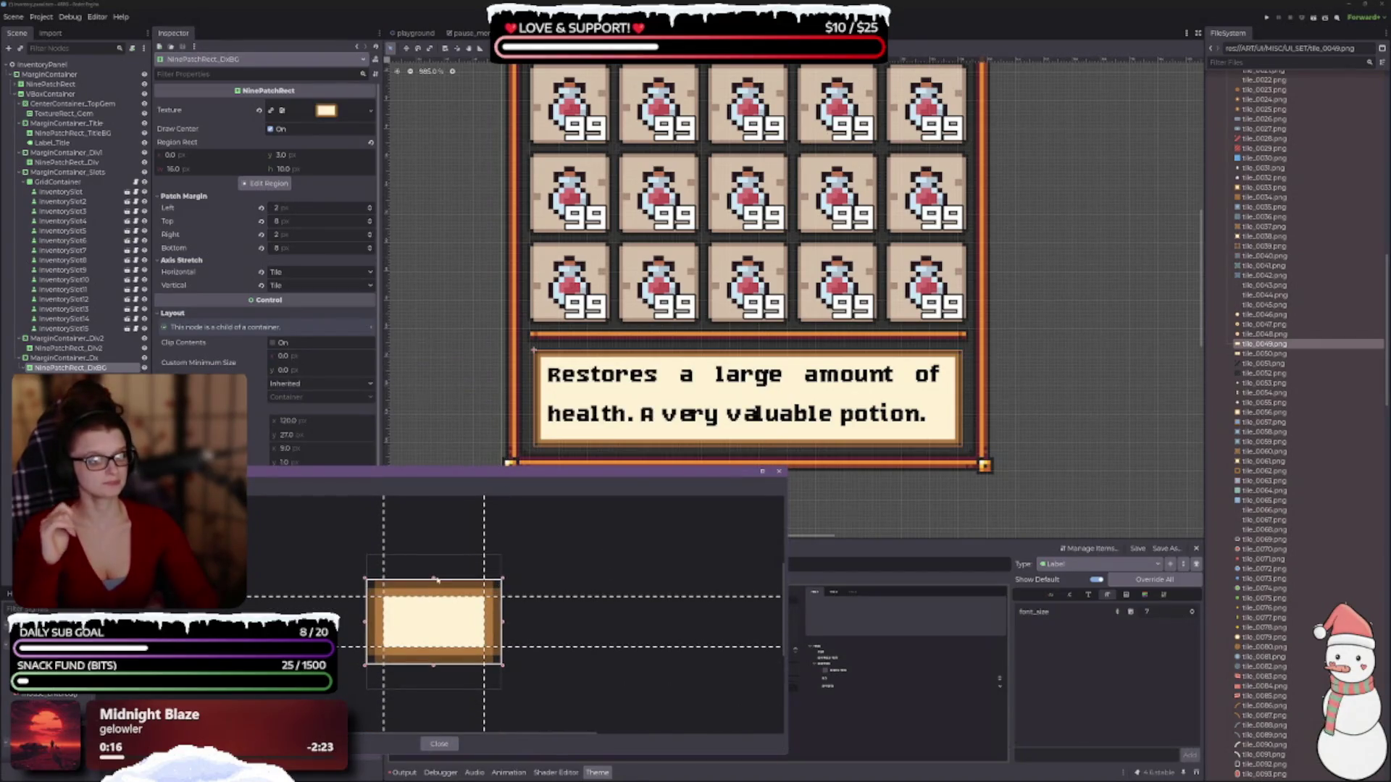
- Refine the region edges and bottom margin, ending with a region width of 14
drag(435, 579, 433, 597)
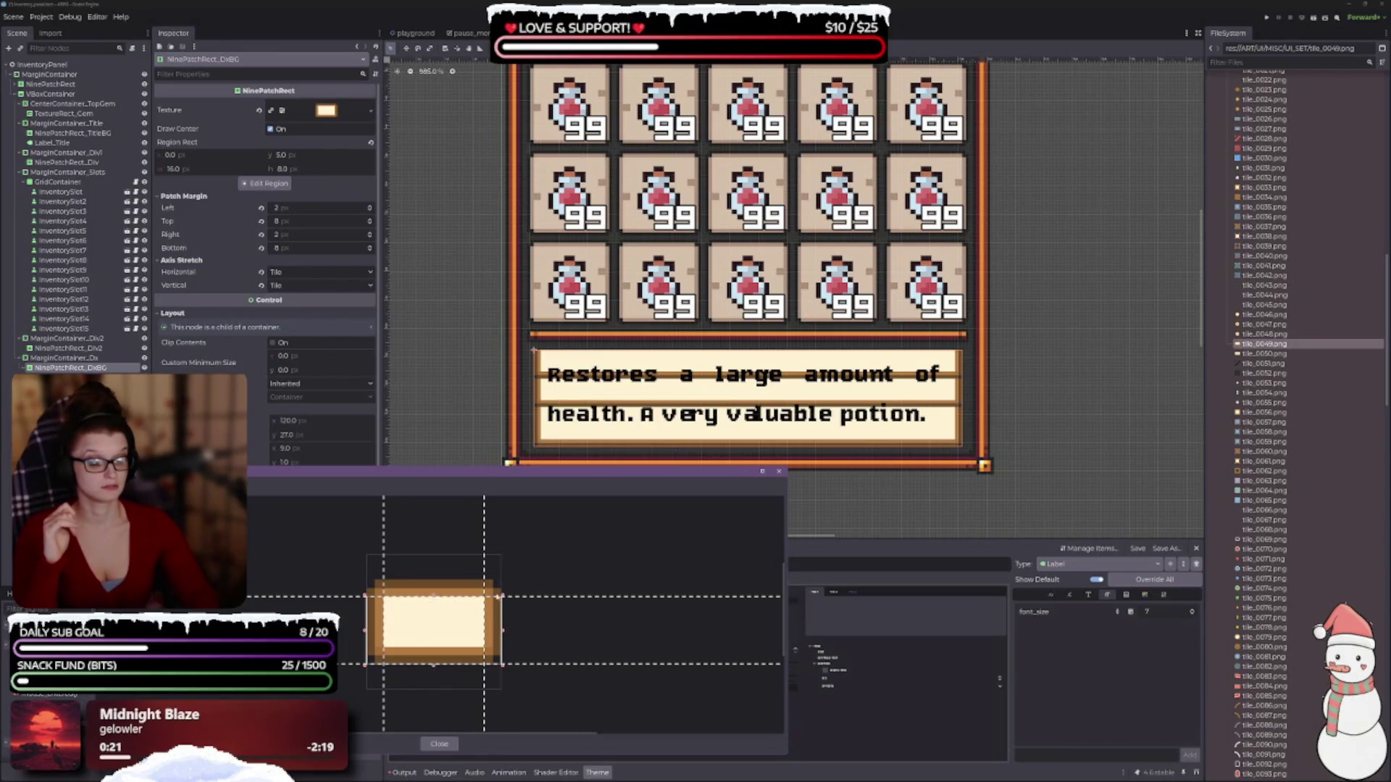
drag(528, 601, 530, 611)
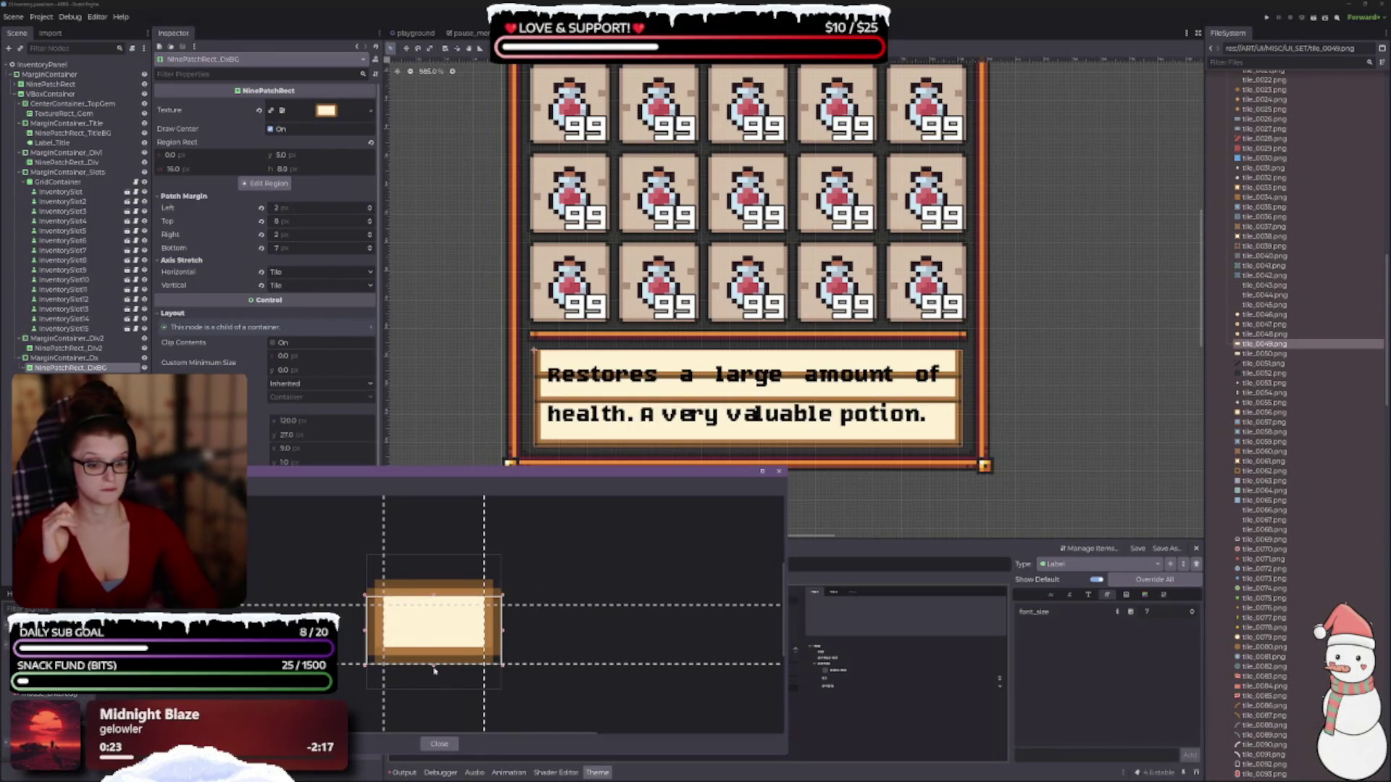
drag(436, 666, 435, 649)
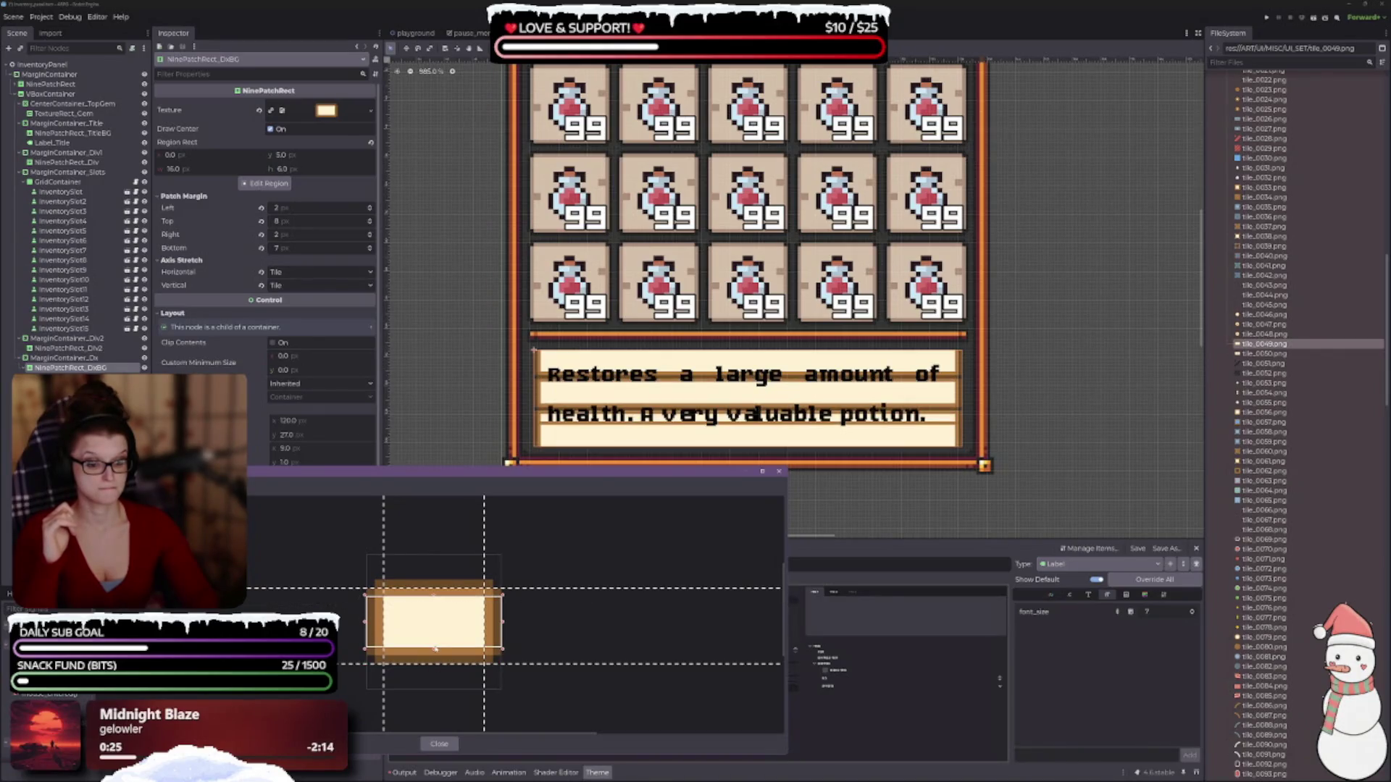
drag(514, 663, 515, 648)
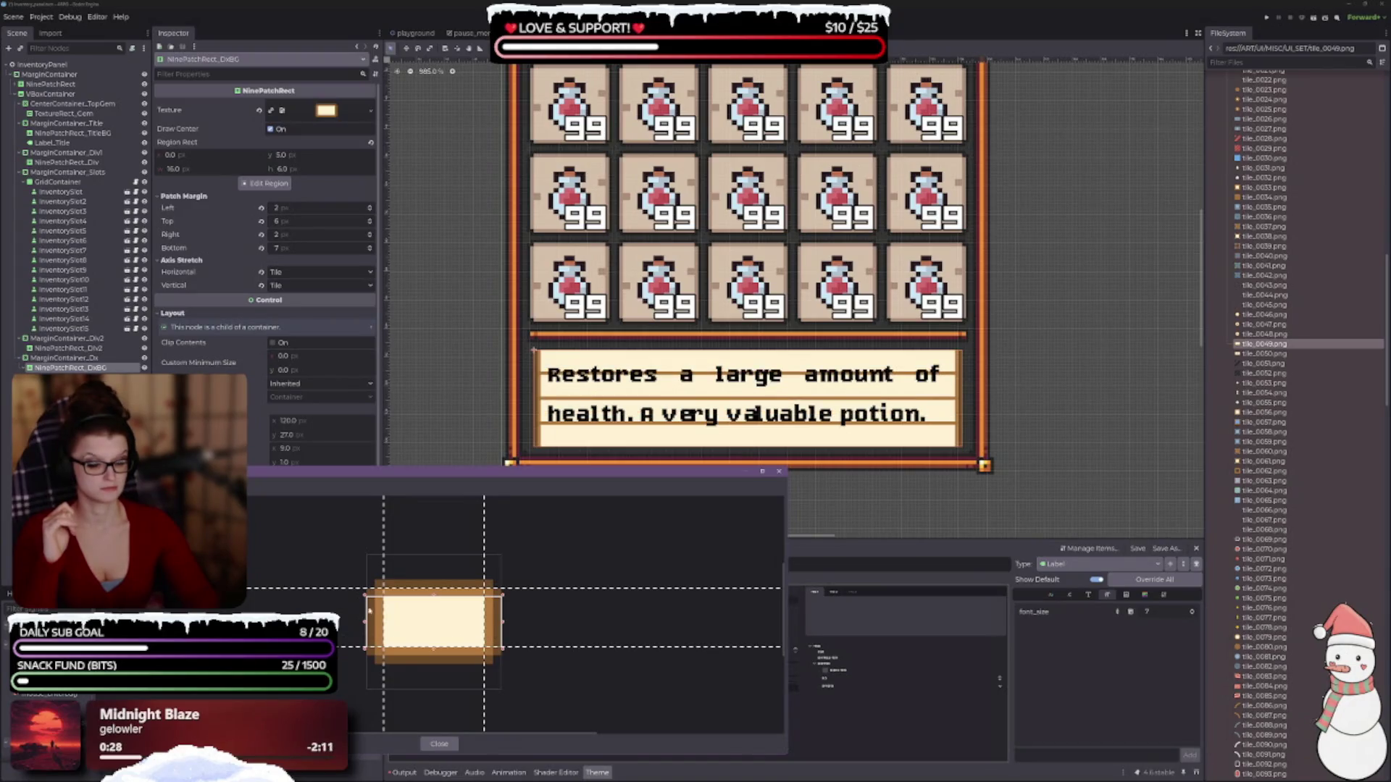
drag(366, 622, 382, 621)
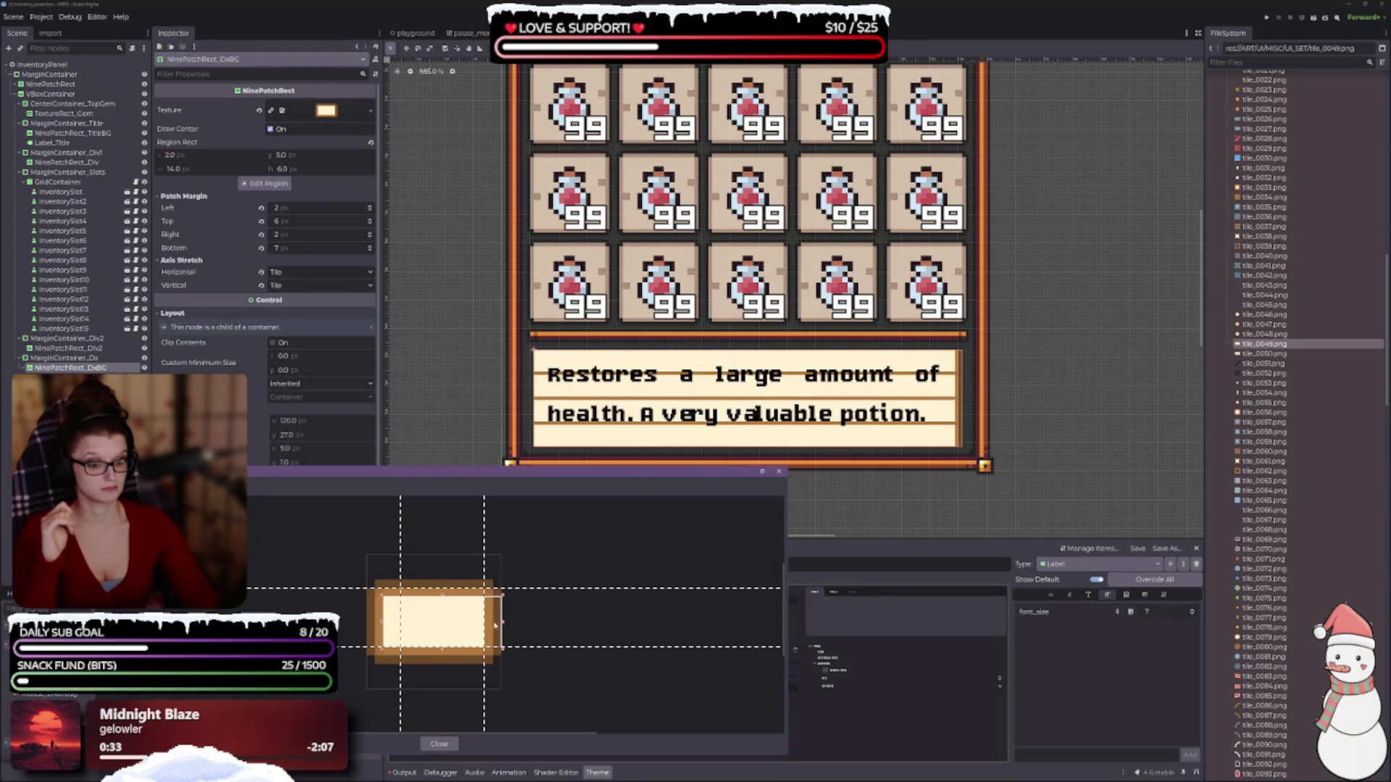
drag(496, 625, 459, 597)
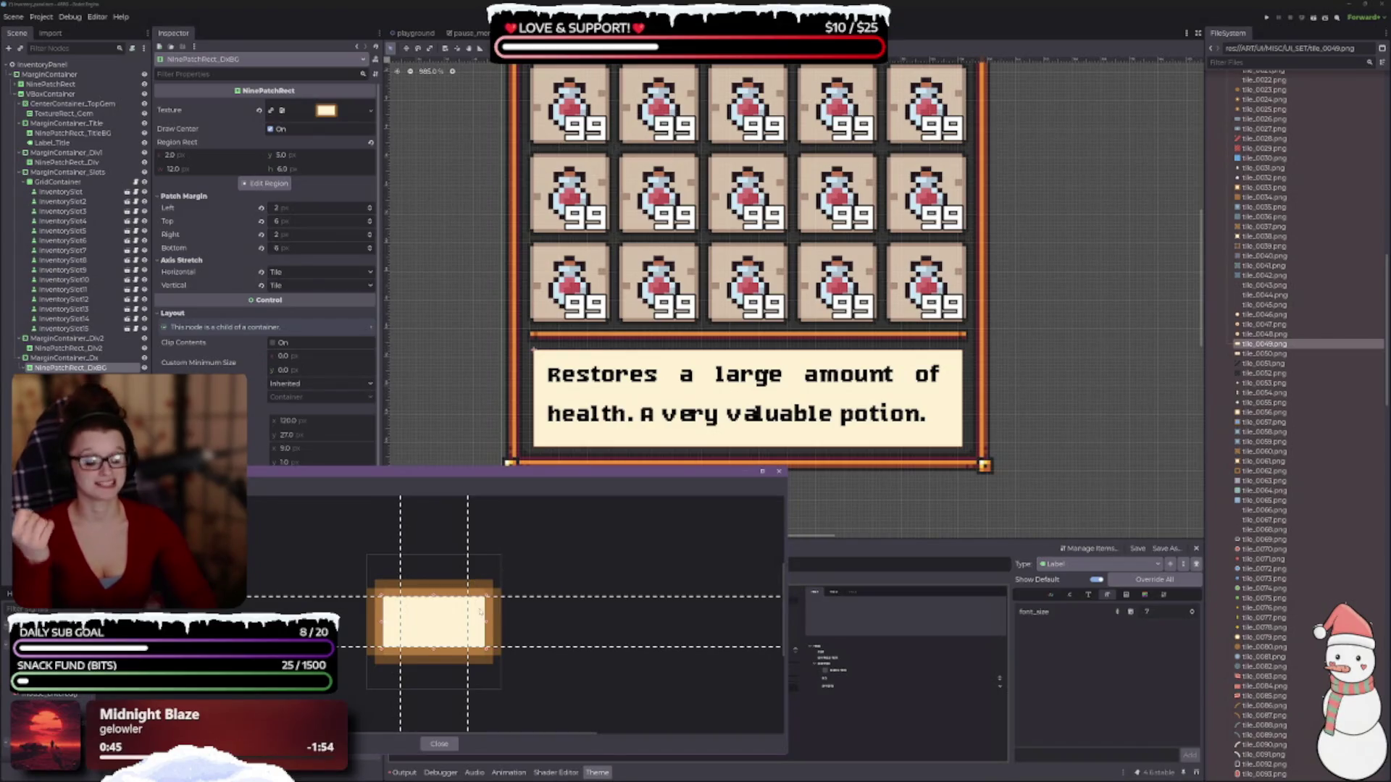
drag(552, 623, 536, 639)
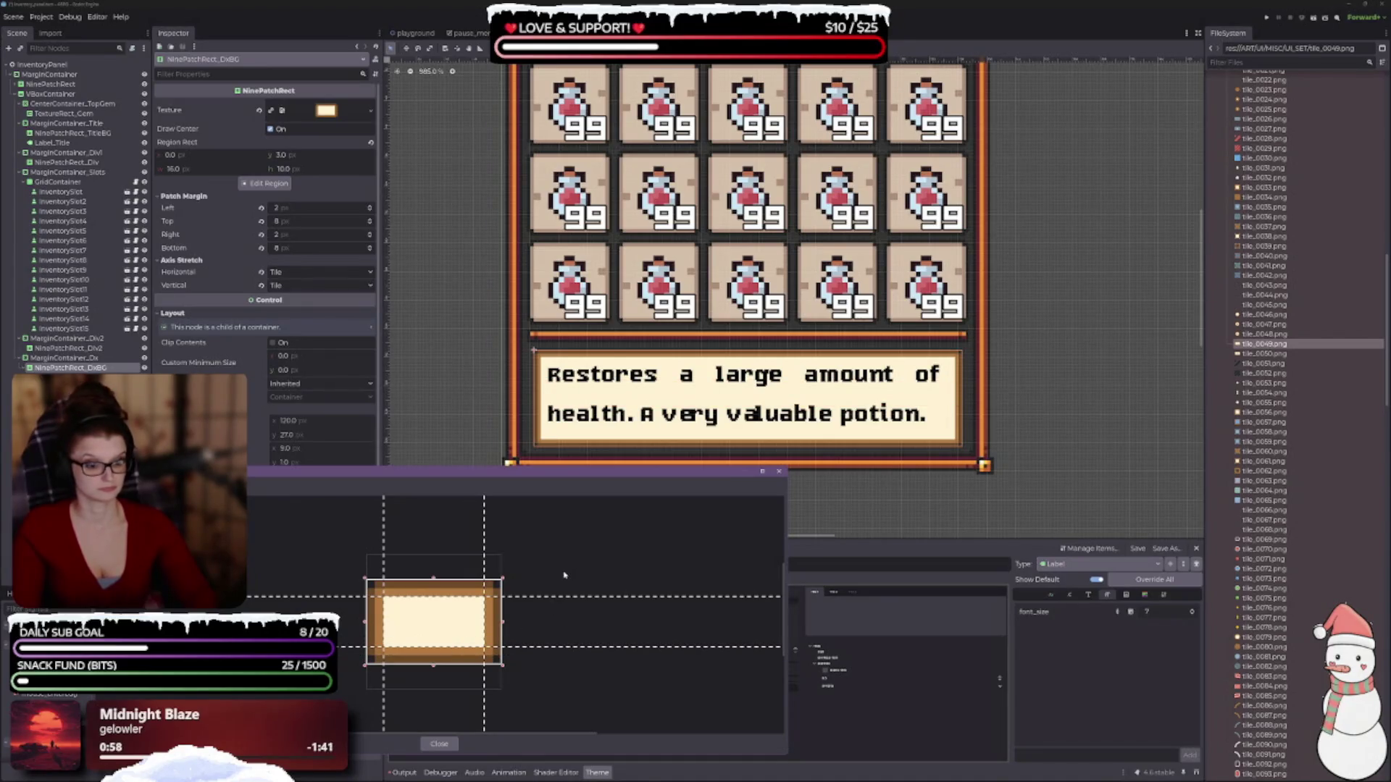
- Try Tile Fit on both axis stretch modes, then revert both to Stretch
click(779, 472)
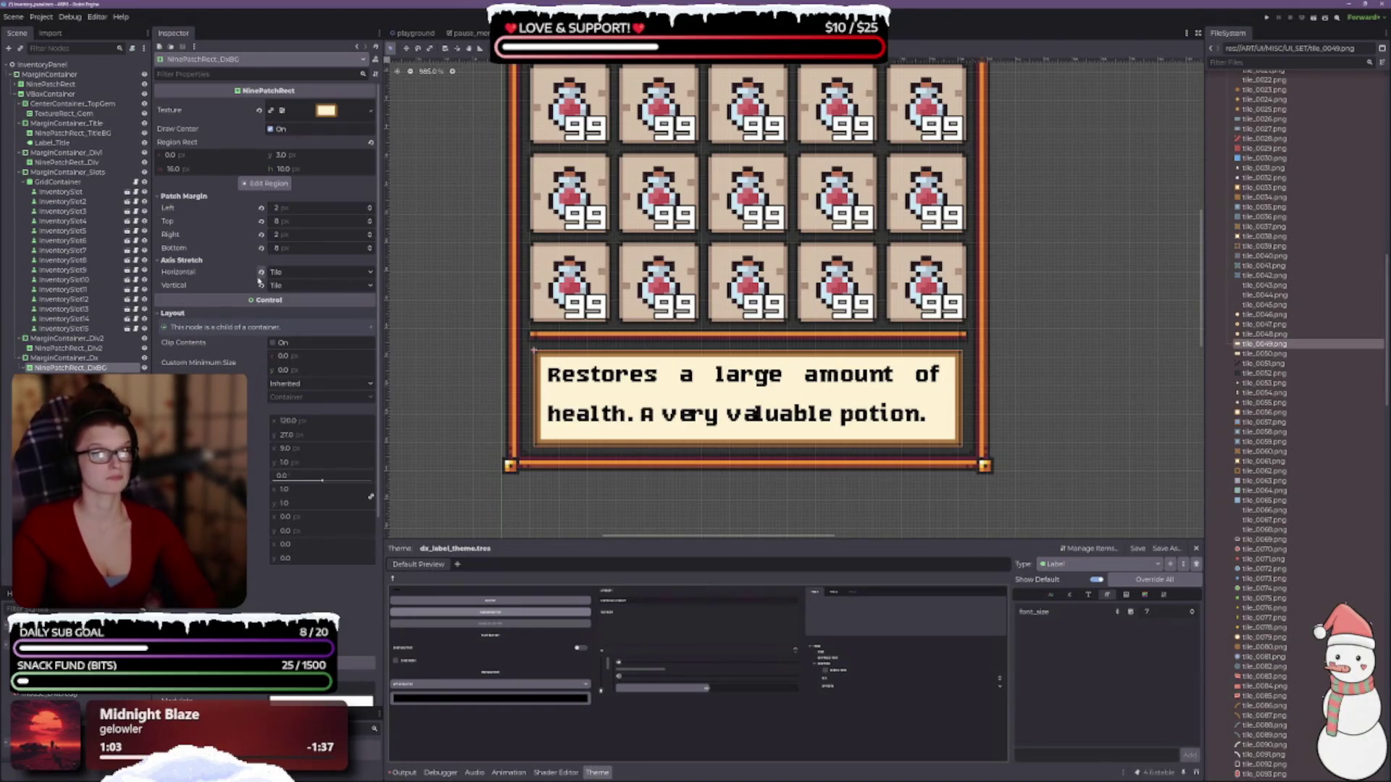
scroll(720, 430, up, 2)
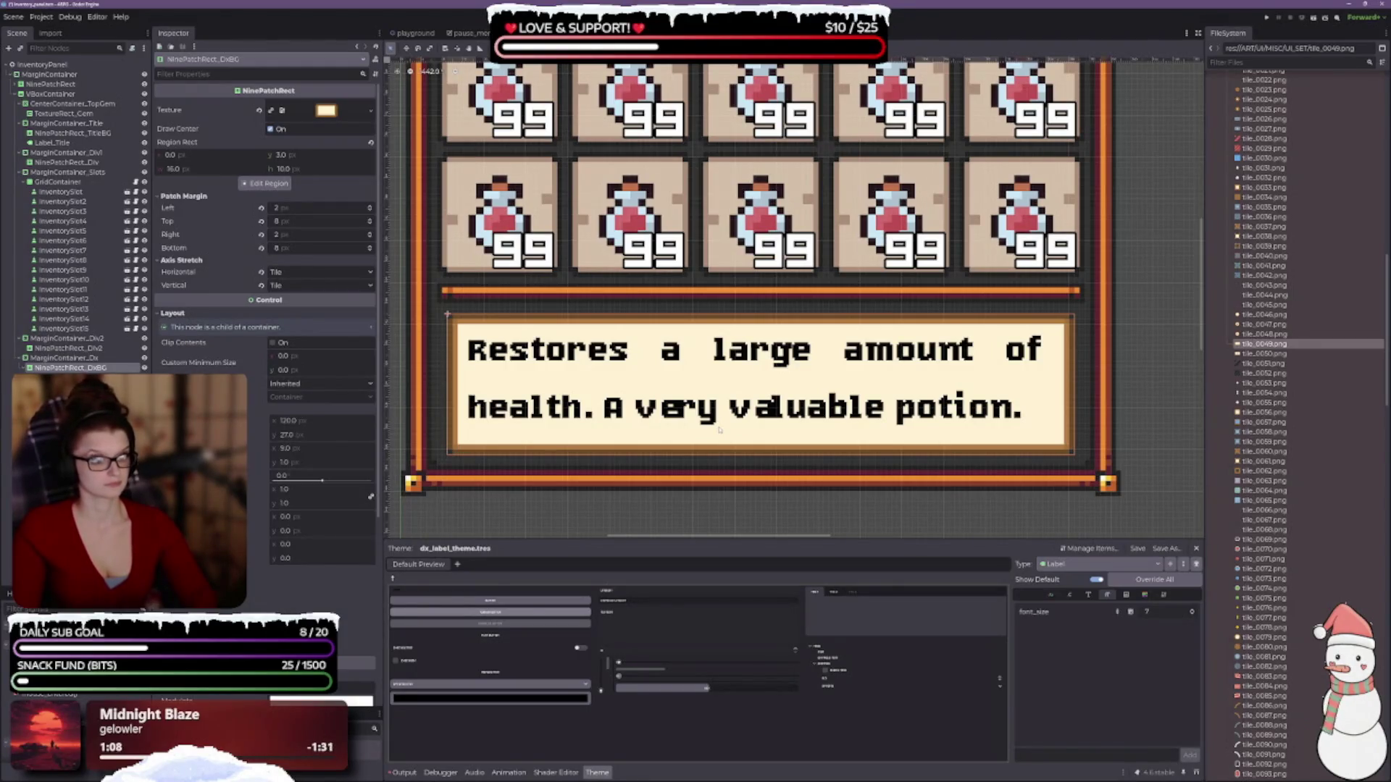
scroll(663, 418, down, 2)
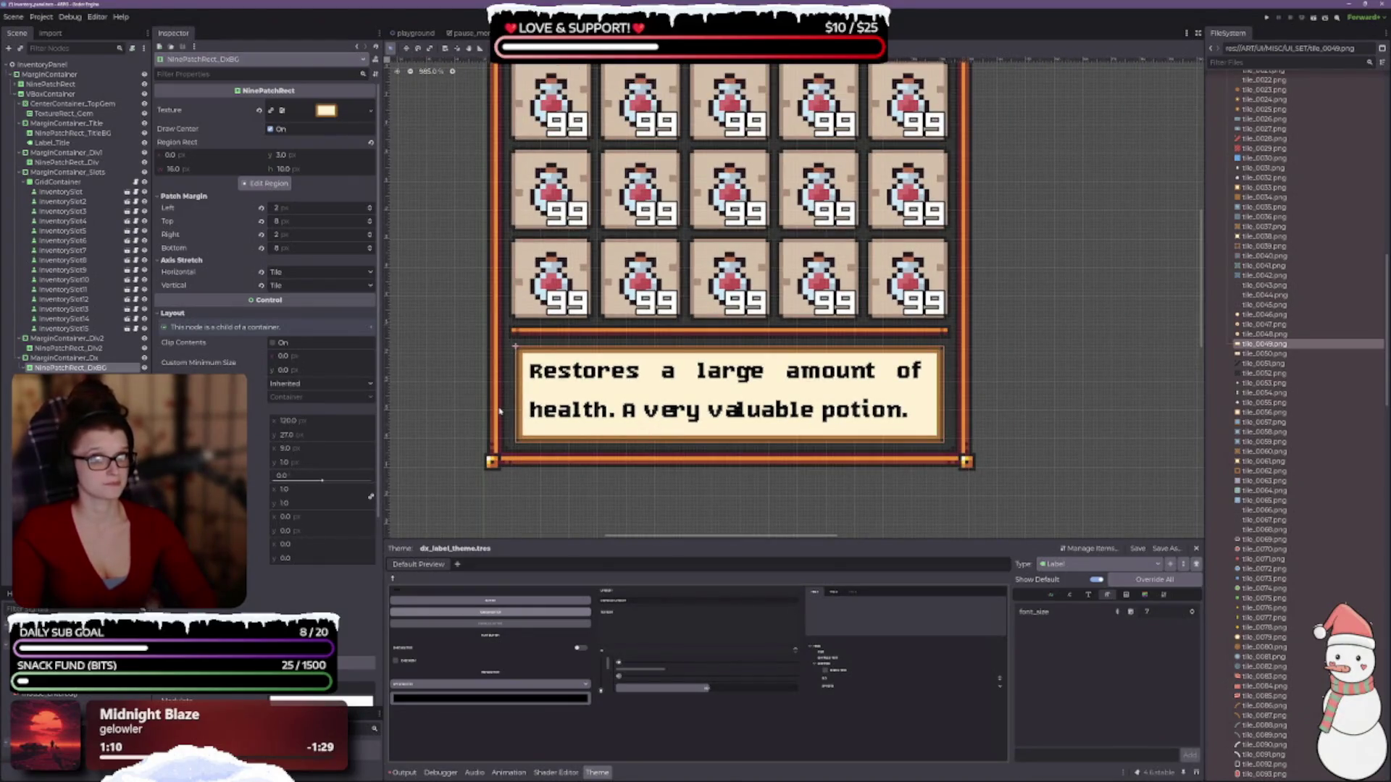
click(282, 273)
click(292, 307)
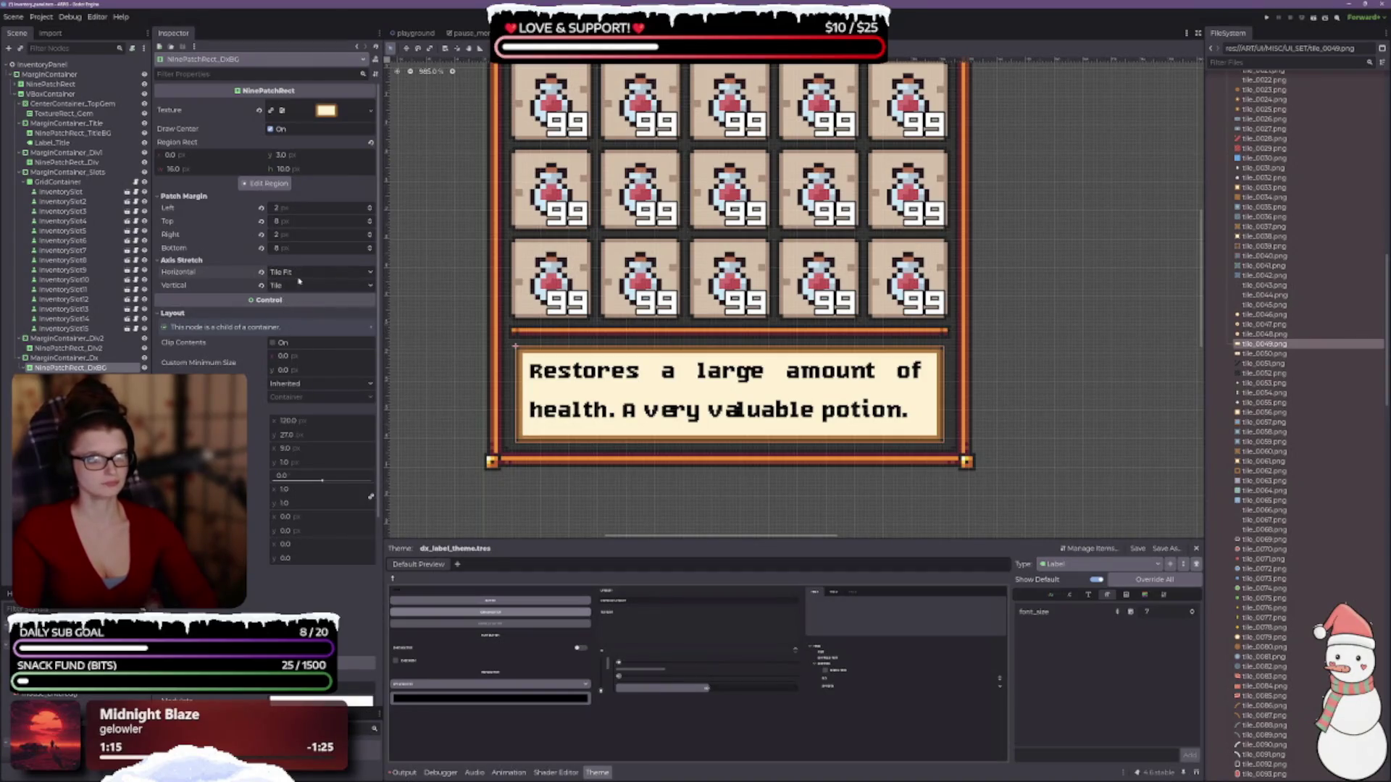
click(282, 285)
click(298, 321)
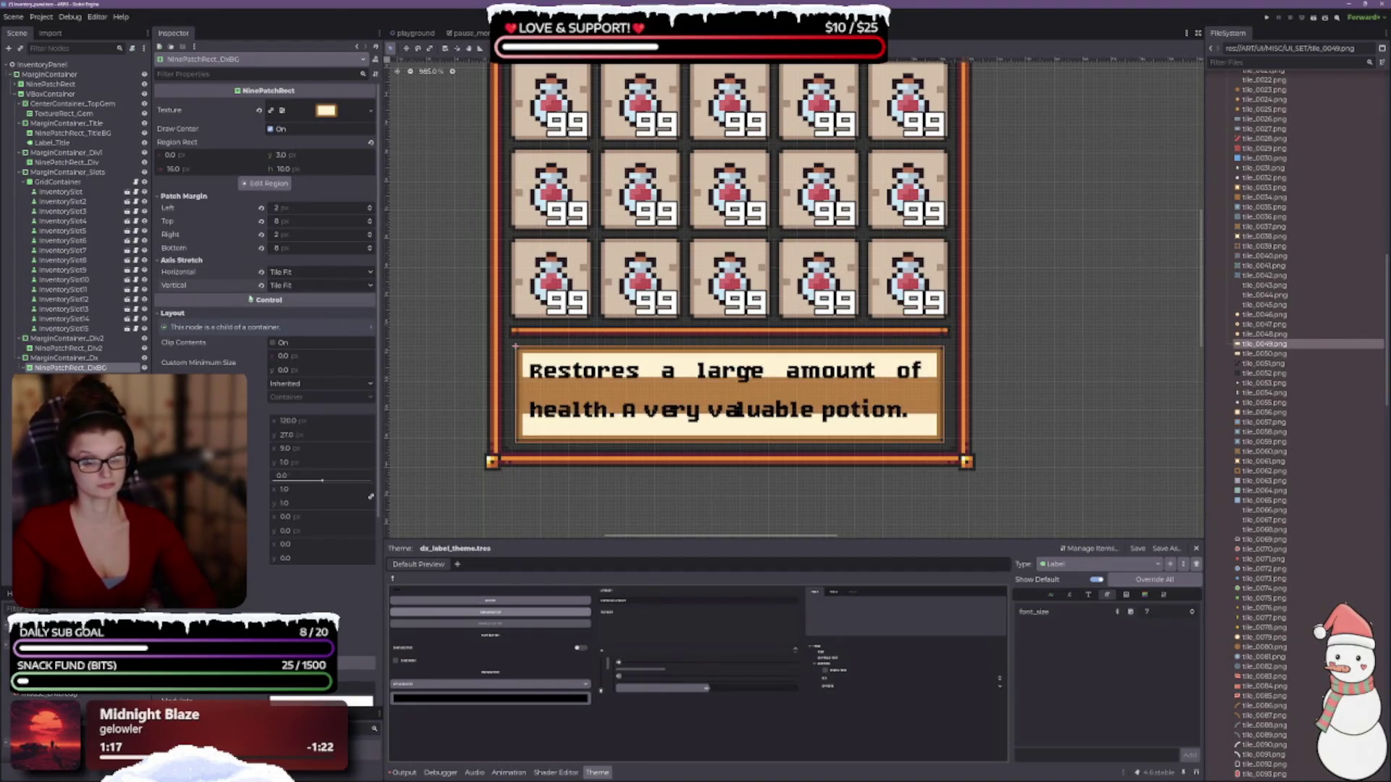
click(261, 286)
click(261, 272)
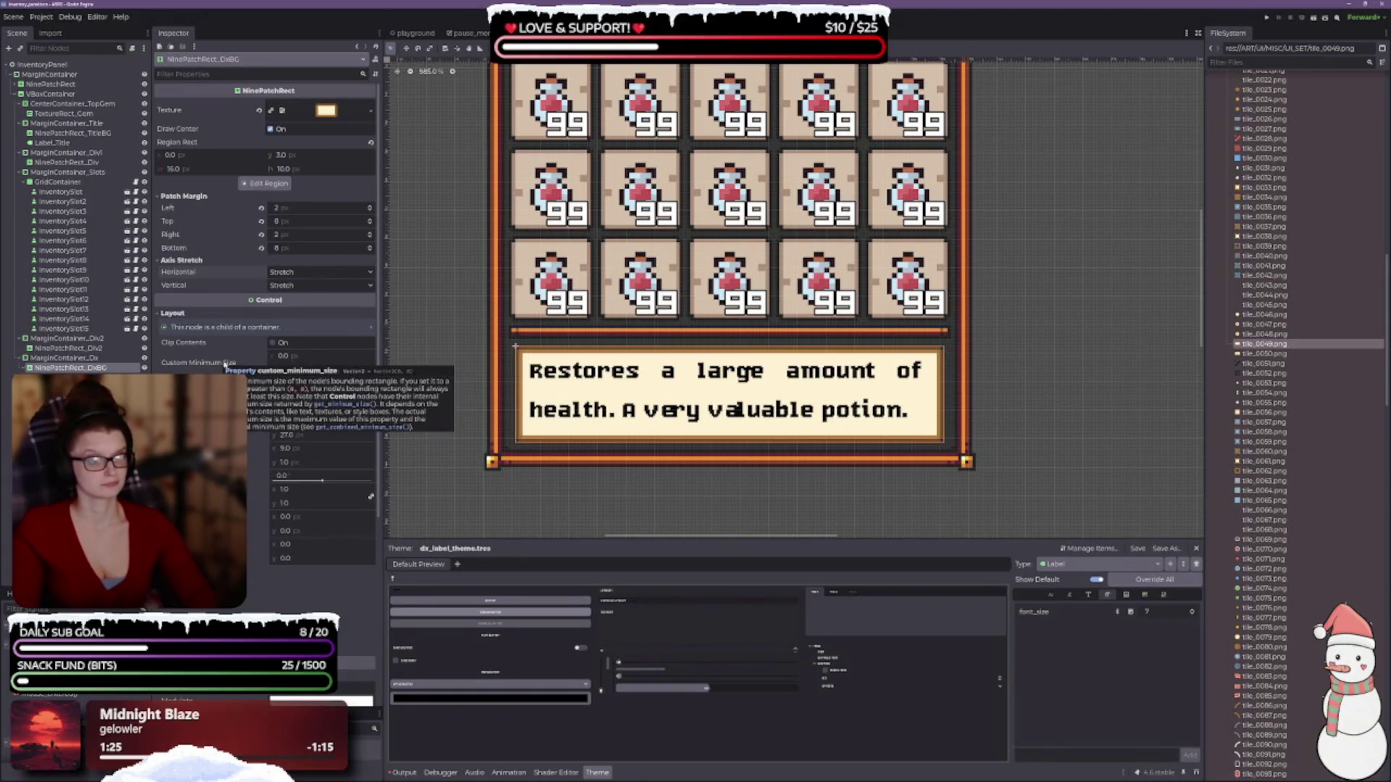
scroll(583, 498, up, 4)
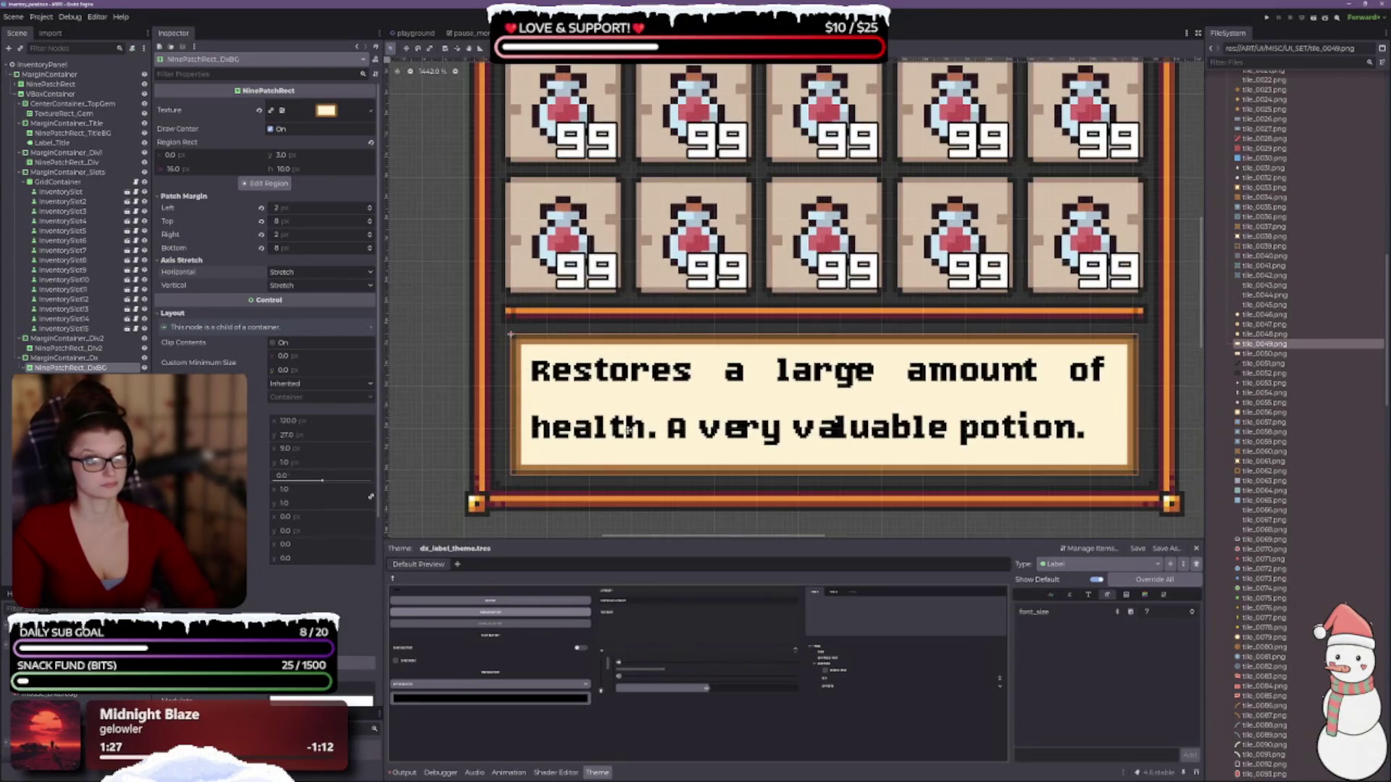
click(64, 358)
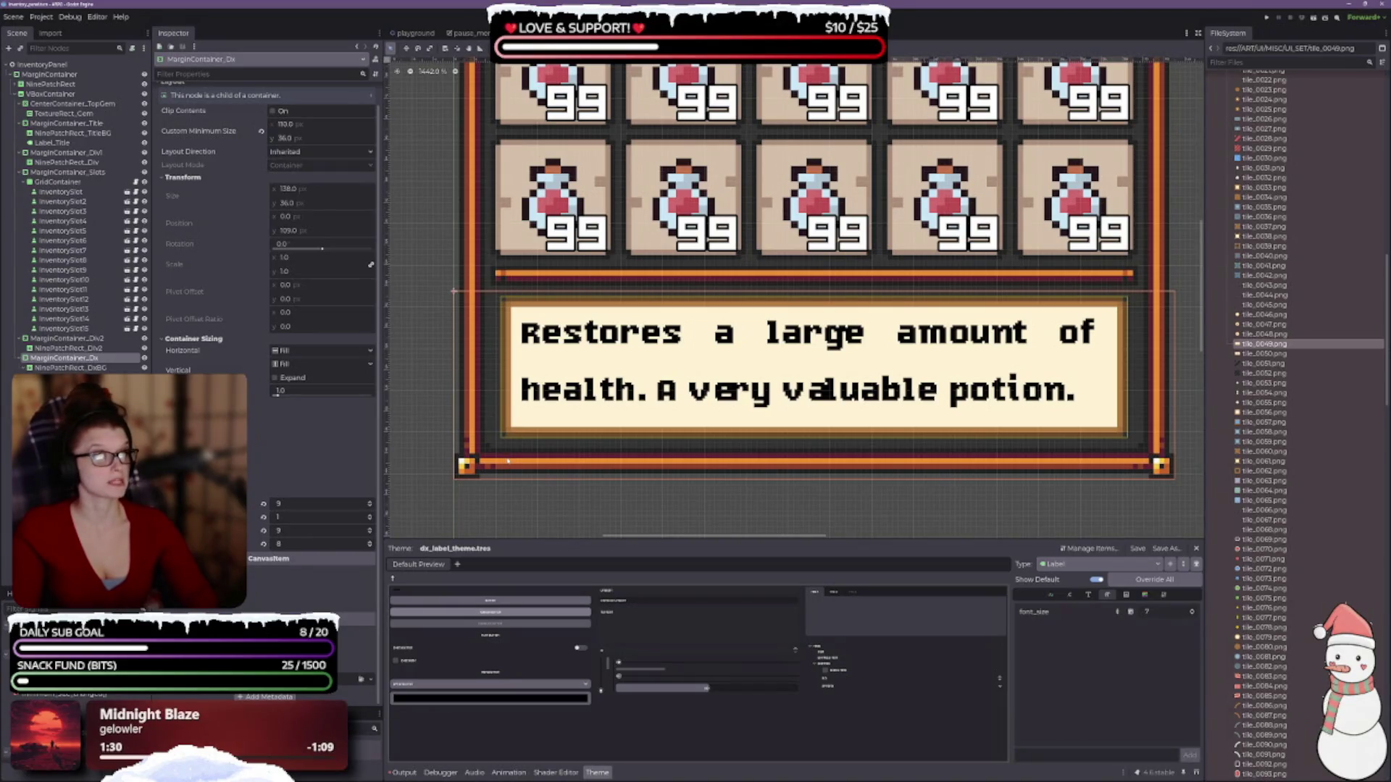
scroll(212, 340, up, 1)
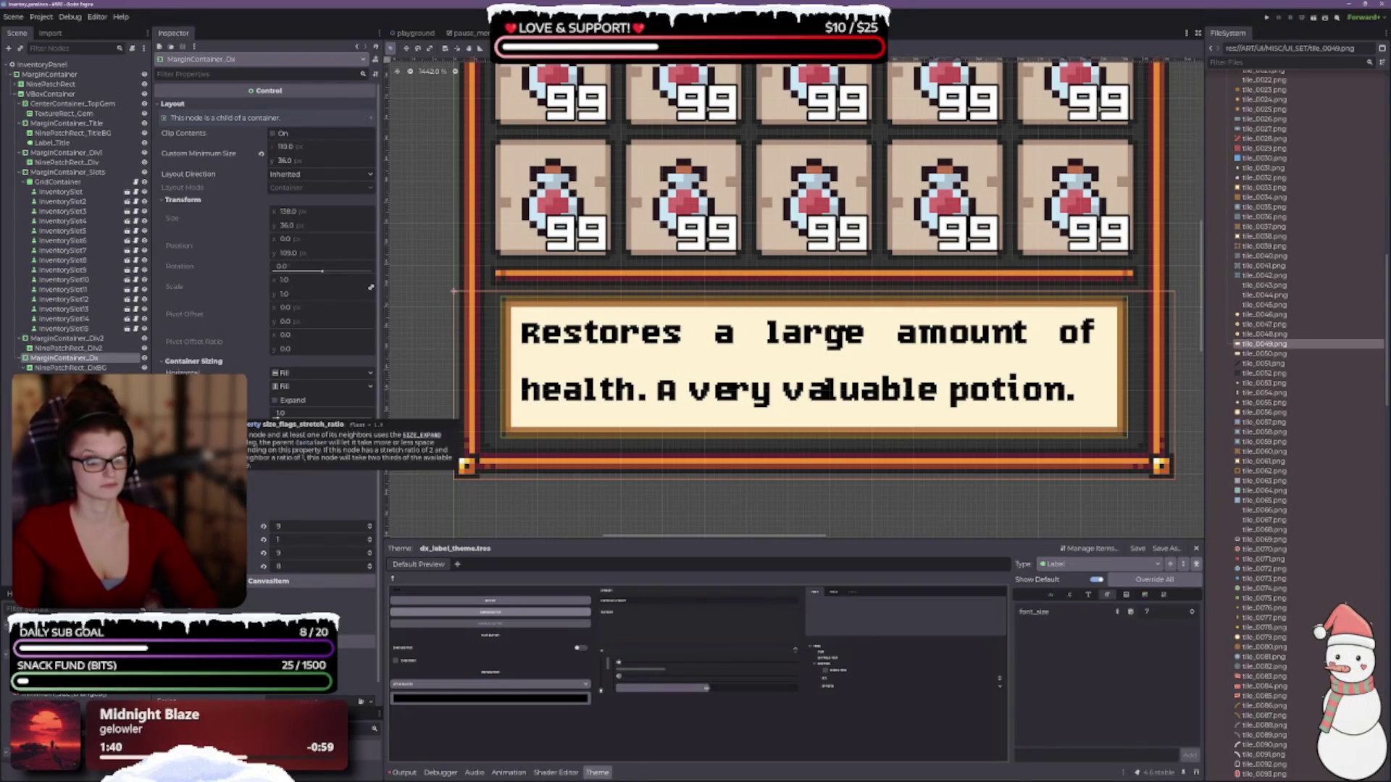
scroll(323, 517, down, 1)
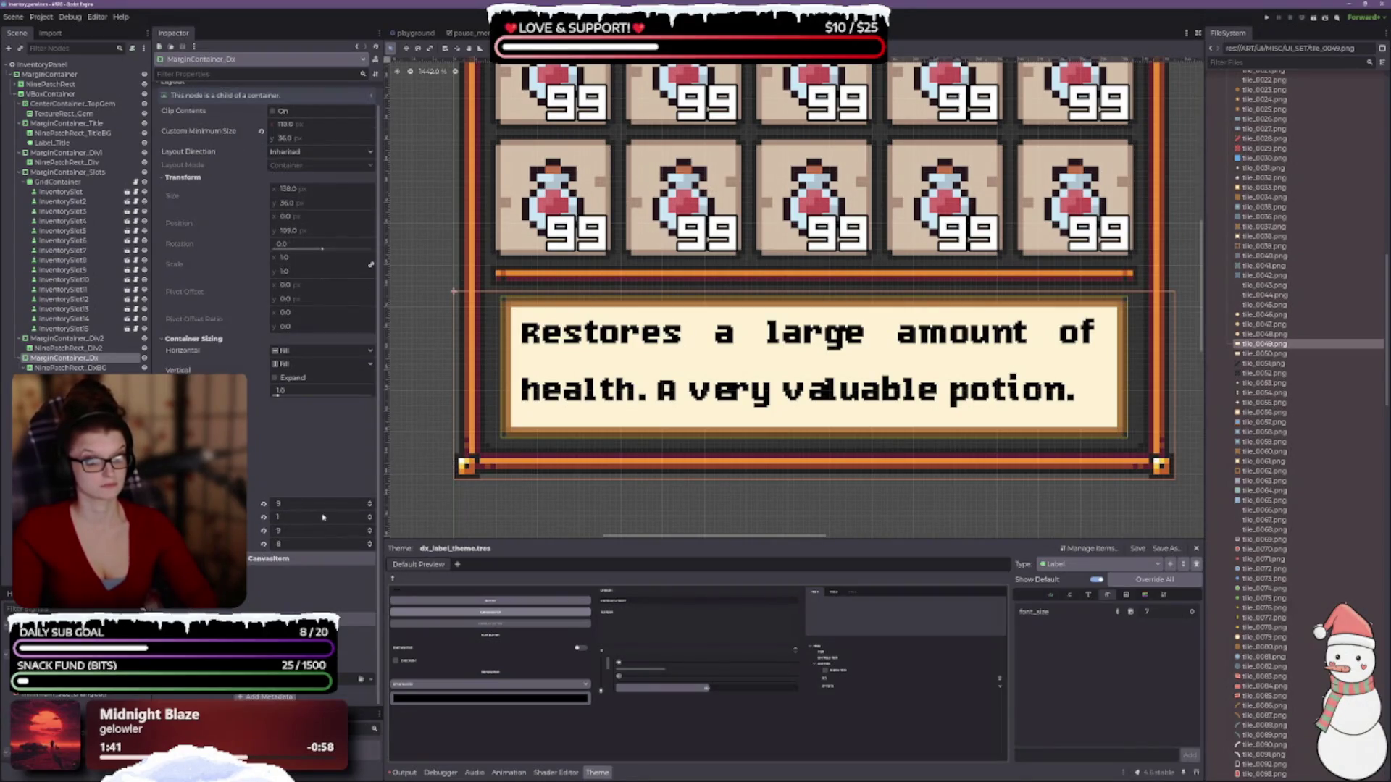
click(370, 502)
click(370, 506)
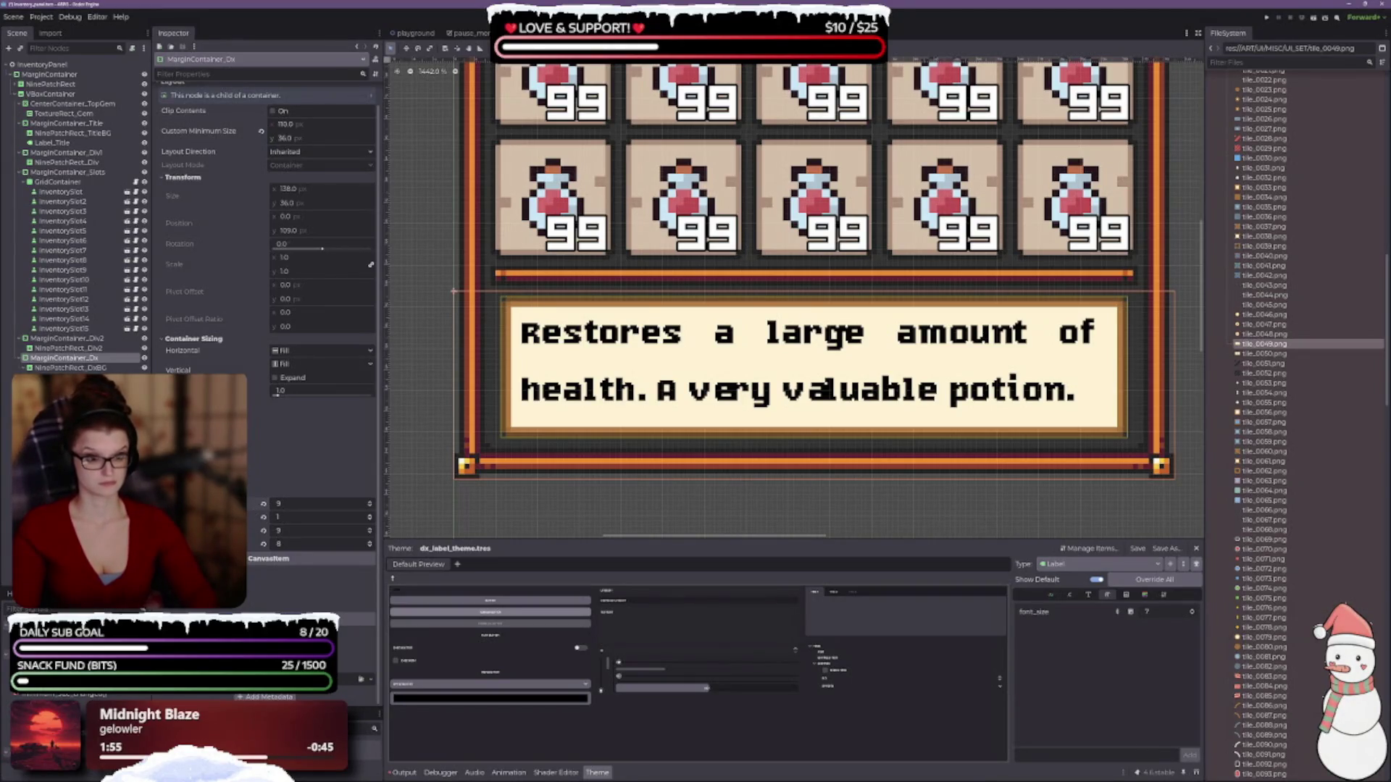
click(287, 364)
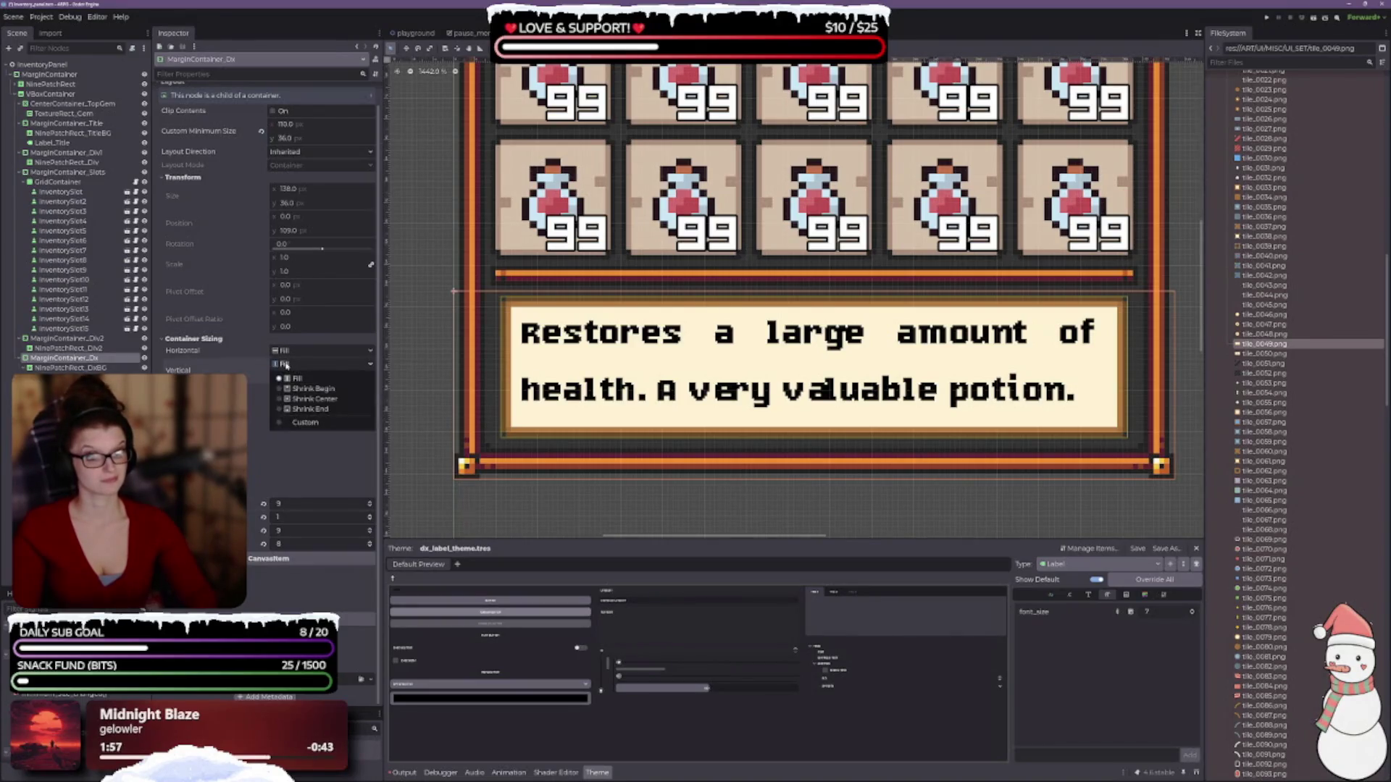
click(300, 398)
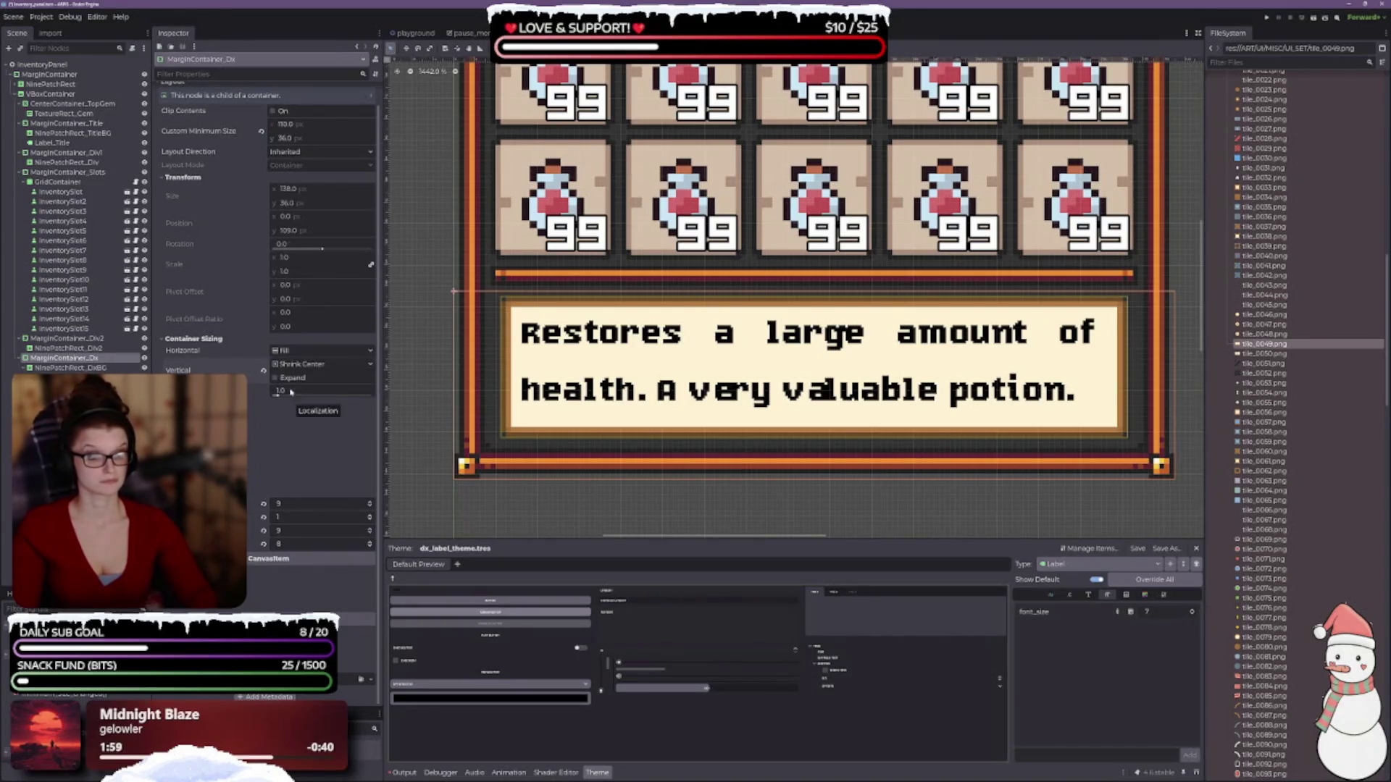
click(264, 371)
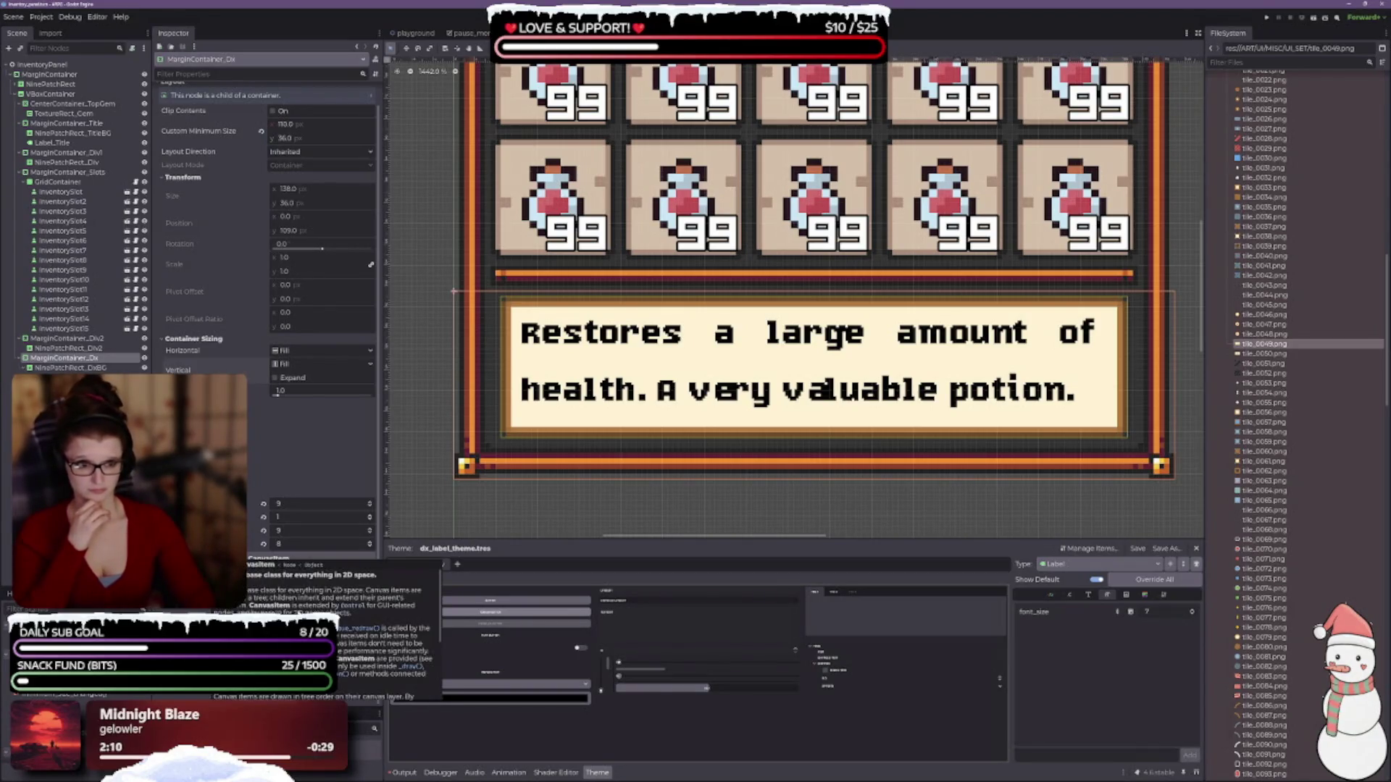
scroll(677, 389, down, 3)
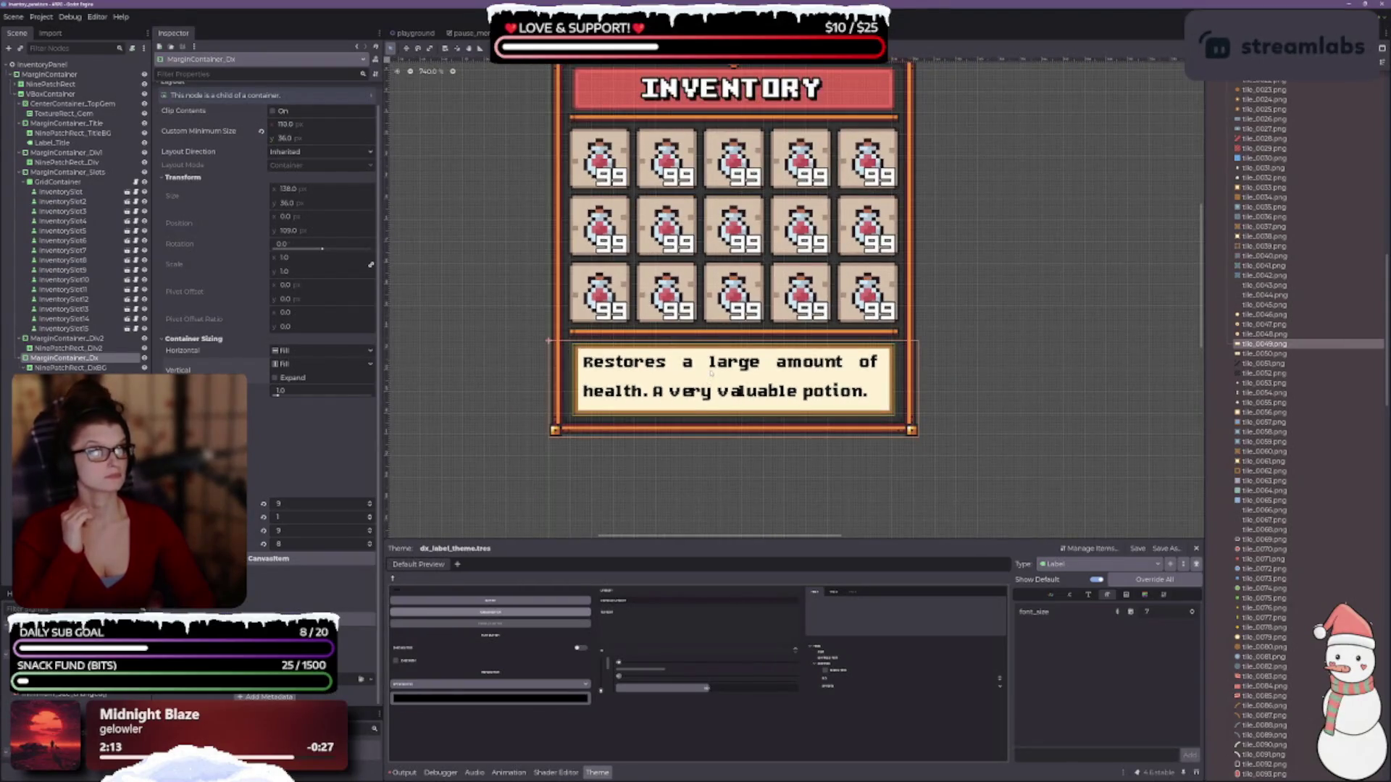
- Check NinePatchRect_DxBG's Self Modulate colour, leaving the tint unchanged
scroll(711, 373, down, 1)
scroll(713, 441, up, 1)
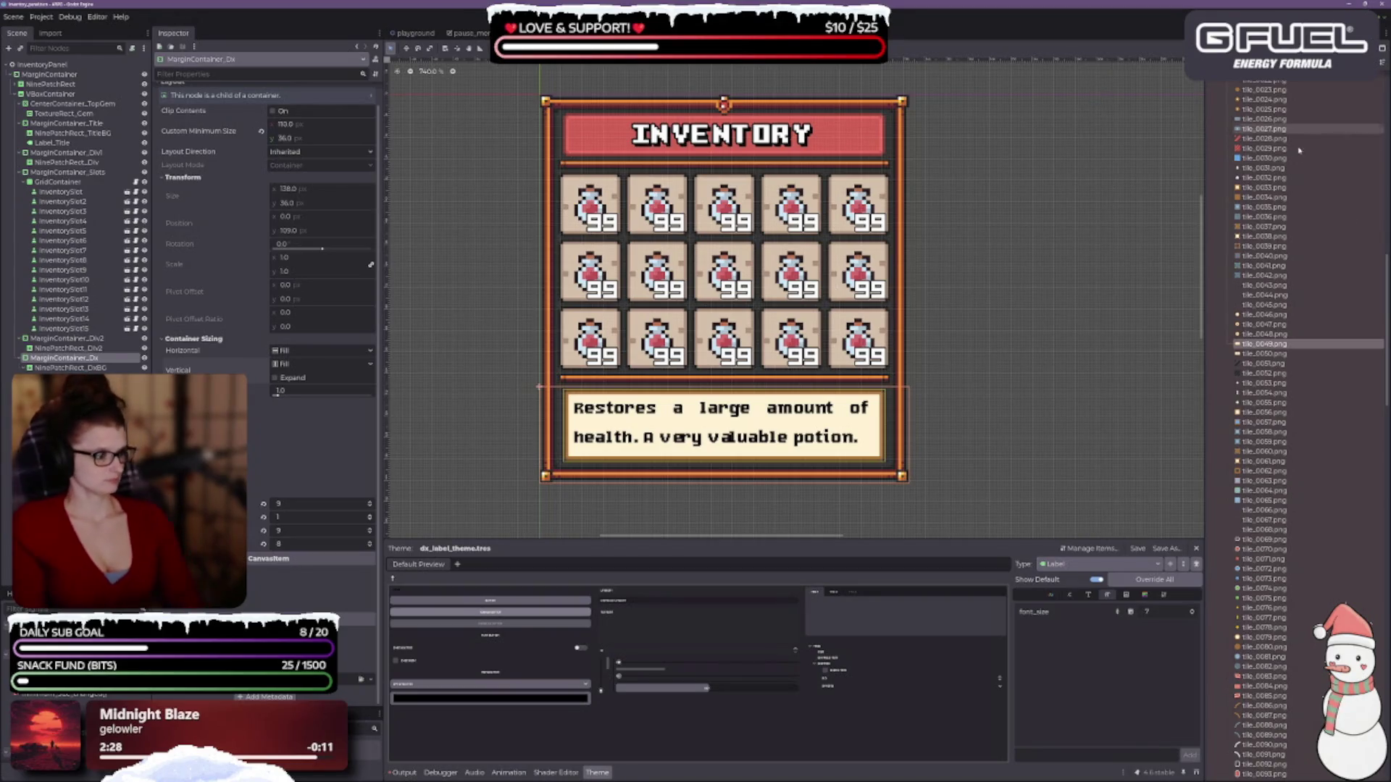
scroll(1335, 375, up, 10)
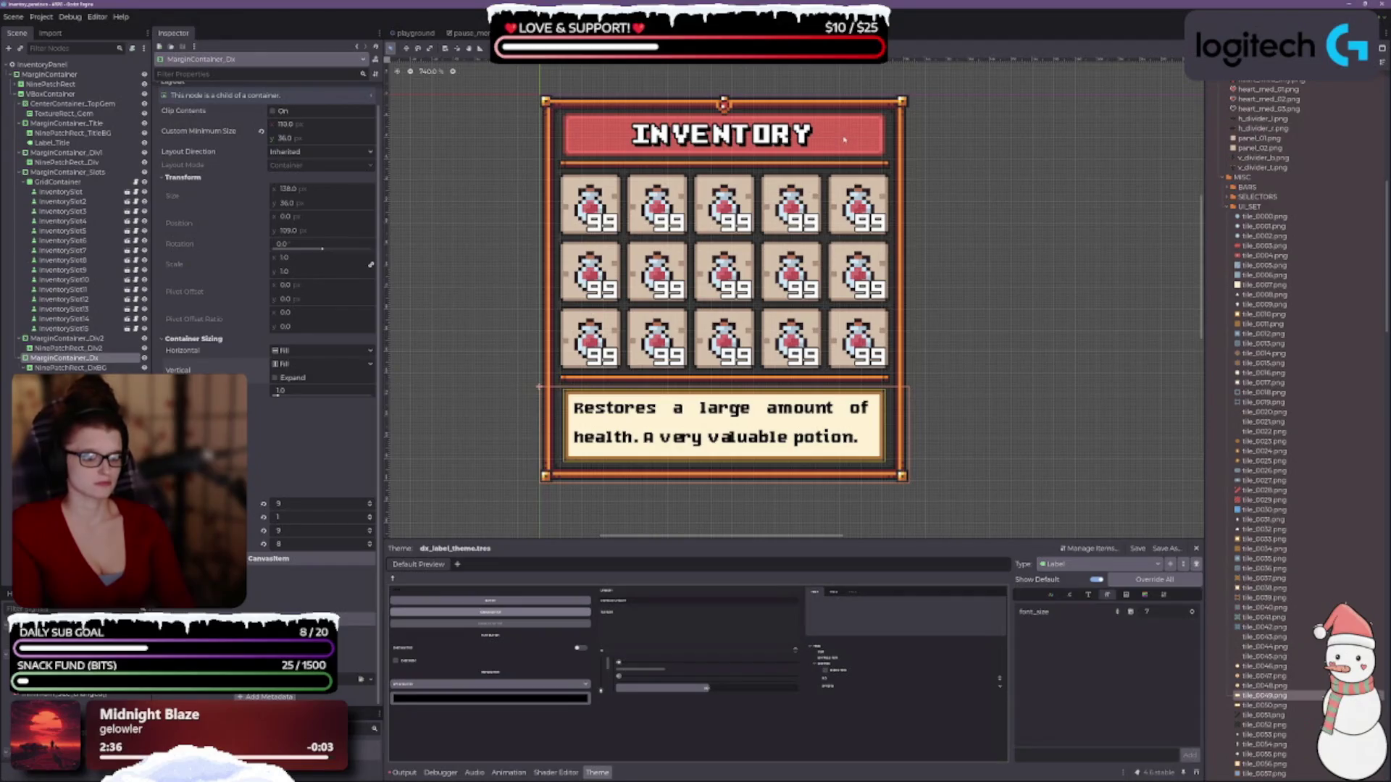
click(73, 368)
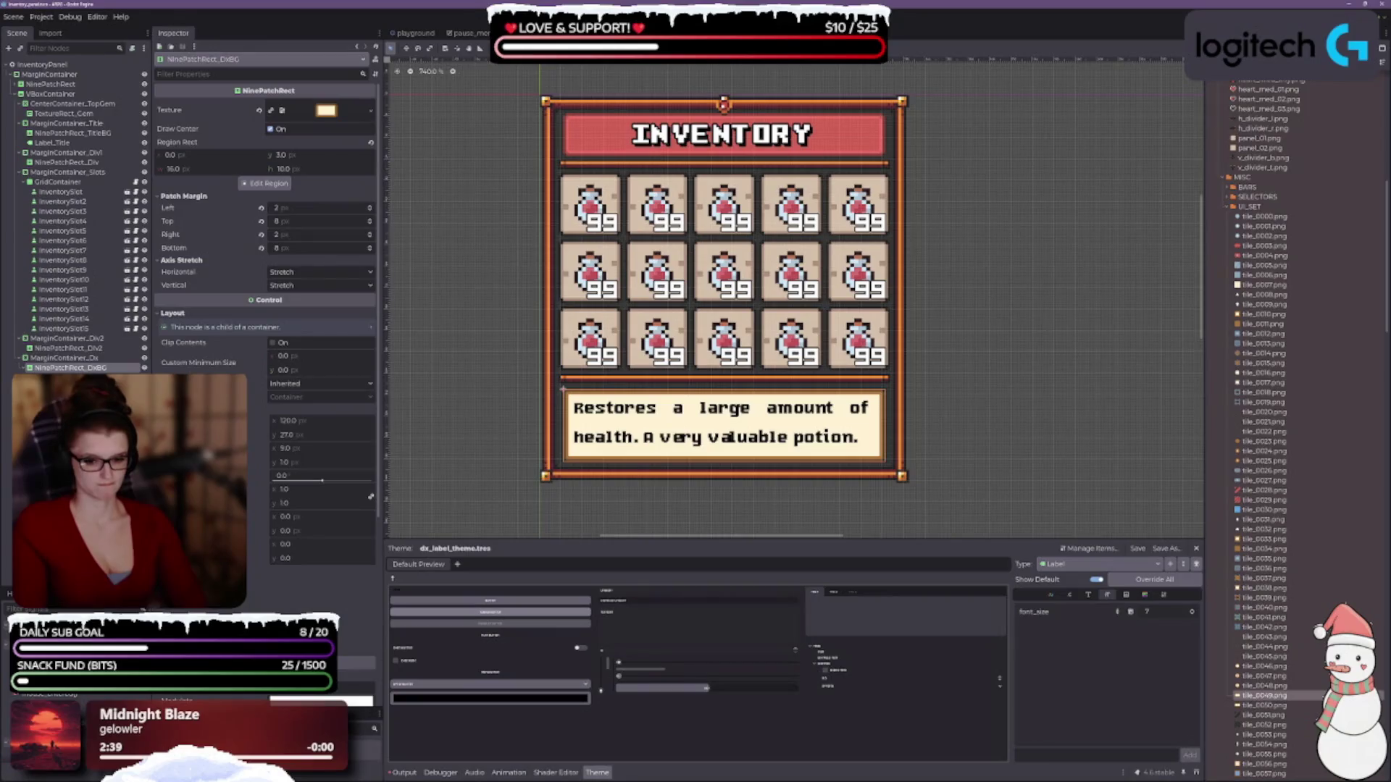
scroll(264, 217, down, 4)
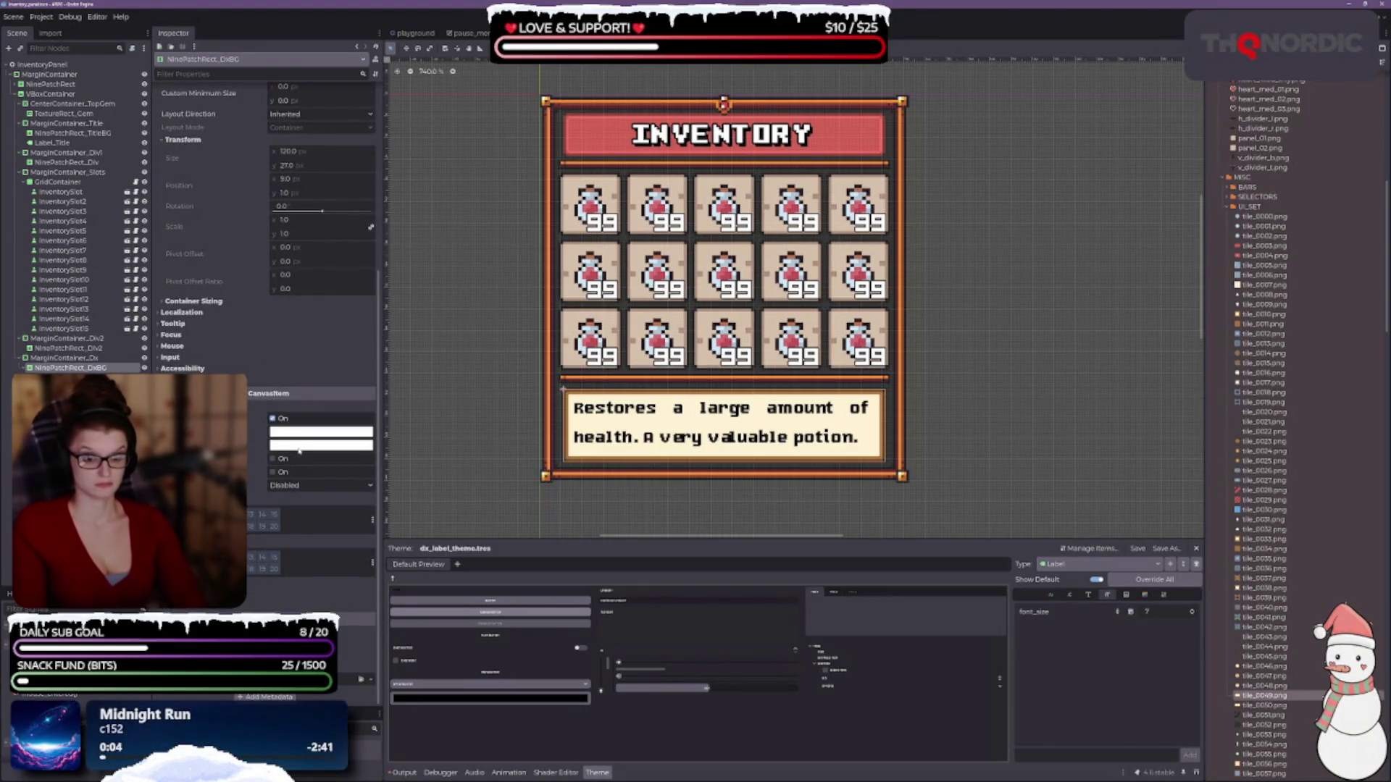
click(321, 445)
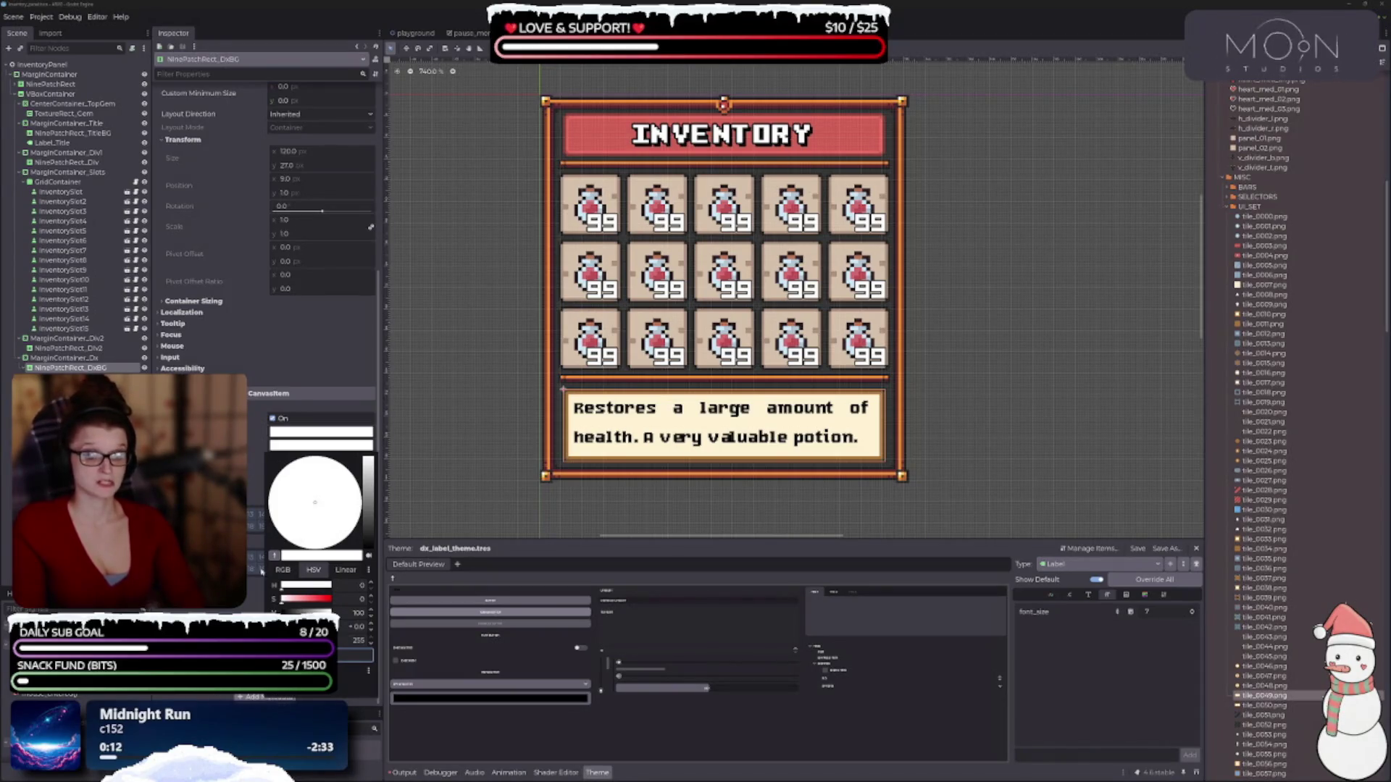
key(Escape)
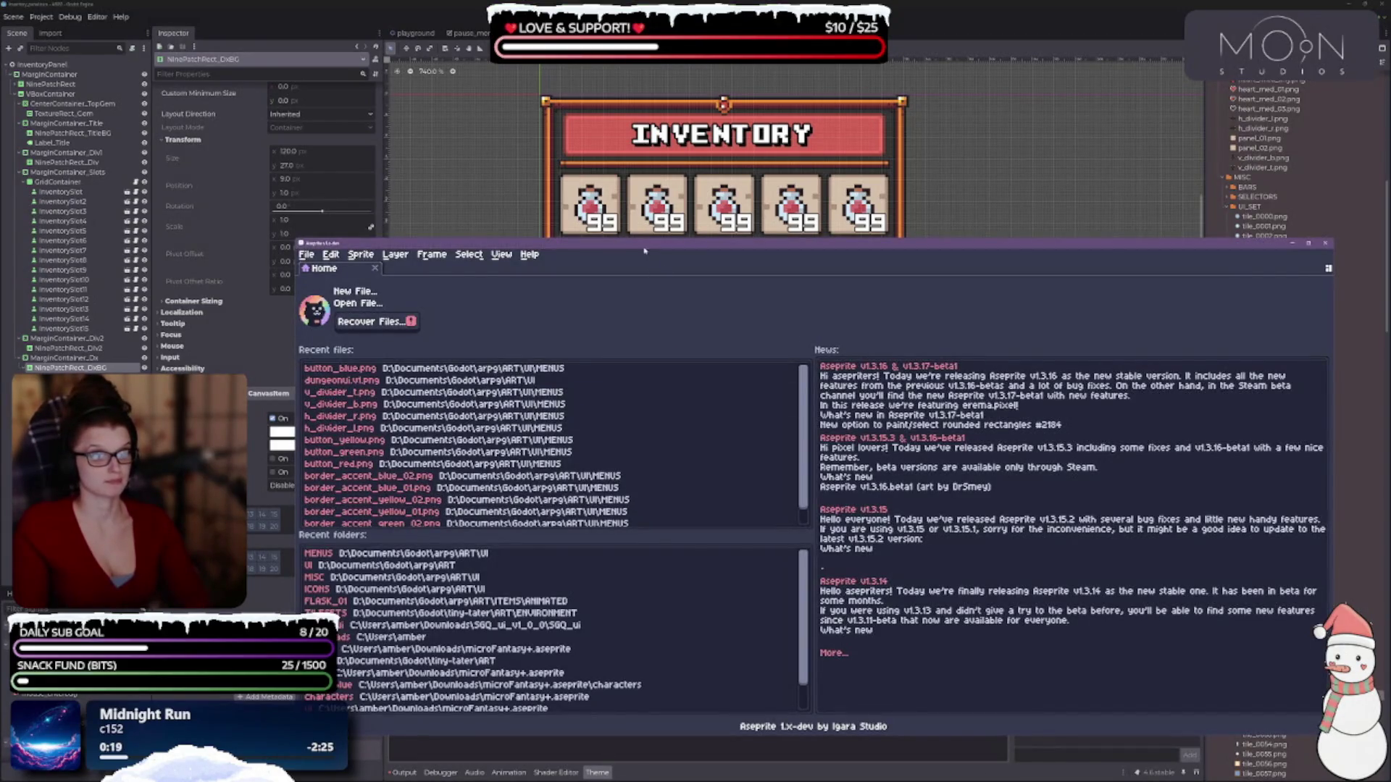
- Open tile_0003.png from the FileSystem dock in the external editor, Aseprite
key(alt+Tab)
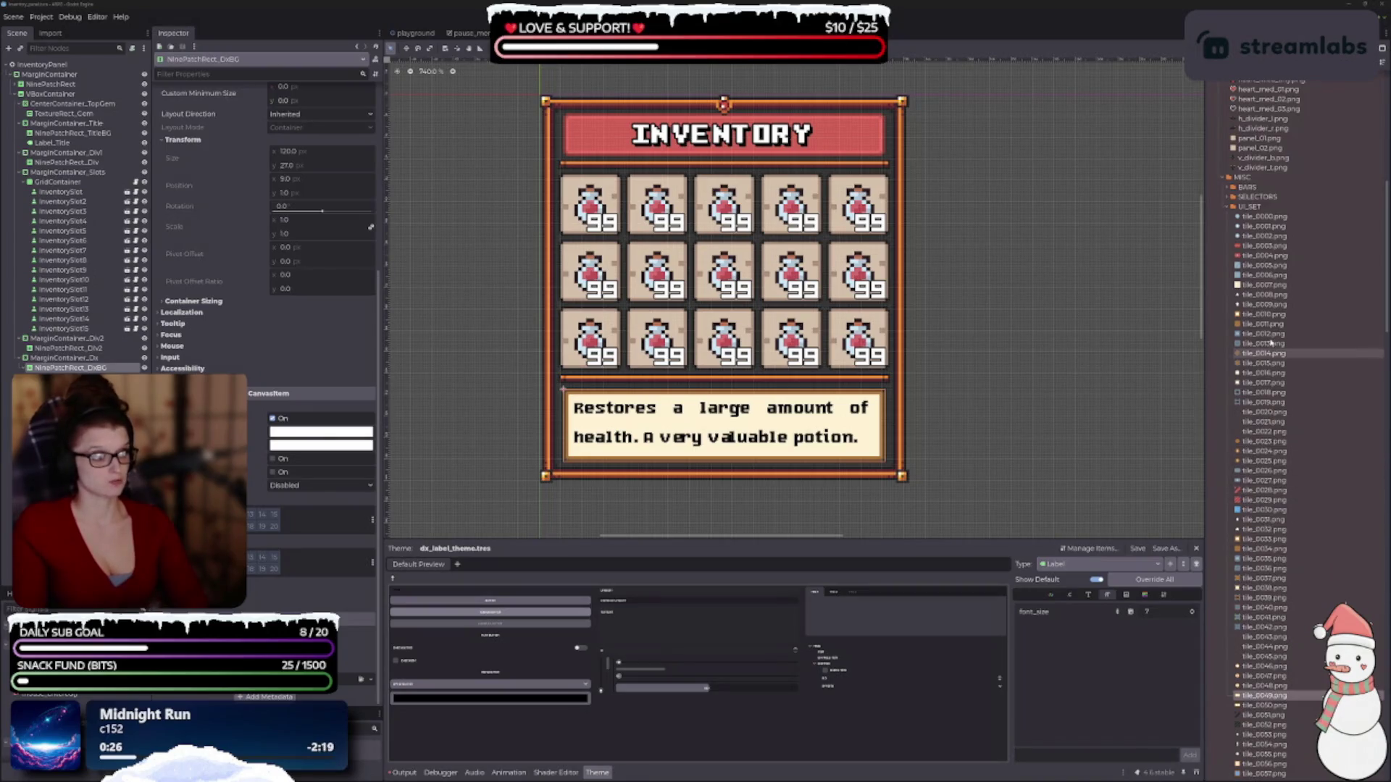
right_click(1268, 246)
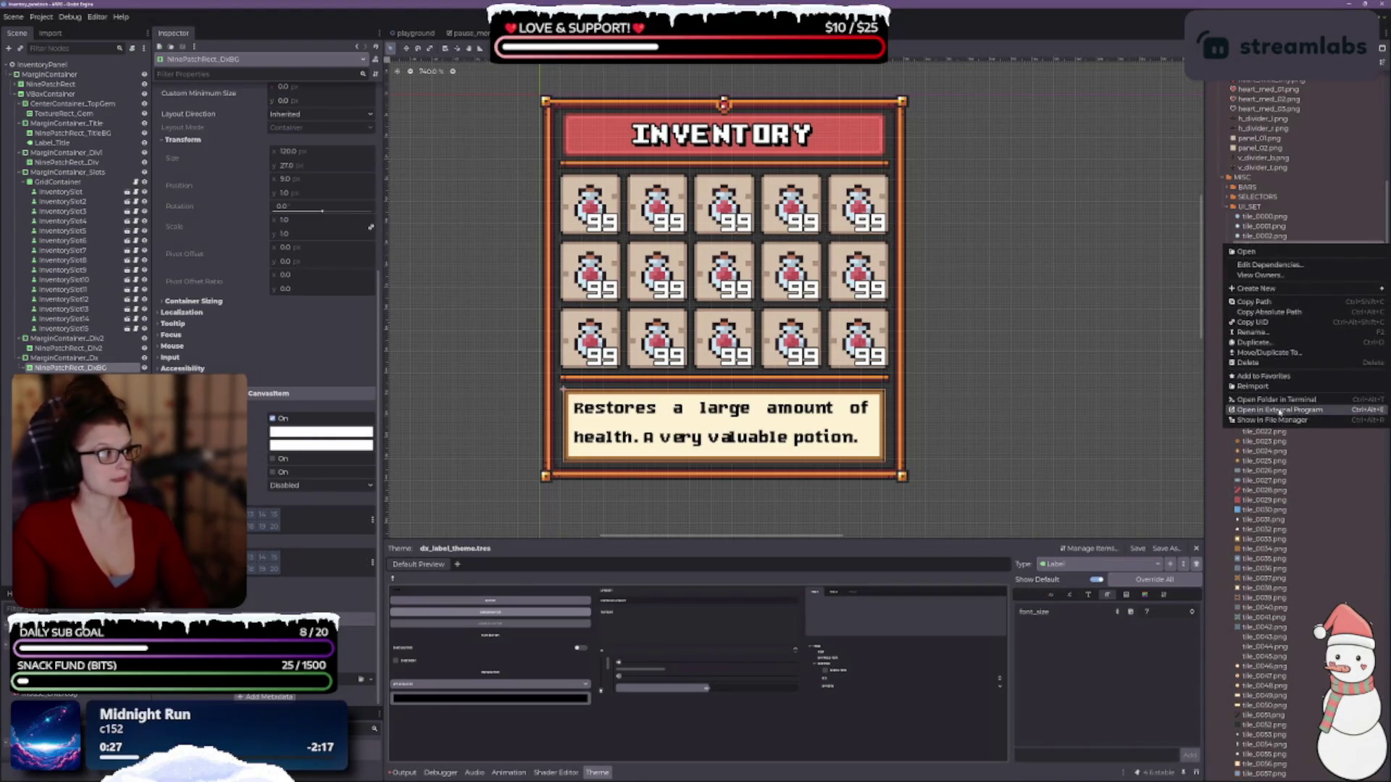
click(1271, 420)
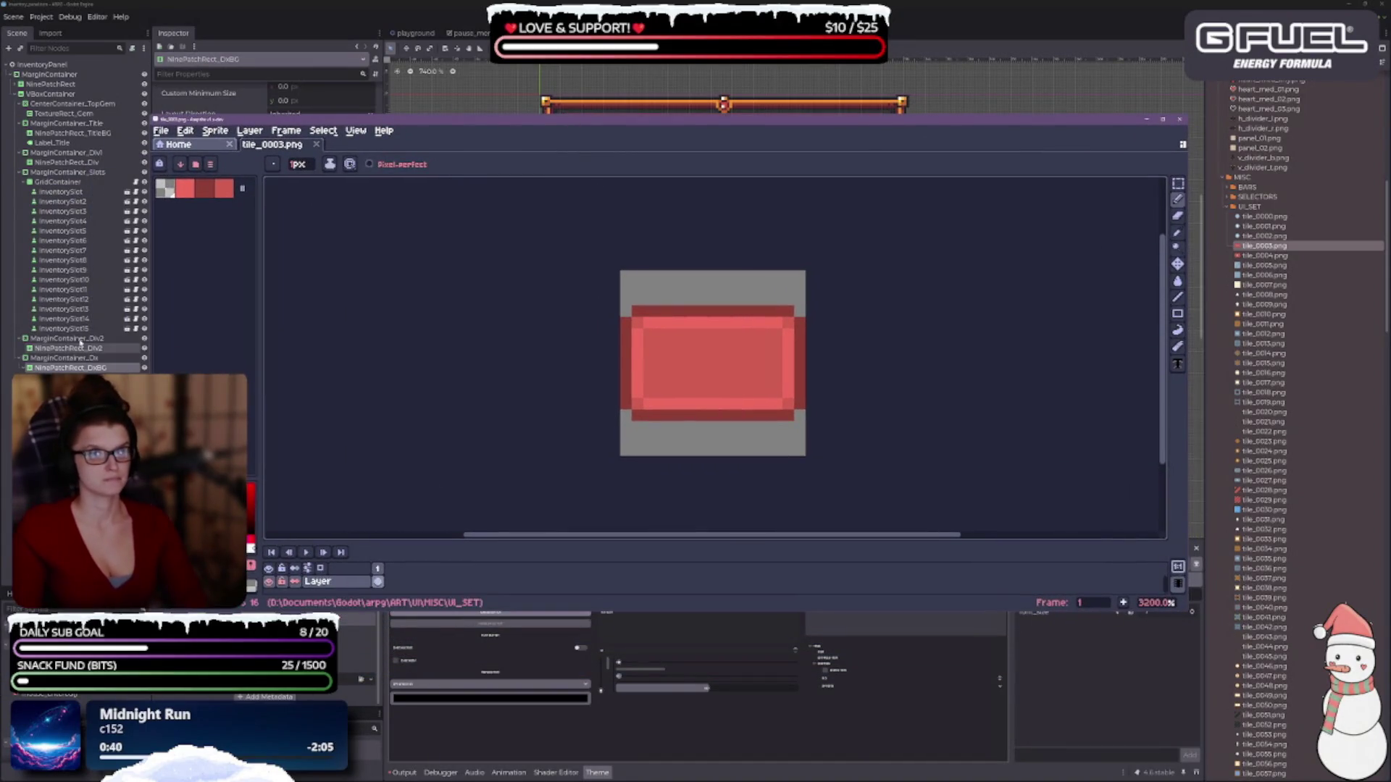
- Place Aseprite beside the inventory preview and sample the cream colour rgb(255, 242, 213)
drag(152, 331, 494, 324)
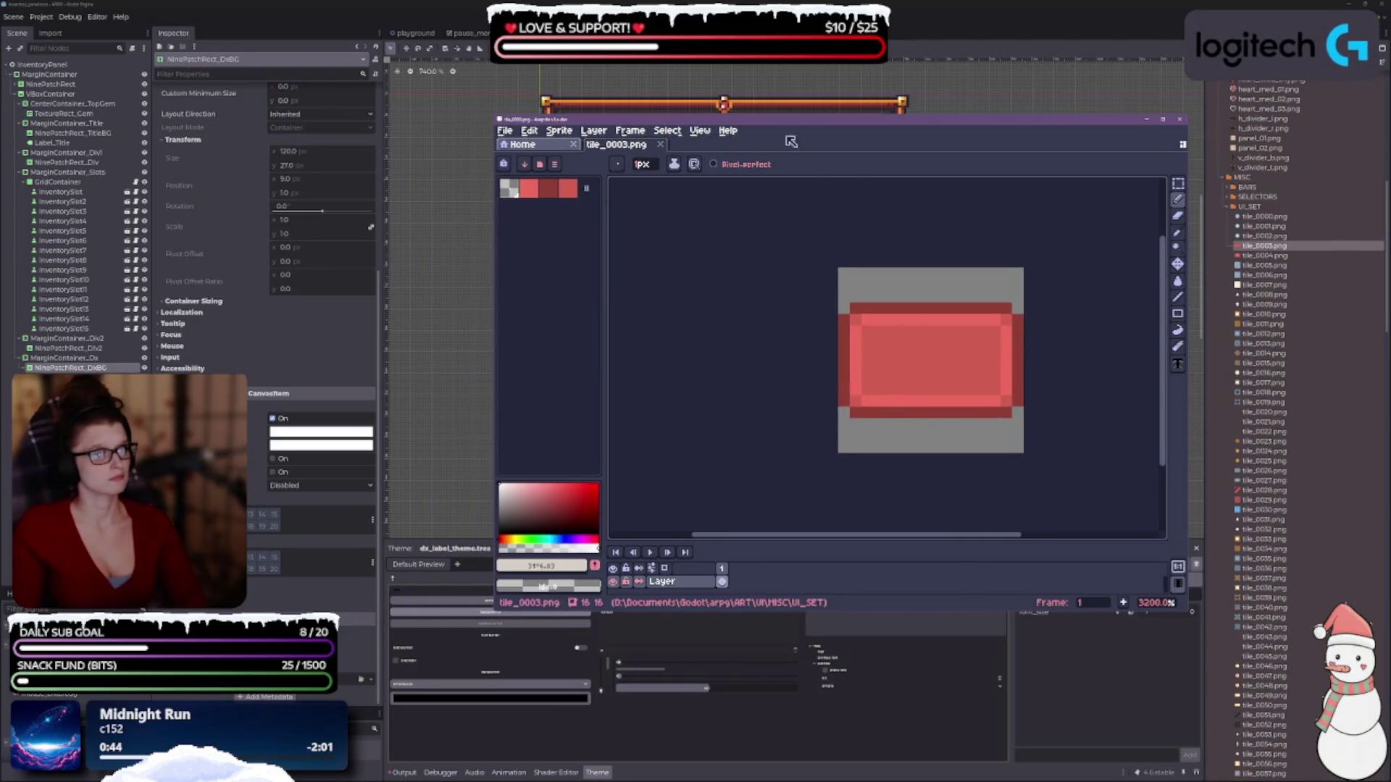
mouse_move(771, 142)
mouse_down()
mouse_move(800, 204)
mouse_move(908, 282)
mouse_move(916, 251)
mouse_up()
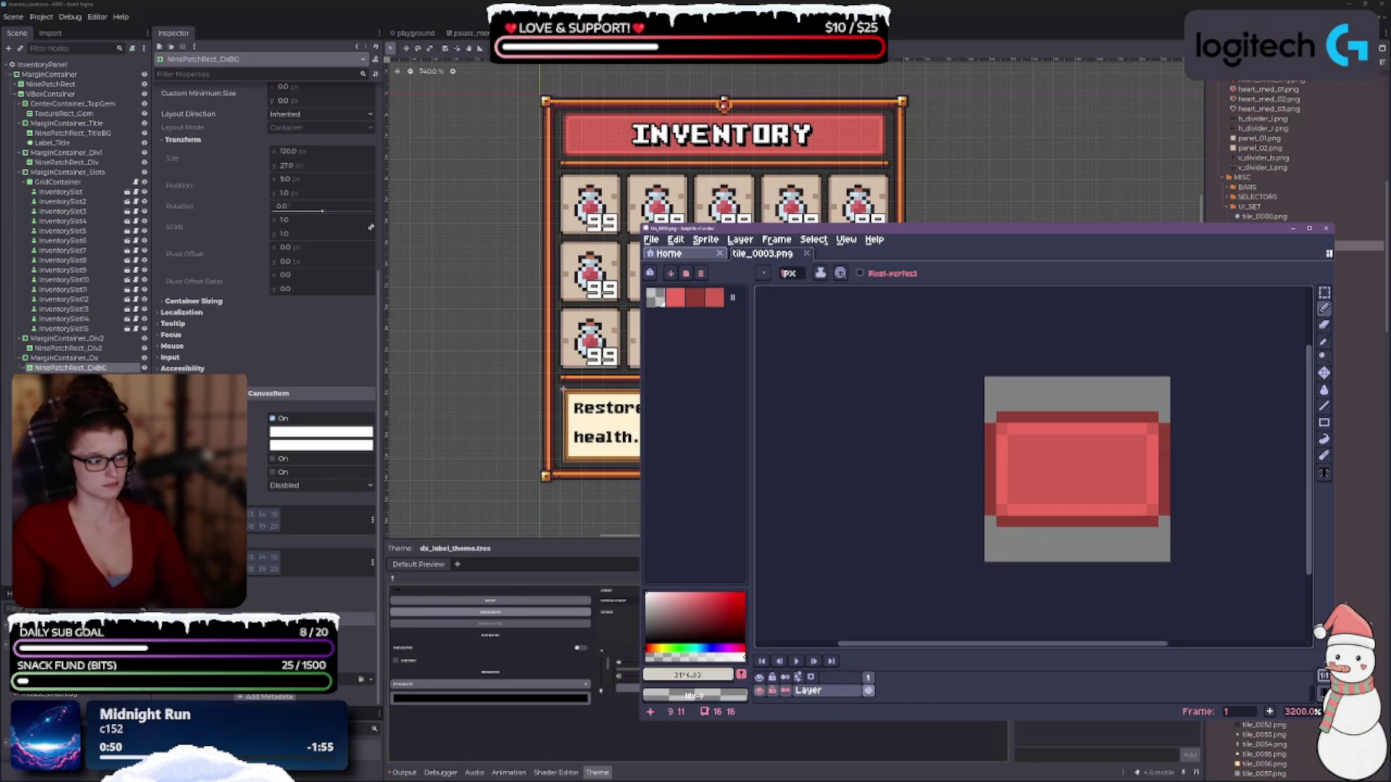
click(1324, 341)
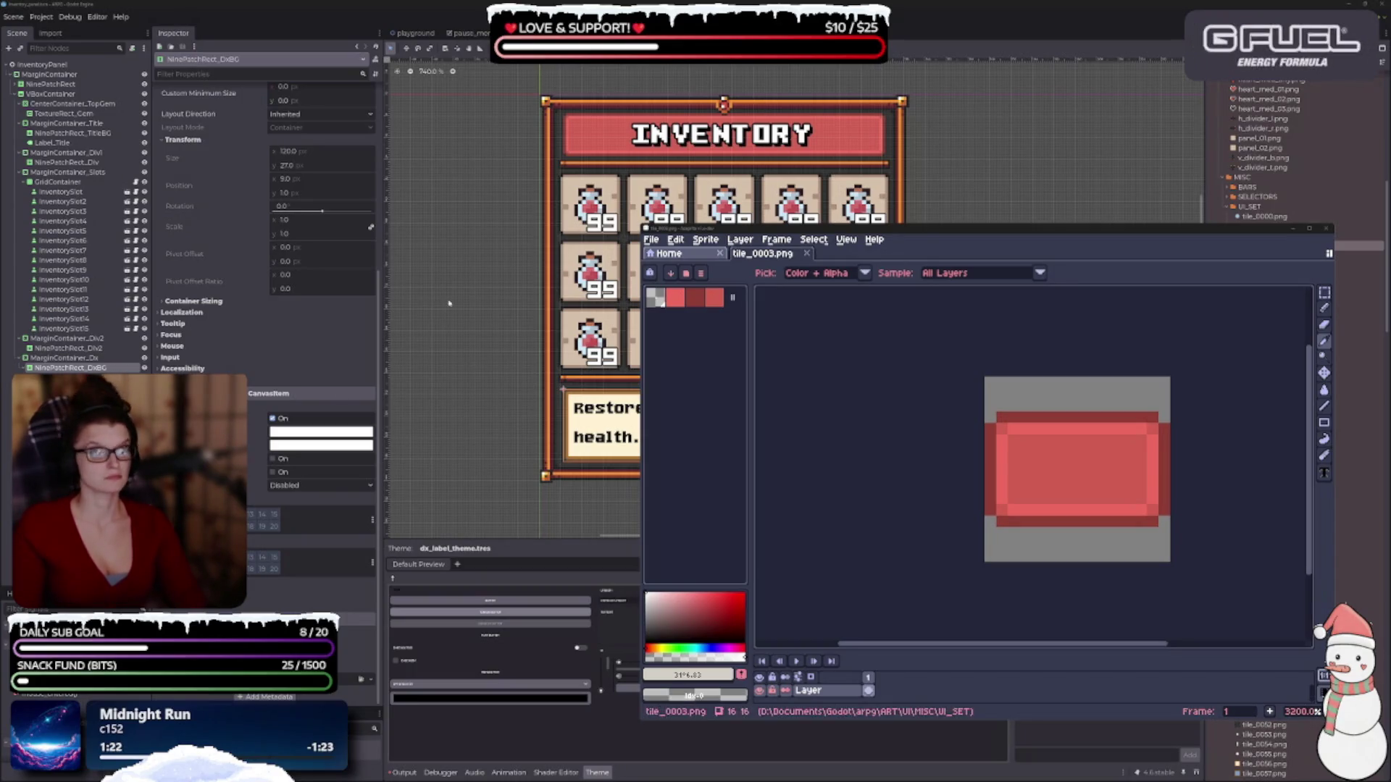
click(584, 430)
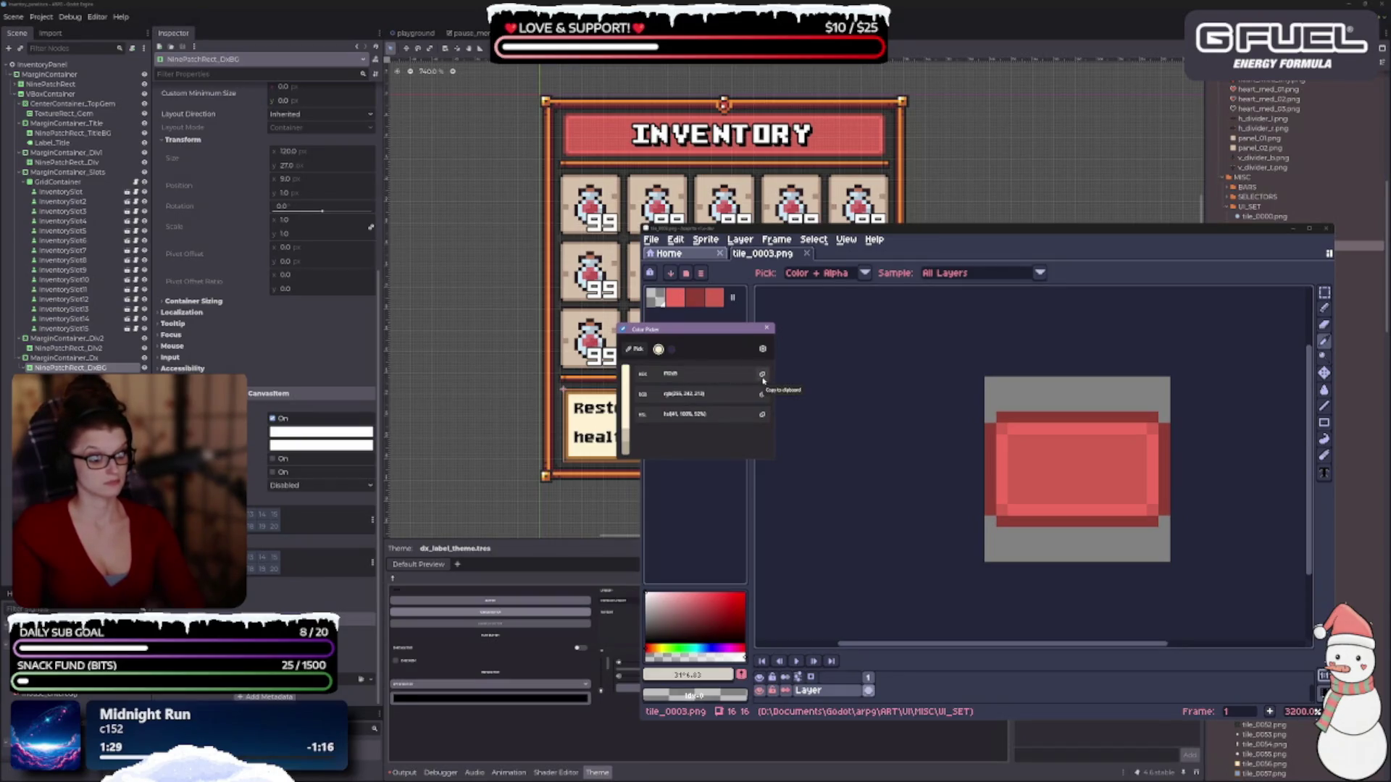
drag(719, 331, 408, 419)
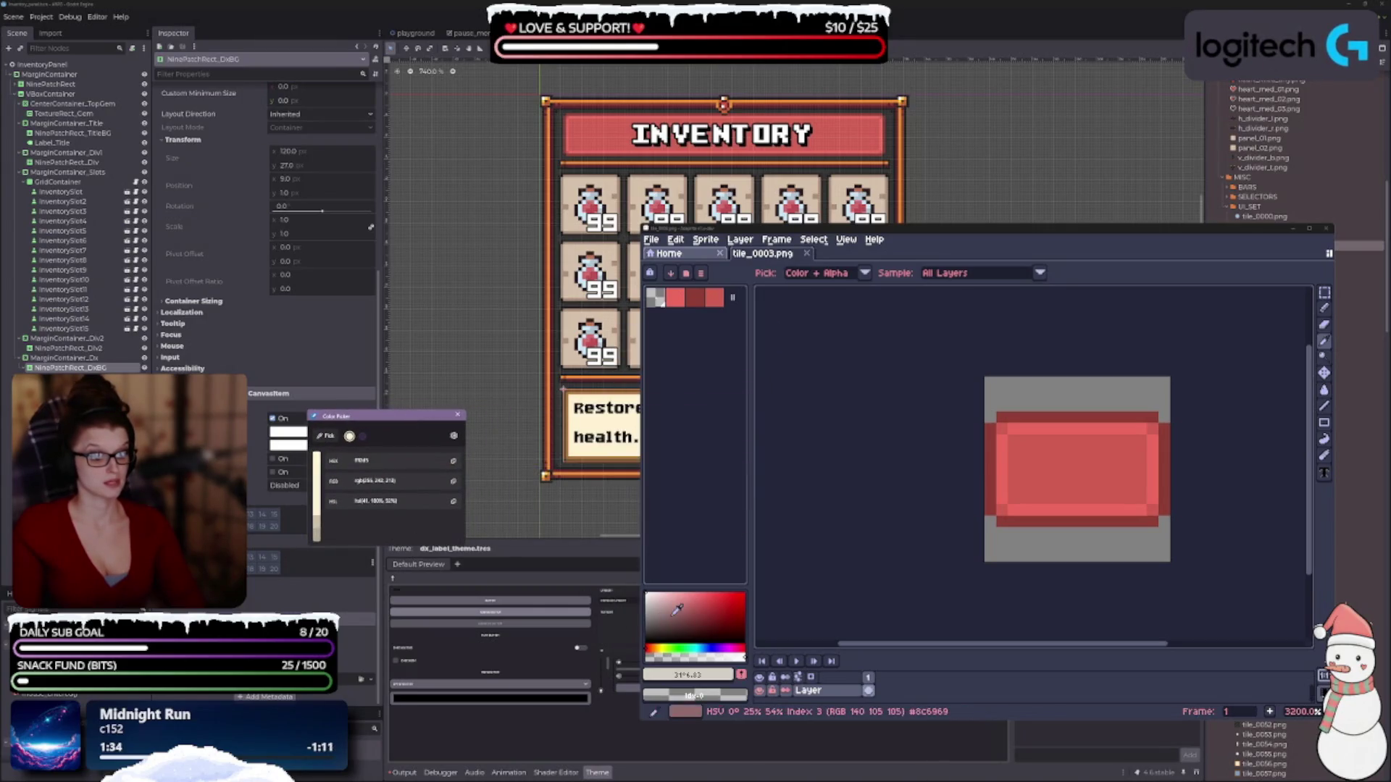